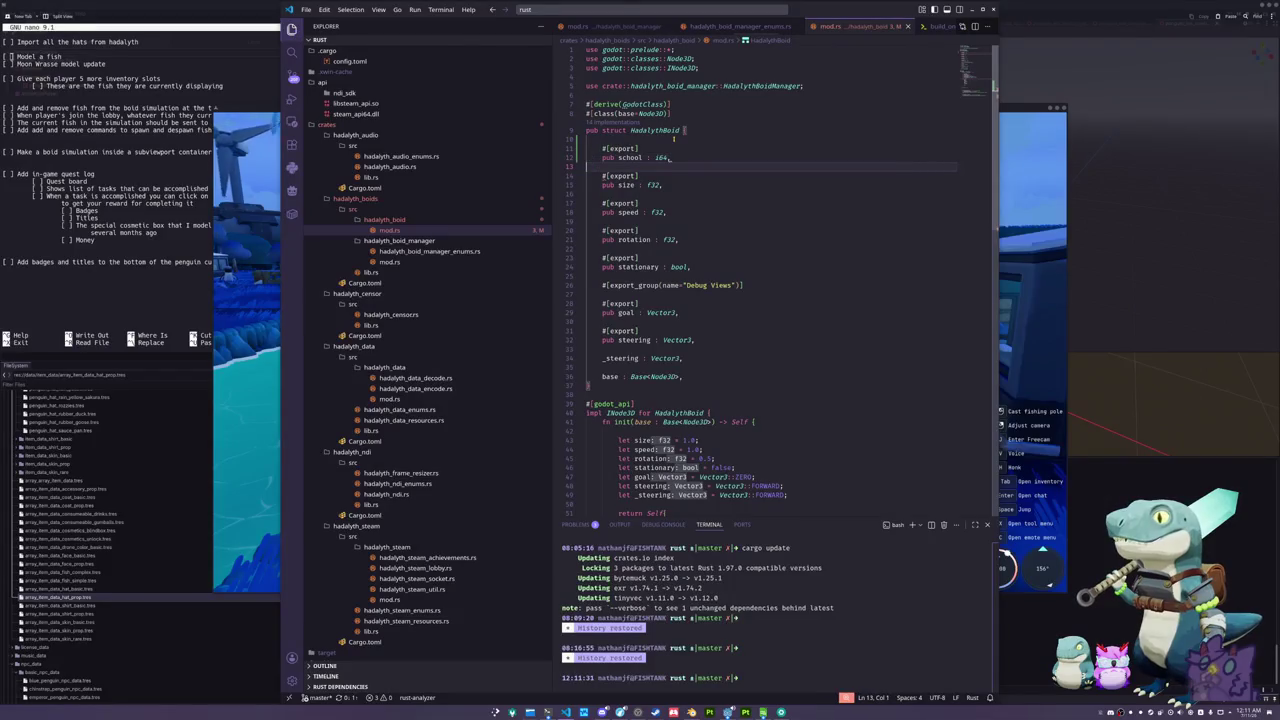
- Rename the HadalythBoid field 'school' to 'flock' on line 12
key("Up")
key("ctrl+Right")
key("ctrl+Right")
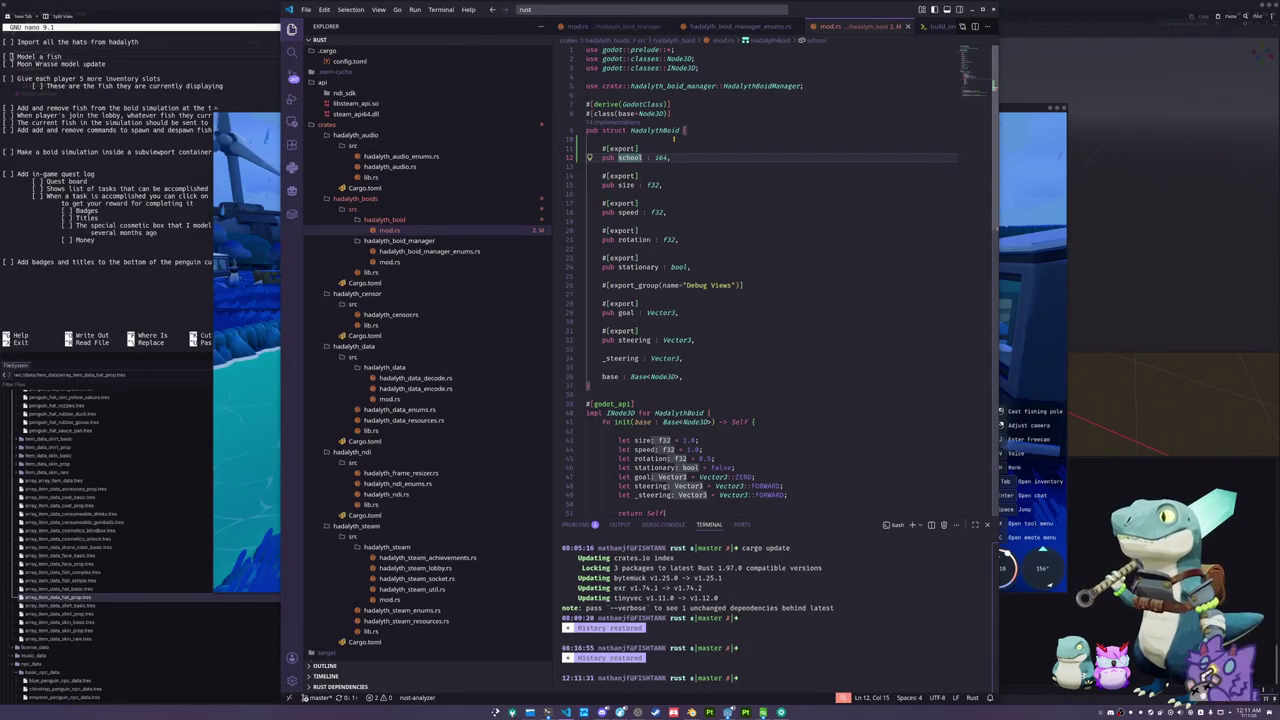
key("ctrl+shift+Left")
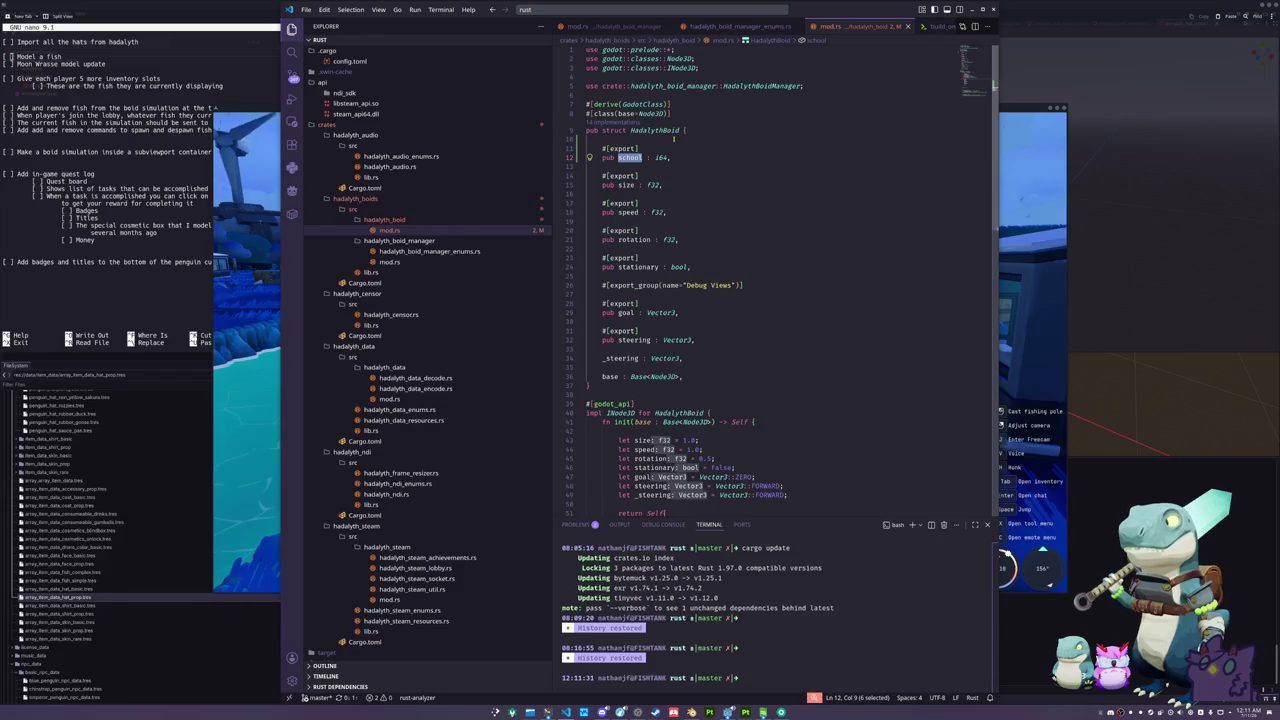
type("flock")
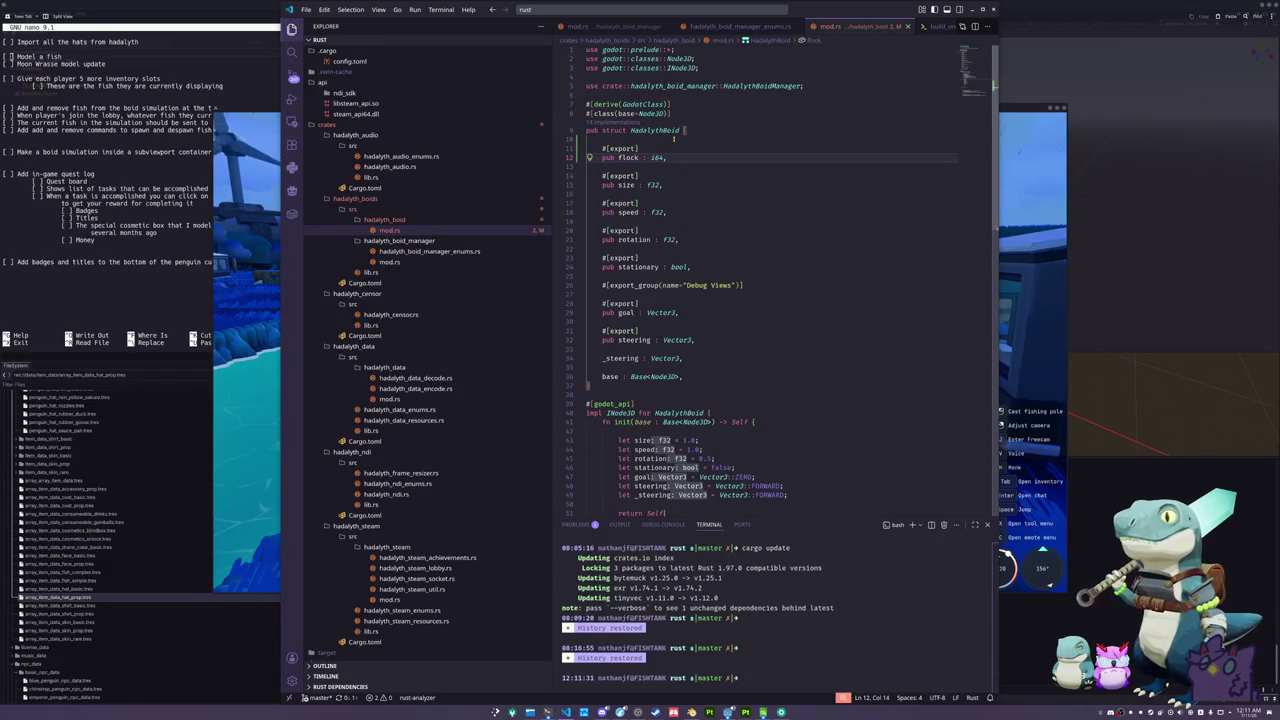
key("ctrl+shift+Left")
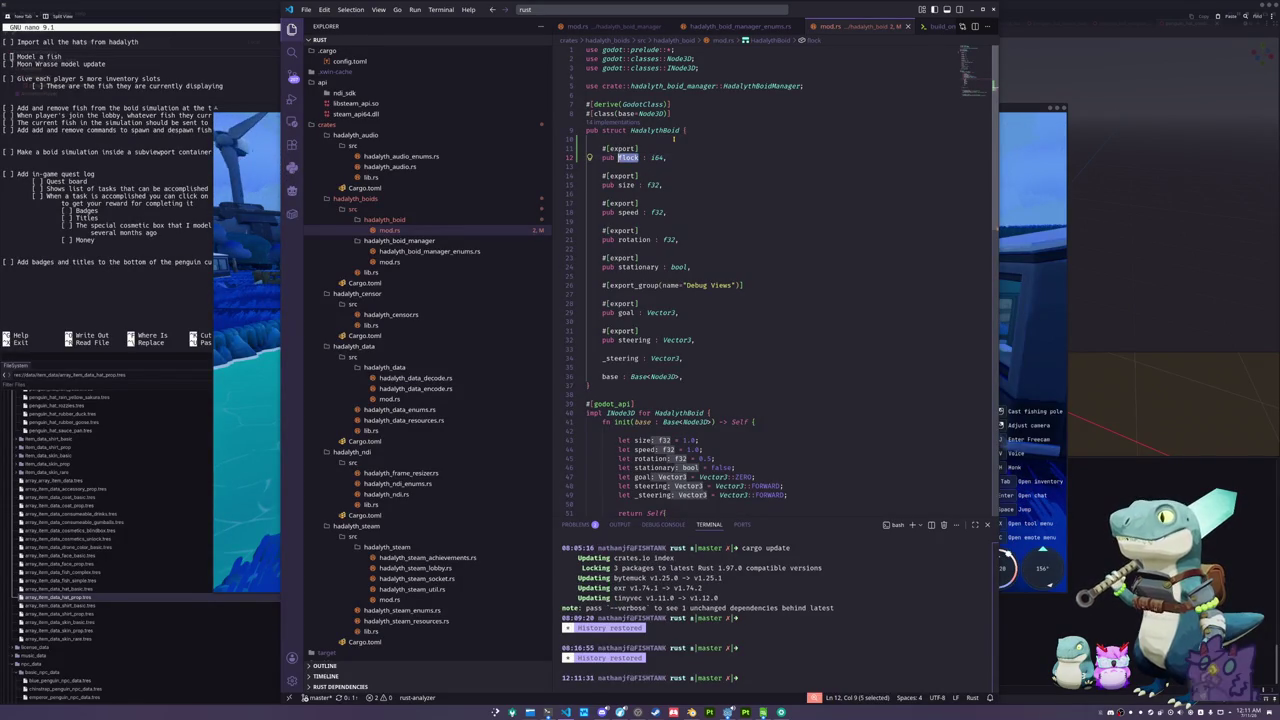
- Add 'let flock = 0' to the init function
key("Down")
key("Down")
key("End")
key("Down")
key("Down")
key("Down")
key("Down")
key("Down")
key("Down")
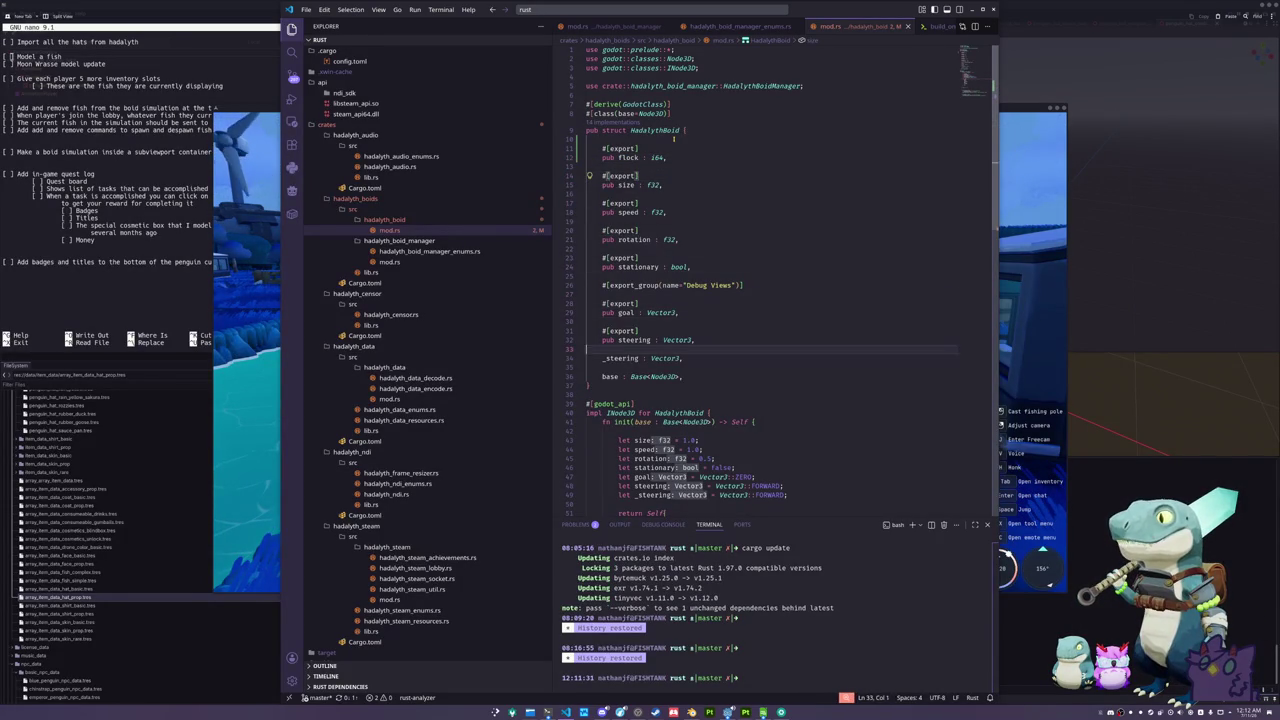
key("Return")
type("let flock = 0")
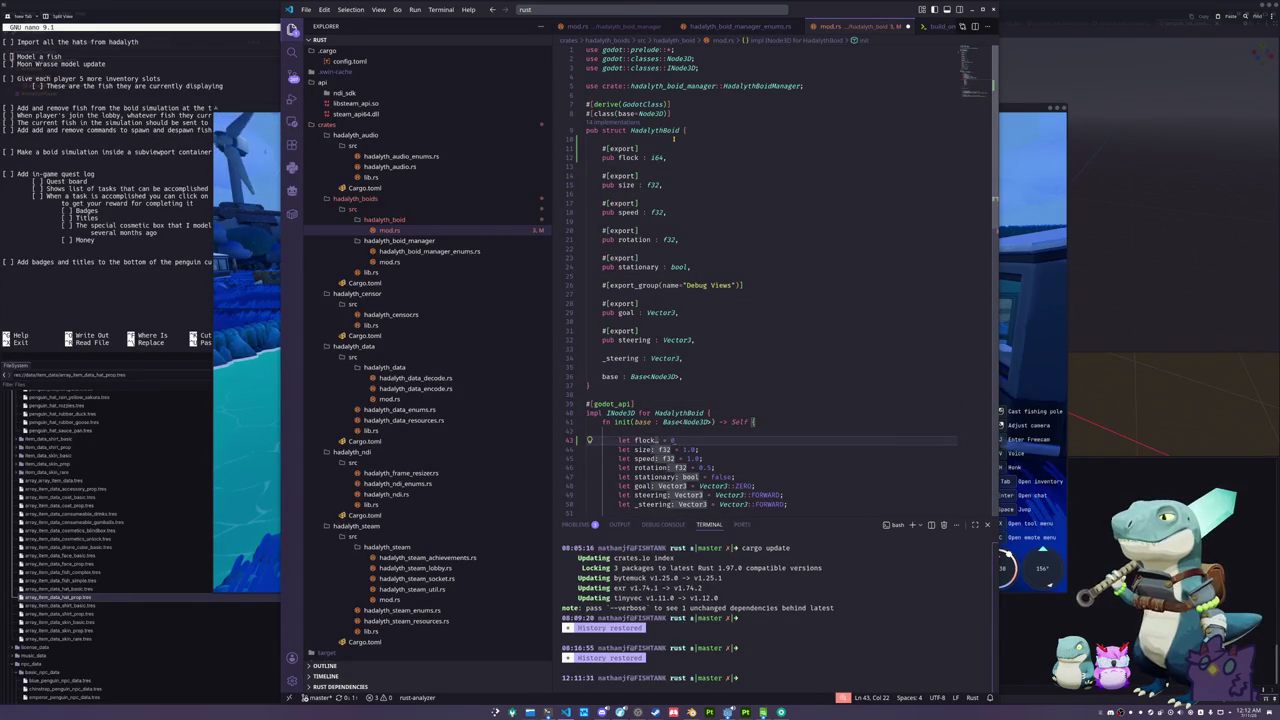
- Add 'flock' to the returned Self fields, then open hadalyth_boid_manager_enums.rs
key("Down")
key("Down")
key("Down")
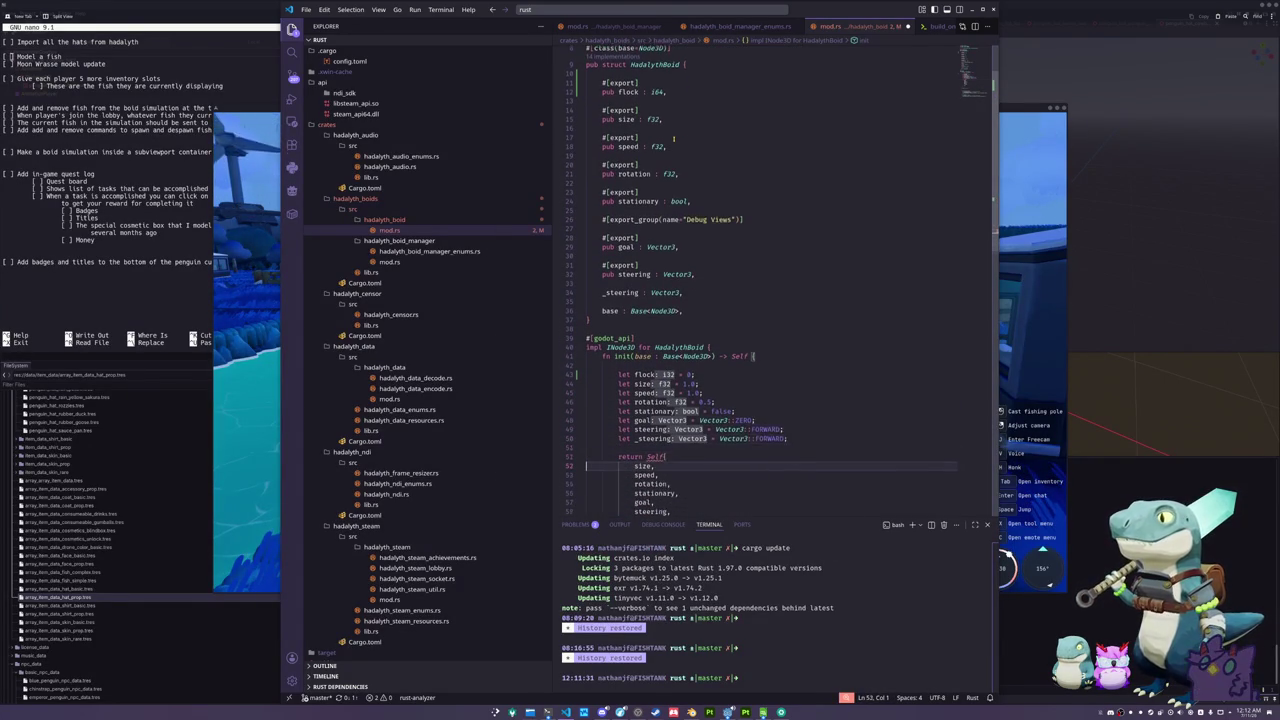
key("Up")
key("Up")
key("End")
key("Return")
type("flock")
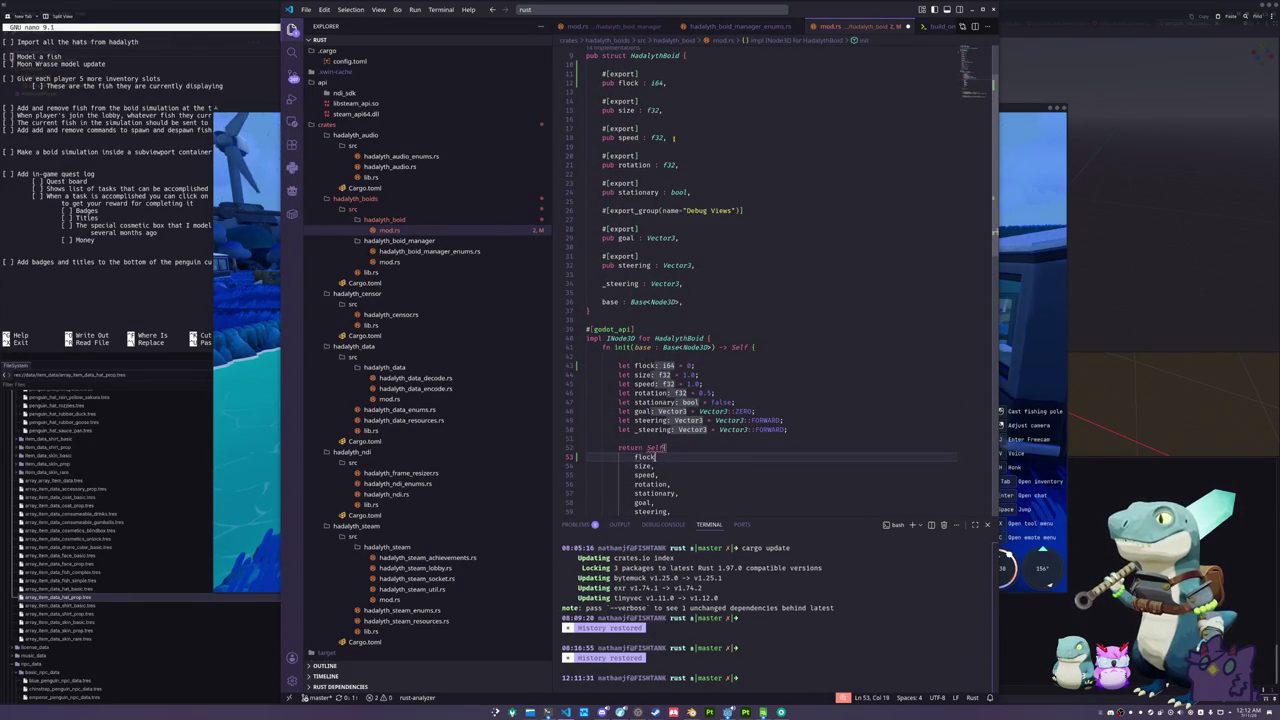
key("Down")
key("Down")
key("Down")
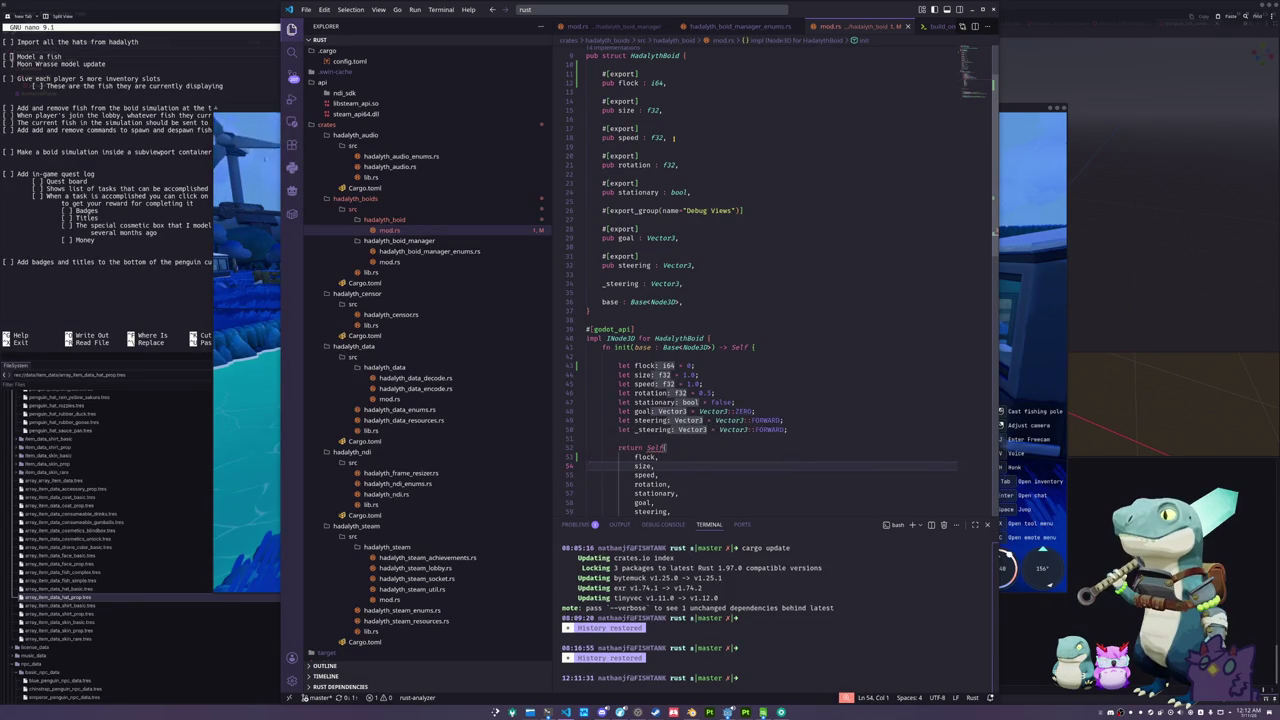
key("Down")
key("Down")
key("Down")
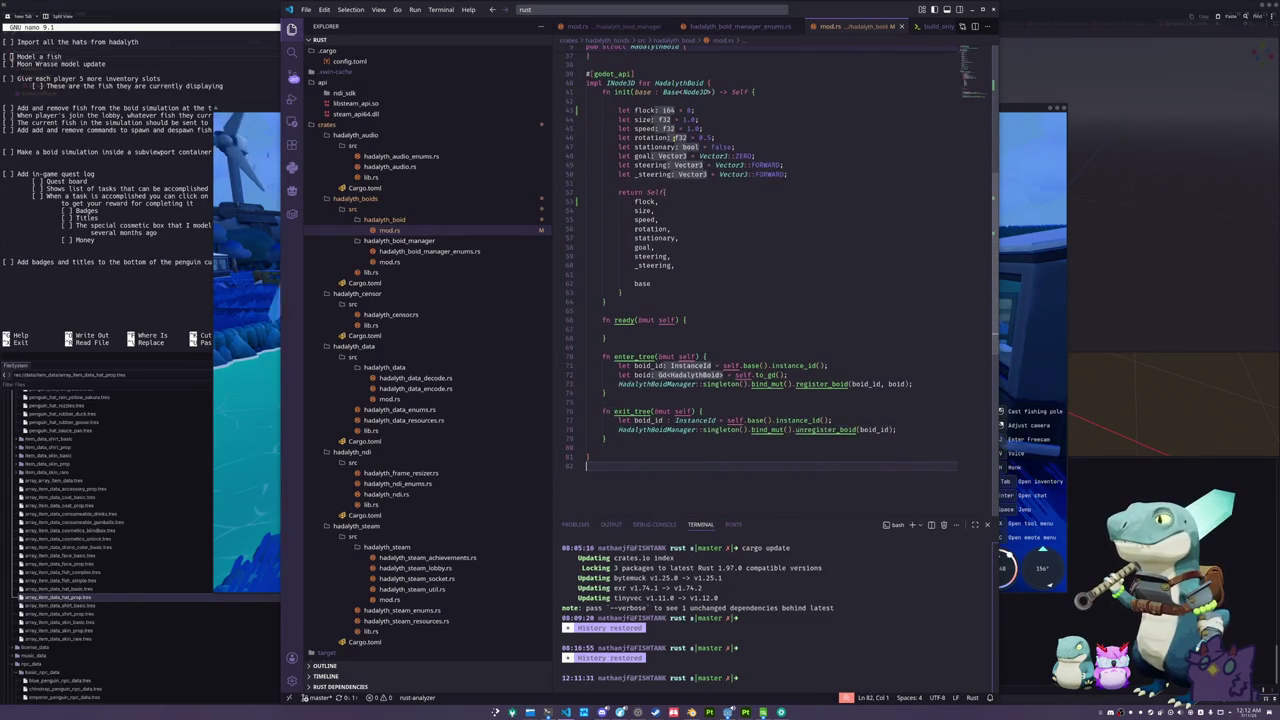
left_click(420, 251)
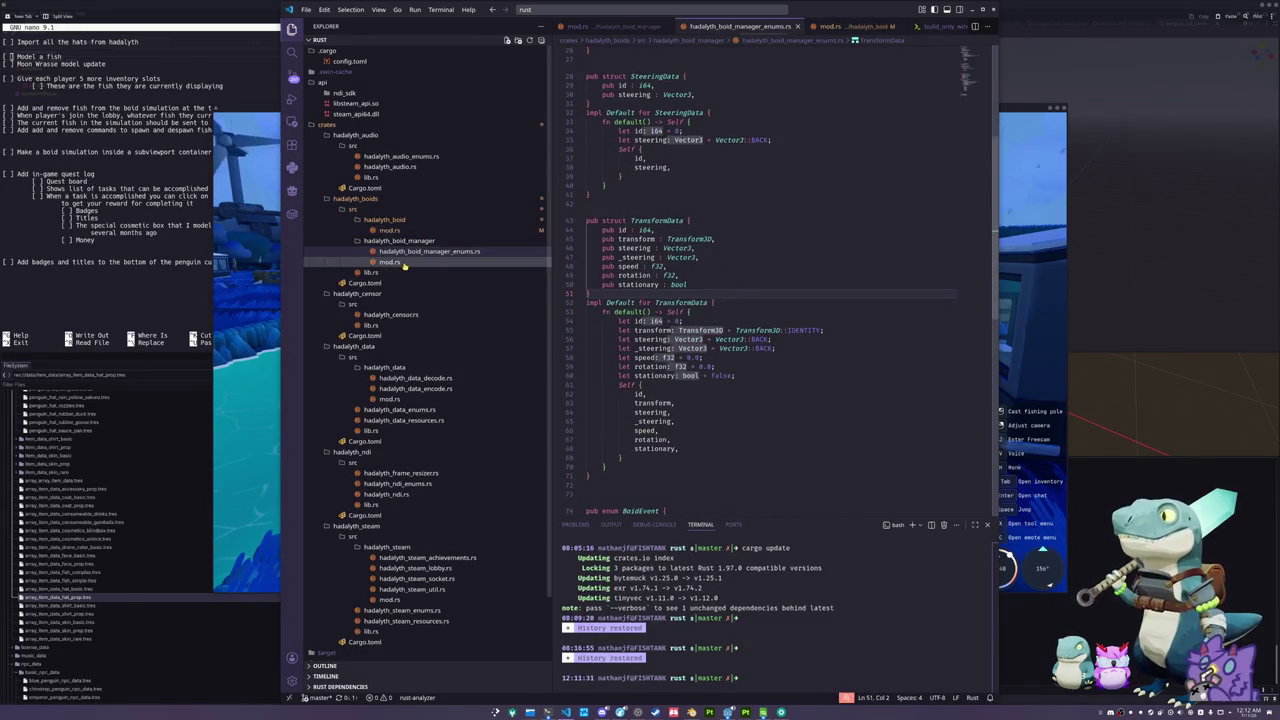
- Add a 'pub flock : i64,' field to the BoidData struct
scroll(724, 273, "up", 7)
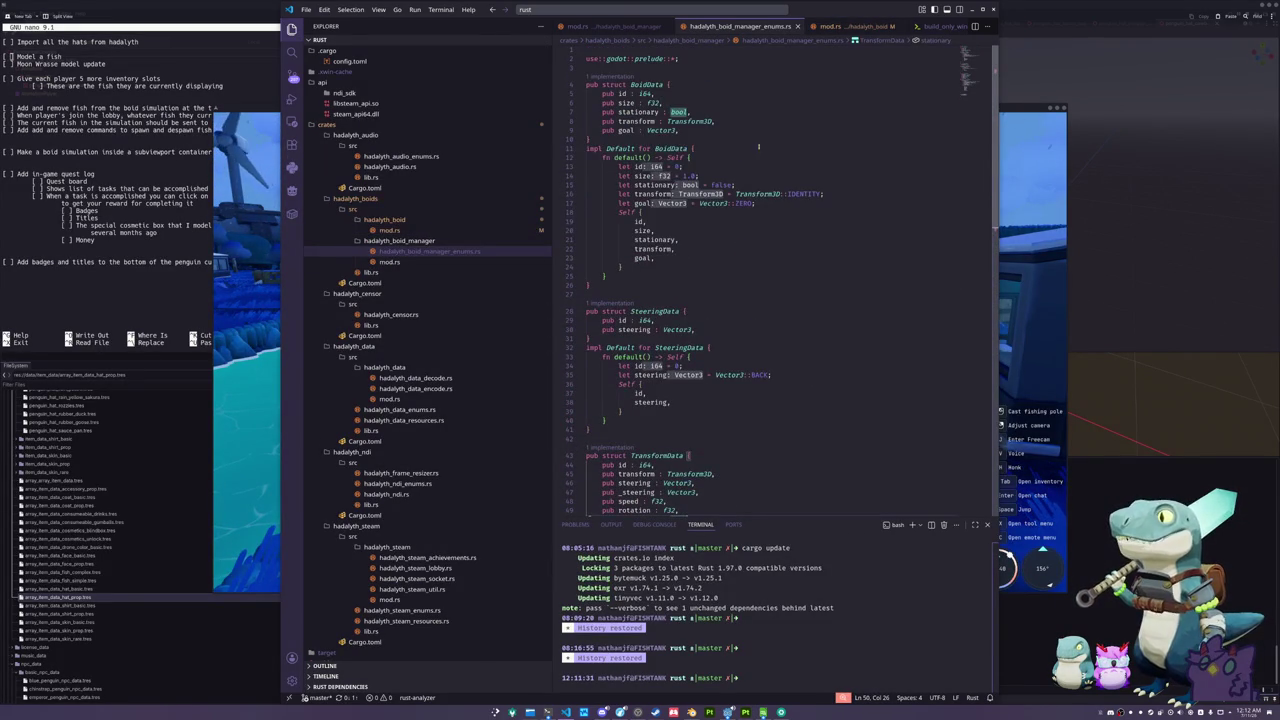
left_click(691, 86)
key("Return")
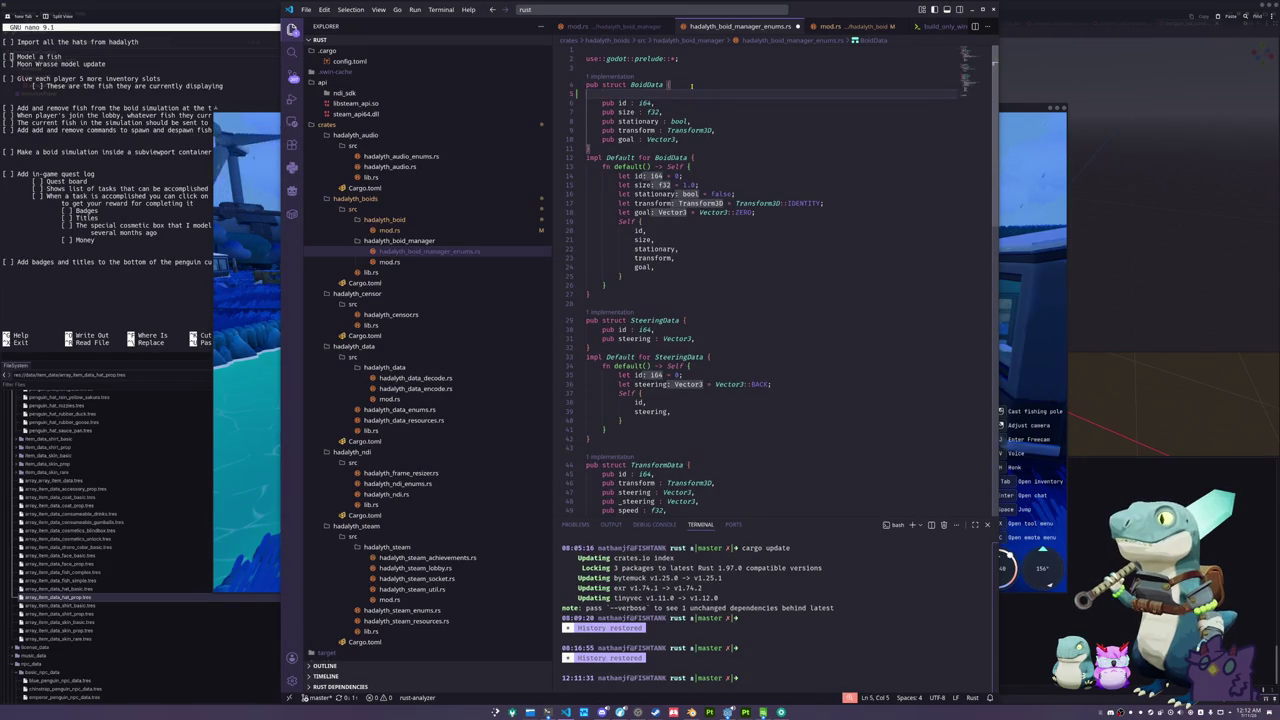
type("pub flock : i64,")
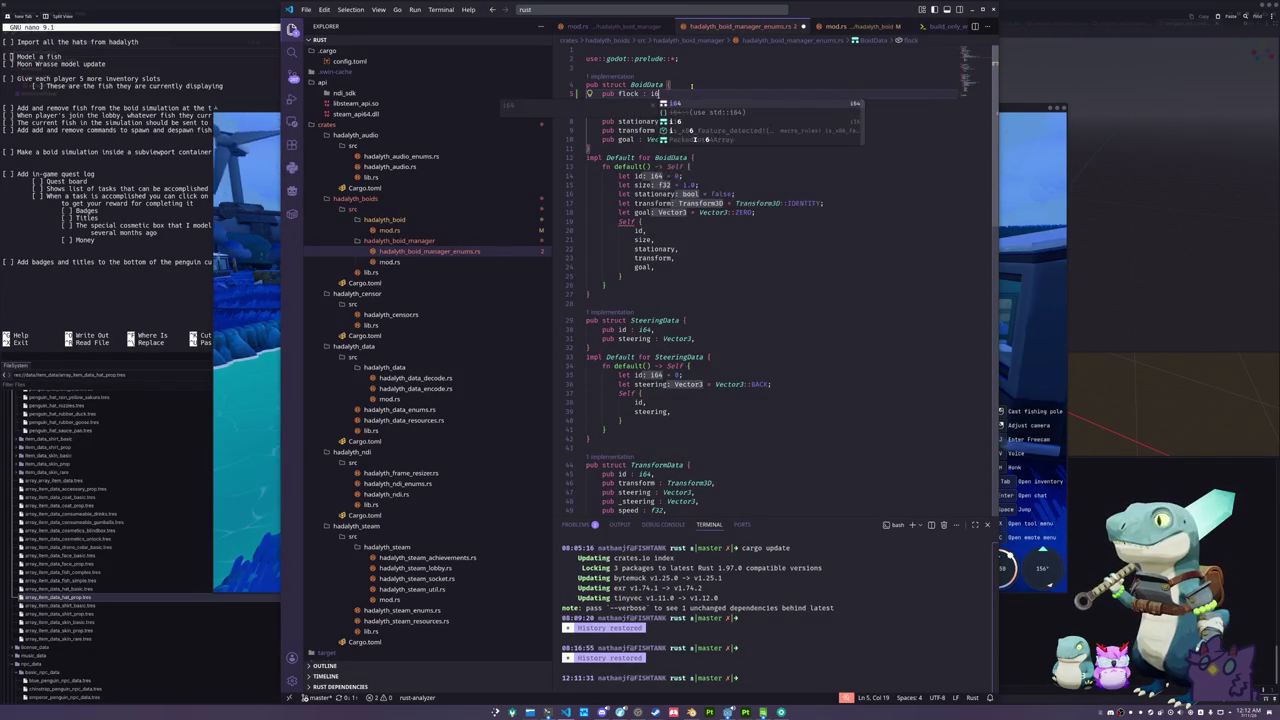
- In BoidData's default(), add 'let flock =' and include 'flock,' in the returned Self
key("Down")
key("Down")
key("Down")
key("Up")
key("Up")
key("End")
key("Return")
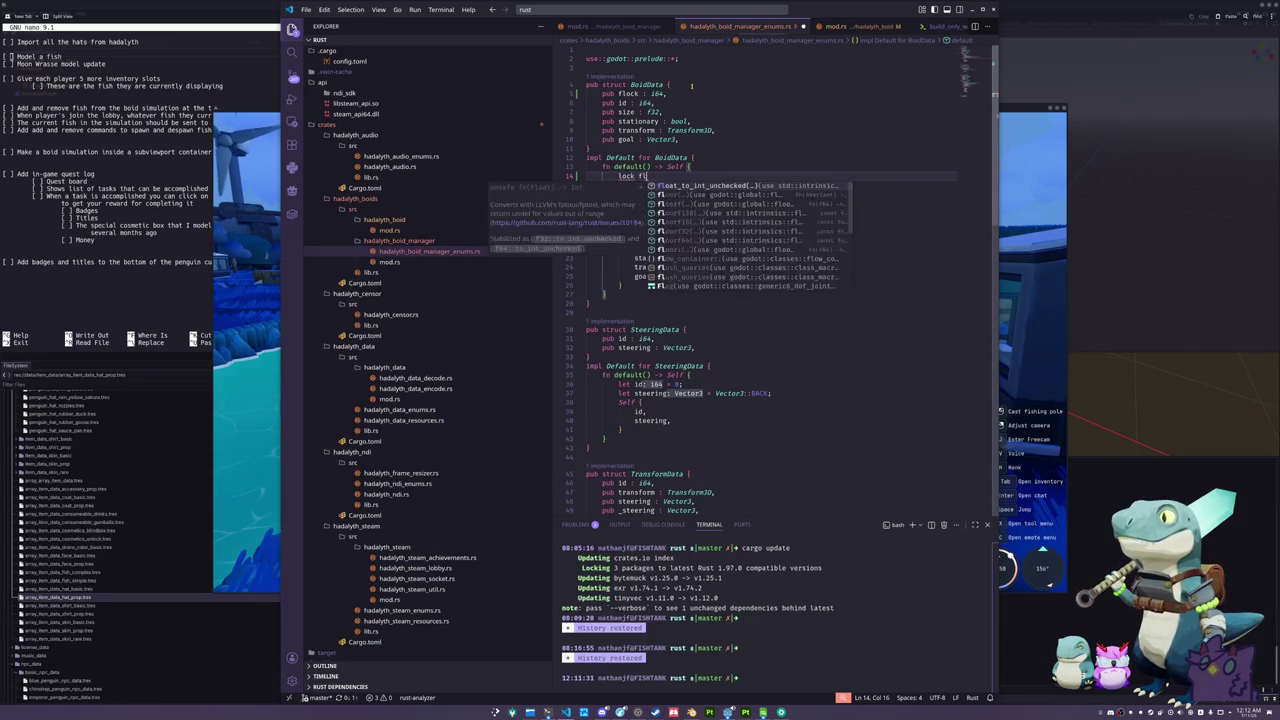
type("let flock =")
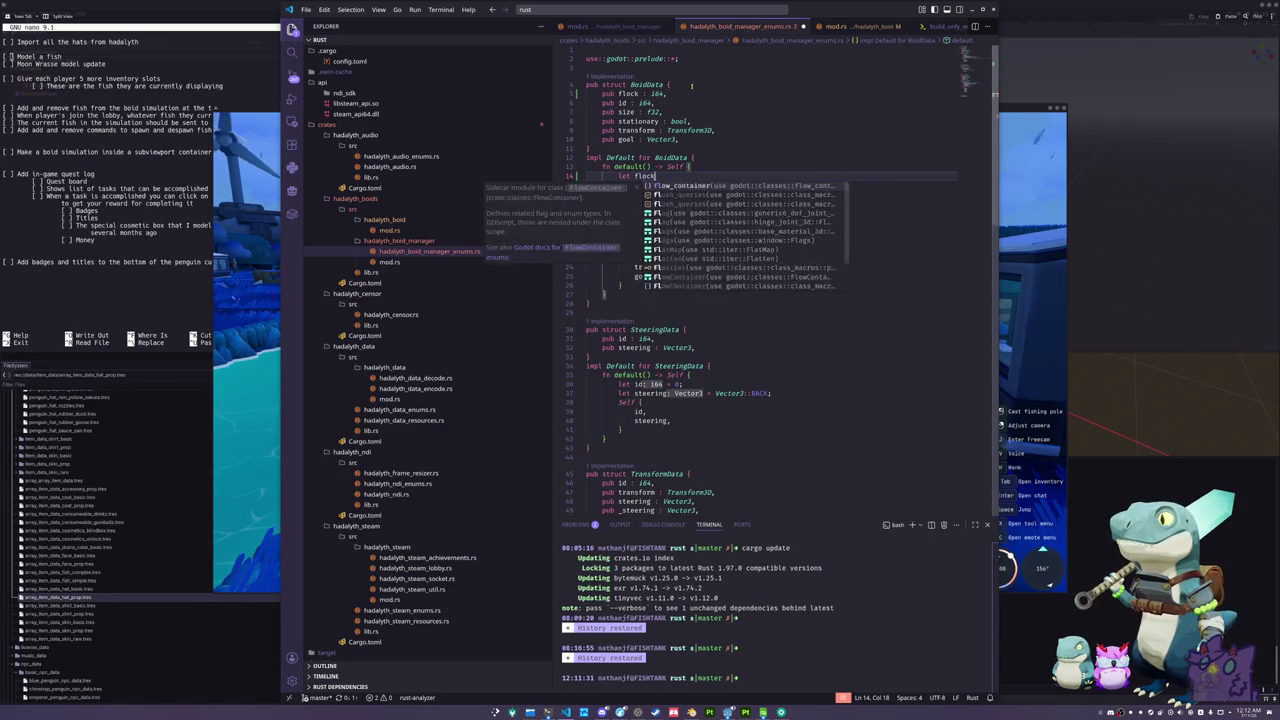
key("Down")
key("Down")
key("Down")
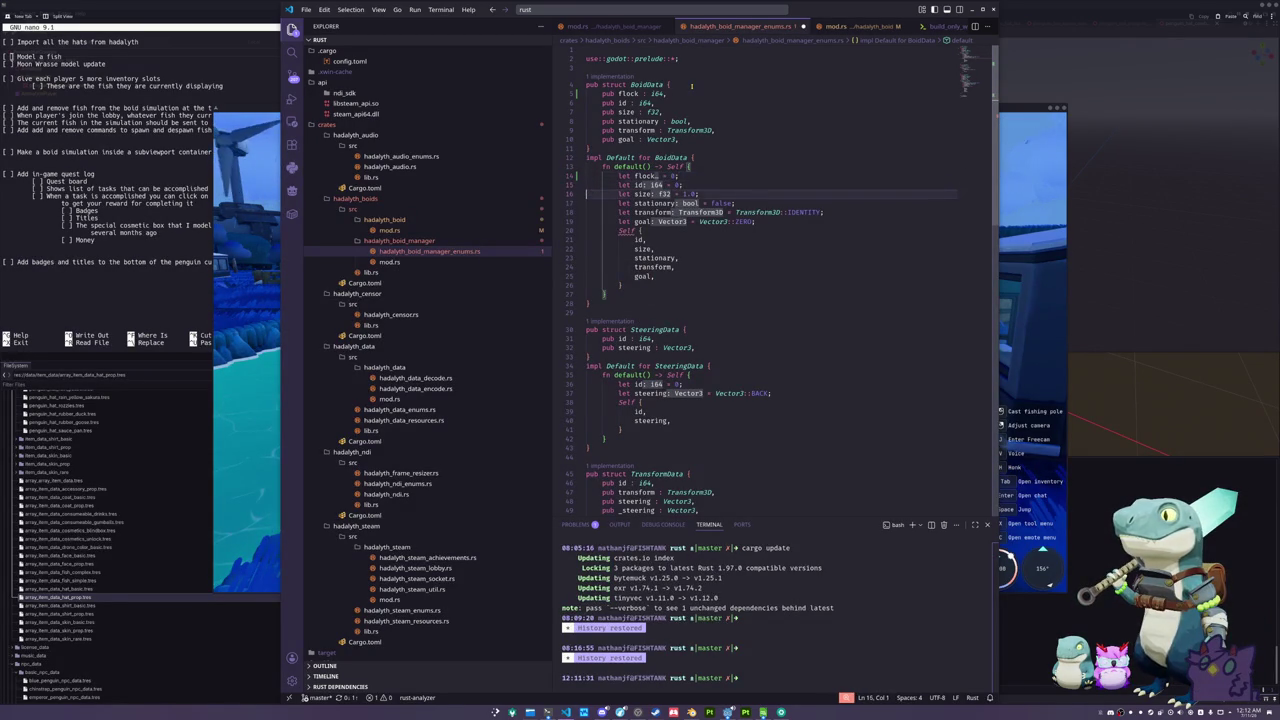
key("Return")
type("flock,")
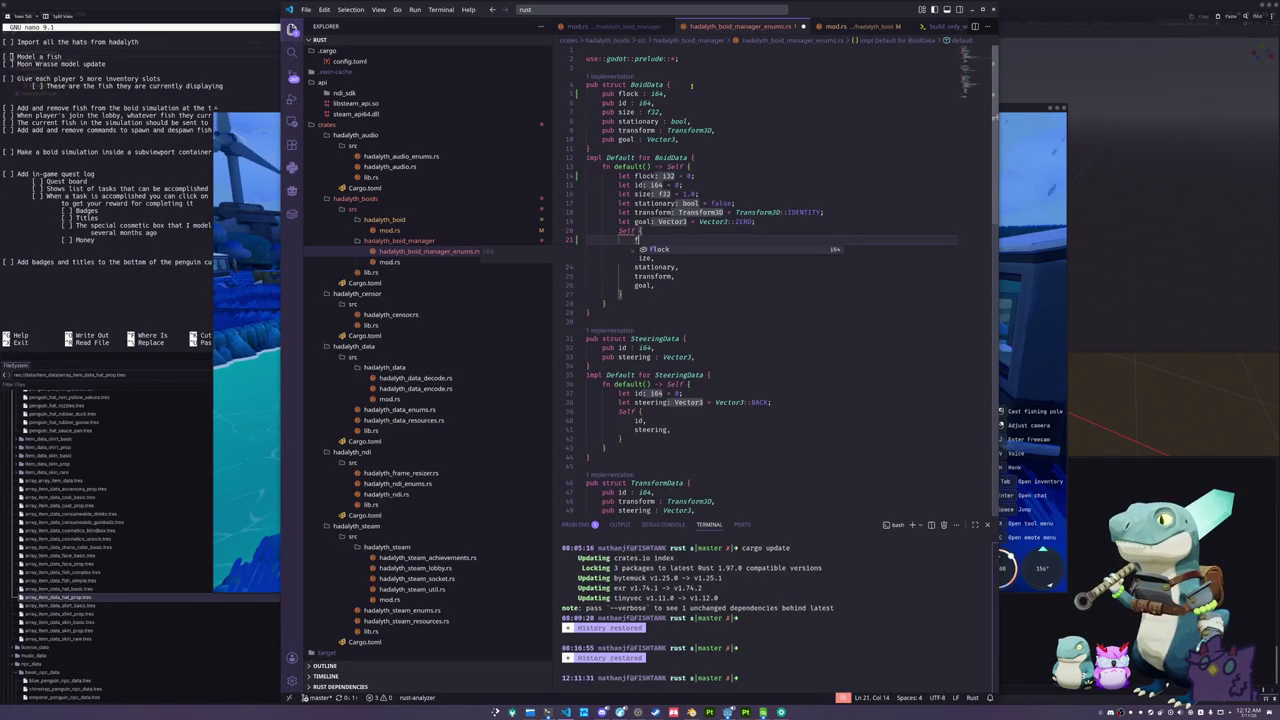
key("Down")
key("Down")
key("Home")
- Open the boid manager's mod.rs file from the Explorer
key("Down")
key("Down")
key("Down")
key("Down")
key("Down")
key("Down")
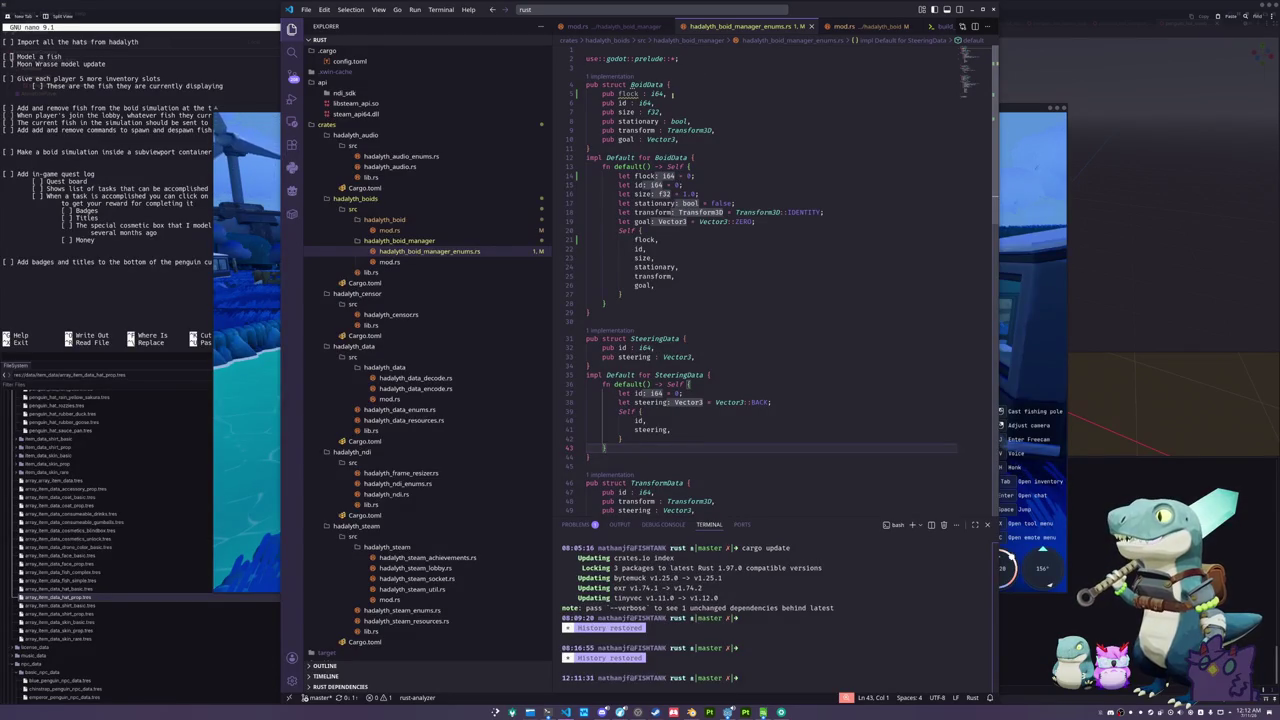
mouse_move(657, 93)
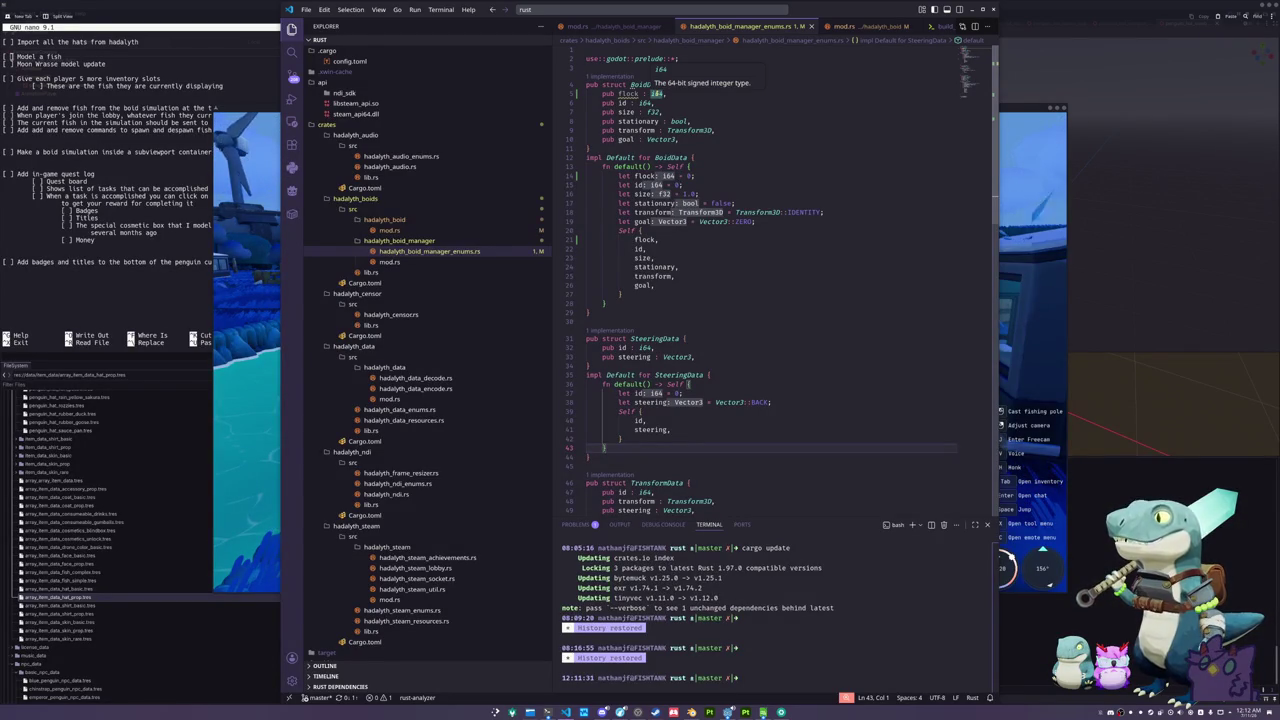
scroll(729, 432, "down", 10)
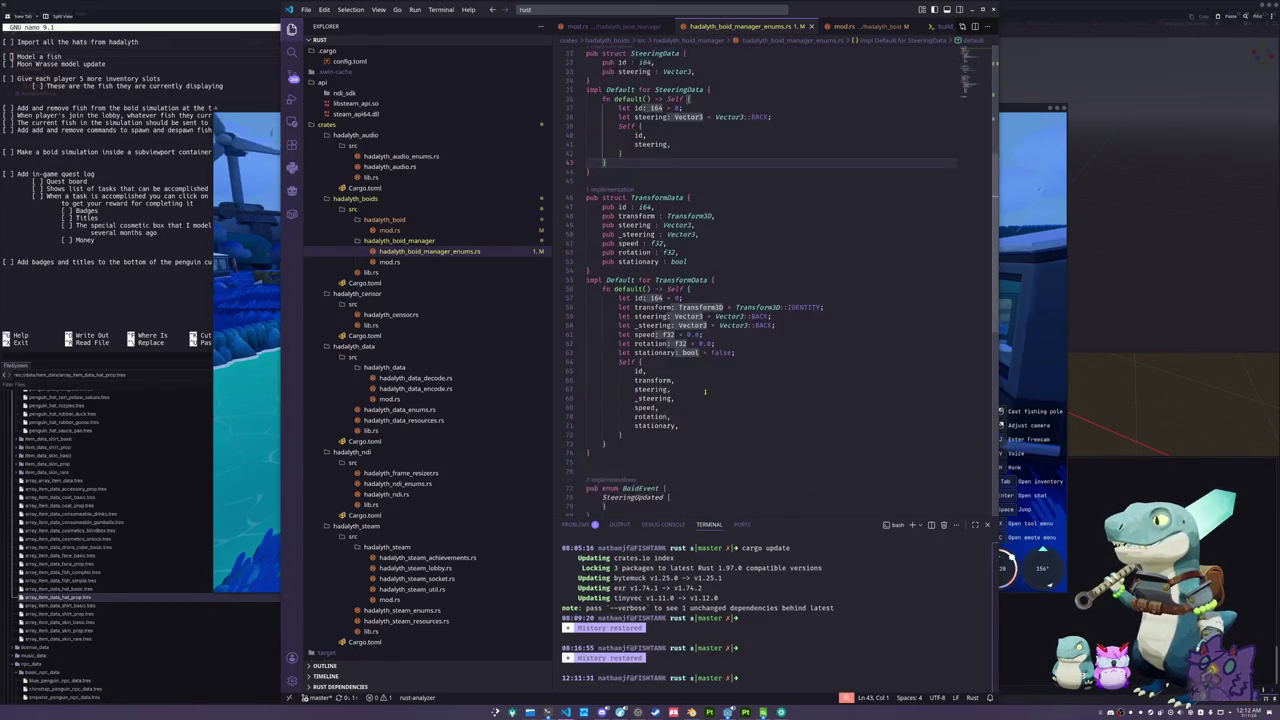
left_click(389, 261)
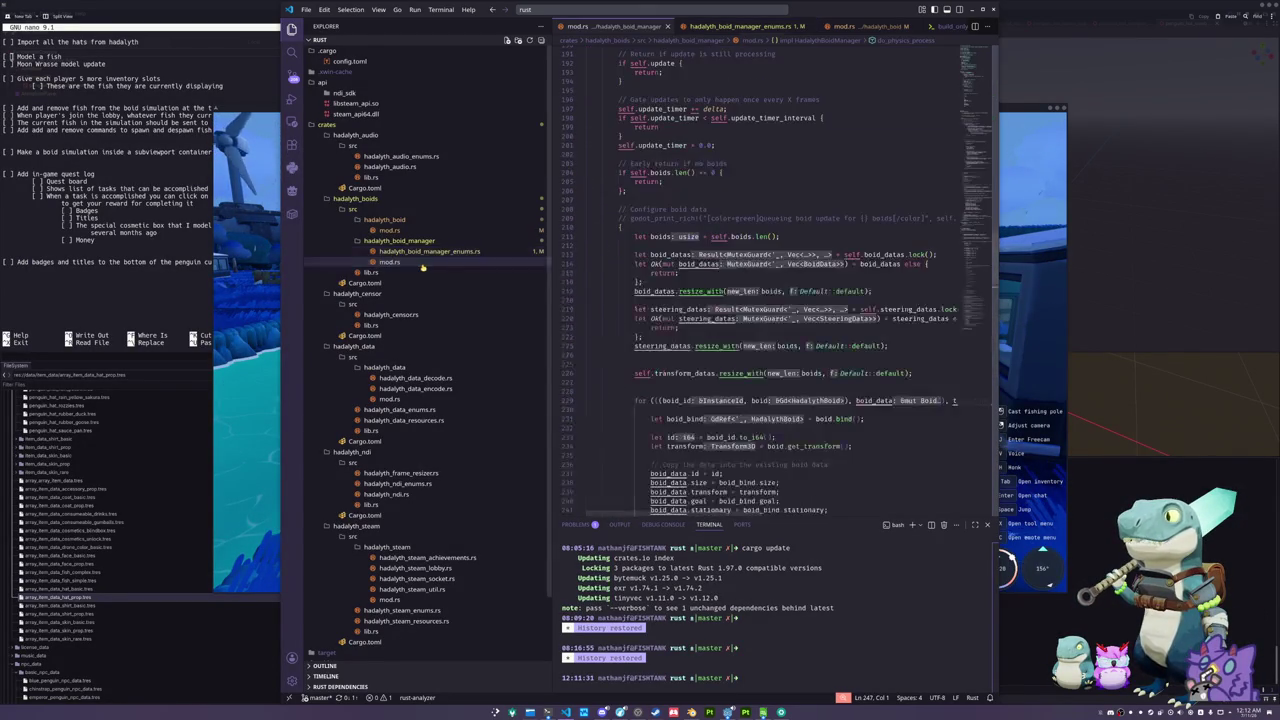
- Copy each boid's flock with 'boid_data.flock = boid_bind.flock;' and save mod.rs
scroll(655, 283, "down", 3)
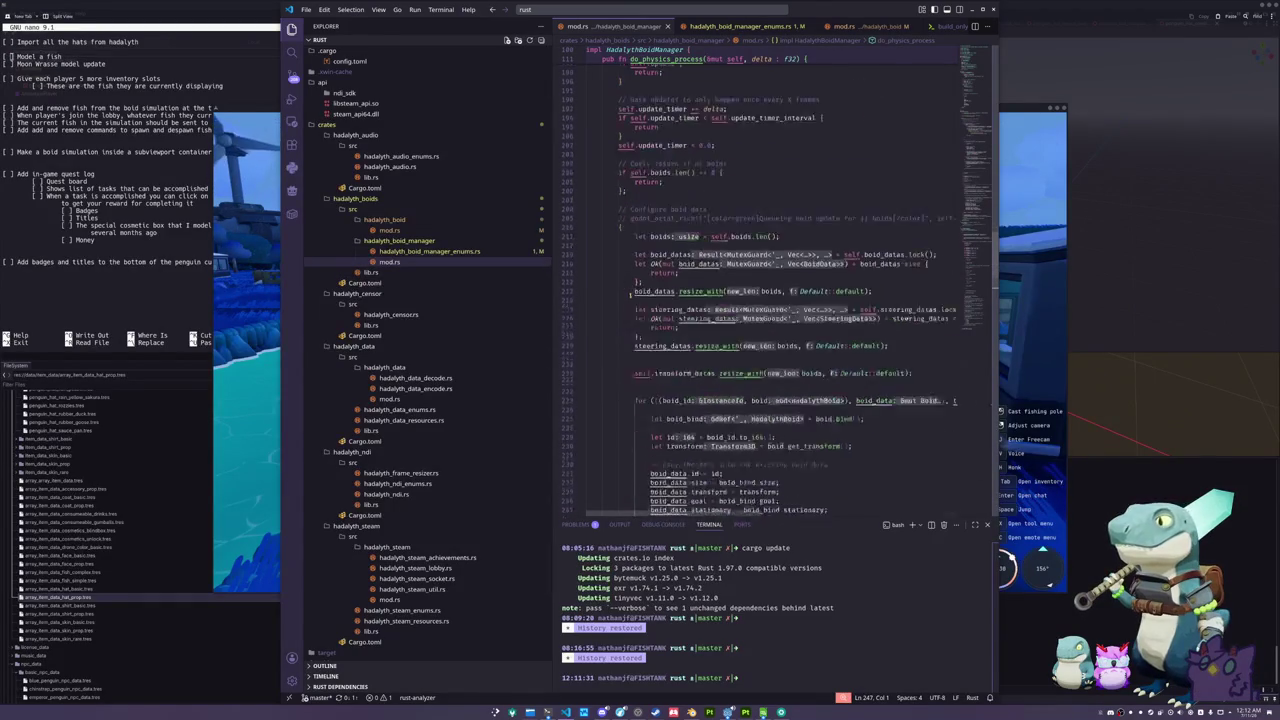
scroll(630, 295, "down", 3)
left_click(844, 296)
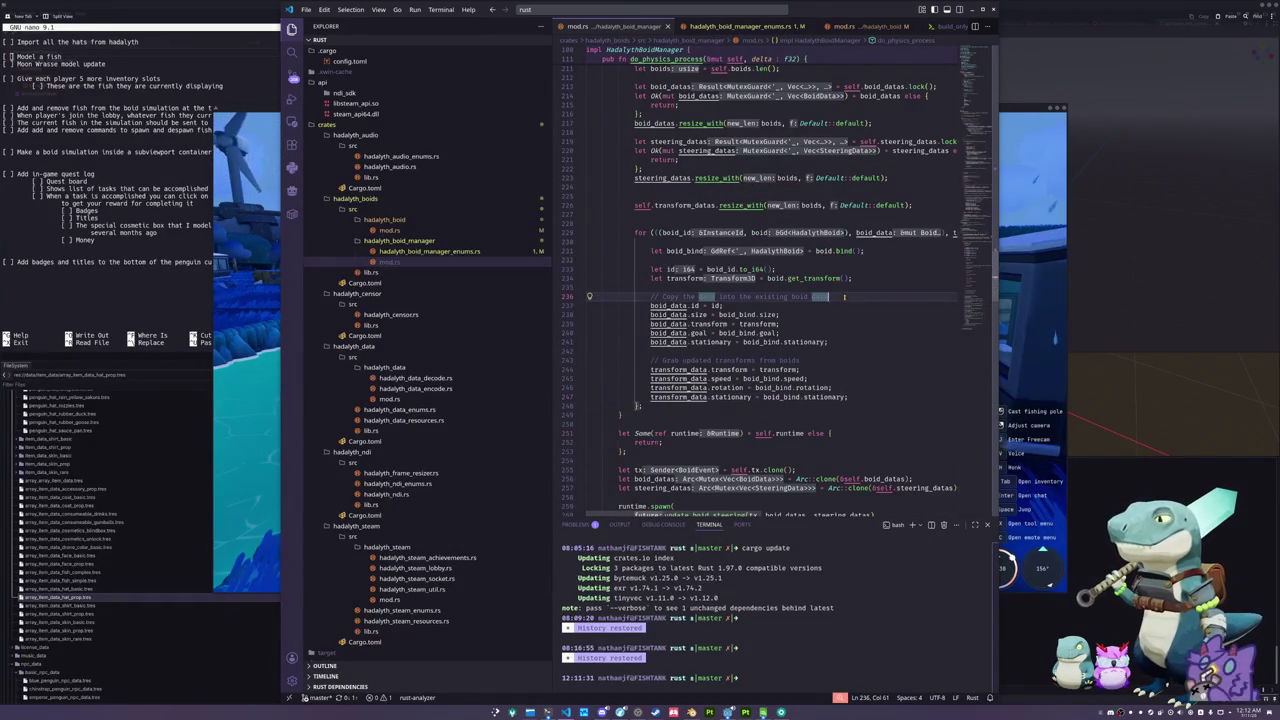
key("Return")
type("boid_data.flock")
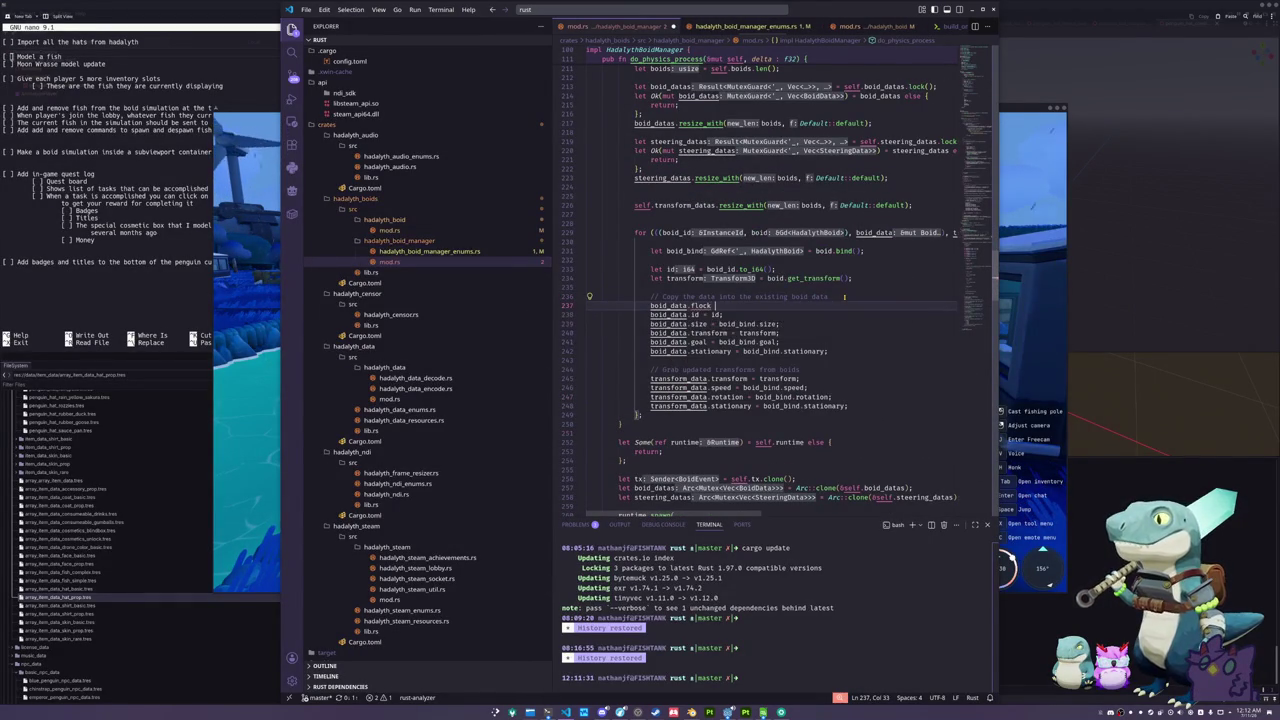
type(" = boid_bind.flock")
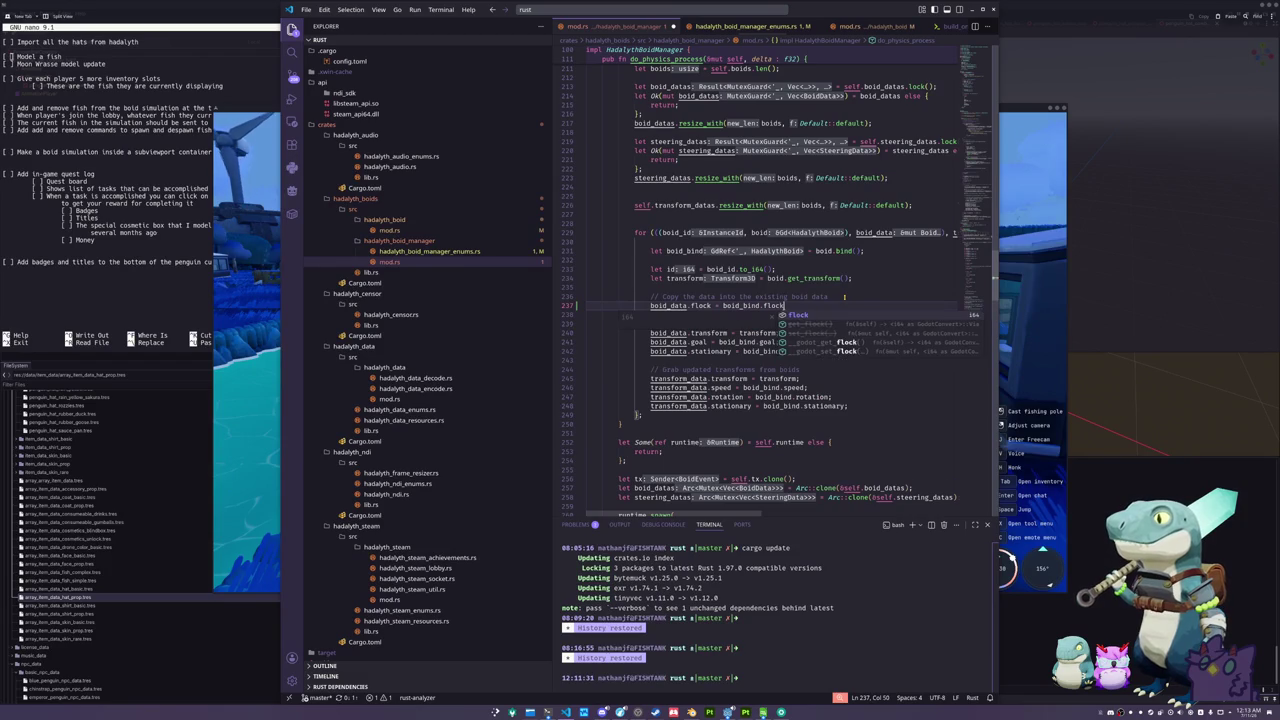
key("Tab")
type(";")
key("ctrl+s")
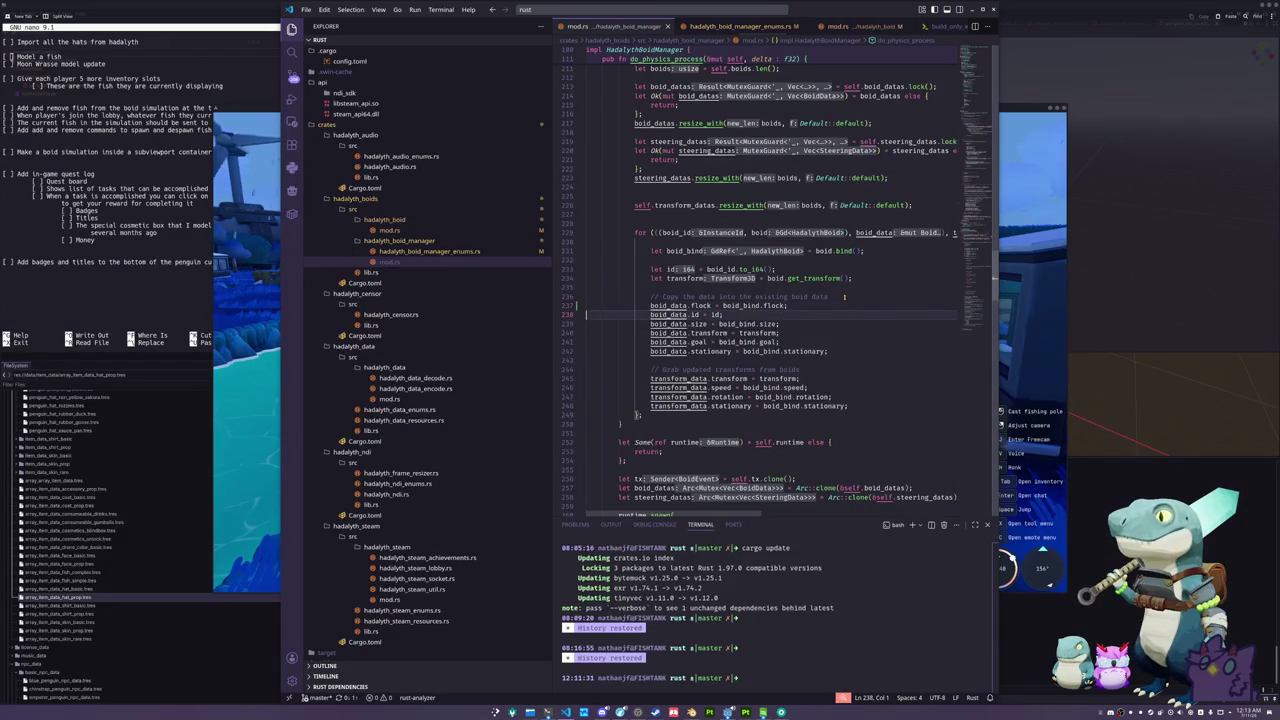
- In update_boid_steering's neighbour loop, add a '// Skip different flock' comment after the skip-self check
scroll(705, 328, "down", 5)
left_click(690, 289, "ctrl")
scroll(690, 289, "down", 10)
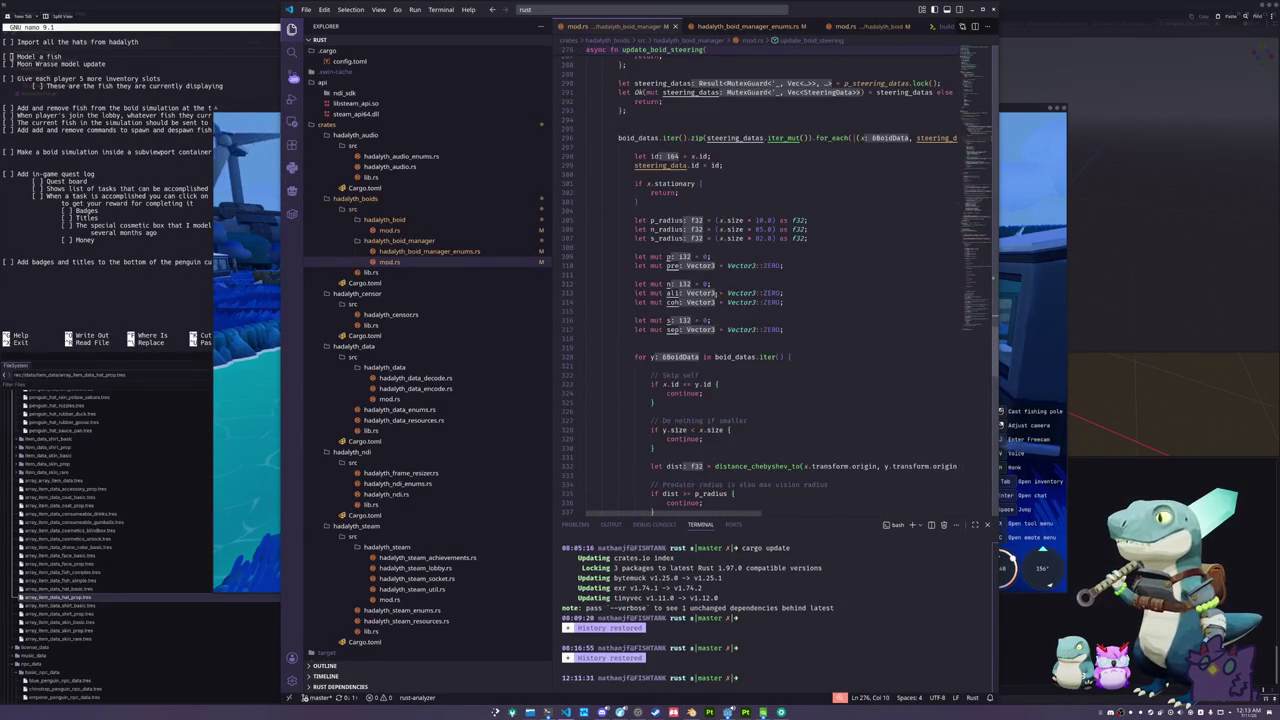
scroll(661, 283, "down", 2)
left_click(661, 283)
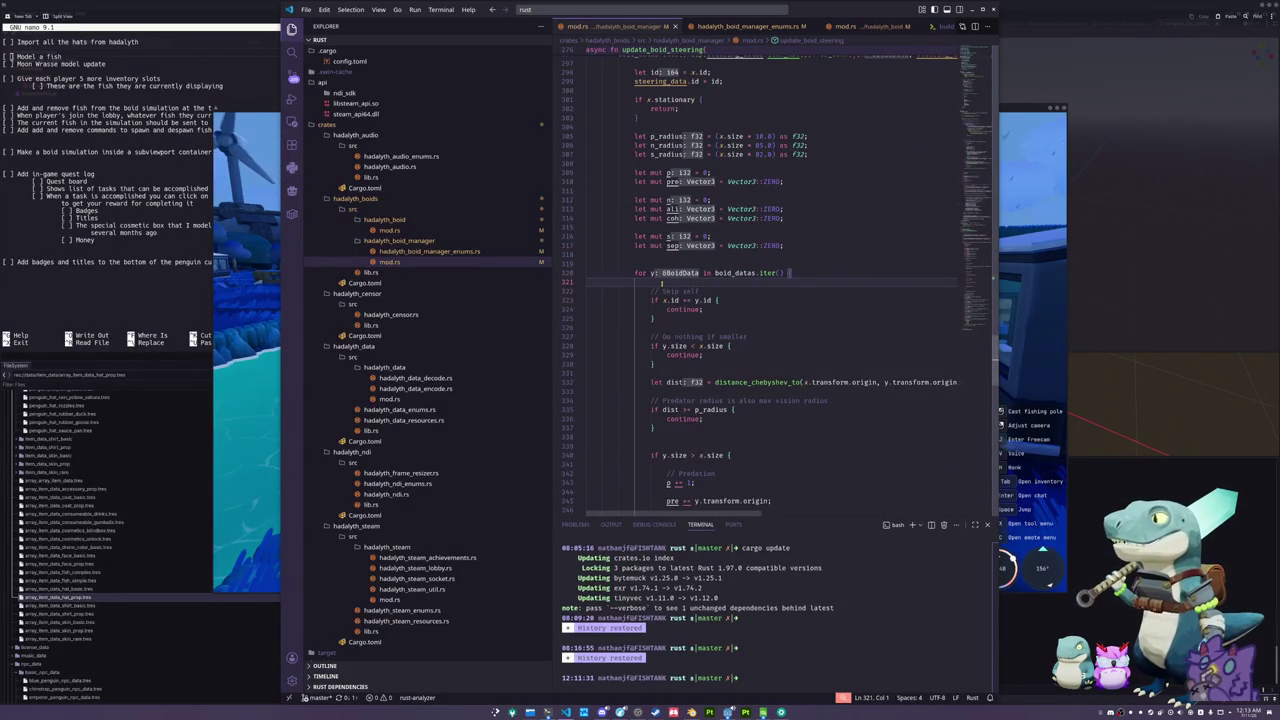
key("Down")
key("Down")
key("Down")
key("End")
key("Return")
key("Return")
type("// Skip different")
- Add 'if y.flock != x.flock { continue; }' under the comment
key("Return")
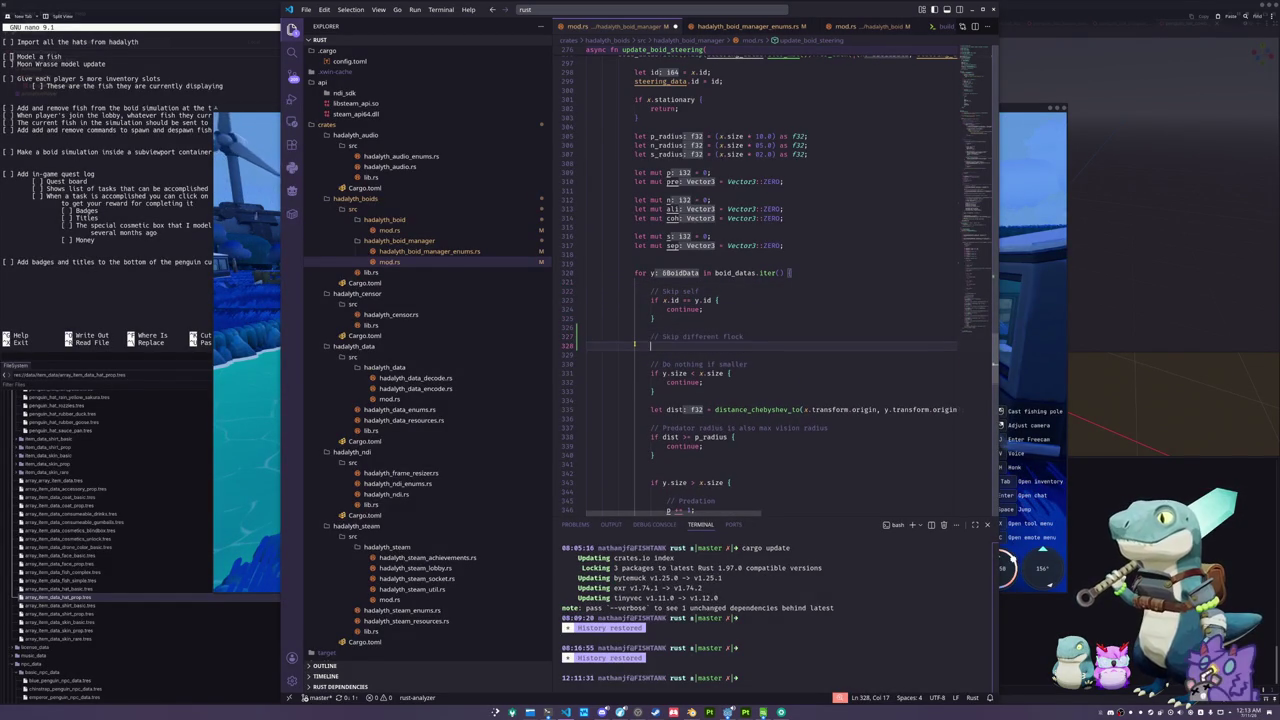
type("if y.flock !")
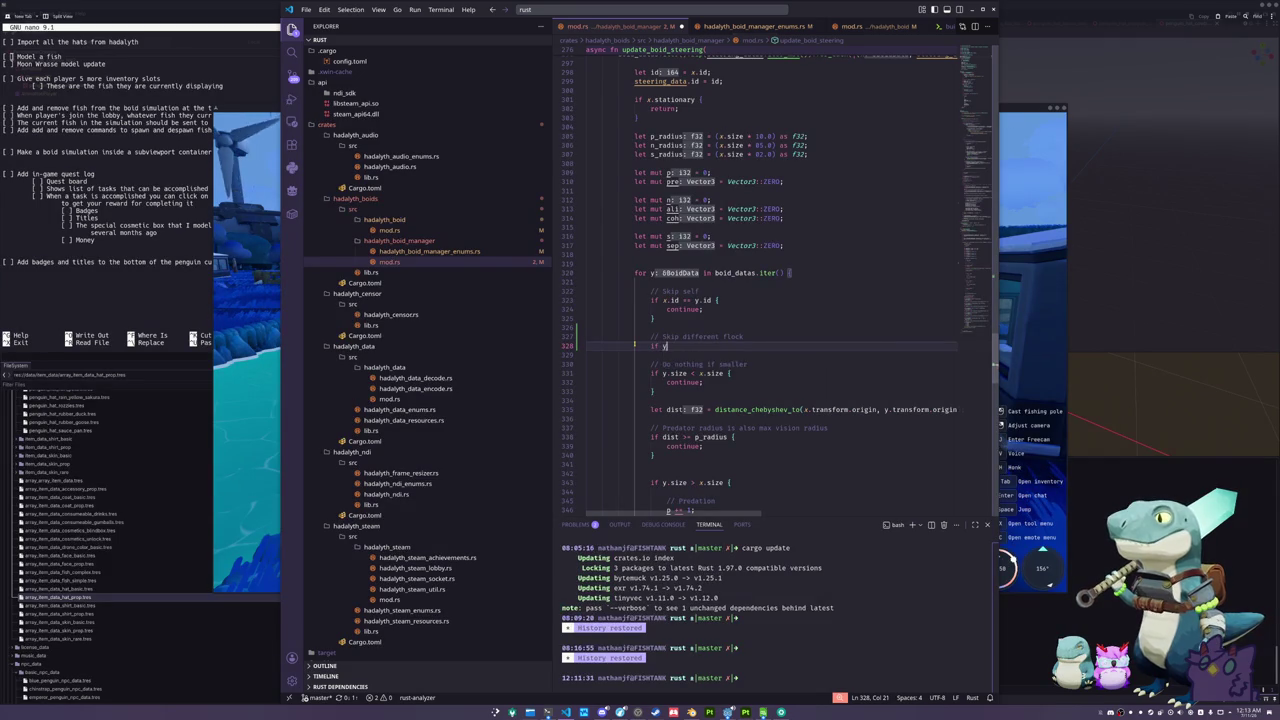
type("= x.flock {")
key("Return")
type("continue;")
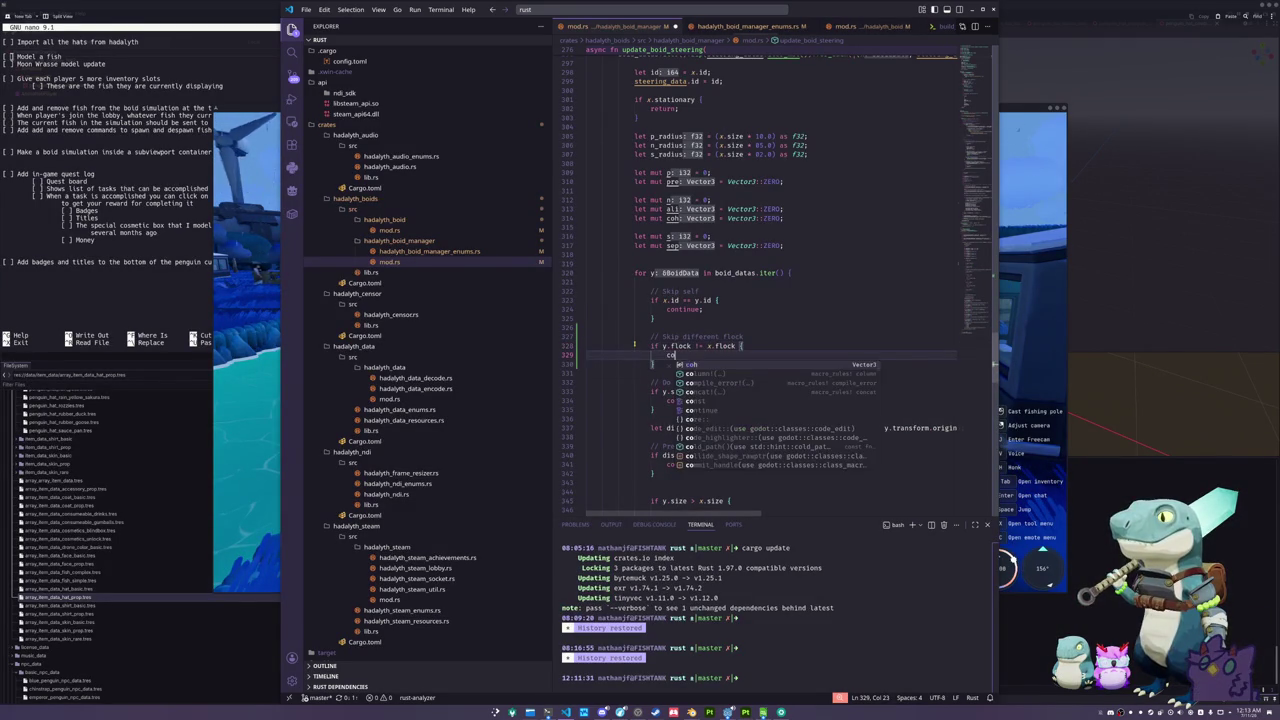
key("Down")
key("Down")
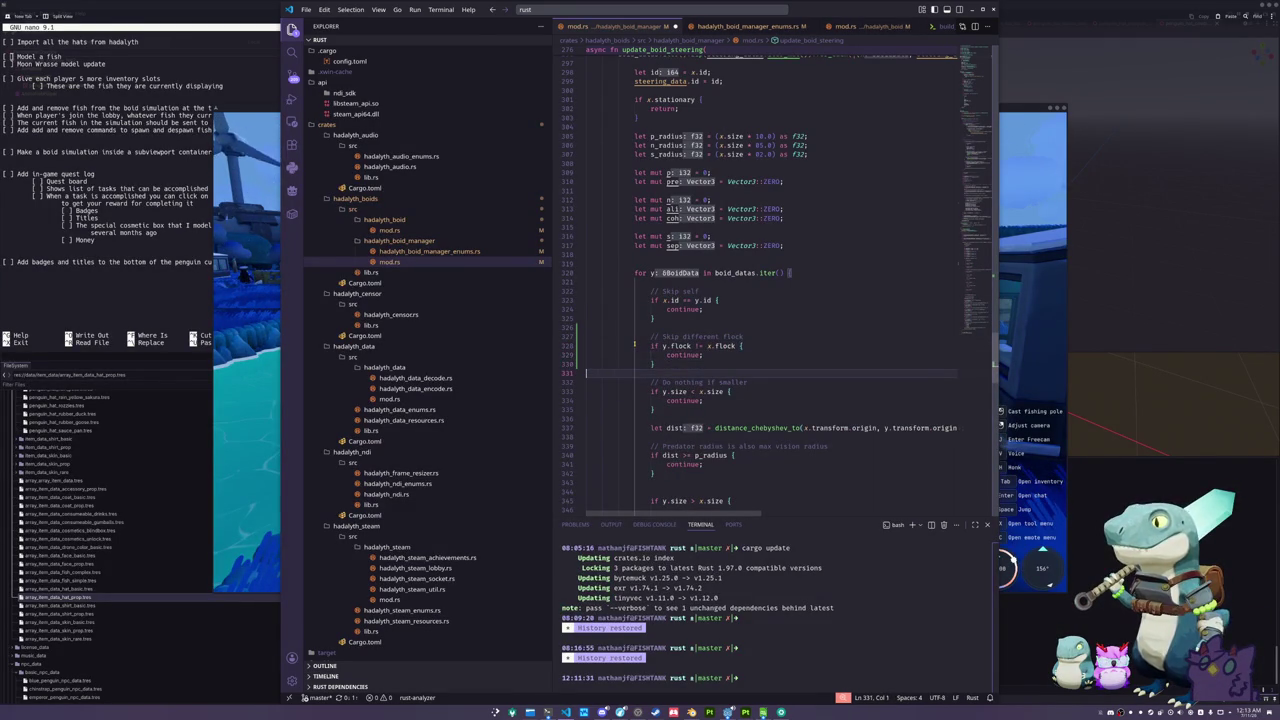
scroll(650, 368, "down", 10)
scroll(650, 368, "down", 20)
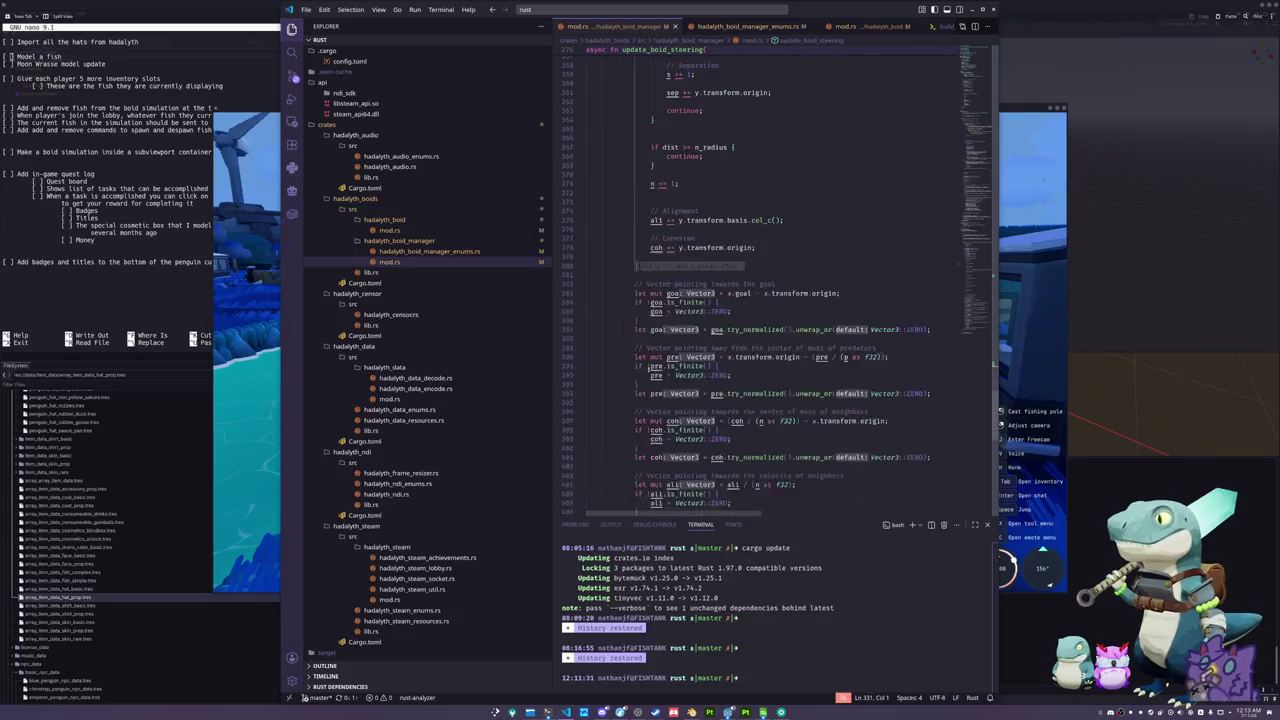
mouse_move(961, 324)
left_mouse_down()
mouse_move(962, 217)
mouse_move(974, 212)
left_mouse_up()
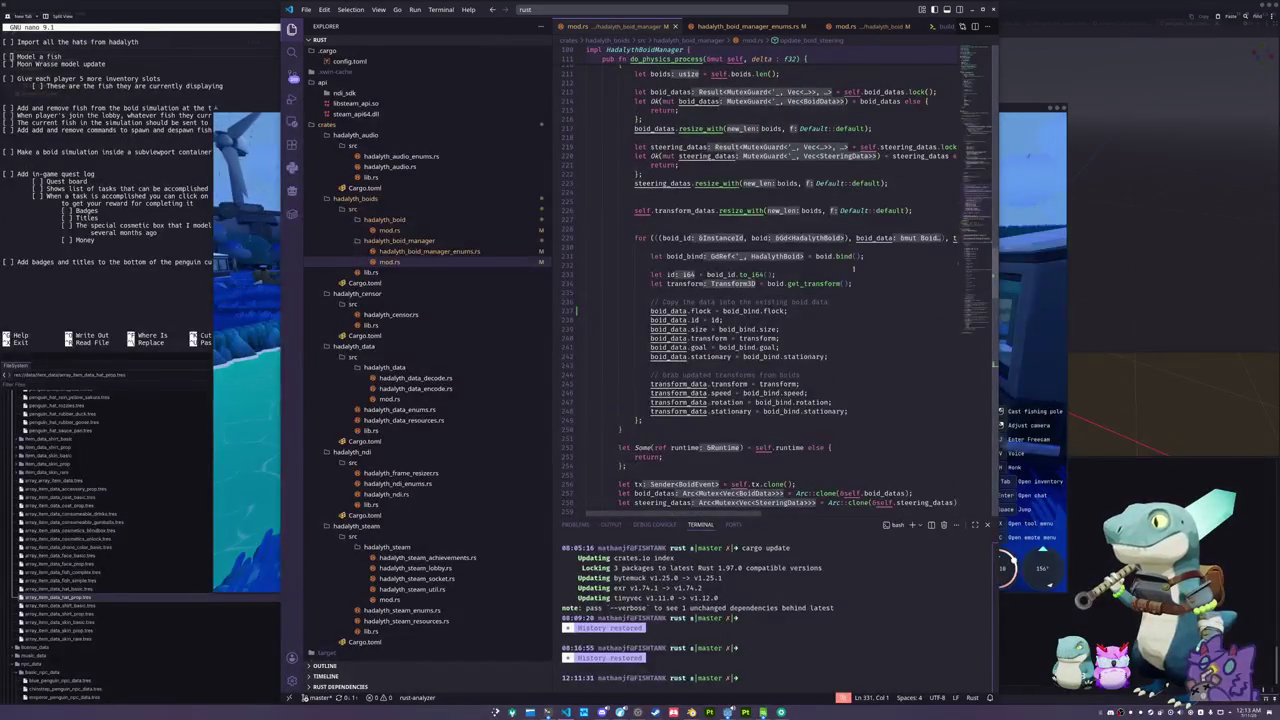
- Locate the flock field's i64 type in hadalyth_boid/mod.rs and in BoidData's enums file
left_click(766, 311)
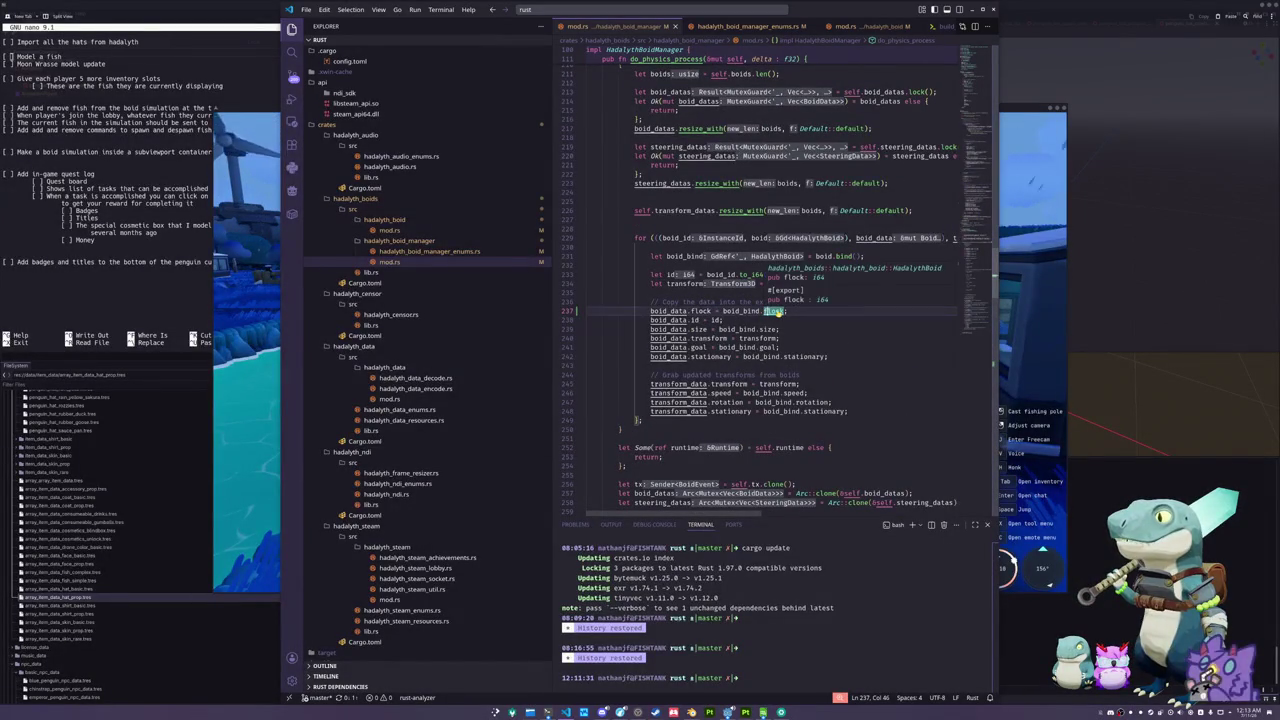
left_click(775, 311, "ctrl")
double_click(657, 157)
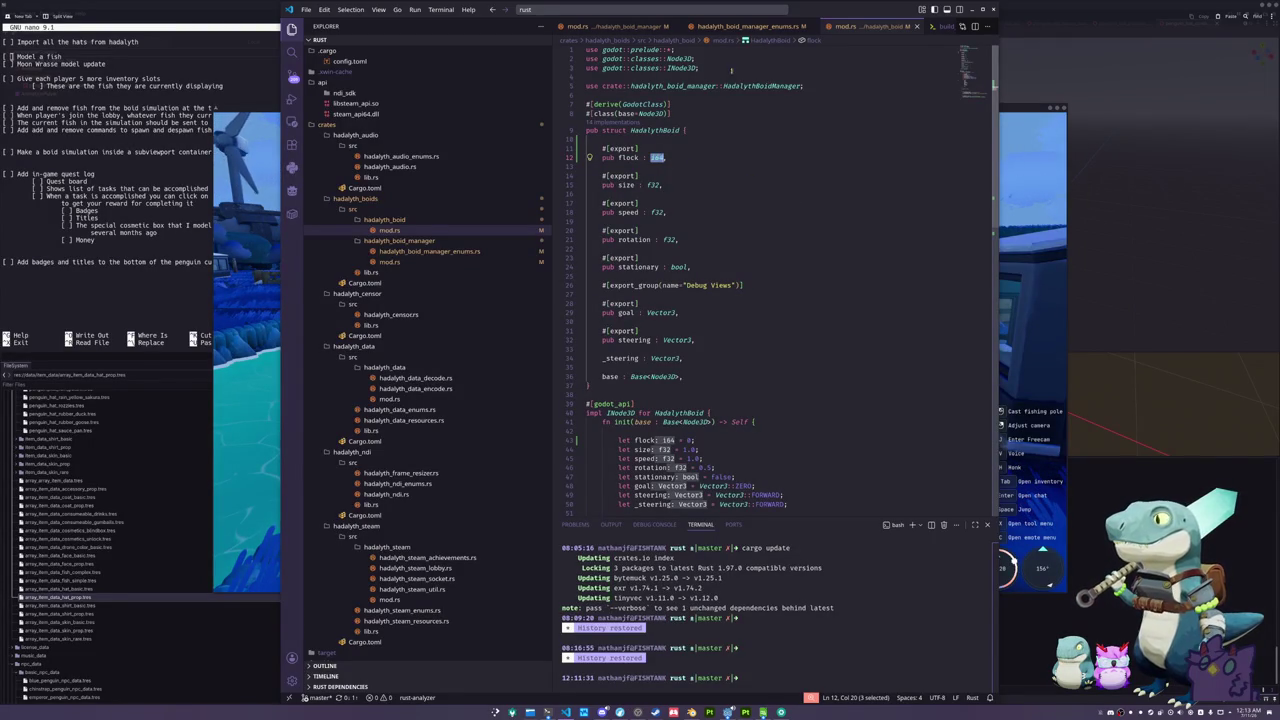
left_click(430, 251)
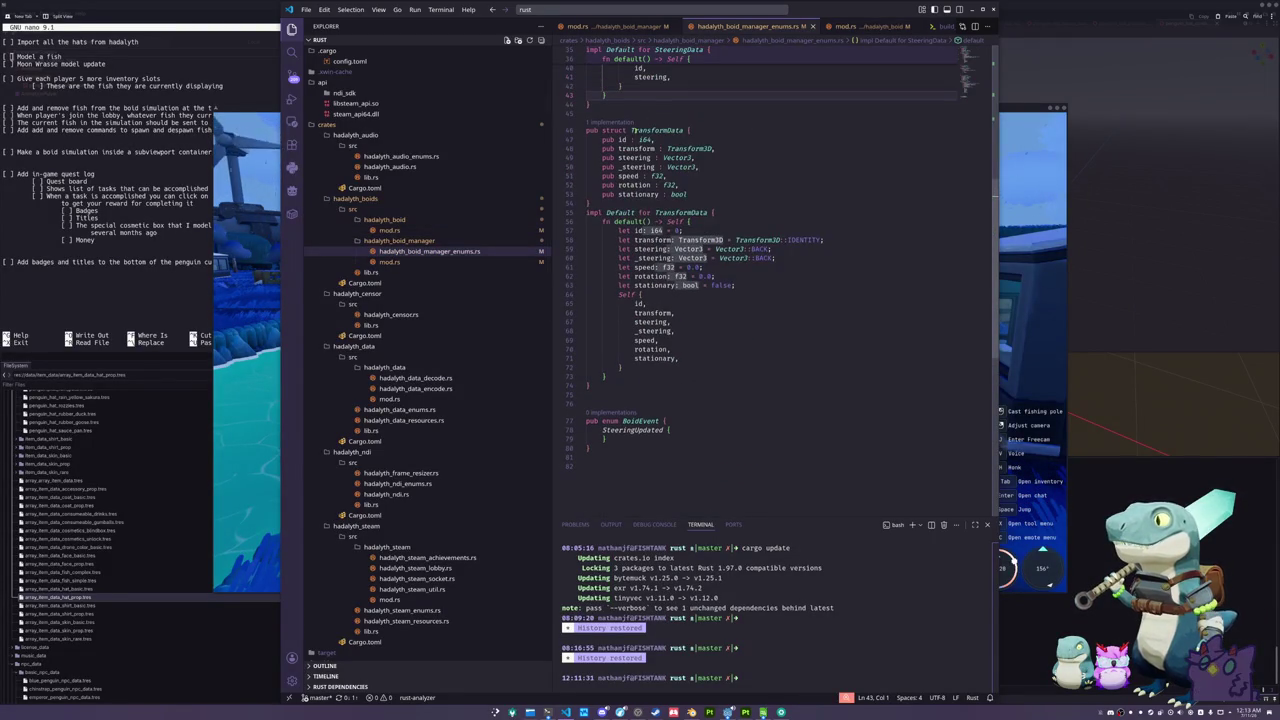
double_click(645, 139)
scroll(789, 202, "up", 2)
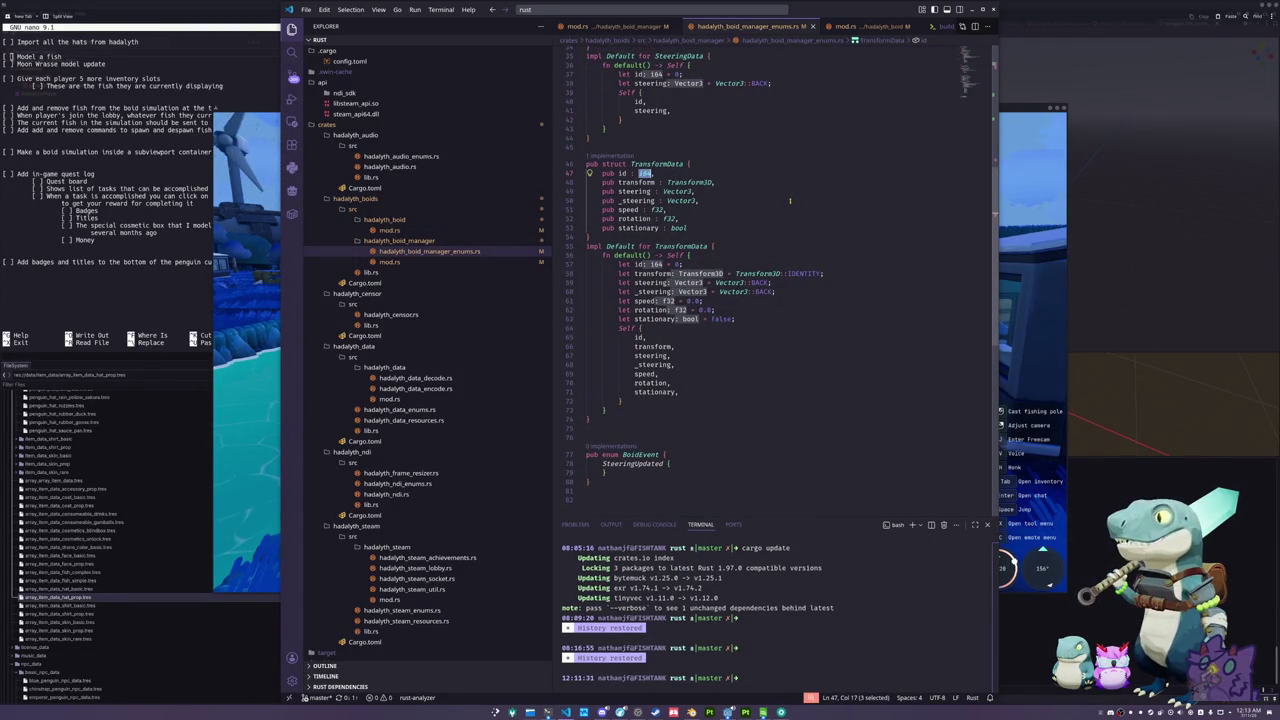
scroll(789, 202, "up", 4)
scroll(789, 202, "up", 4)
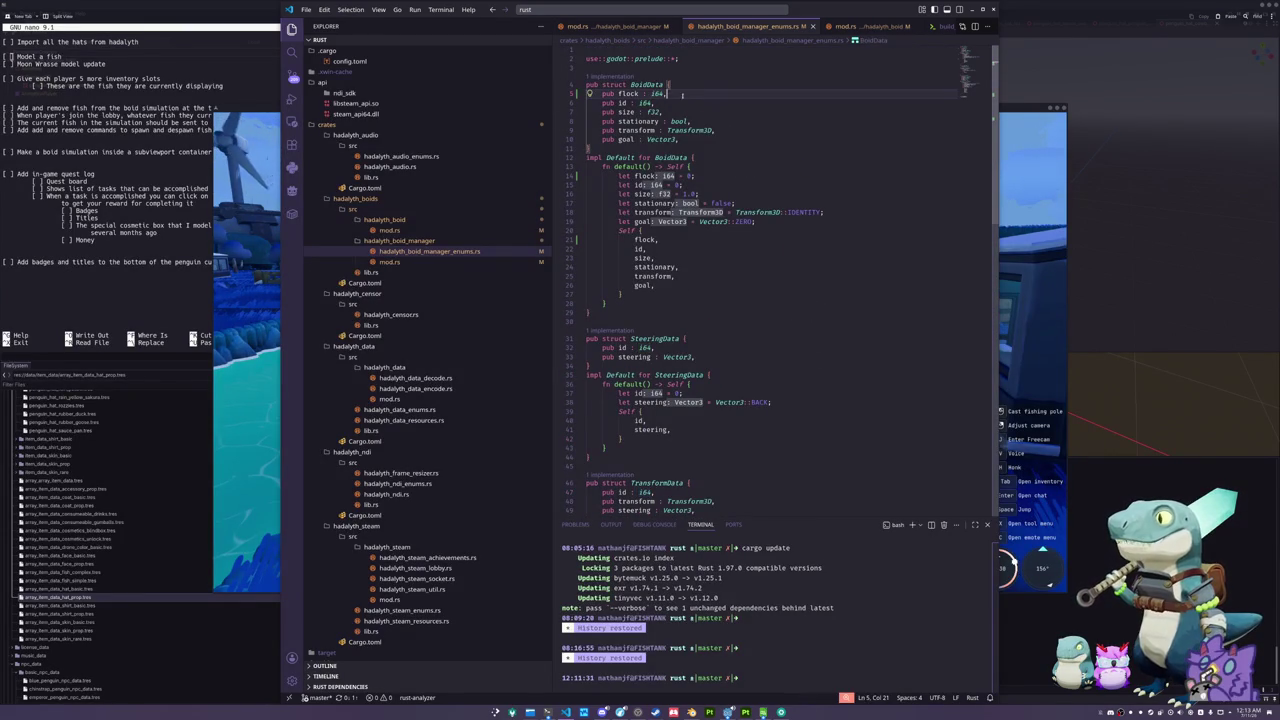
double_click(657, 93)
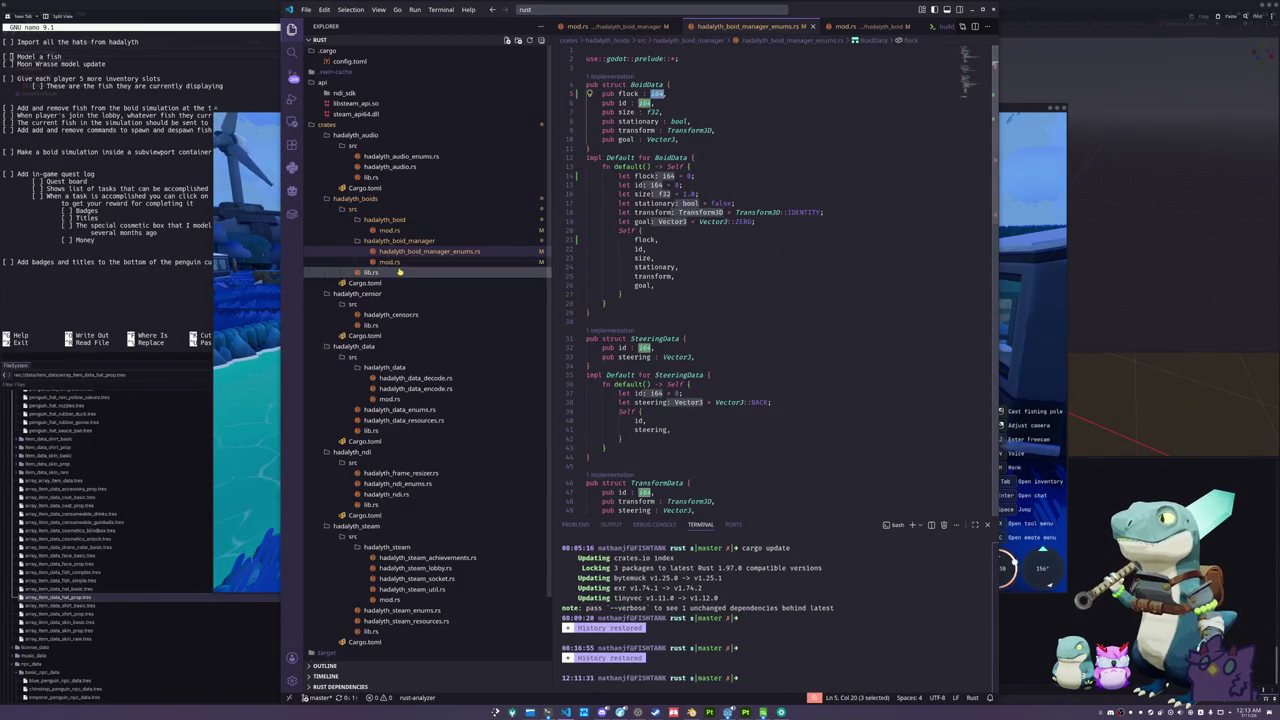
- Change the HadalythBoid flock type to u8, after briefly trying i32
left_click(404, 230)
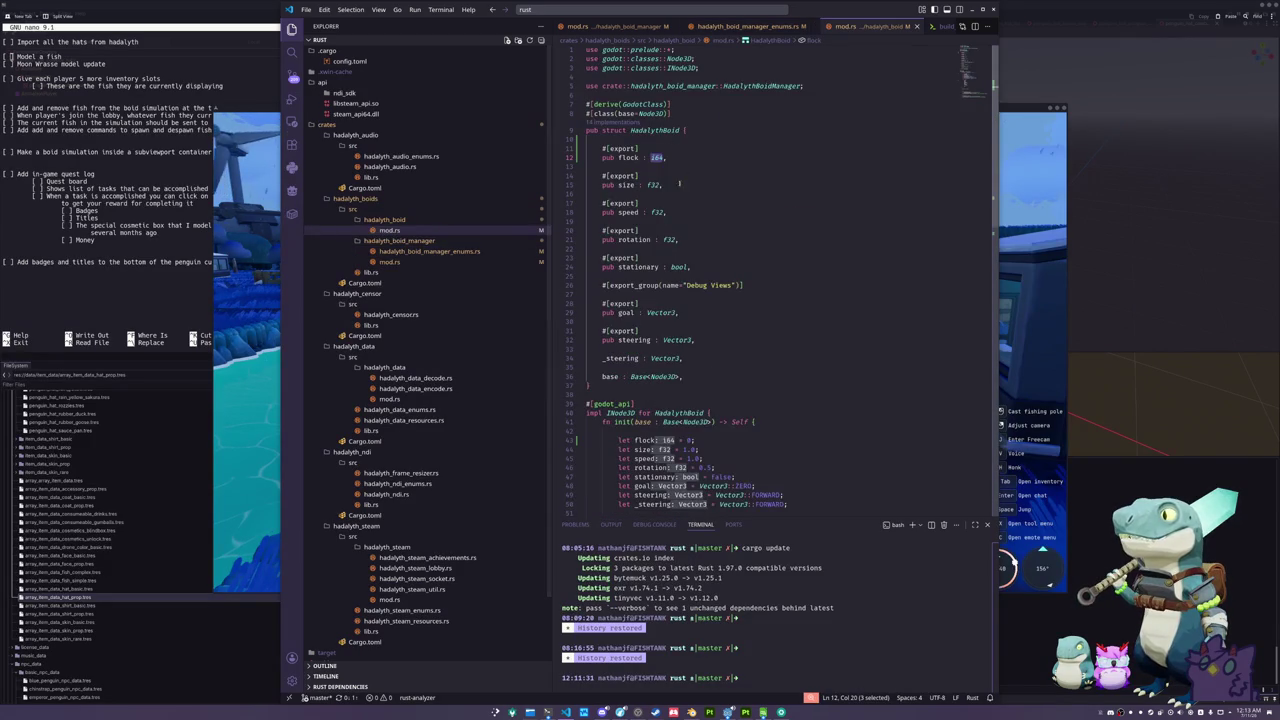
type("i32")
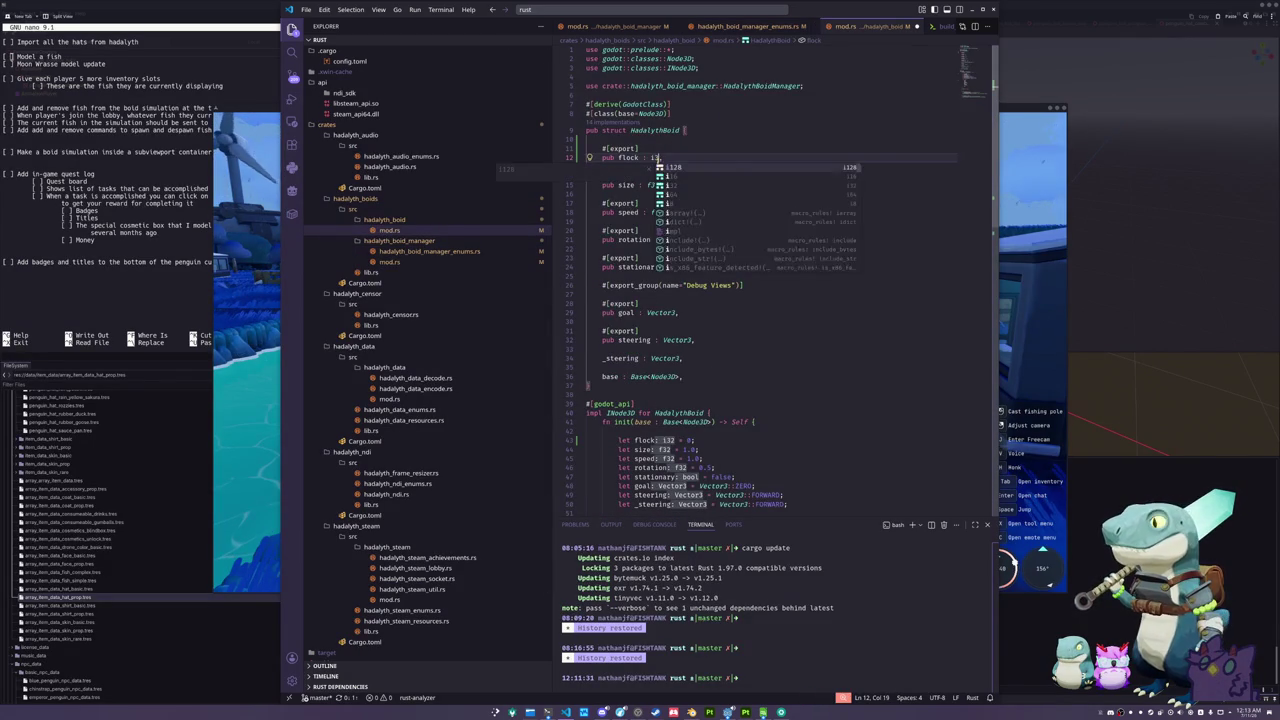
key("Escape")
key("Down")
double_click(657, 158)
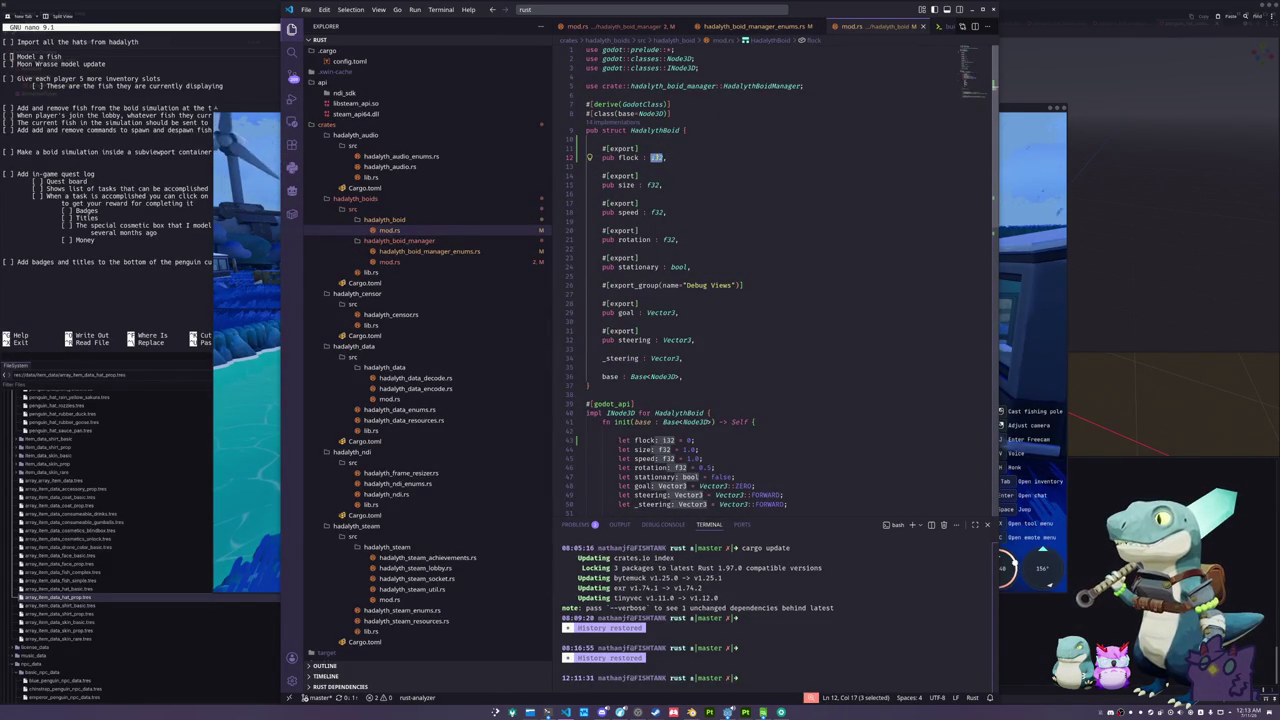
type("u8")
key("Escape")
key("Down")
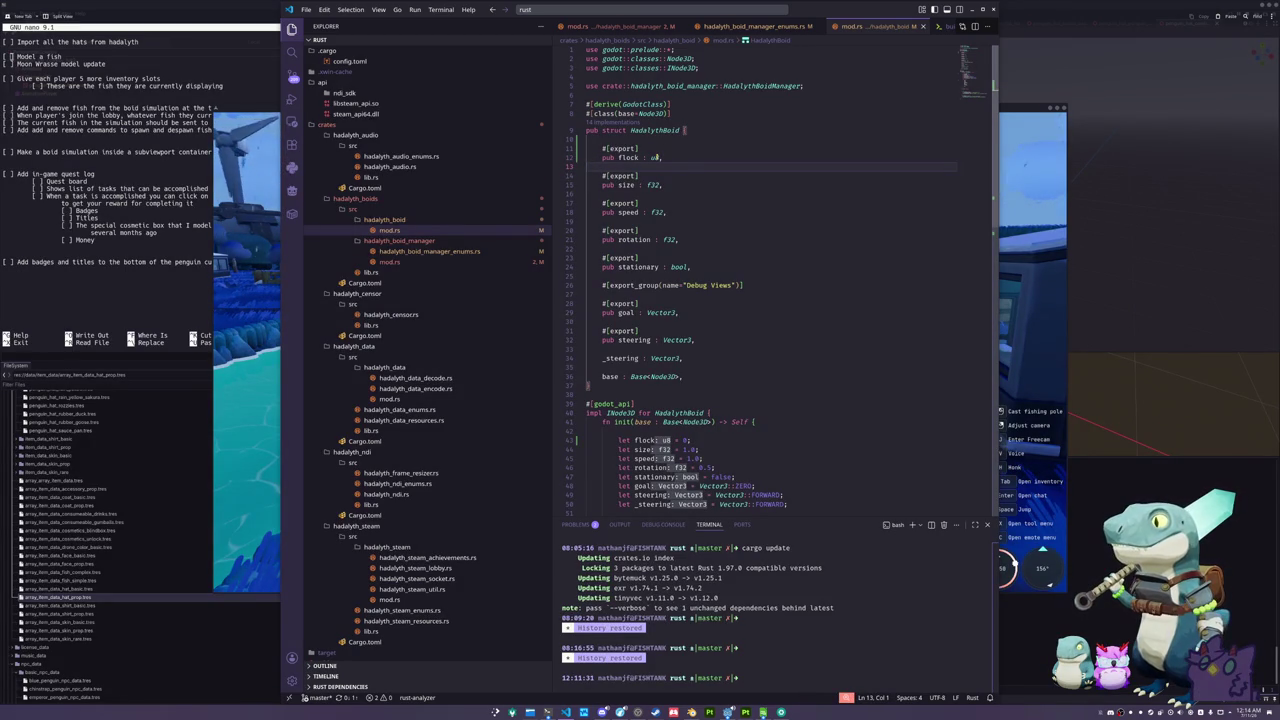
mouse_move(656, 158)
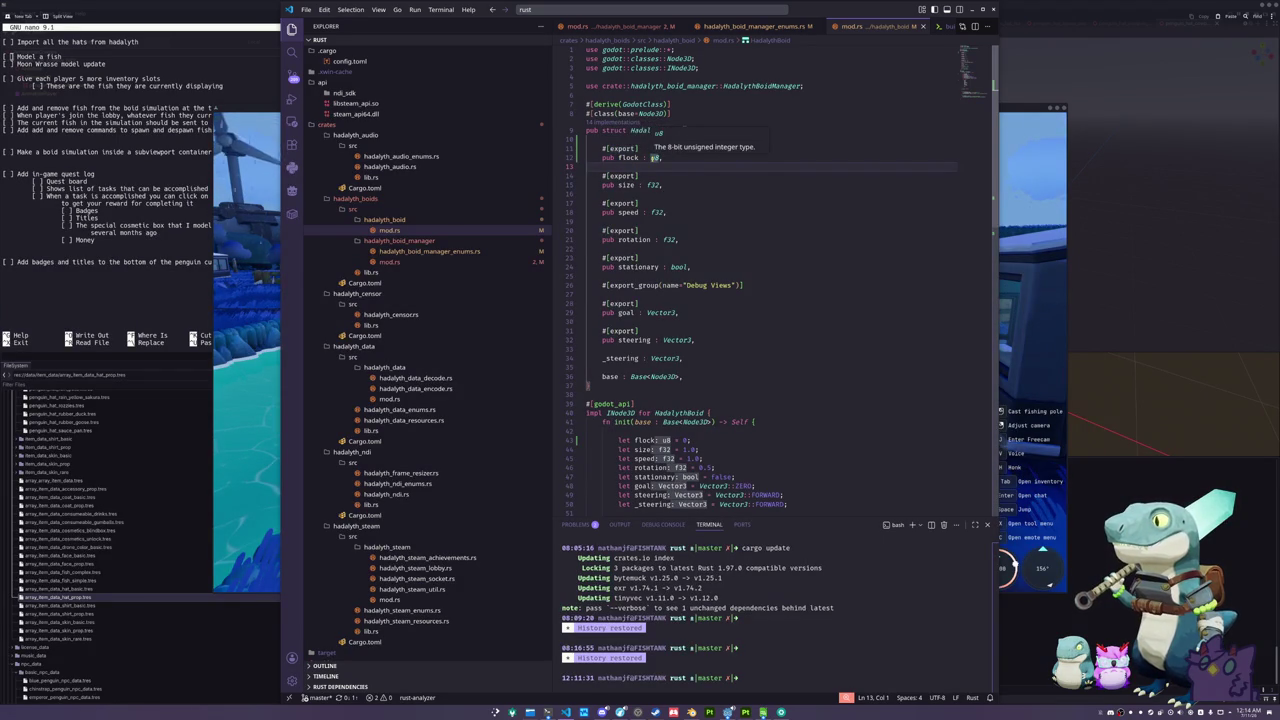
left_click(668, 158)
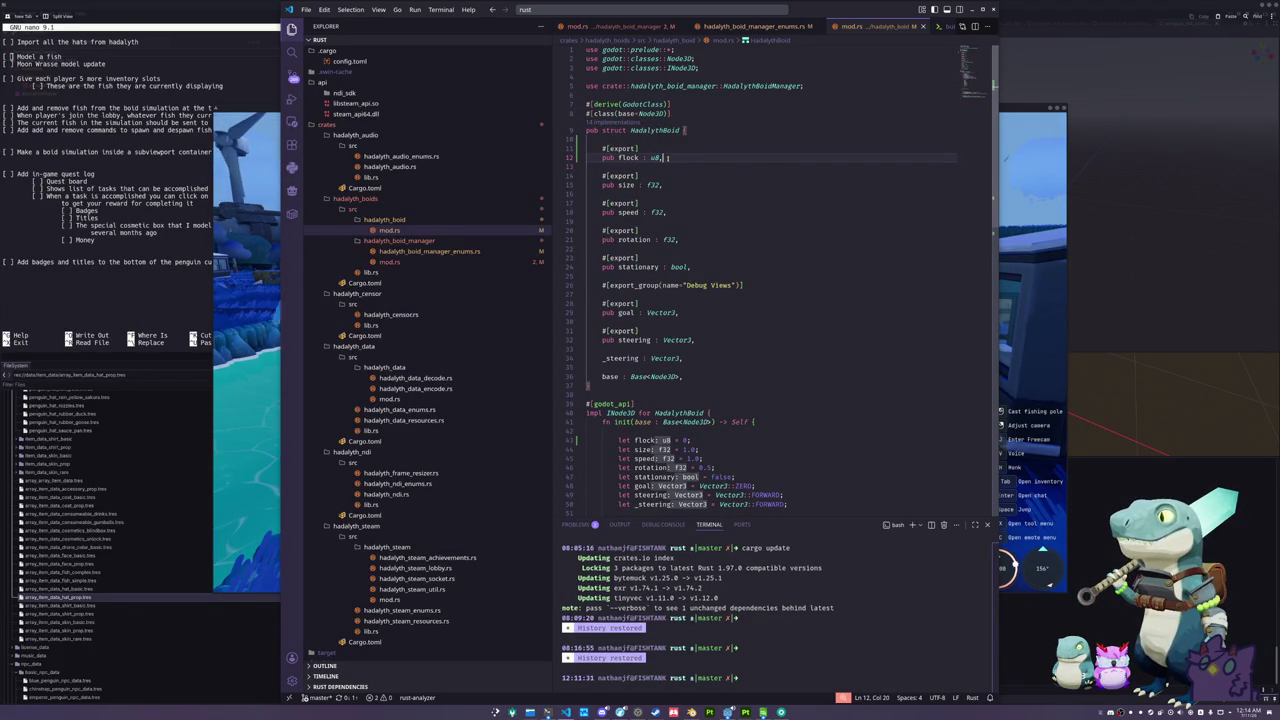
mouse_move(620, 148)
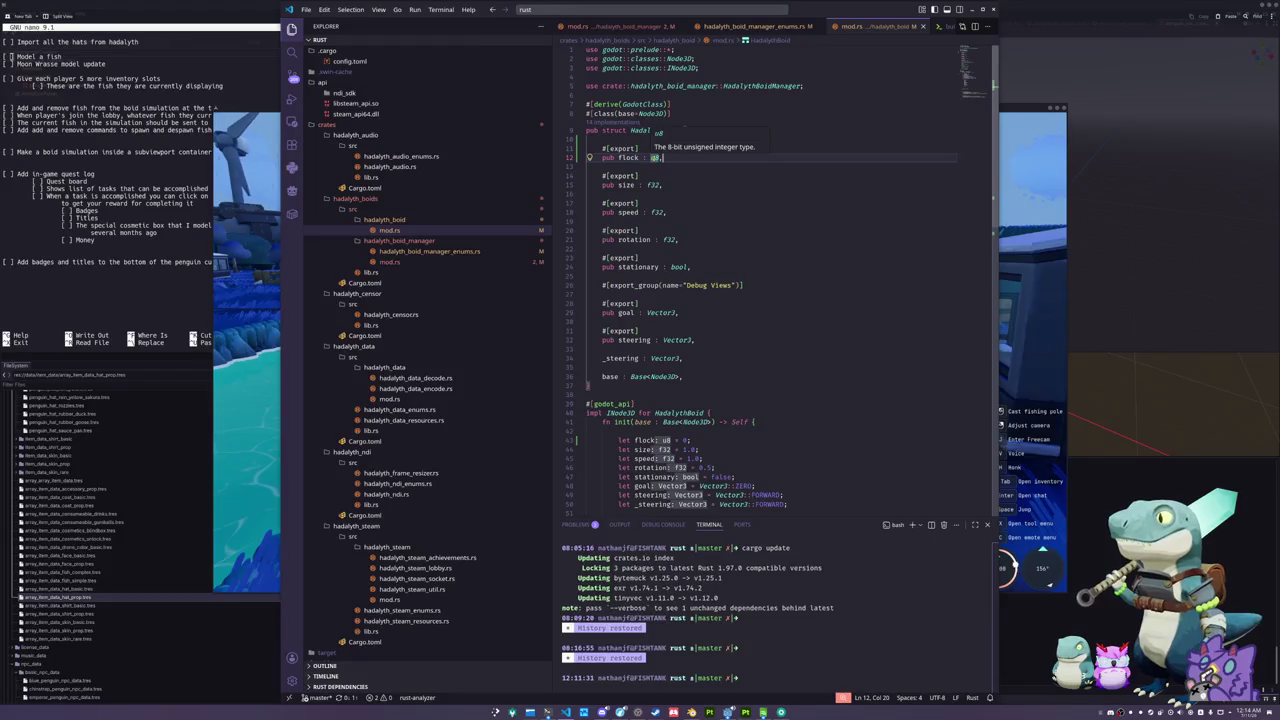
left_click(654, 157)
- Change BoidData's flock type to u8 in hadalyth_boid_manager_enums.rs
left_click(420, 262)
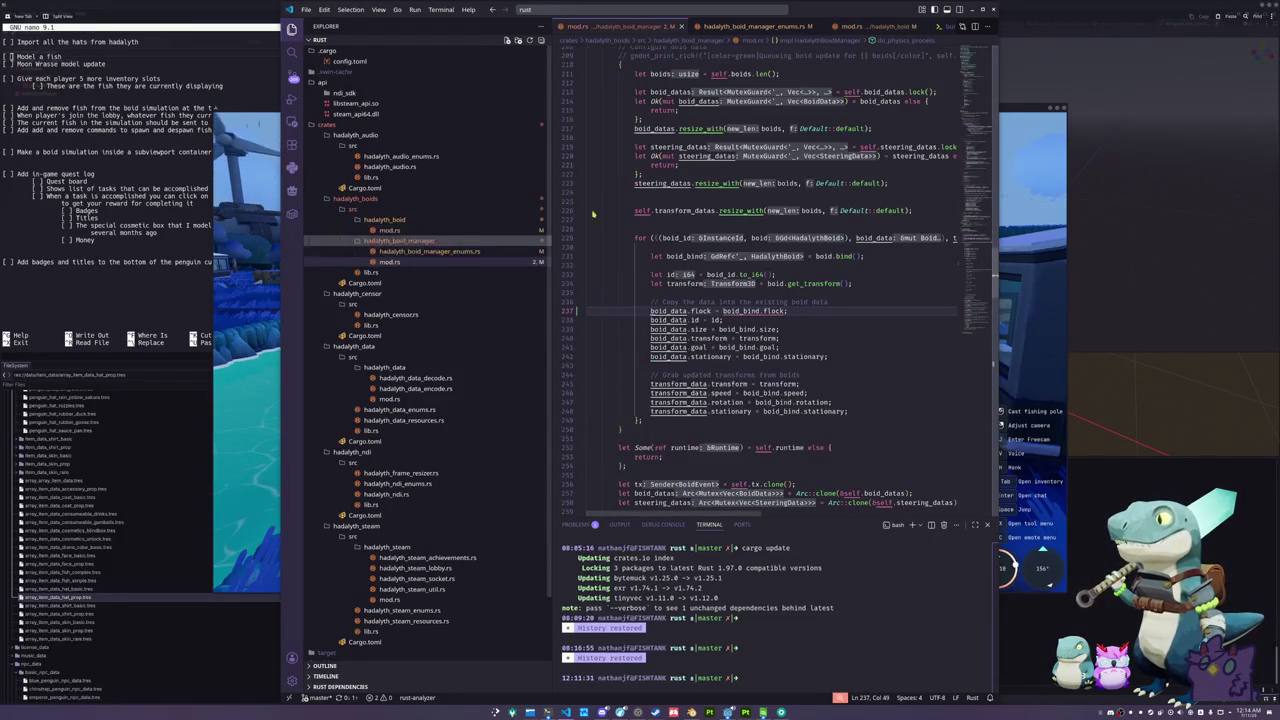
left_click(437, 252)
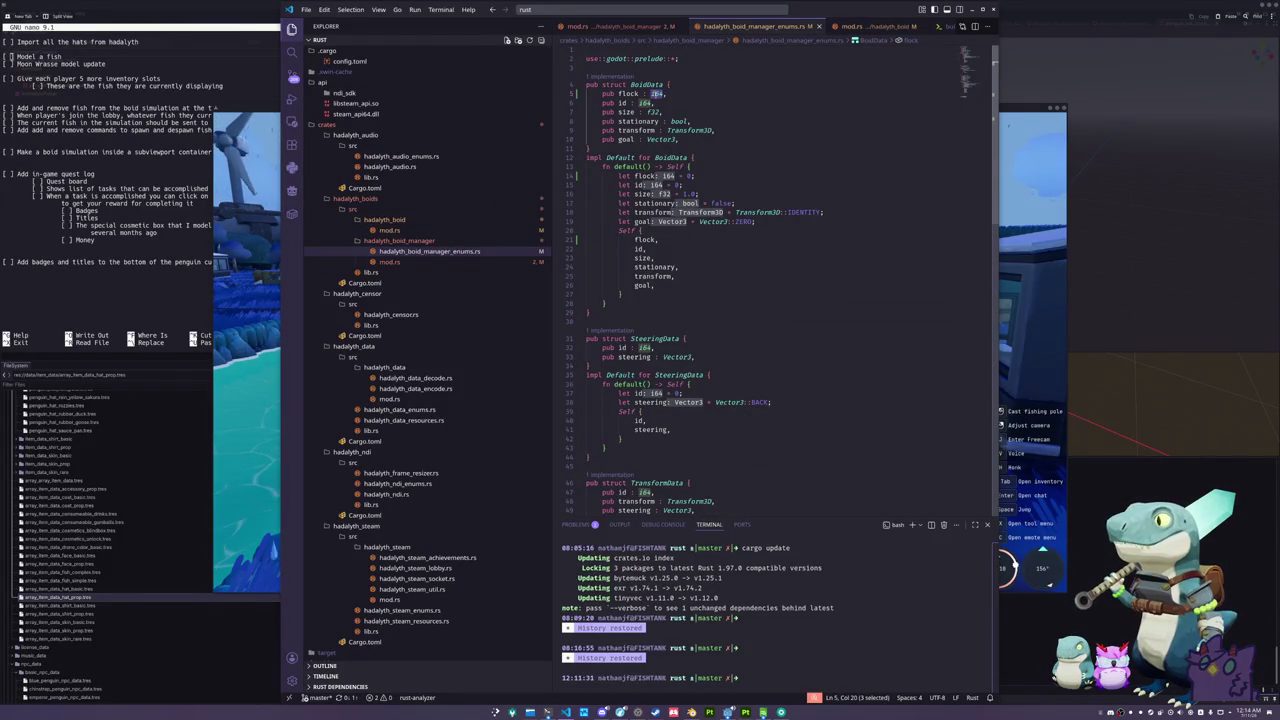
type("u8")
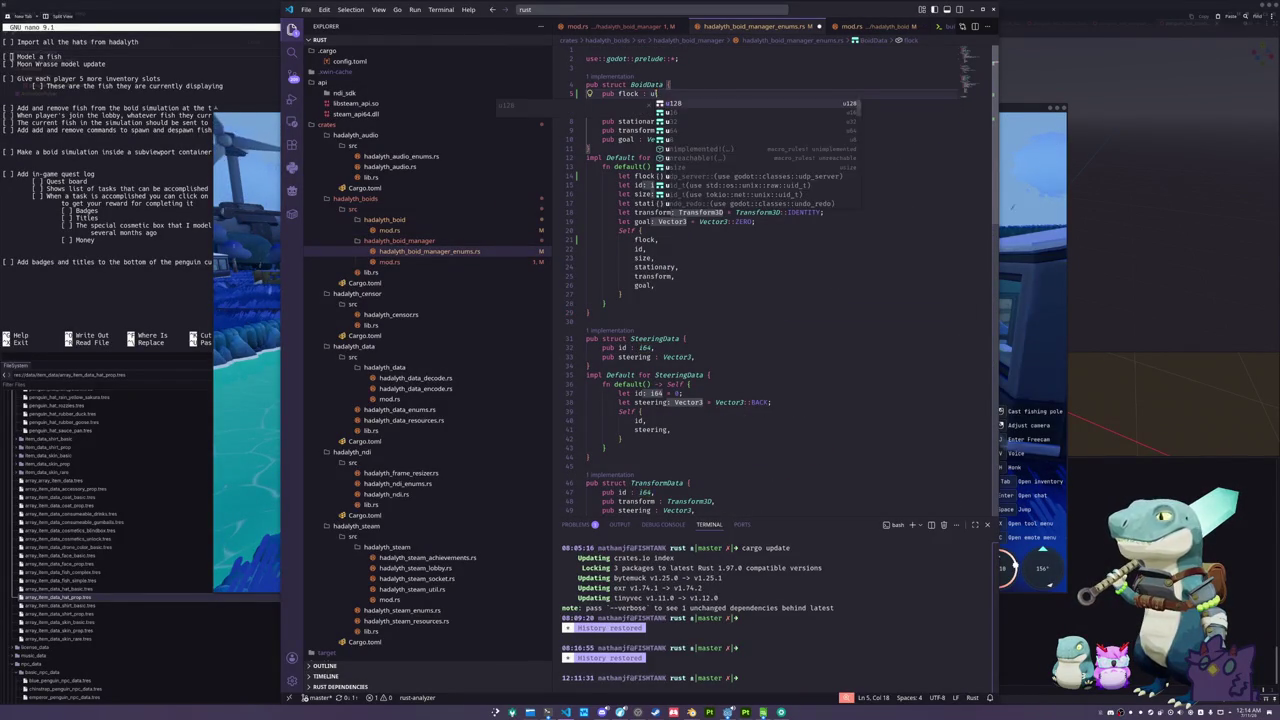
left_click(587, 102)
- Return to the boid manager mod.rs and review the flock-copying code
left_click(390, 262)
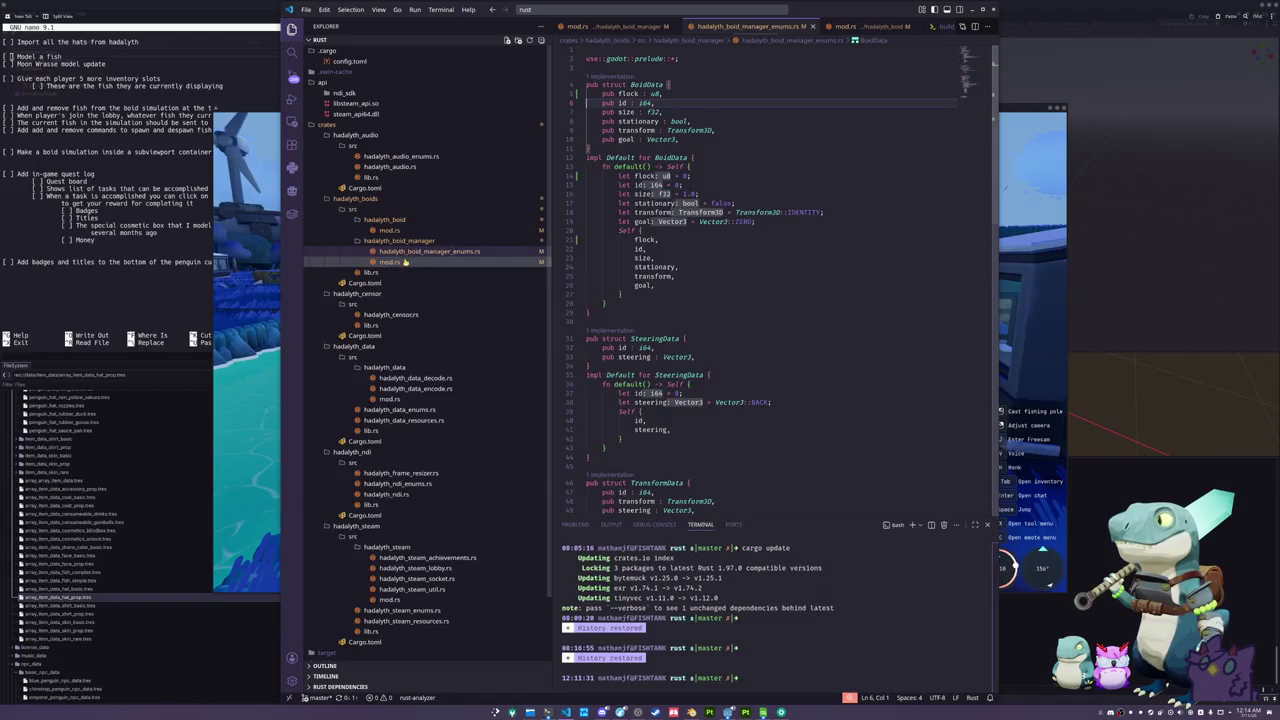
left_click(656, 292)
scroll(656, 292, "down", 20)
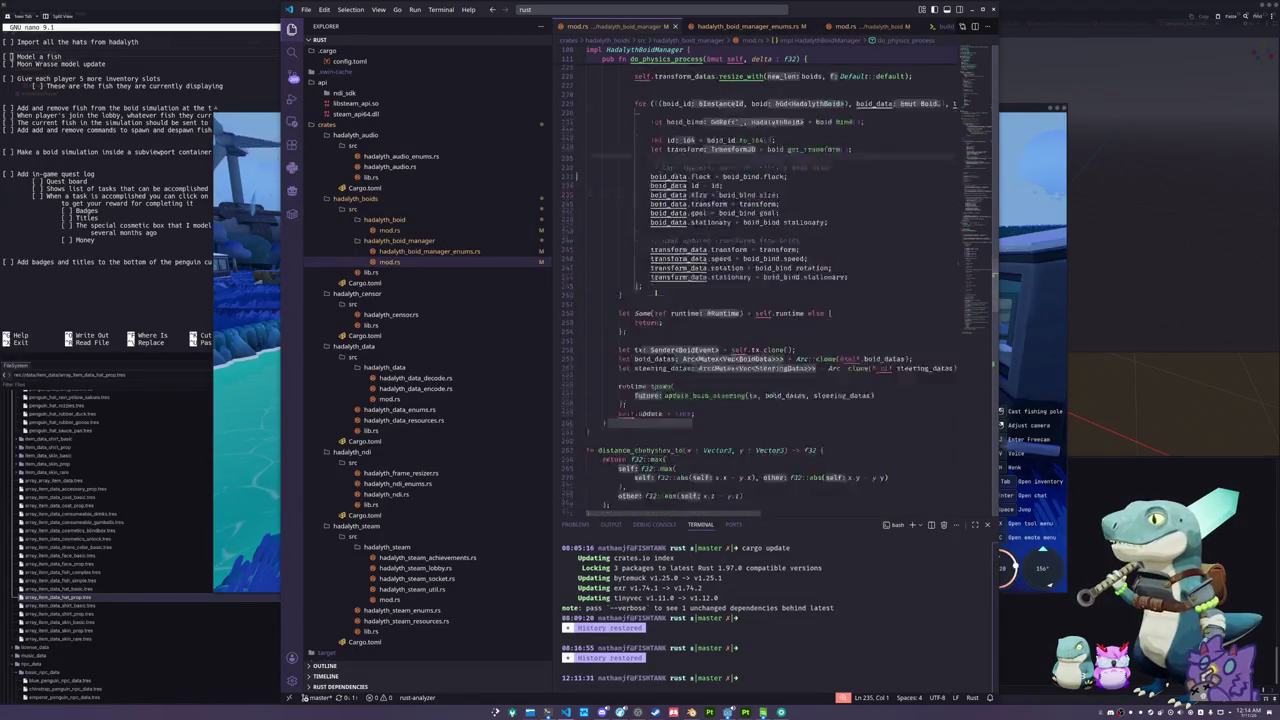
scroll(656, 292, "down", 20)
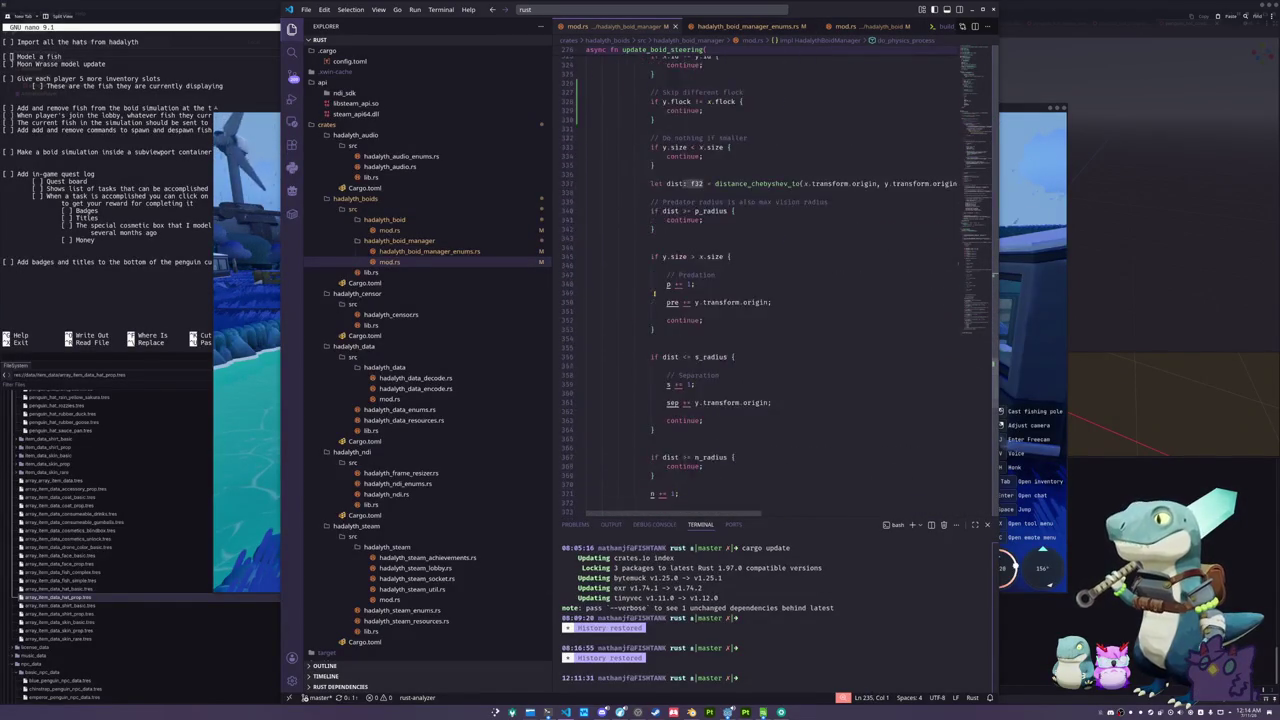
scroll(654, 294, "up", 20)
scroll(627, 323, "up", 2)
left_click_drag(982, 274, 979, 80)
left_click(650, 161)
scroll(656, 204, "up", 9)
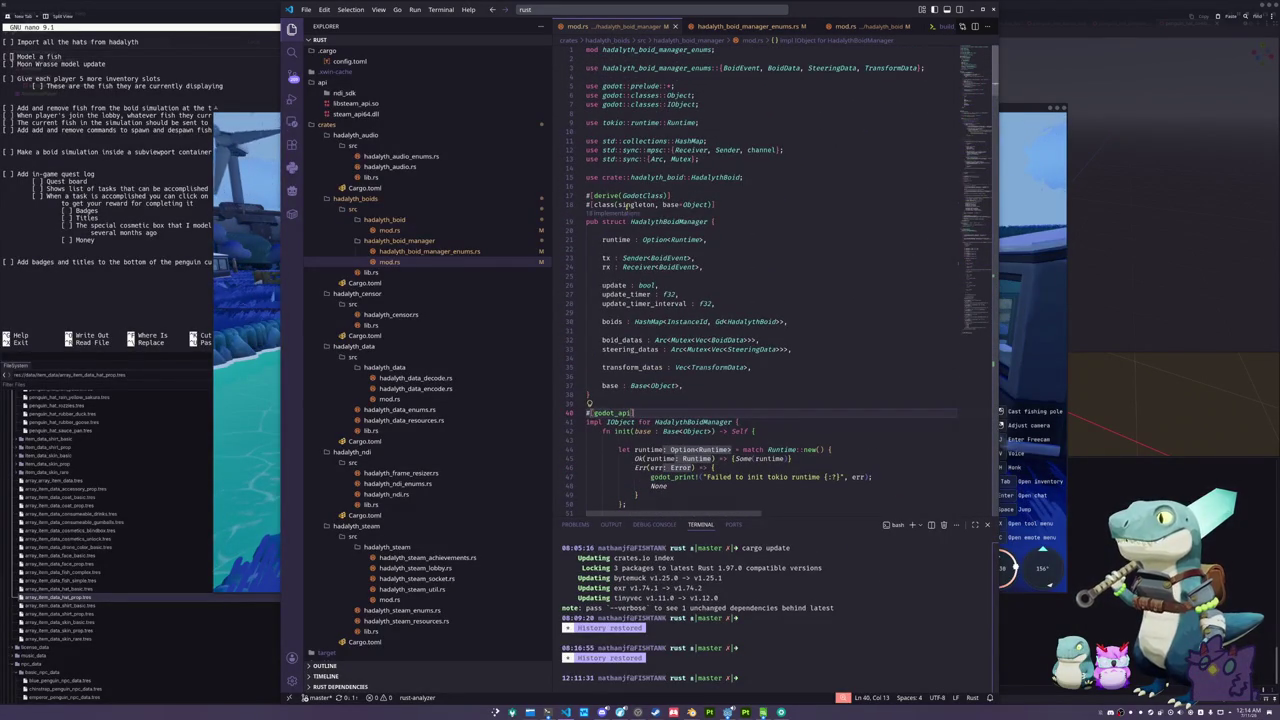
left_click(678, 185)
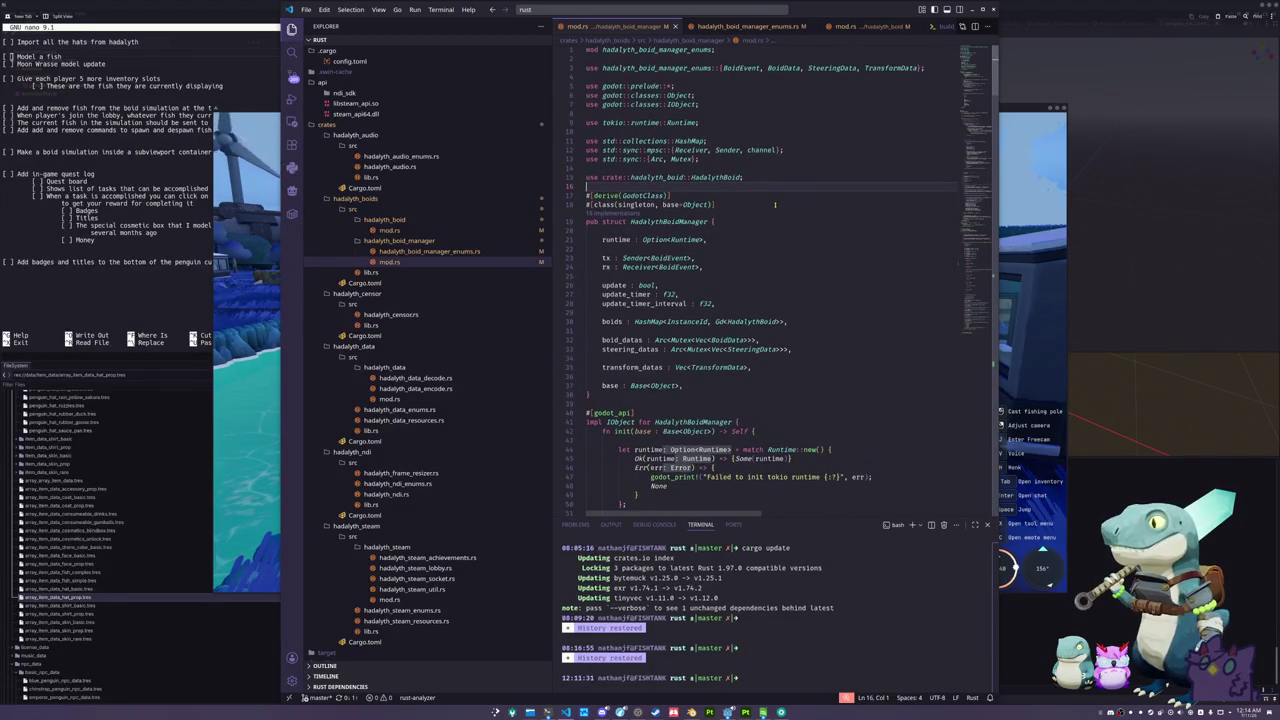
left_click(860, 623)
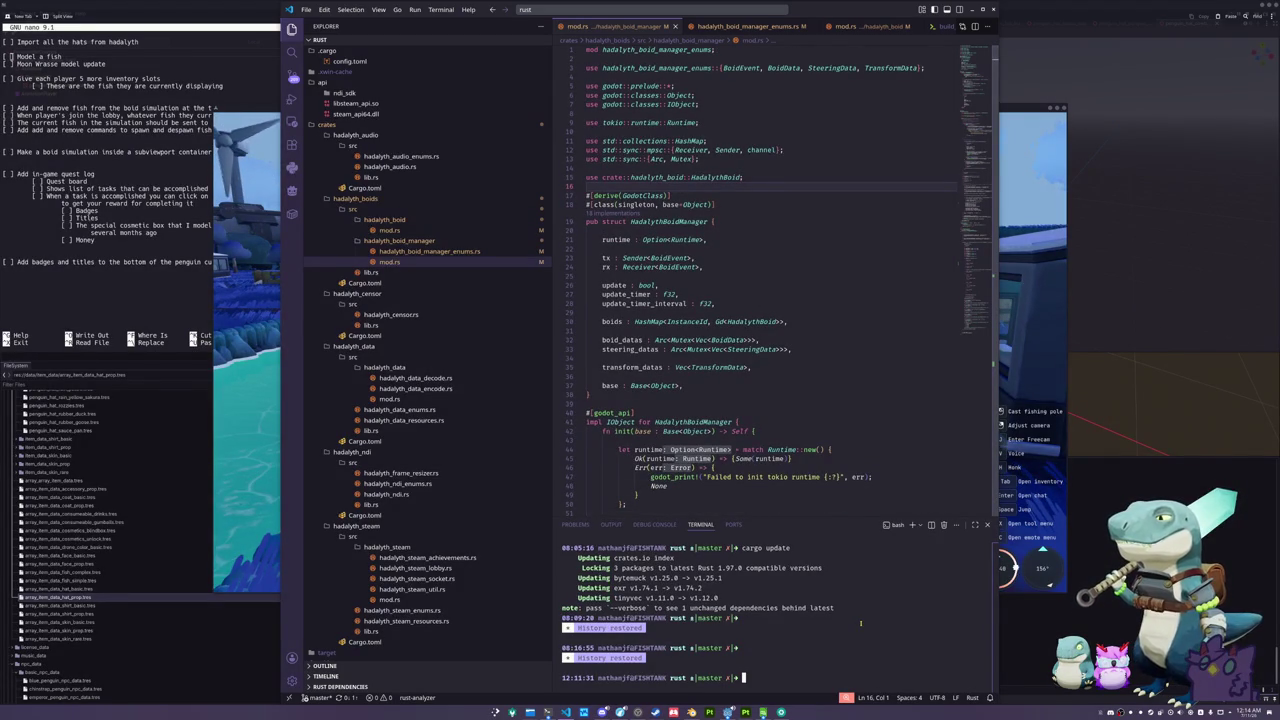
left_click(775, 678)
- Run cargo check in the terminal, then clear the terminal output
type("cargo chck")
key("Return")
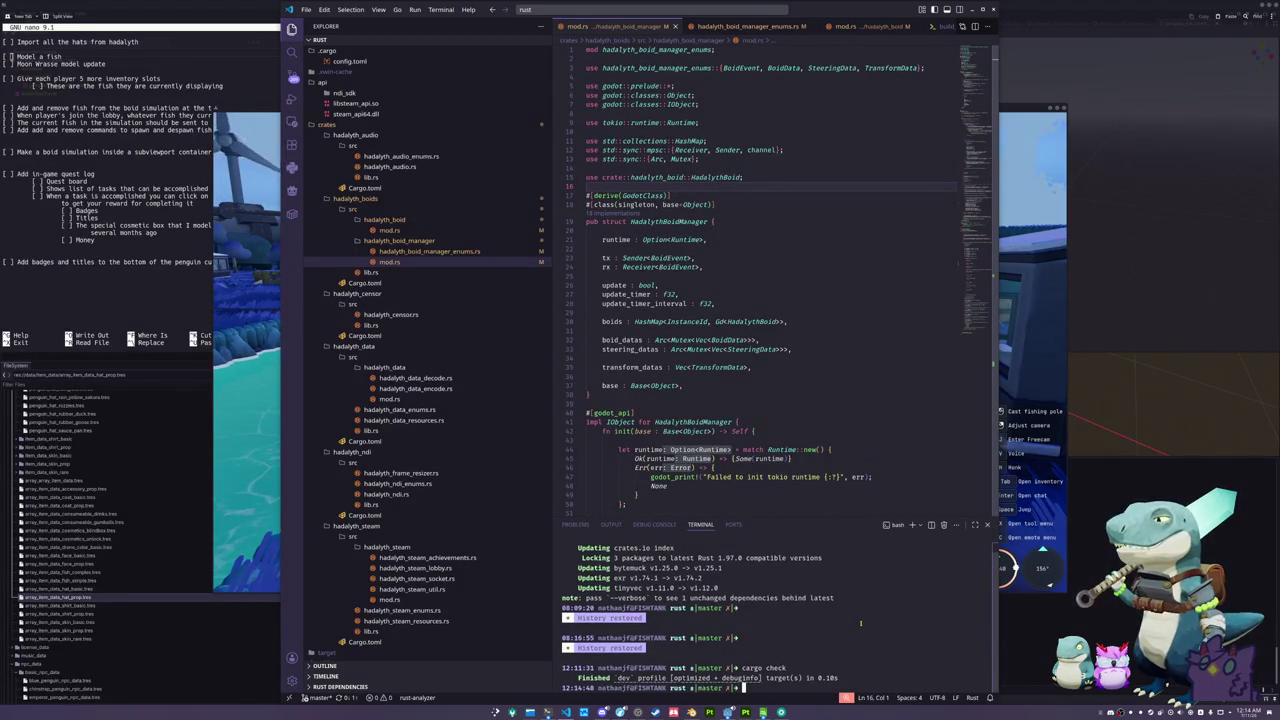
type("cargo chec")
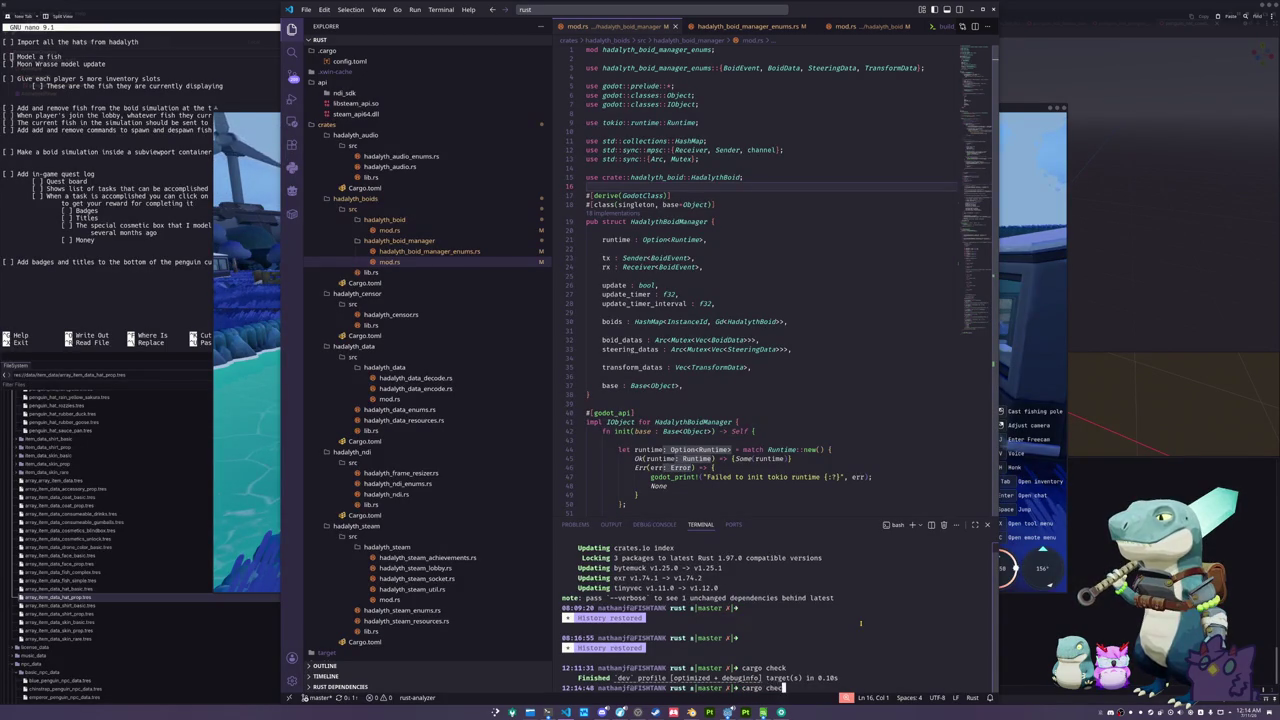
type("k")
key("Return")
type("clear")
key("Return")
- Run build_all.sh to build and launch the game, then close the game window
type("b")
key("Tab")
key("Tab")
type("uild_all.sh")
key("Return")
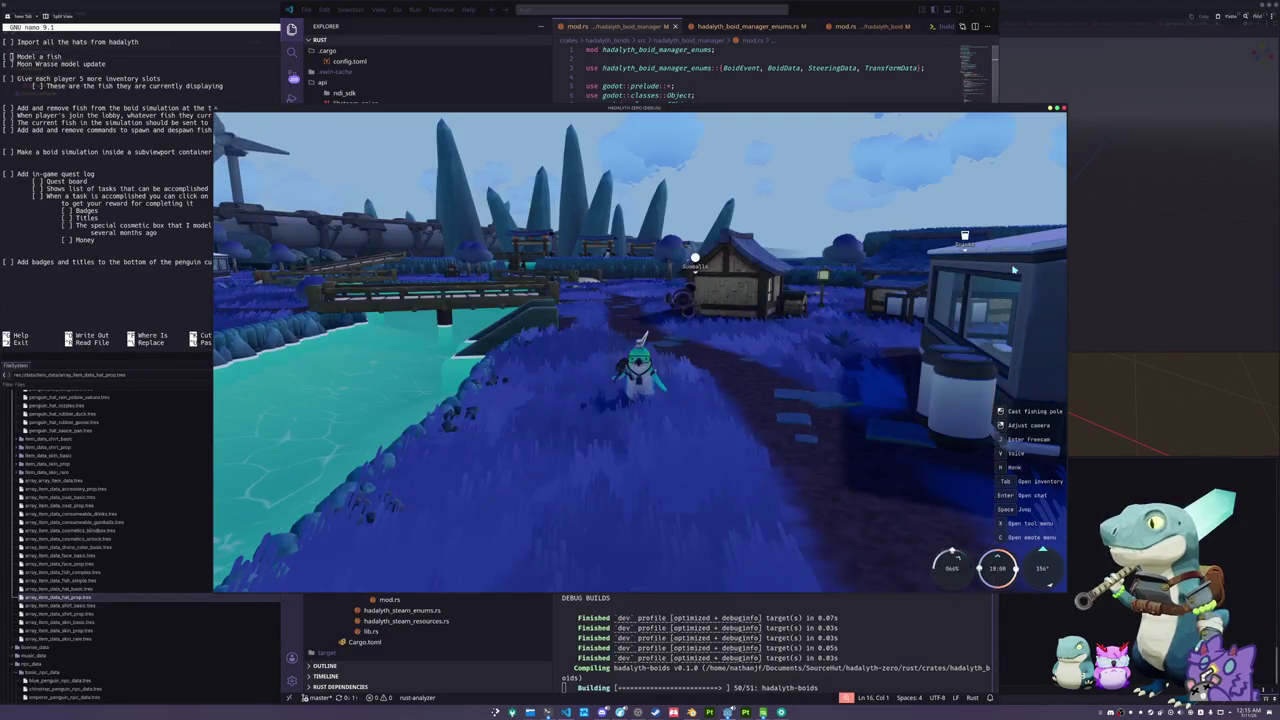
key("Escape")
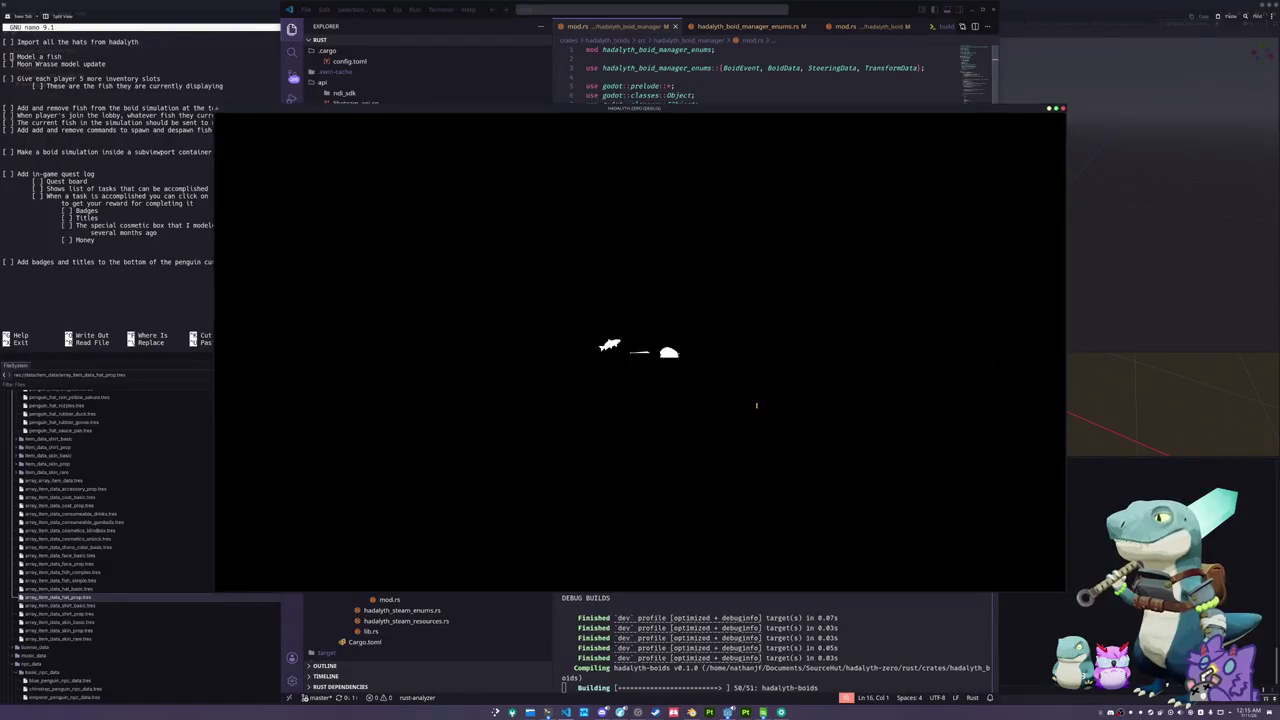
key("Escape")
- Review the boid struct in hadalyth_boid/mod.rs, then switch to the Godot editor
left_click(678, 405)
left_click(389, 230)
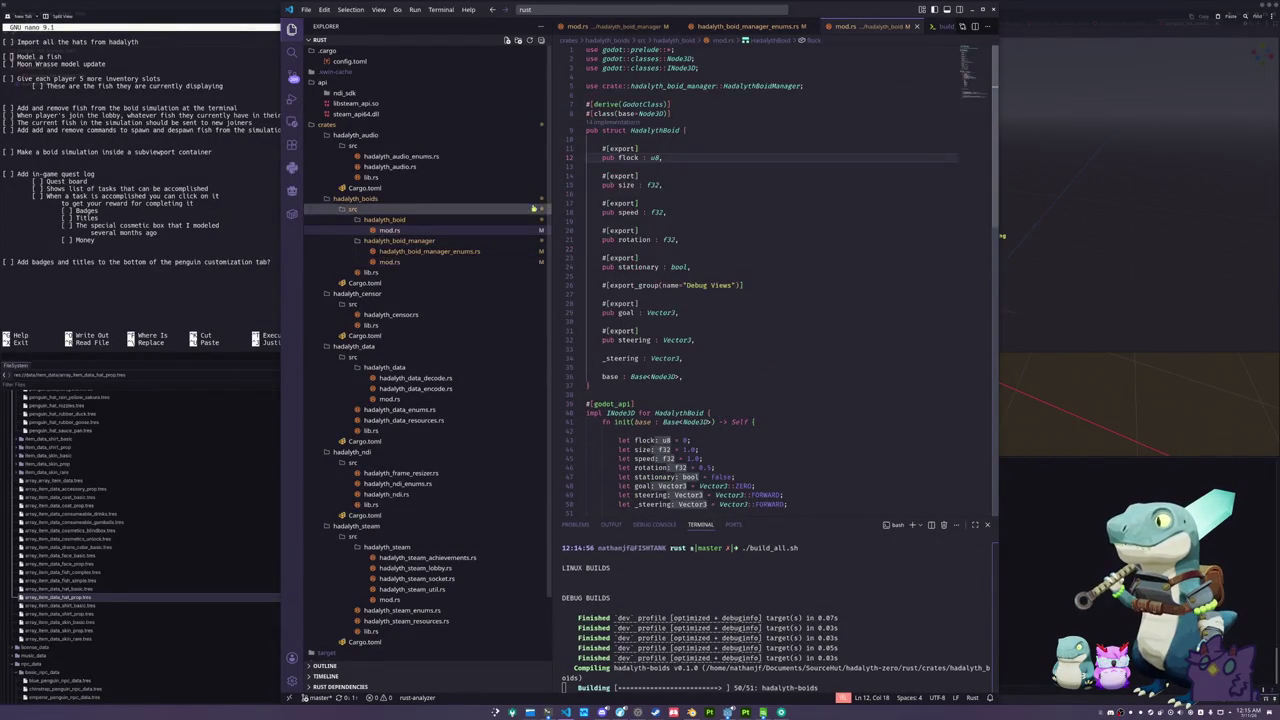
left_click(651, 158)
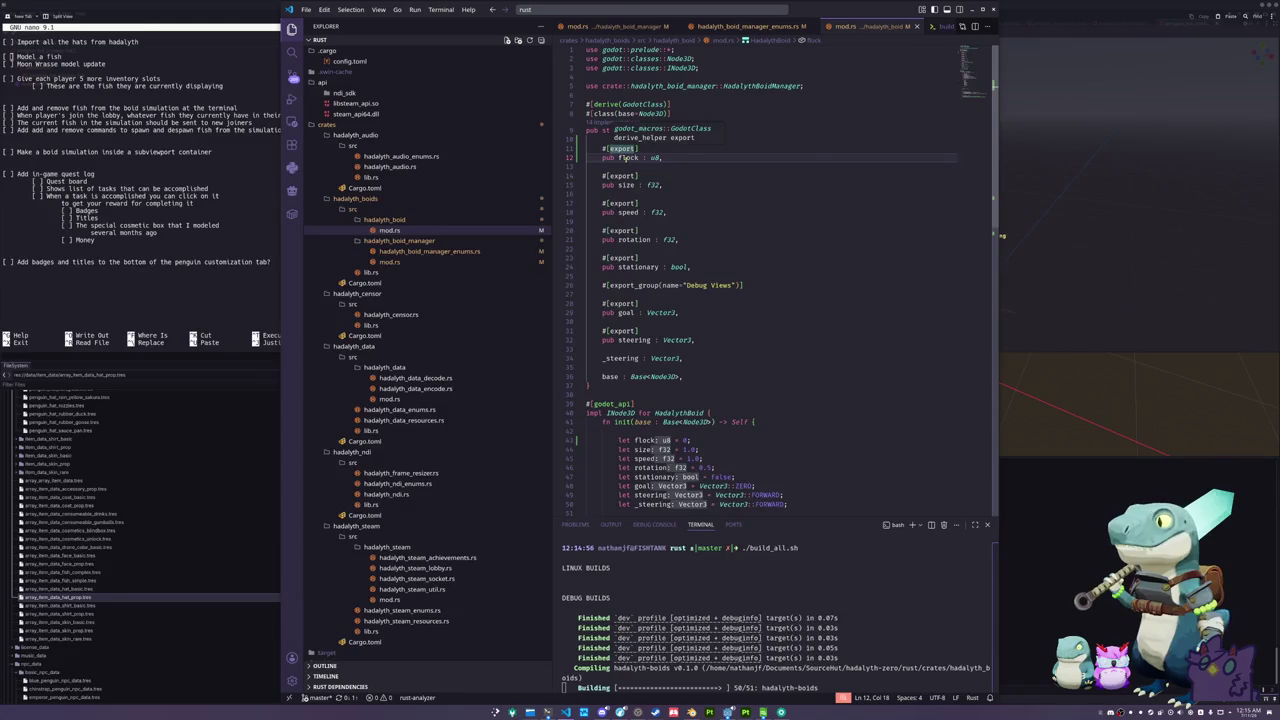
scroll(801, 400, "down", 4)
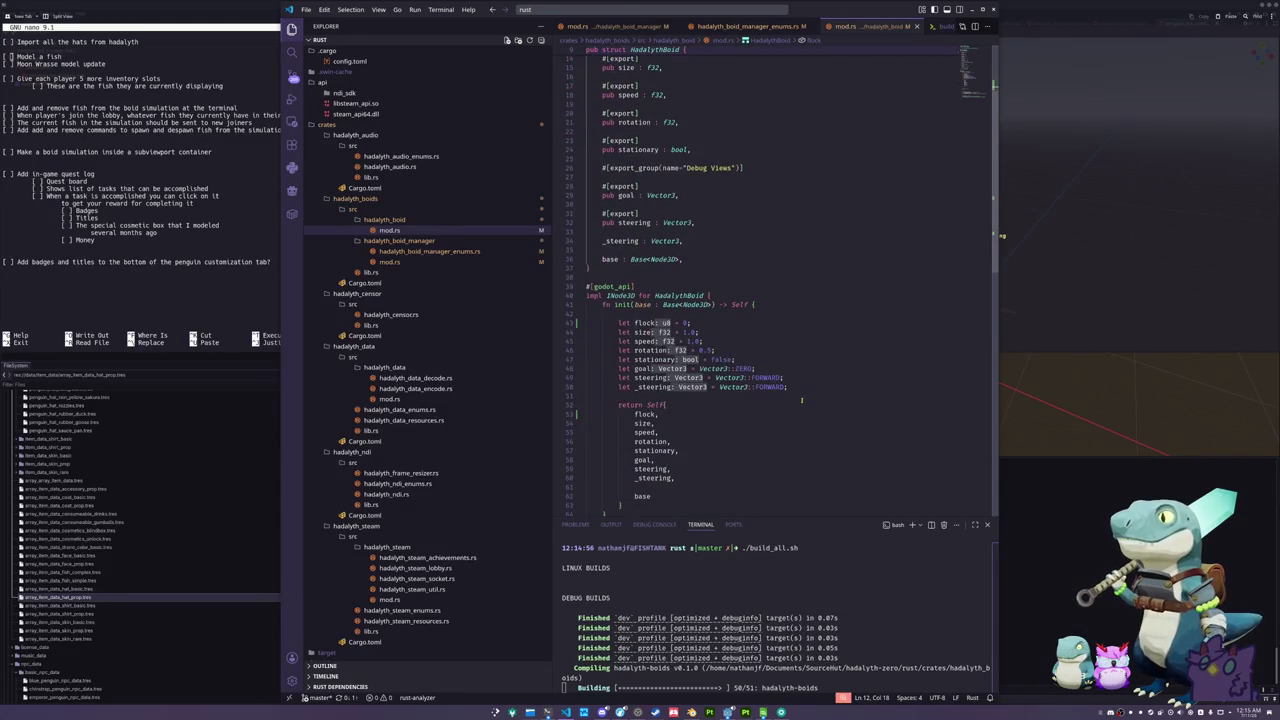
key("alt+Tab")
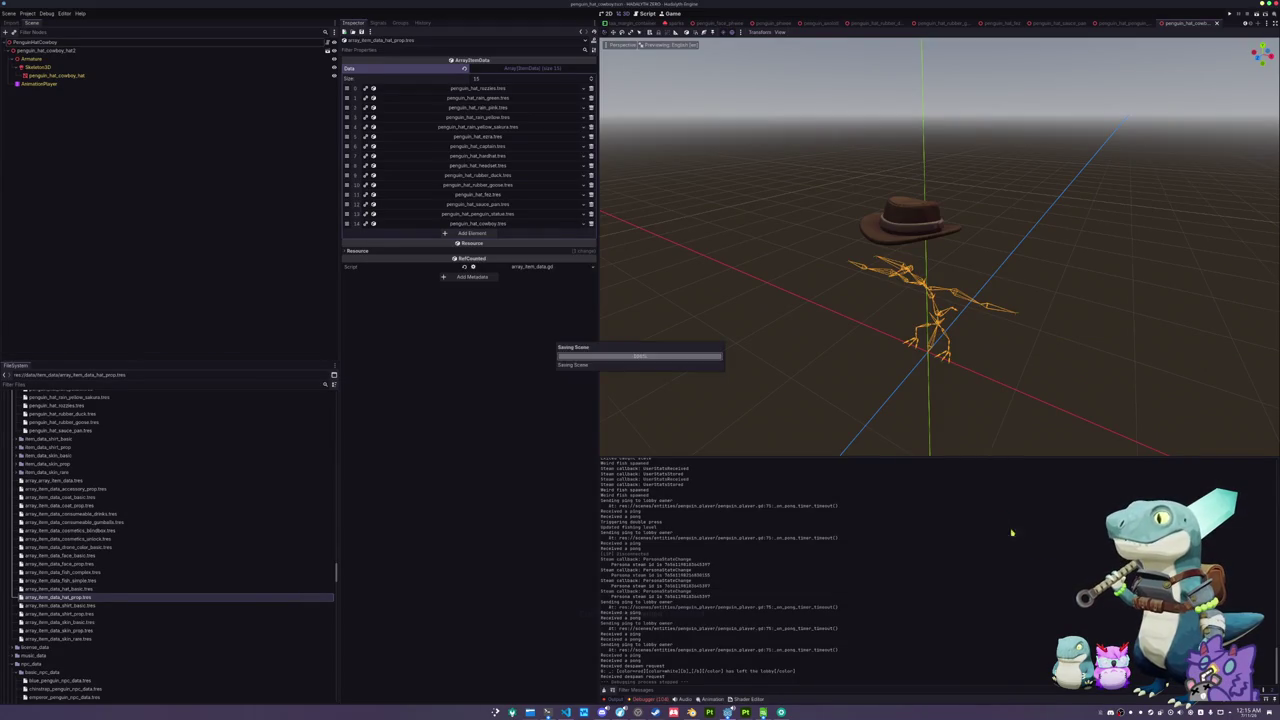
- Check the Debugger's Errors list, clear the Output log, and switch to the browser
left_click_drag(848, 329, 846, 306)
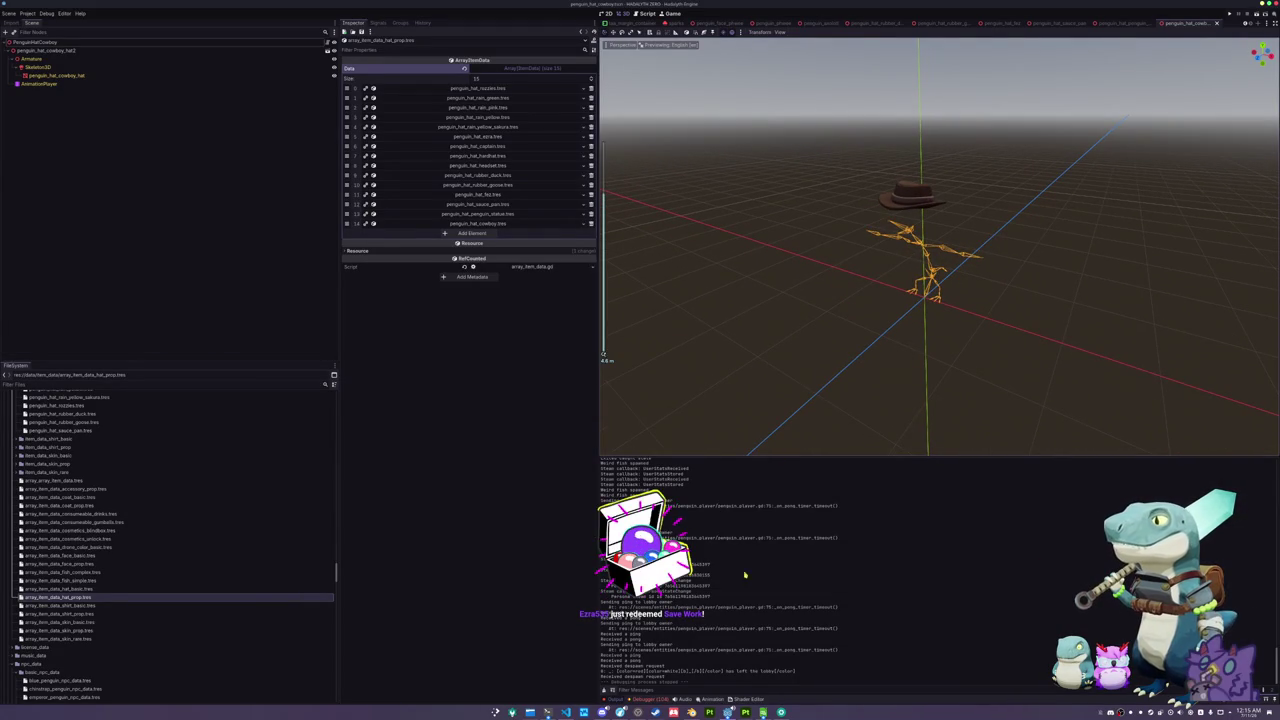
left_click(660, 700)
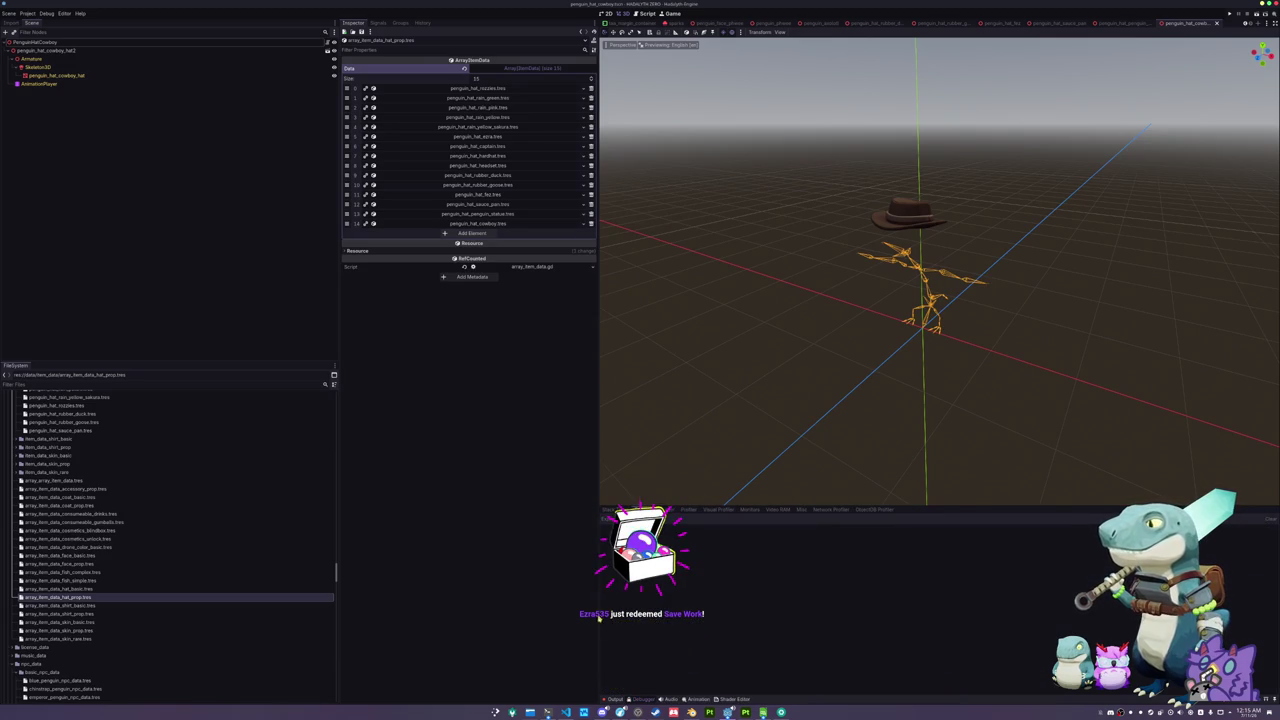
left_click(615, 700)
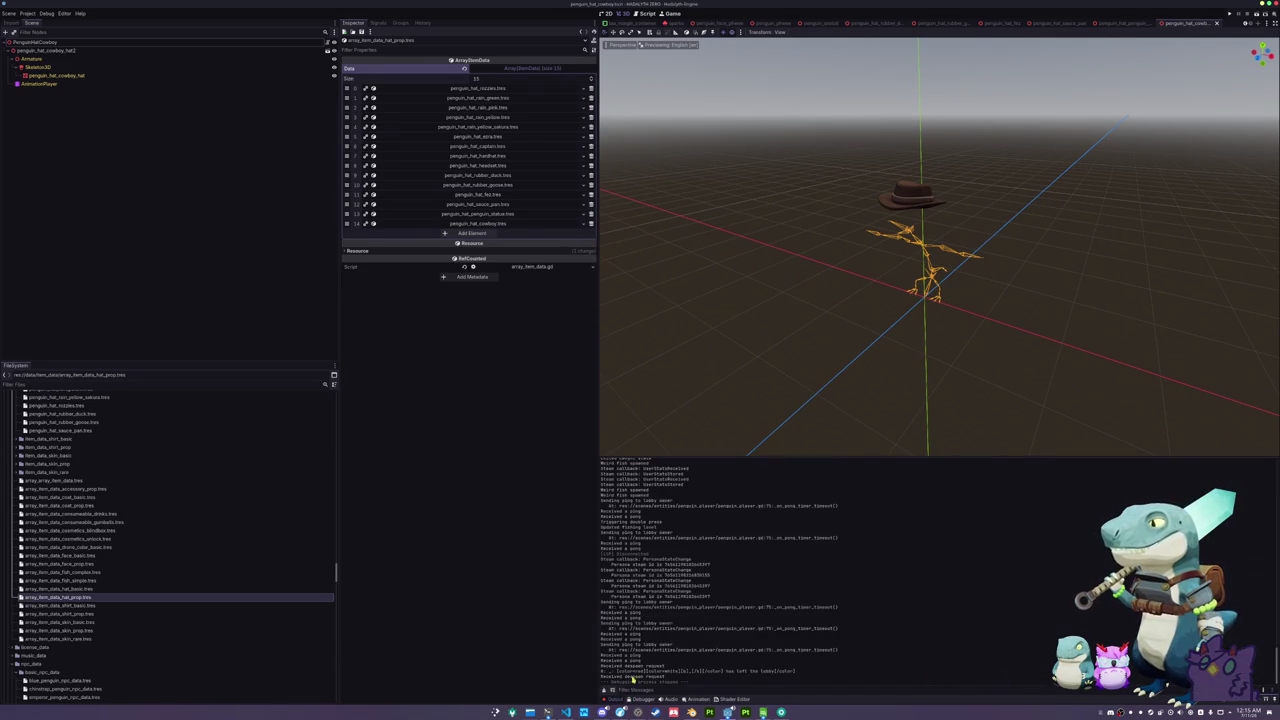
key("F5")
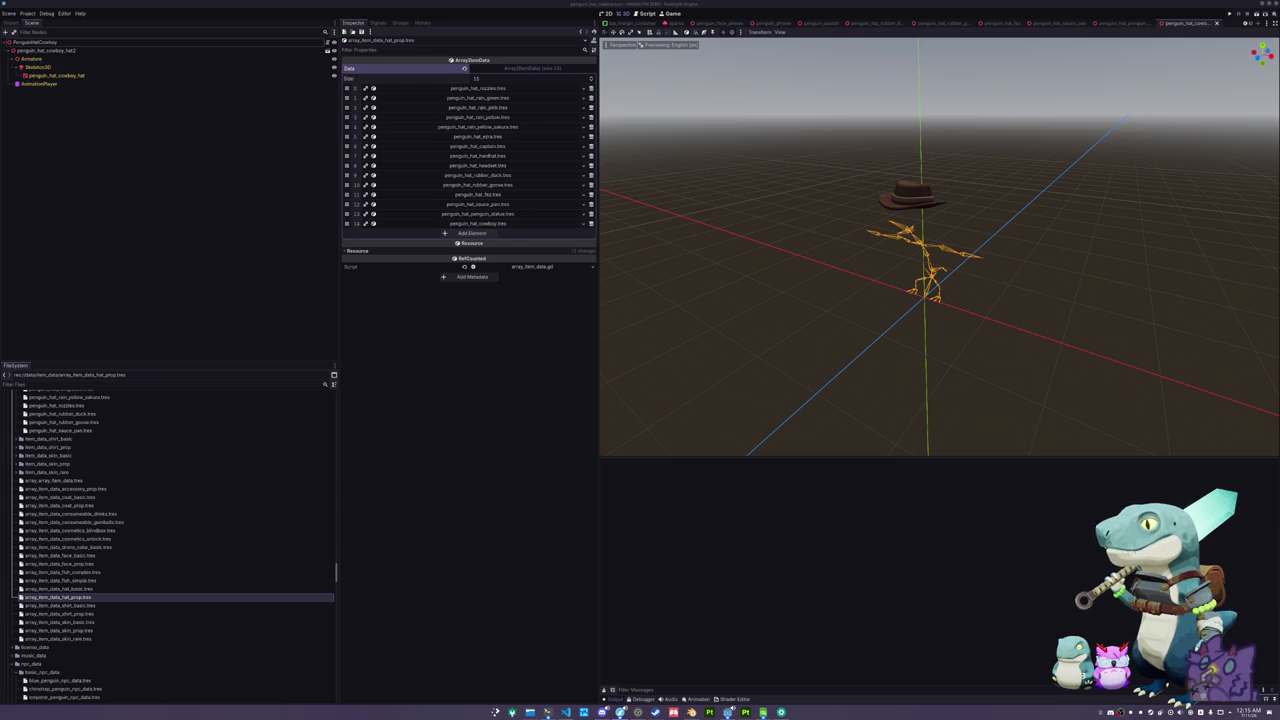
key("alt+Tab")
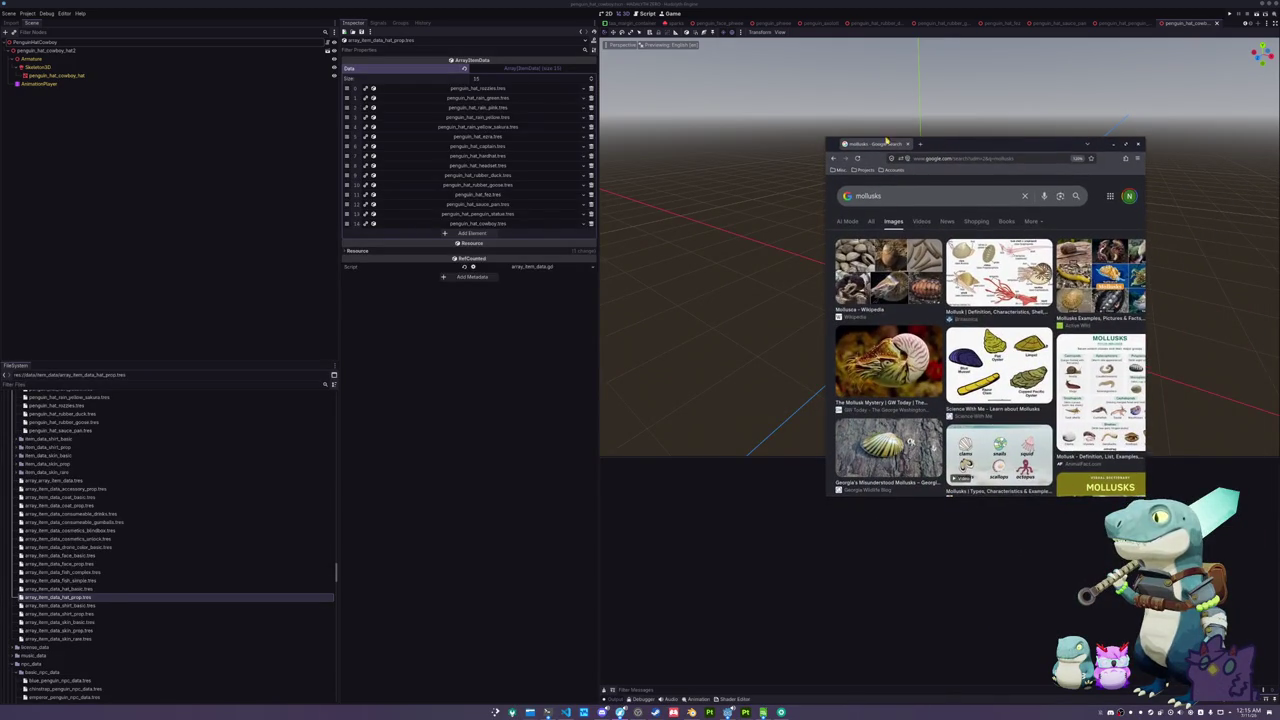
- Enlarge the browser window and search Google Images for 'mollusks ocean'
mouse_move(822, 138)
left_mouse_down()
mouse_move(514, 40)
mouse_move(284, 33)
left_mouse_up()
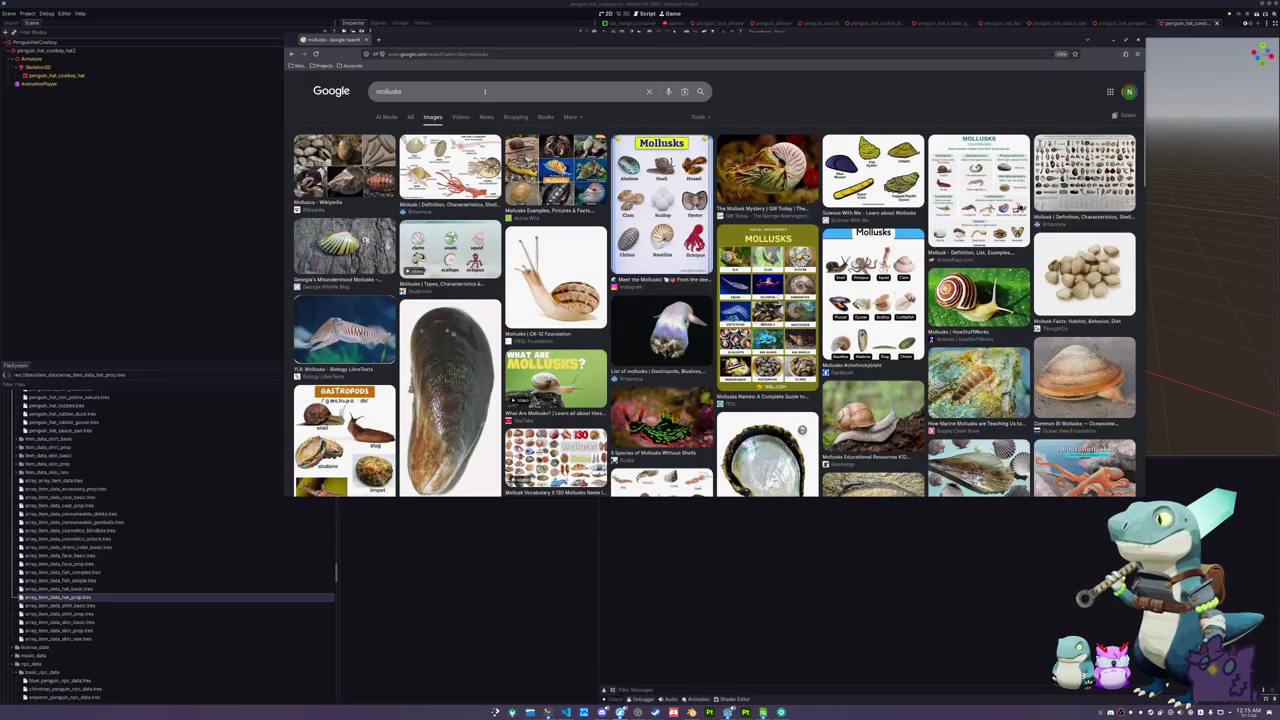
scroll(714, 300, "down", 5)
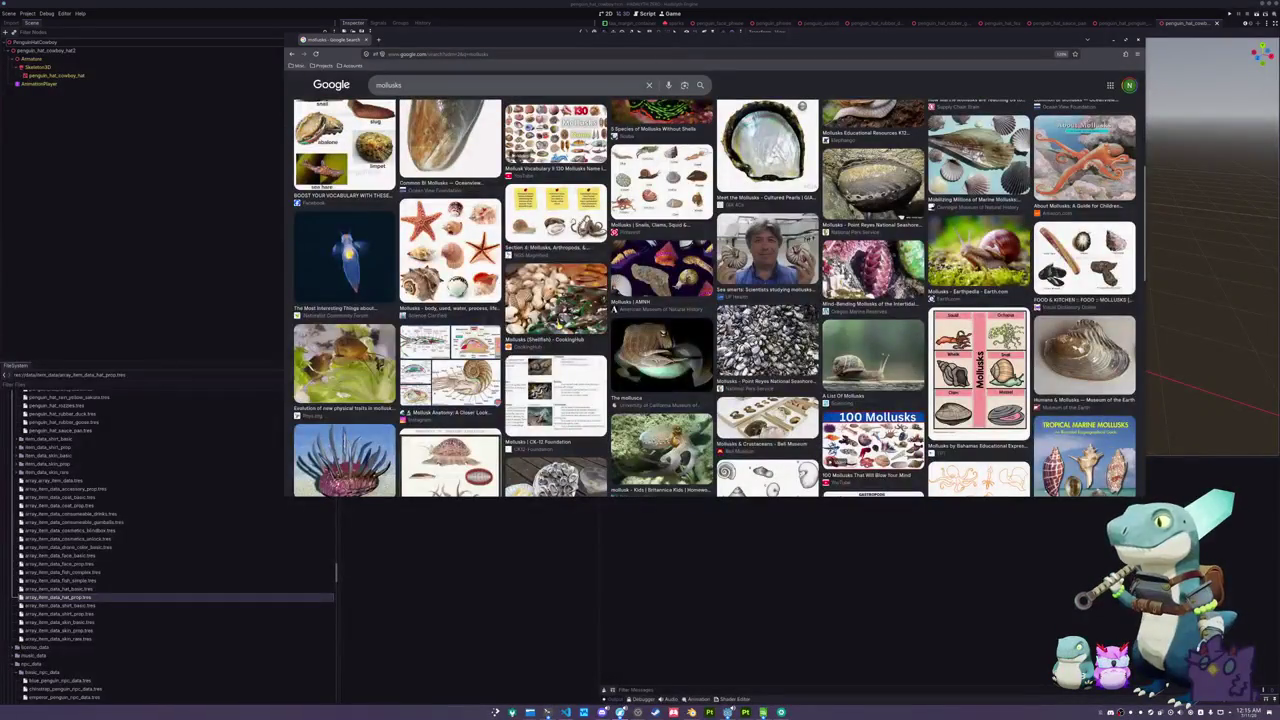
scroll(714, 300, "up", 5)
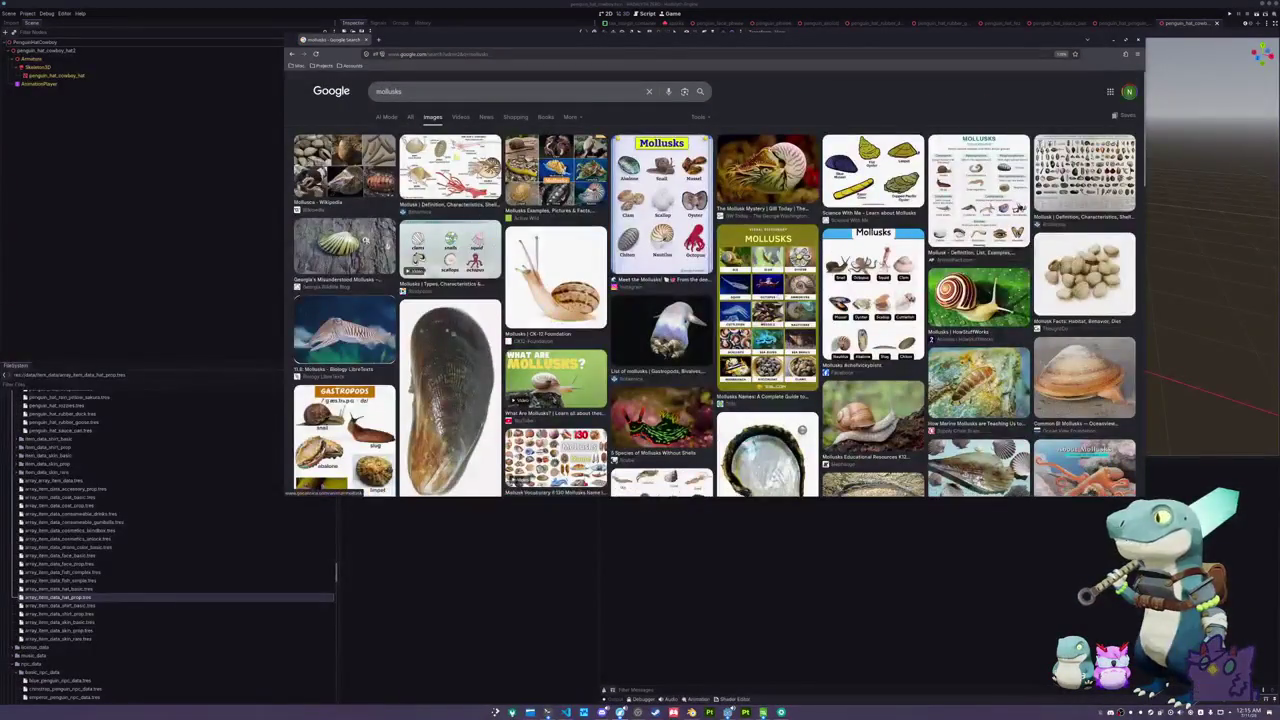
type("ocean")
key("Return")
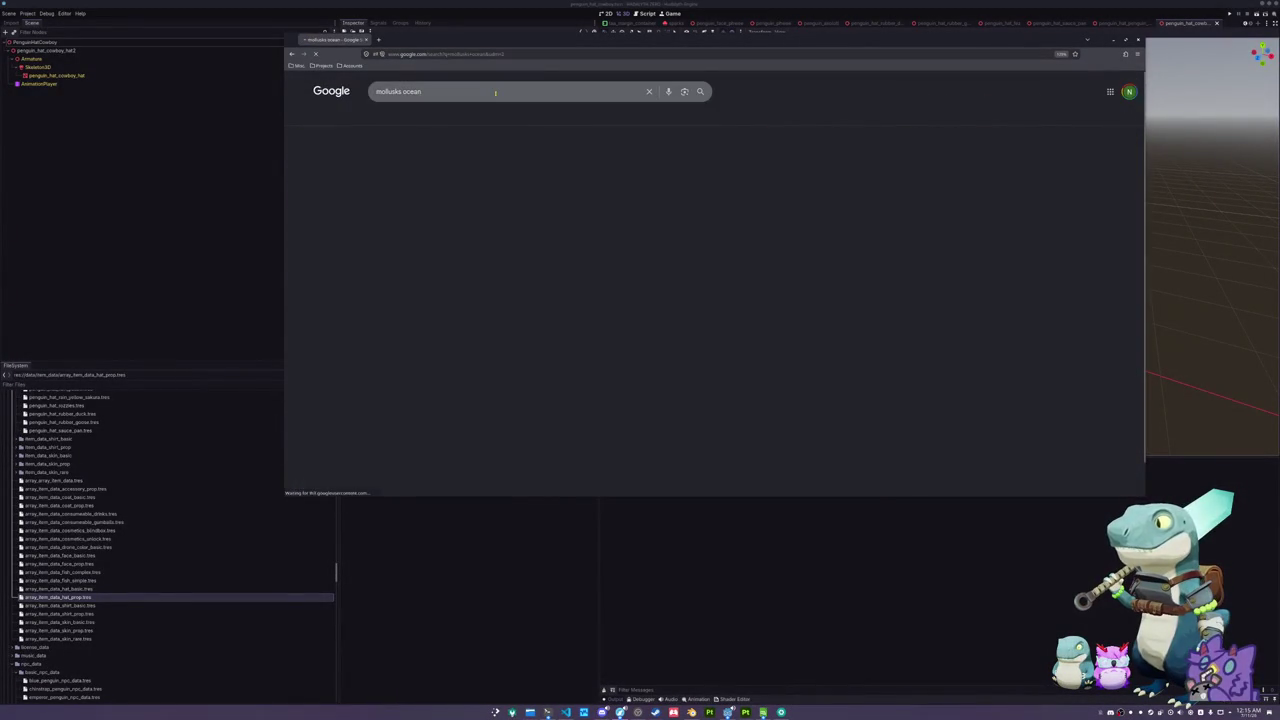
- Preview several mollusk images and open the sea-slug nudibranch article in a background tab
scroll(714, 300, "down", 3)
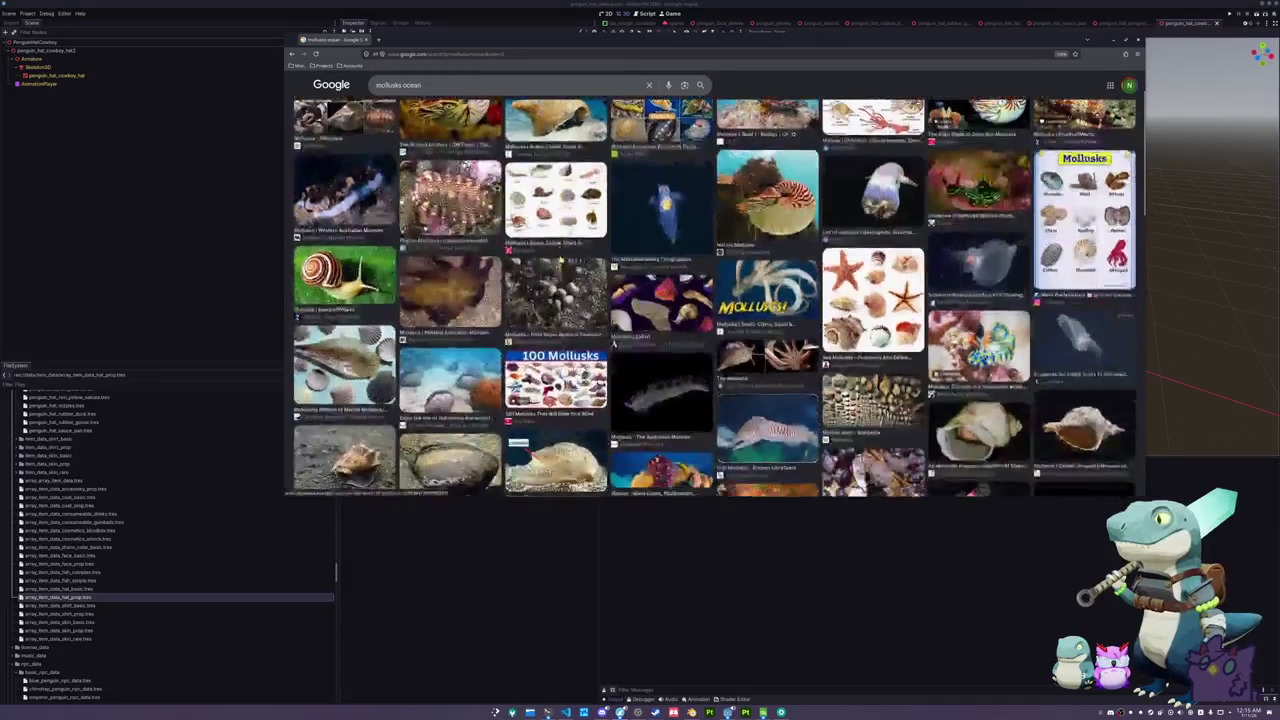
scroll(714, 300, "up", 3)
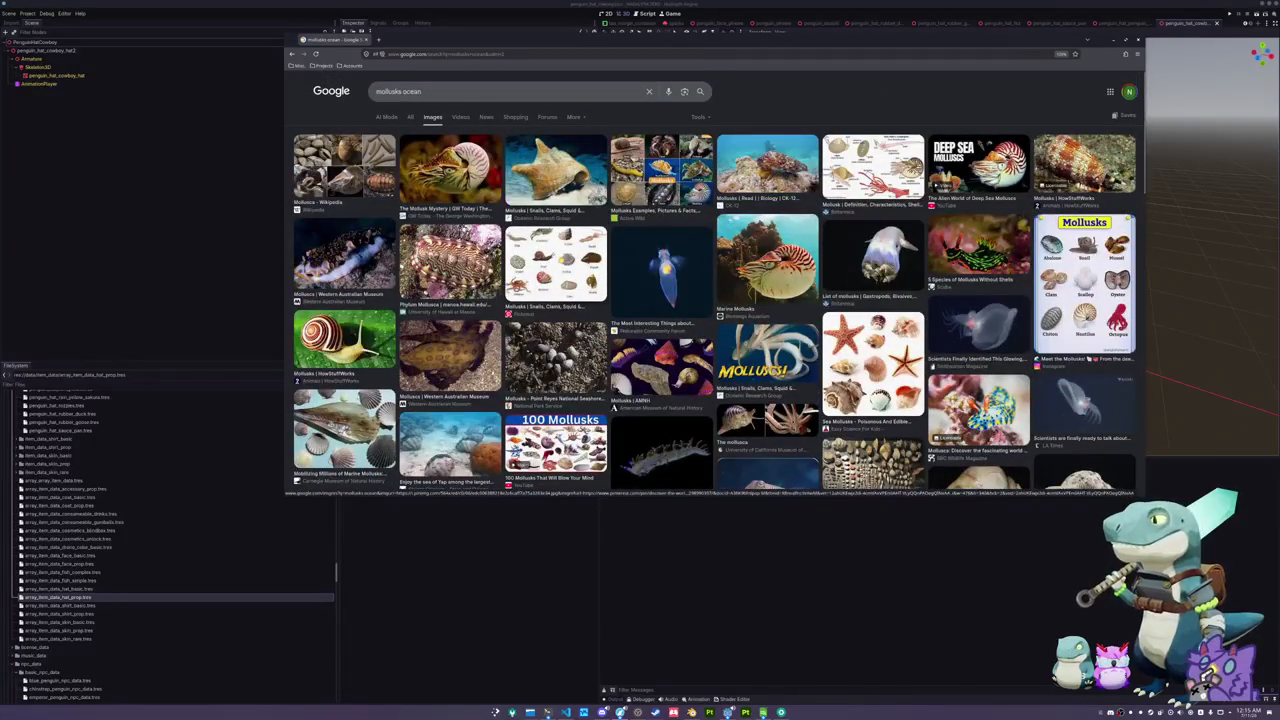
left_click(558, 276)
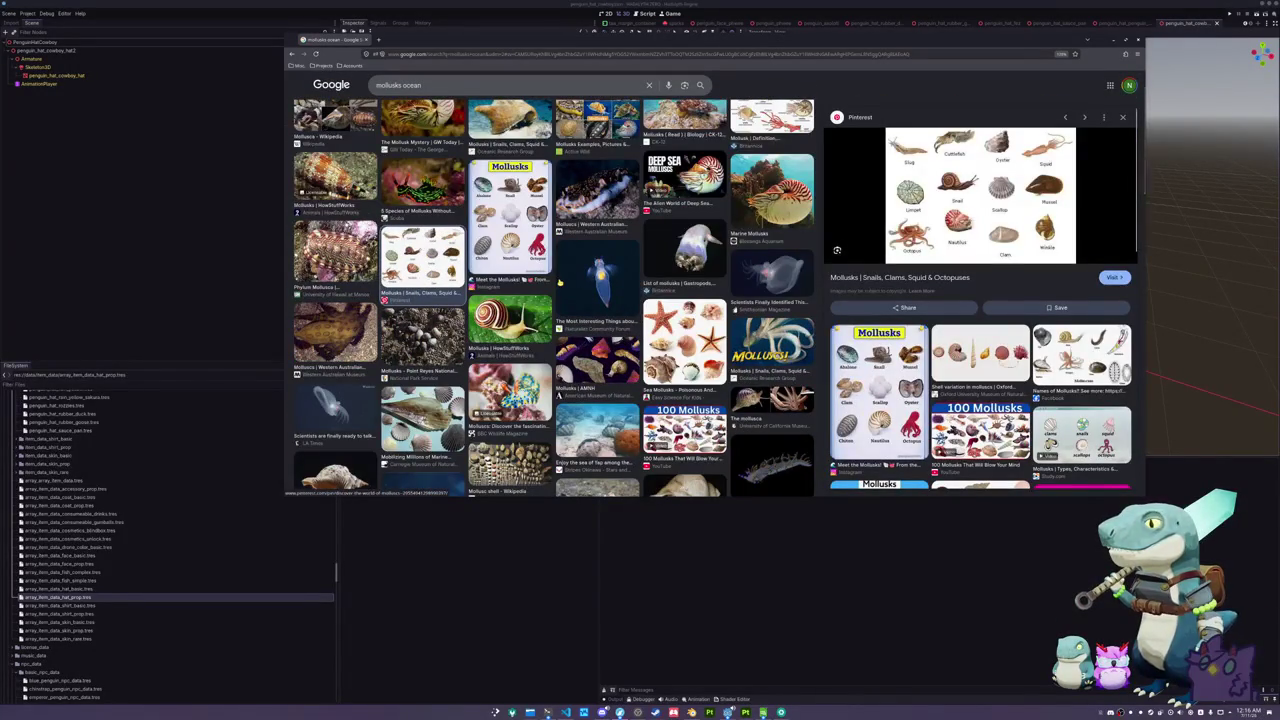
scroll(559, 282, "up", 1)
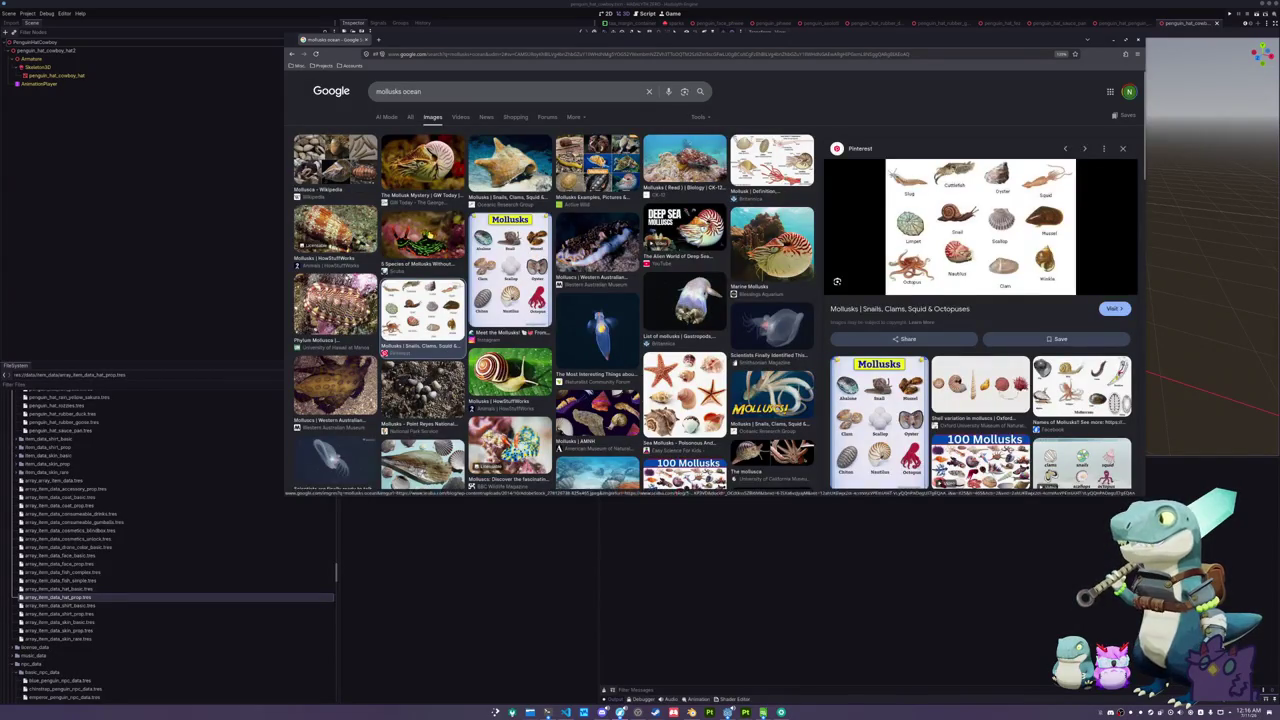
left_click(428, 236)
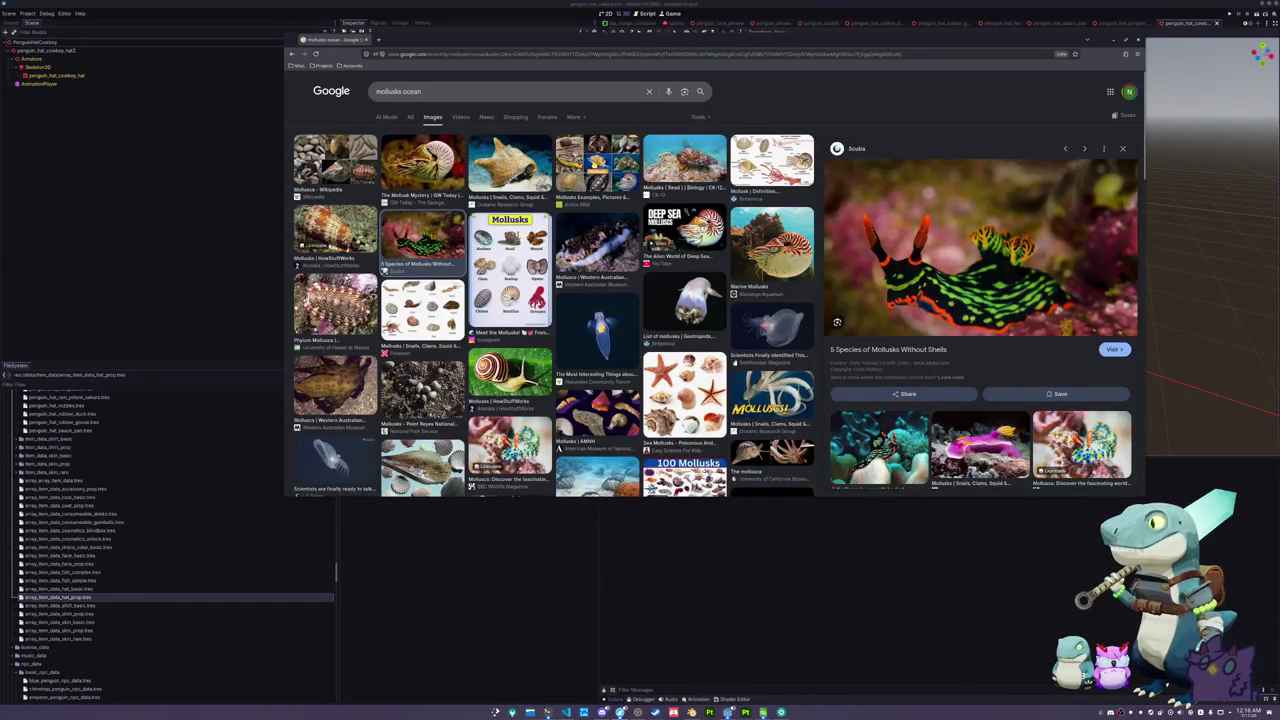
left_click(630, 156)
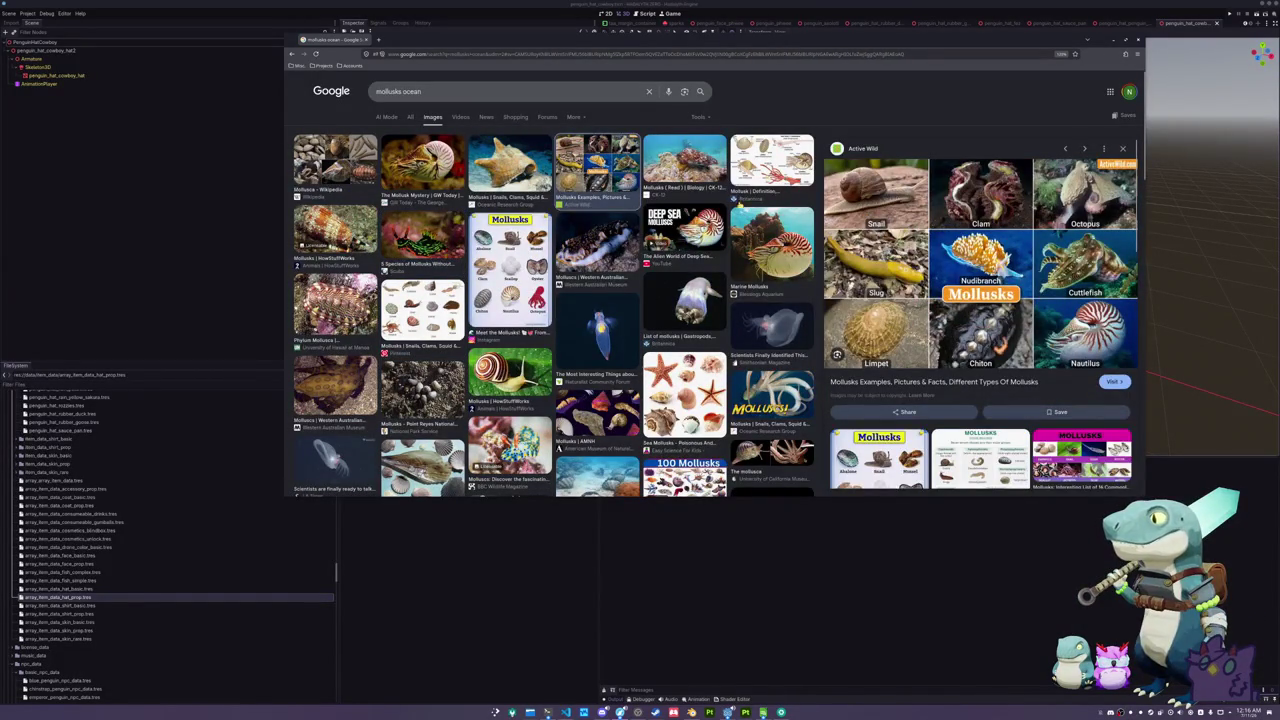
left_click(771, 165)
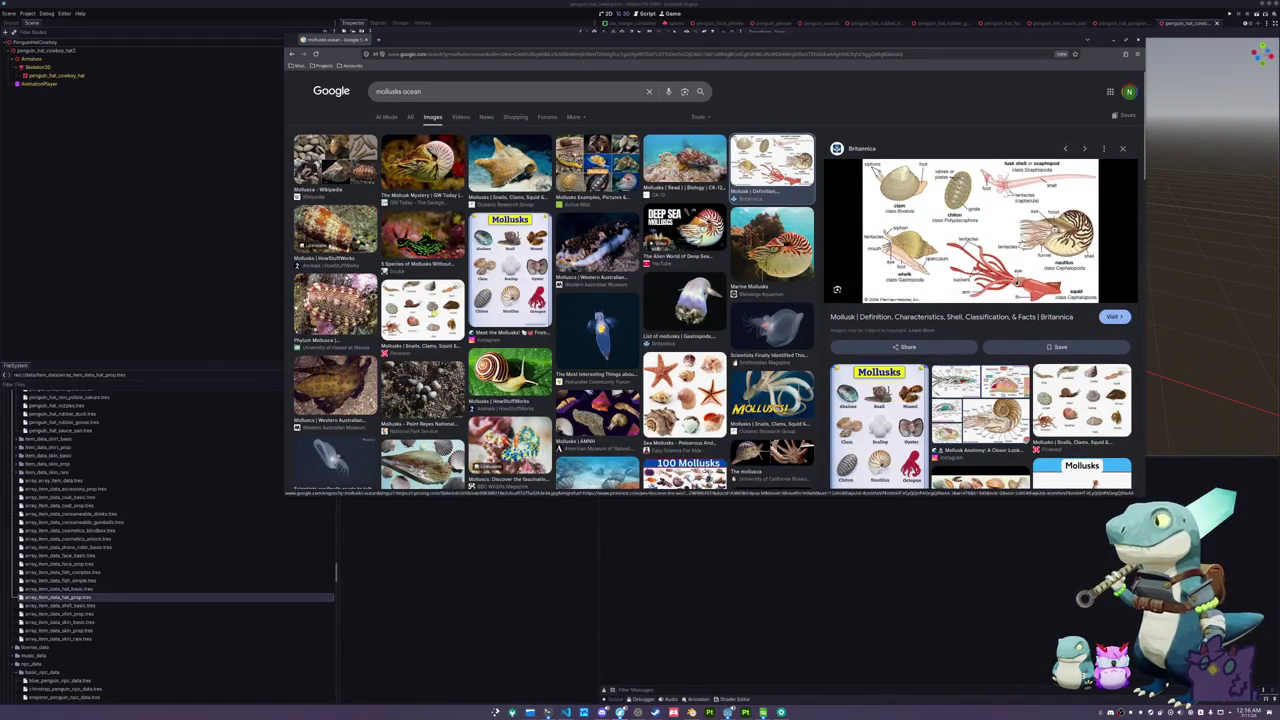
left_click(426, 250)
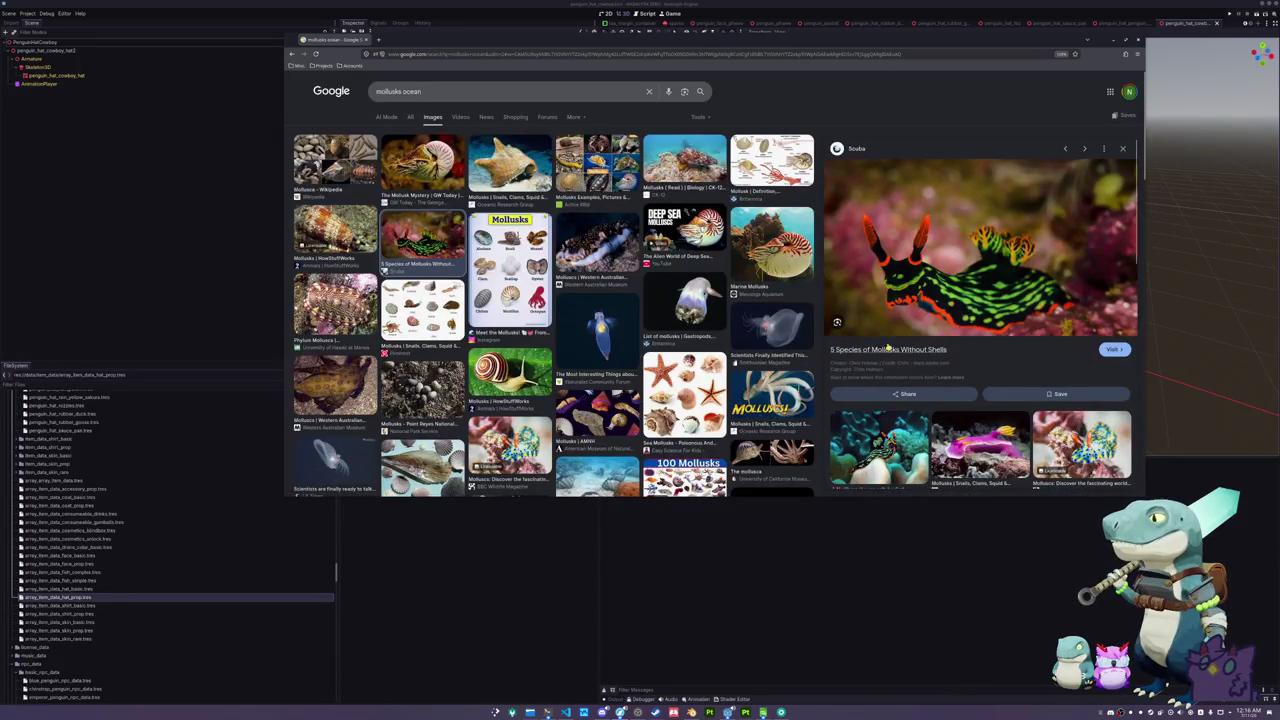
scroll(887, 348, "down", 1)
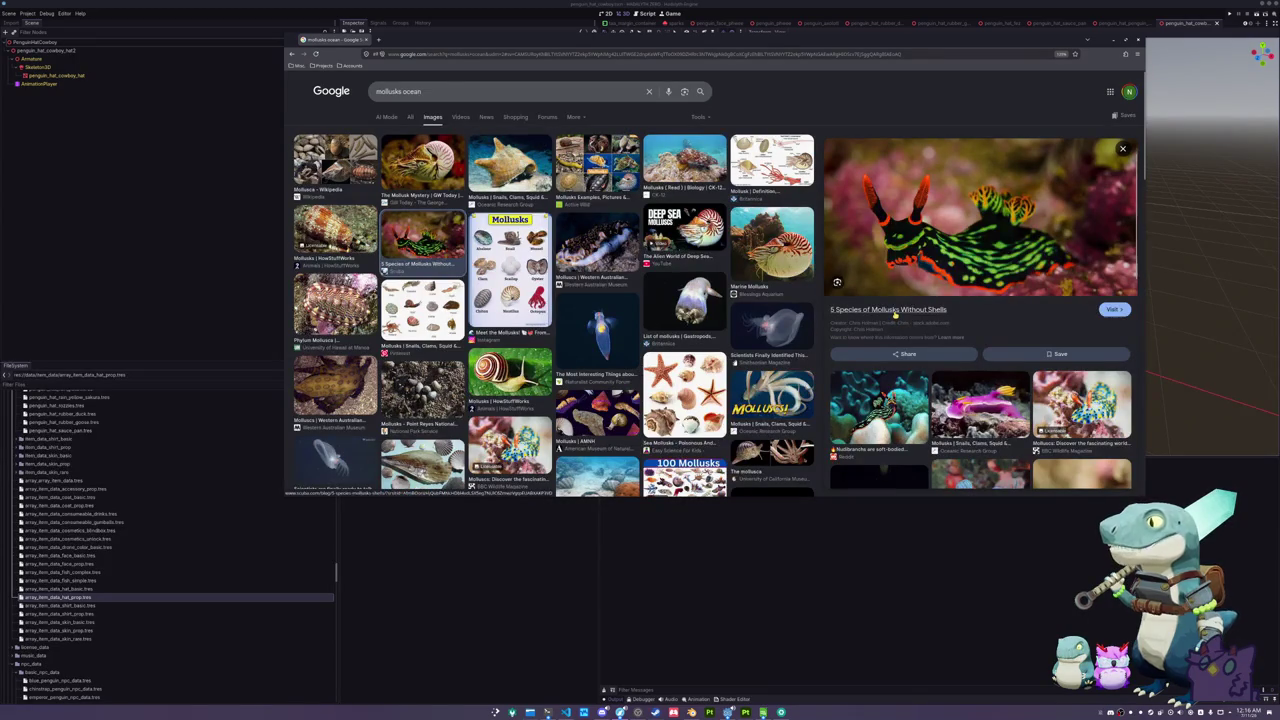
middle_click(895, 313)
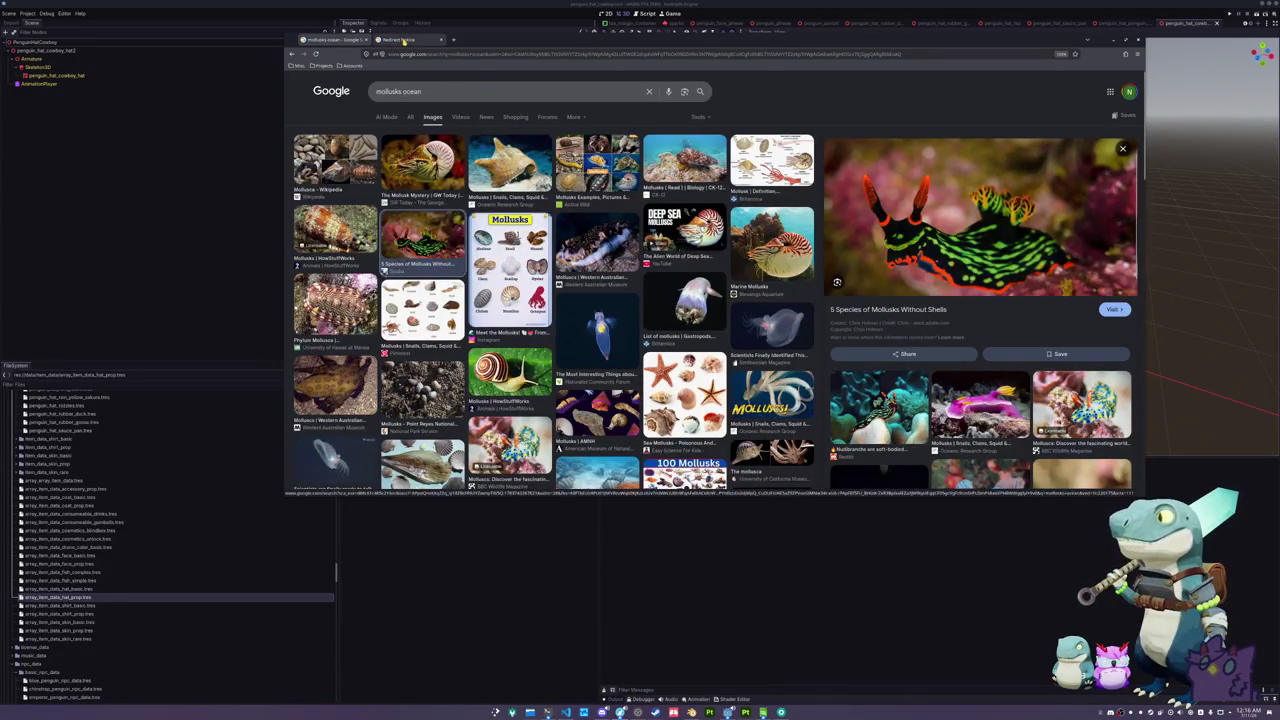
- Skim the scuba.com article from the redirect tab, then return to the mollusks ocean image results
left_click(404, 40)
left_click(525, 110)
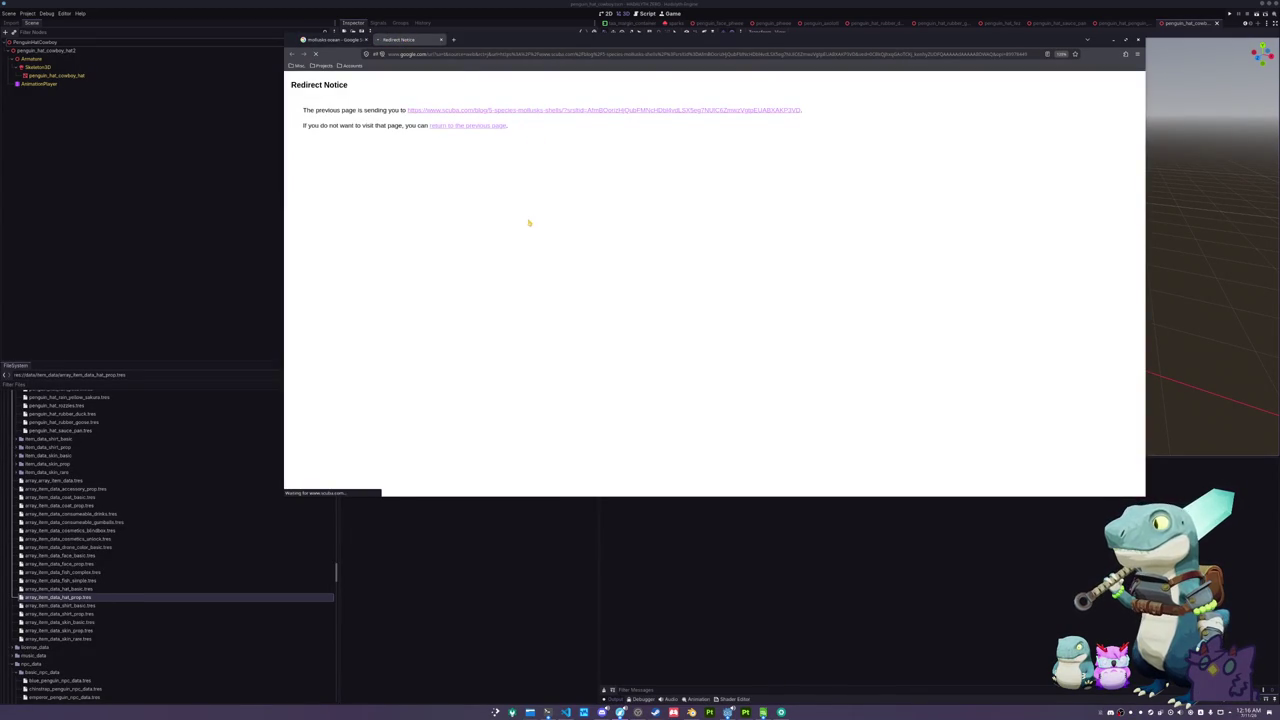
scroll(420, 243, "down", 3)
scroll(420, 243, "down", 3)
scroll(421, 245, "up", 1)
scroll(421, 245, "up", 1)
scroll(422, 245, "up", 5)
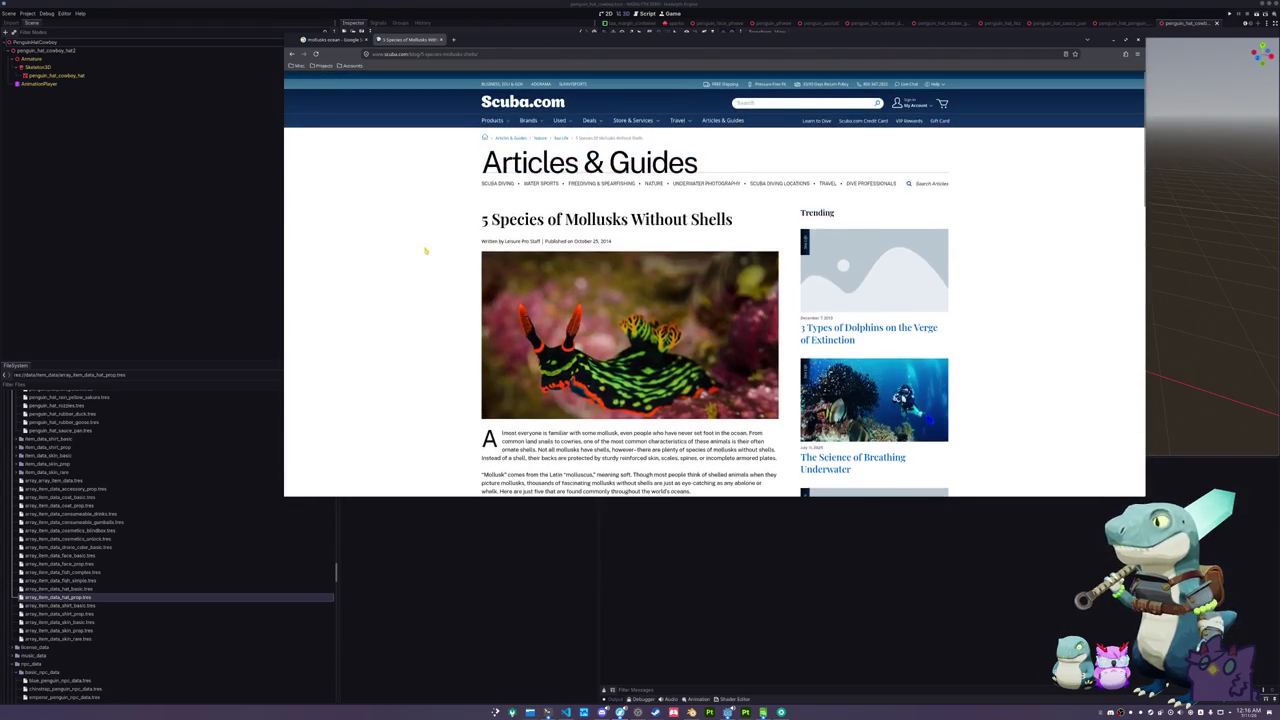
key("alt+Left")
- Scroll down the image results and preview the orange cone shell Mollusca image
scroll(489, 320, "down", 4)
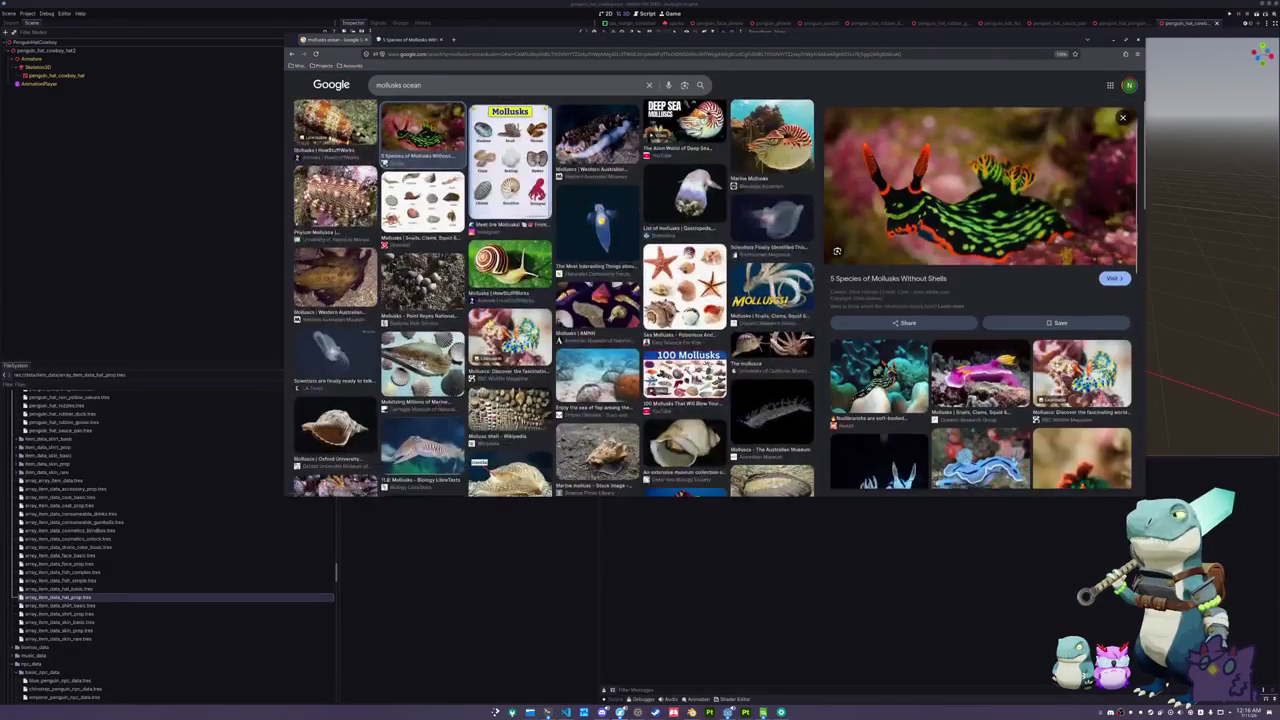
scroll(490, 322, "down", 5)
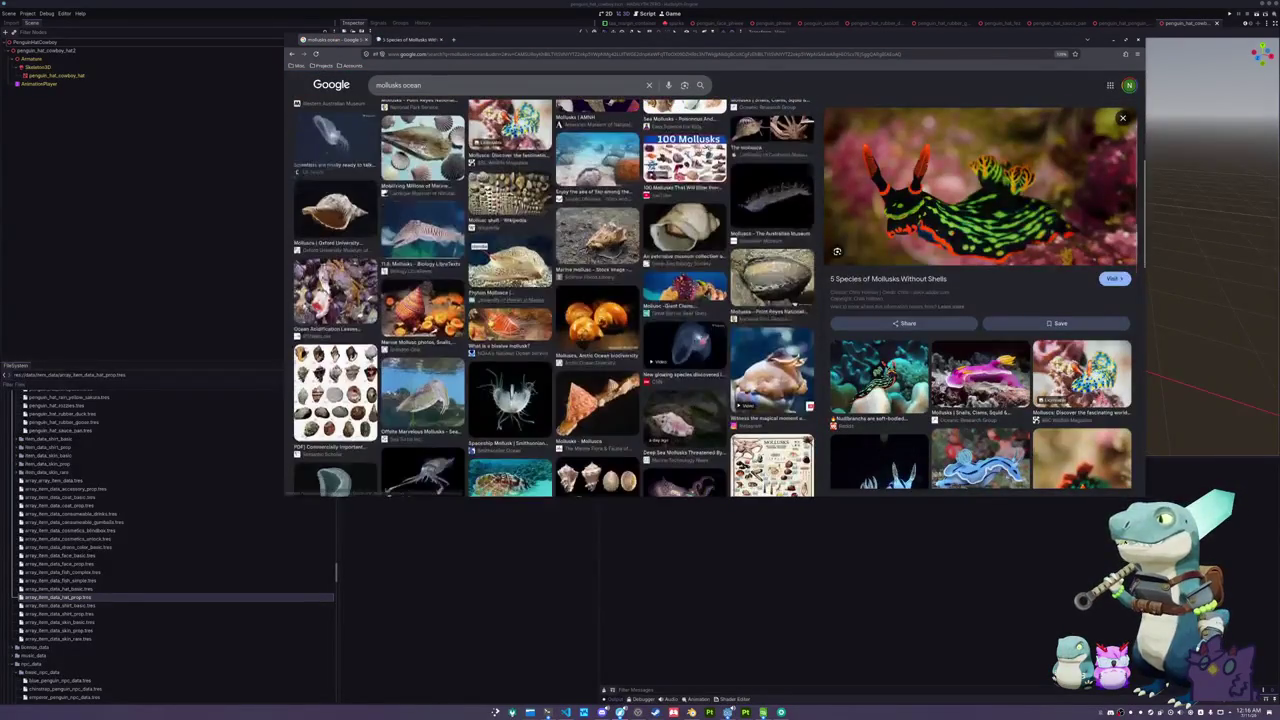
scroll(554, 297, "down", 2)
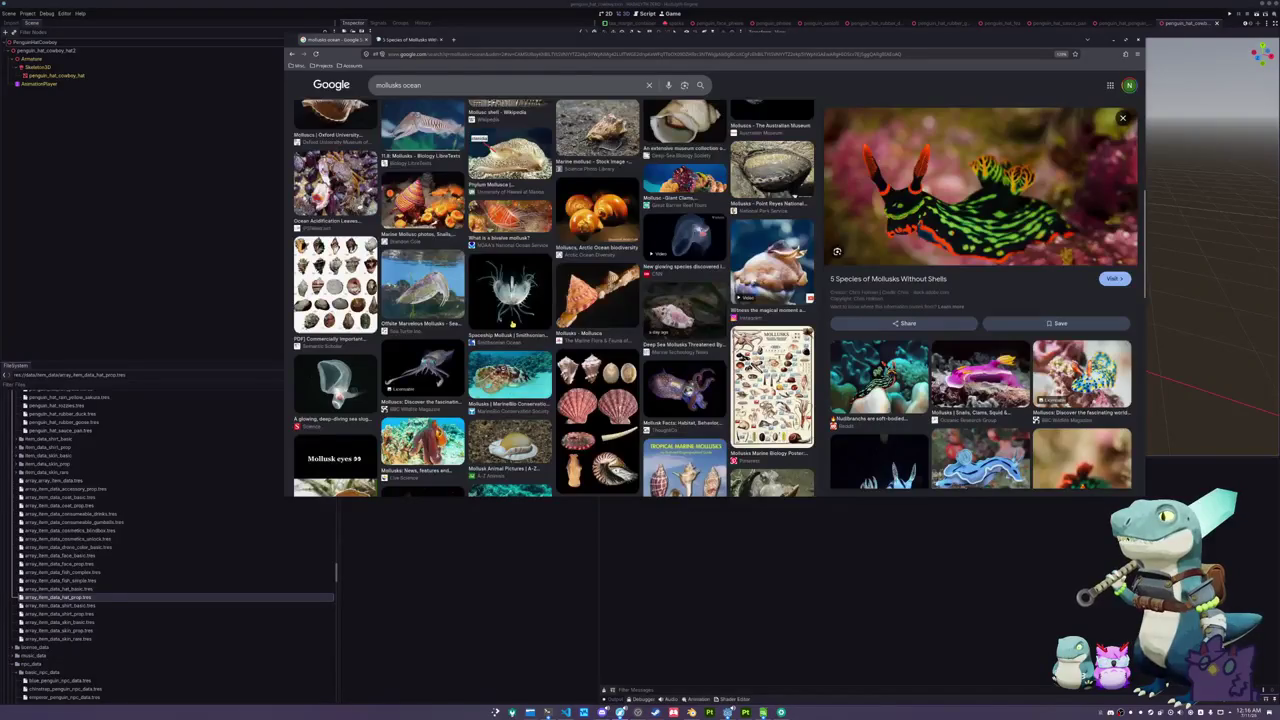
scroll(554, 297, "down", 1)
scroll(554, 297, "down", 1)
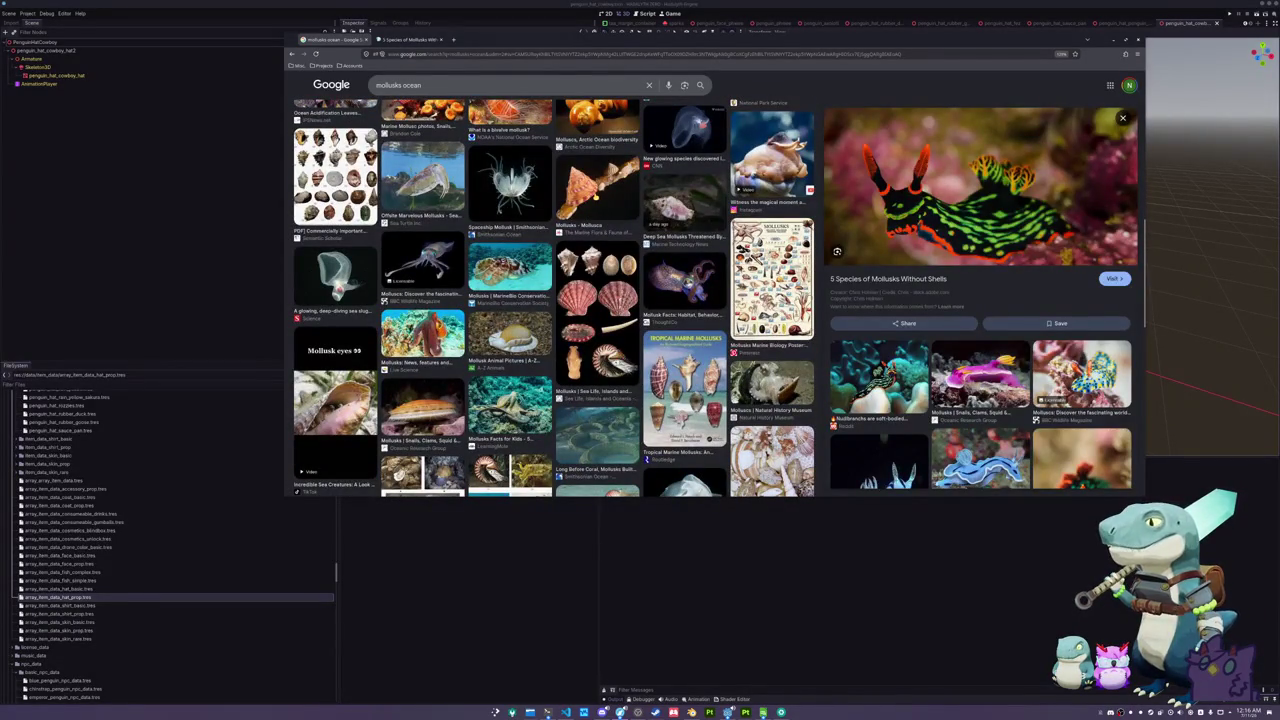
left_click(597, 182)
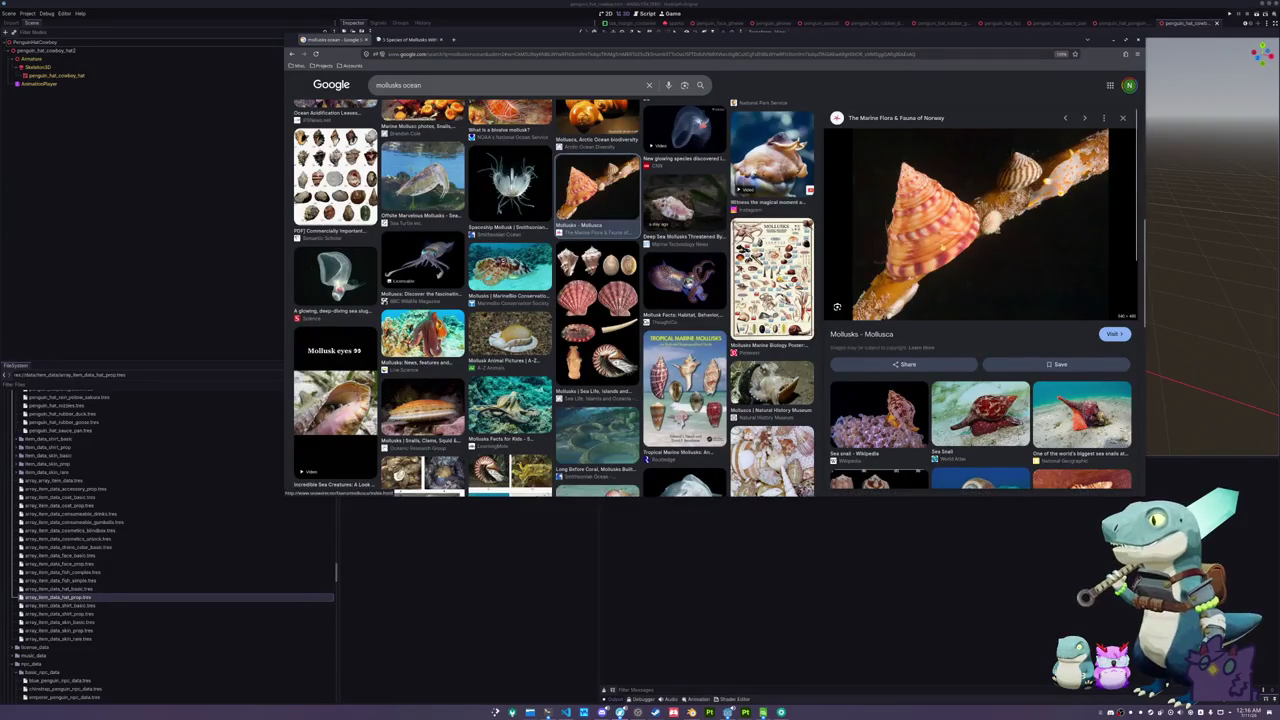
- Browse further down the results and preview the striped snail shell image
scroll(980, 300, "down", 10)
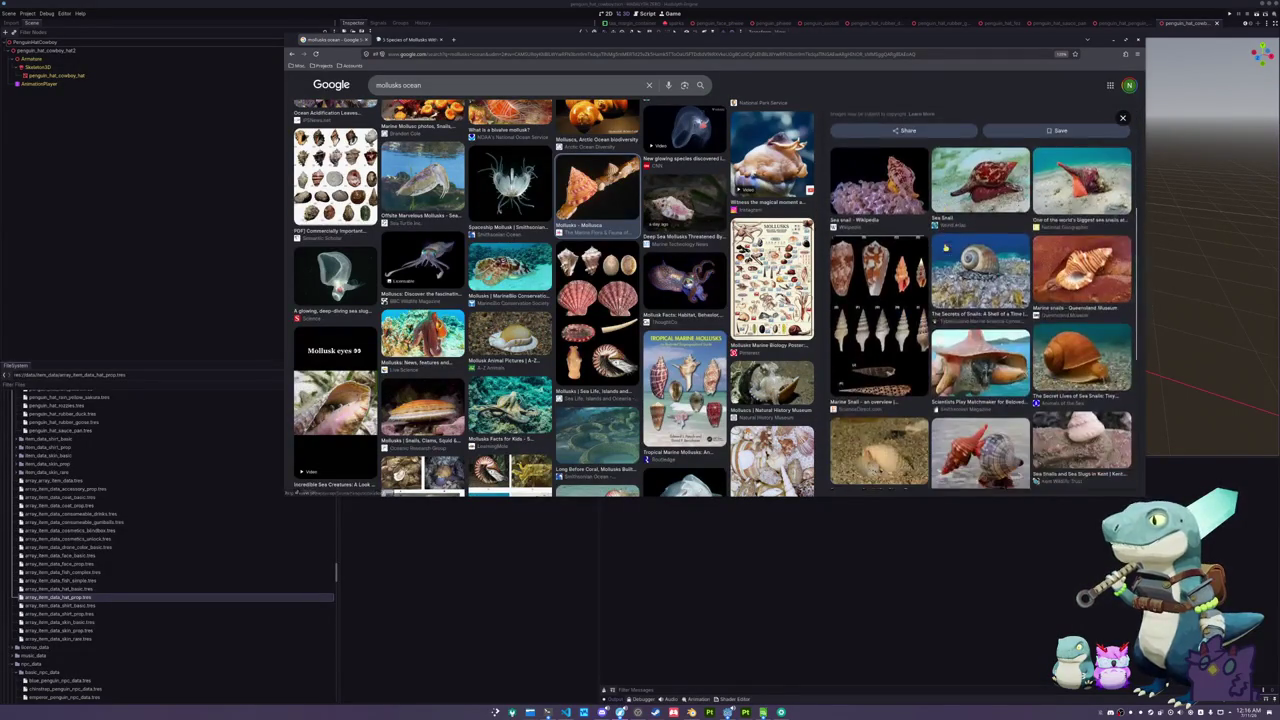
scroll(945, 250, "down", 5)
scroll(945, 252, "up", 8)
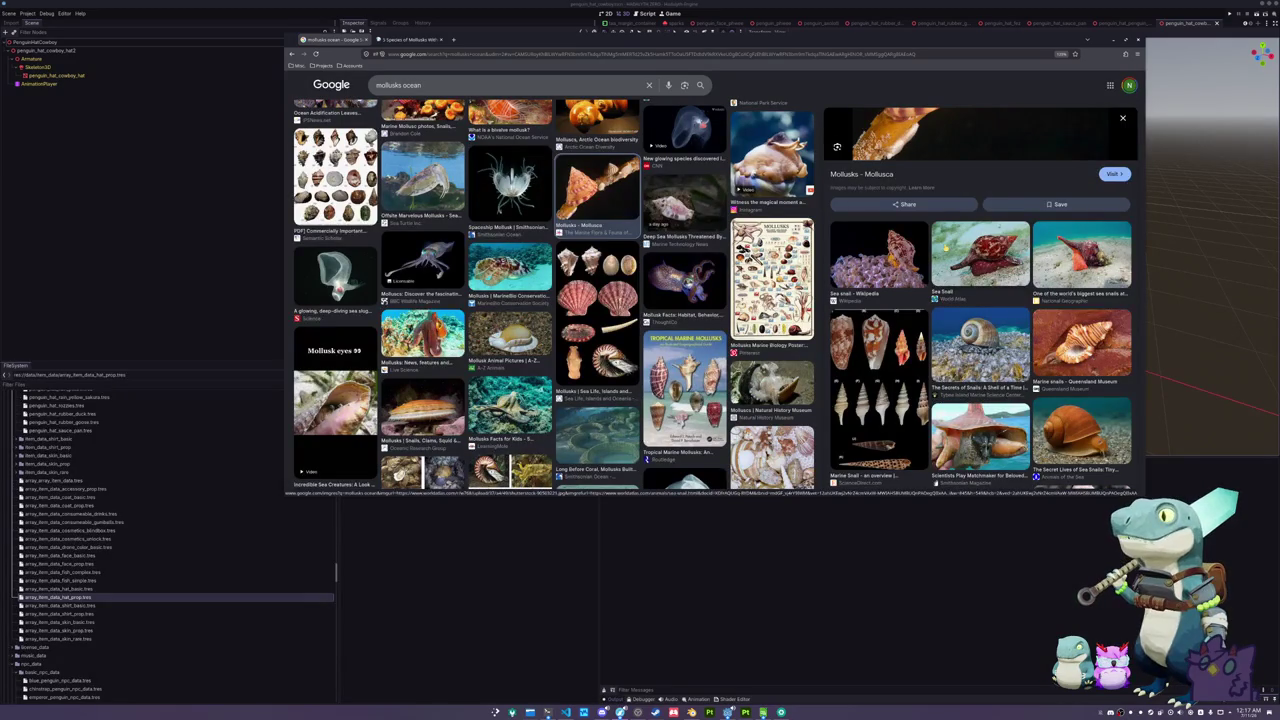
scroll(945, 253, "down", 5)
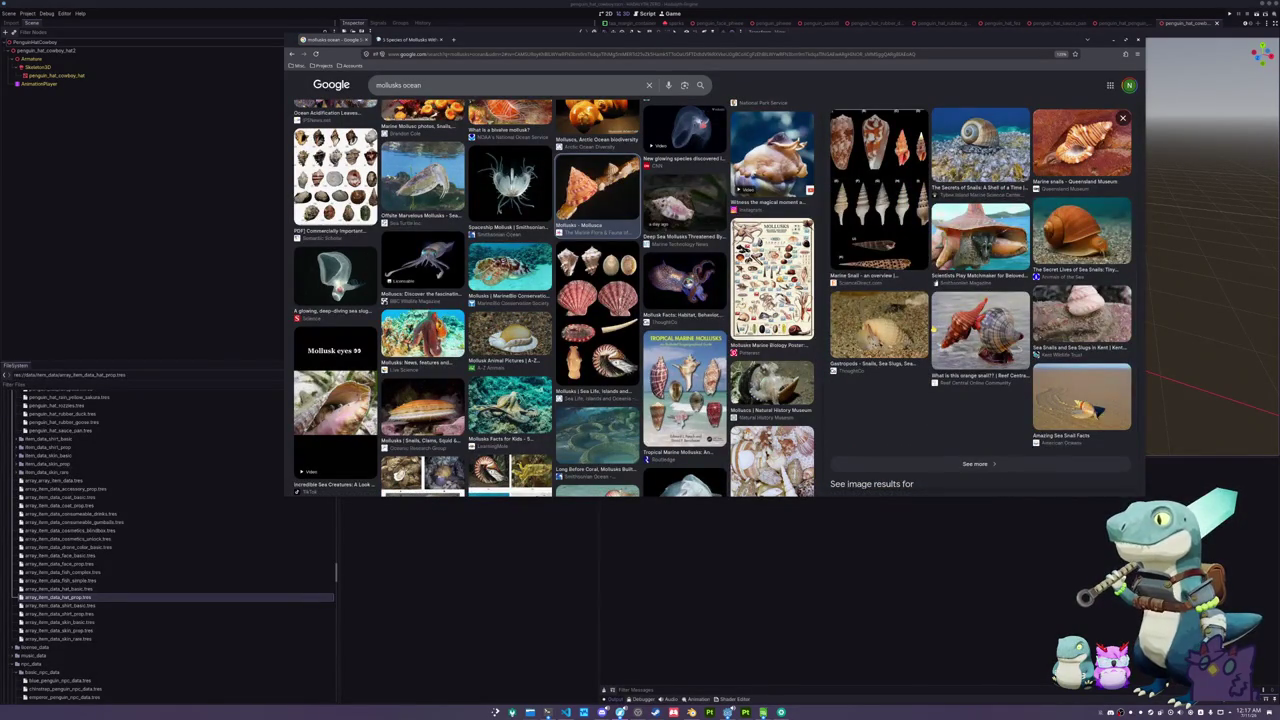
scroll(550, 300, "down", 5)
scroll(550, 300, "down", 5)
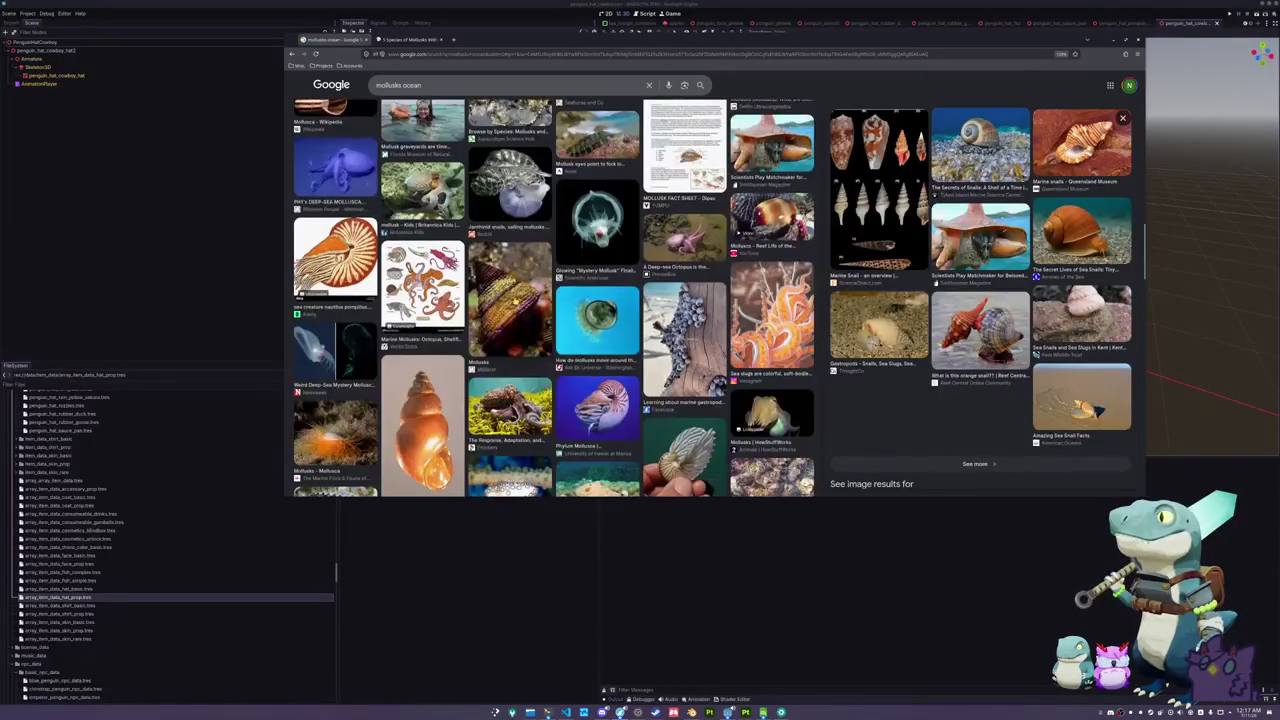
scroll(550, 300, "down", 2)
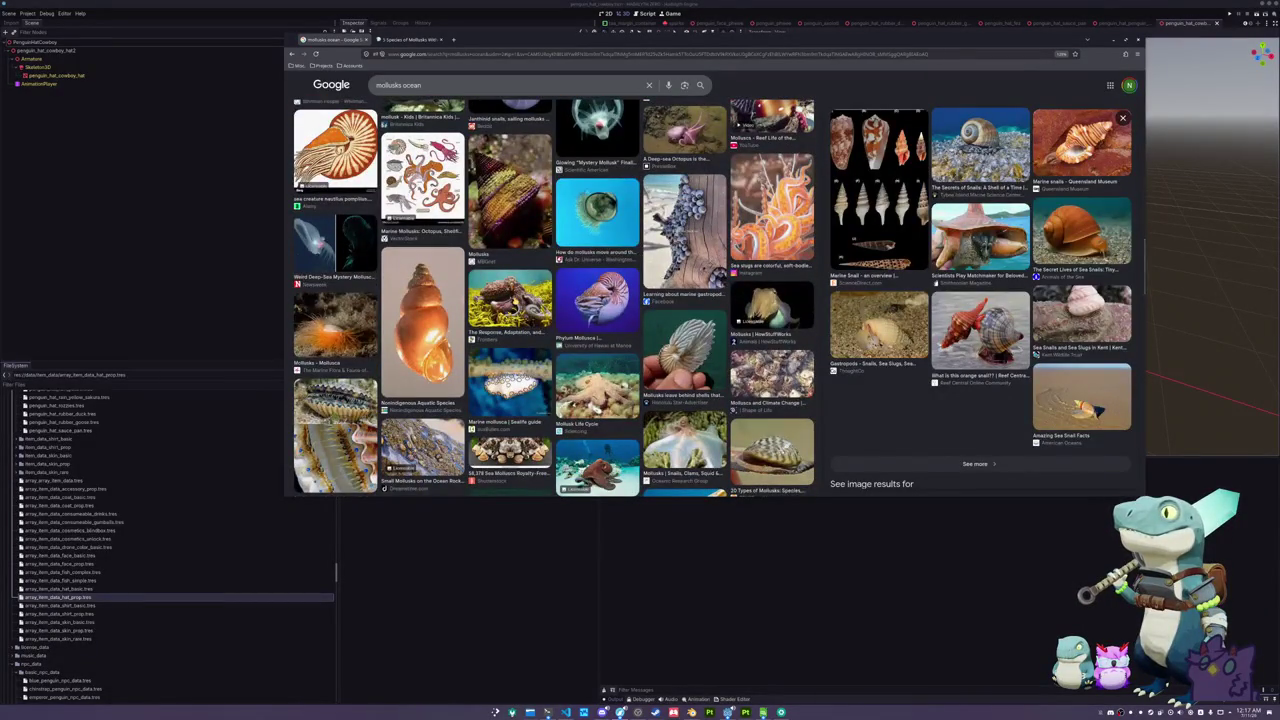
scroll(550, 300, "down", 2)
scroll(550, 300, "up", 4)
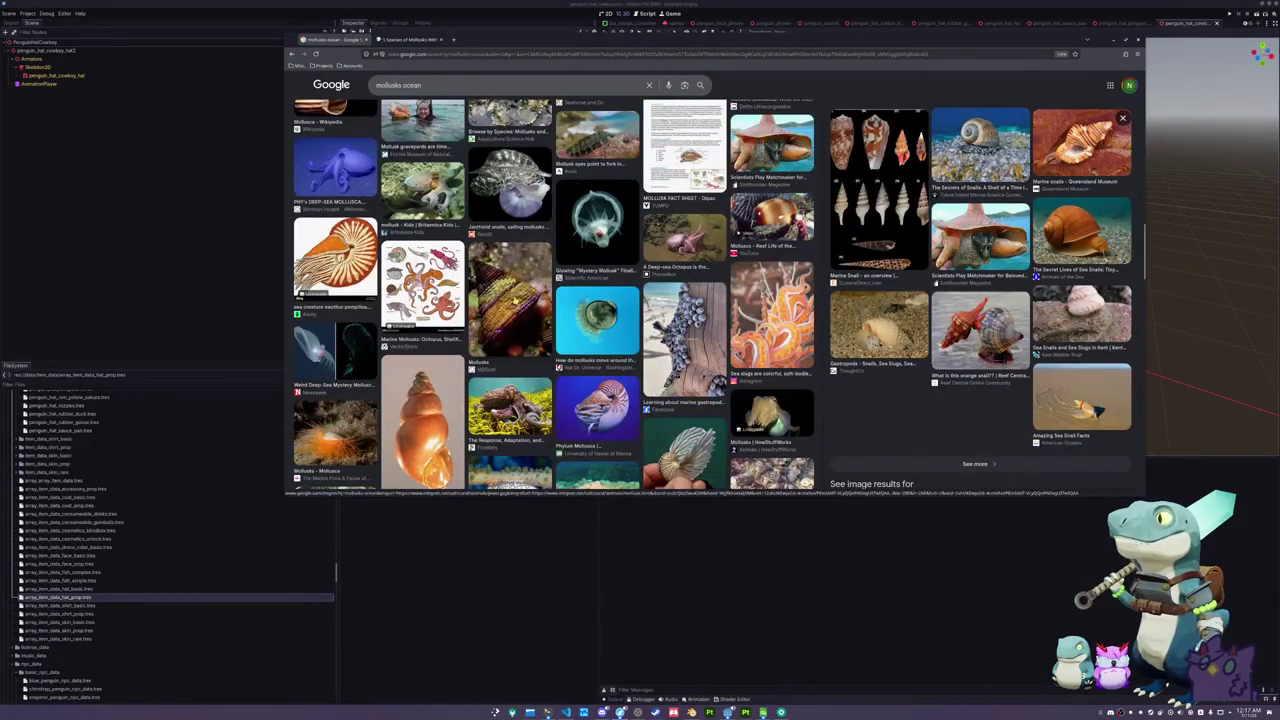
left_click(509, 300)
- Back at the top, preview the Mollusca - Wikipedia result and open its article
scroll(509, 300, "up", 6)
scroll(550, 300, "up", 5)
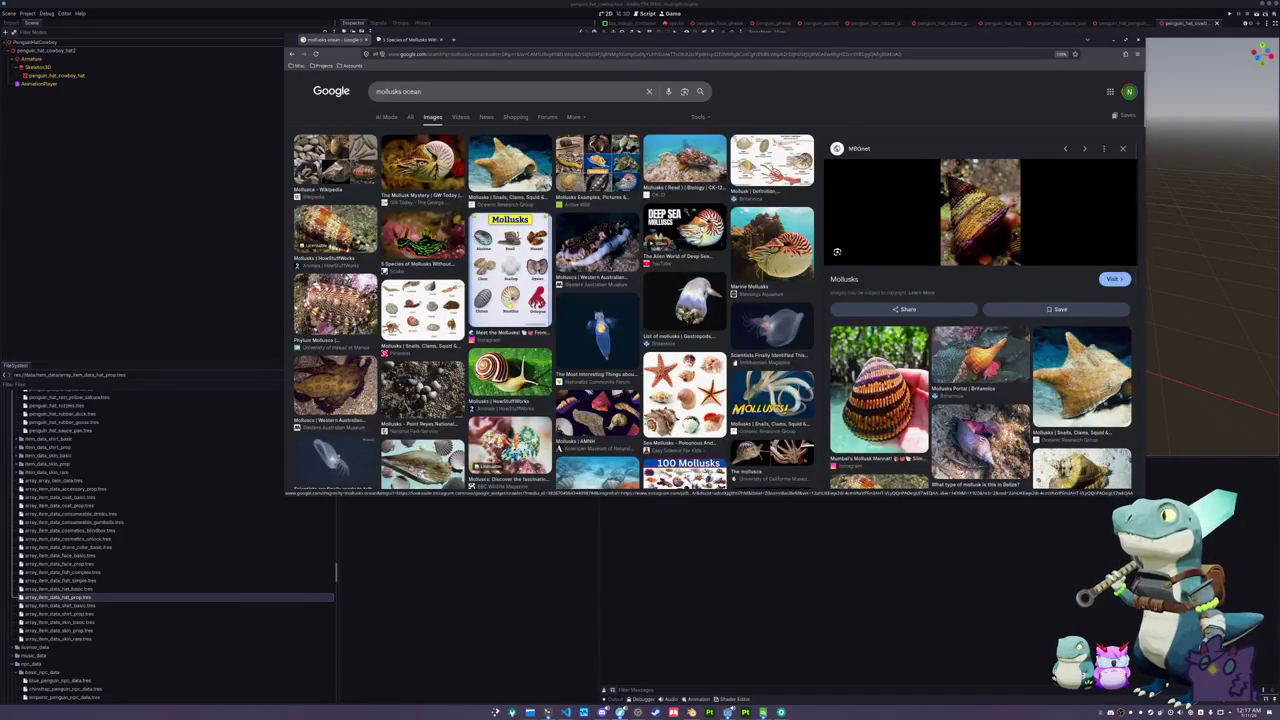
left_click(335, 160)
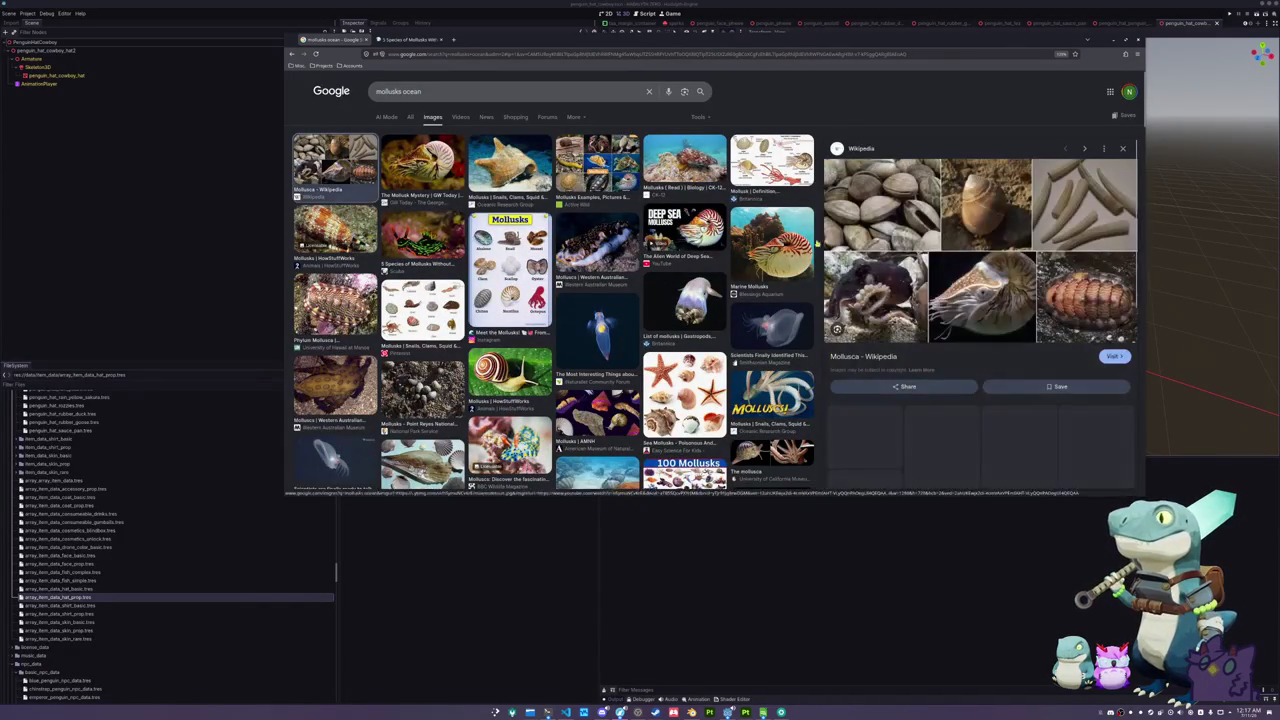
left_click(864, 355)
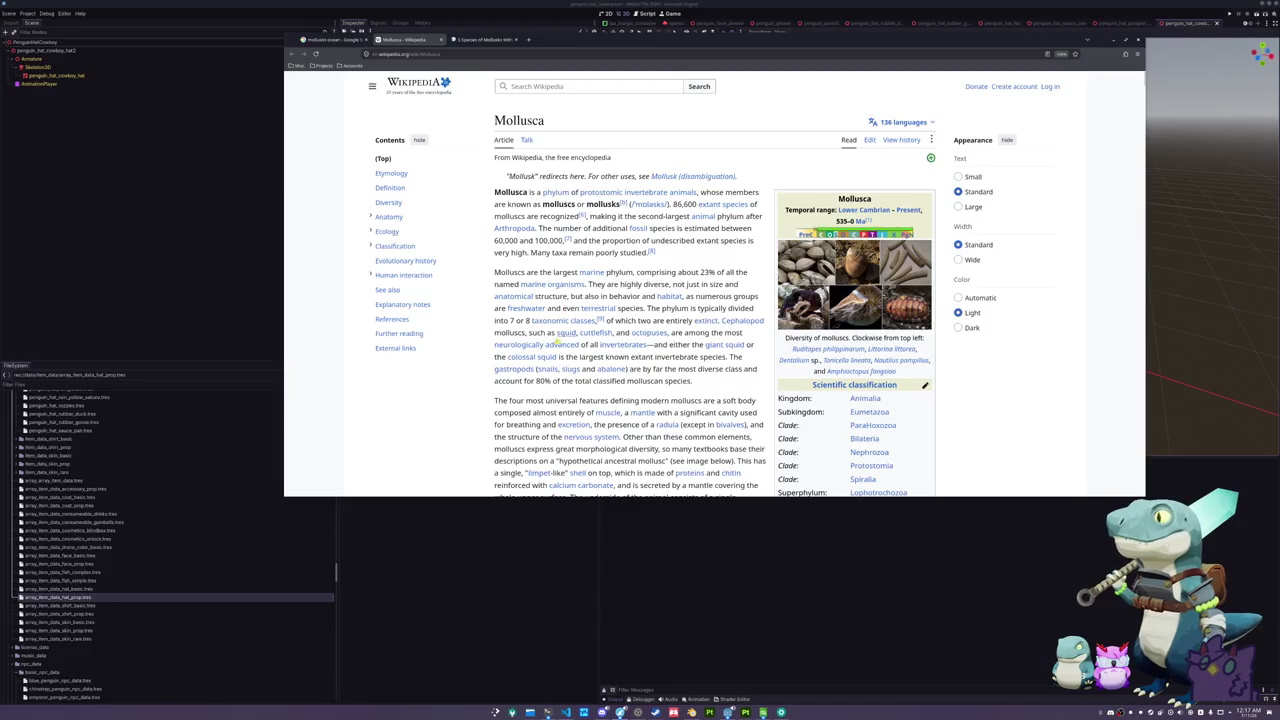
- Skim the Mollusca article, then filter Godot's FileSystem files by 'sand'
scroll(491, 313, "down", 3)
scroll(491, 313, "down", 1)
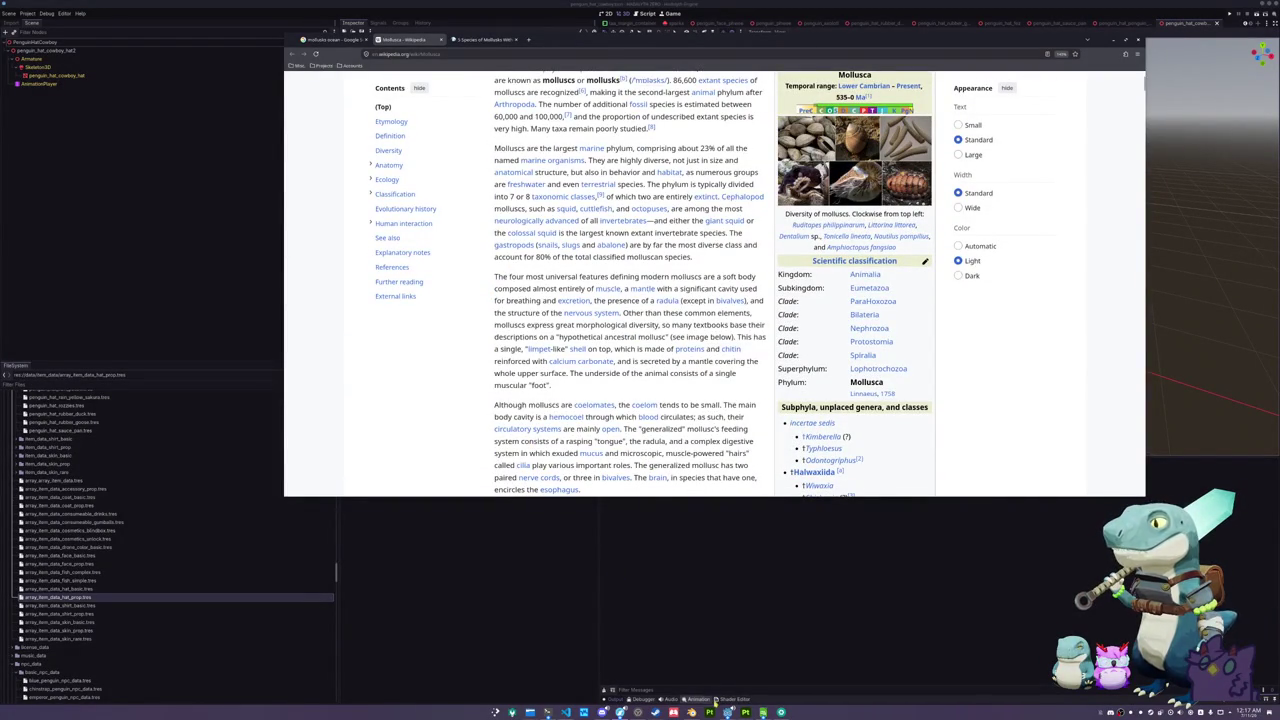
mouse_move(728, 712)
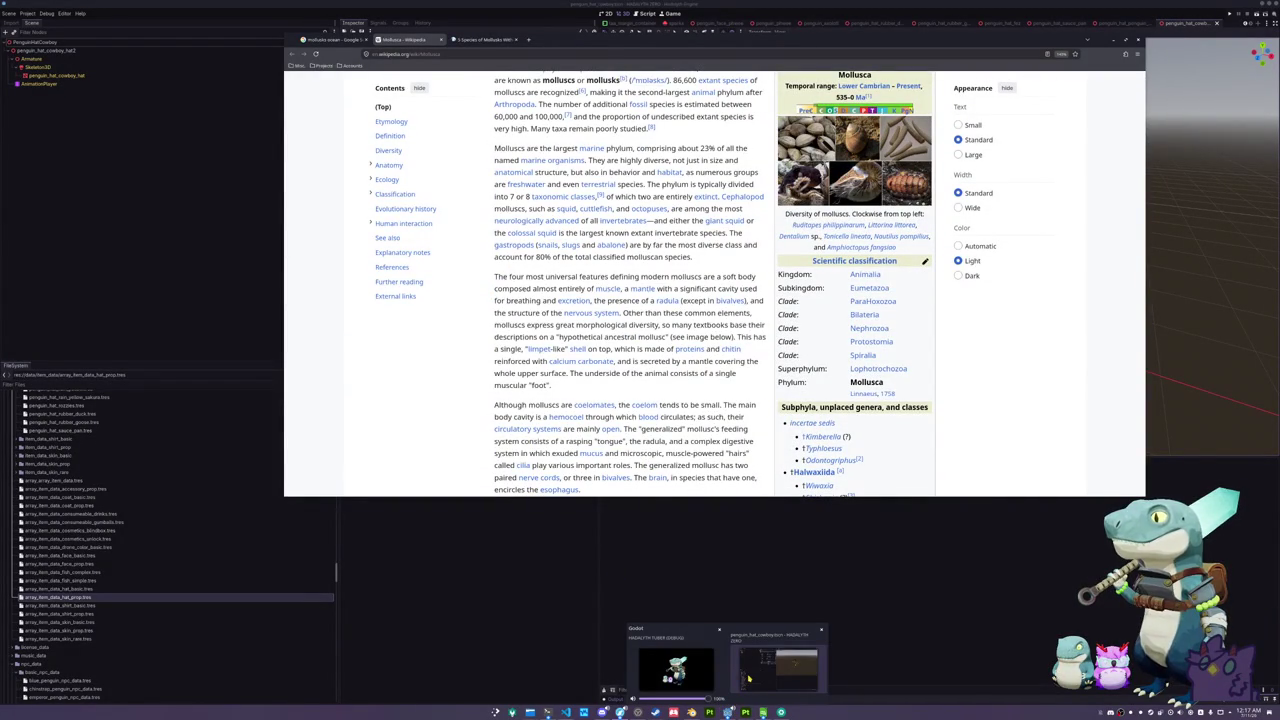
left_click(678, 668)
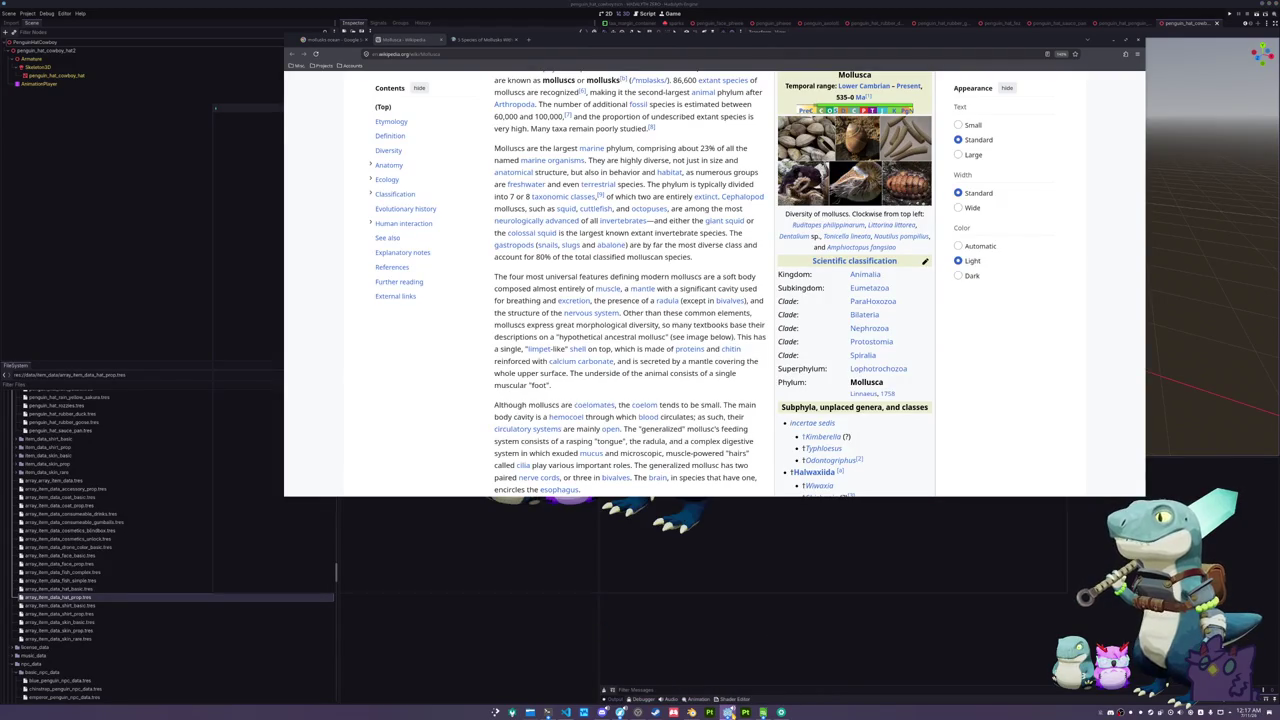
left_click(95, 383)
type("sand")
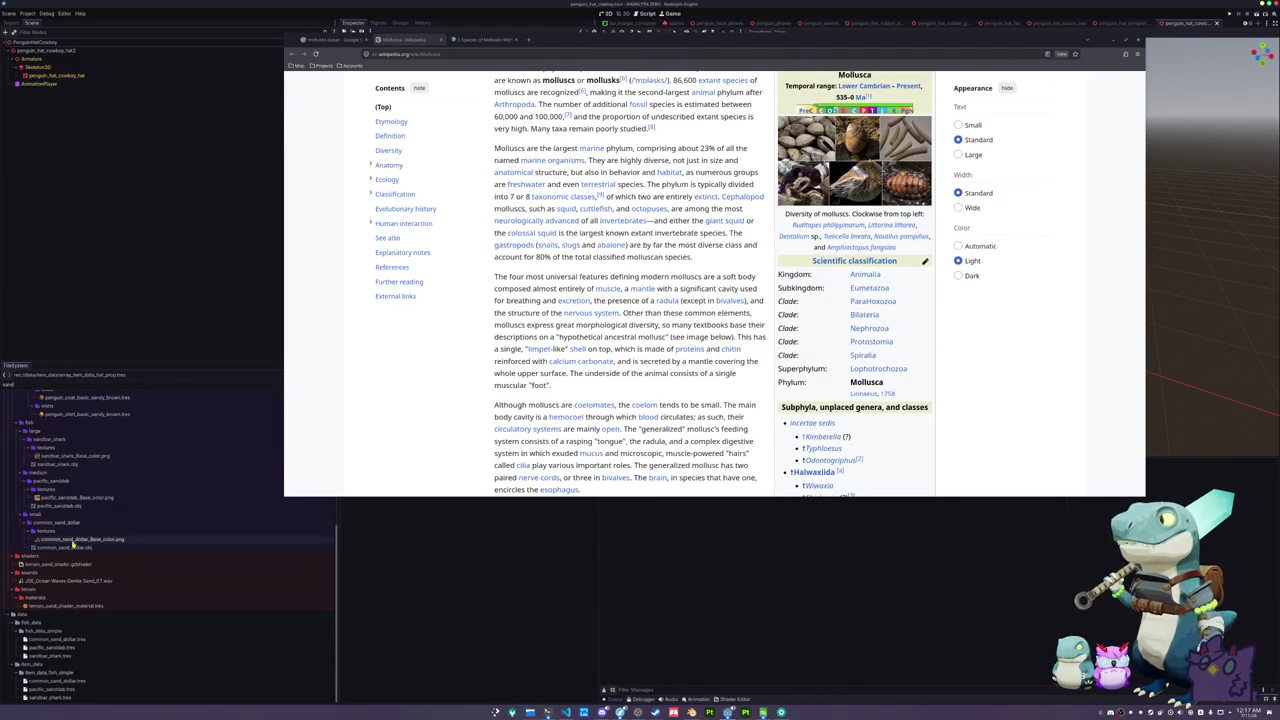
- Return to the Mollusca article and read down to its mantle cavity and shell anatomy
left_click(485, 432)
scroll(486, 432, "down", 2)
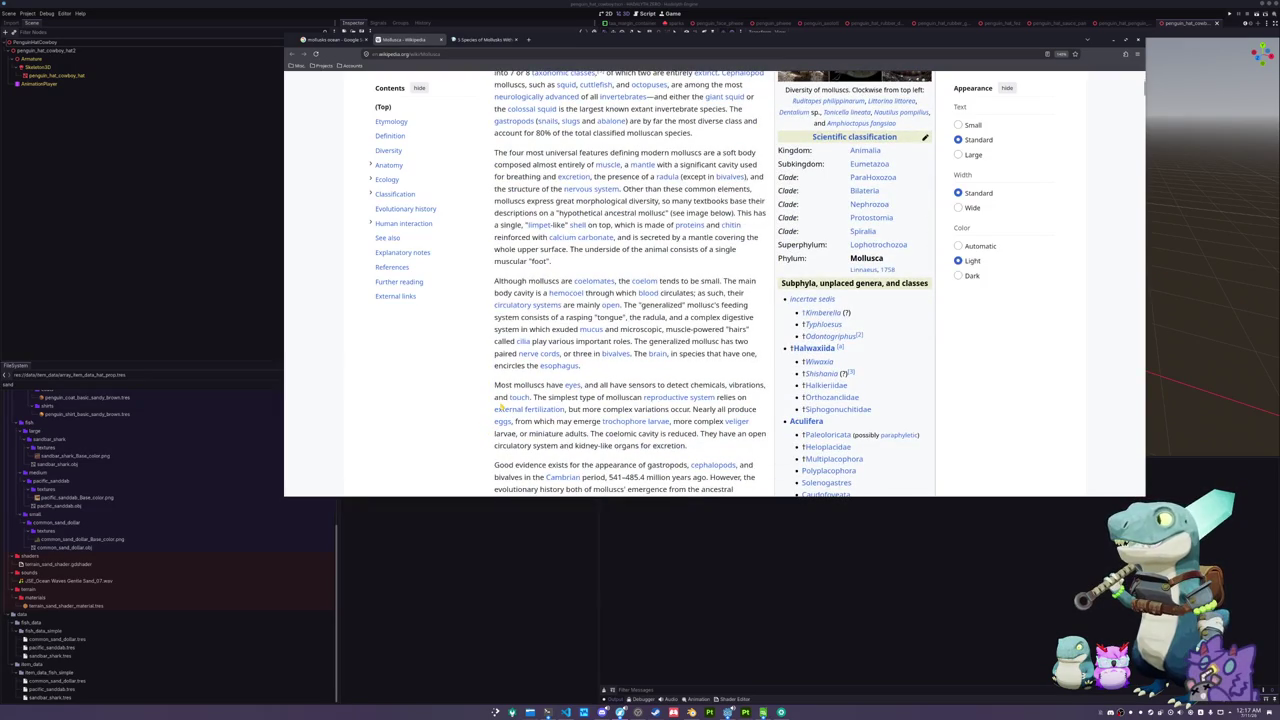
scroll(500, 408, "down", 1)
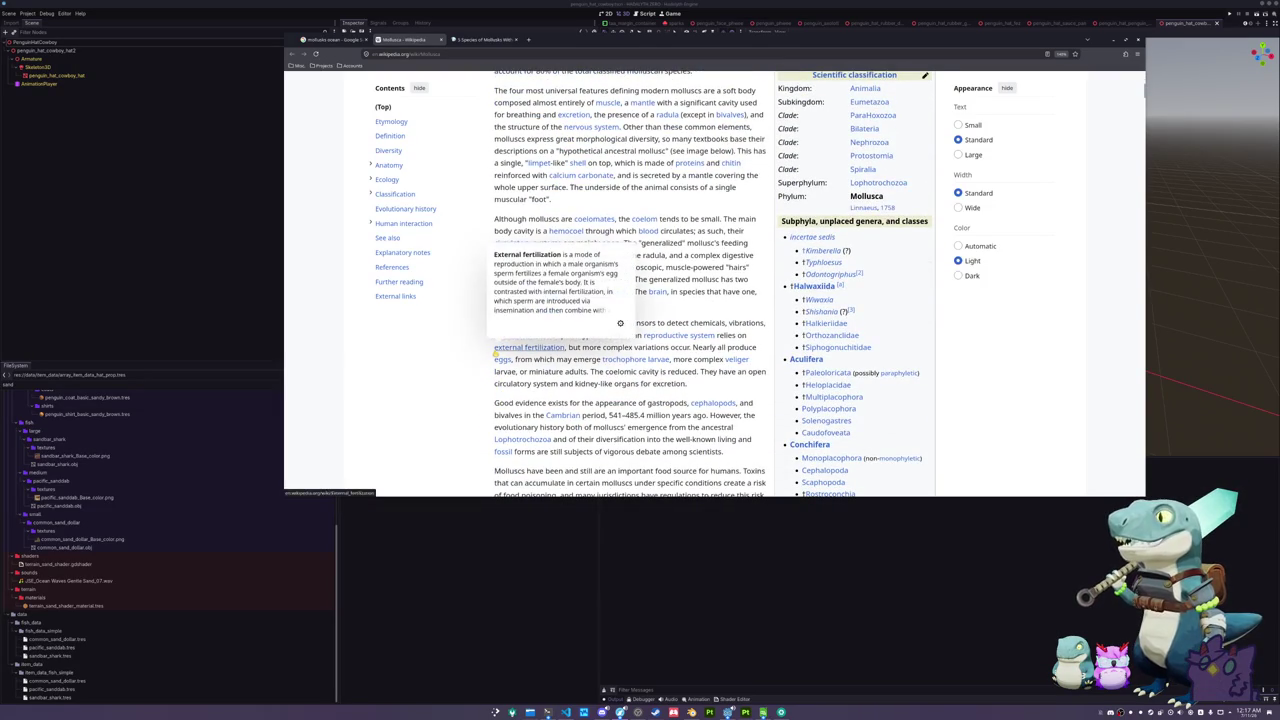
scroll(492, 374, "down", 2)
scroll(492, 378, "down", 6)
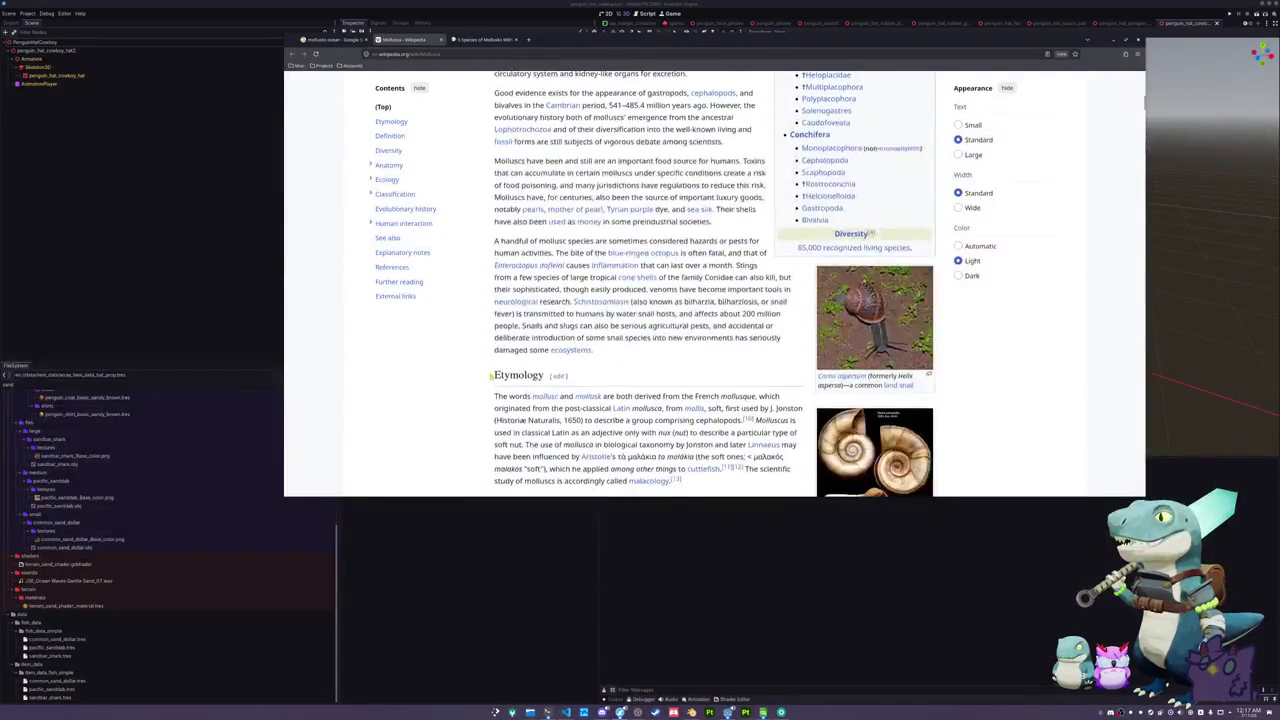
scroll(492, 378, "down", 6)
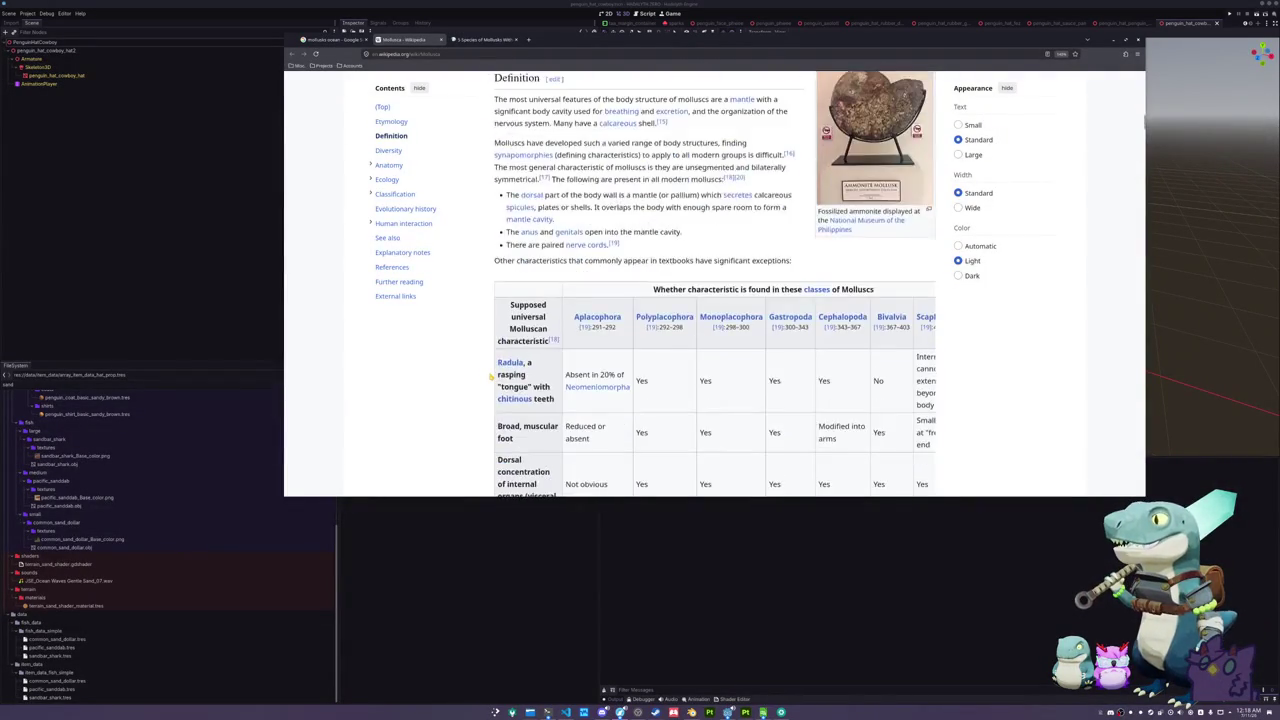
scroll(492, 376, "down", 7)
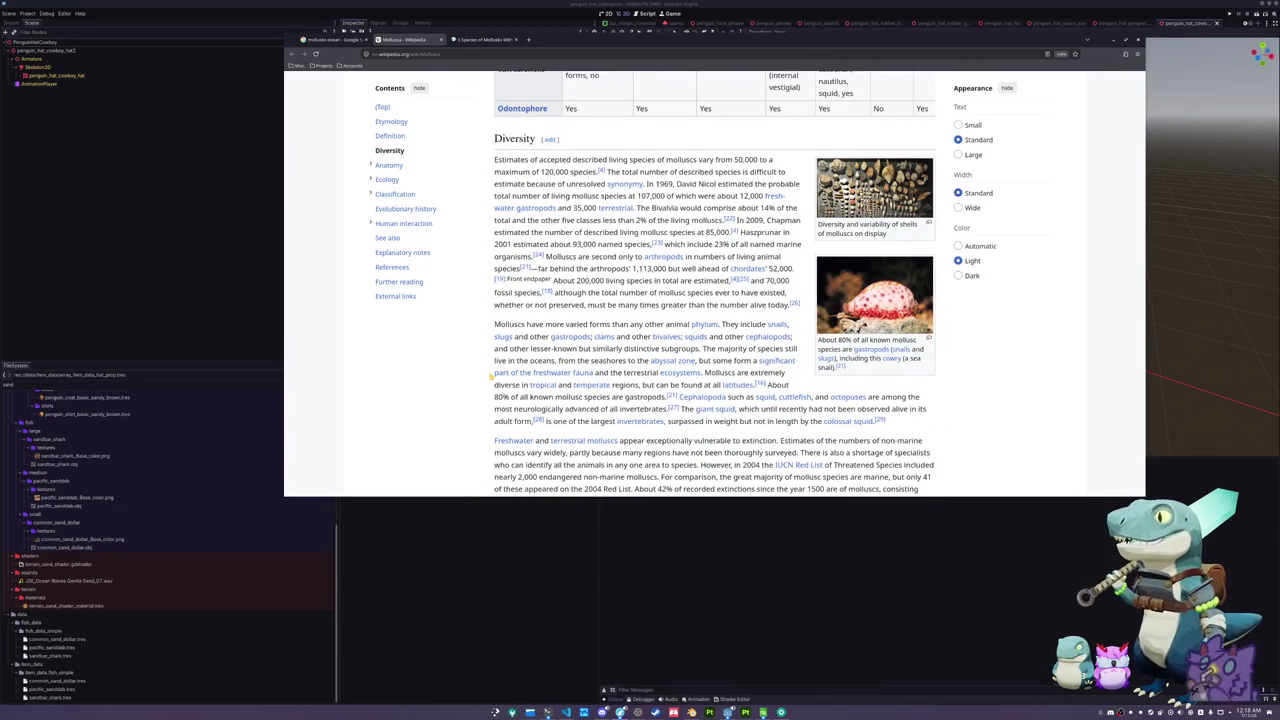
scroll(492, 376, "down", 4)
scroll(491, 377, "down", 1)
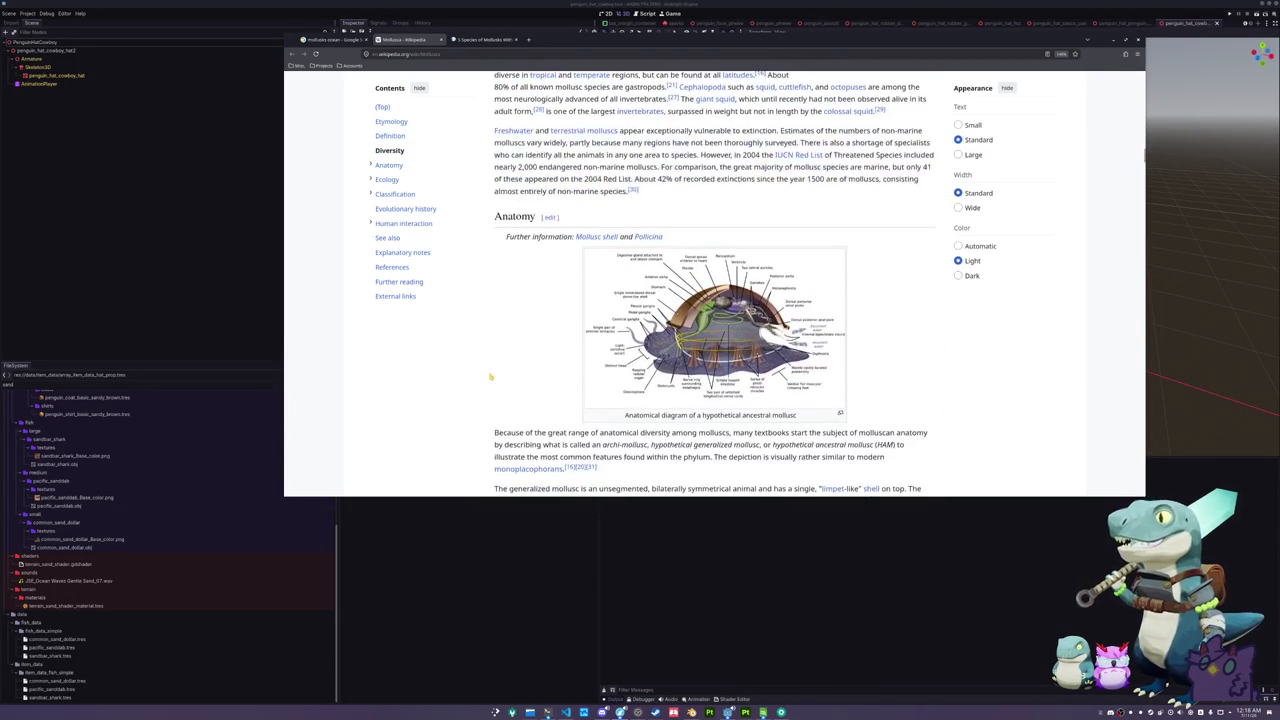
scroll(491, 377, "down", 4)
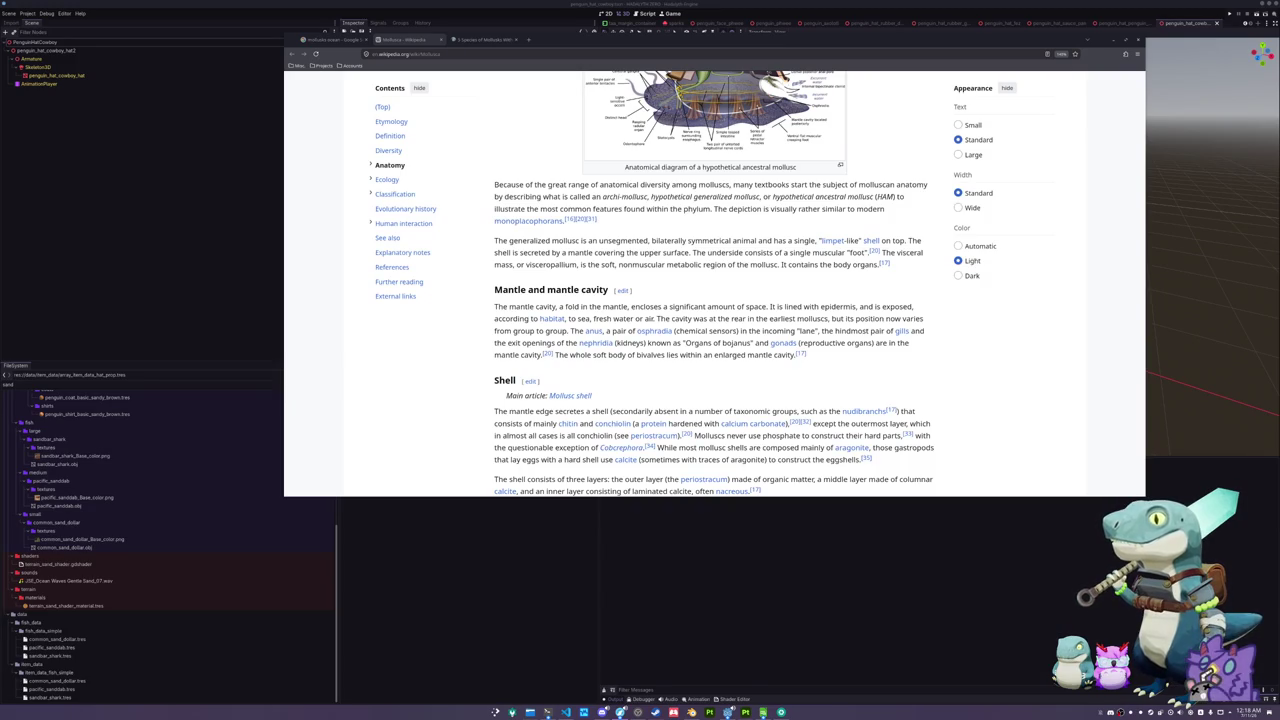
scroll(717, 385, "down", 6)
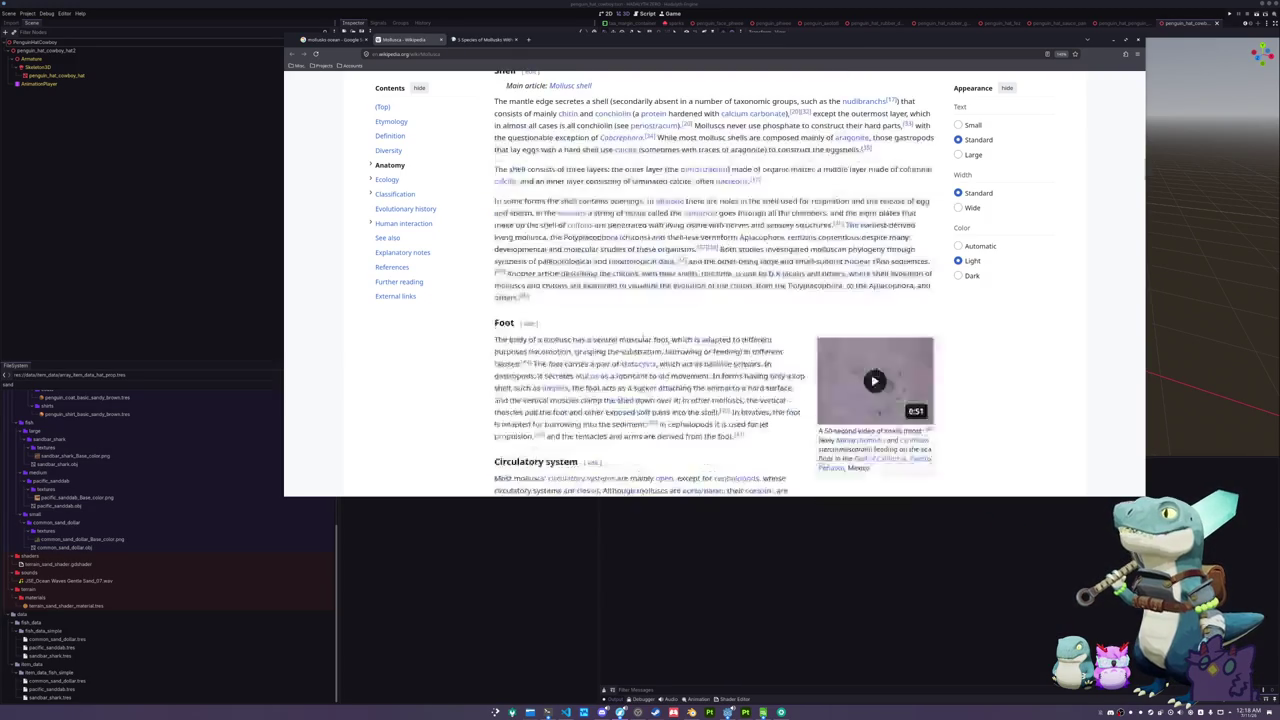
scroll(474, 290, "down", 5)
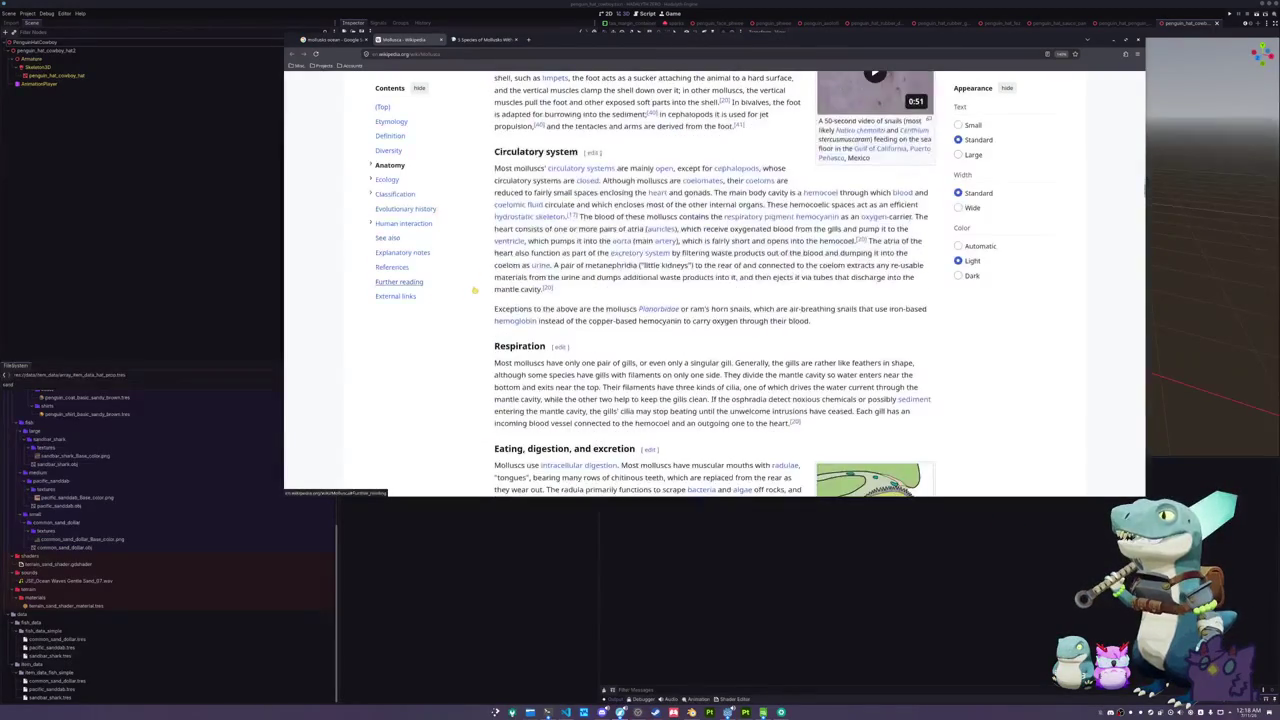
scroll(474, 290, "down", 1)
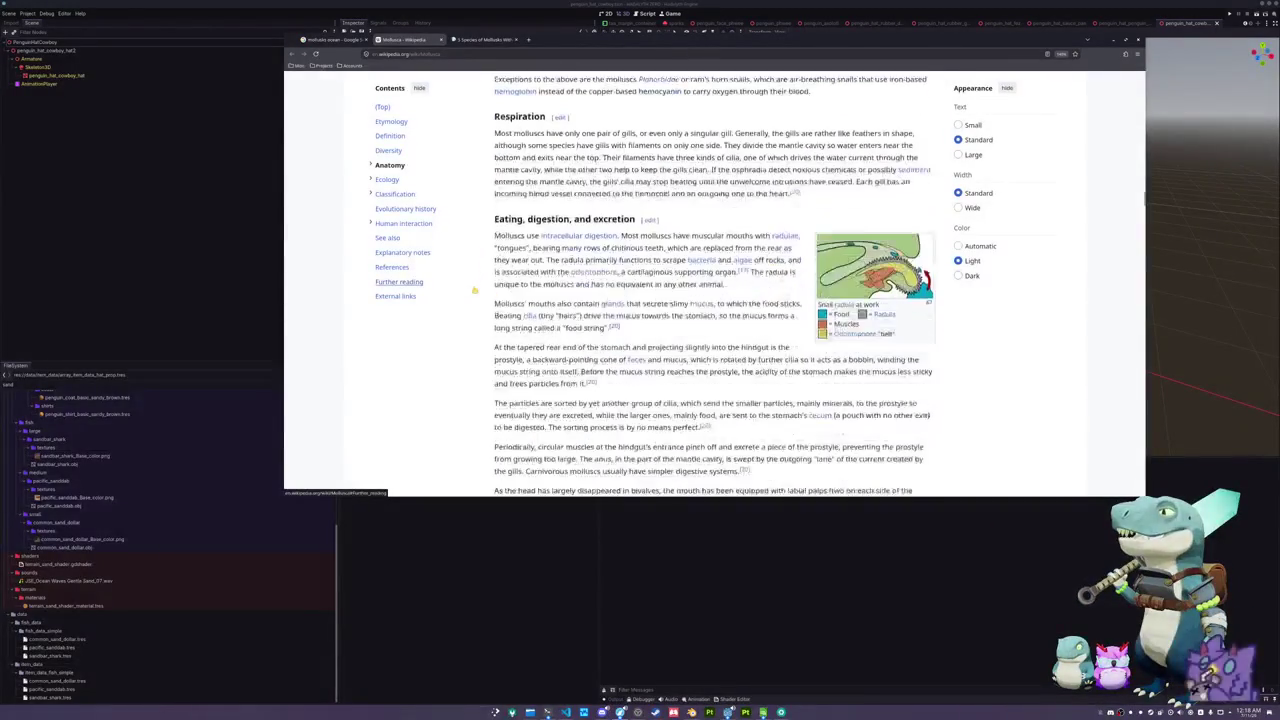
scroll(474, 290, "down", 4)
scroll(474, 290, "down", 3)
scroll(474, 290, "down", 7)
scroll(474, 290, "down", 6)
scroll(489, 293, "up", 2)
scroll(489, 293, "down", 3)
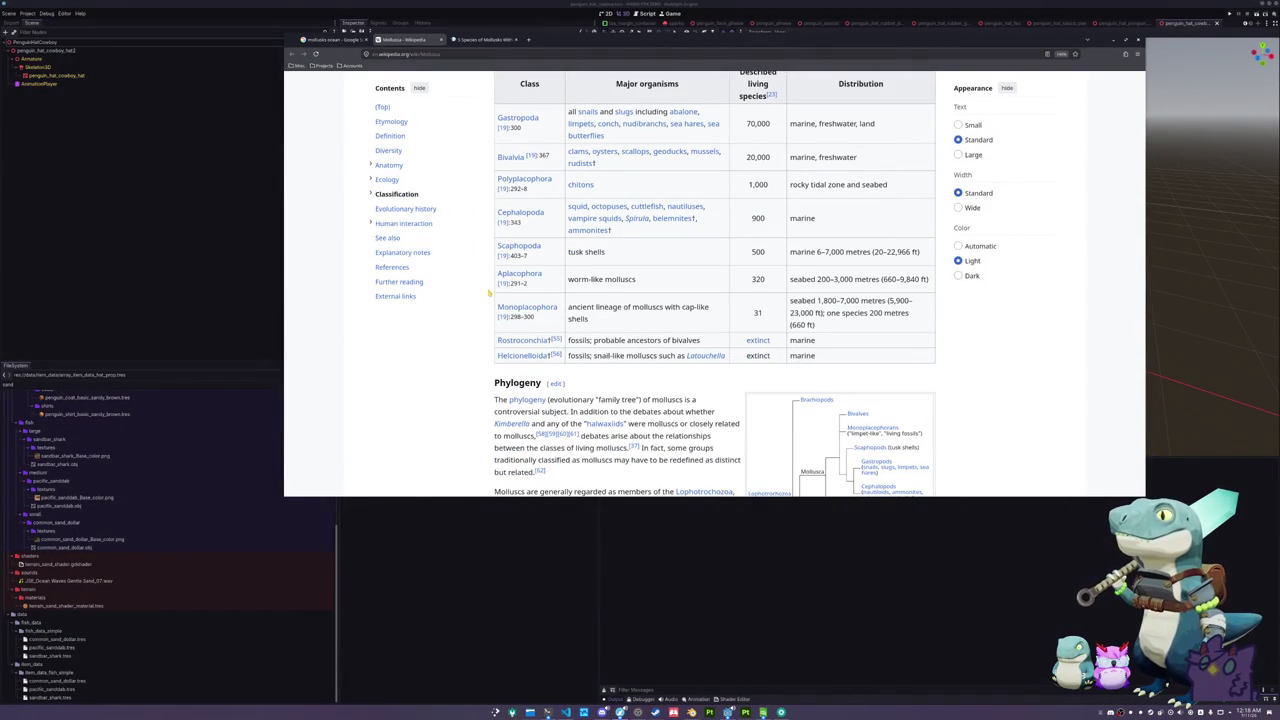
scroll(489, 293, "down", 1)
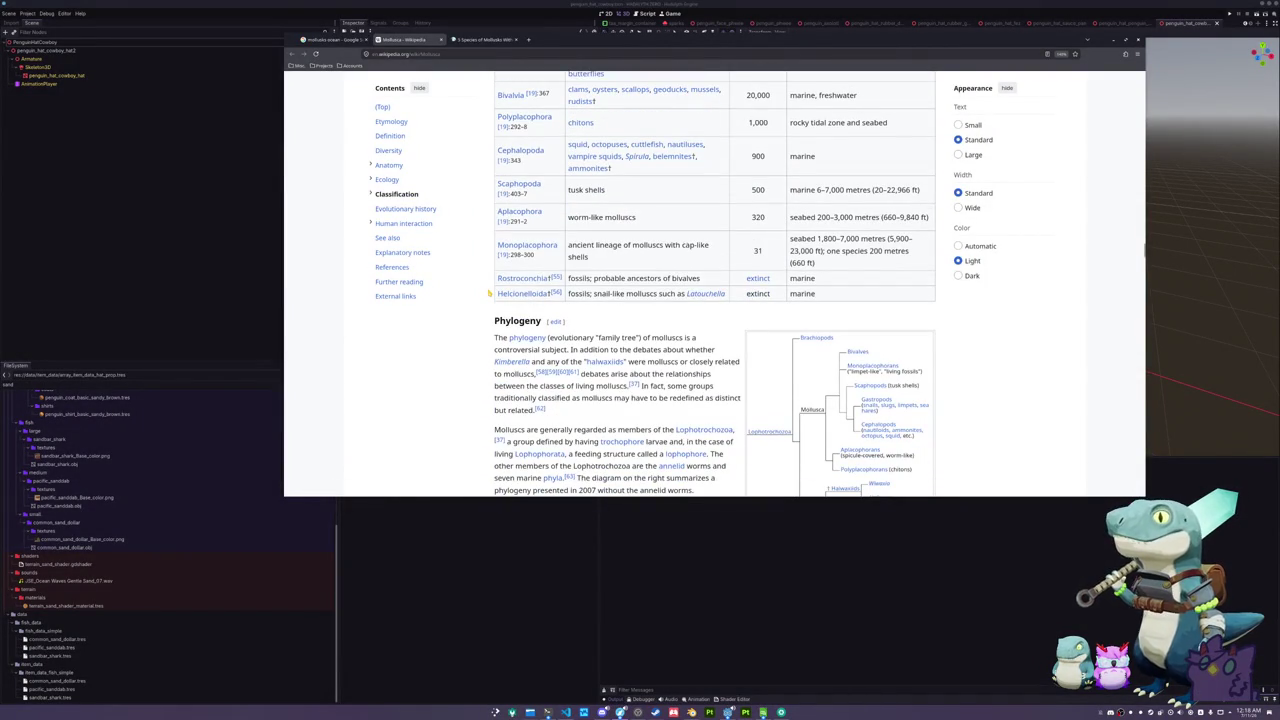
scroll(489, 293, "down", 4)
scroll(489, 293, "down", 6)
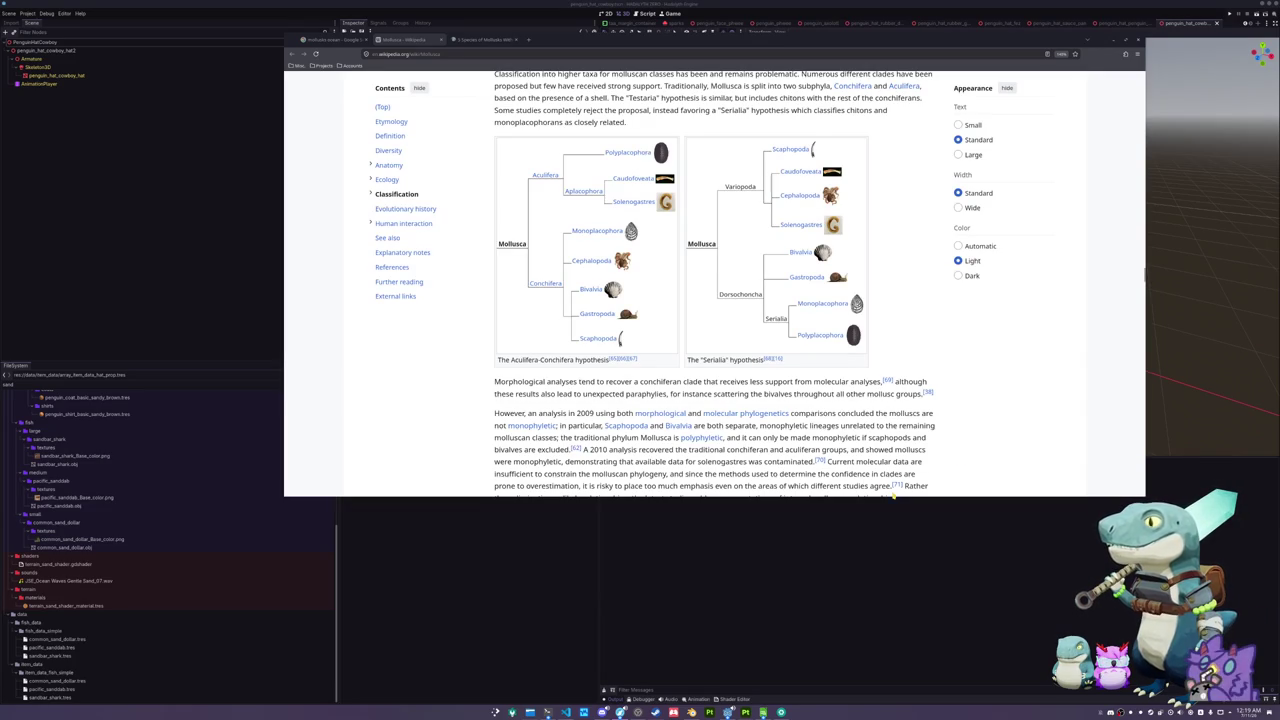
scroll(961, 425, "up", 2)
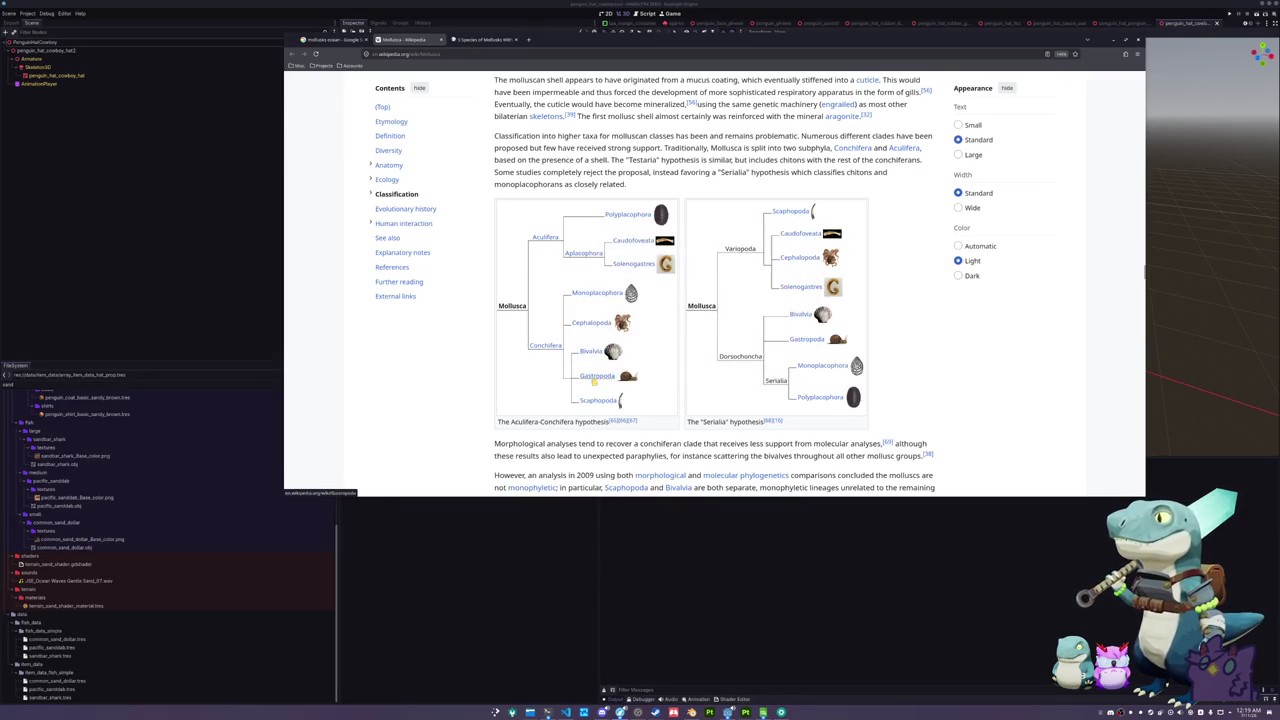
mouse_move(595, 405)
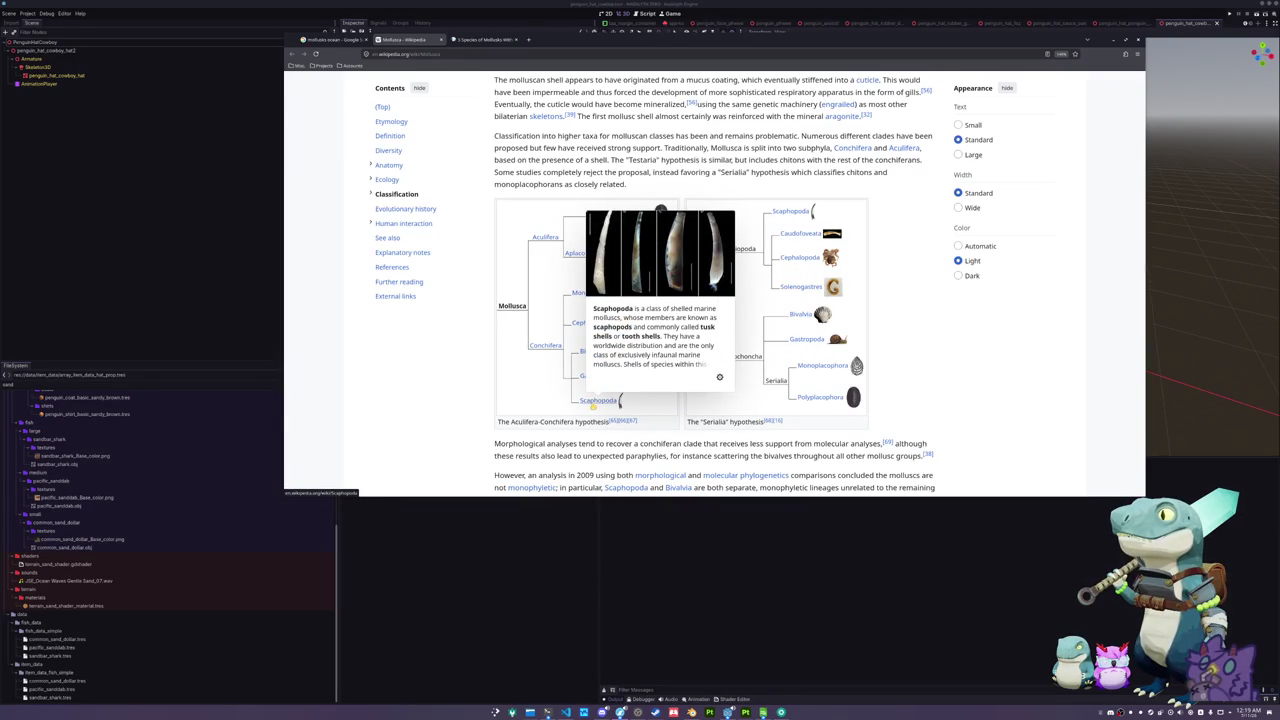
middle_click(595, 403)
- Read through the Tusk shell (Scaphopoda) article, then go back to the Mollusca tab
left_click(482, 39)
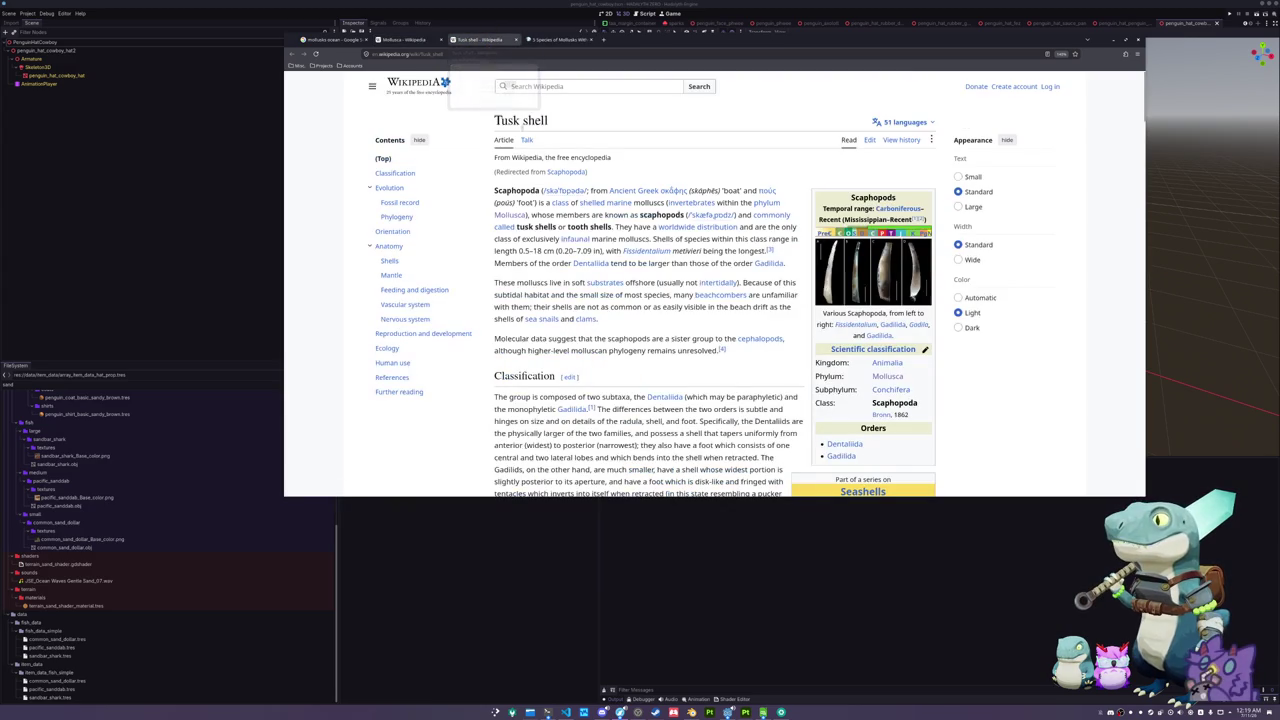
scroll(748, 318, "down", 10)
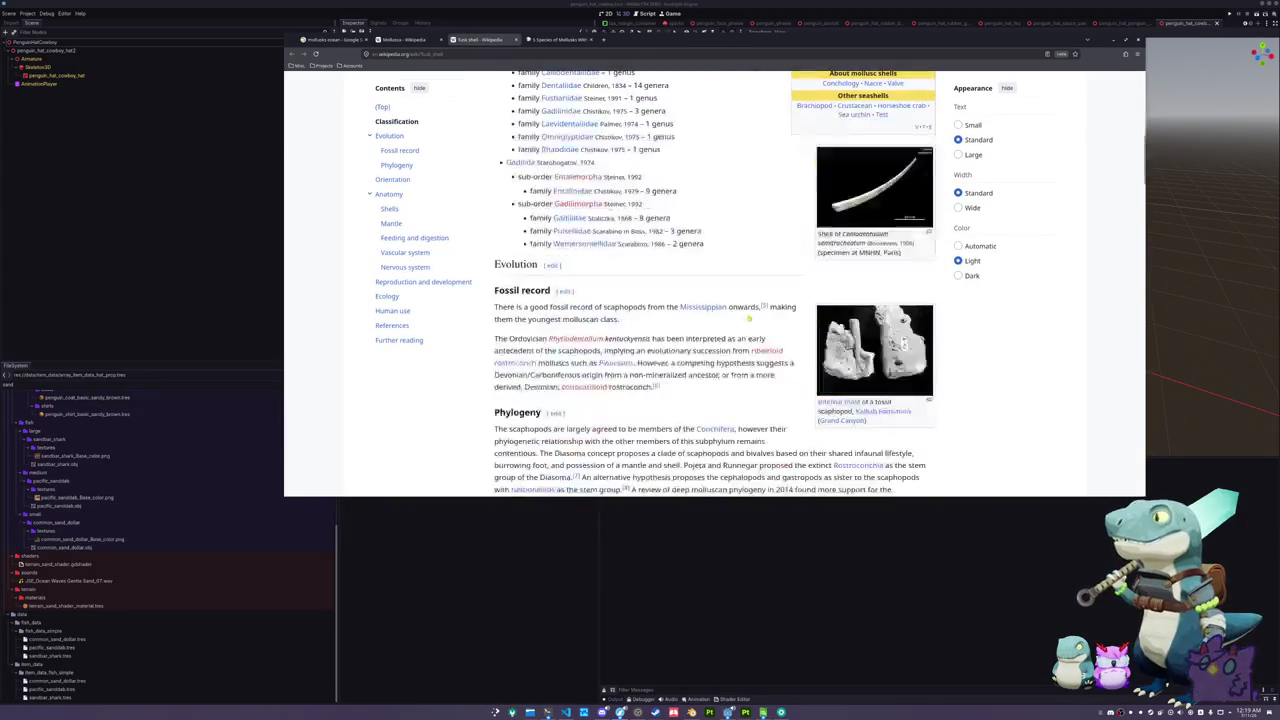
scroll(748, 318, "down", 5)
scroll(748, 318, "down", 5)
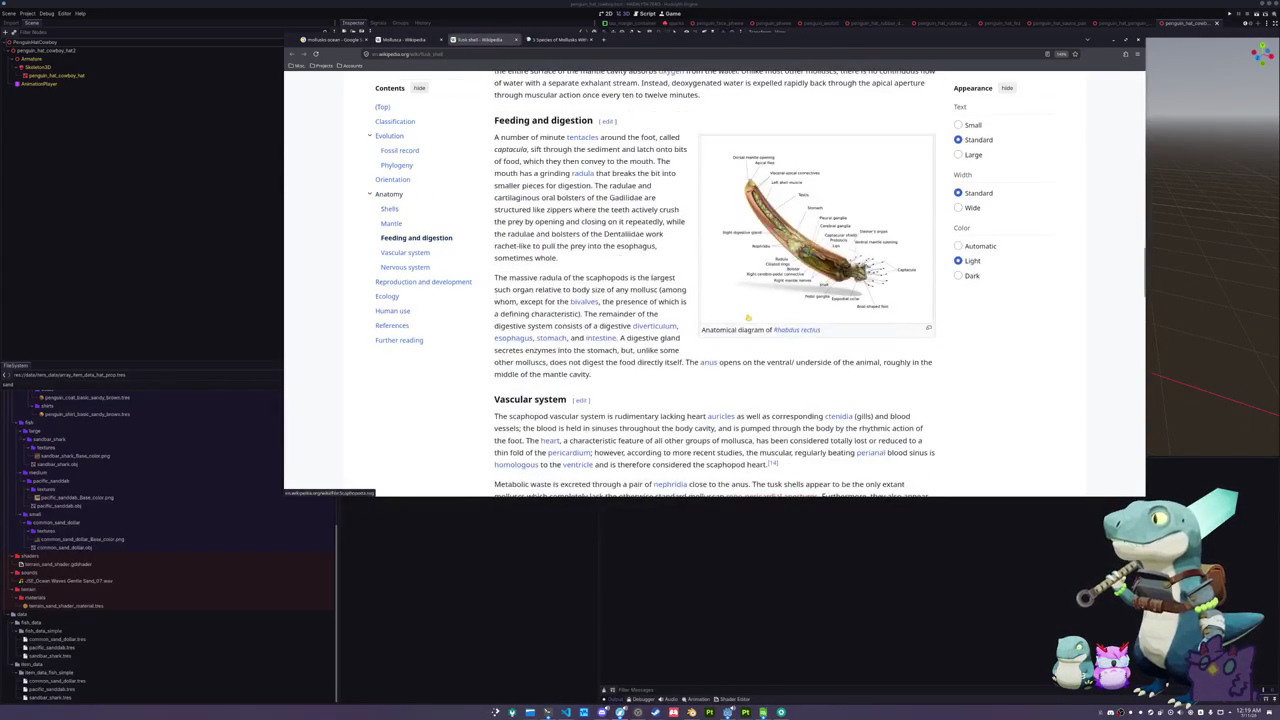
scroll(748, 318, "down", 3)
scroll(748, 318, "up", 3)
left_click(400, 39)
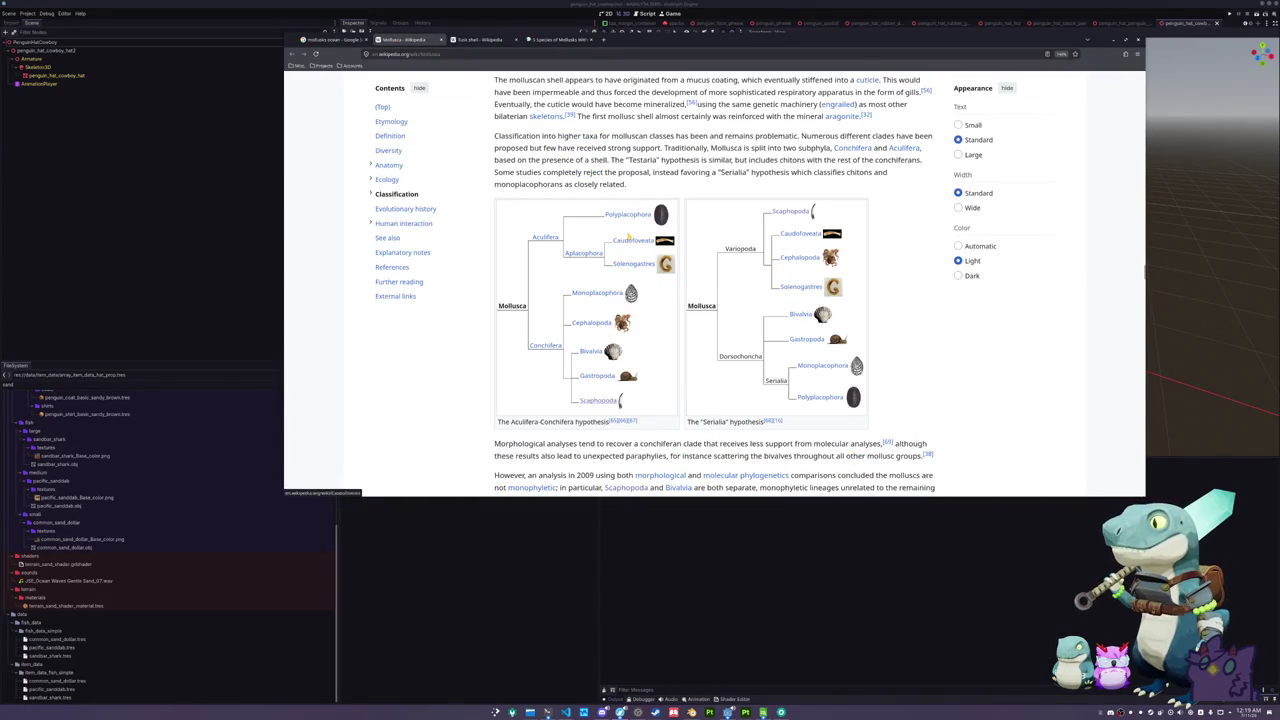
mouse_move(625, 220)
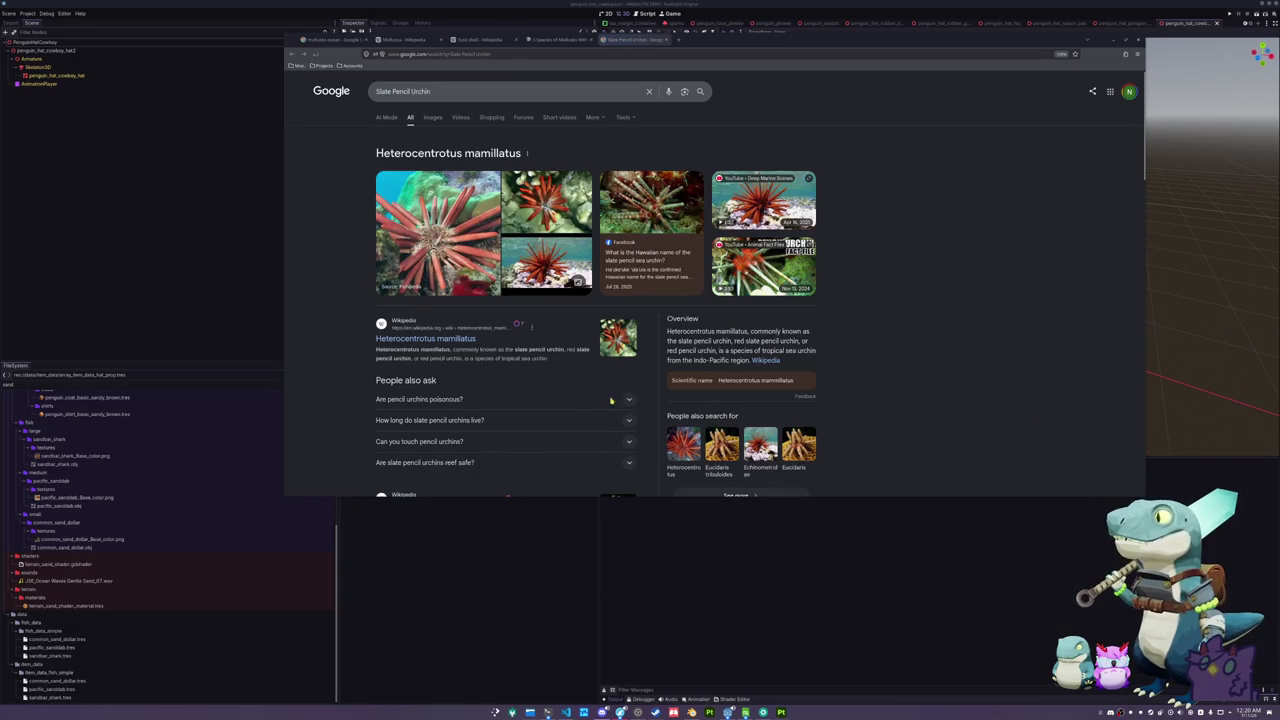
- Show slate pencil urchin image results and preview the Heterocentrotus mamillatus Wikipedia image
left_click(432, 117)
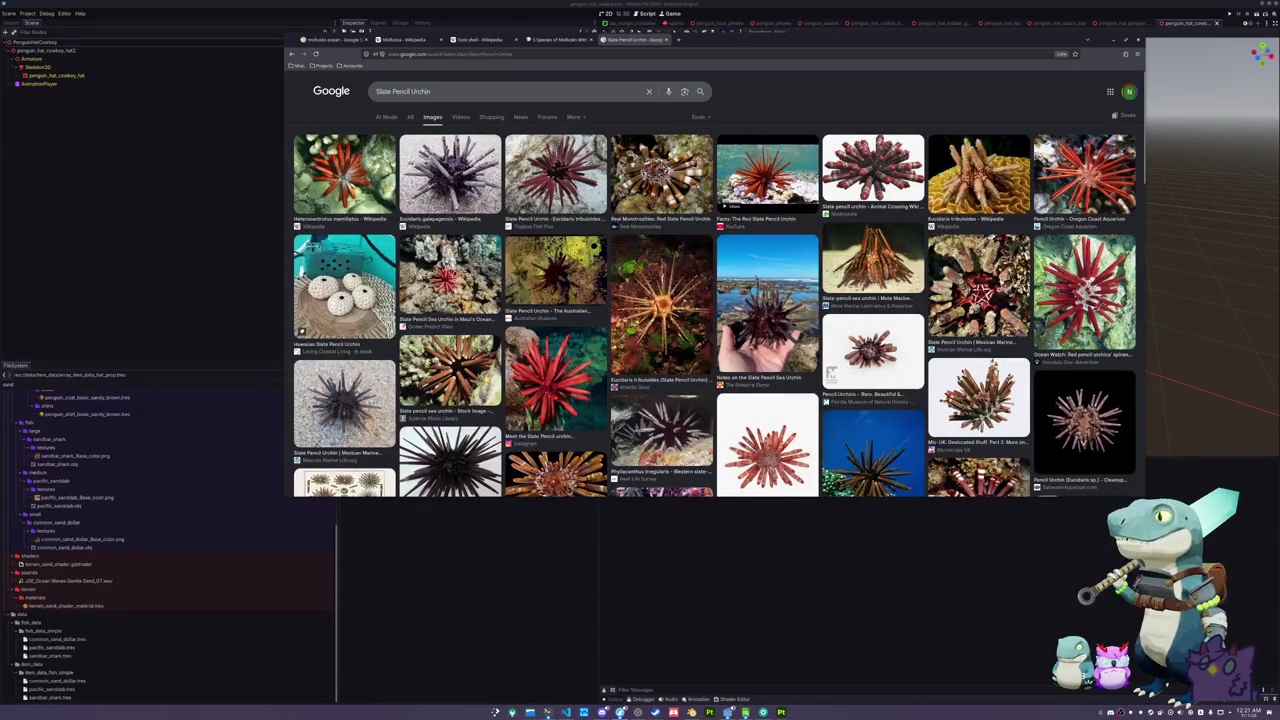
scroll(450, 375, "down", 2)
scroll(450, 375, "up", 2)
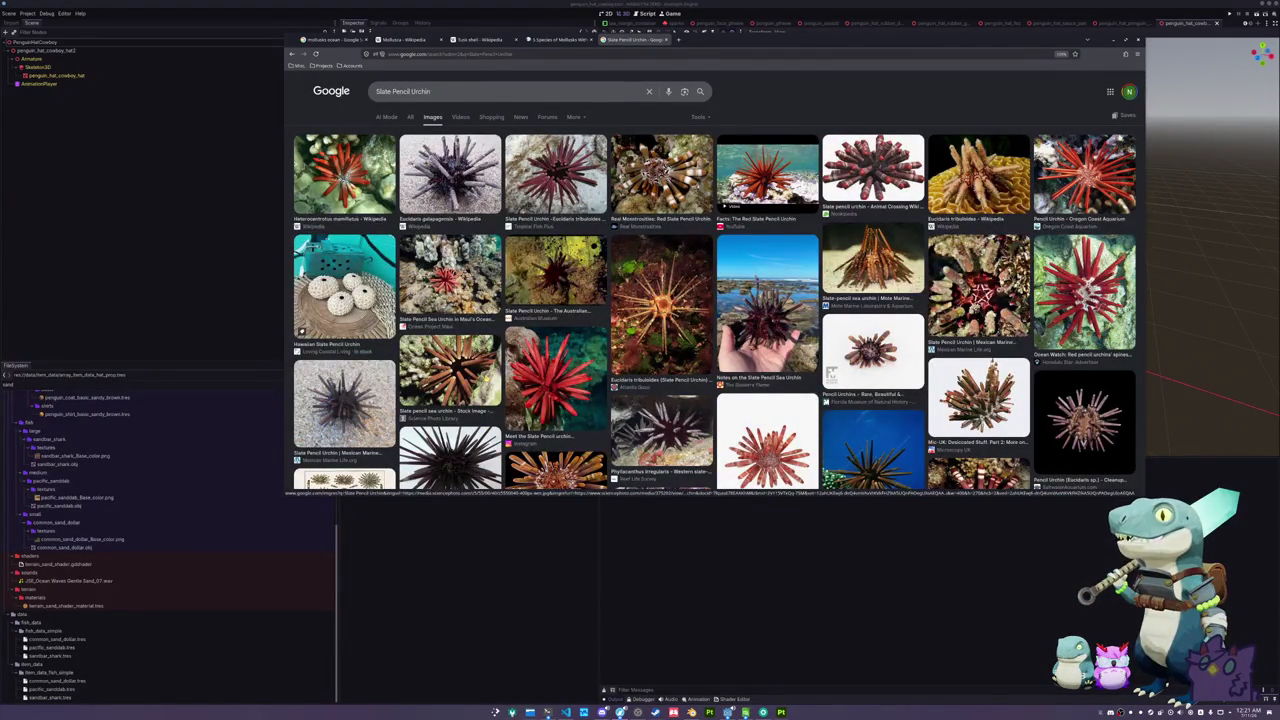
left_click(340, 200)
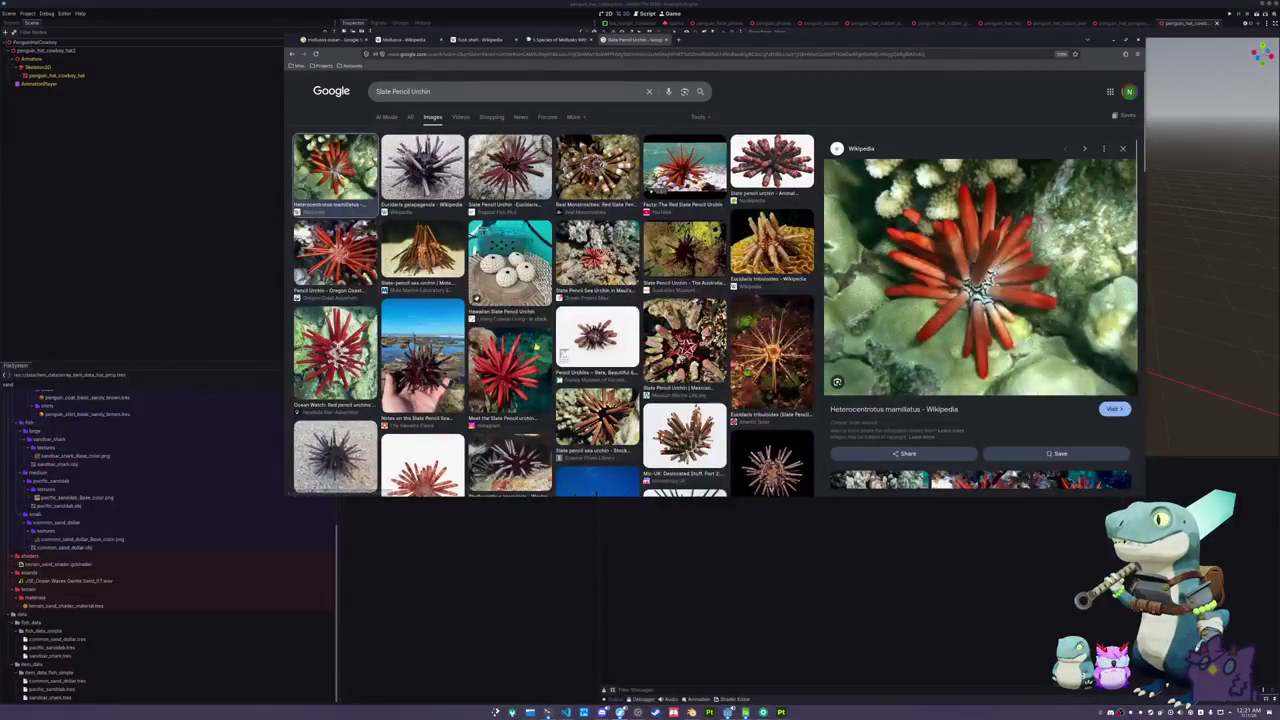
scroll(543, 340, "down", 5)
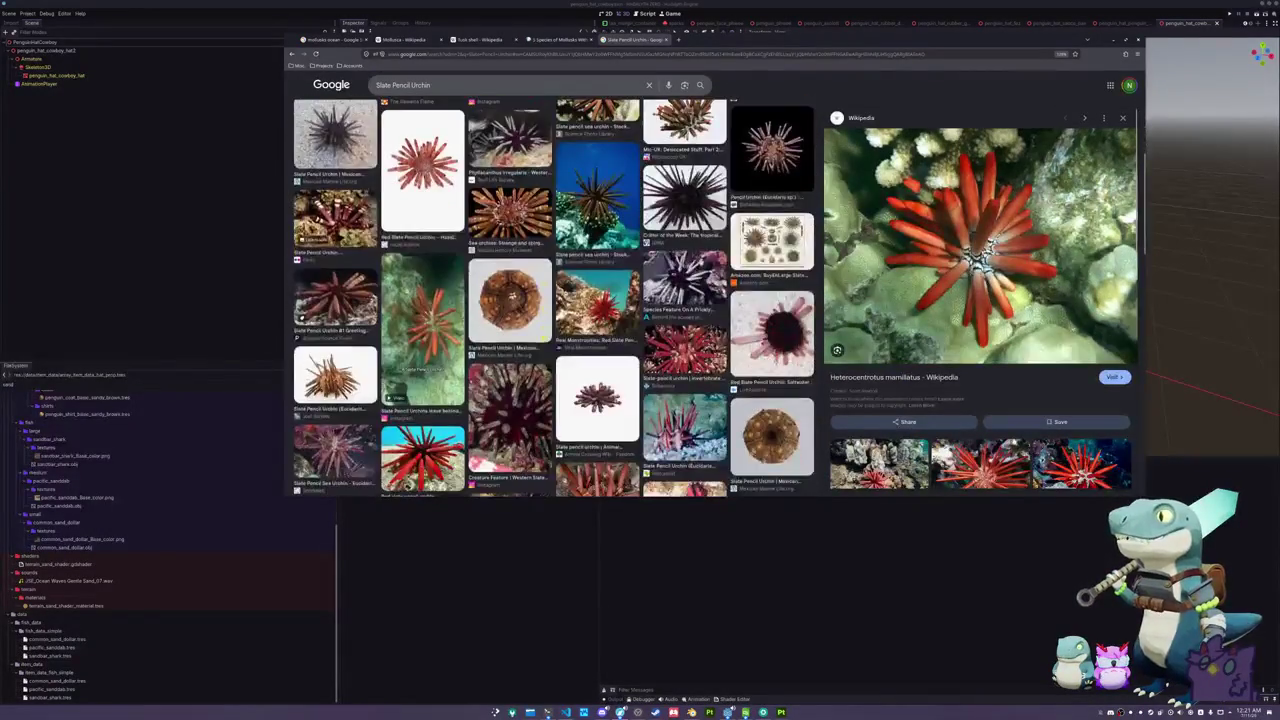
scroll(542, 338, "up", 10)
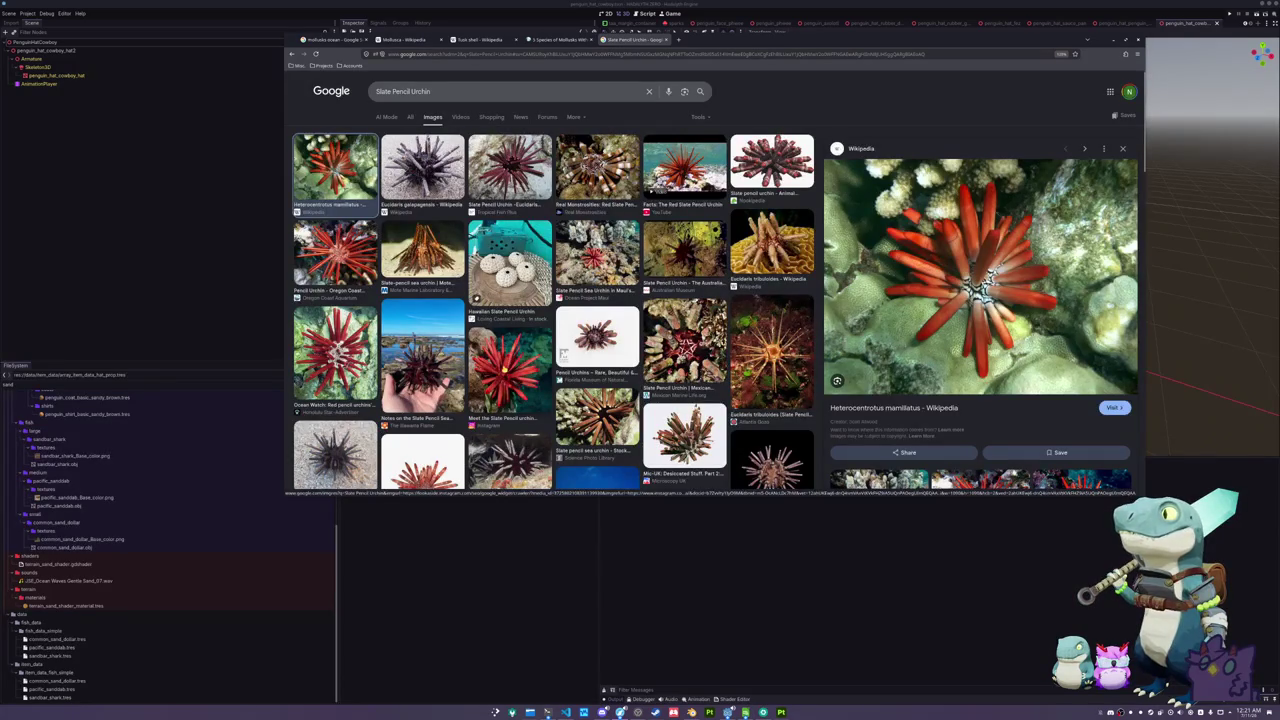
- Open the Oregon Coast Aquarium pencil urchin photo full-size in a new tab
left_click(335, 255)
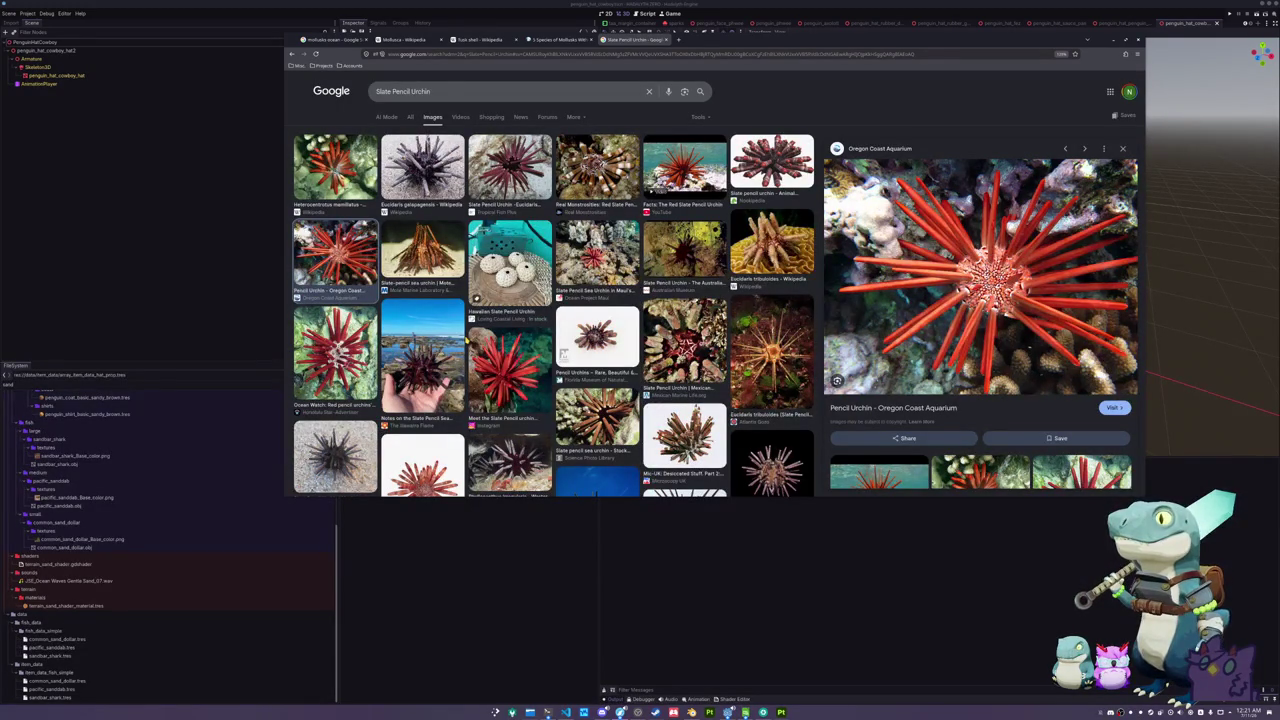
right_click(977, 319)
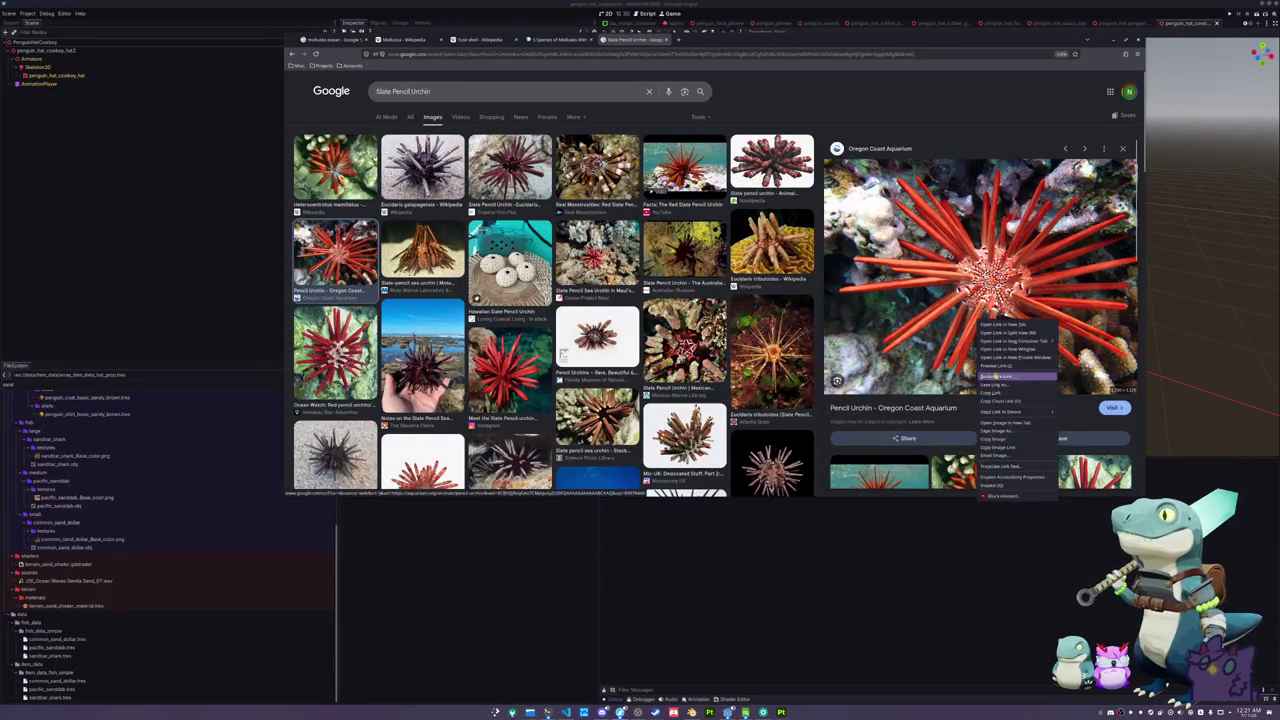
left_click(1003, 423)
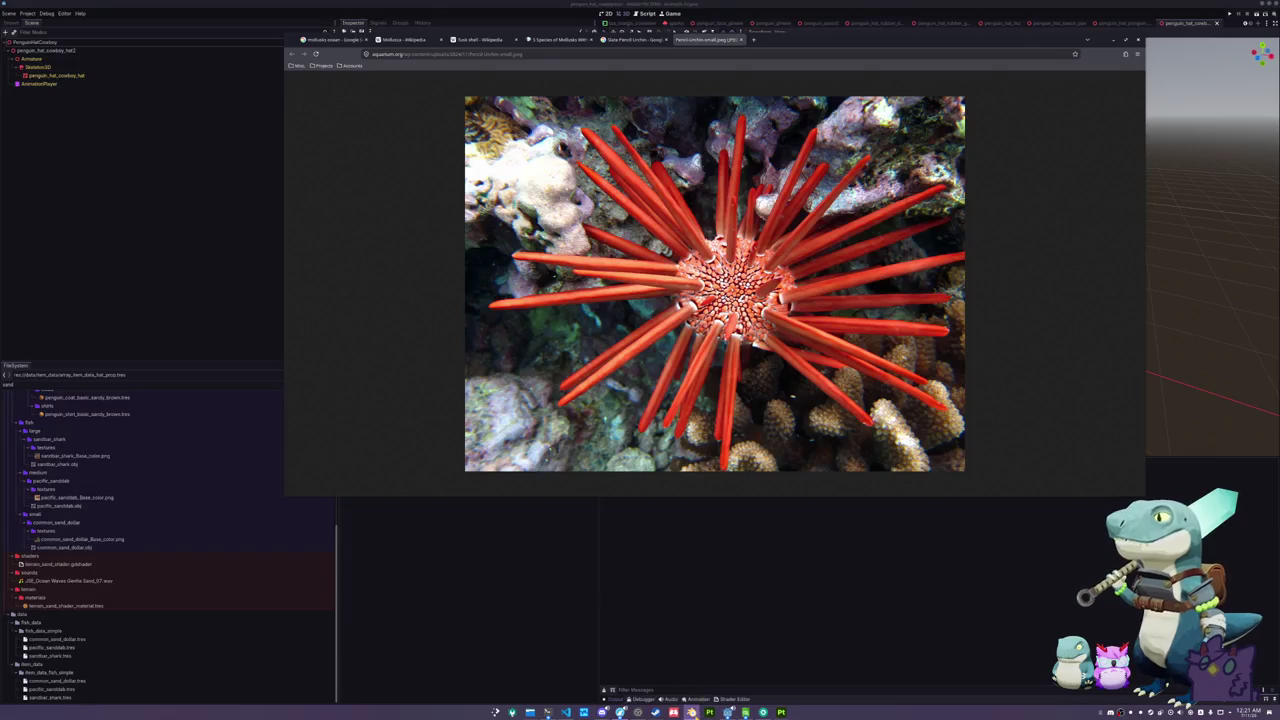
left_click(691, 712)
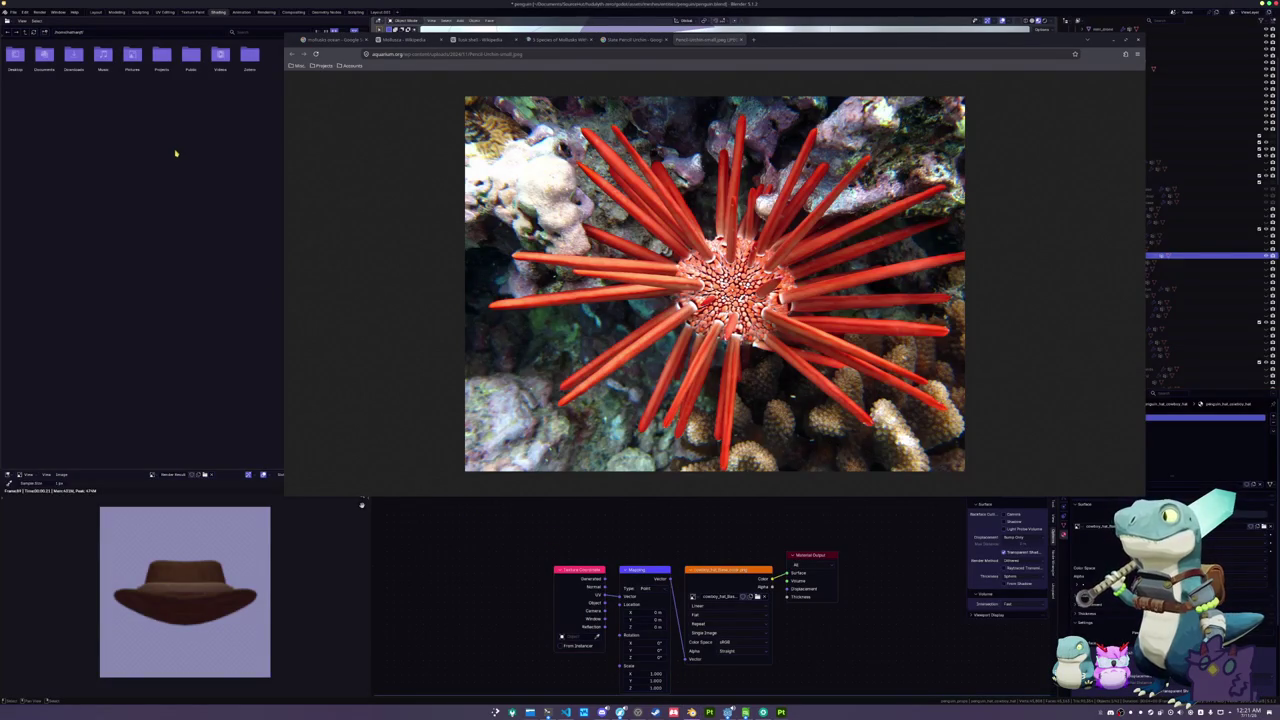
- Bring Blender's penguin-with-cowboy-hat scene back in front of the browser
left_click(14, 12)
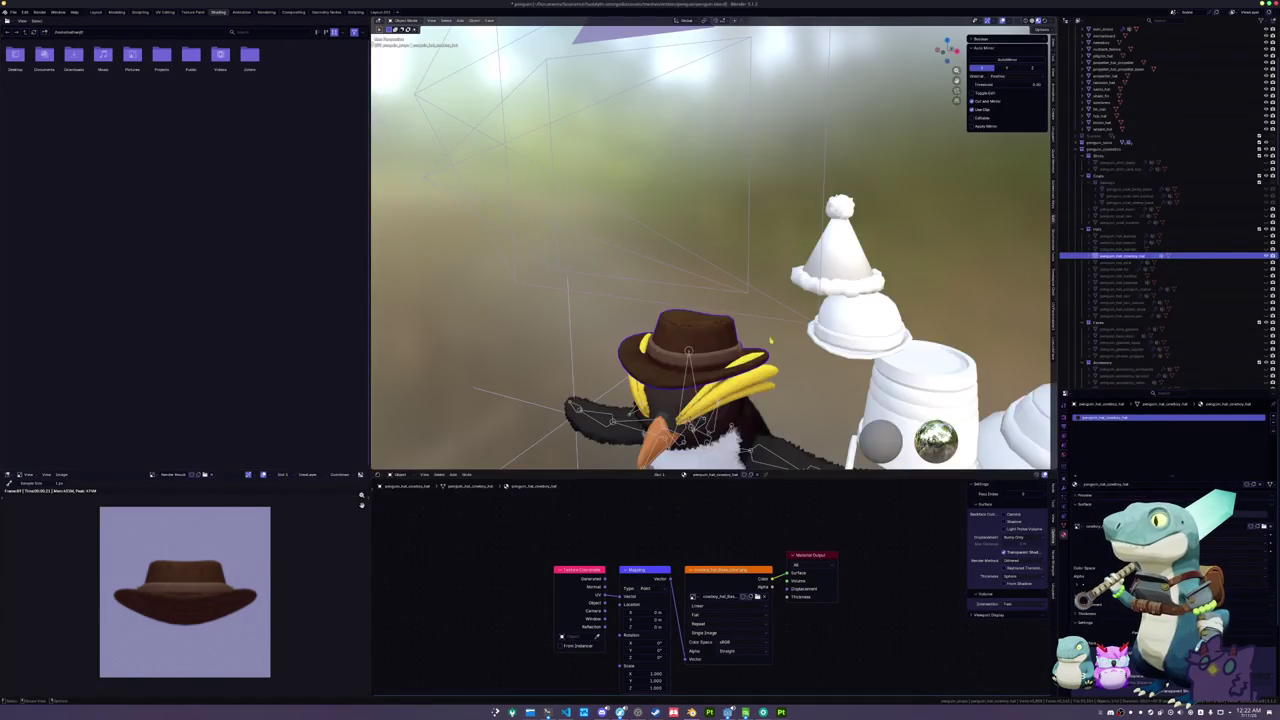
left_click(14, 11)
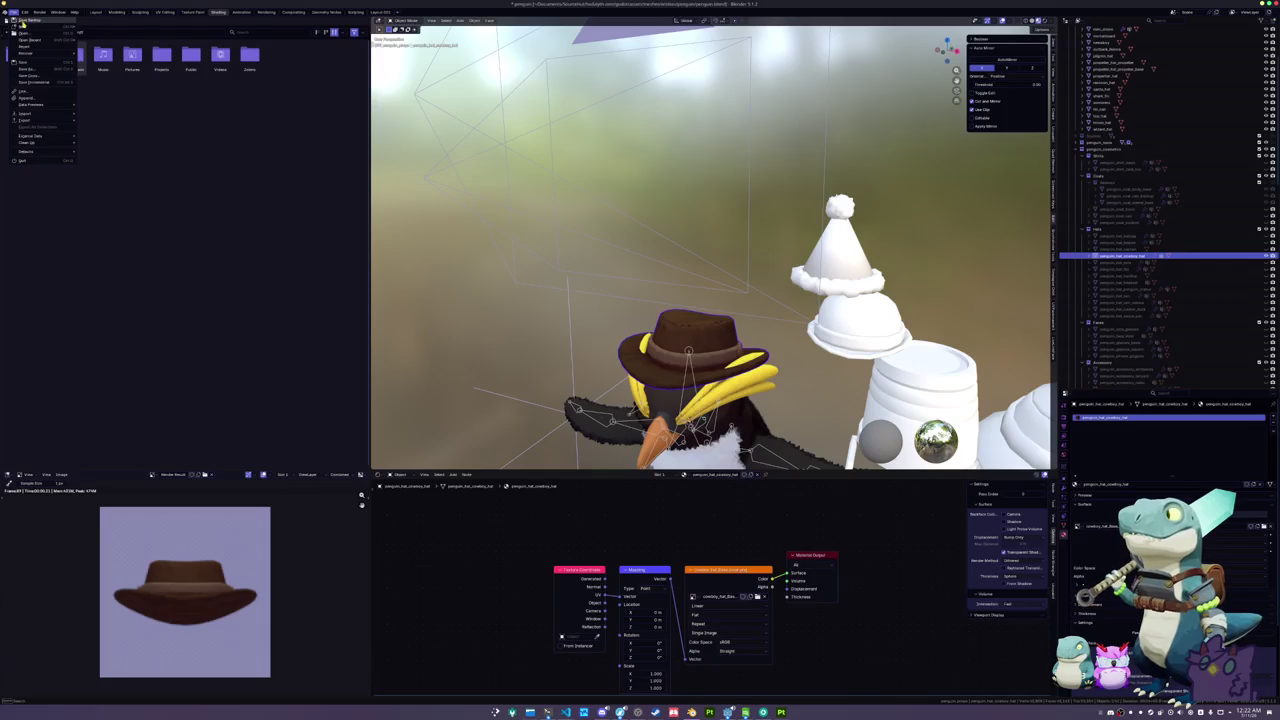
- Start a new General scene, saving the penguin file first, and begin saving the new scene
mouse_move(25, 26)
left_click(106, 33)
left_click(686, 365)
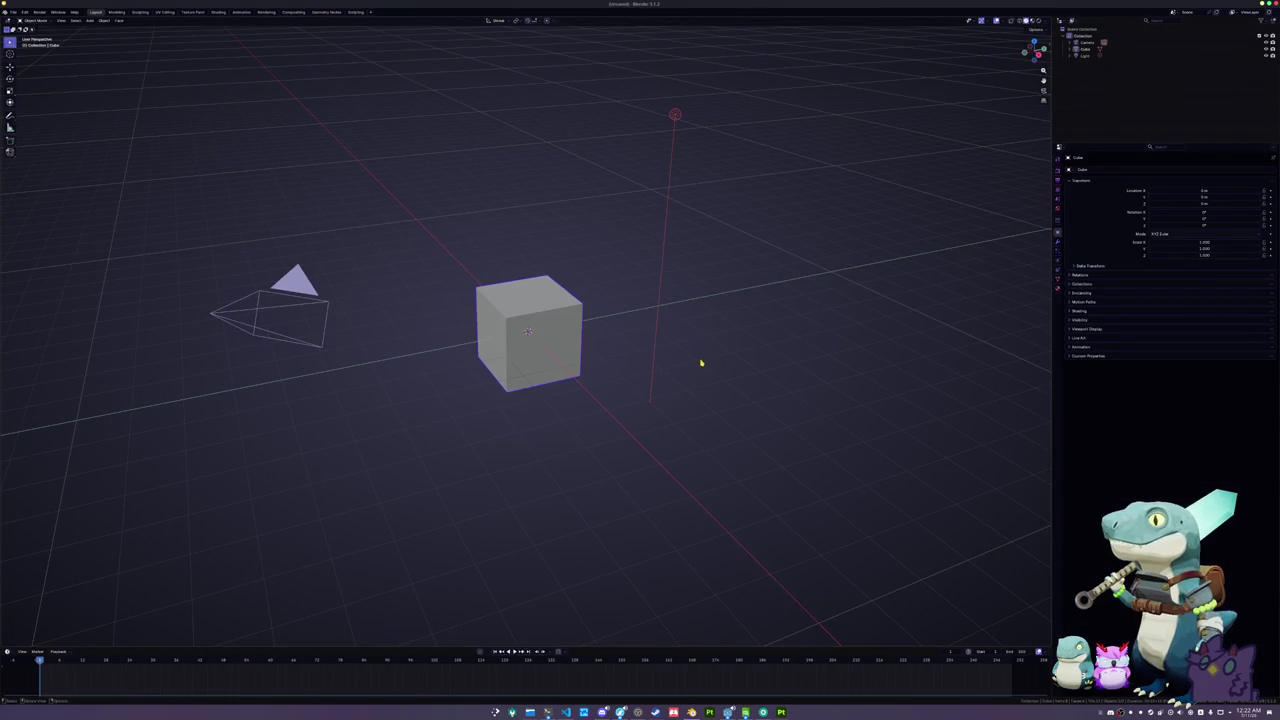
key("ctrl+s")
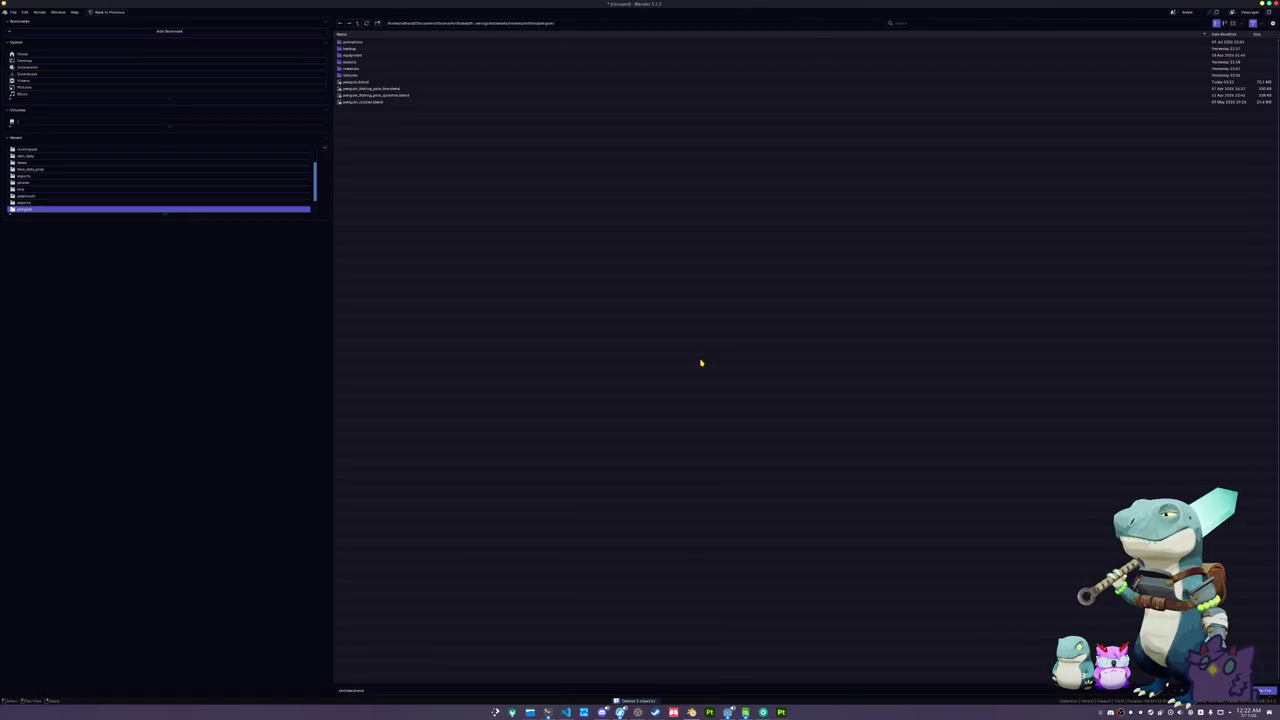
- Create a red_pencil_sea_urchin folder inside meshes/fish/small
left_click(357, 23)
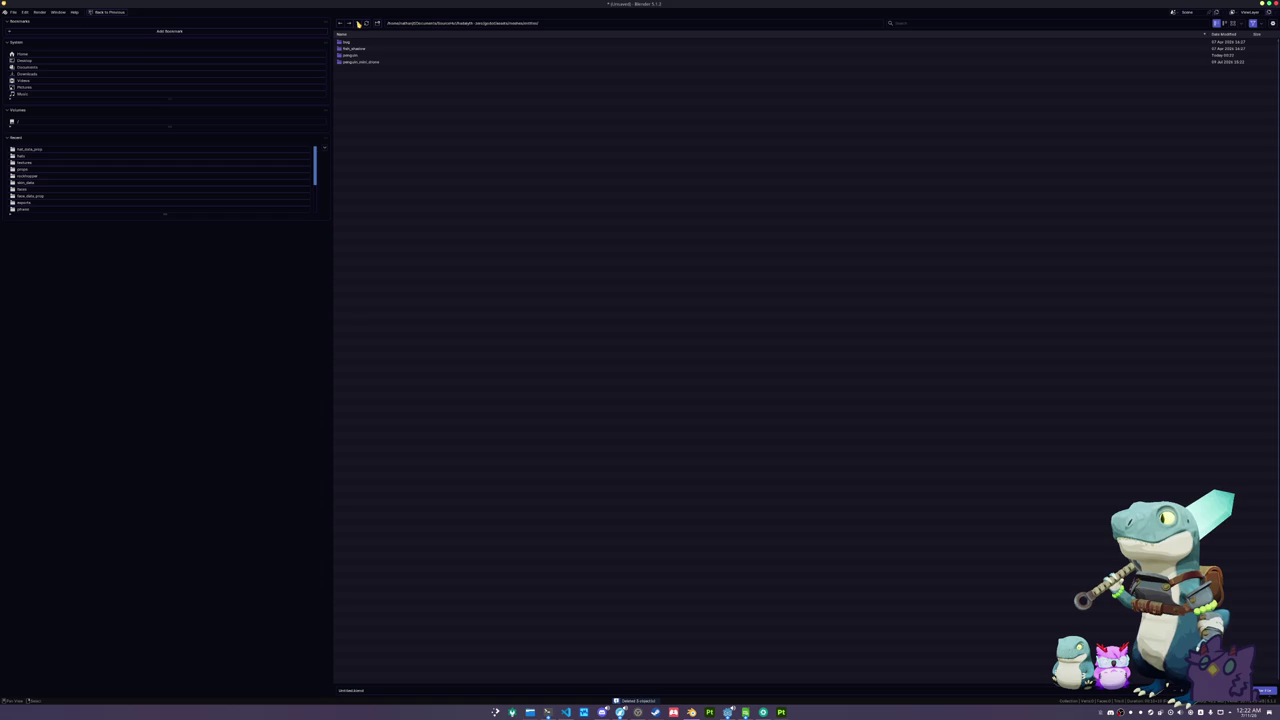
left_click(357, 23)
double_click(352, 48)
double_click(350, 68)
left_click(377, 22)
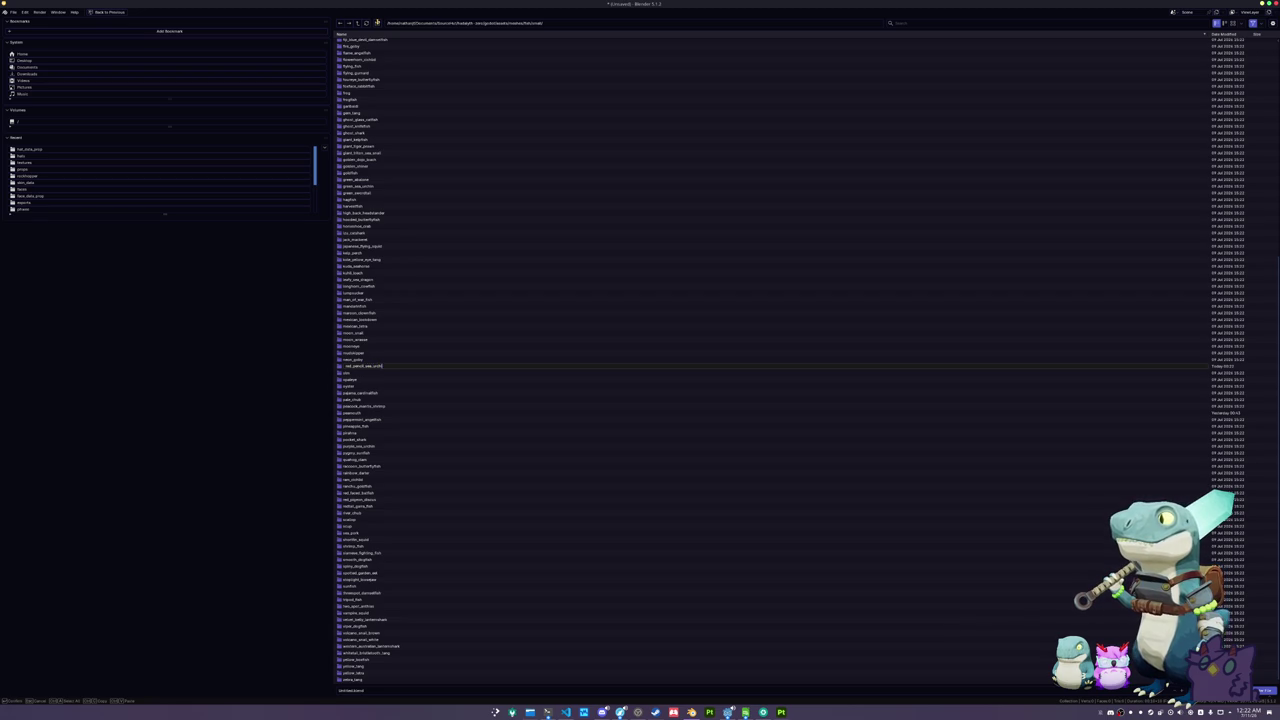
key("Return")
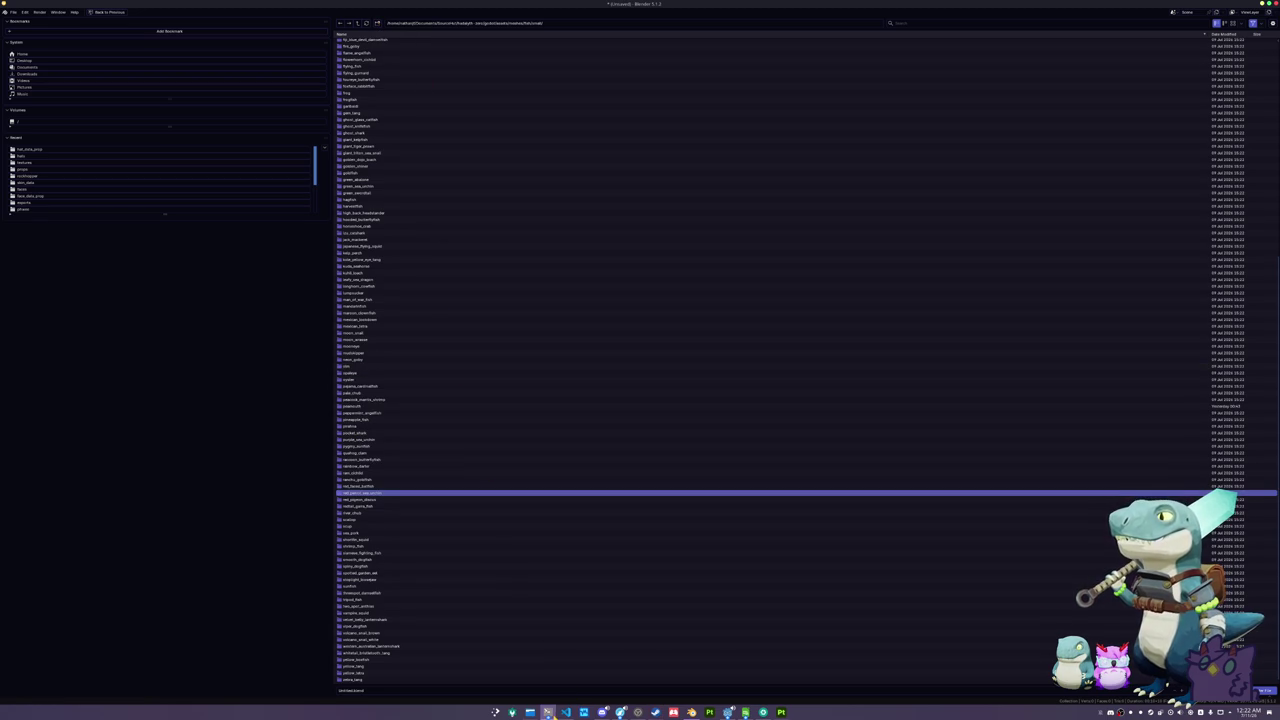
- Check the Slate Pencil Urchin image results in the browser, then open the file manager
mouse_move(620, 712)
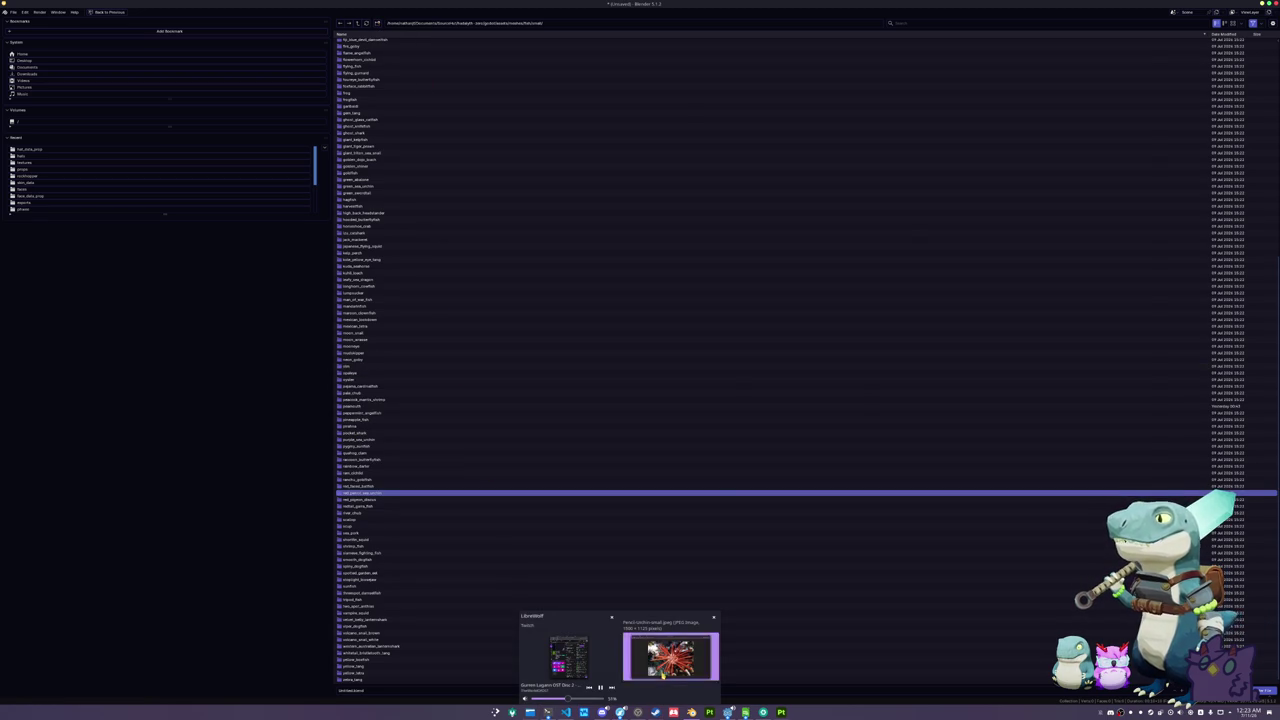
left_click(662, 676)
left_click(632, 39)
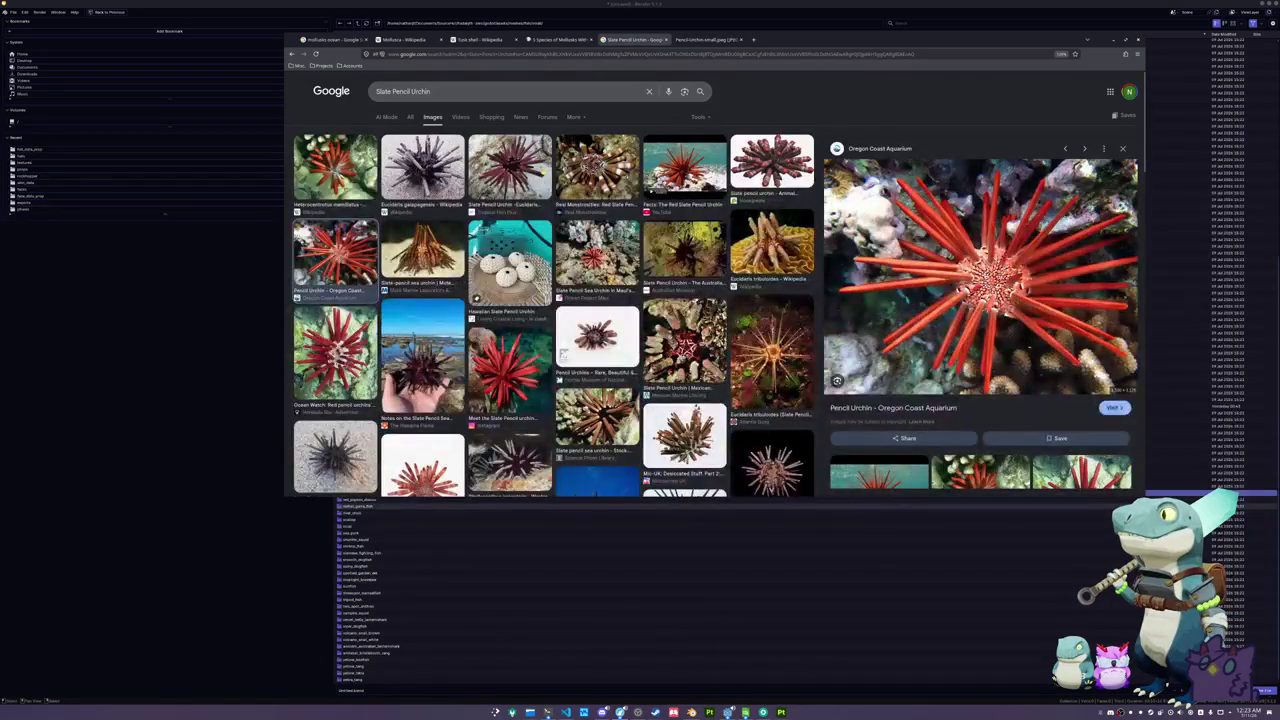
left_click(229, 583)
left_click(548, 712)
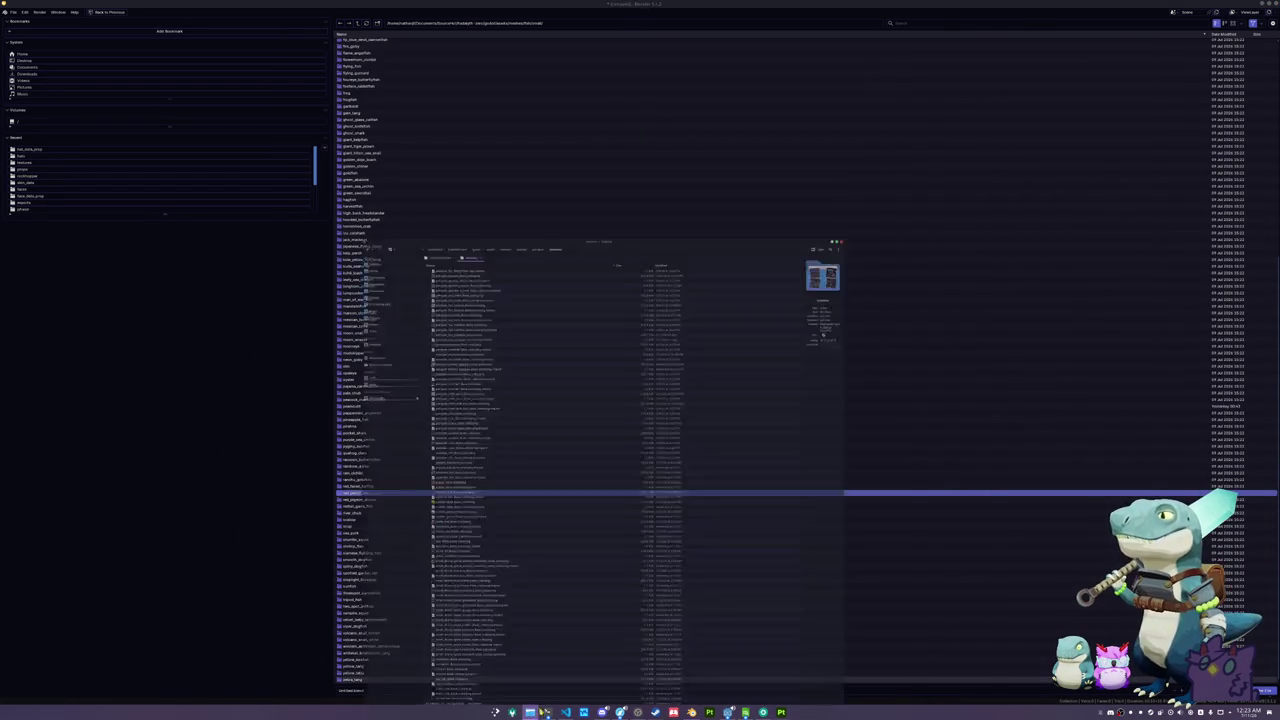
- In Dolphin's meshes/fish/small, rename red_pencil_sea_urchin to red_slate_pencil_sea_urchin and open it
scroll(560, 380, "up", 5)
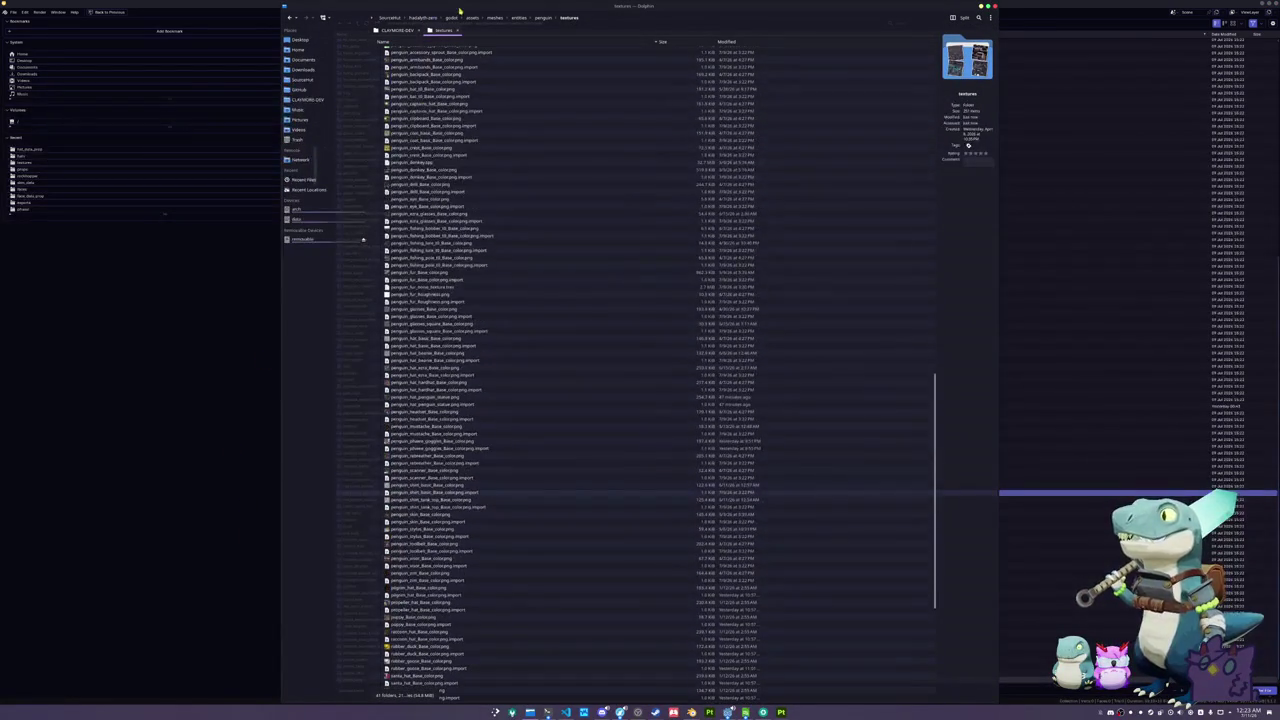
left_click(519, 17)
left_click(495, 17)
left_click(381, 57)
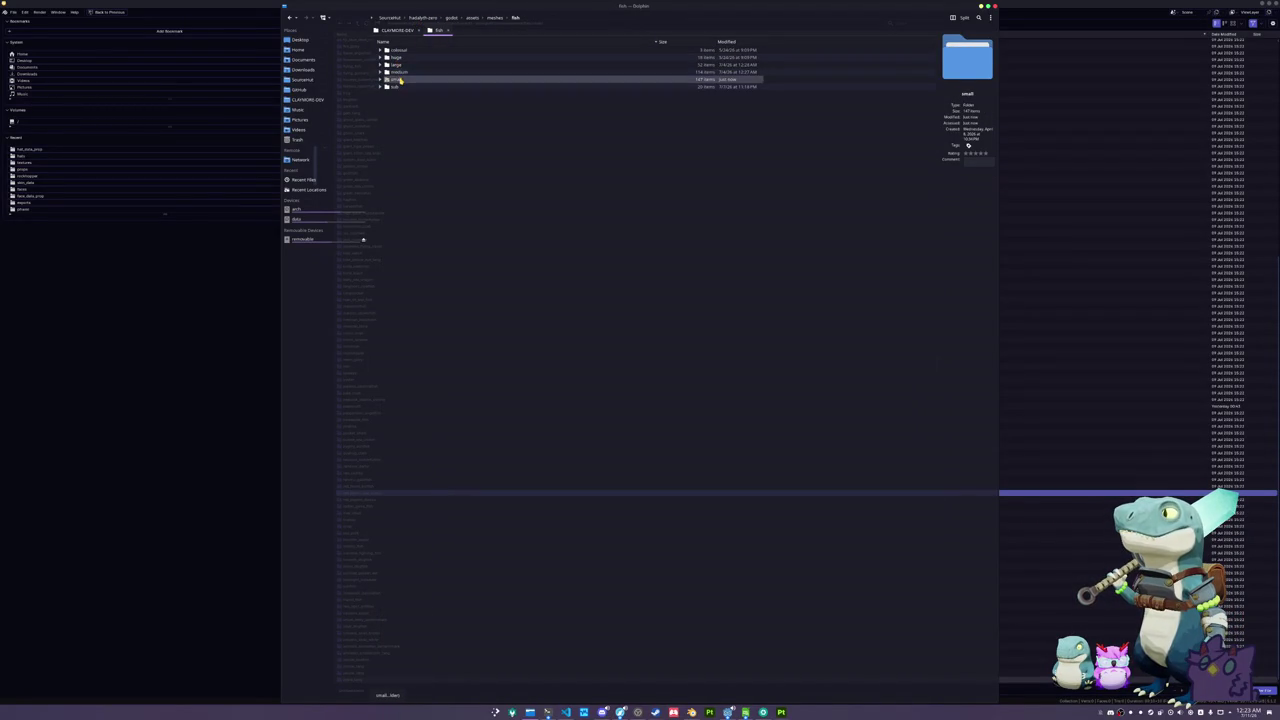
left_click(400, 79)
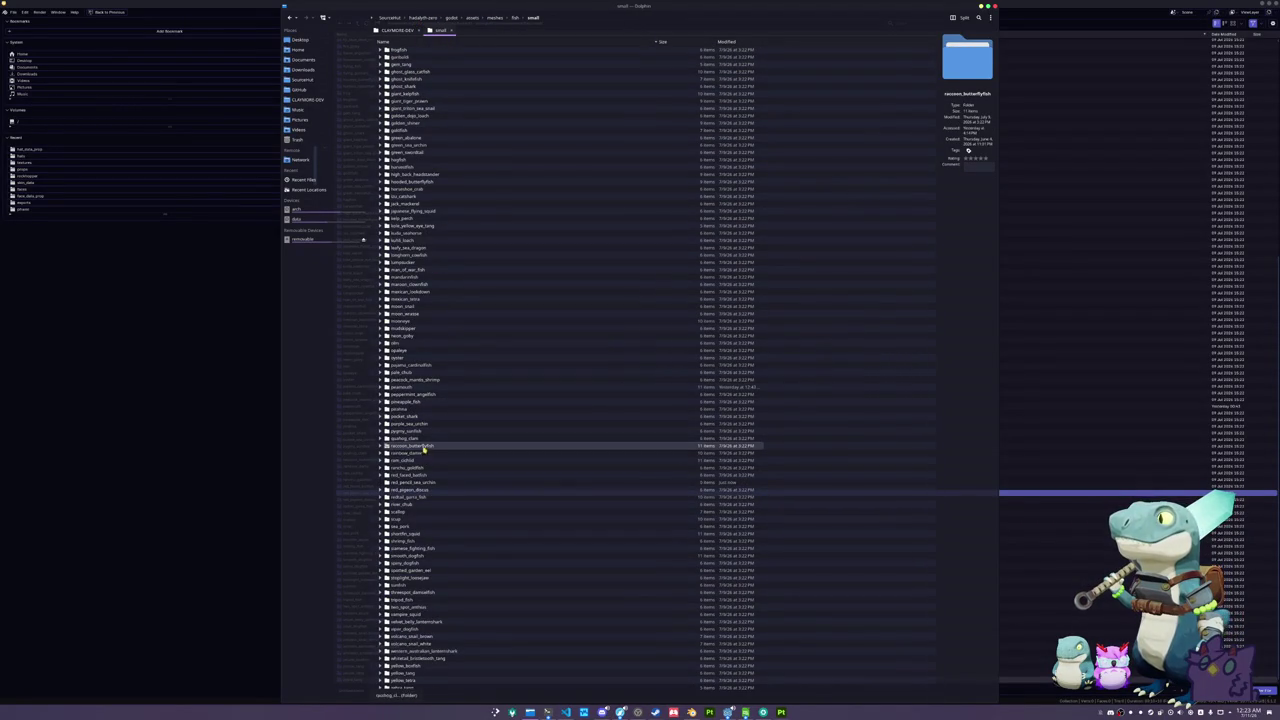
left_click(415, 483)
key("F2")
key("BackSpace")
type("_slate")
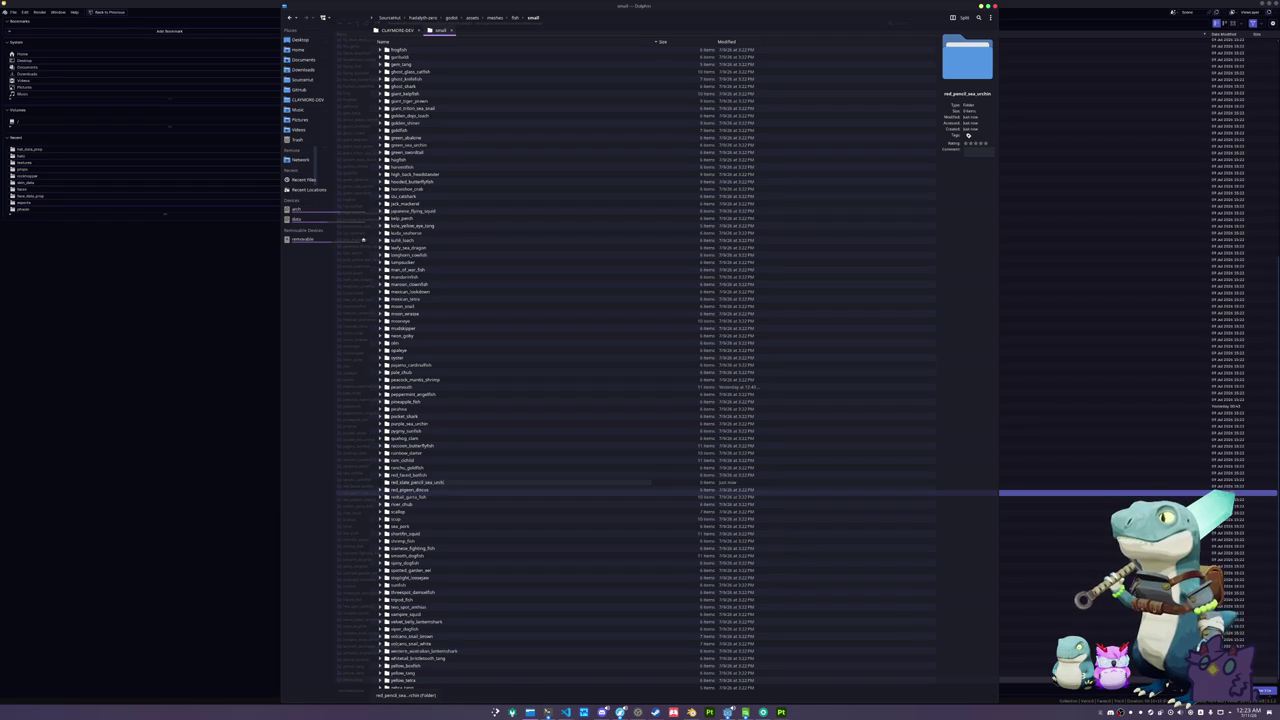
key("Return")
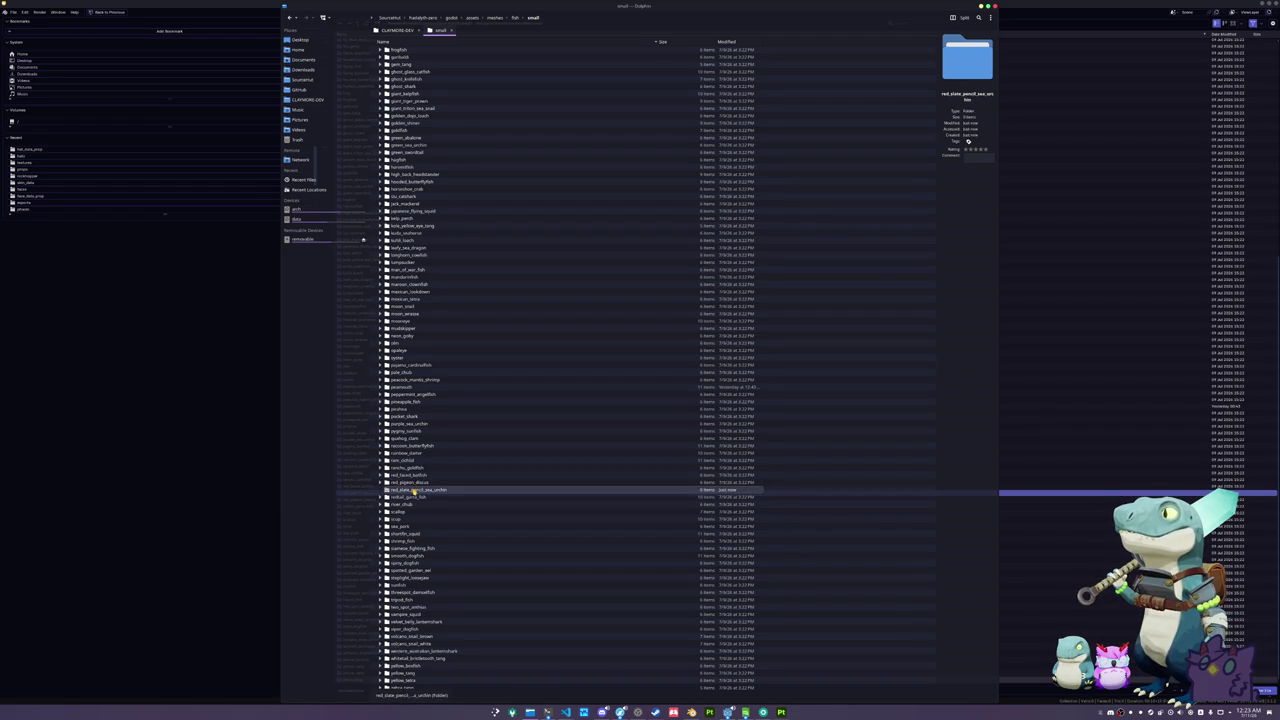
double_click(413, 490)
left_click(266, 477)
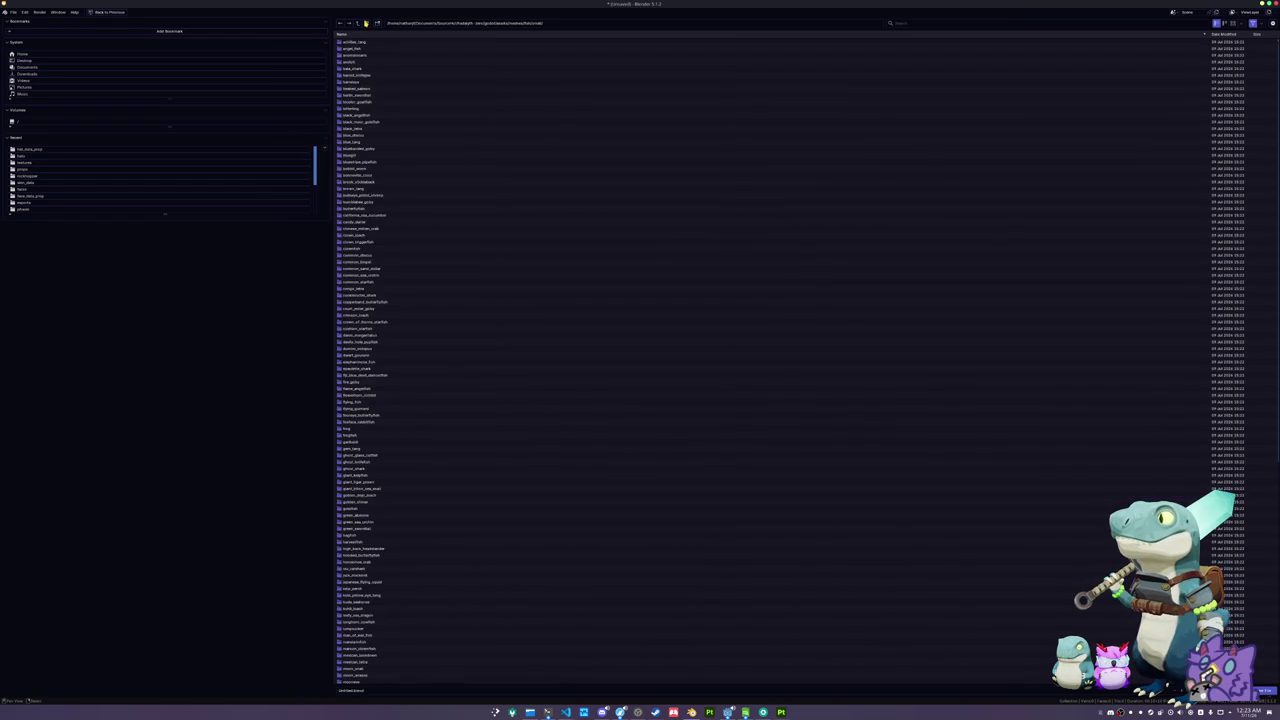
- Navigate Blender's save browser into the red_slate_pencil_sea_urchin folder
left_click(385, 456)
left_click(384, 468)
scroll(384, 468, "down", 5)
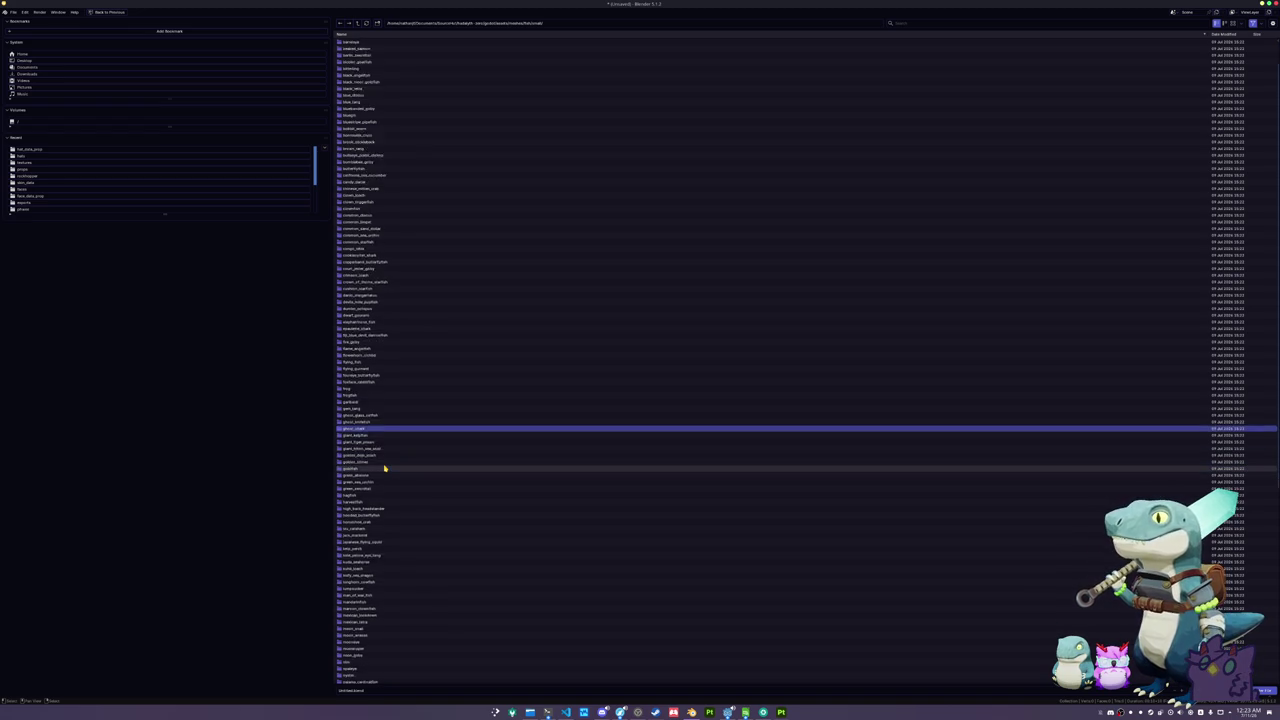
left_click(384, 468)
scroll(384, 468, "up", 5)
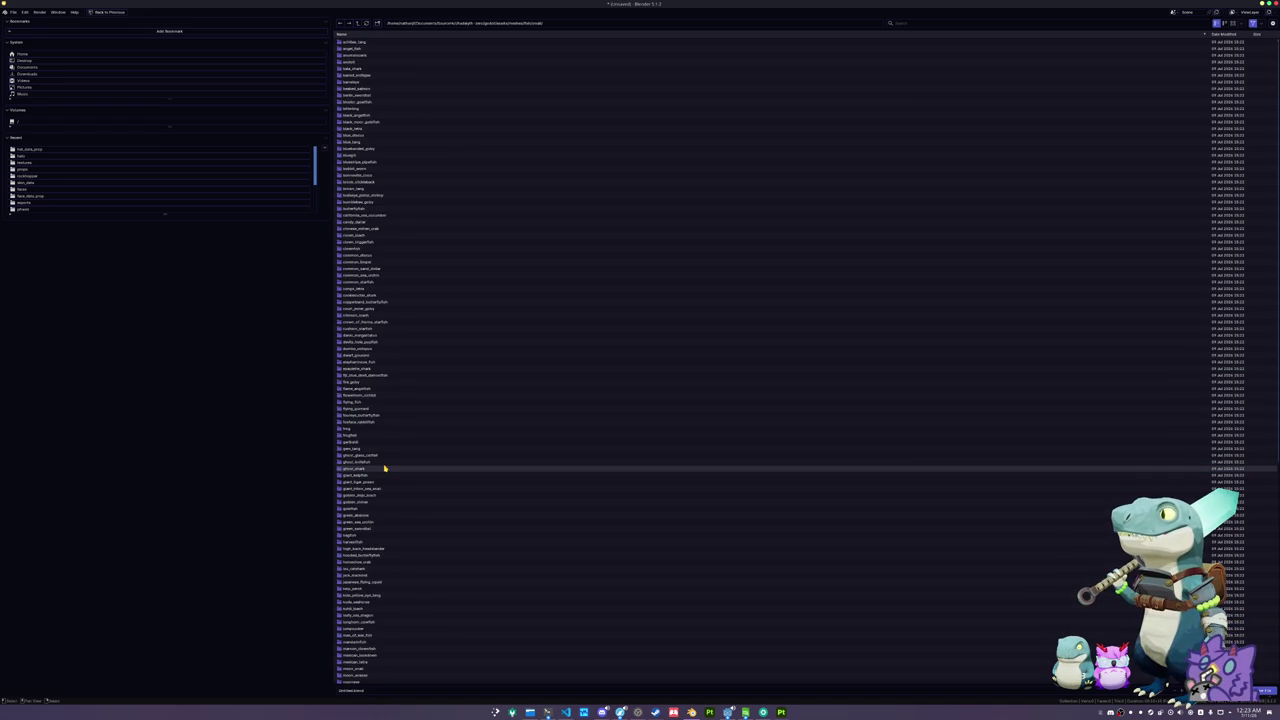
left_click(381, 443)
double_click(381, 446)
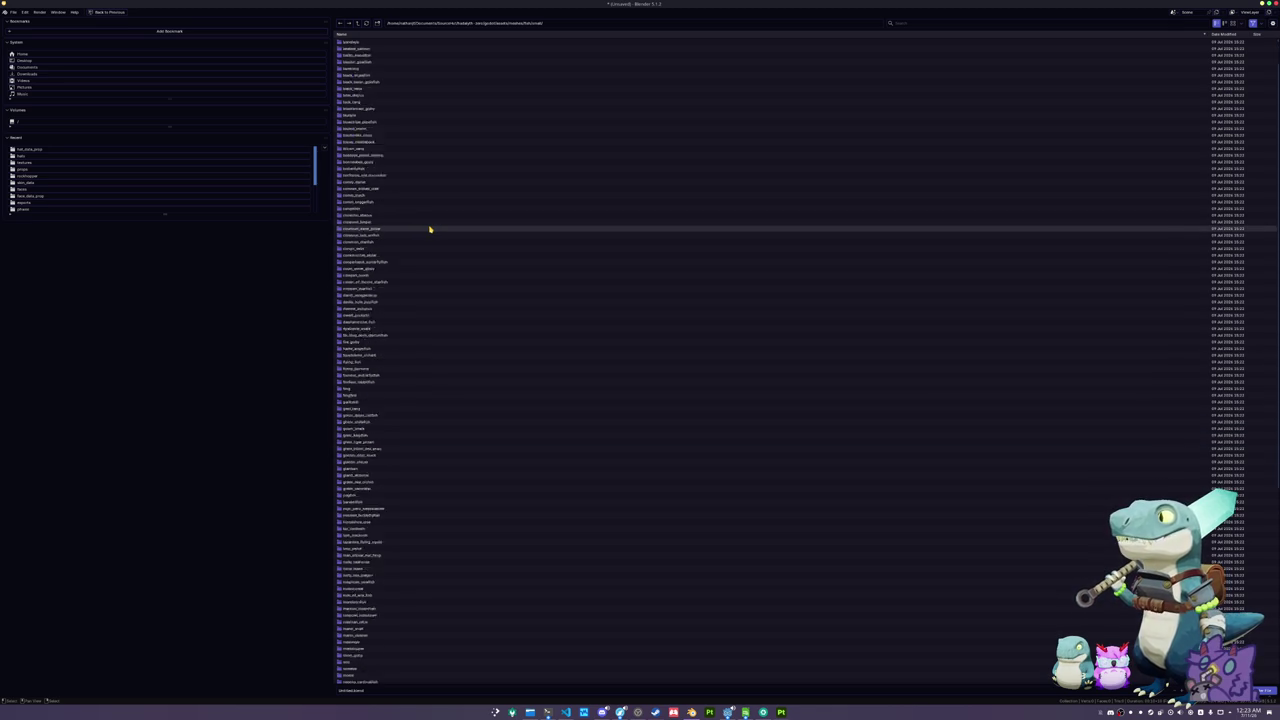
scroll(392, 516, "down", 8)
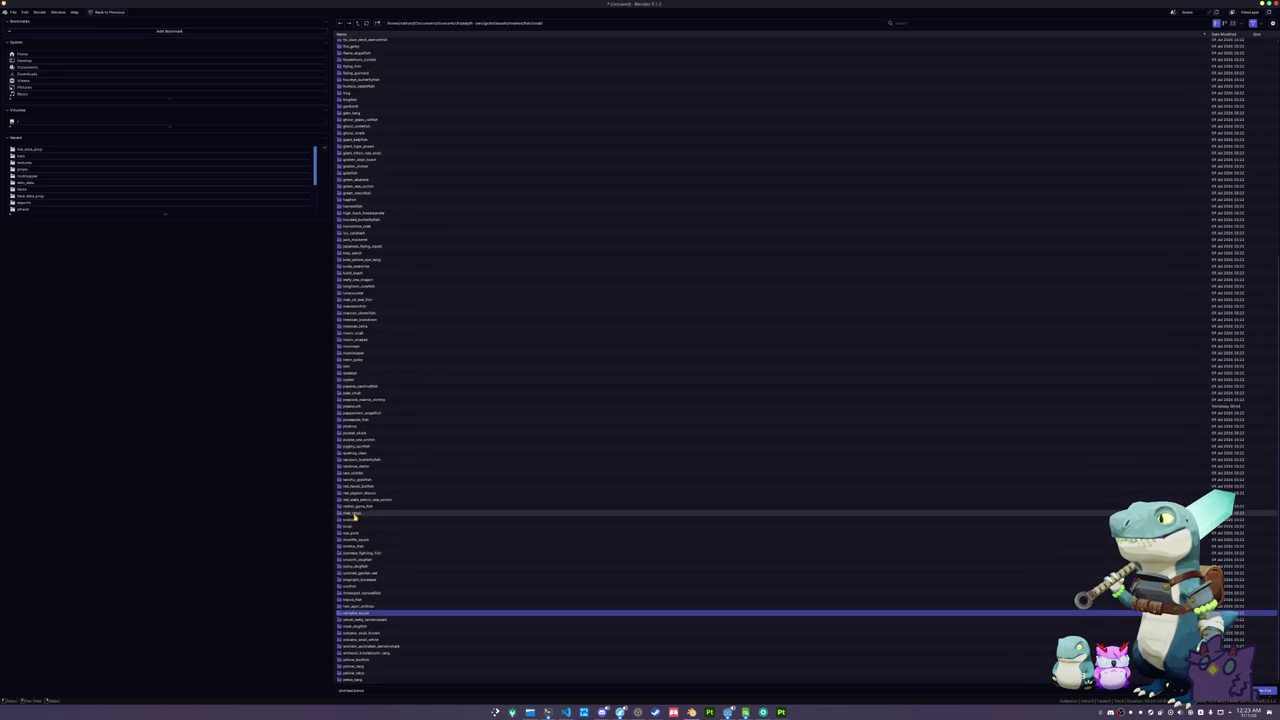
double_click(360, 499)
- Save the scene there as red_slate_pencil_sea_urchin.blend
left_click(366, 691)
key("BackSpace")
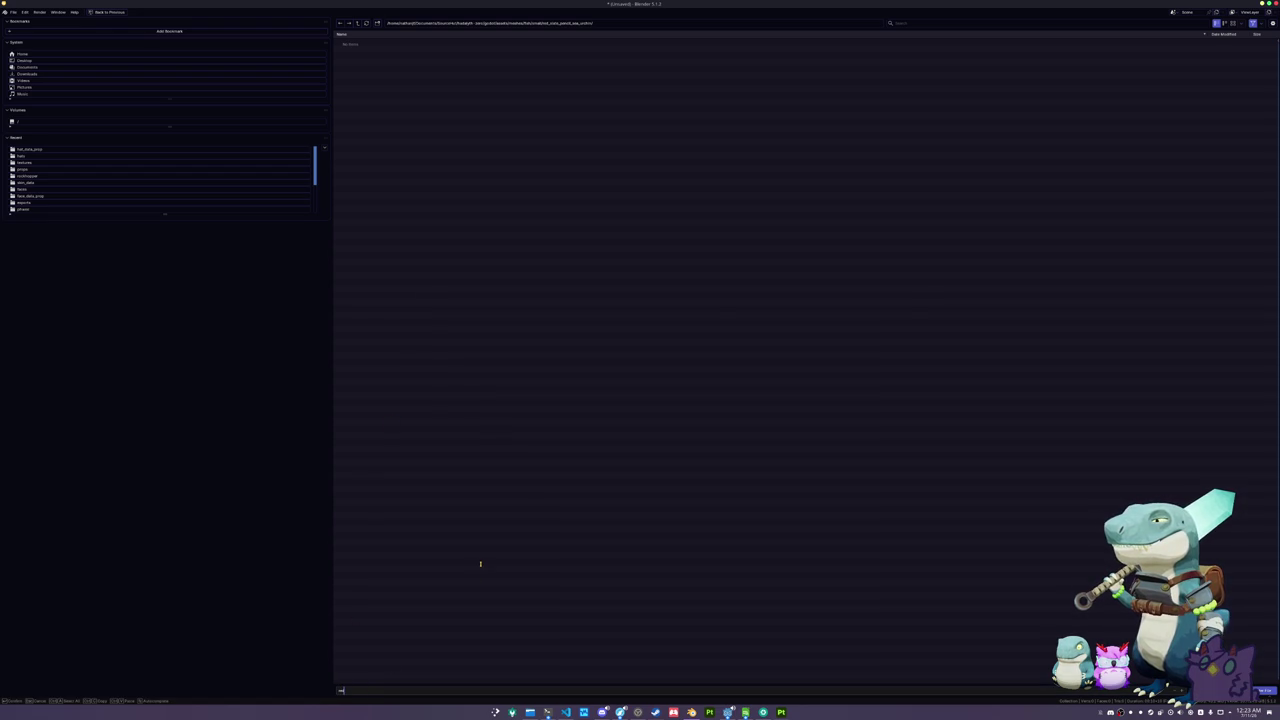
type("urchin")
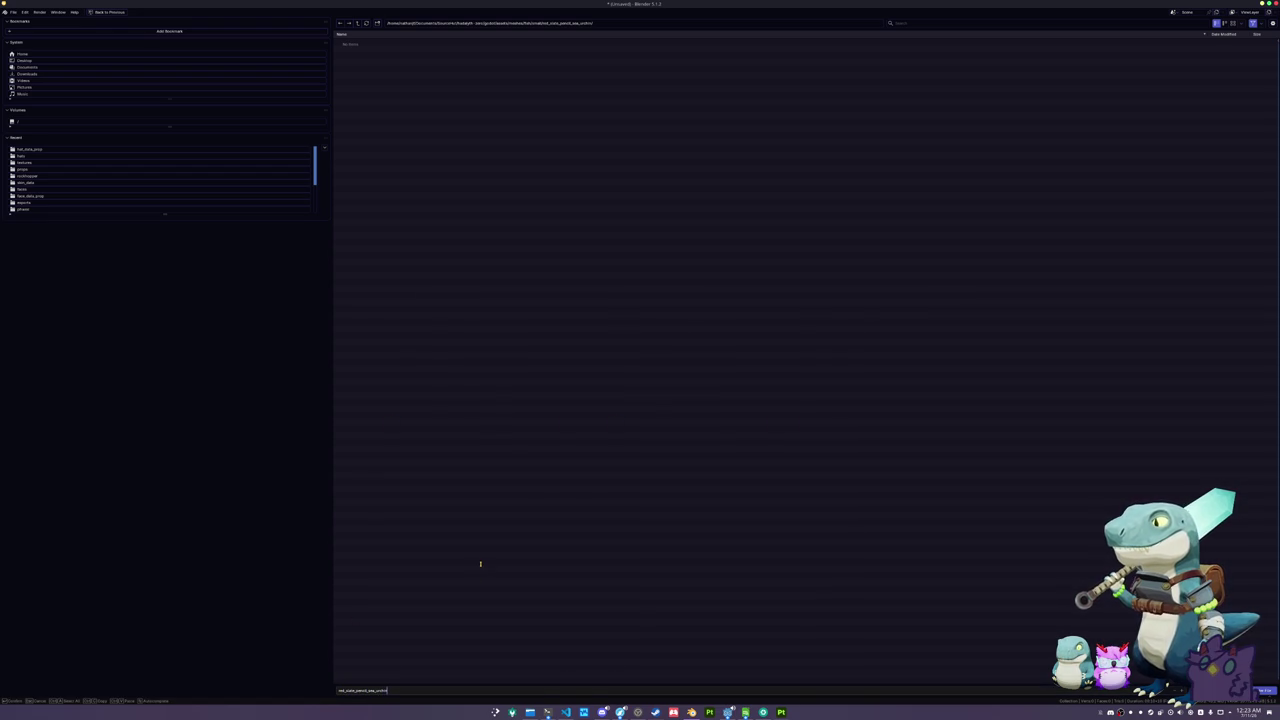
key("Return")
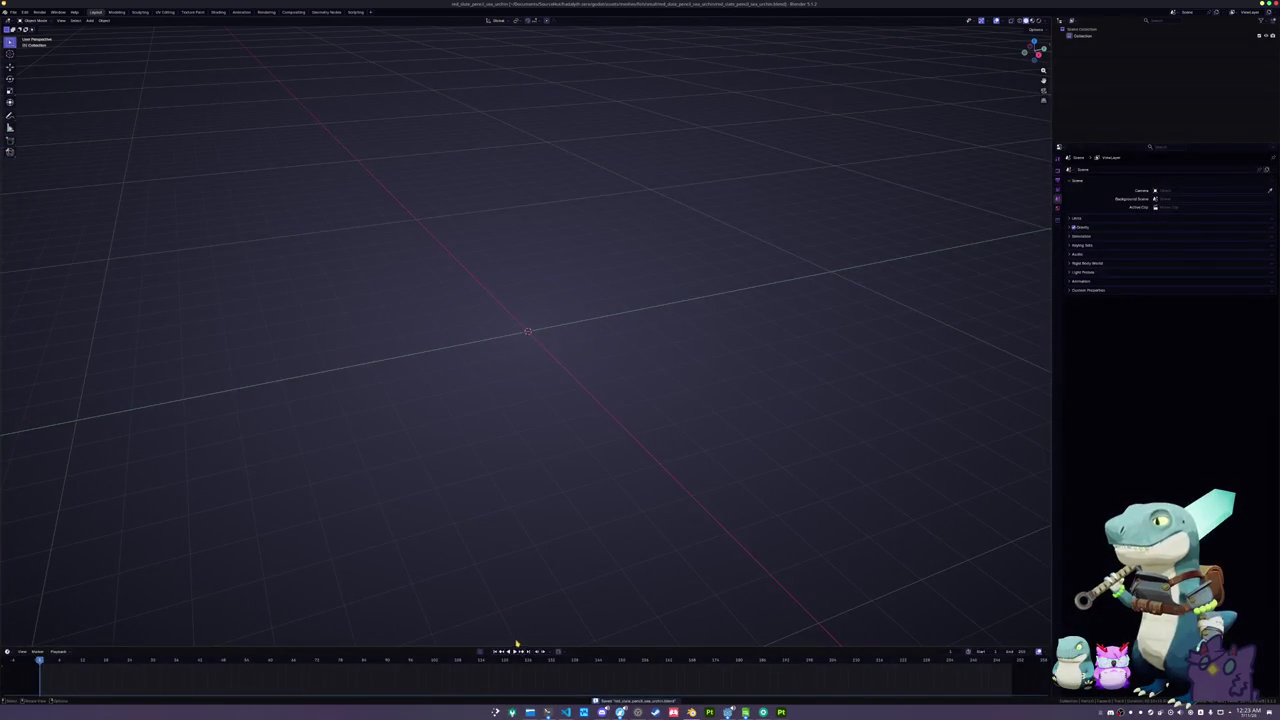
- Create a 'references' folder in red_slate_pencil_sea_urchin via Dolphin's context menu and open it
left_click(530, 712)
right_click(468, 128)
mouse_move(560, 135)
left_click(628, 136)
type("sc")
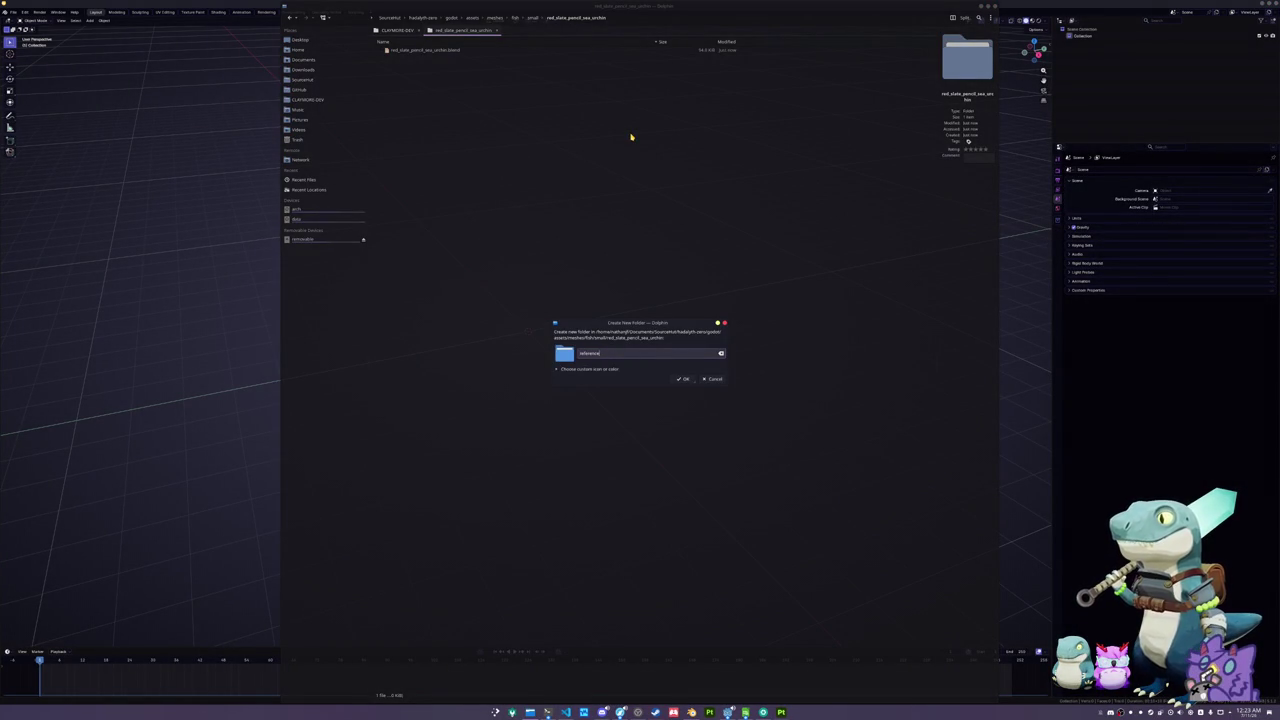
key("BackSpace")
key("BackSpace")
key("BackSpace")
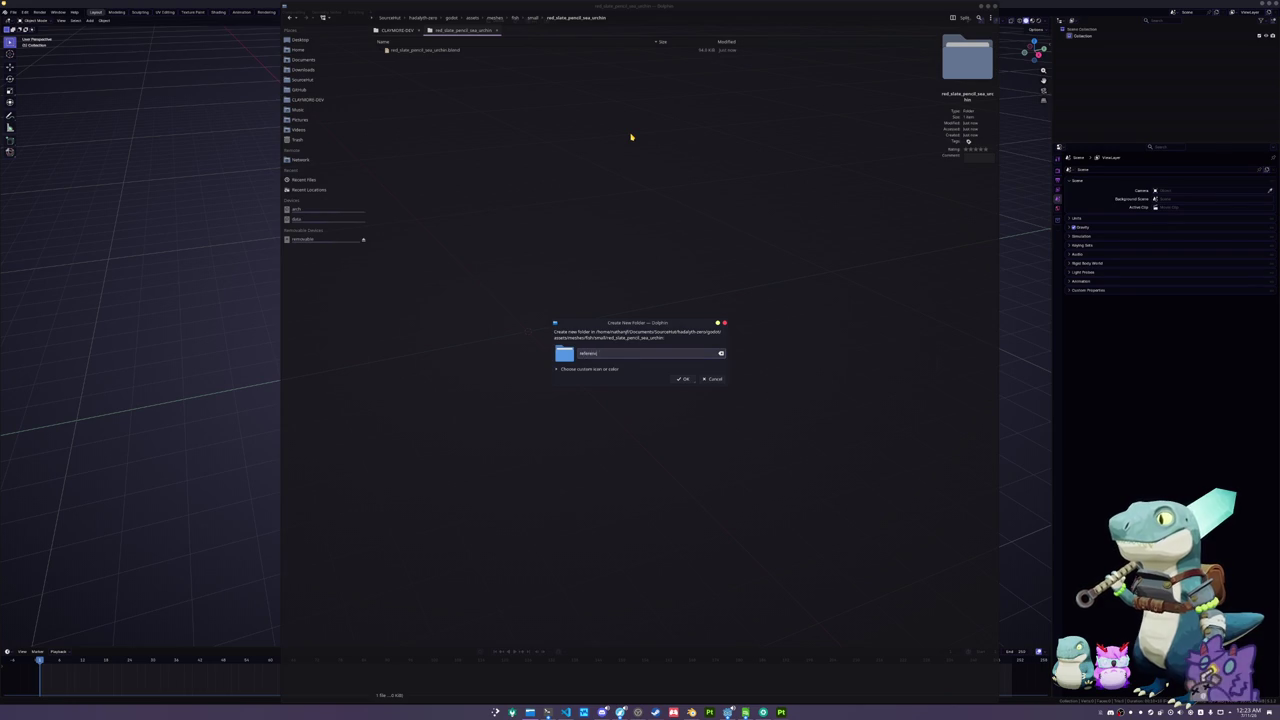
type("es")
key("Return")
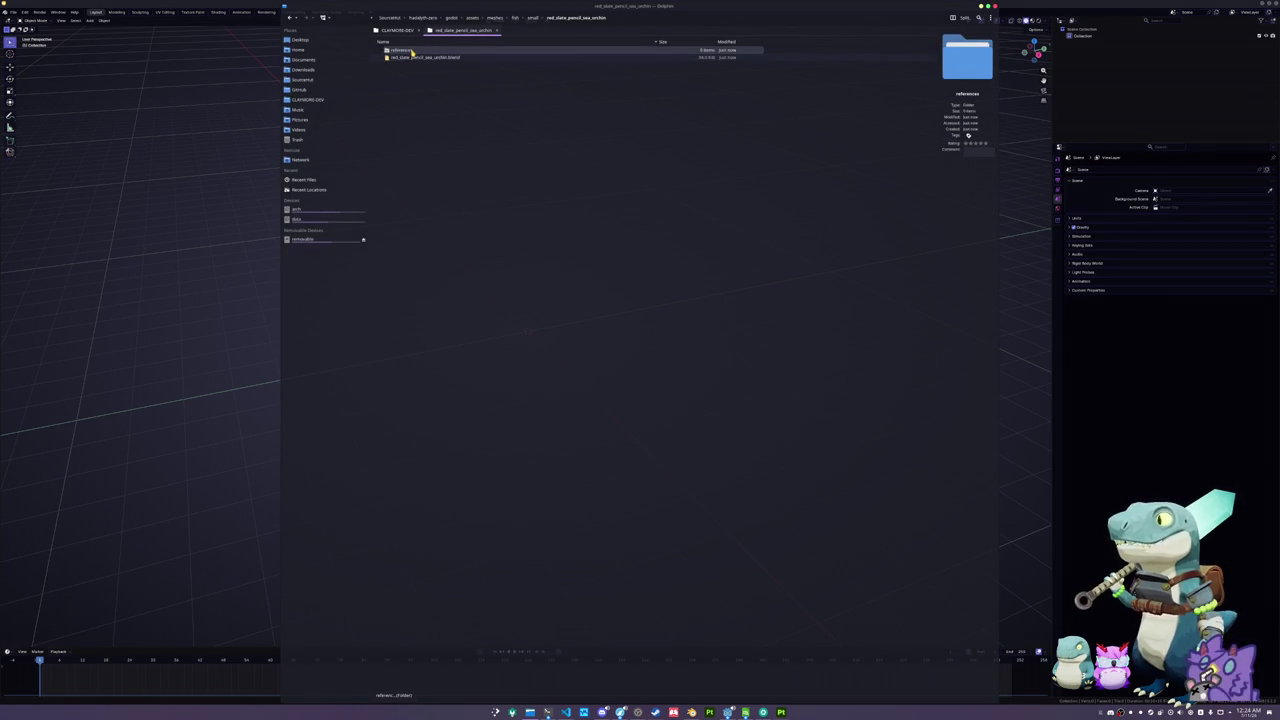
double_click(411, 51)
left_click(620, 712)
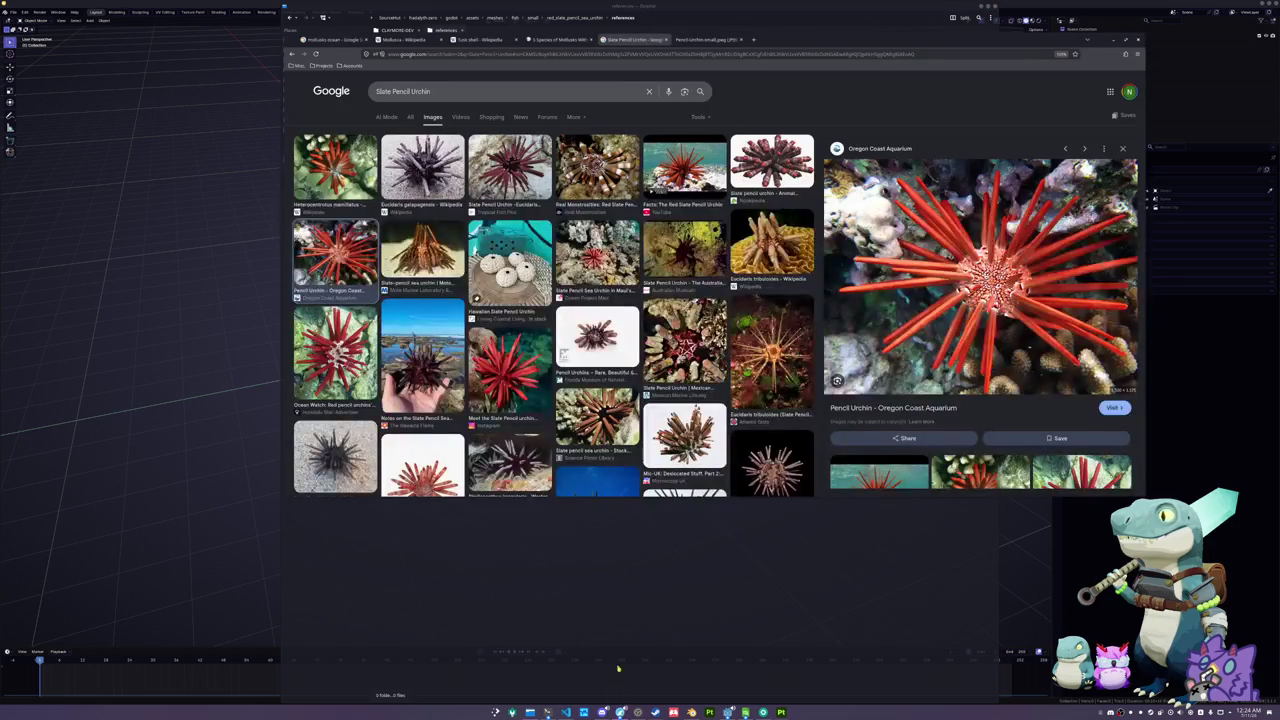
- Drag an urchin image link into the references folder, then return to the image results
mouse_move(980, 275)
left_mouse_down()
mouse_move(702, 606)
mouse_move(689, 594)
left_mouse_up()
left_click(714, 598)
key("alt+Tab")
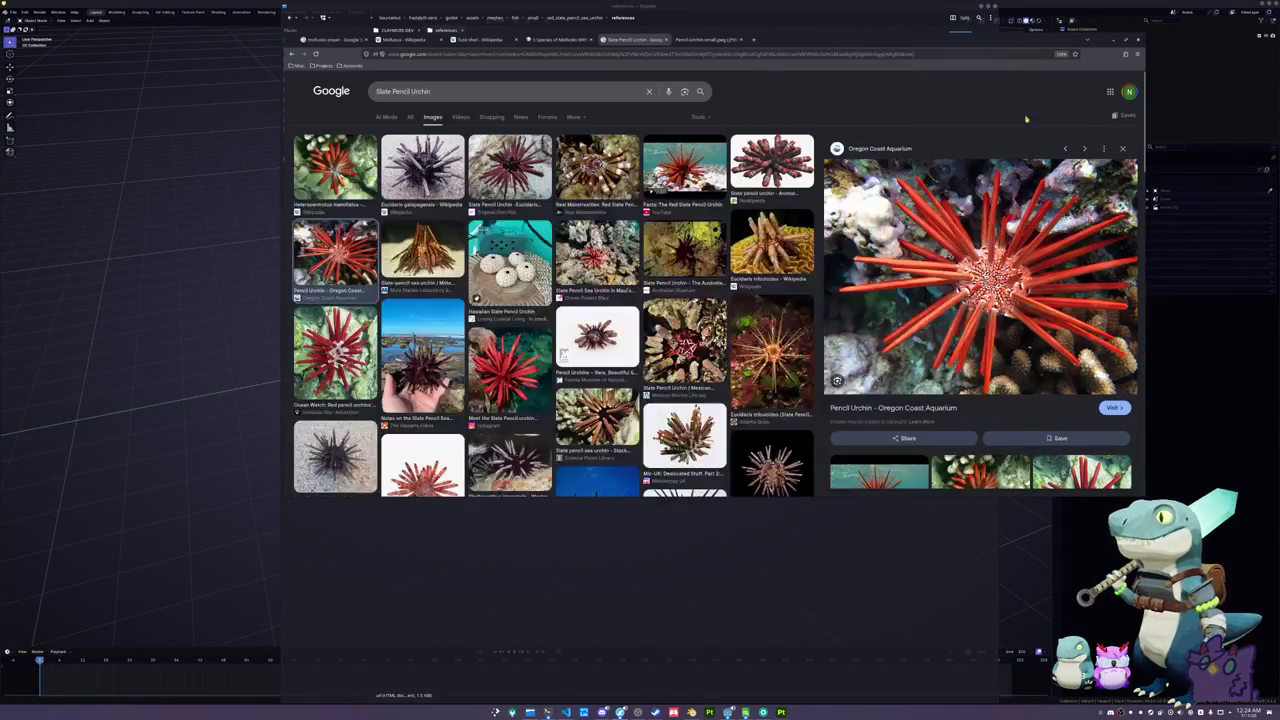
scroll(562, 354, "down", 10)
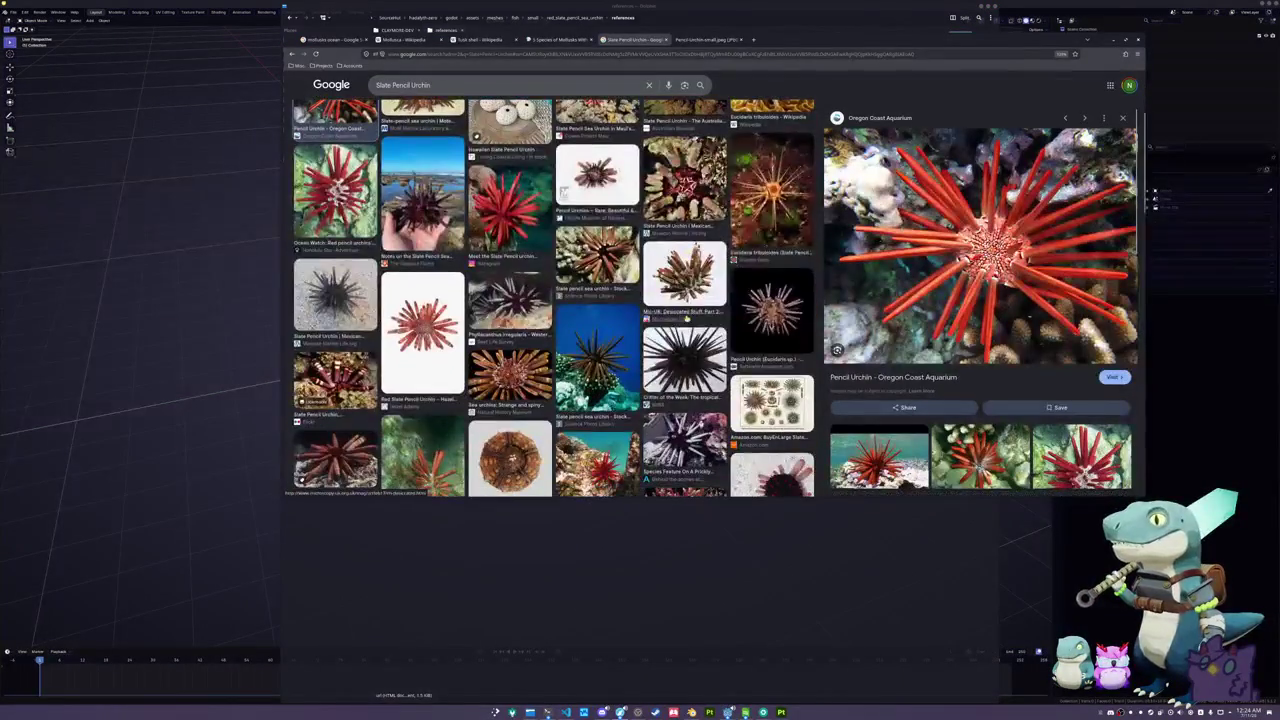
scroll(650, 330, "down", 10)
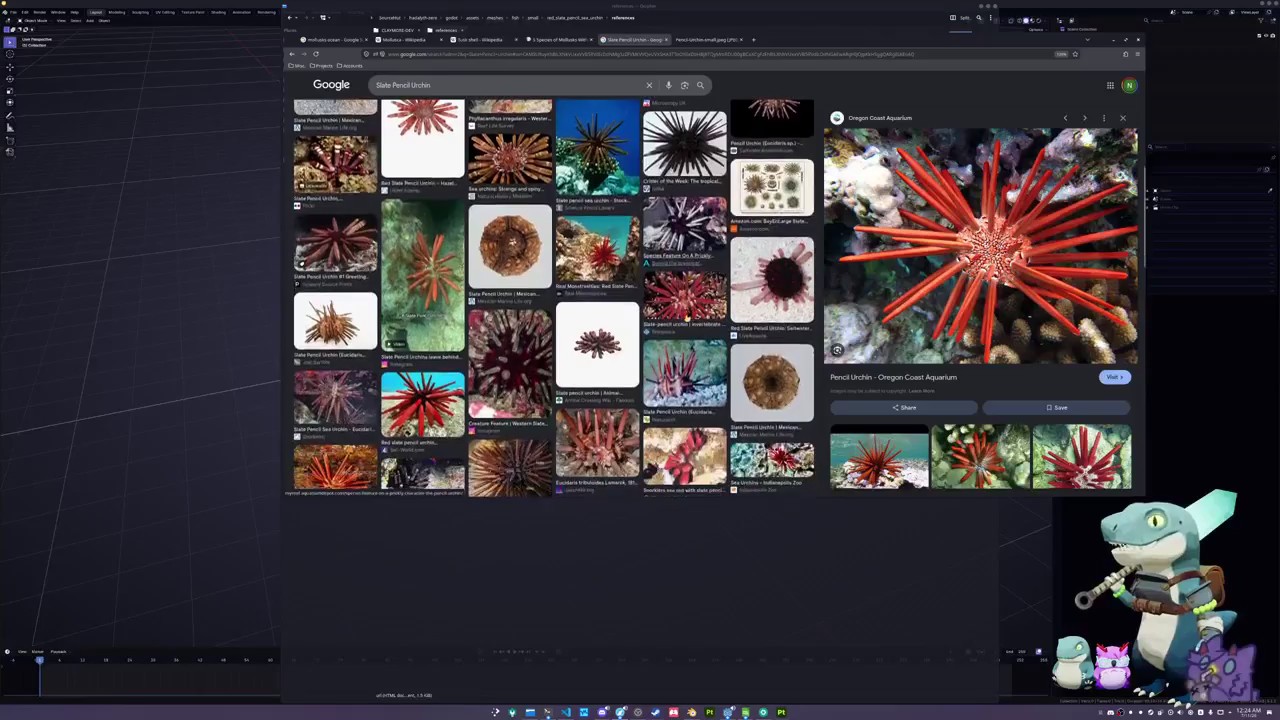
scroll(563, 354, "up", 10)
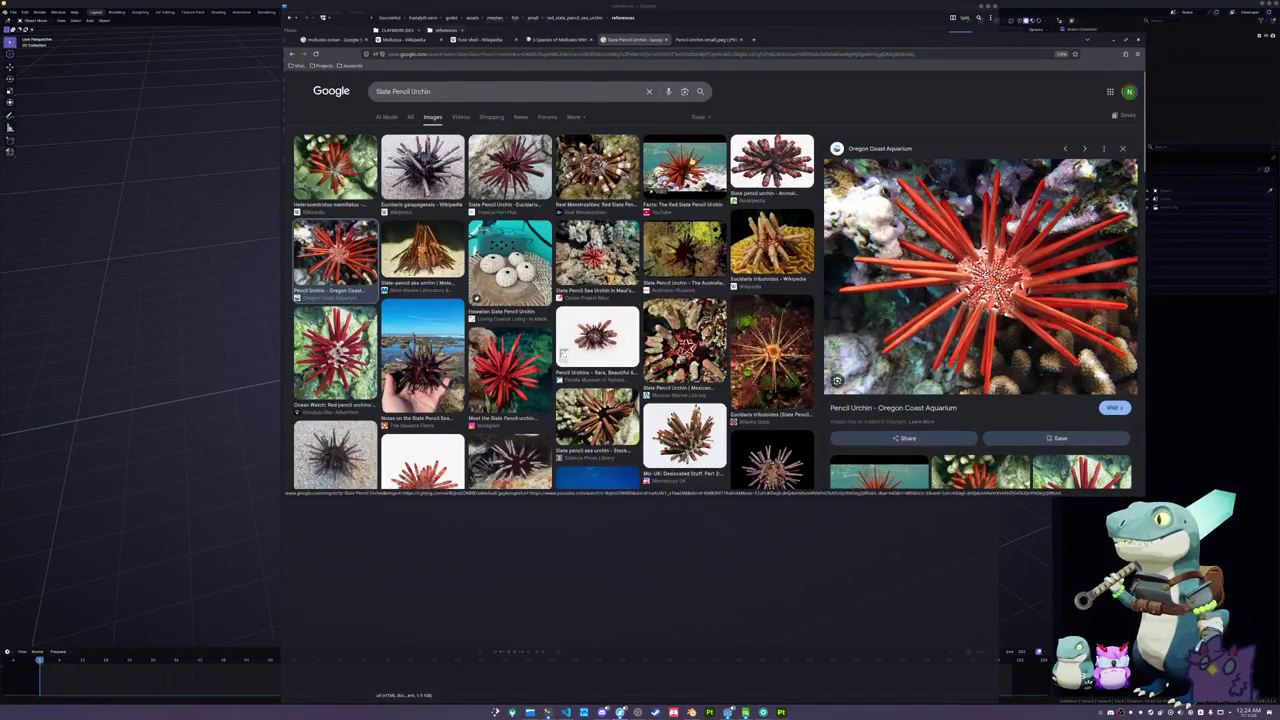
- Open the Ocean Watch urchin photo full-size and download web1_DSCN5502.jpg into references
left_click(706, 186)
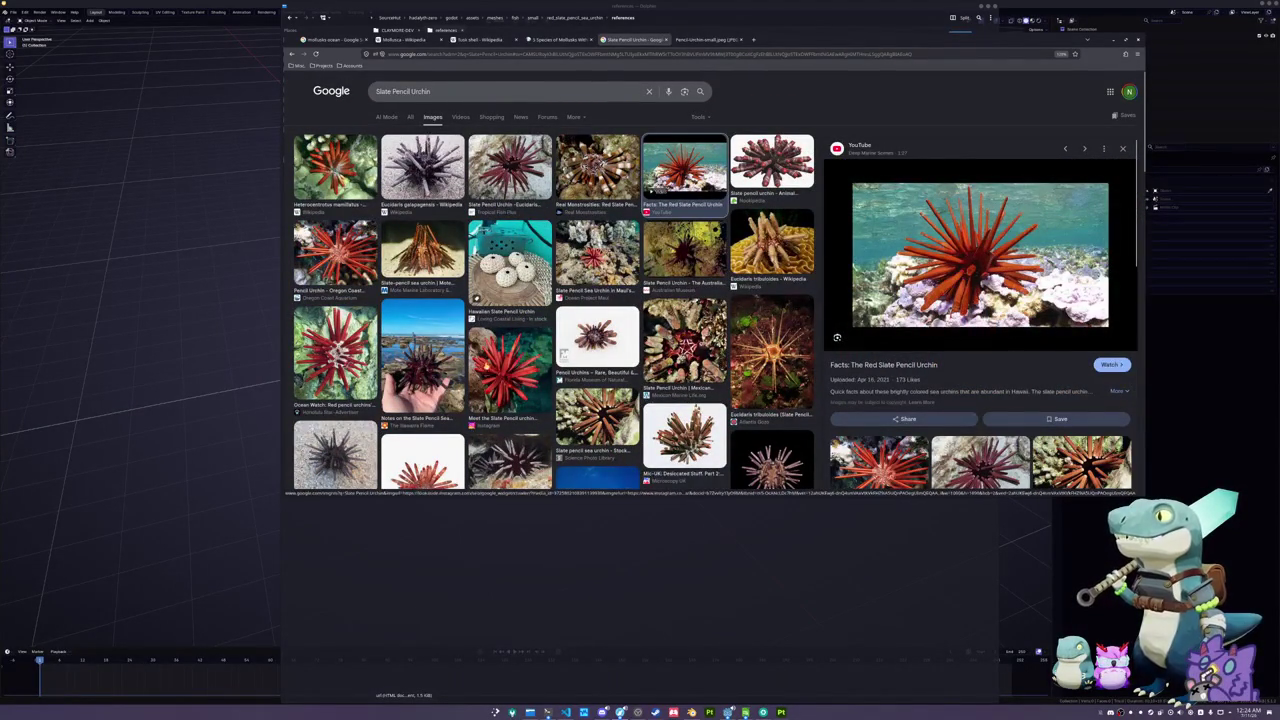
left_click(488, 368)
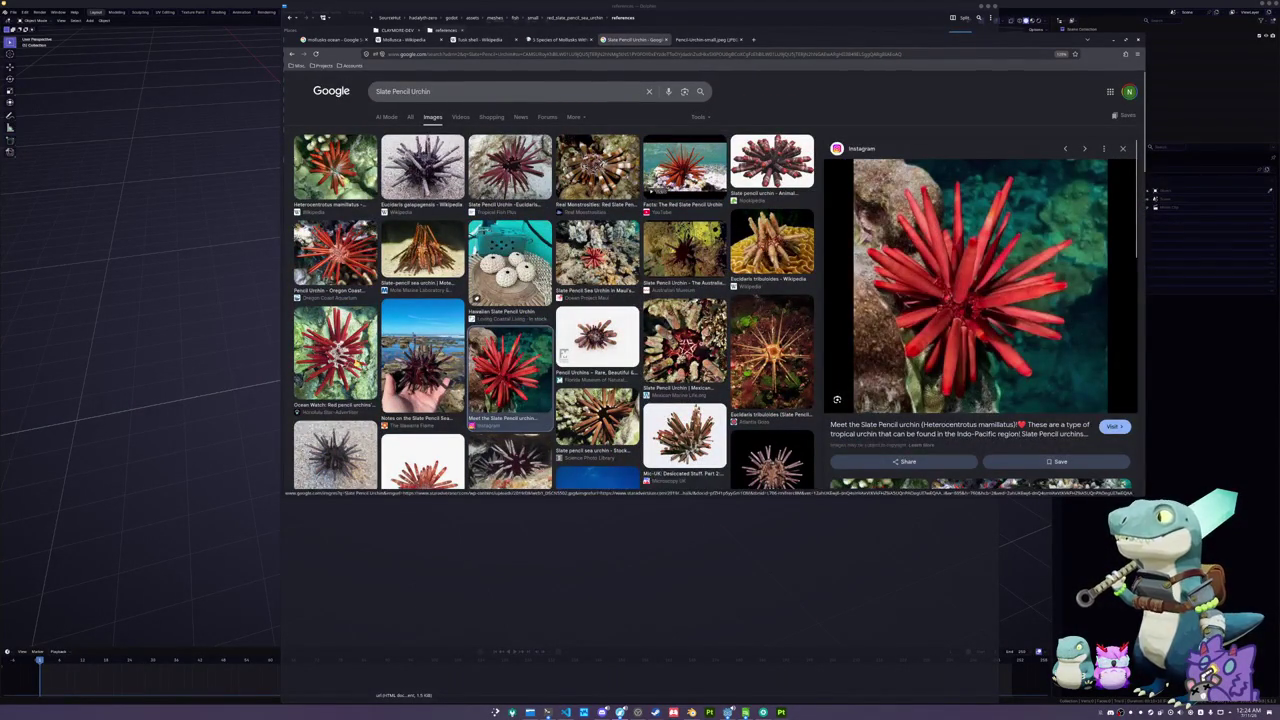
left_click(335, 355)
right_click(1001, 331)
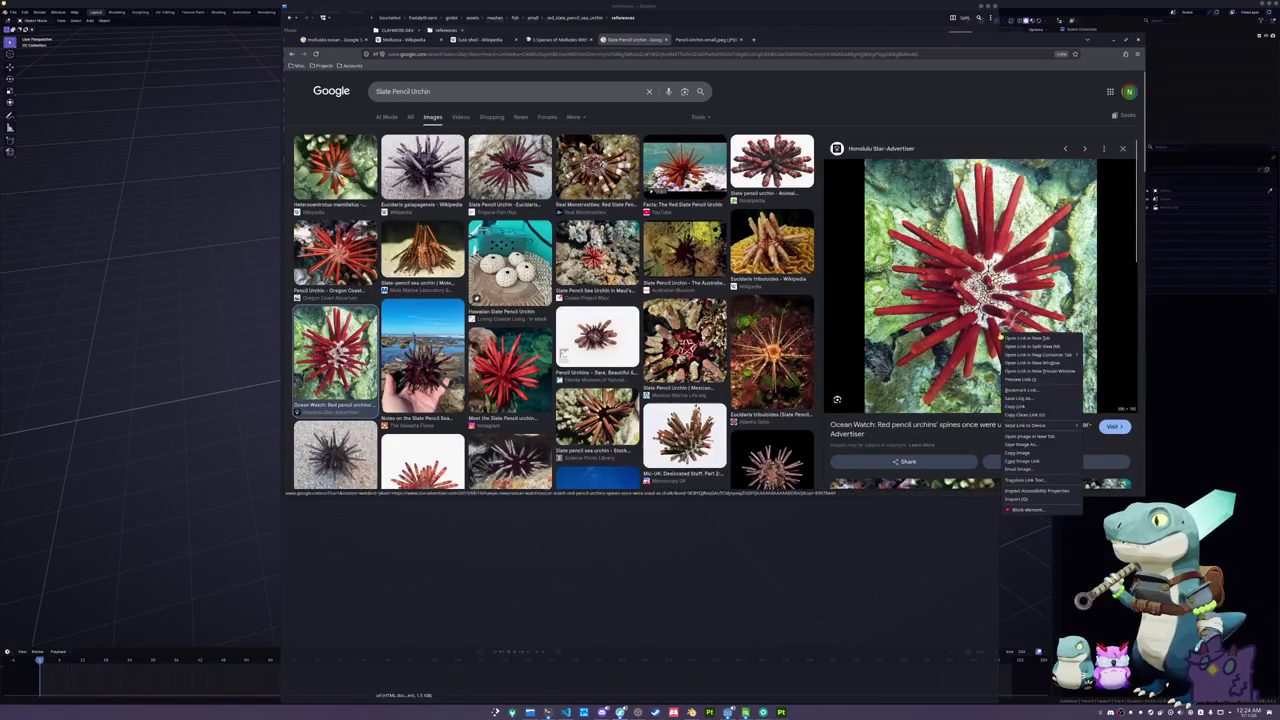
left_click(1020, 437)
left_click(710, 40)
left_click_drag(712, 280, 683, 610)
left_click(683, 611)
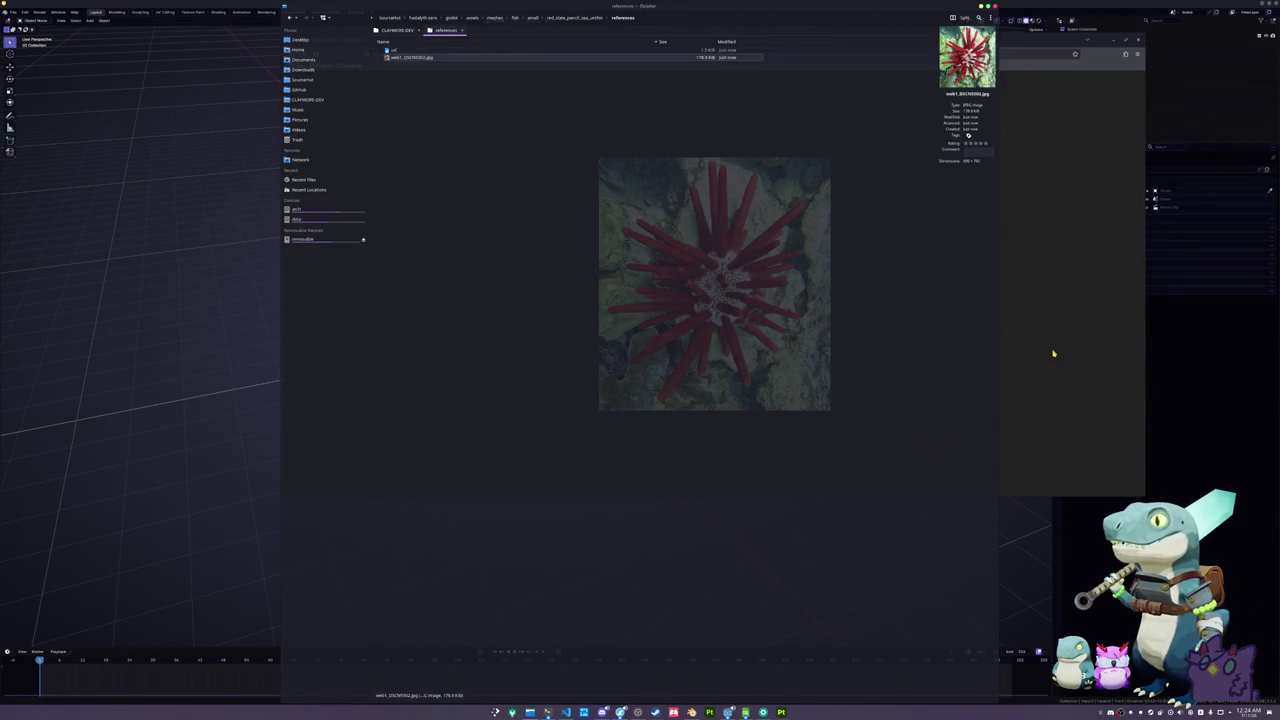
- Drop the downloaded urchin jpg from Dolphin into Blender as a reference image, clearing its location and rotation
left_click(1054, 354)
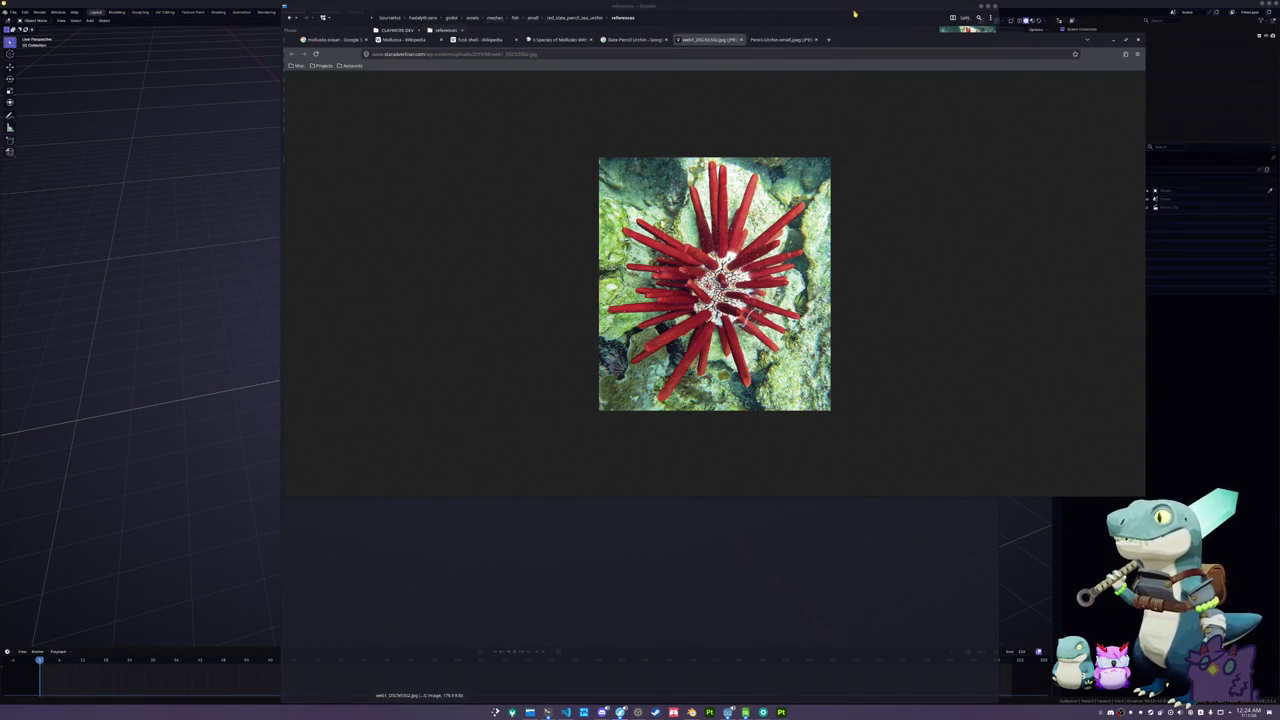
left_click(855, 14)
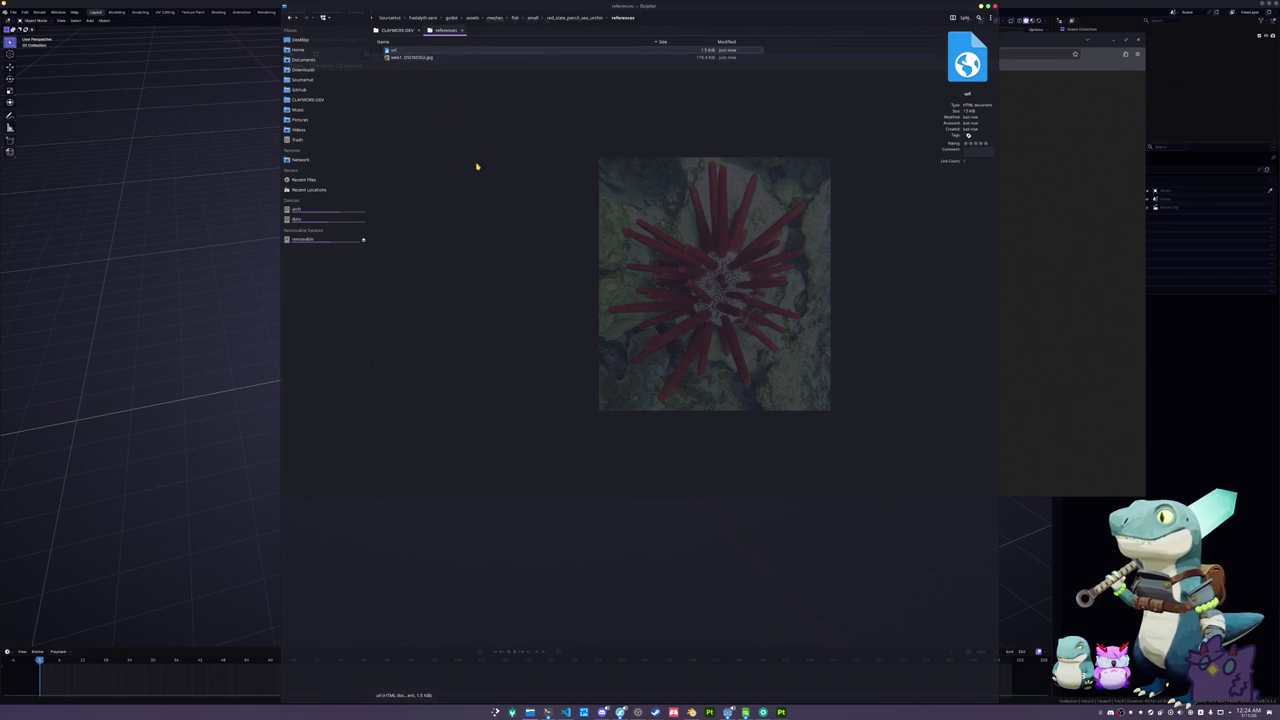
left_click(410, 57)
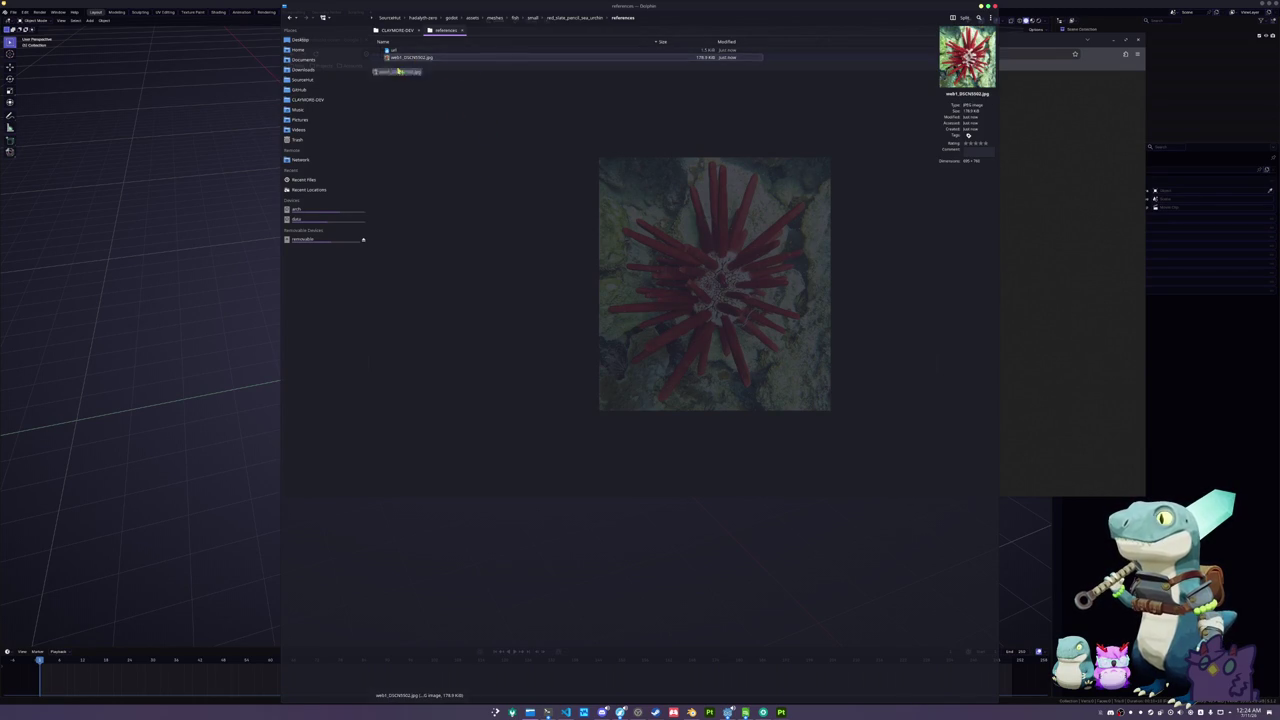
left_click_drag(410, 57, 190, 210)
key("alt+g")
key("alt+r")
- Rotate the reference image 45° (xz45) and lift it off the origin
key("r")
type("xz")
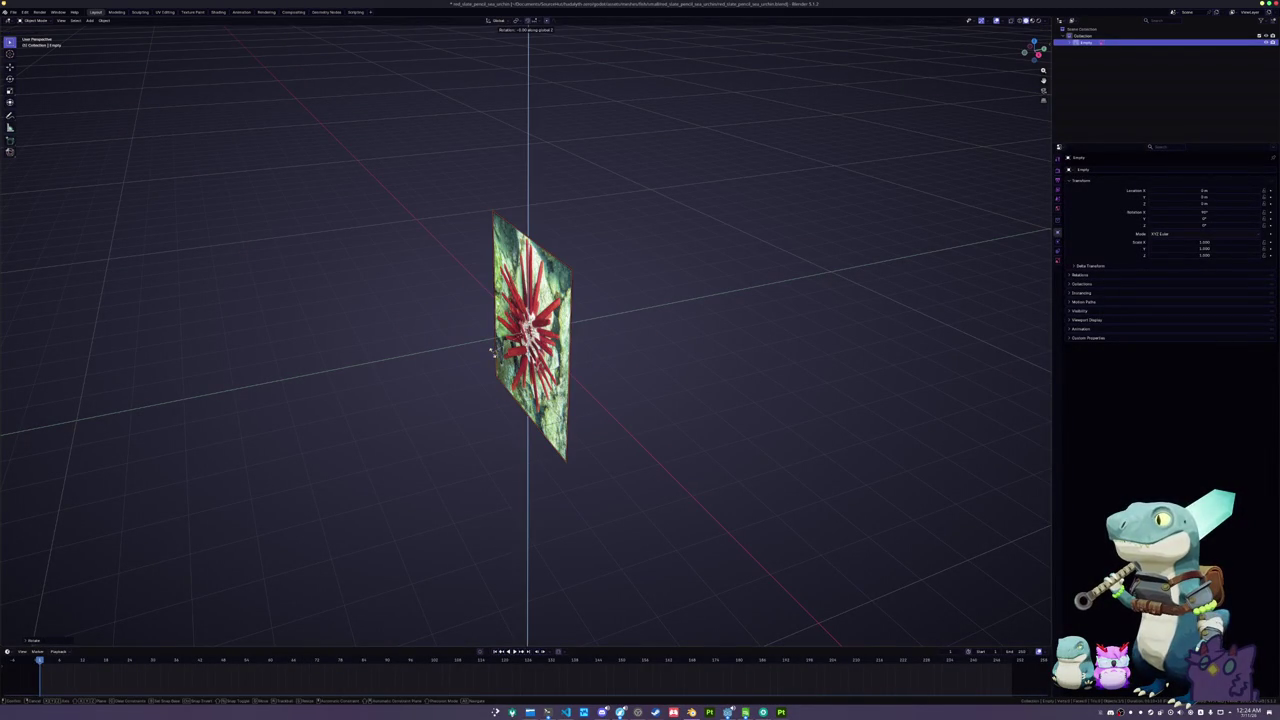
type("45")
key("Return")
key("g")
key("Return")
key("alt+a")
mouse_move(597, 343)
left_mouse_down()
mouse_move(570, 340)
mouse_move(591, 380)
mouse_move(616, 386)
left_mouse_up()
- Add an ico sphere at the 3D cursor and scale it down to 0.7
key("shift+a")
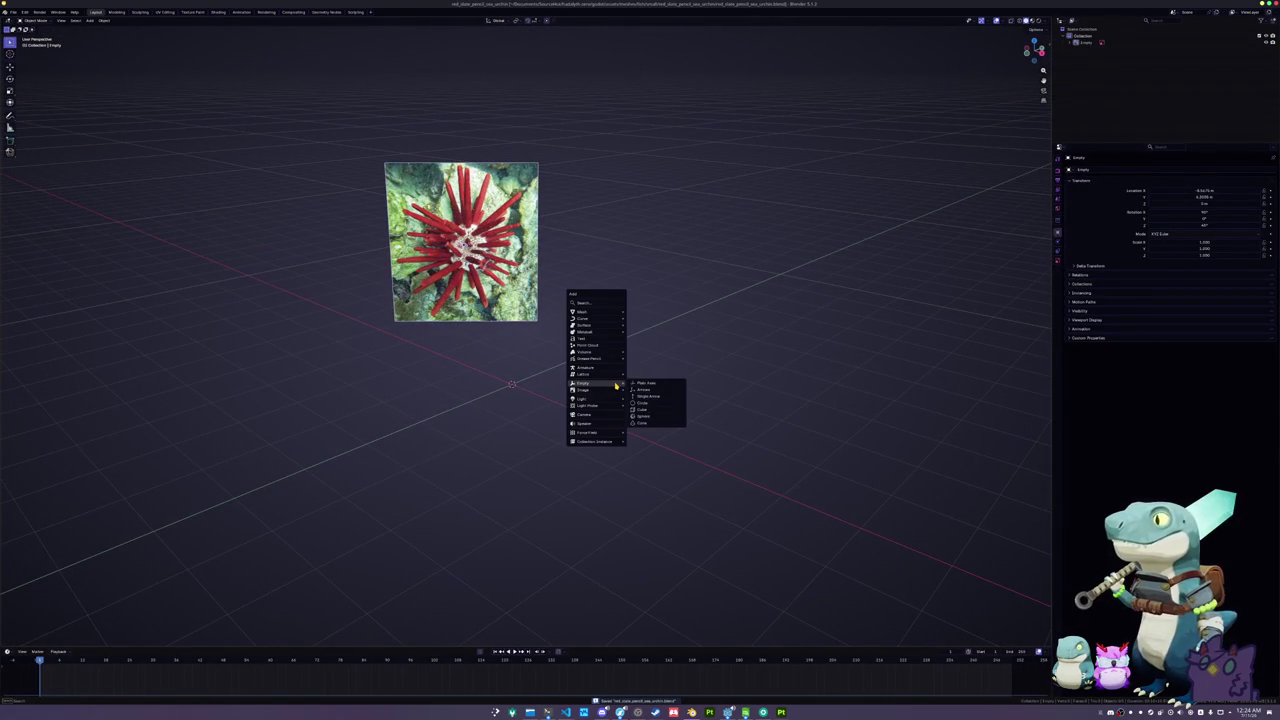
mouse_move(588, 312)
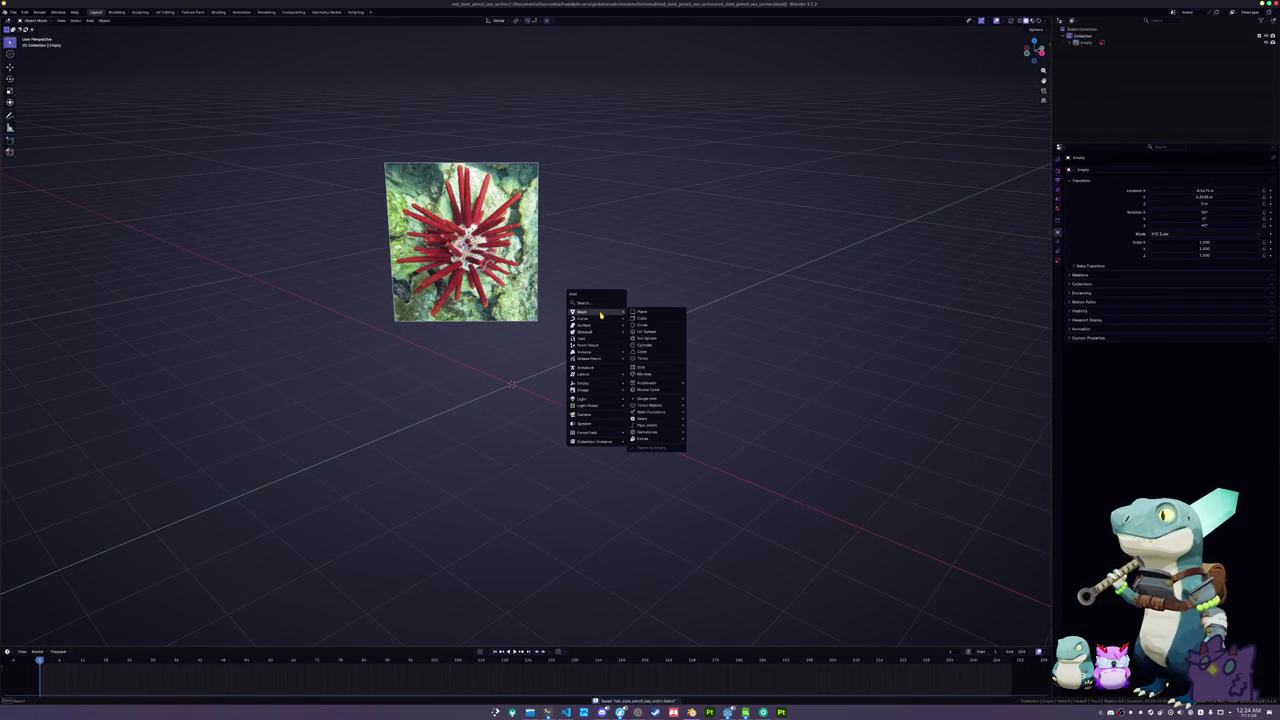
left_click(645, 338)
key("s")
left_click(647, 373)
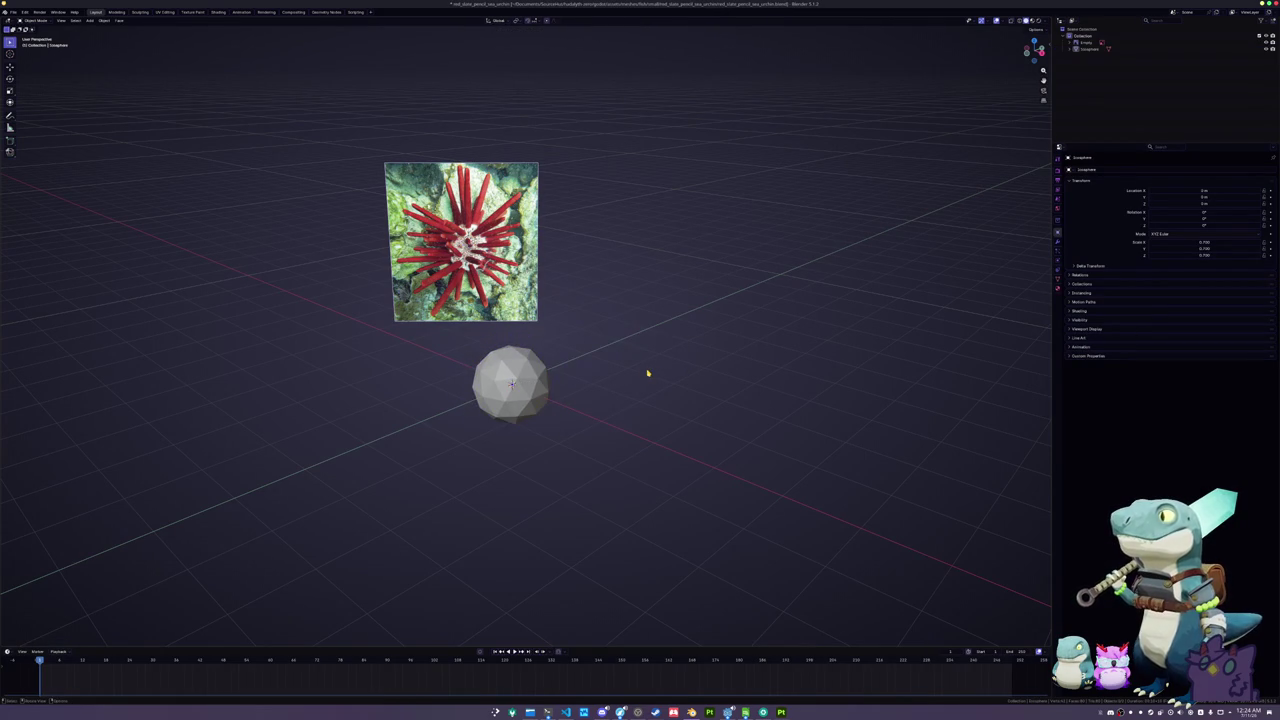
scroll(651, 357, "down", 5)
scroll(634, 377, "up", 5)
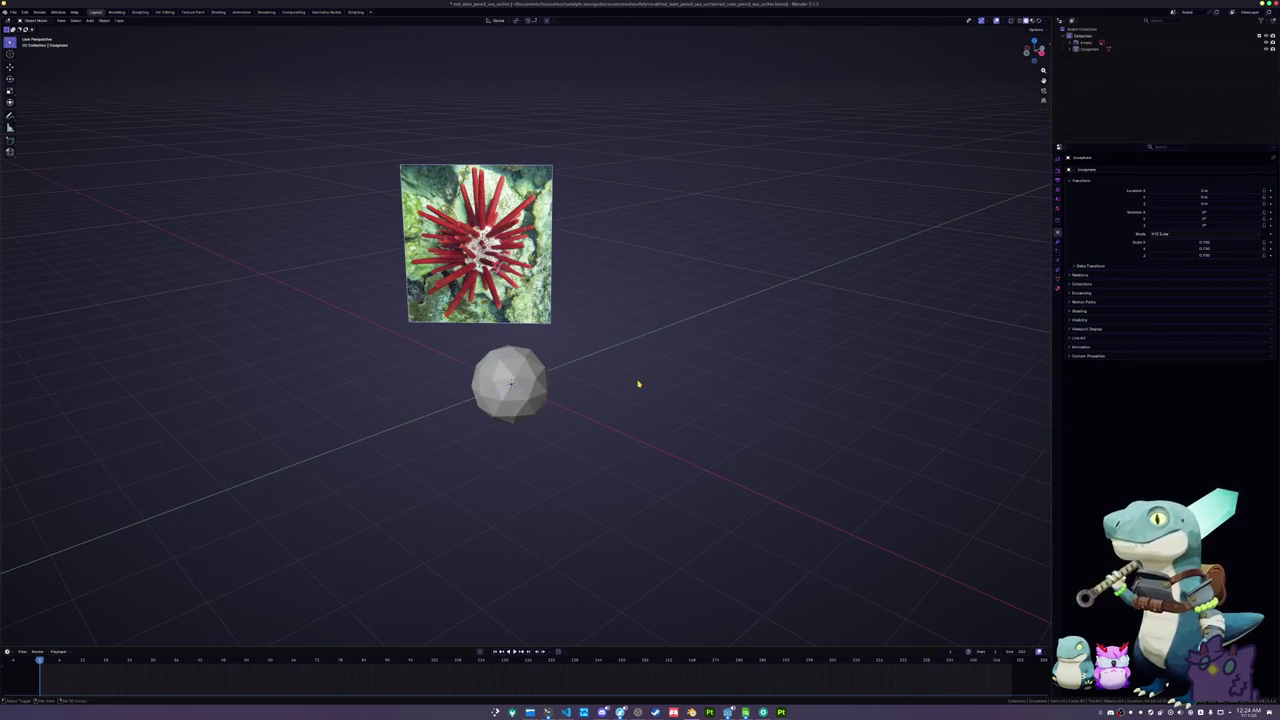
key("shift+a")
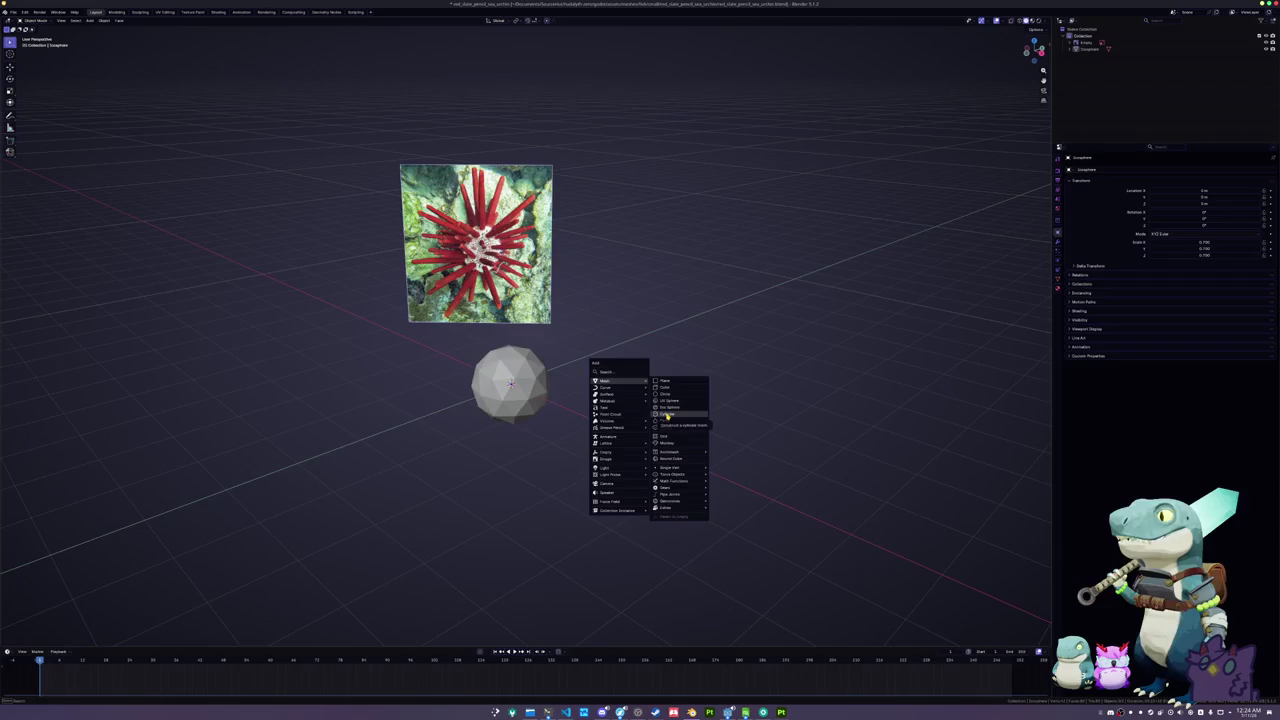
- Add a cylinder and set it to 8 vertices
left_click(664, 414)
left_click(40, 640)
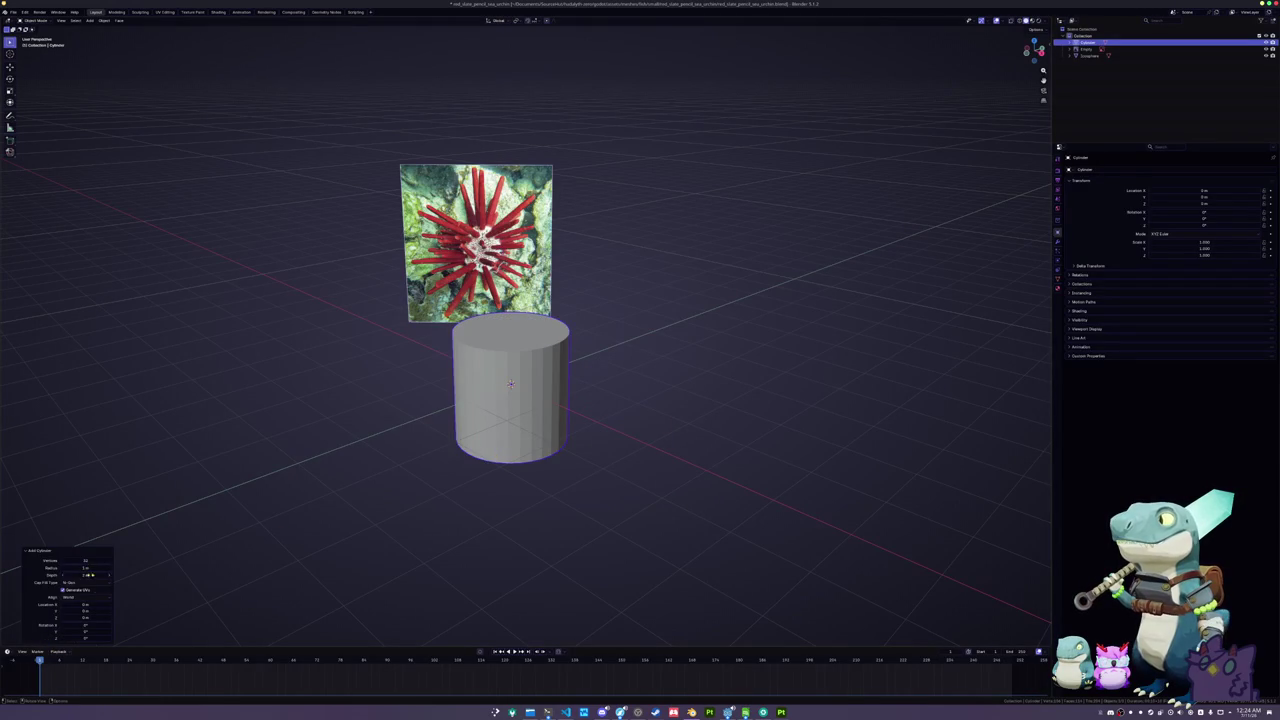
left_click(88, 562)
type("8")
key("Return")
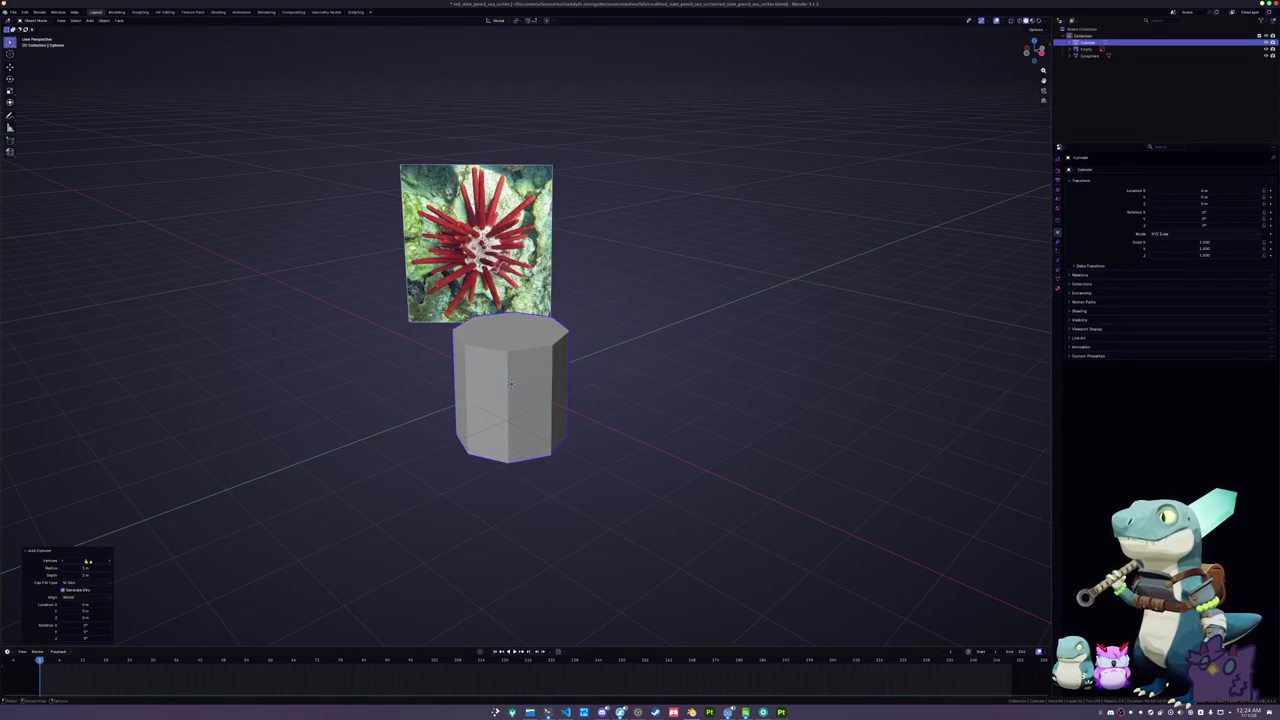
- Extrude the cylinder's top face into a column, then scale it to 0.3 and thinner in X and Y
key("Tab")
left_click(510, 330)
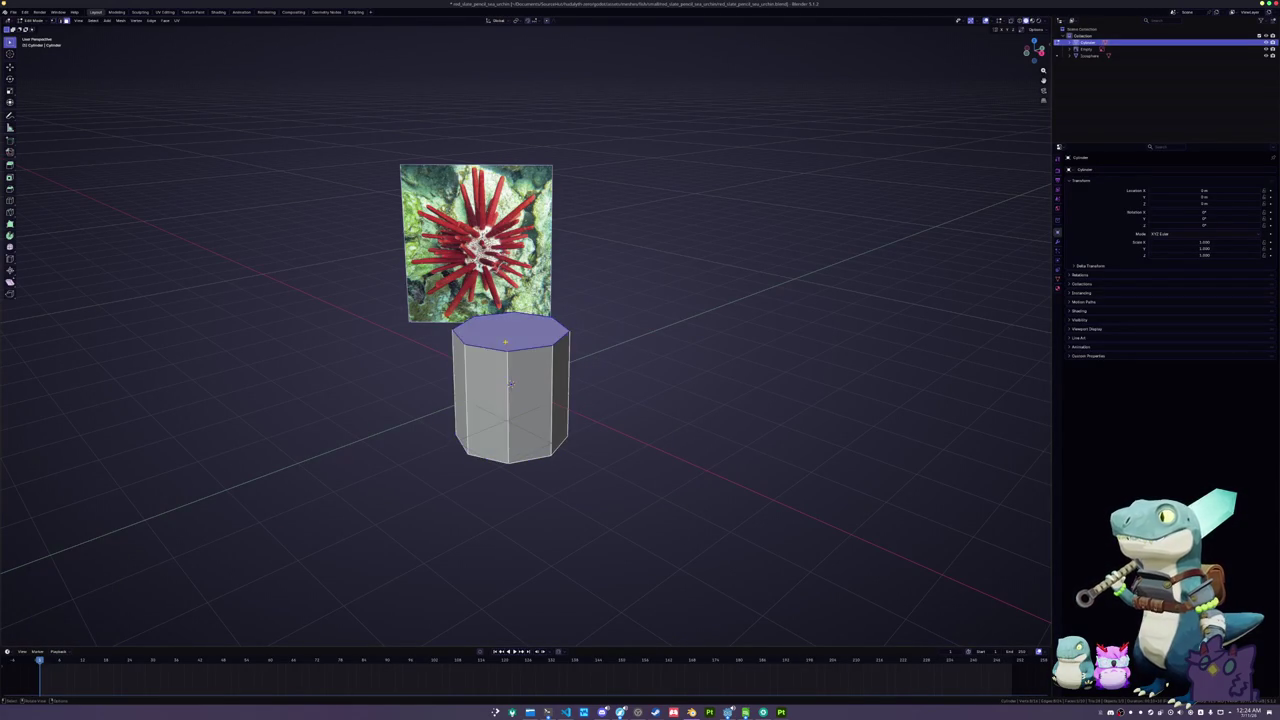
key("e")
left_click(569, 210)
key("Tab")
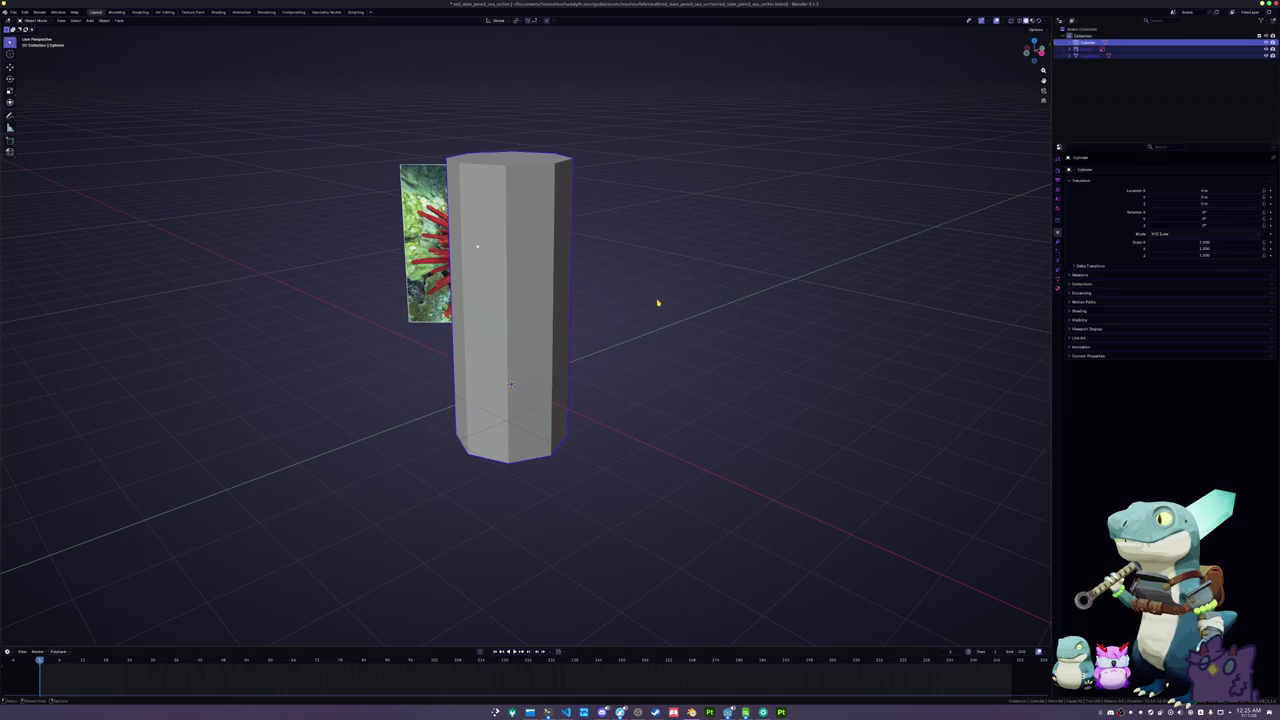
key("s")
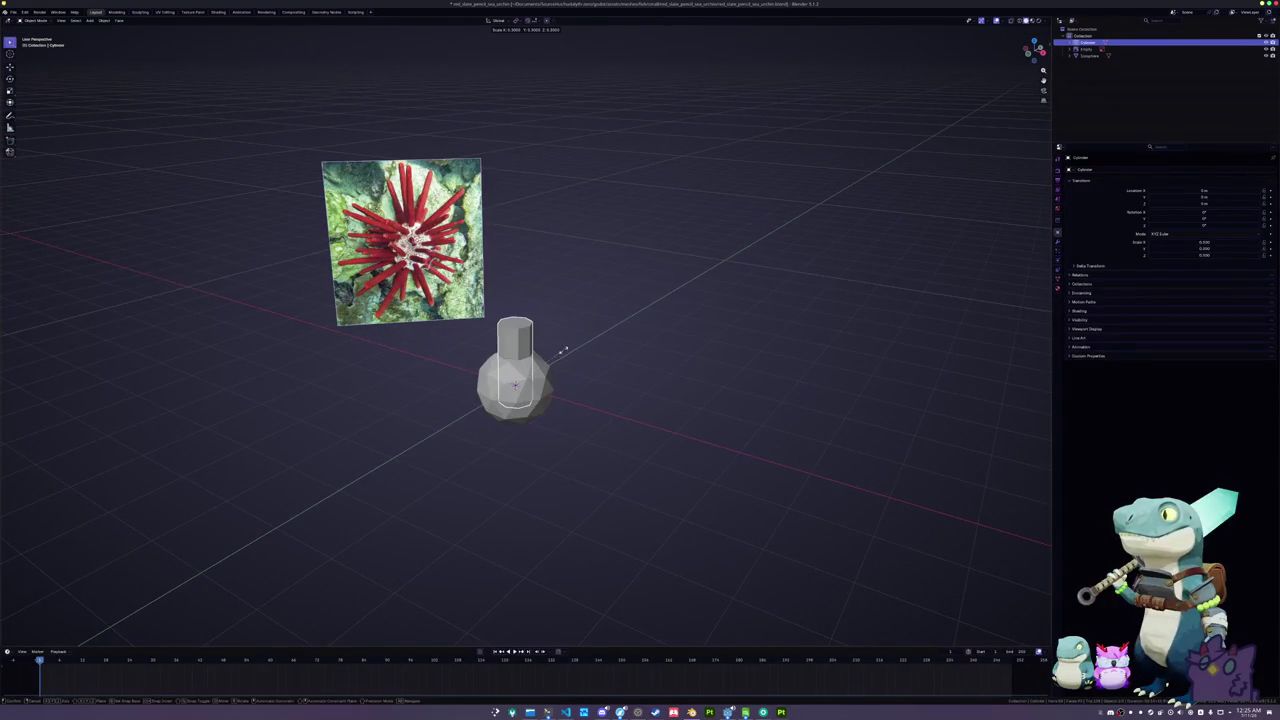
left_click(546, 352)
key("s")
key("shift+z")
left_click(624, 338)
- Extrude the top face again to lengthen the cylinder into a tube
key("Tab")
key("e")
left_click(560, 323)
key("Tab")
key("g")
key("z")
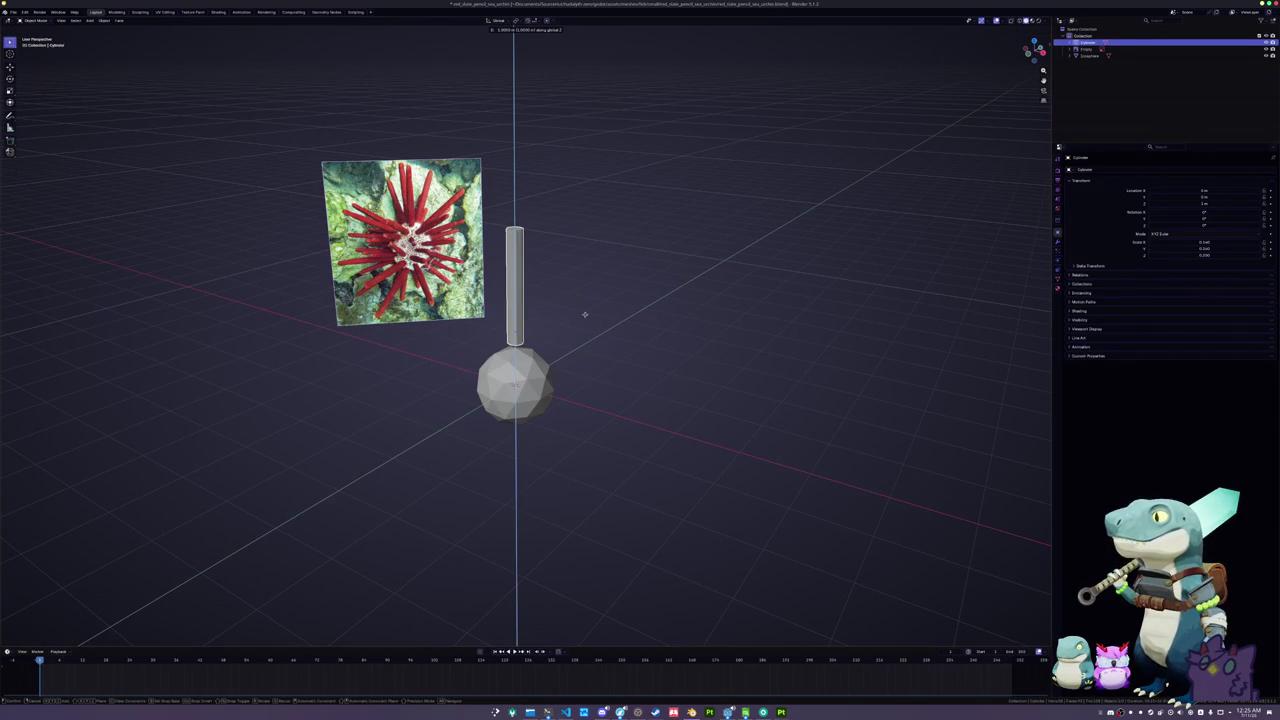
key("Escape")
- Bevel and shrink the cylinder's top face into a rounded tip, then select the icosphere
key("Tab")
scroll(609, 266, "up", 1)
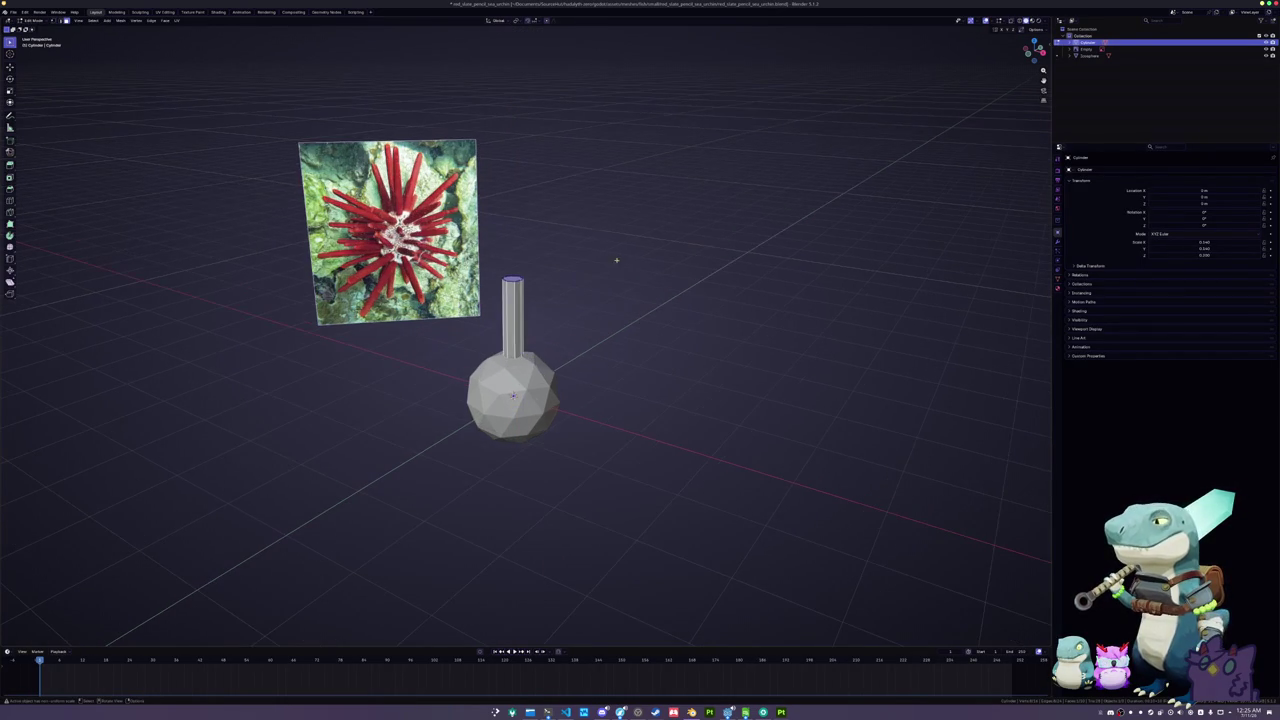
key("ctrl+b")
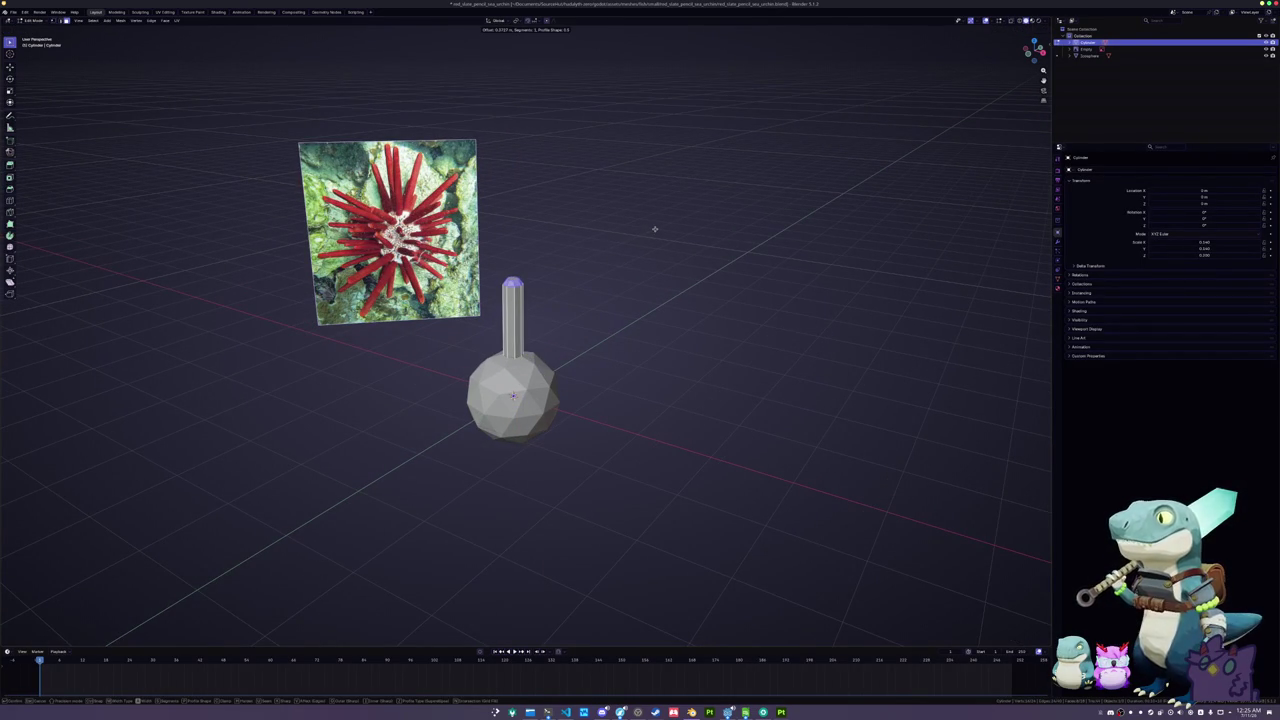
left_click(654, 229)
key("s")
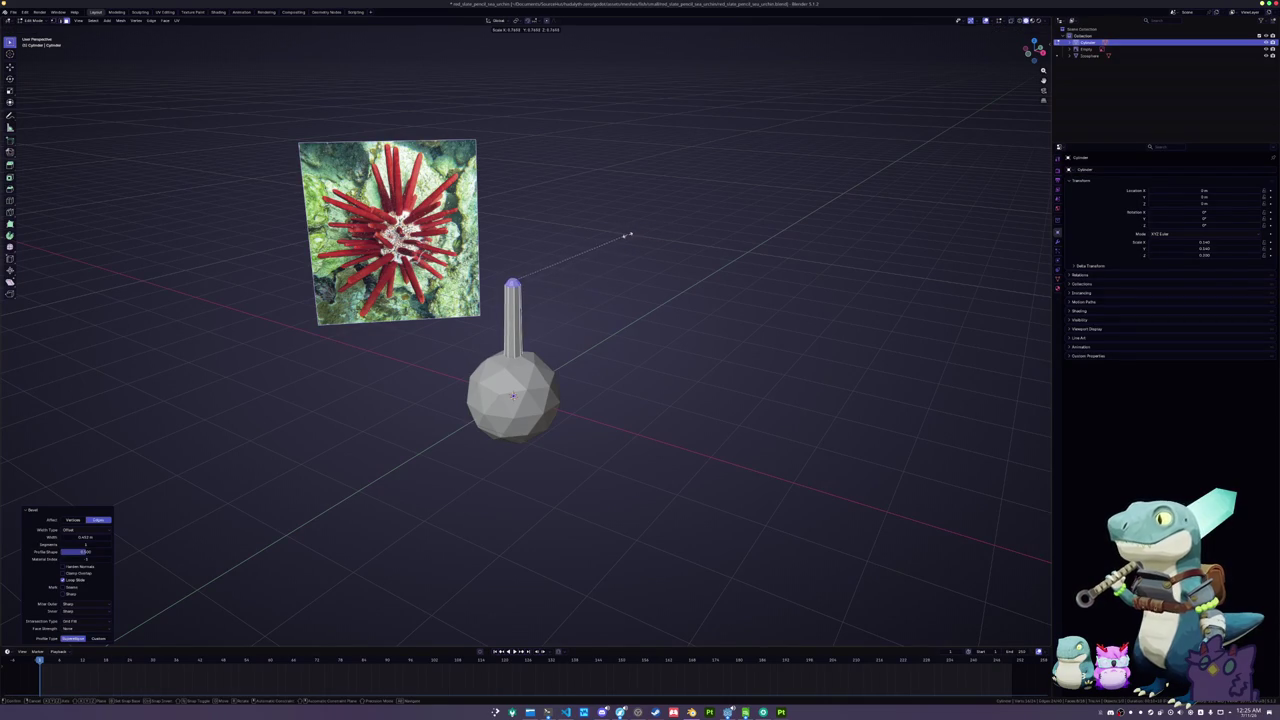
left_click(622, 235)
key("Tab")
right_click(610, 331)
left_click(609, 331)
left_click(549, 403)
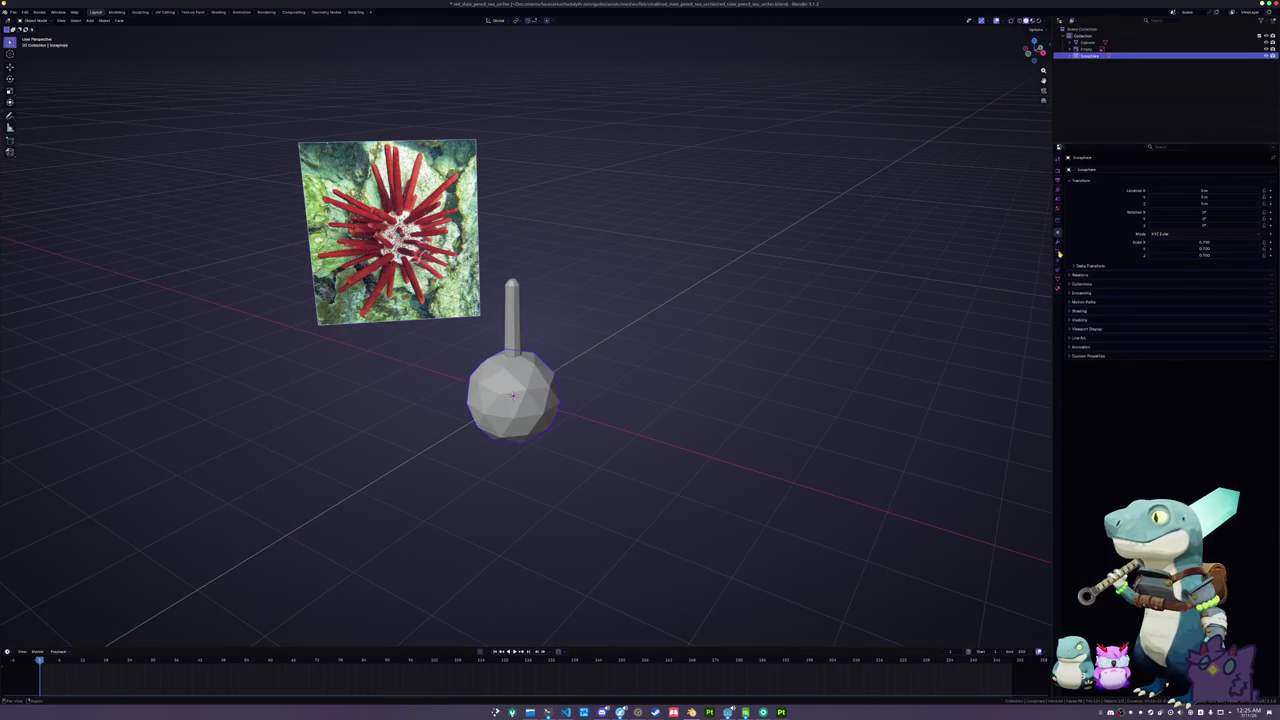
- Add a Scatter on Surface modifier to the icosphere, scattering the Cylinder
left_click(1058, 246)
left_click(1140, 170)
type("scatt")
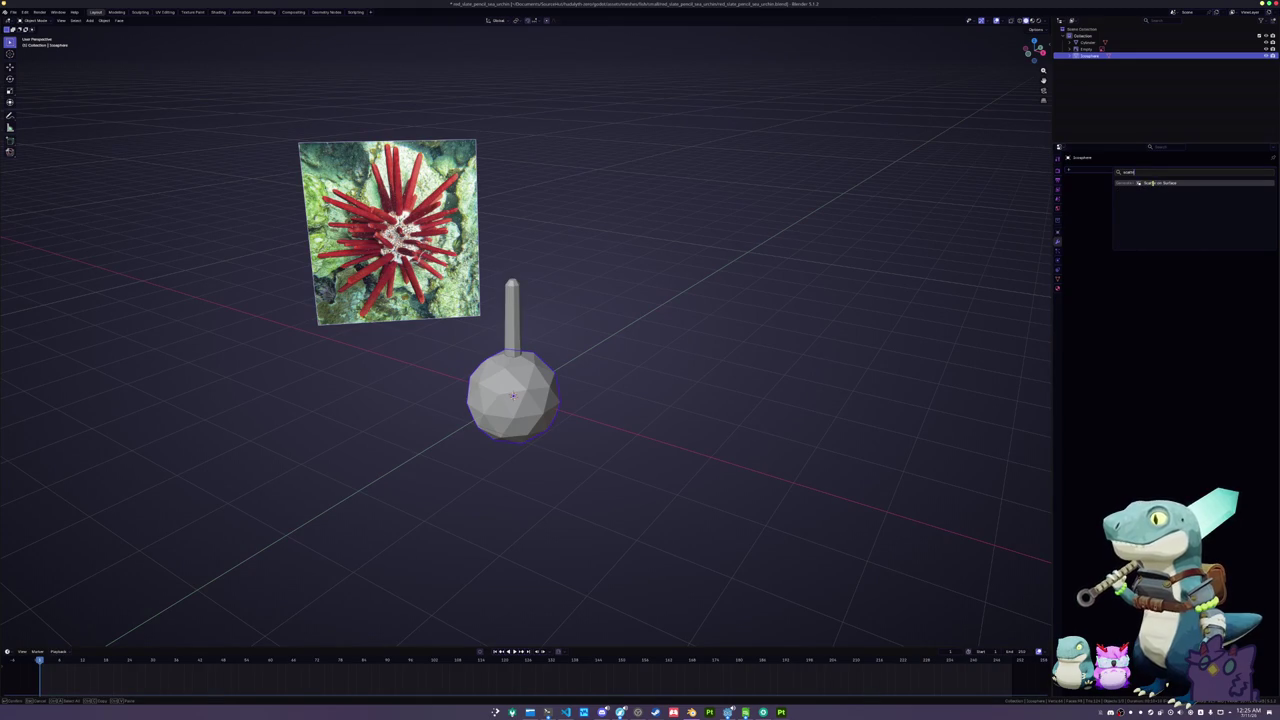
left_click(1152, 183)
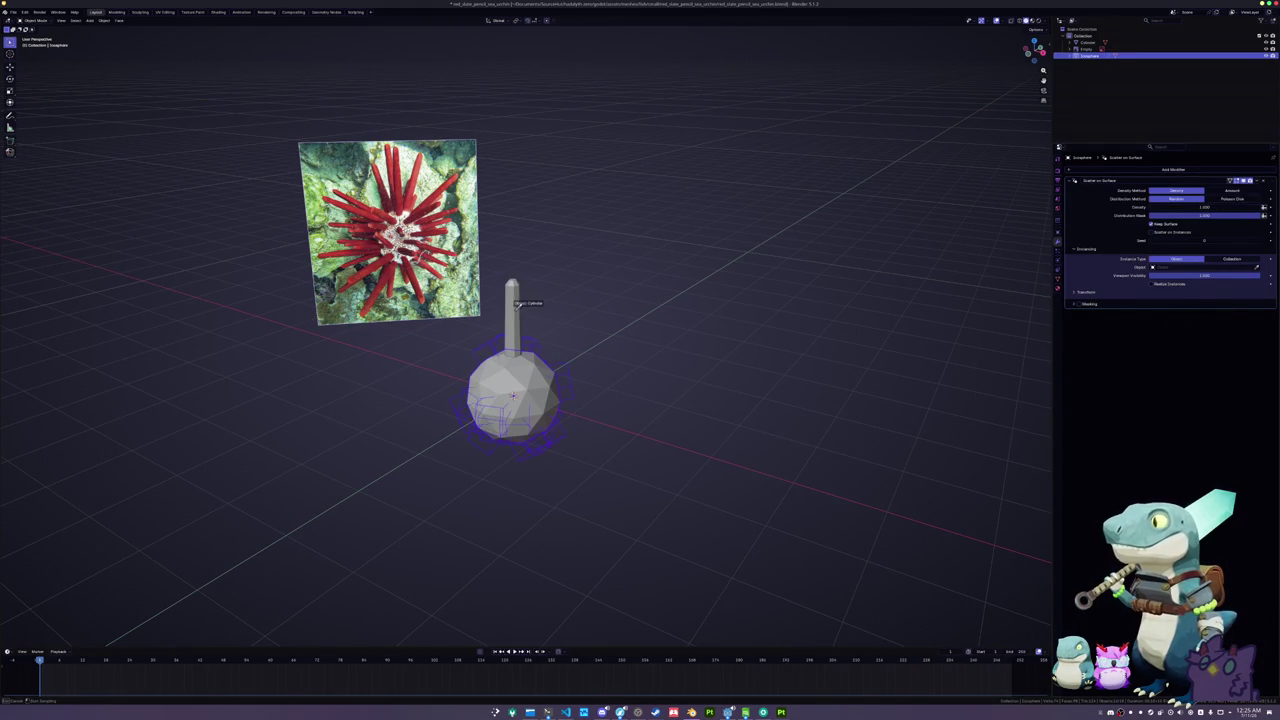
left_click(515, 305)
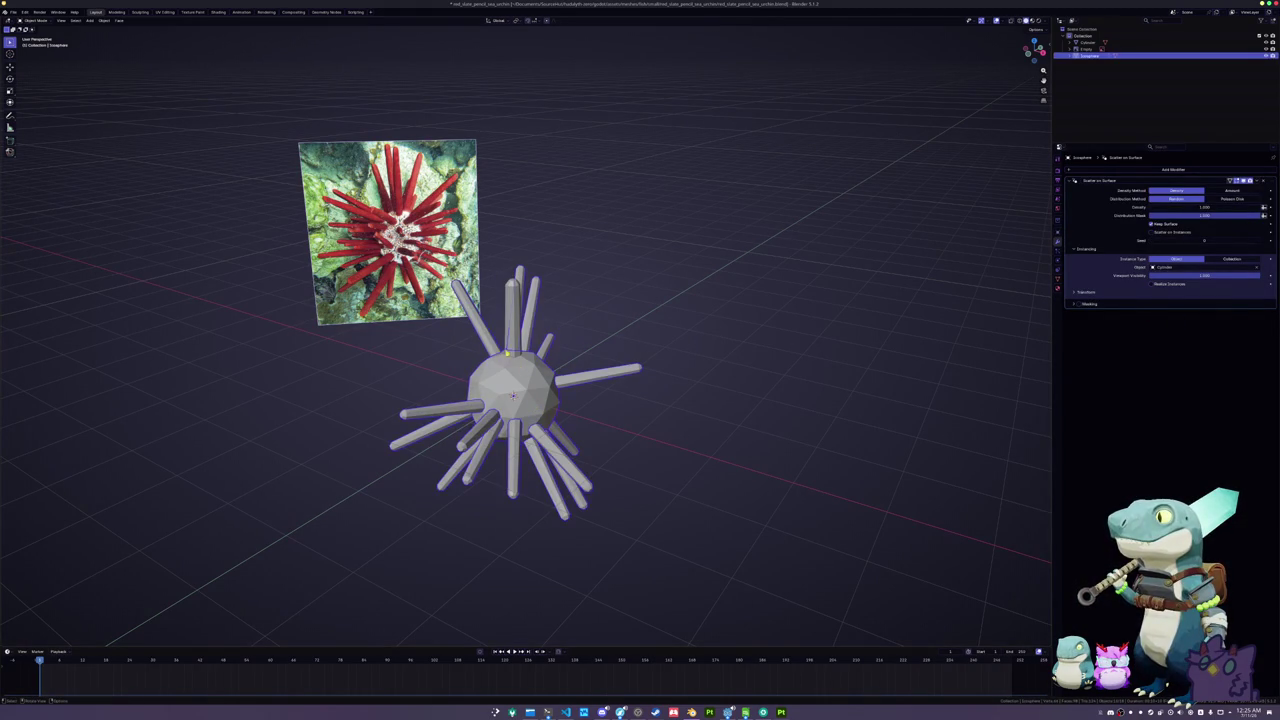
- Lengthen the cylinder spike along its Z axis in Edit Mode
left_click(507, 357)
key("Tab")
key("s")
key("z")
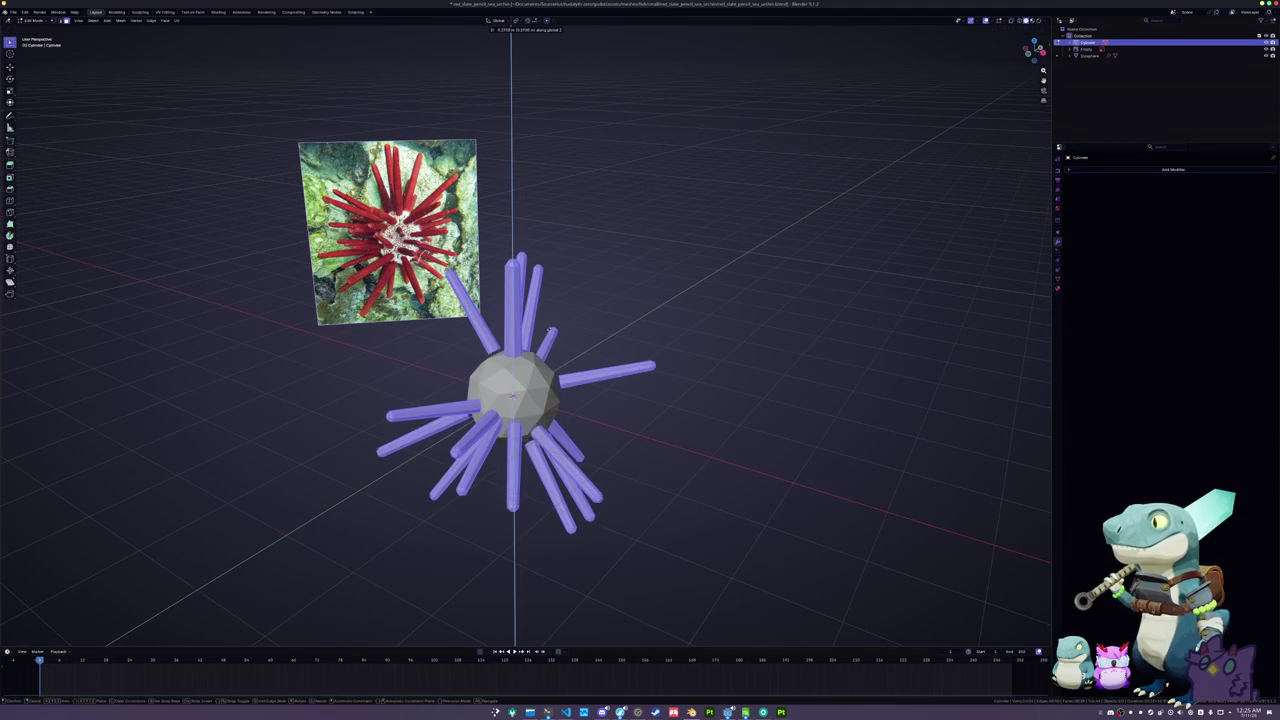
left_click(566, 269)
key("Tab")
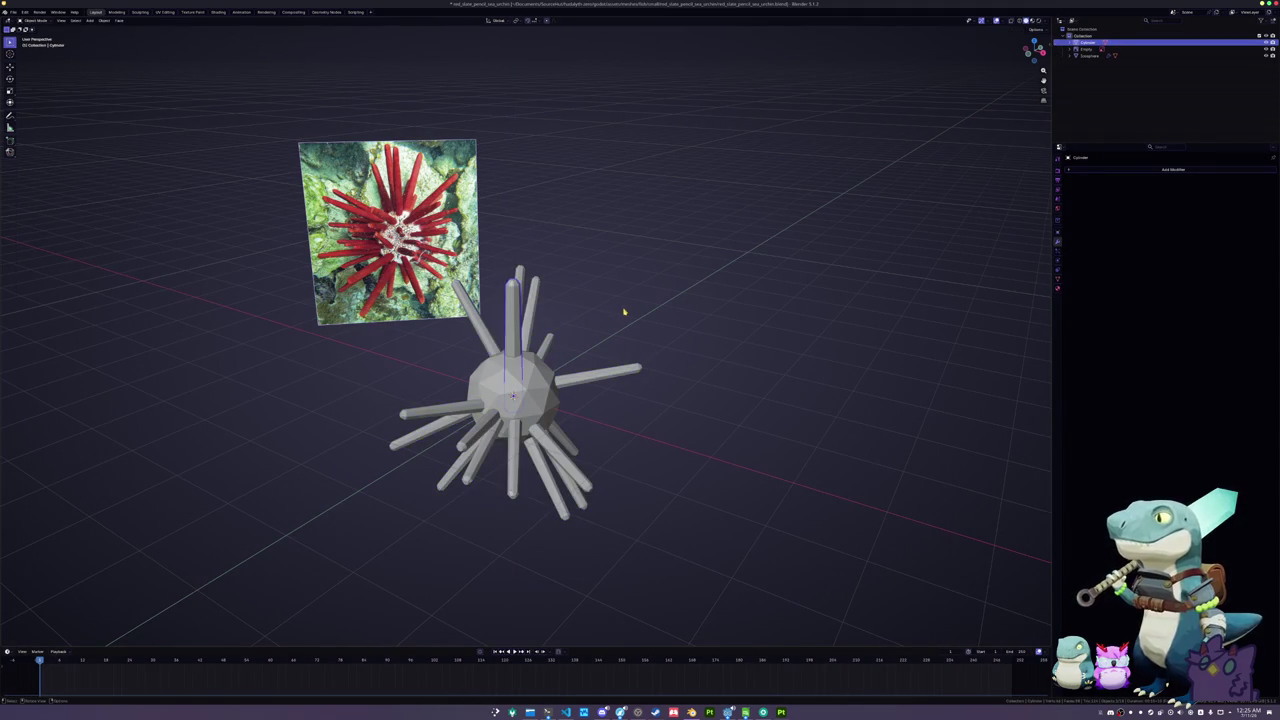
- Set the scatter distribution to Poisson Disk with Density 3
left_click(611, 386)
left_click_drag(1206, 207, 1262, 207)
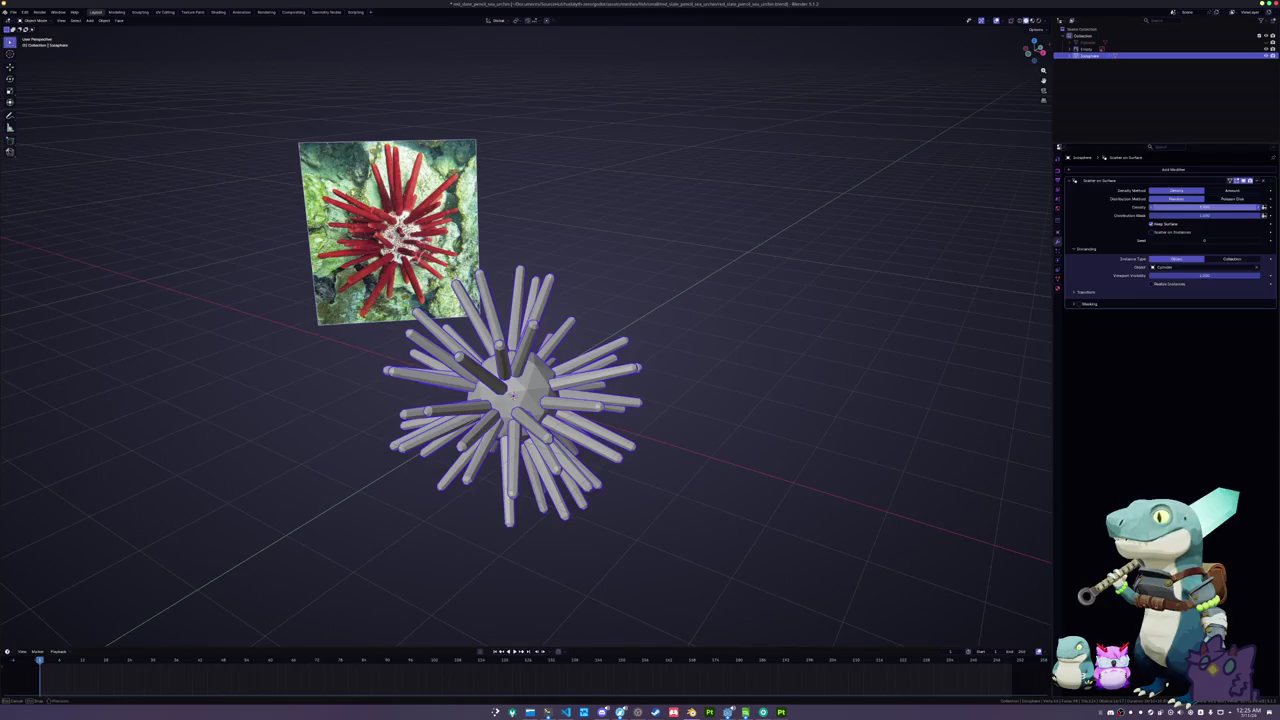
left_click(1232, 198)
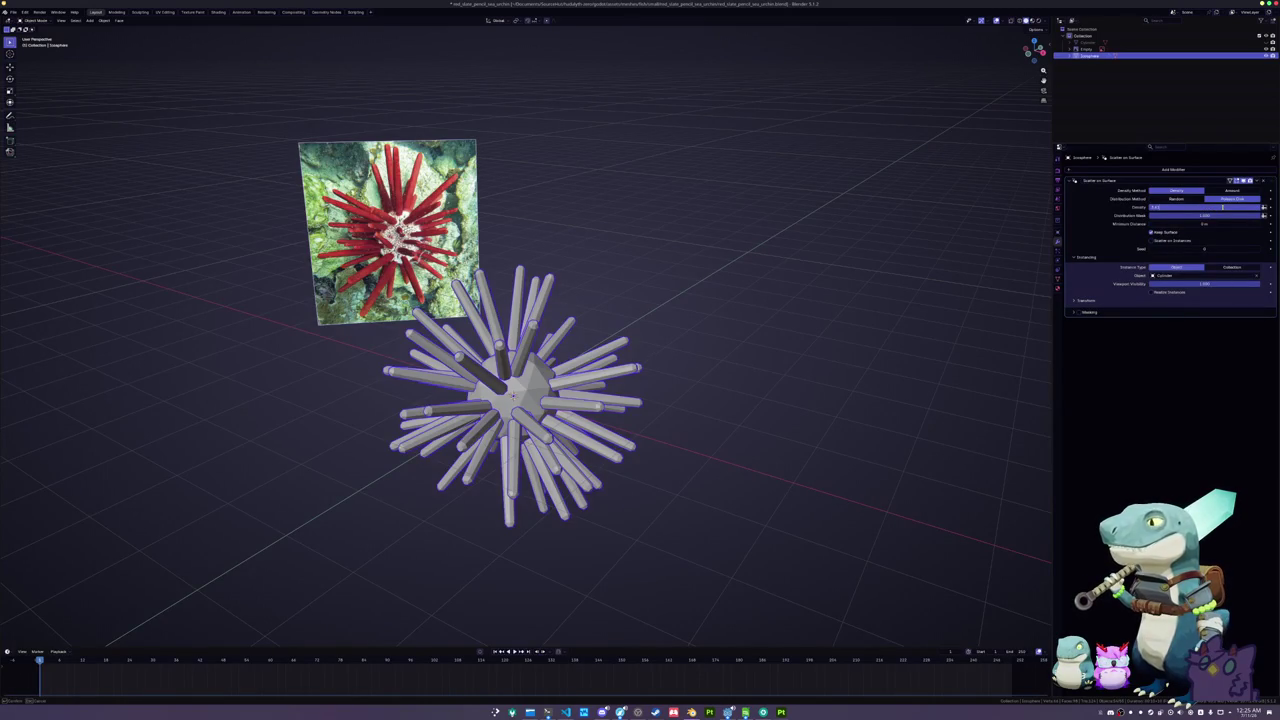
left_click_drag(1223, 207, 1225, 207)
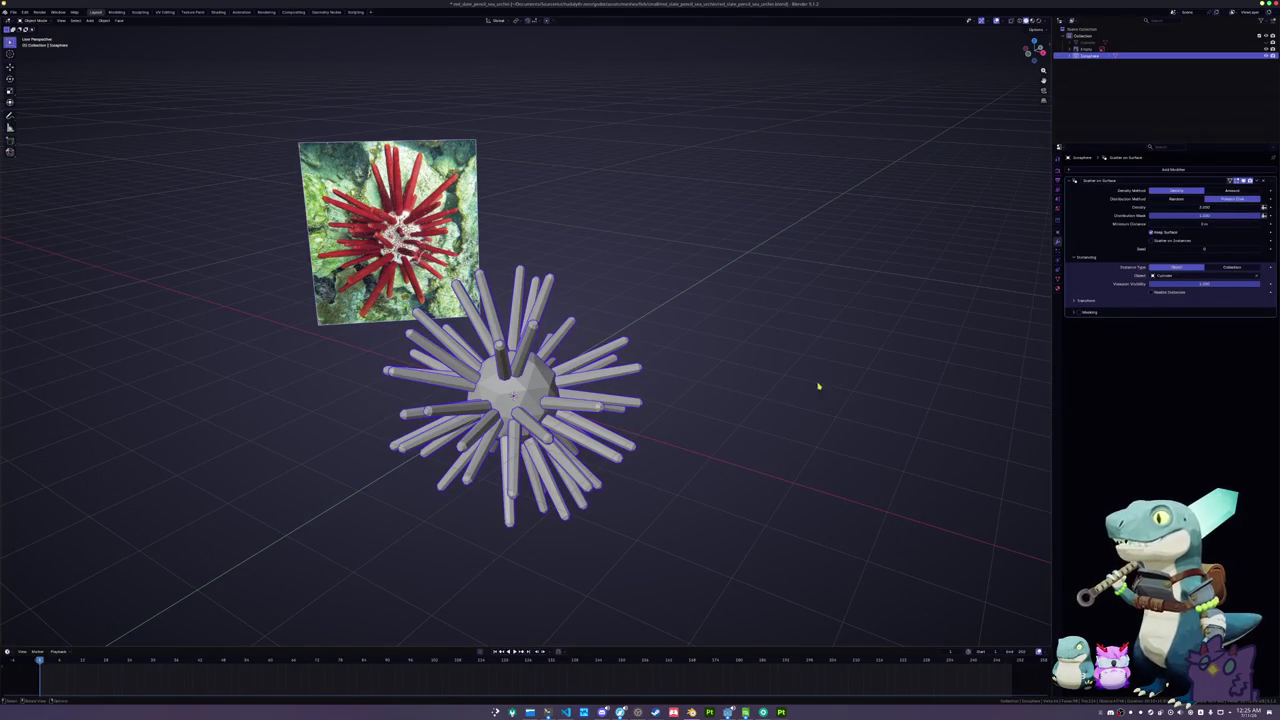
- Rescale the urchin and apply all its transforms
key("s")
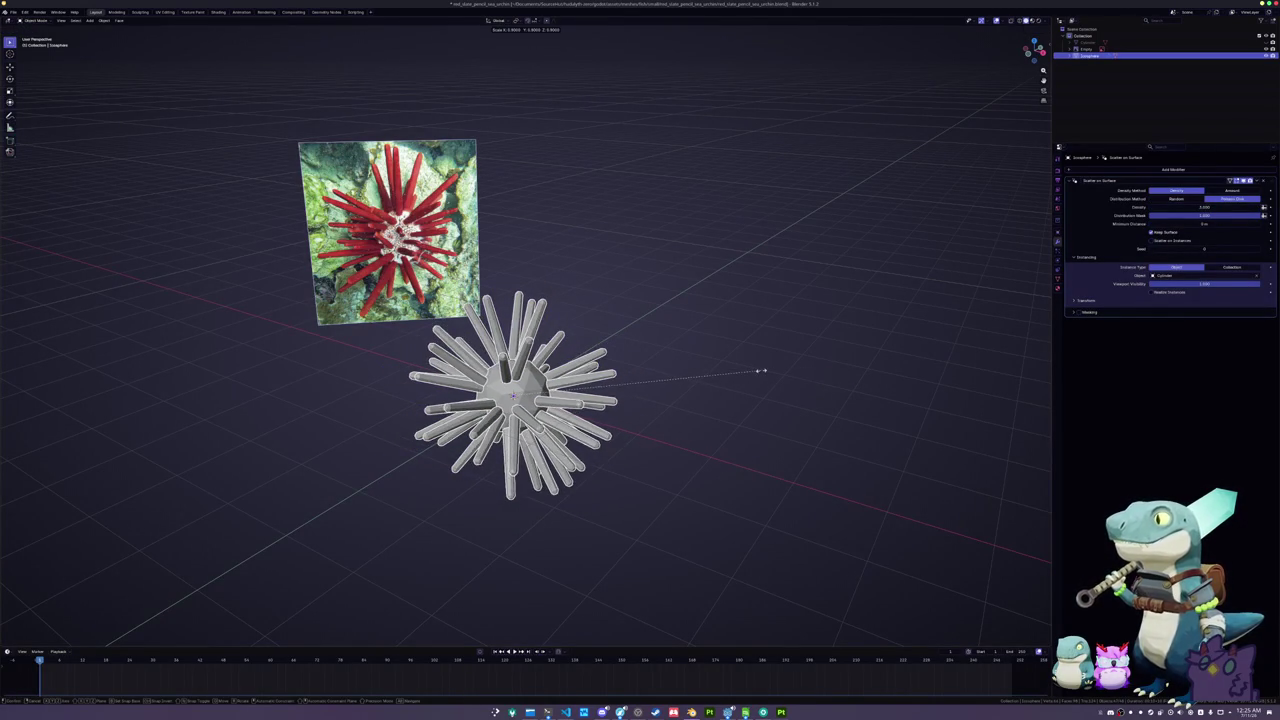
left_click(760, 371)
key("ctrl+a")
left_click(762, 373)
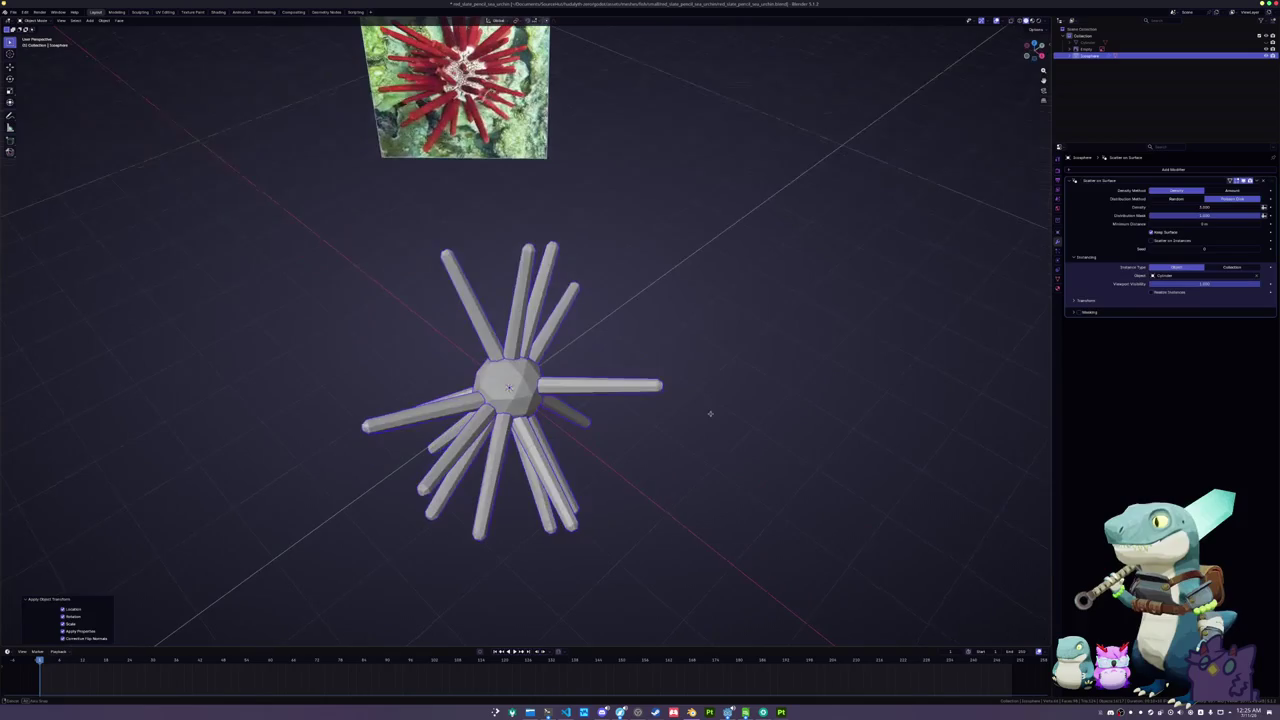
key("ctrl+z")
mouse_move(714, 416)
left_mouse_down()
mouse_move(629, 396)
mouse_move(716, 407)
left_mouse_up()
left_click(706, 380)
key("ctrl+z")
key("s")
left_click(750, 406)
key("ctrl+a")
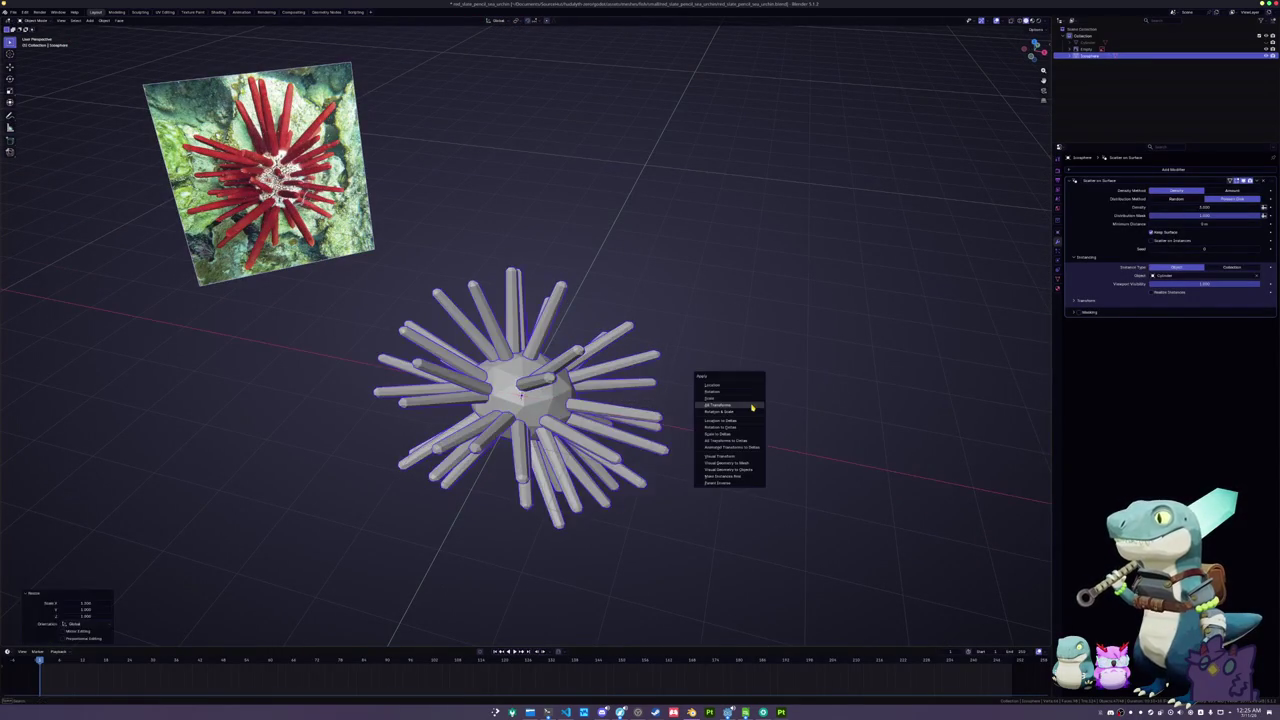
left_click(752, 407)
- Greatly raise the spine Density and adjust the Minimum Distance between spines
mouse_move(751, 408)
left_mouse_down()
mouse_move(737, 371)
mouse_move(726, 451)
mouse_move(732, 408)
left_mouse_up()
mouse_move(1207, 206)
left_mouse_down()
mouse_move(1235, 206)
mouse_move(1215, 223)
mouse_move(1191, 223)
mouse_move(1211, 207)
mouse_move(1195, 207)
mouse_move(1196, 223)
left_mouse_up()
mouse_move(800, 290)
left_mouse_down()
mouse_move(760, 269)
mouse_move(771, 186)
mouse_move(786, 234)
mouse_move(857, 271)
mouse_move(785, 272)
left_mouse_up()
left_click(736, 381)
mouse_move(736, 381)
left_mouse_down()
mouse_move(723, 391)
mouse_move(723, 380)
left_mouse_up()
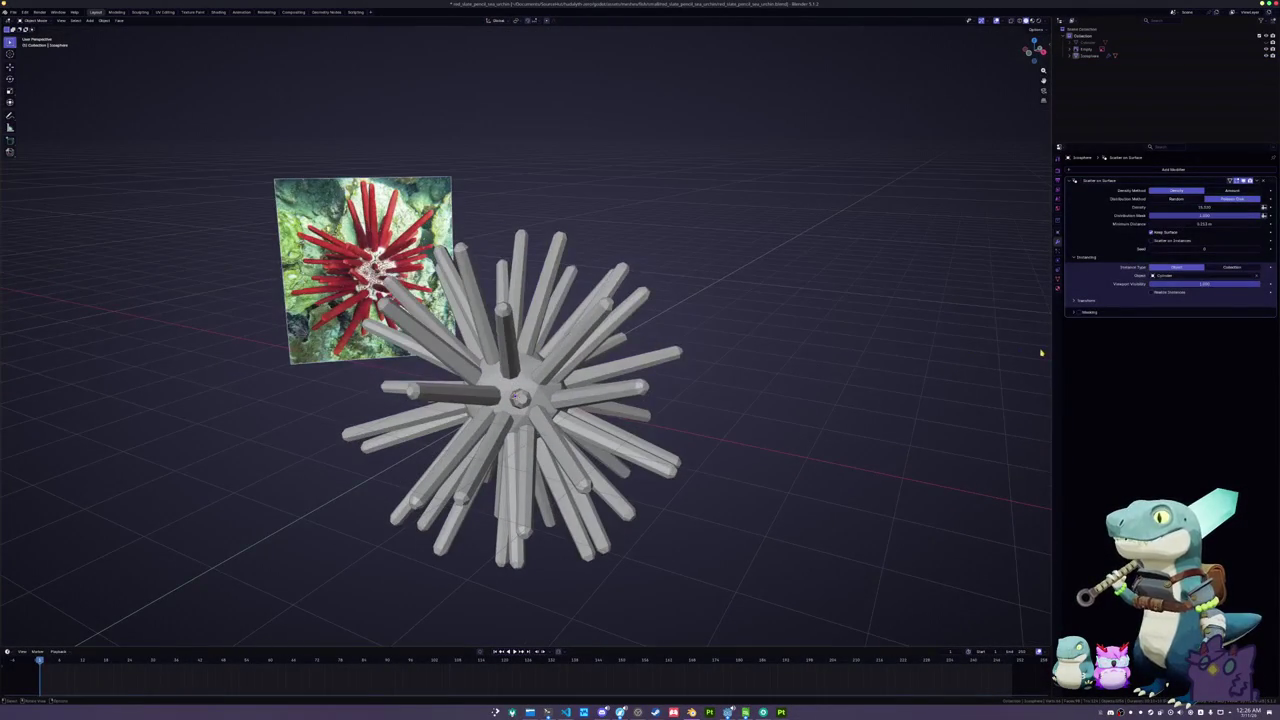
- Enable randomization of the spines' scale and rotation on all axes
left_click(1089, 301)
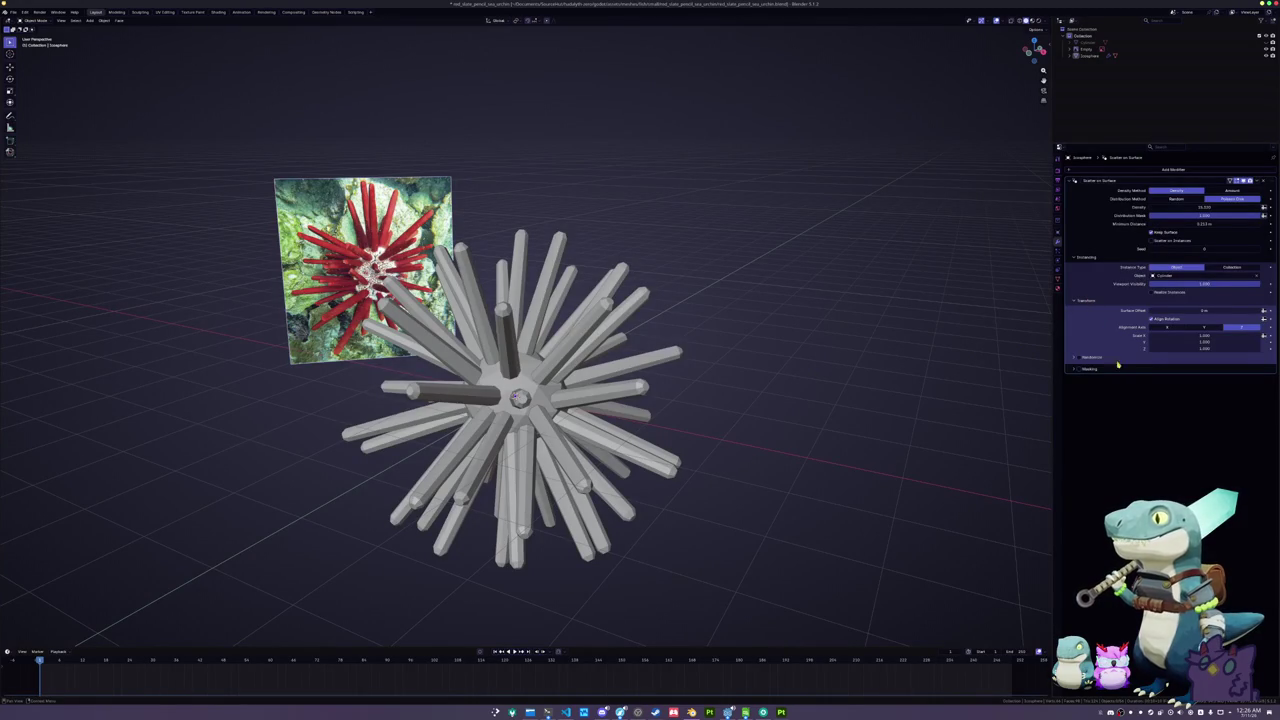
left_click(1075, 358)
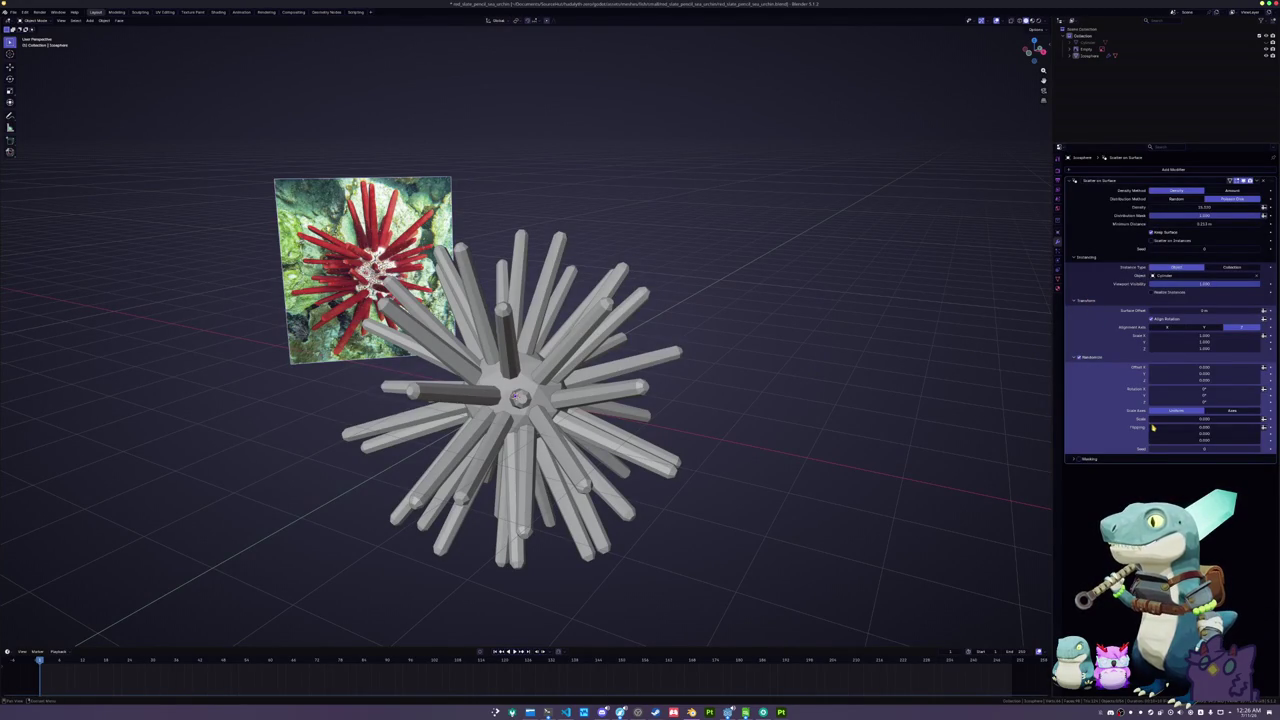
left_click_drag(1204, 418, 1236, 418)
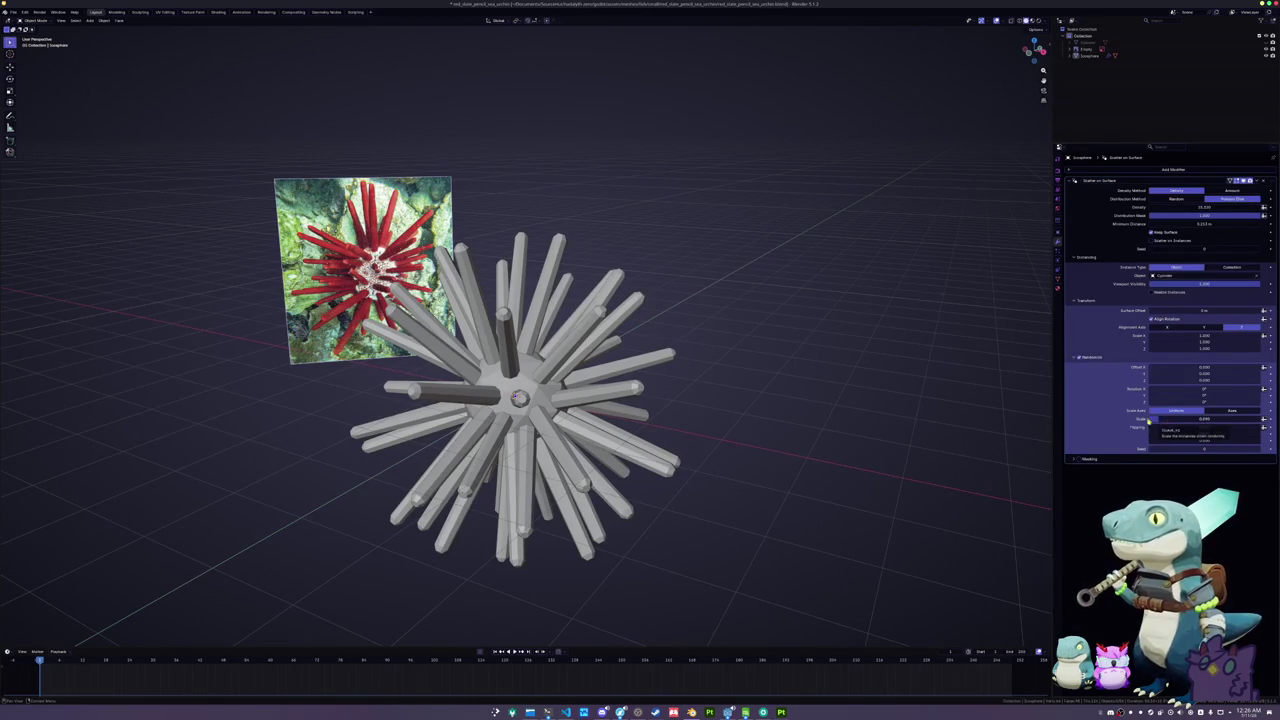
mouse_move(1193, 389)
left_mouse_down()
mouse_move(1193, 402)
mouse_move(1100, 390)
left_mouse_up()
left_click_drag(823, 400, 786, 403)
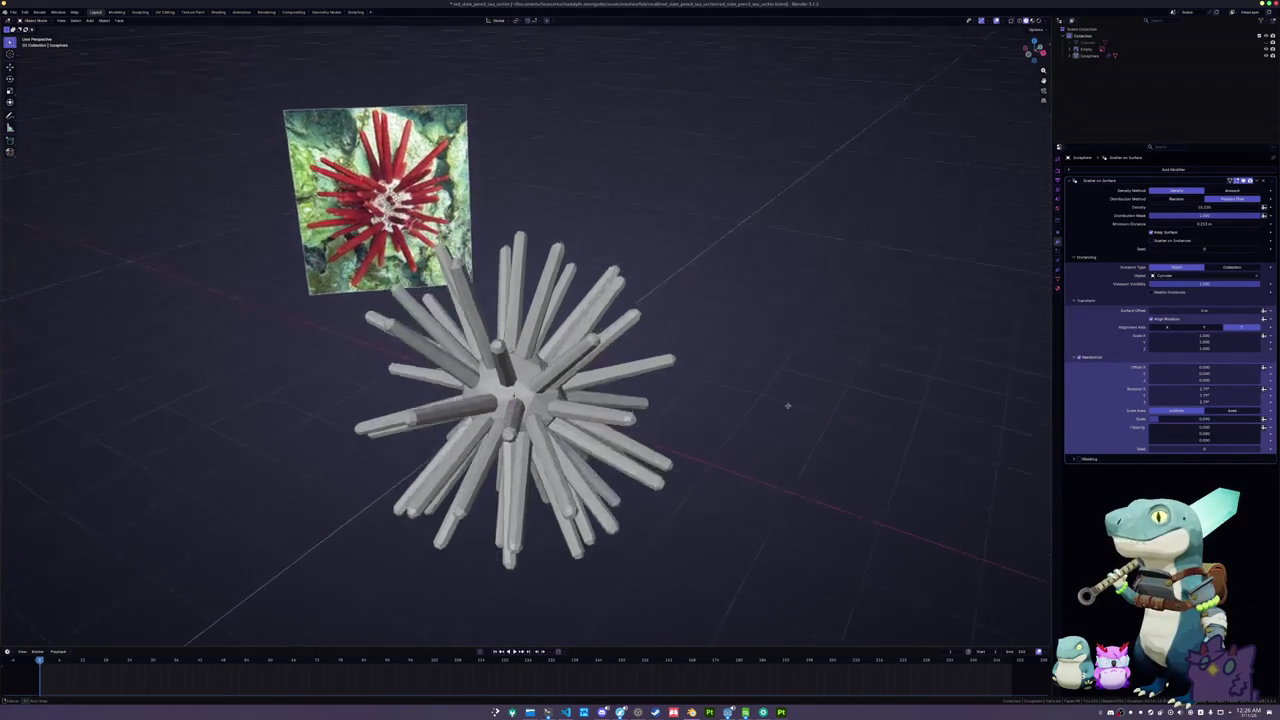
scroll(790, 410, "down", 3)
scroll(543, 378, "up", 2)
- Stretch the urchin along the global Y axis in top view and apply all transforms
left_click(543, 378)
key("KP_7")
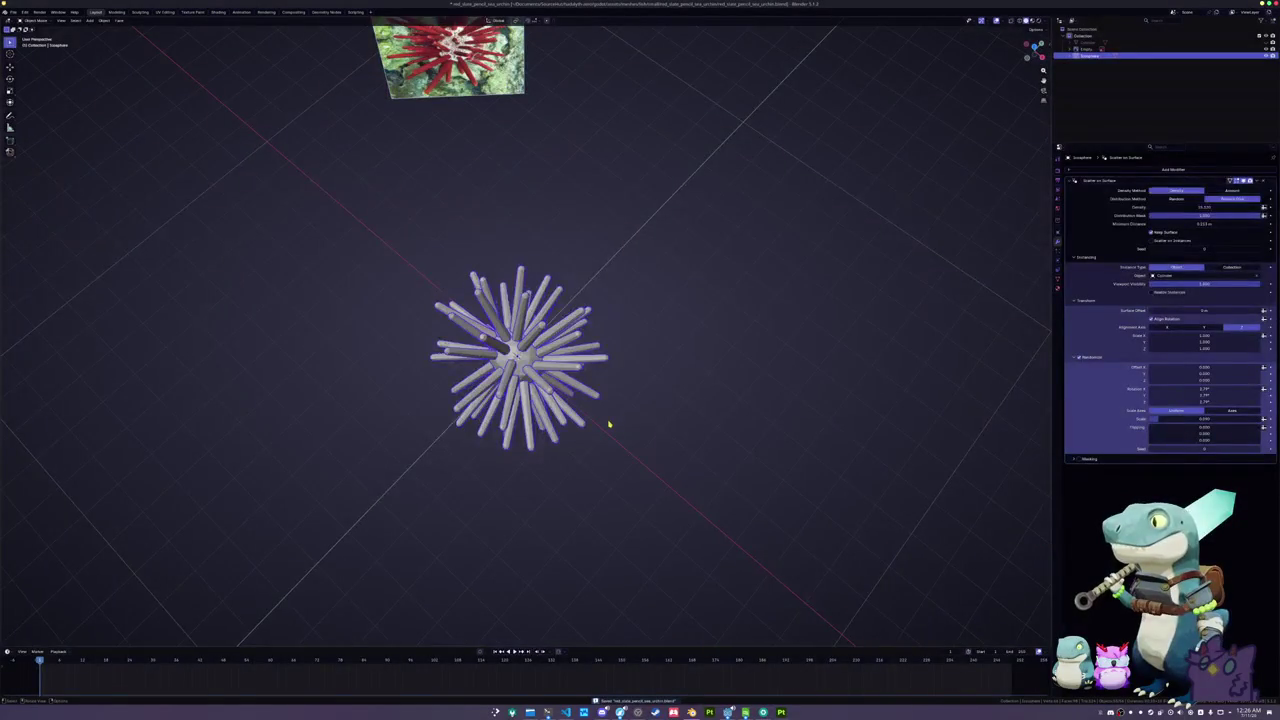
key("s")
key("y")
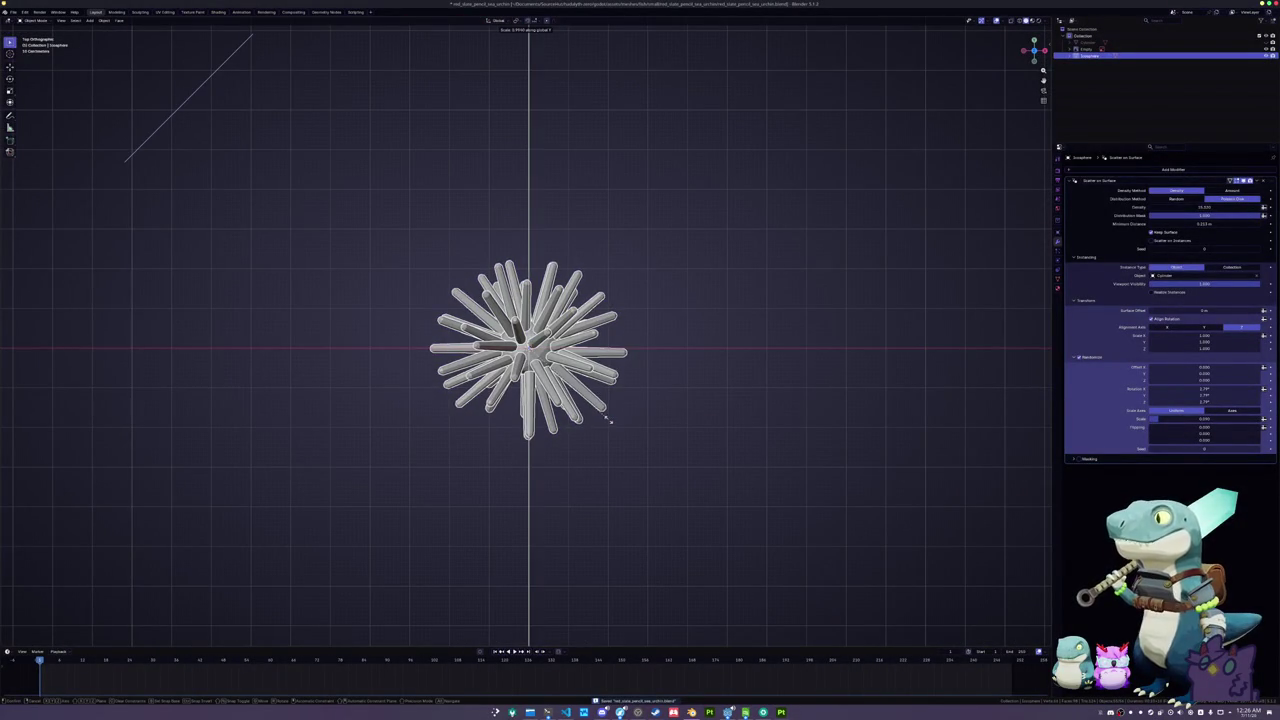
left_click(636, 415)
left_click_drag(637, 420, 616, 367)
key("ctrl+a")
left_click(617, 365)
- Orbit and zoom around the stretched urchin to inspect it, then reselect it
scroll(686, 417, "up", 2)
left_click(703, 423)
scroll(697, 400, "up", 2)
left_click_drag(697, 400, 694, 374)
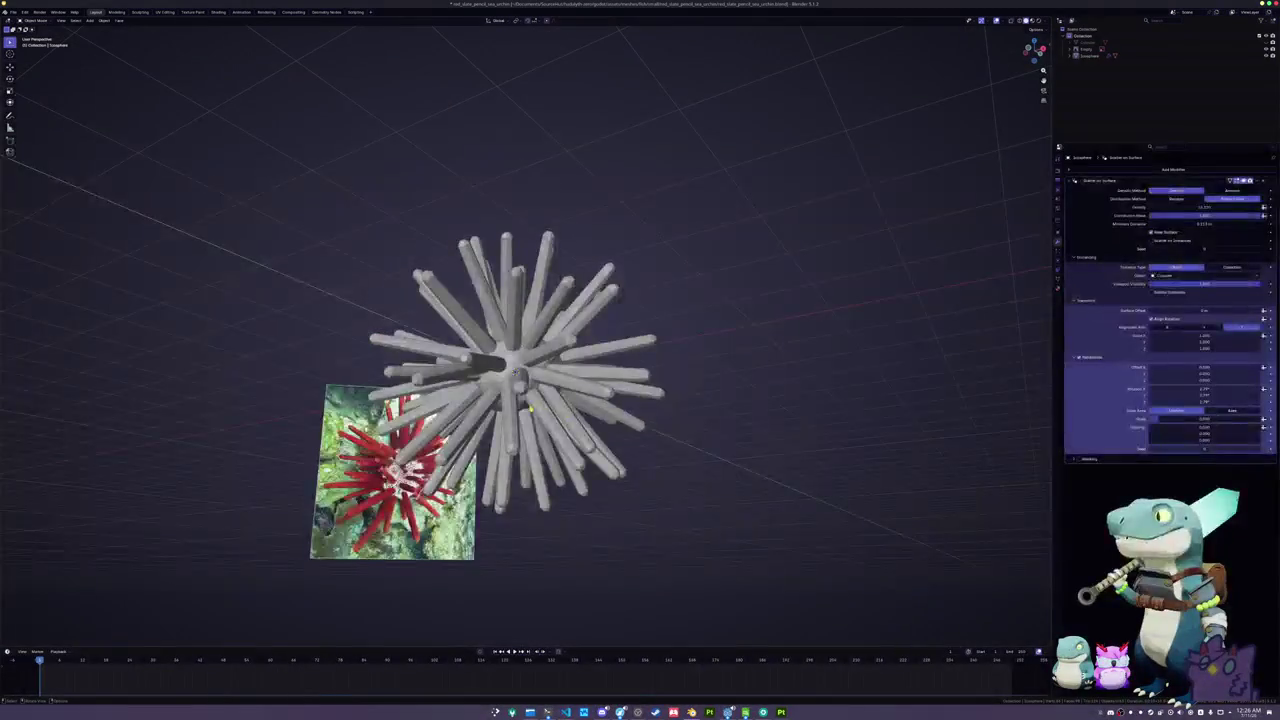
left_click(520, 378)
left_click_drag(520, 378, 636, 418)
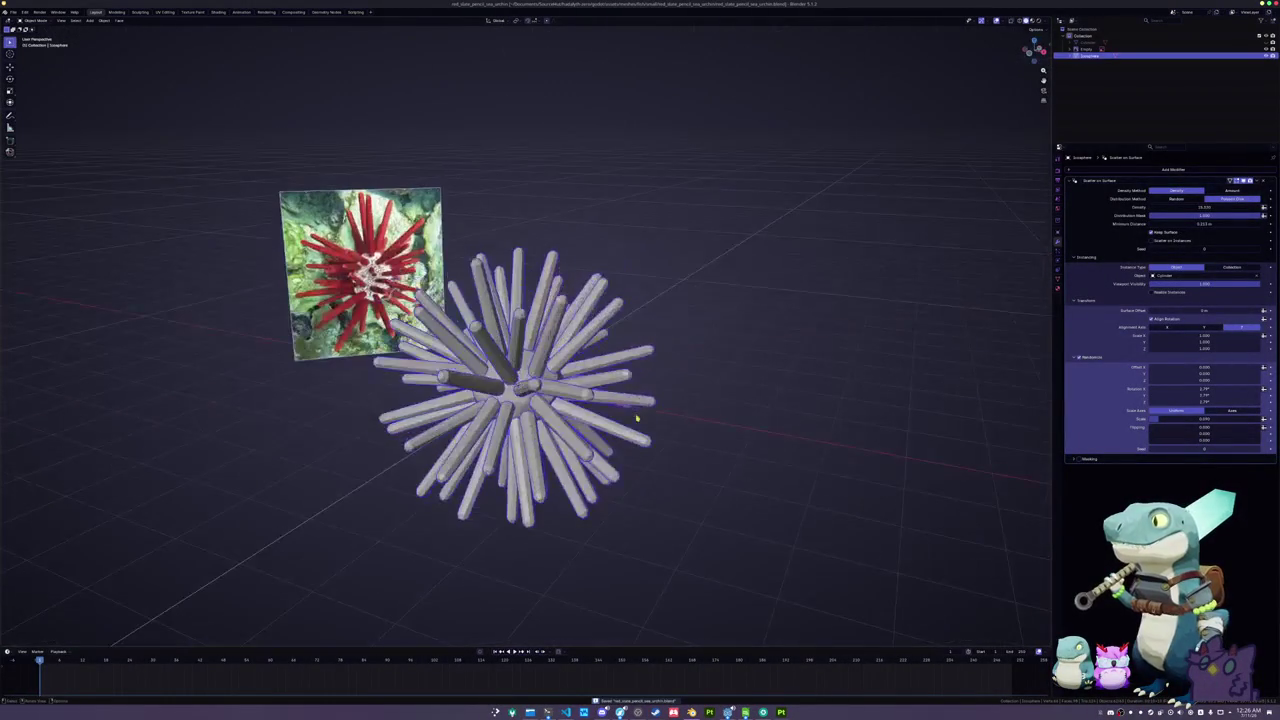
scroll(636, 418, "down", 1)
key("F2")
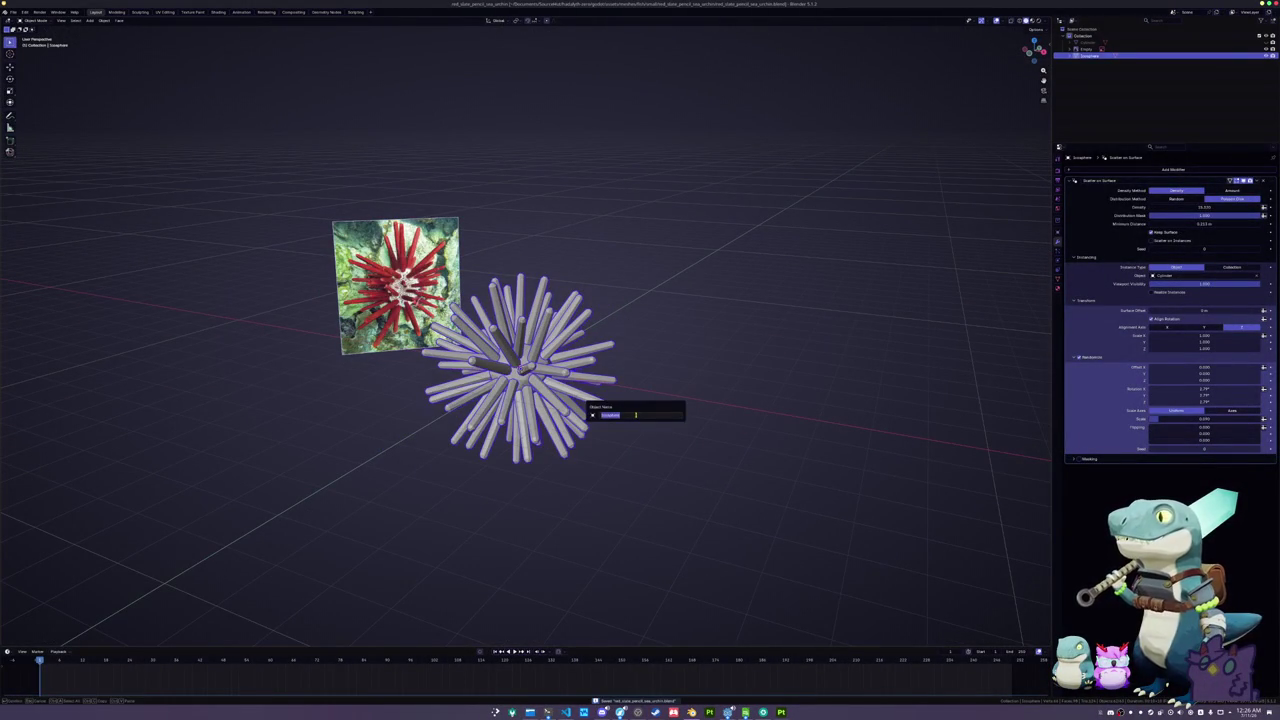
- Rename the urchin object to red_slate_pencil_sea_urchin and show its transform values
type("u")
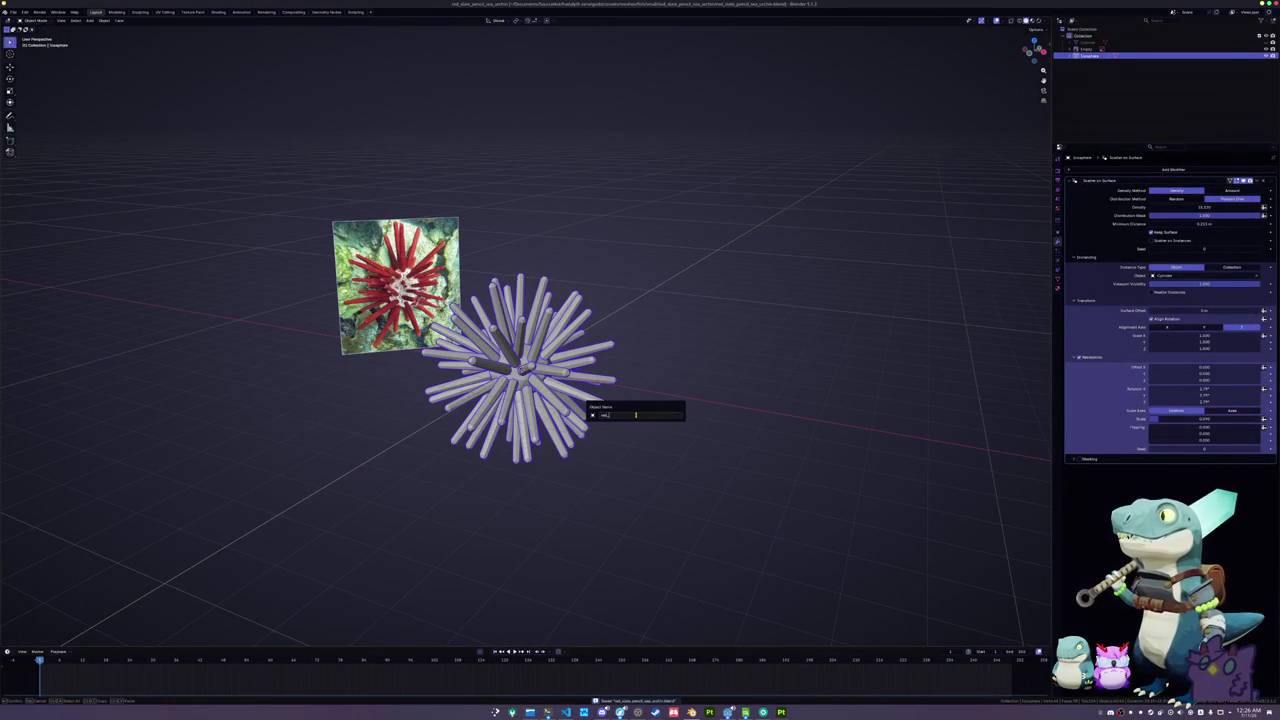
type("te_pencil_sea_urchin")
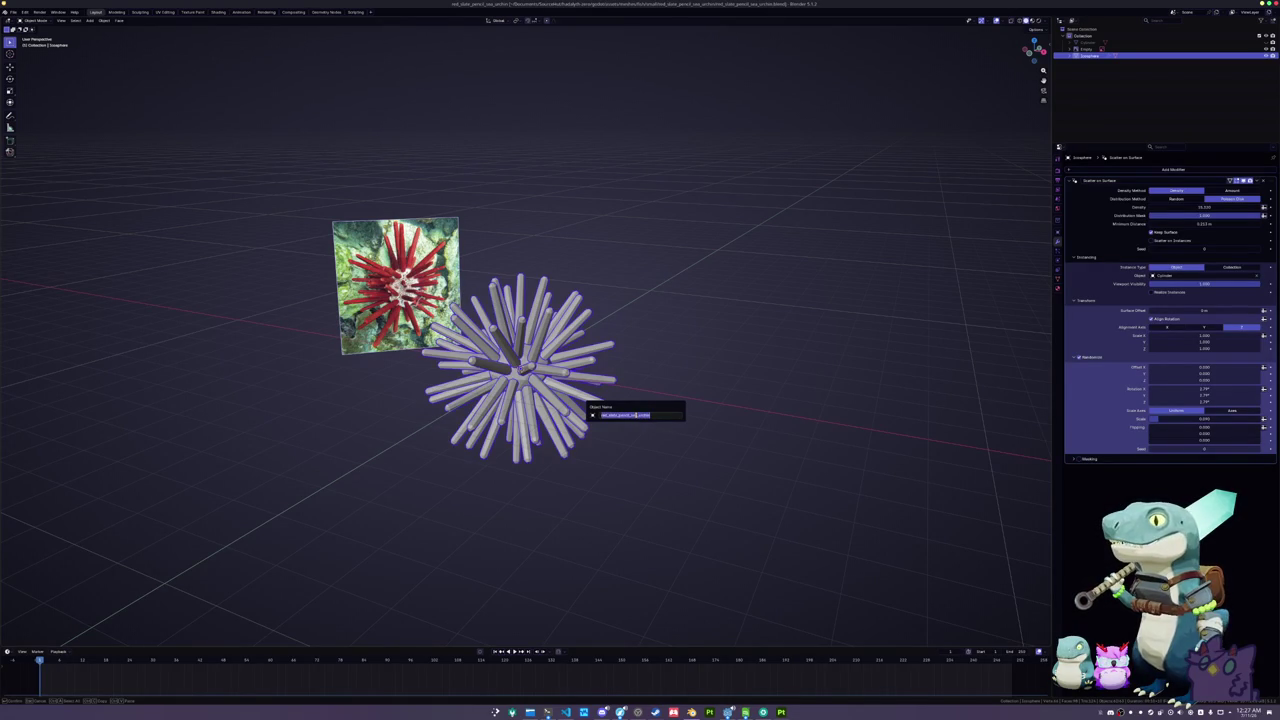
key("Return")
key("n")
scroll(734, 295, "up", 2)
- Enlarge the urchin and apply all its transforms
key("s")
key("Escape")
scroll(860, 406, "down", 2)
key("s")
left_click(820, 403)
key("ctrl+a")
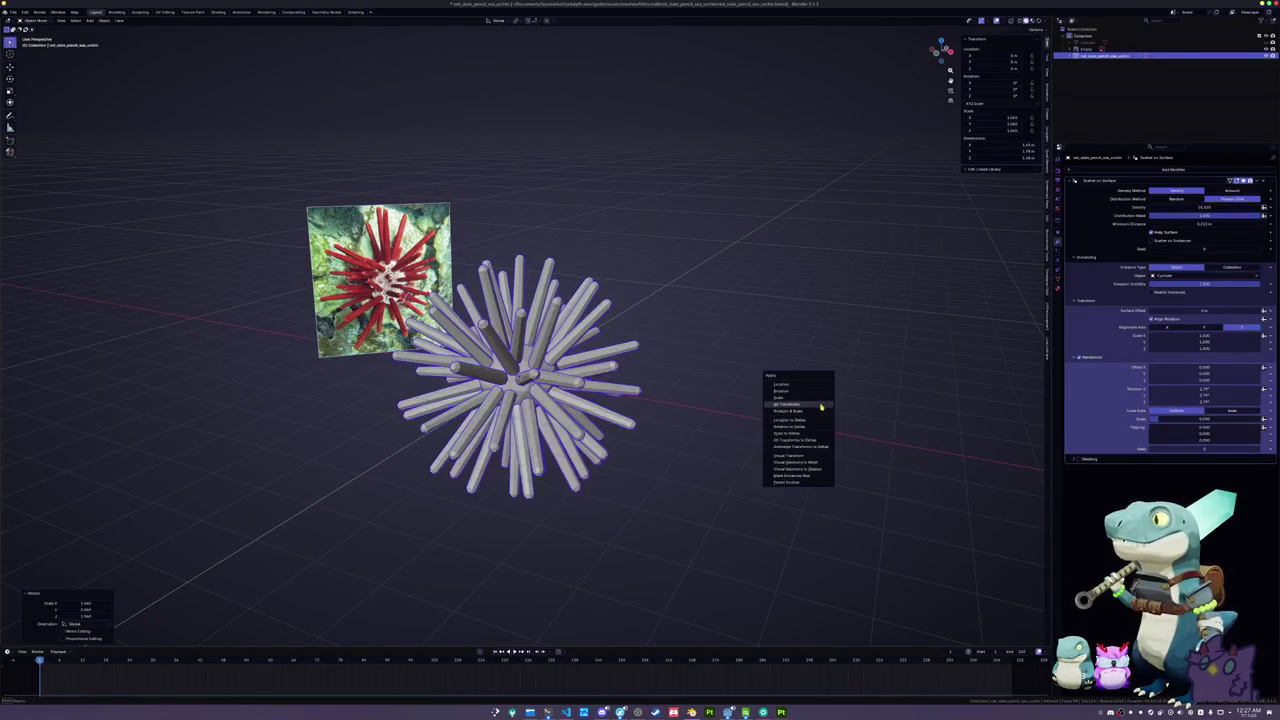
left_click(820, 404)
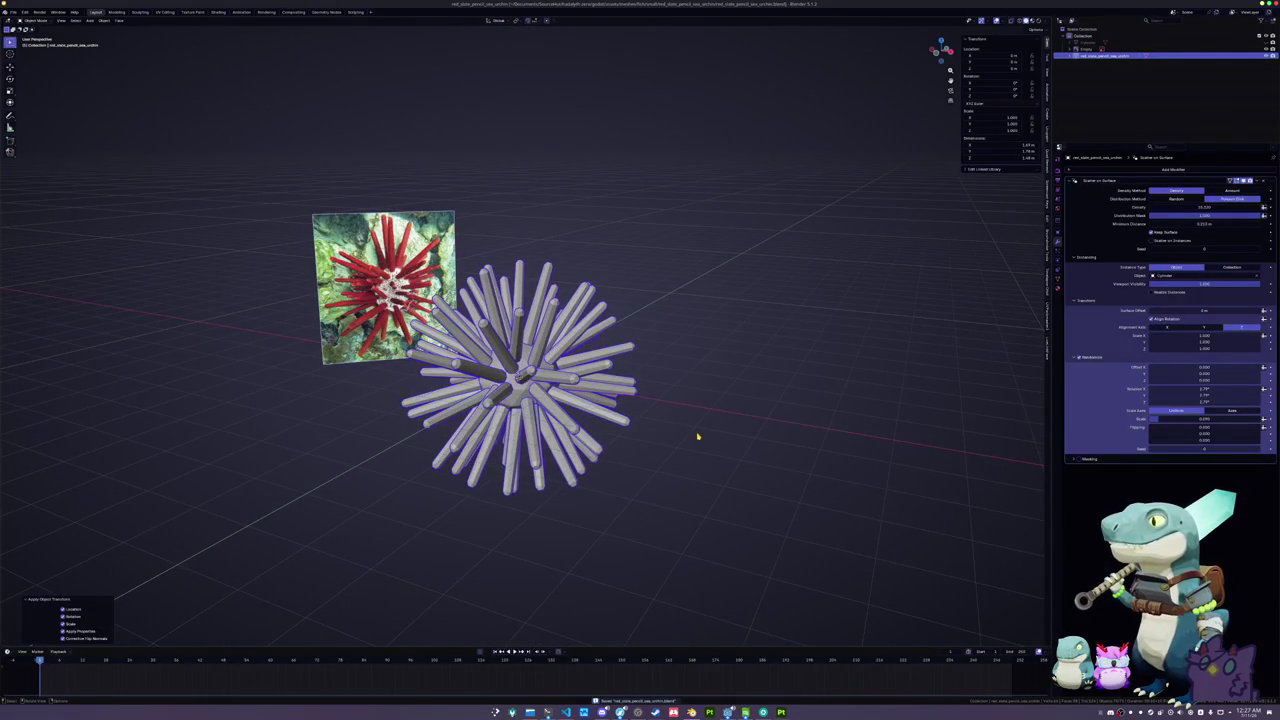
right_click(778, 390)
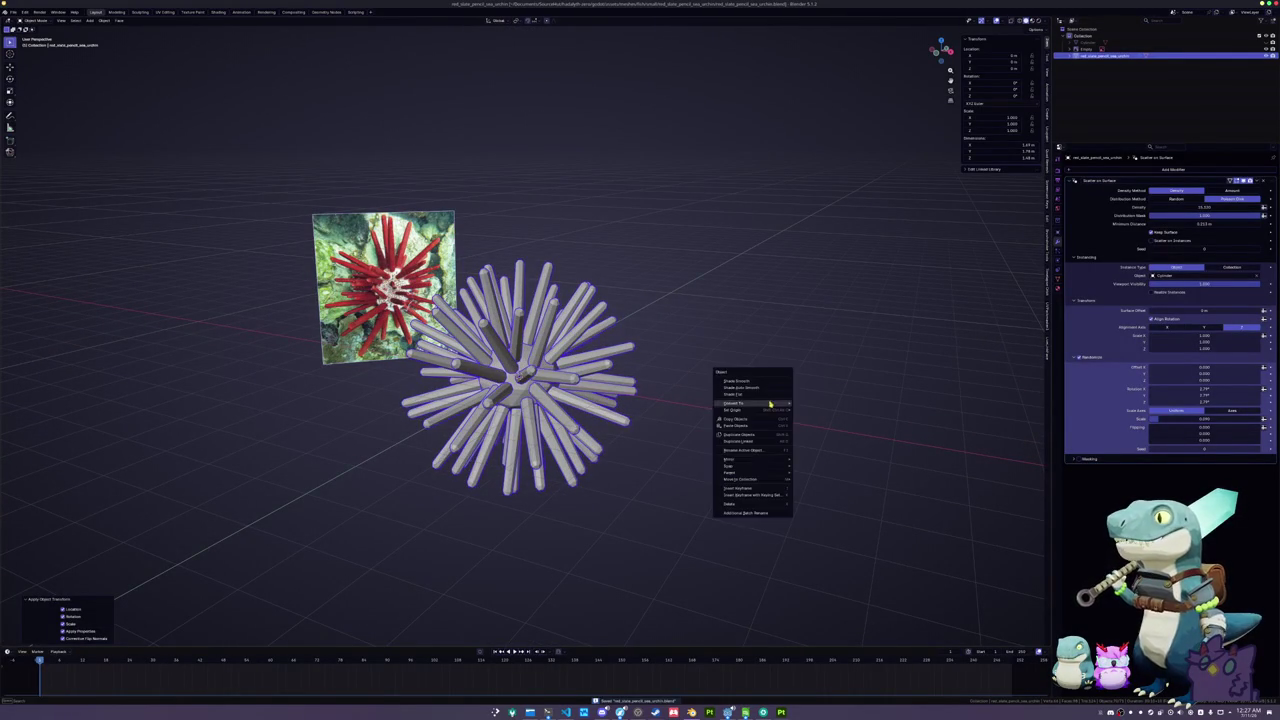
- Try out flat, smooth and auto-smooth shading on the urchin, then undo and redo the result
left_click(741, 387)
right_click(740, 386)
left_click(721, 384)
right_click(721, 384)
left_click(725, 376)
right_click(727, 381)
left_click(731, 385)
right_click(731, 385)
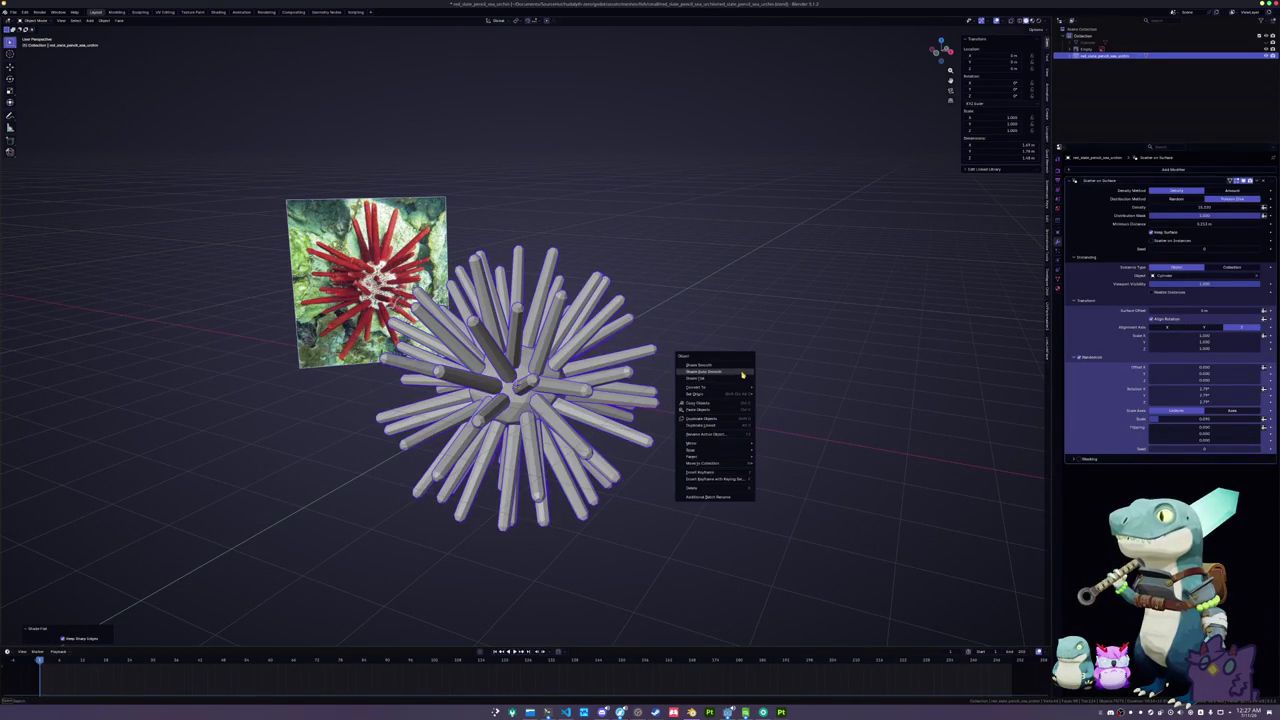
left_click(740, 372)
right_click(740, 372)
left_click(741, 380)
right_click(749, 380)
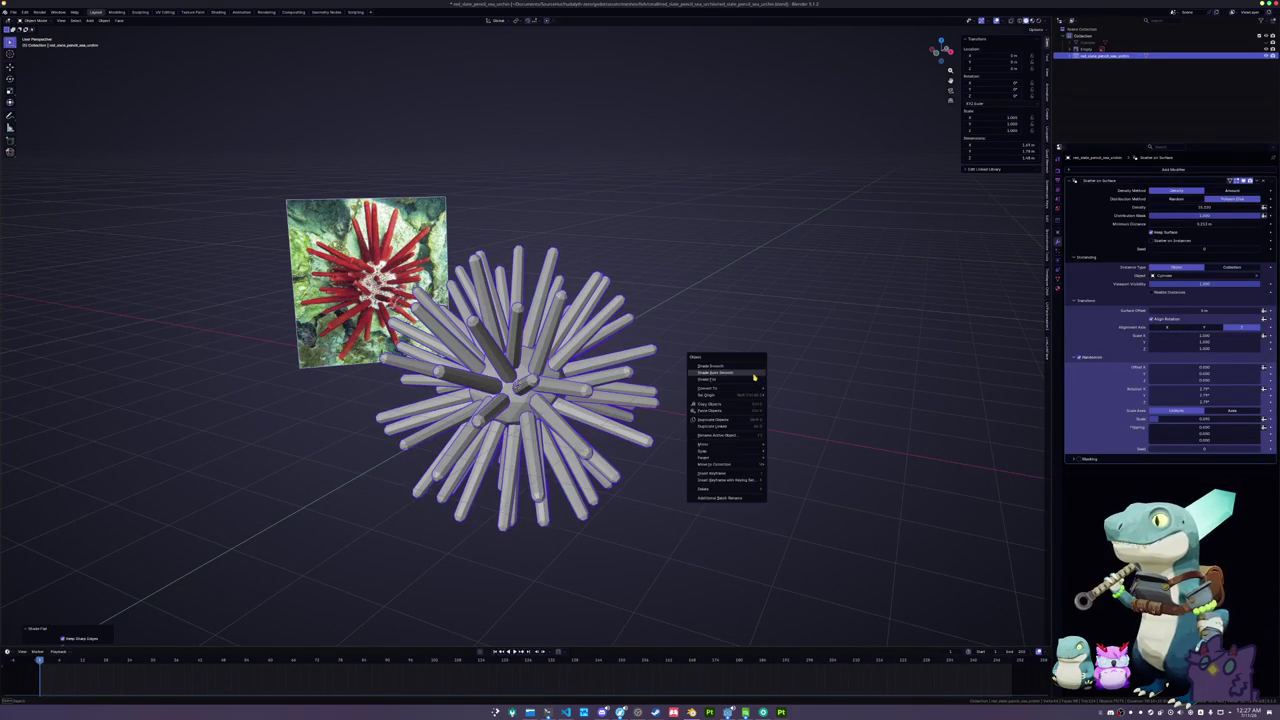
left_click(754, 373)
right_click(754, 374)
left_click(755, 373)
right_click(755, 376)
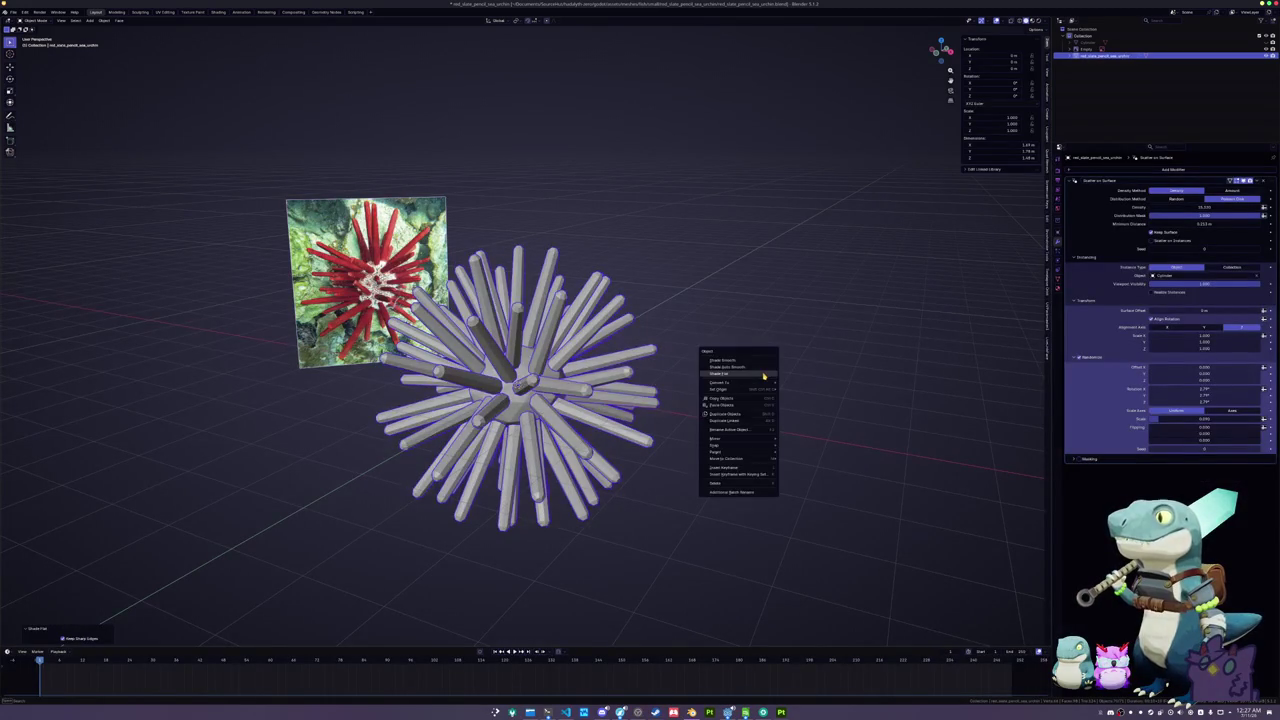
left_click(770, 372)
right_click(774, 370)
left_click(809, 370)
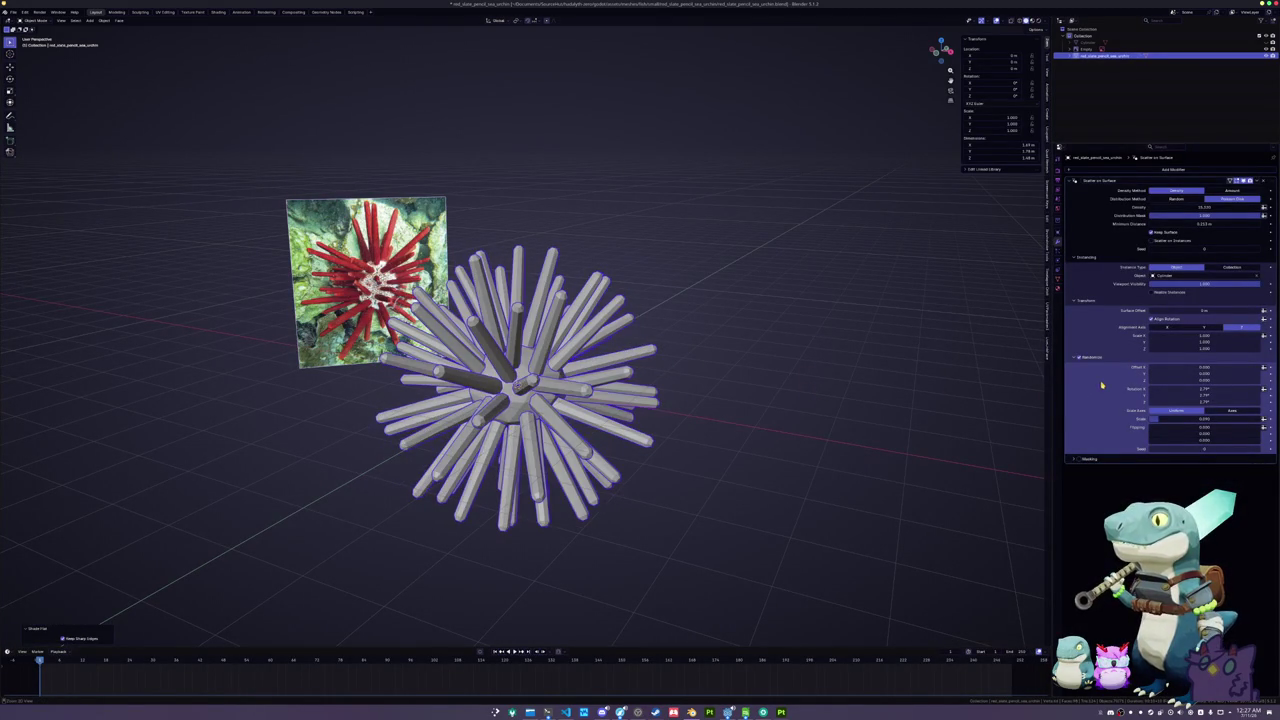
key("ctrl+z")
right_click(809, 351)
key("ctrl+shift+z")
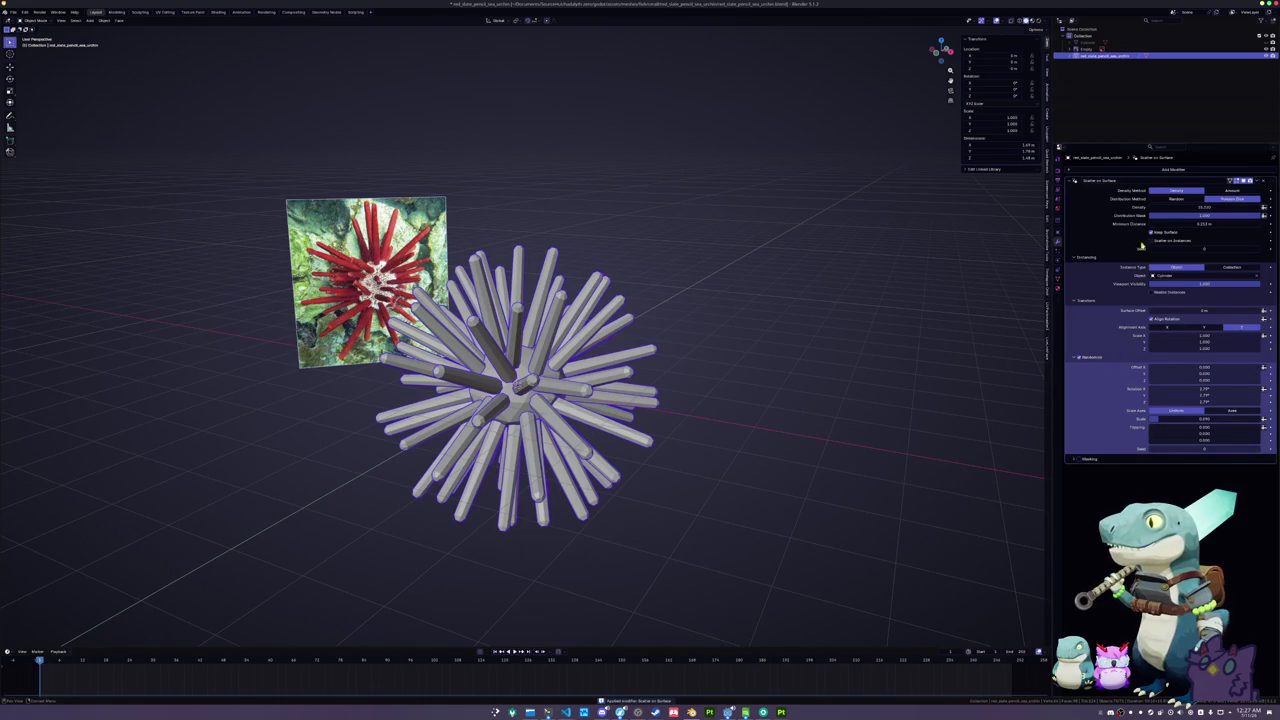
- Apply the Scatter on Surface modifier so the spines become real geometry
left_click(1257, 180)
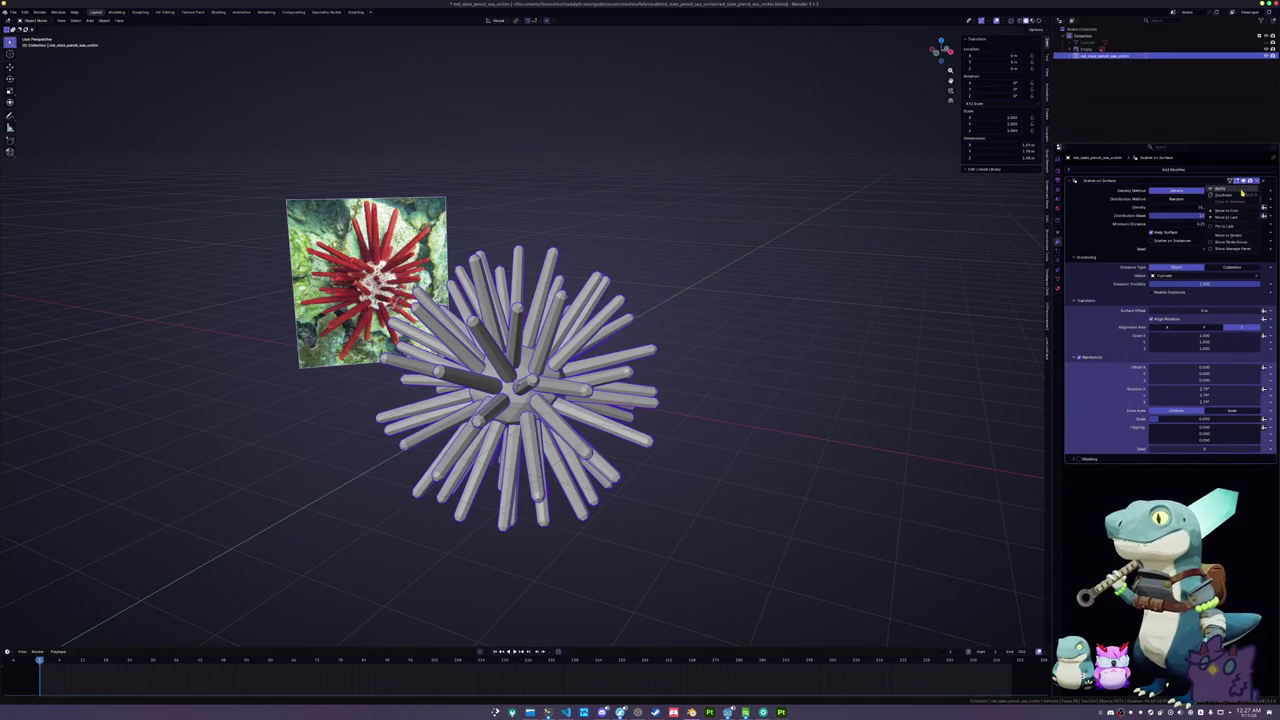
left_click(1215, 236)
key("ctrl+z")
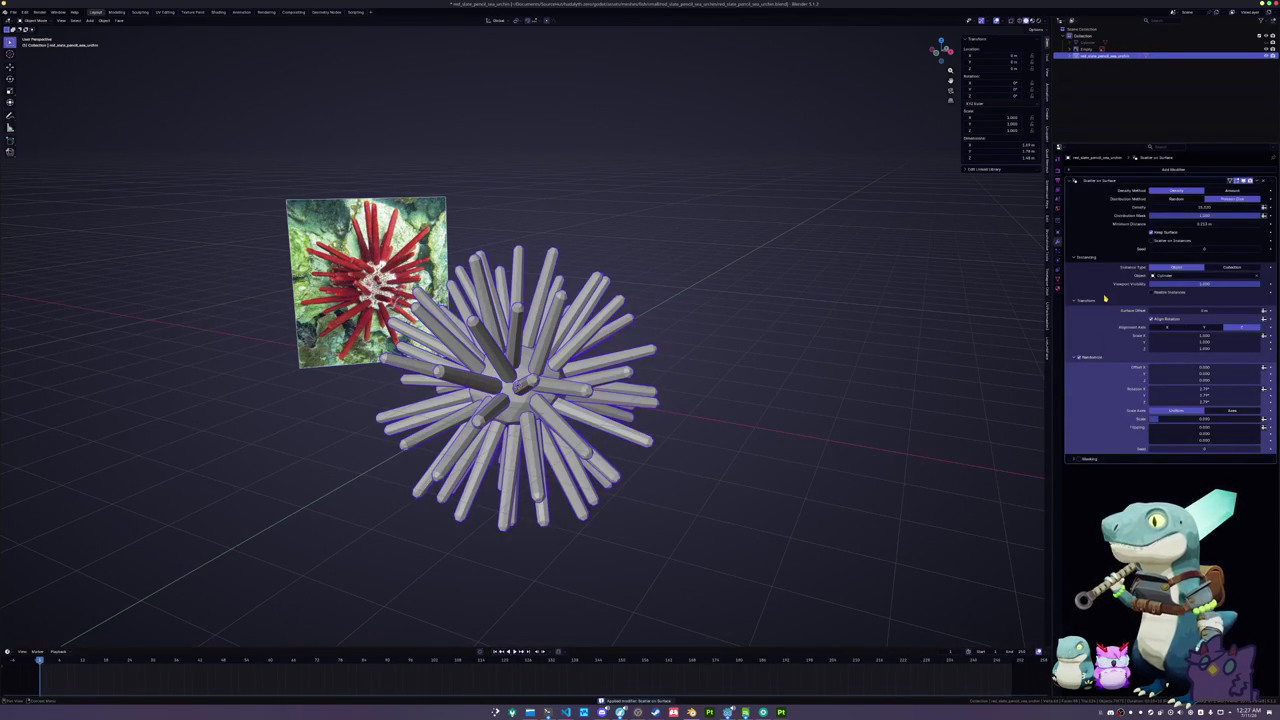
key("ctrl+a")
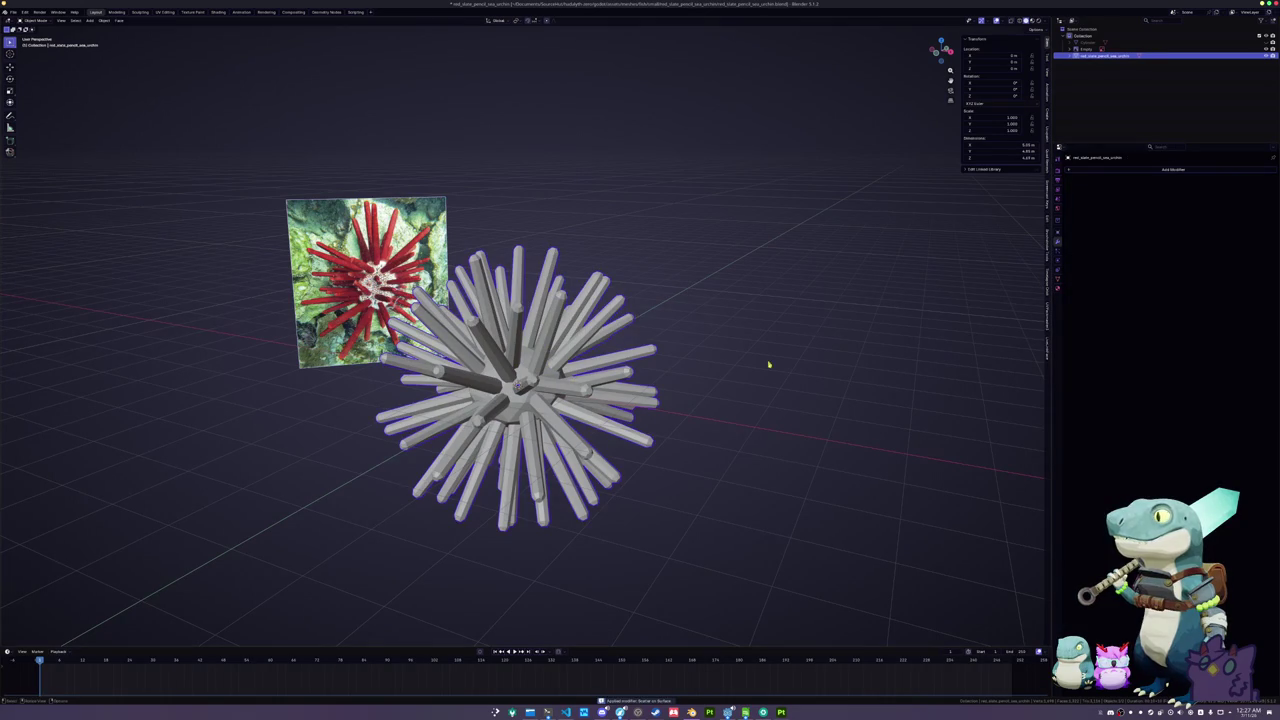
- Shade the whole urchin smooth instead of auto-smooth
right_click(502, 396)
left_click(502, 402)
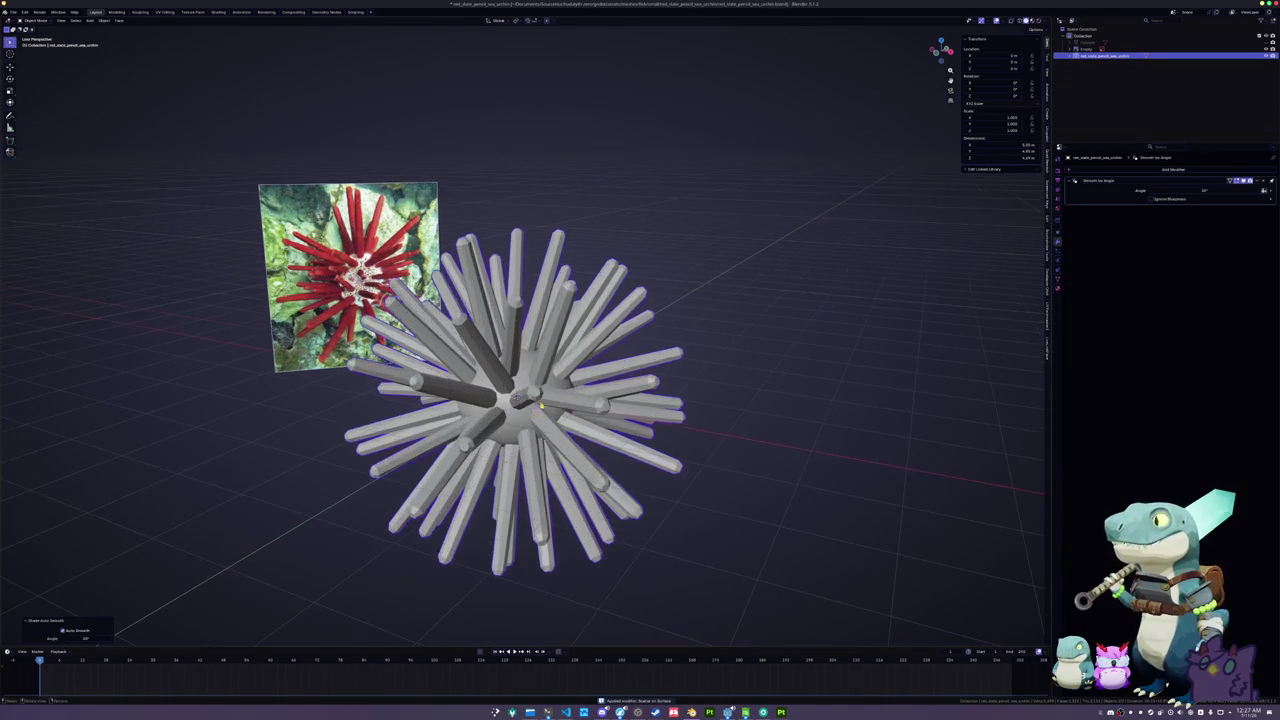
right_click(505, 398)
key("Escape")
right_click(505, 398)
left_click(505, 388)
left_click_drag(700, 380, 789, 371)
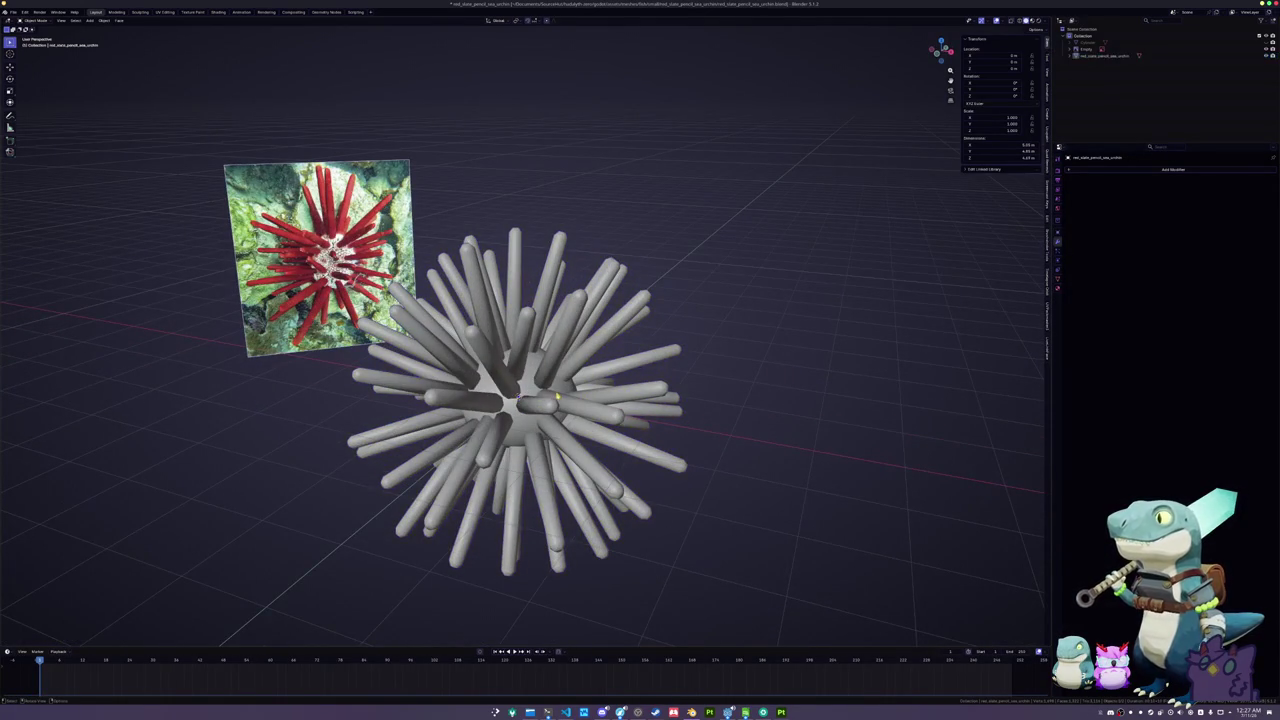
- Confirm the urchin object's name and save the blend file
mouse_move(561, 397)
left_mouse_down()
mouse_move(594, 451)
mouse_move(599, 397)
left_mouse_up()
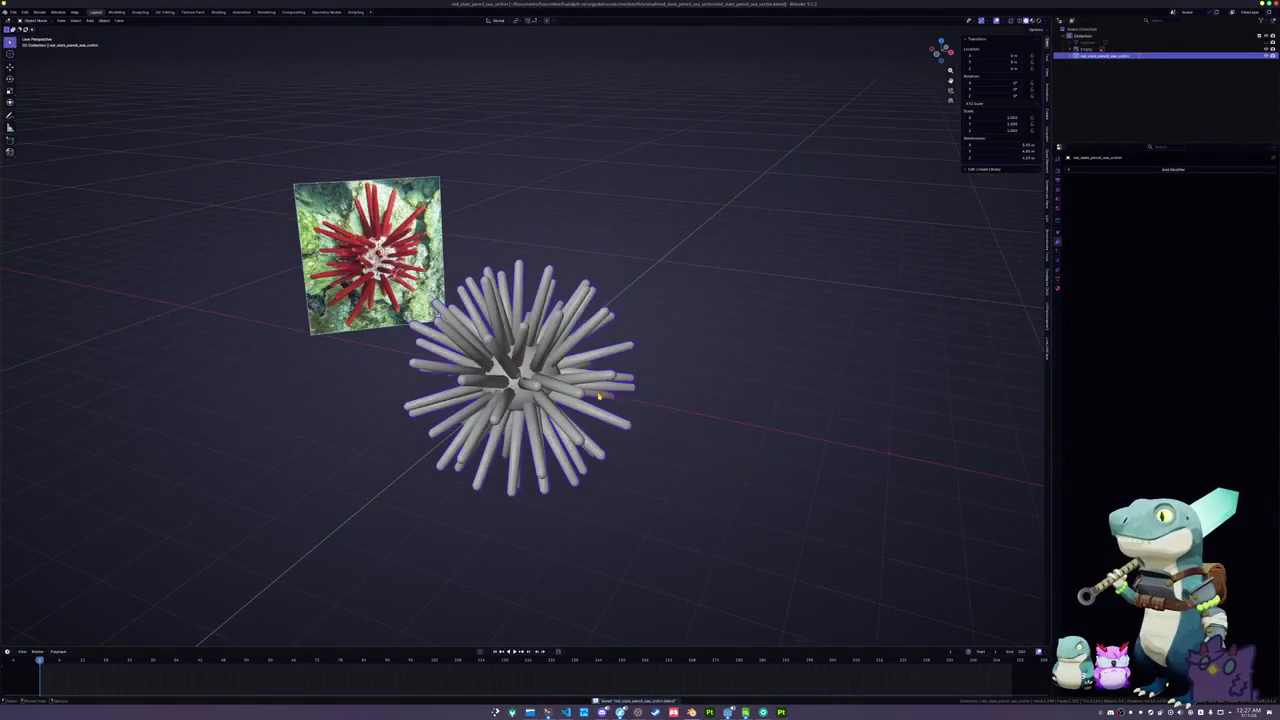
key("F2")
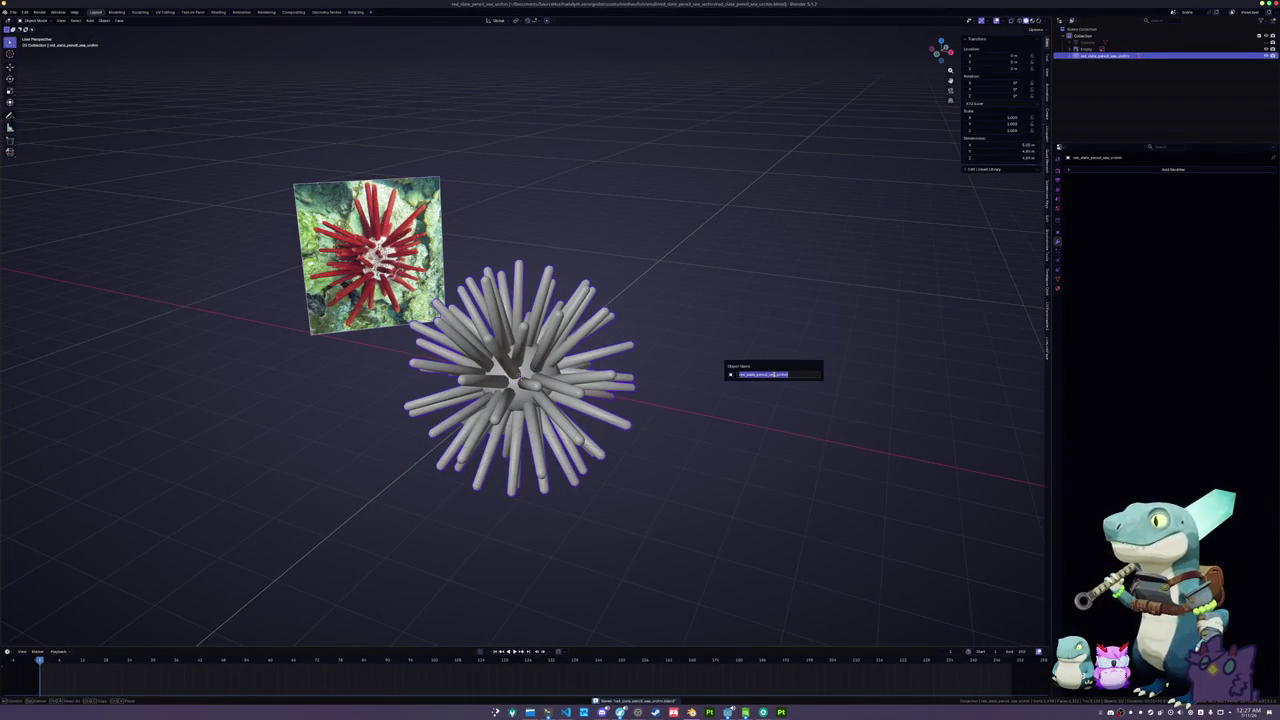
key("Return")
left_click(1059, 281)
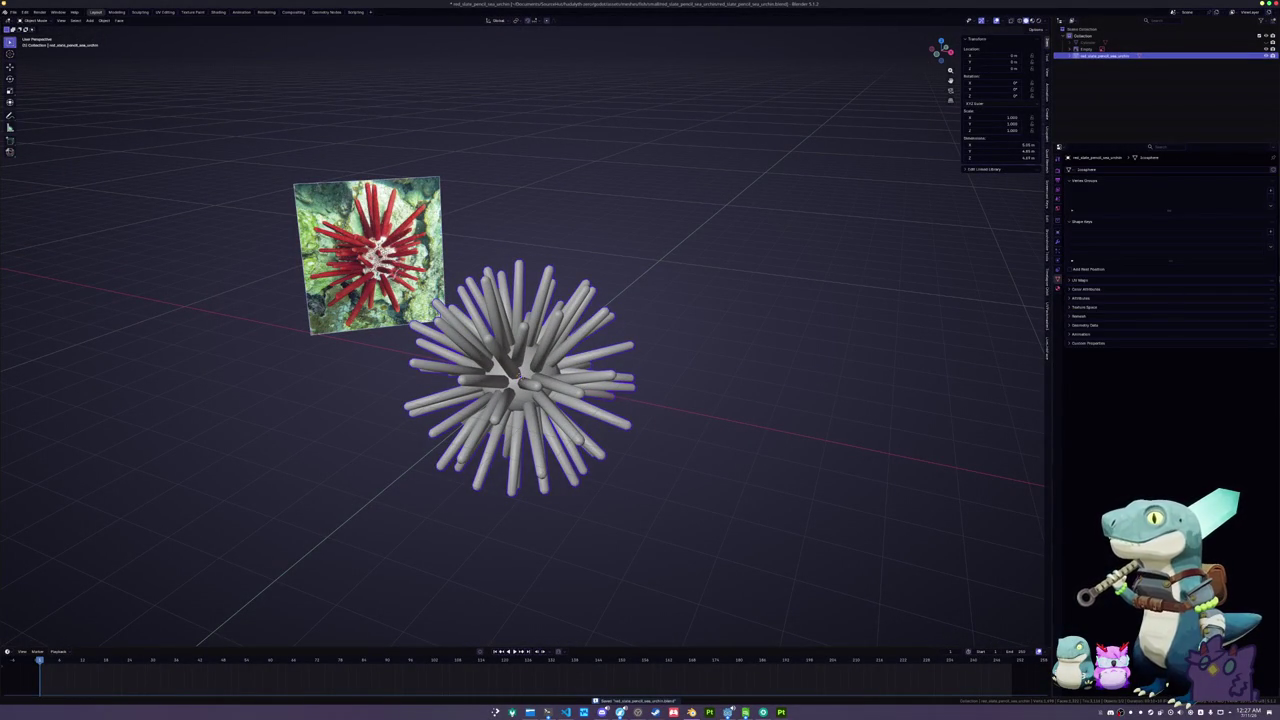
key("ctrl+s")
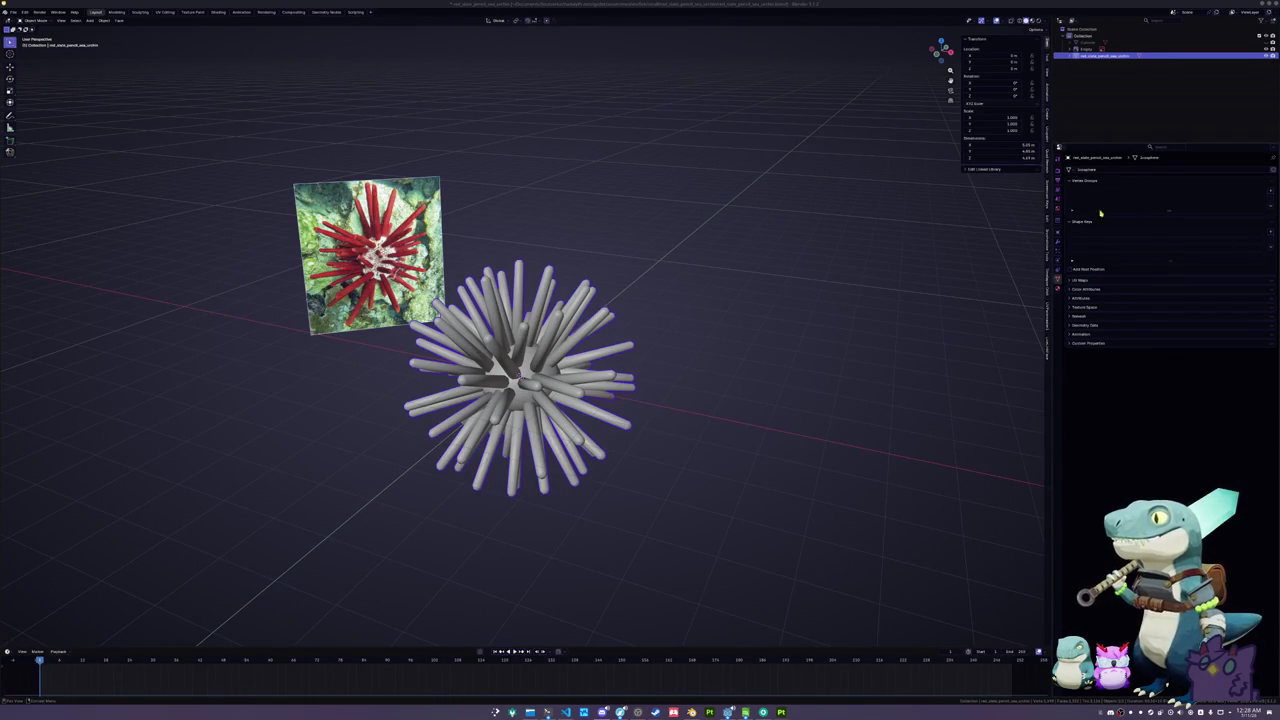
- Give the urchin a new material and add a Color attribute to its mesh data
left_click(1058, 288)
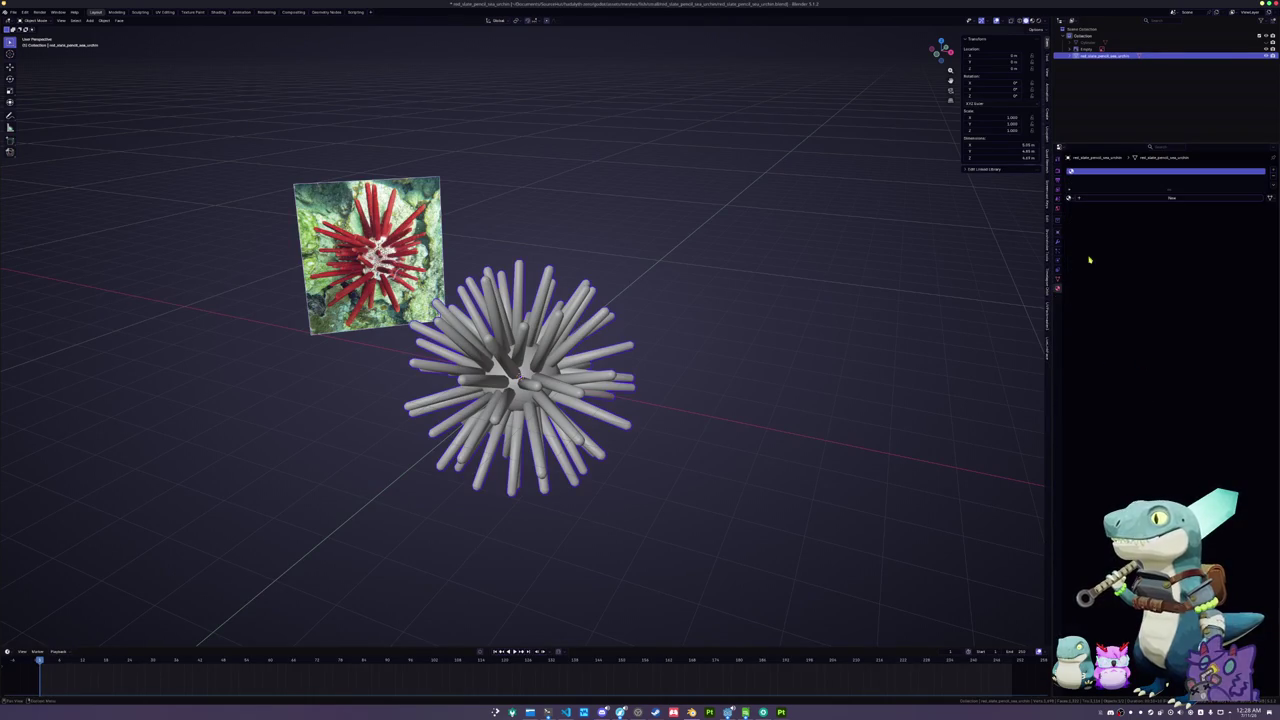
left_click(1118, 197)
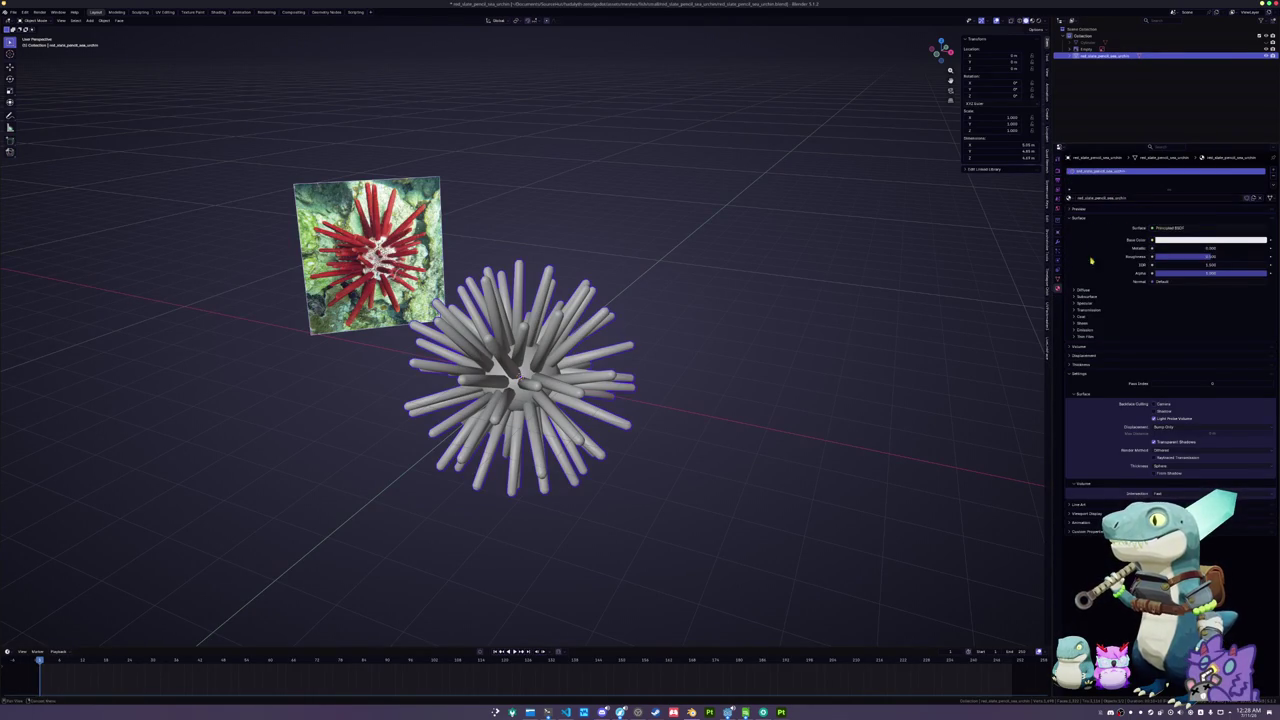
left_click(1058, 279)
left_click(1091, 290)
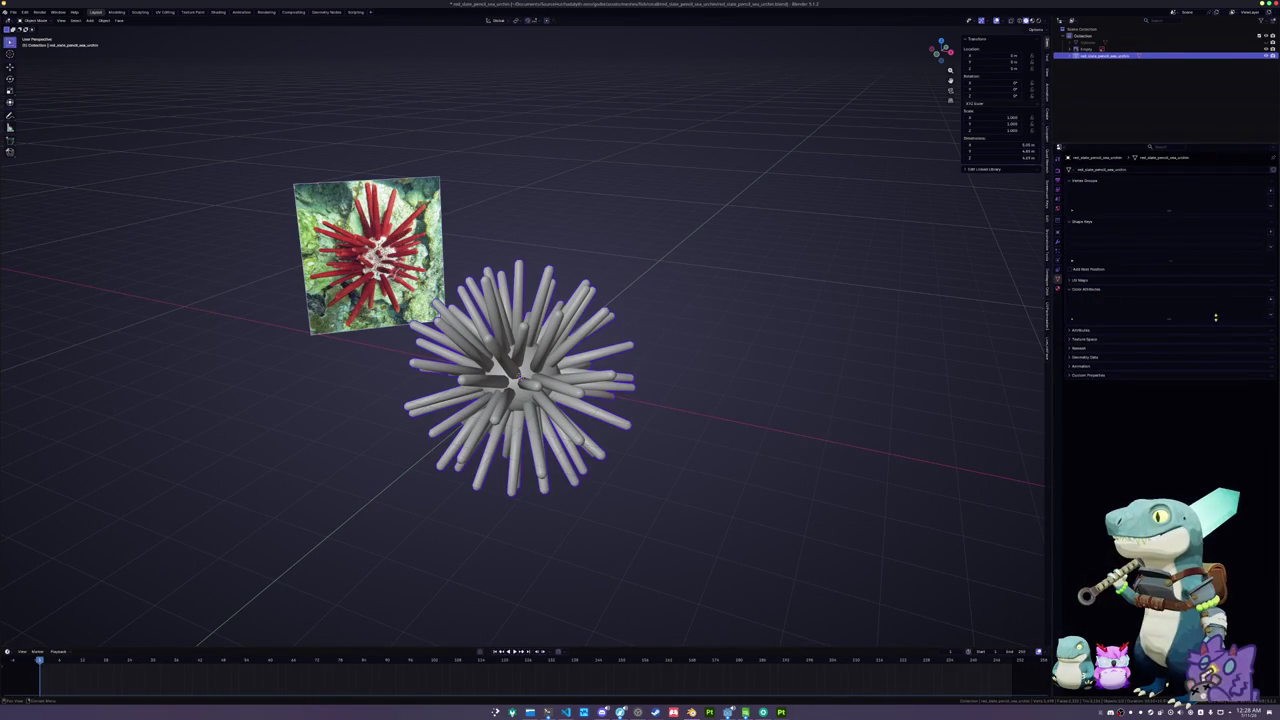
left_click(1272, 301)
left_click(1250, 340)
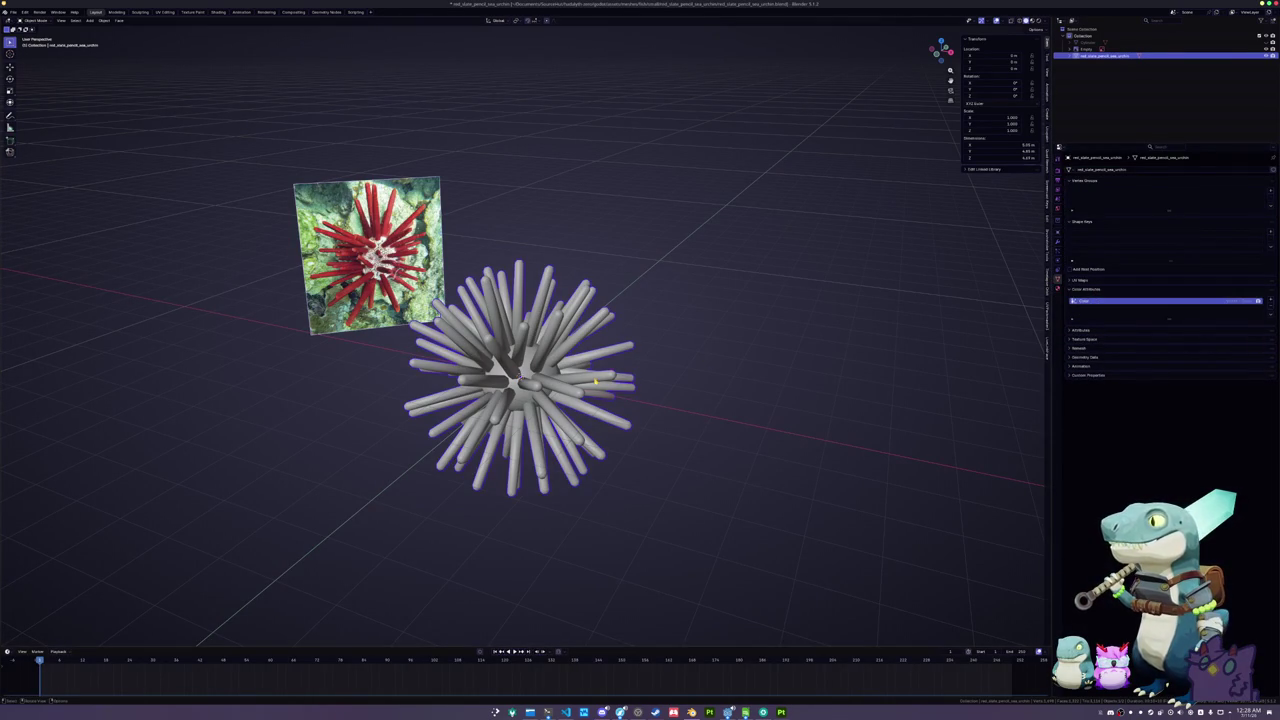
- Apply all the urchin's transforms, shade it smooth, and switch to the Shading workspace
key("ctrl+a")
left_click(594, 380)
right_click(543, 373)
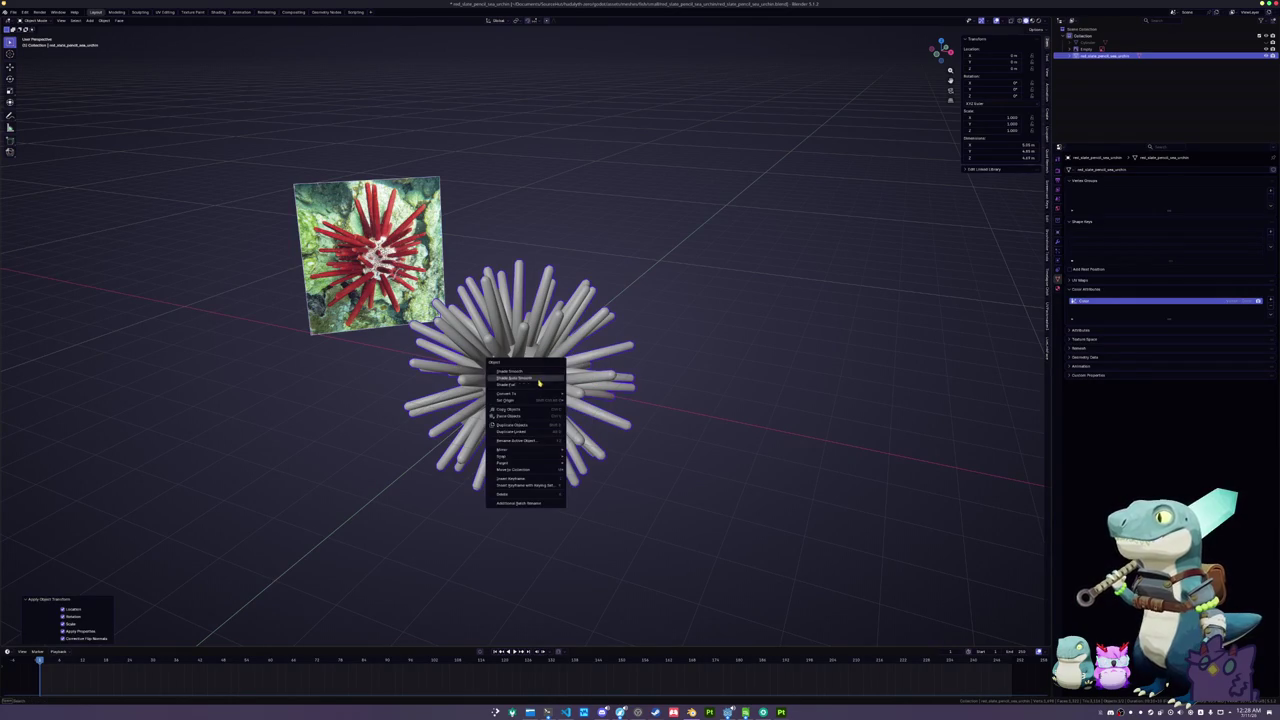
left_click(538, 381)
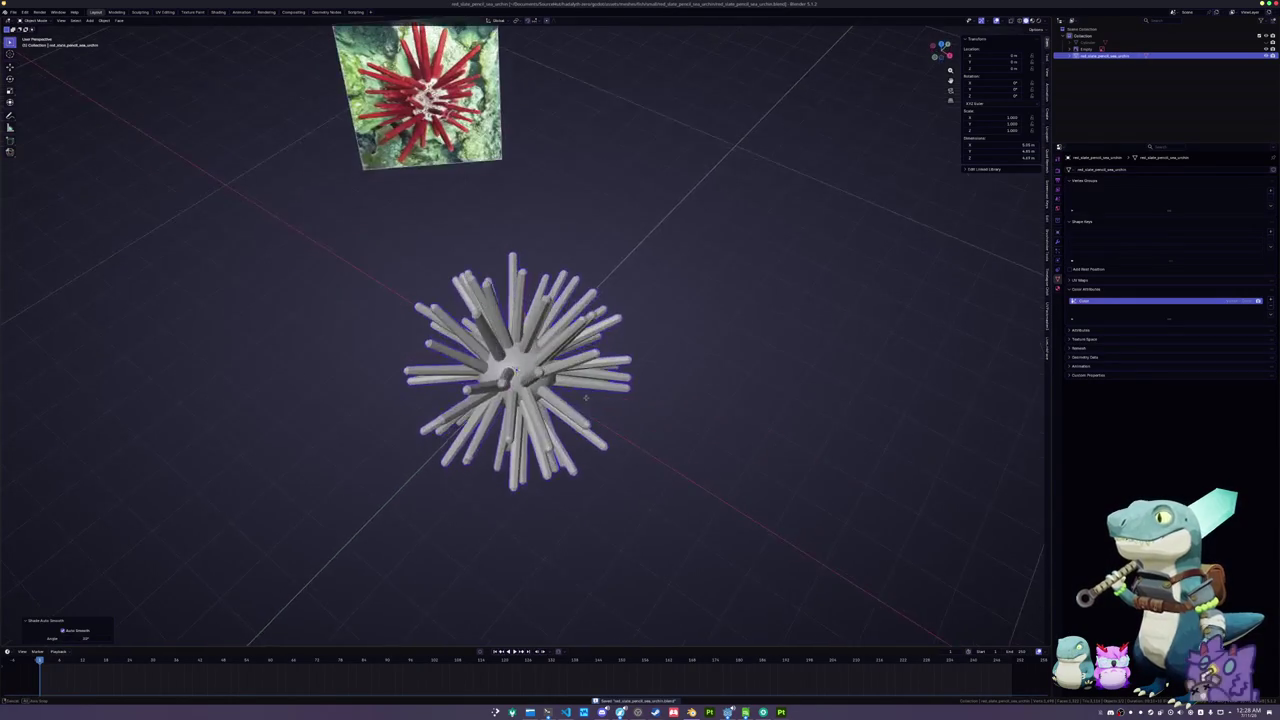
right_click(490, 386)
left_click(480, 378)
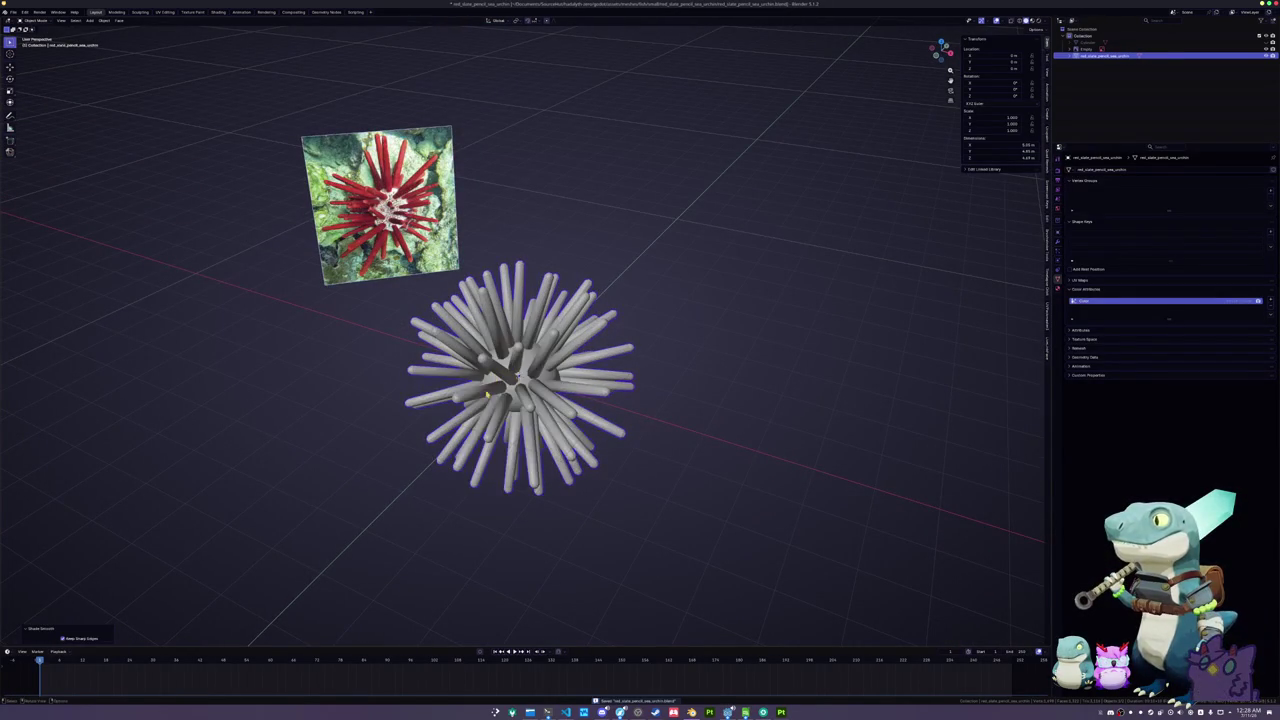
left_click(218, 11)
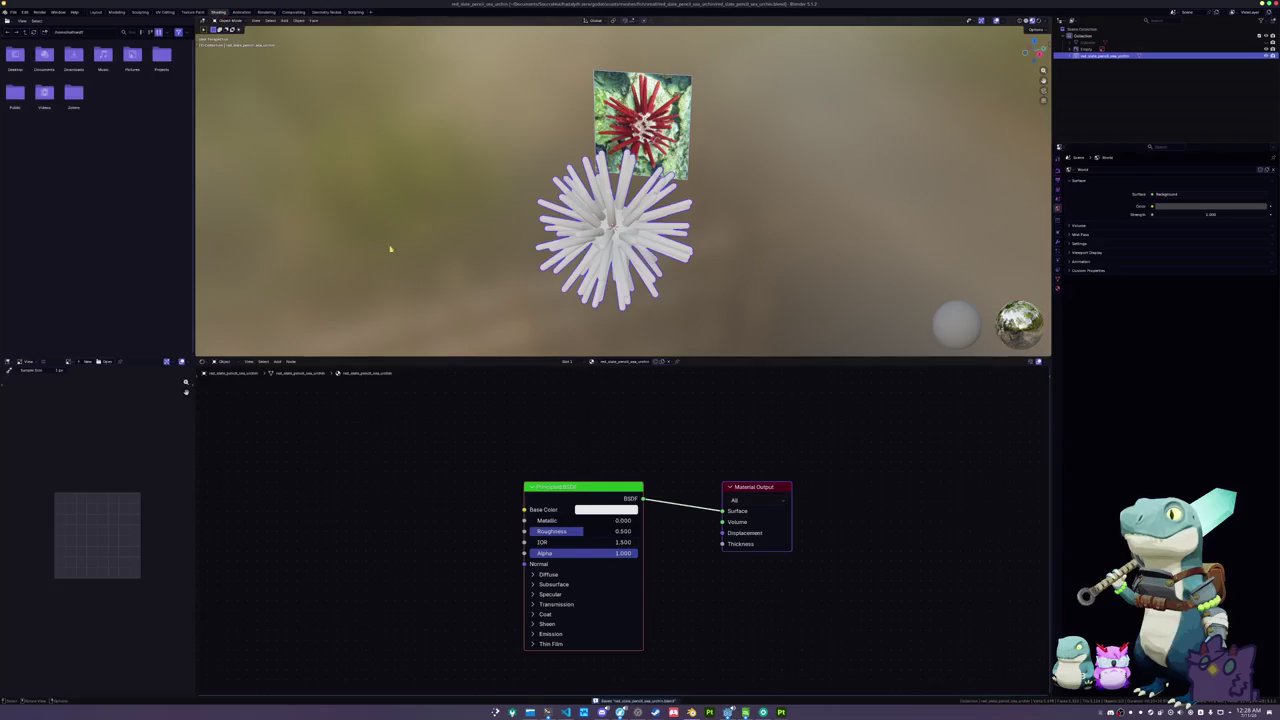
- Replace the Principled BSDF node with a new Color Attribute node
key("x")
key("shift+a")
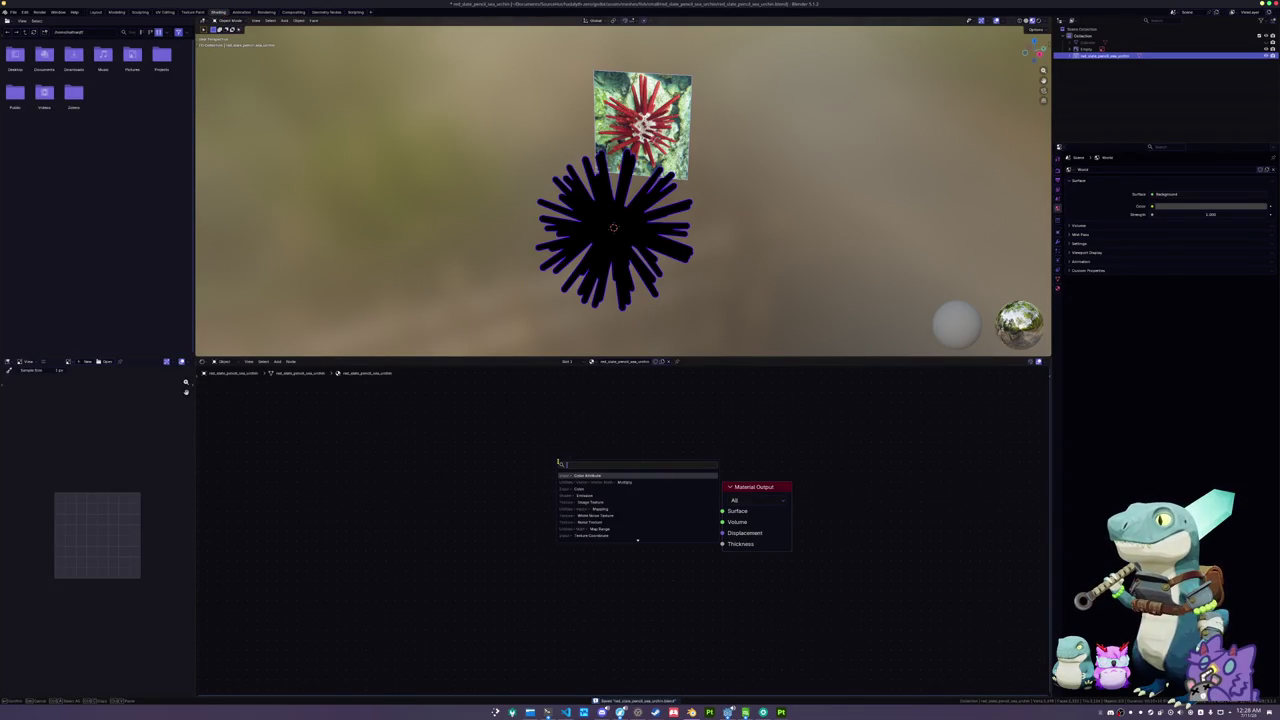
type("c")
left_click(583, 474)
left_click(508, 434)
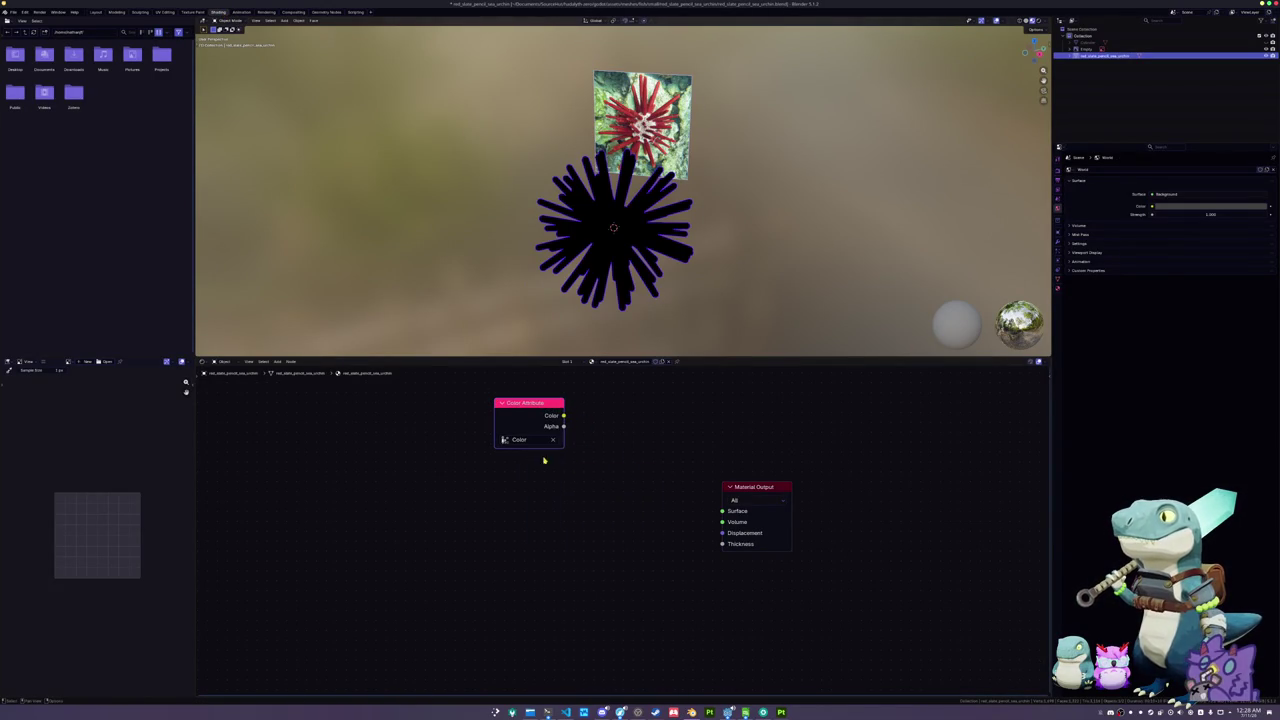
- Add a texture coordinate chain, drop Mapping and Image Texture, and link Generated to Surface
key("ctrl+t")
left_click(636, 503)
key("x")
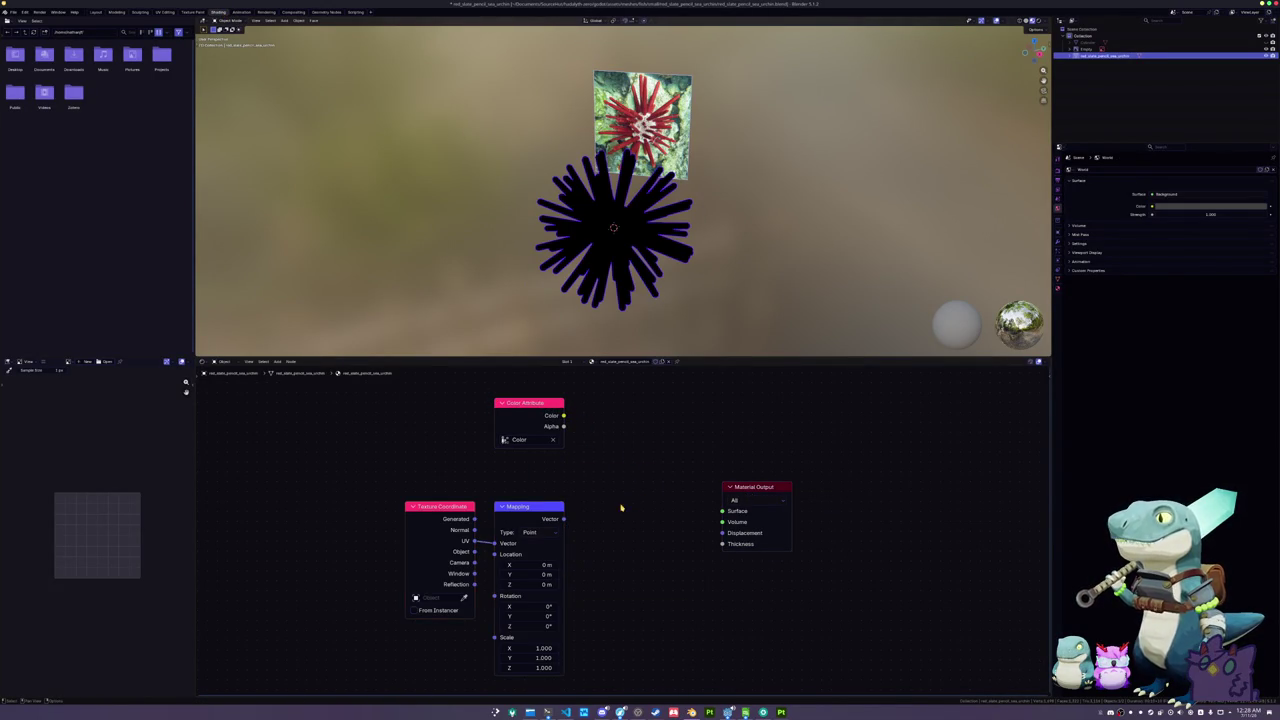
left_click(526, 505)
key("x")
left_click(452, 507, "ctrl+shift")
- Apply the urchin's transforms and set the render engine to Cycles
key("ctrl+a")
key("Return")
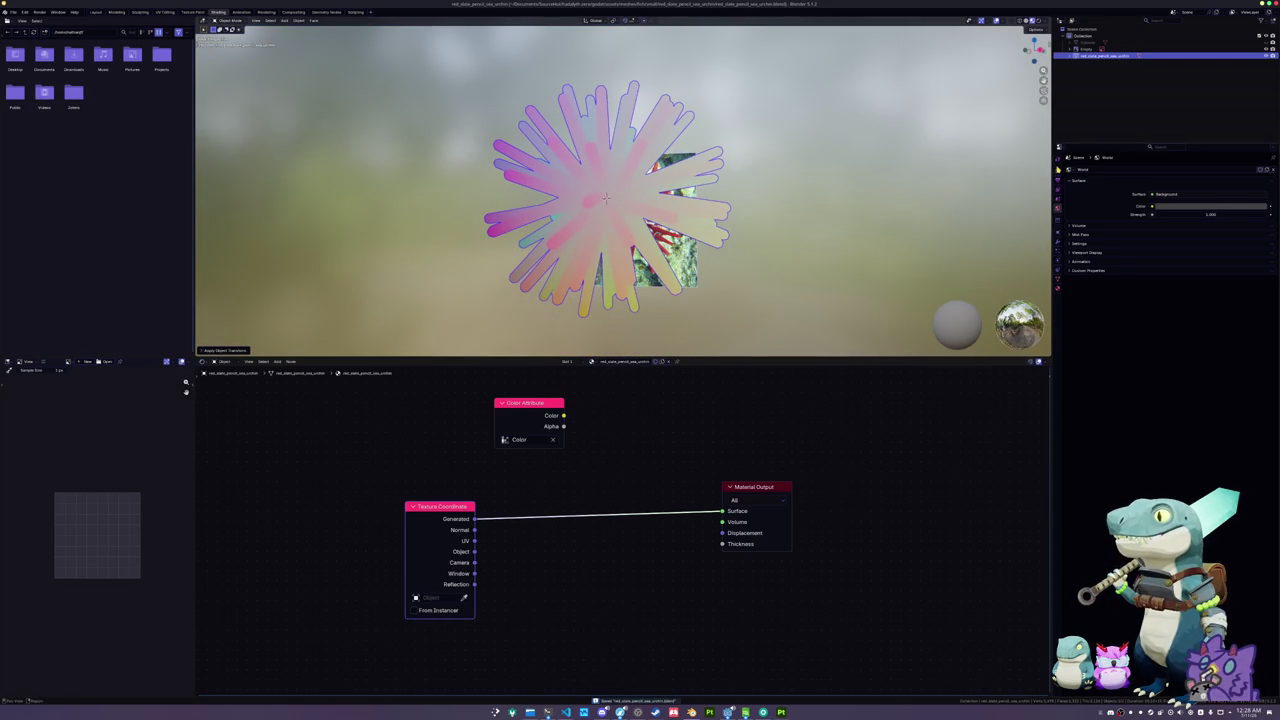
left_click(1058, 170)
left_click(1194, 171)
left_click(1179, 192)
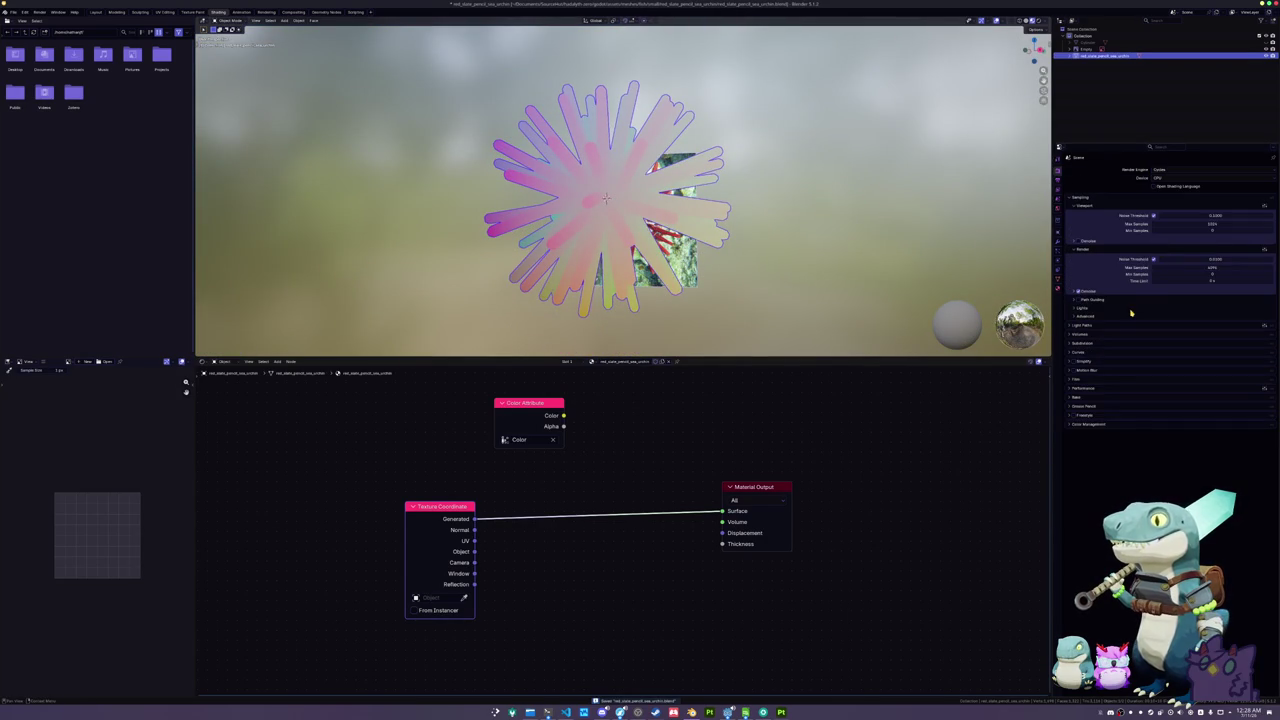
- Choose a bake output target in the Bake settings and save the blend file
left_click(1078, 397)
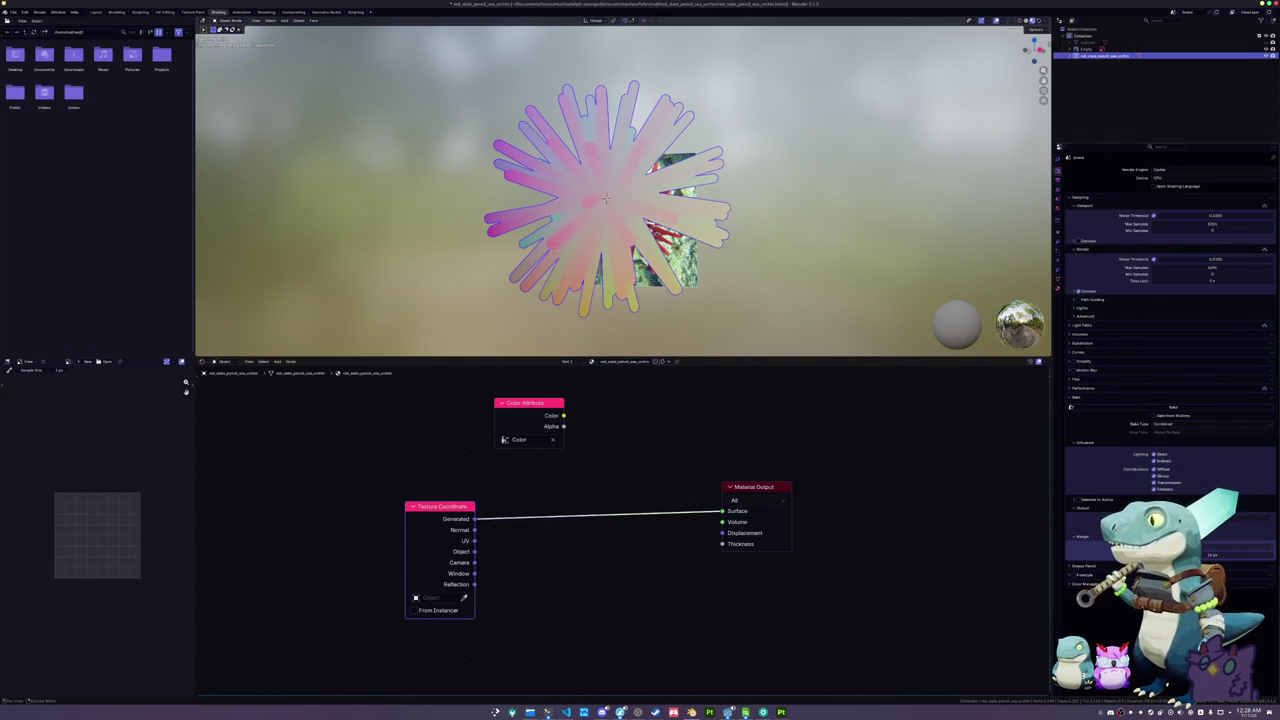
left_click(1240, 515)
left_click(1240, 524)
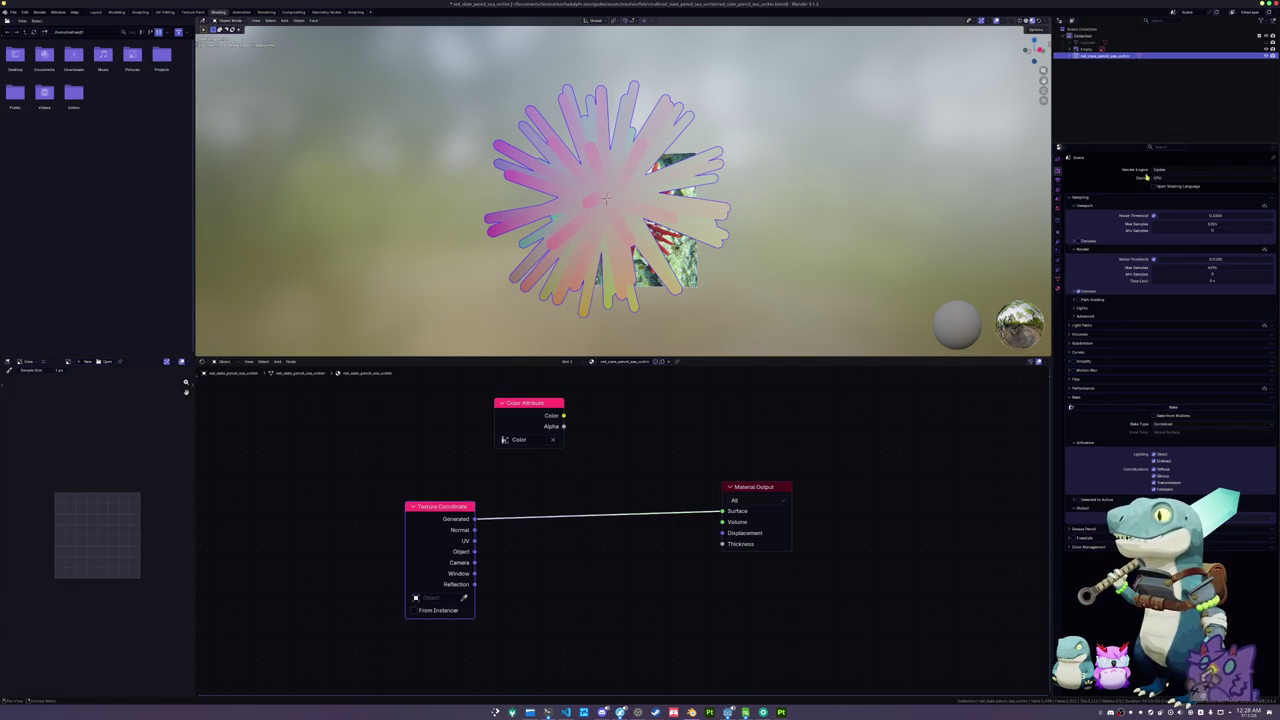
key("ctrl+s")
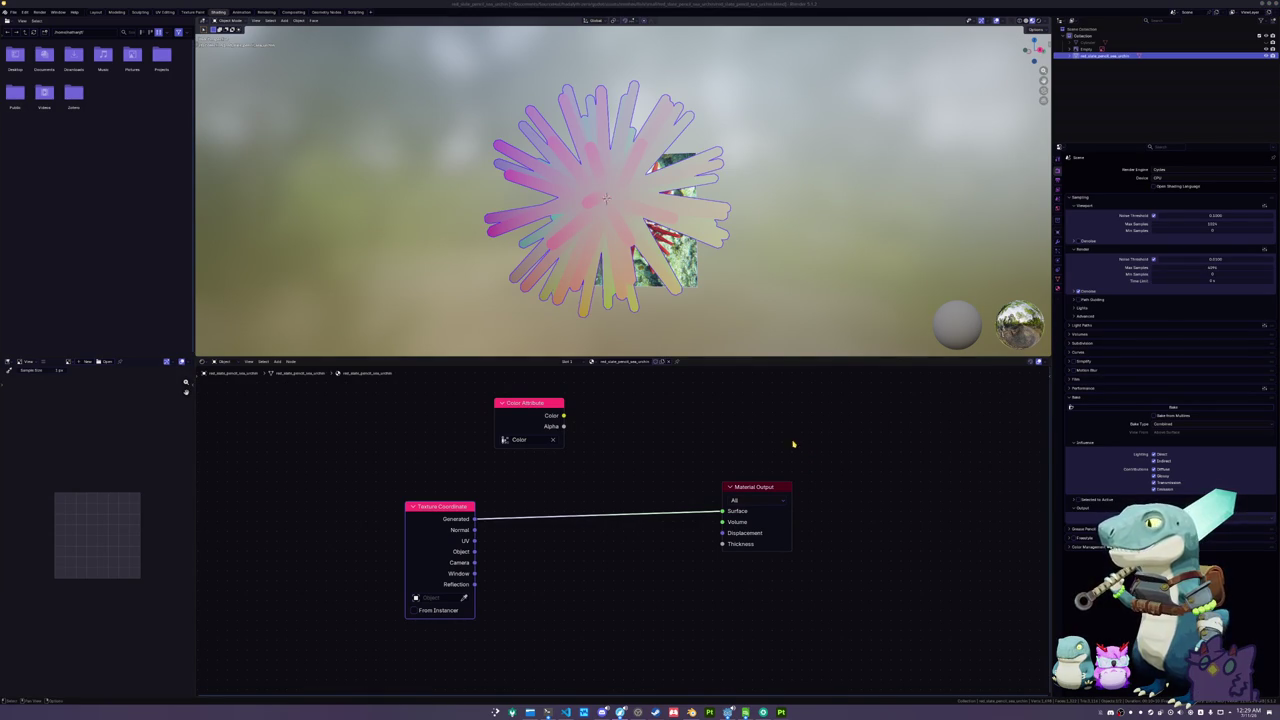
left_click(861, 259)
- Unwrap the urchin with Smart UV Project in the UV Editing workspace
key("ctrl+z")
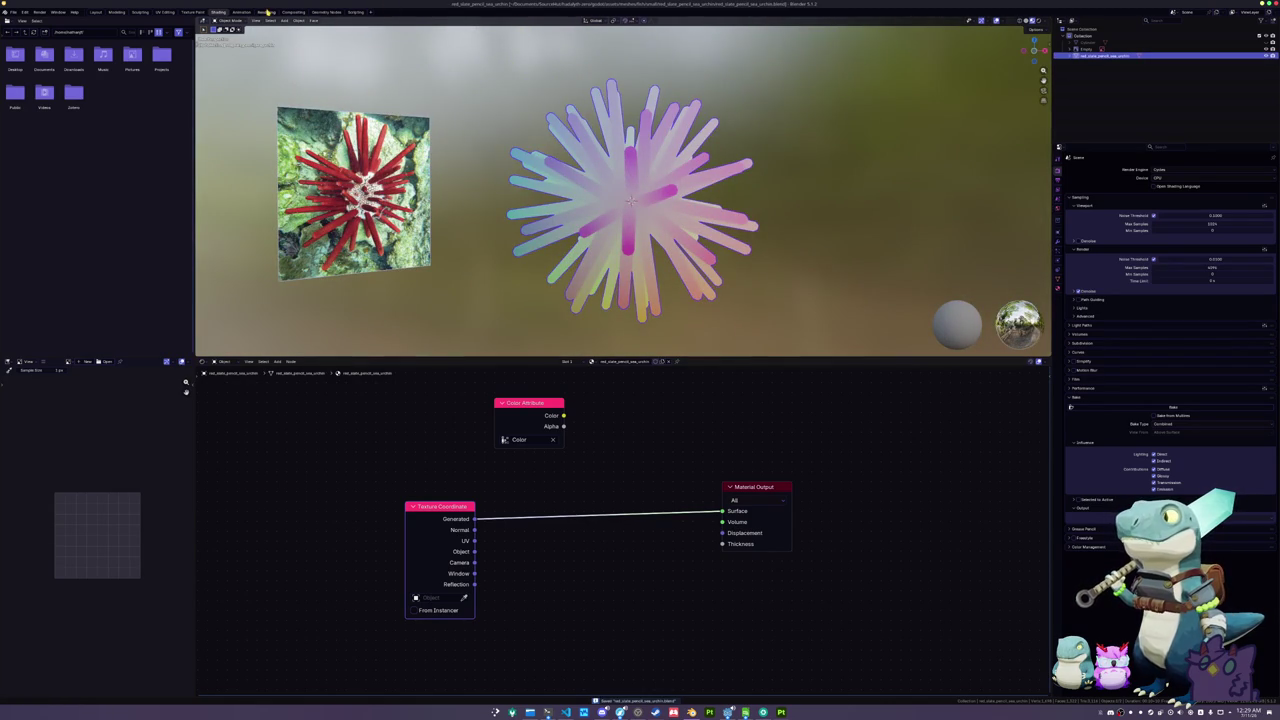
left_click(164, 11)
scroll(780, 350, "up", 5)
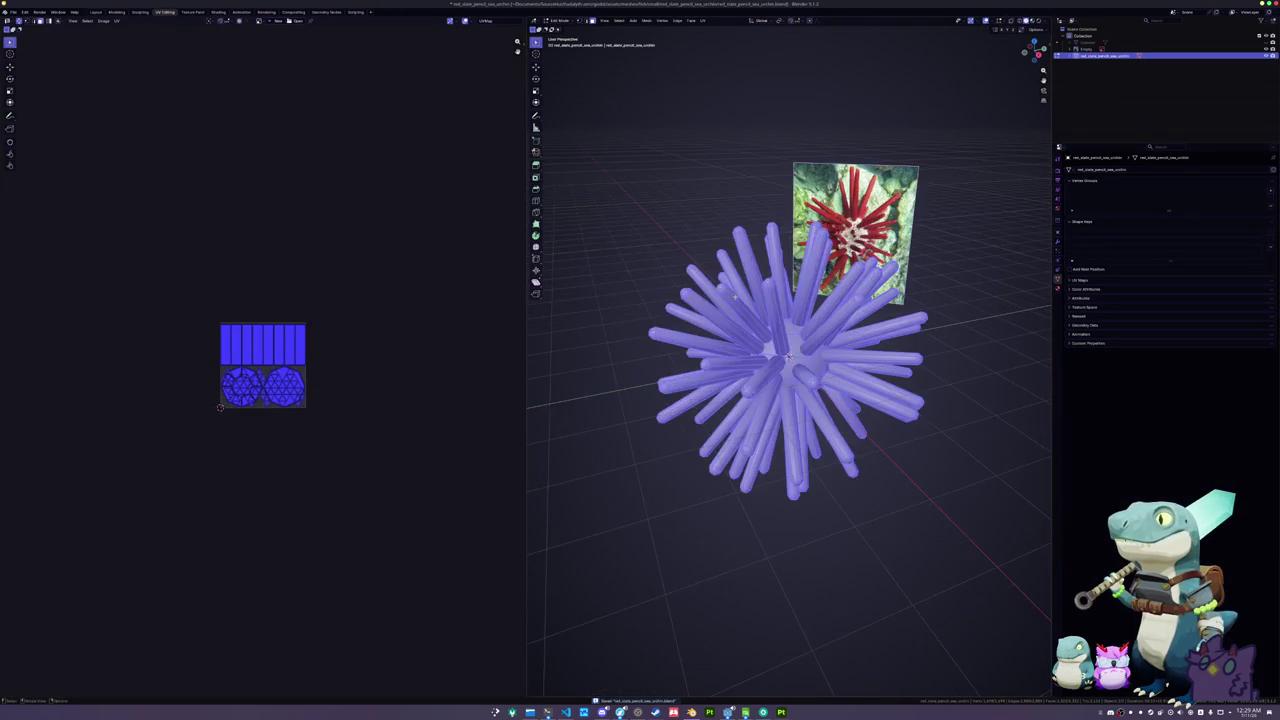
left_click(703, 21)
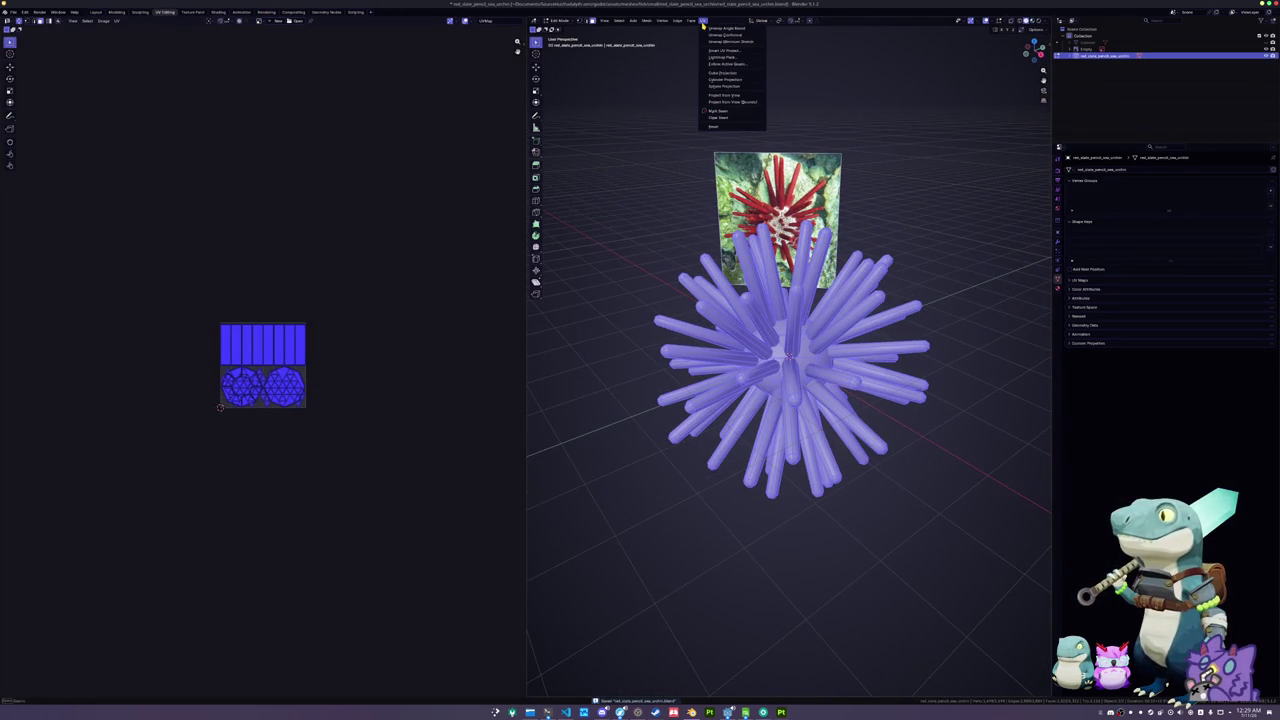
left_click(722, 50)
left_click(706, 114)
scroll(360, 337, "up", 8)
scroll(360, 337, "down", 2)
- Pack all UV islands with UVPackmaster3, return to Object Mode, and save
key("alt+a")
key("a")
key("n")
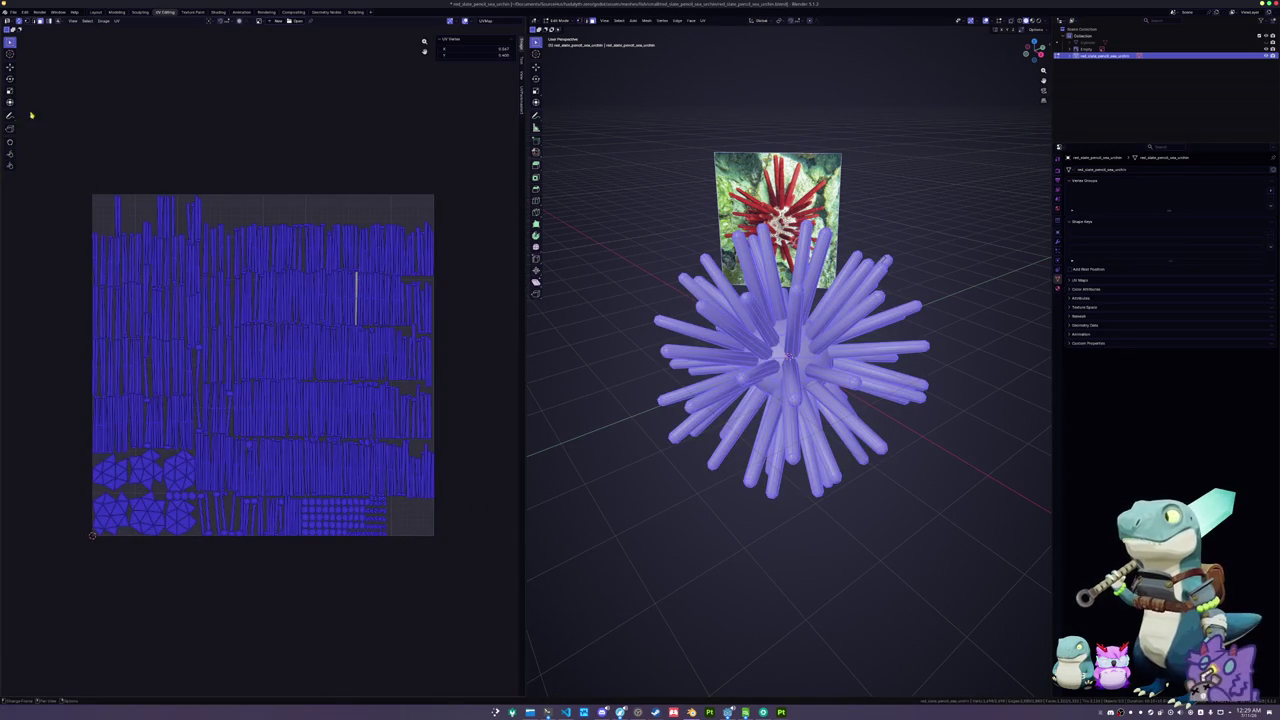
left_click(520, 103)
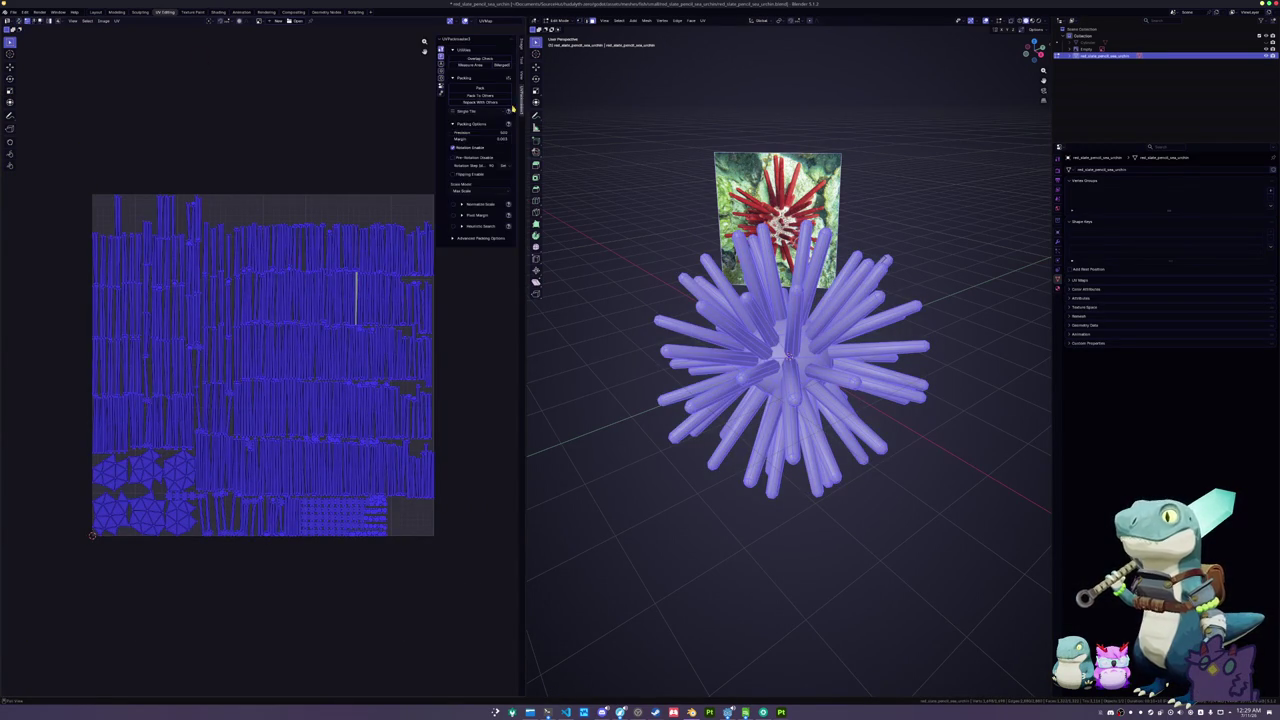
left_click(480, 88)
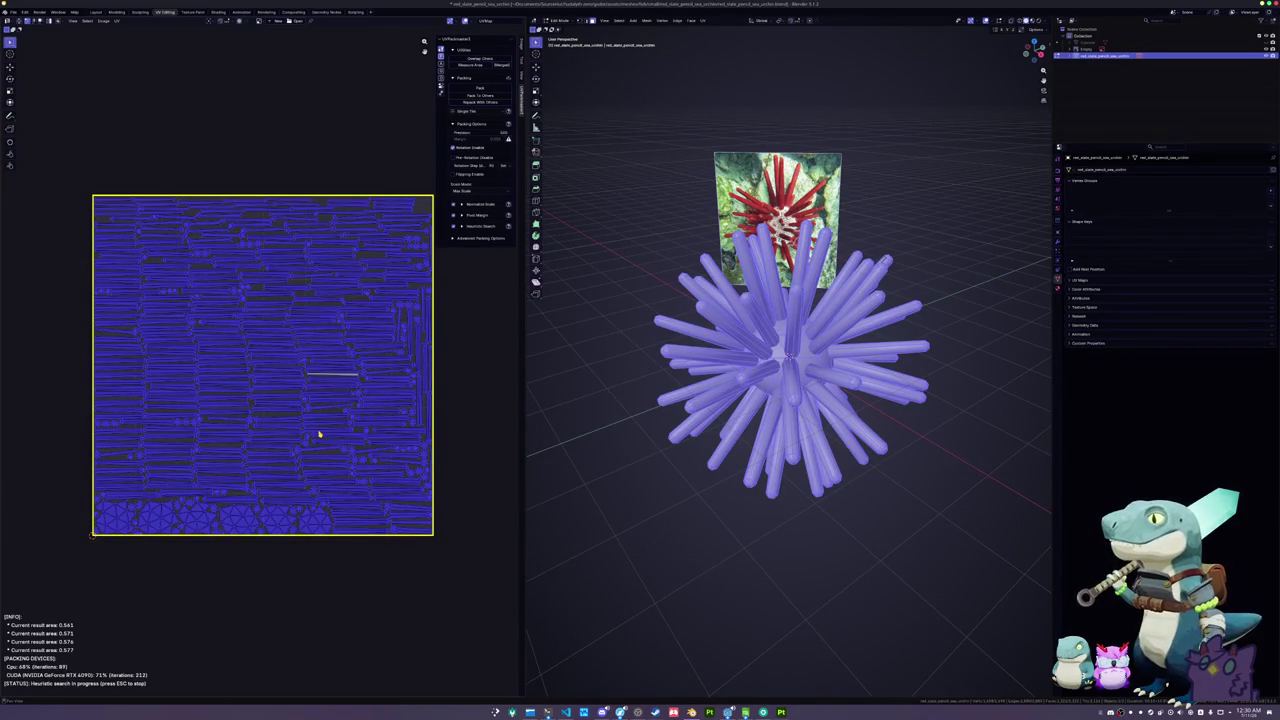
key("Escape")
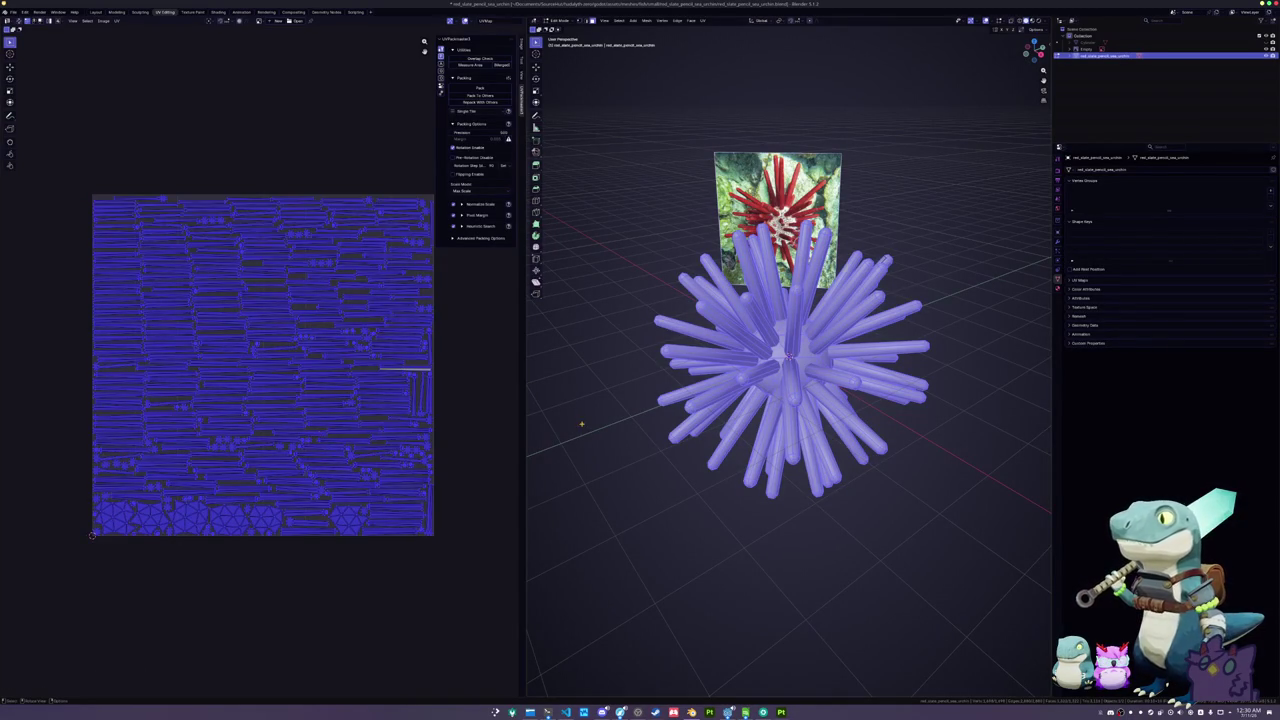
key("Tab")
key("ctrl+s")
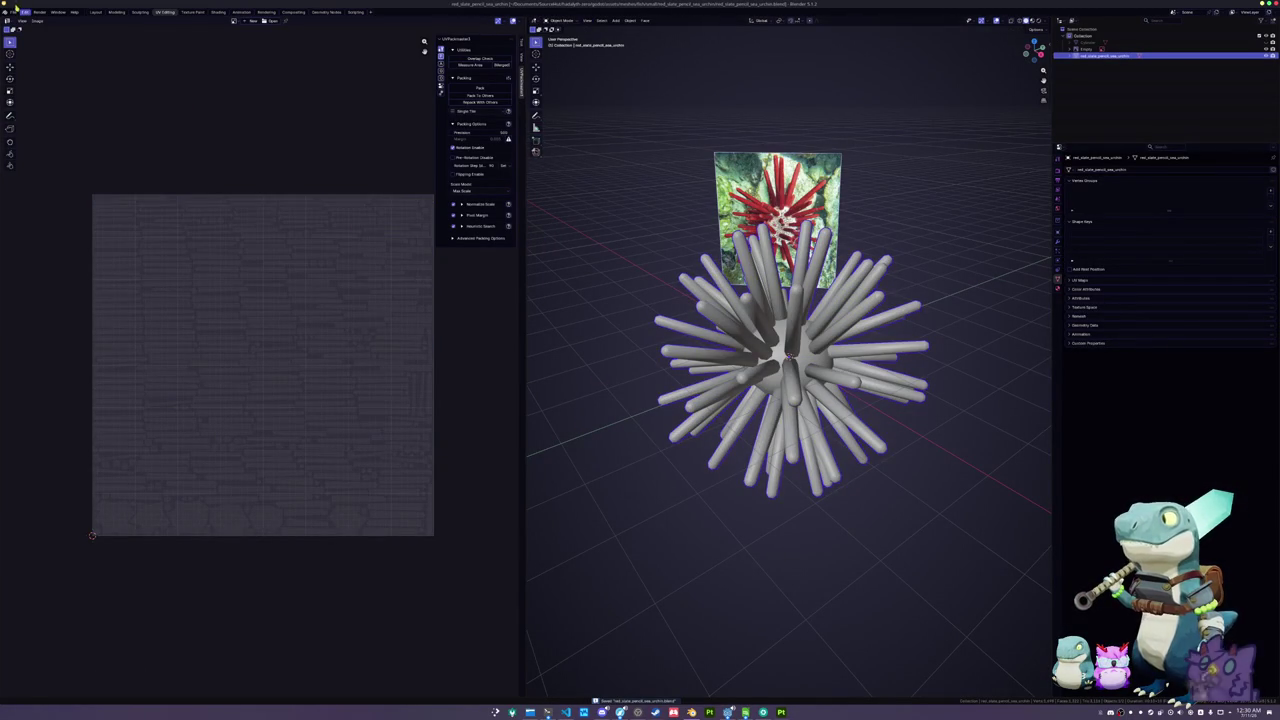
- Export the urchin as FBX into a new 'exports' folder, limited to selected objects
left_click(12, 12)
mouse_move(40, 121)
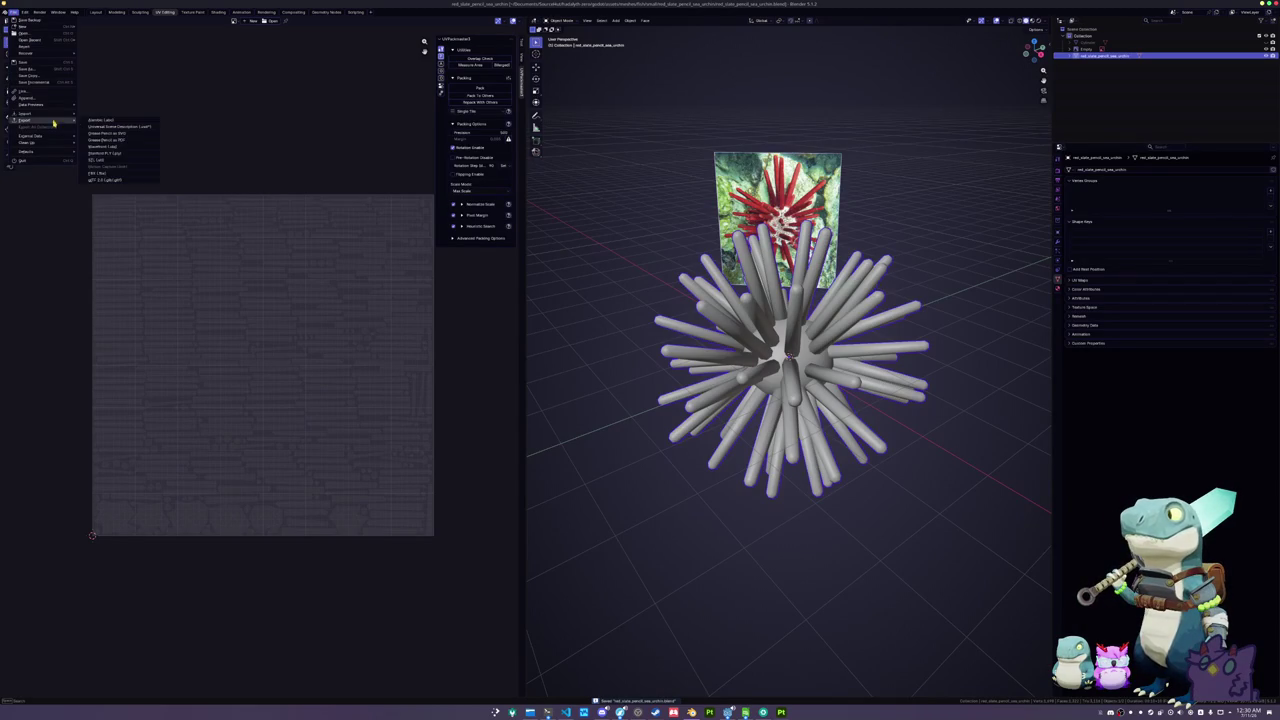
left_click(112, 174)
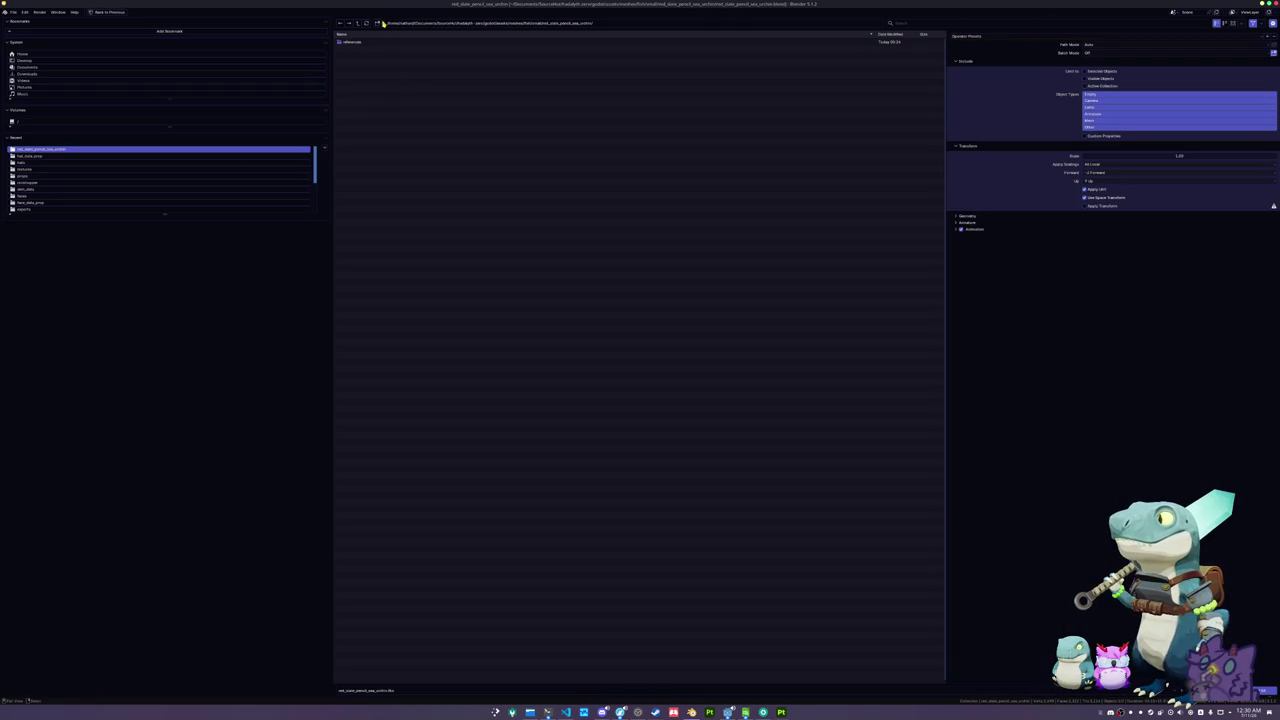
type("export")
key("Return")
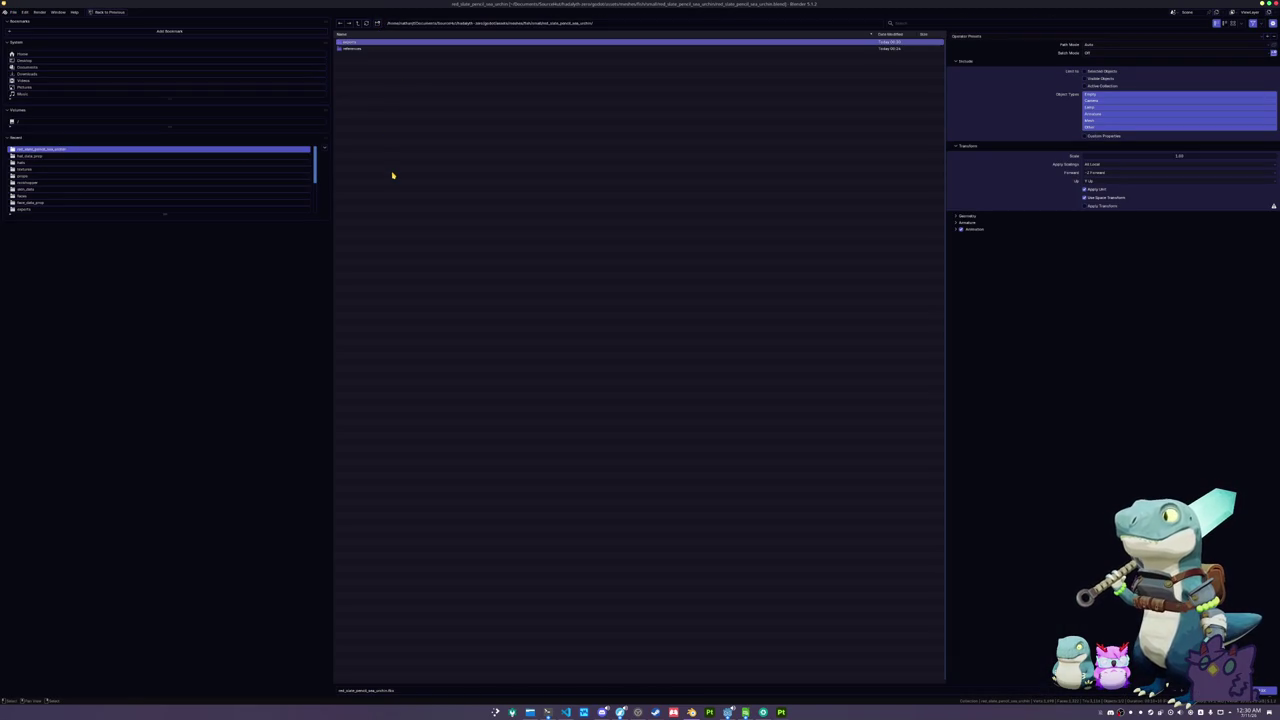
double_click(360, 43)
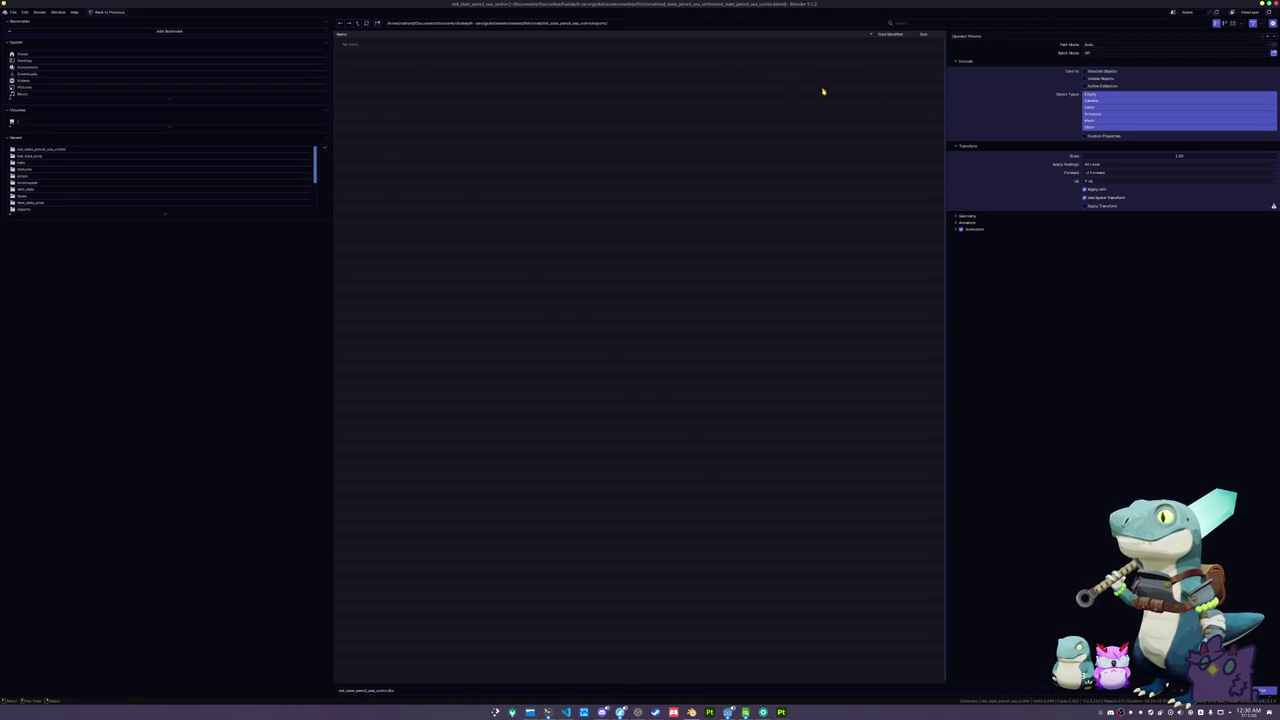
left_click(1084, 71)
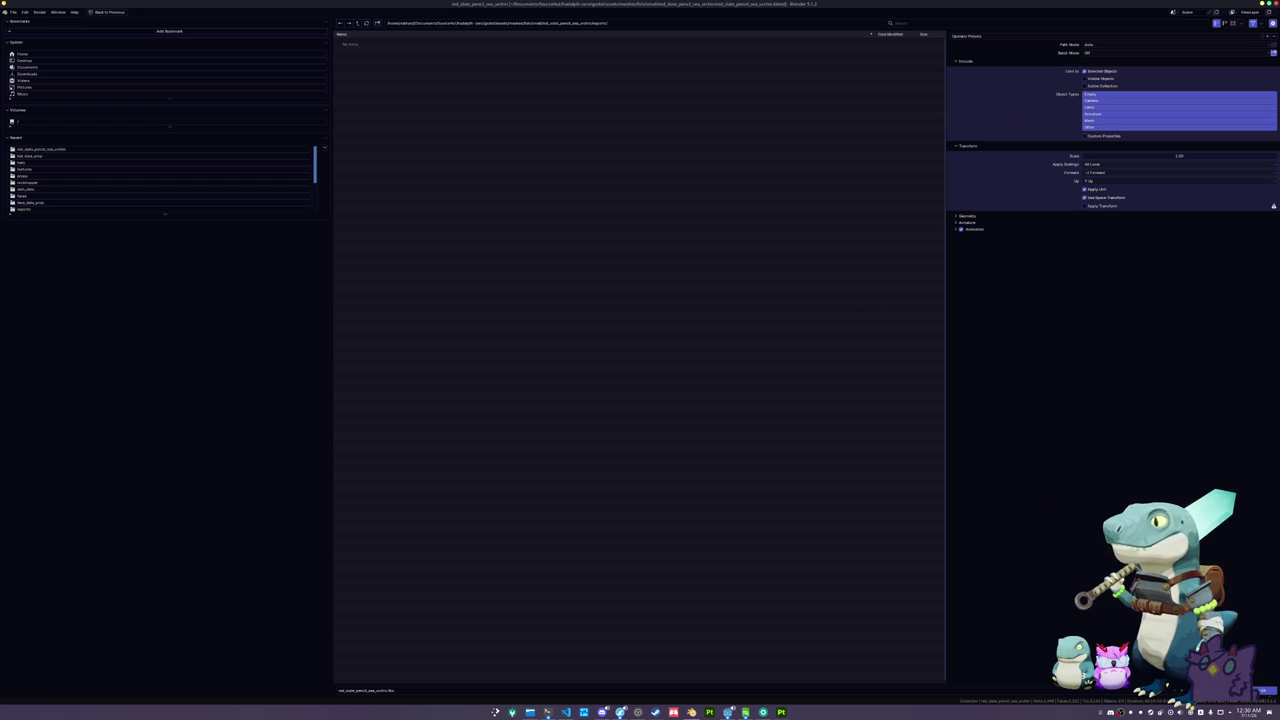
key("Return")
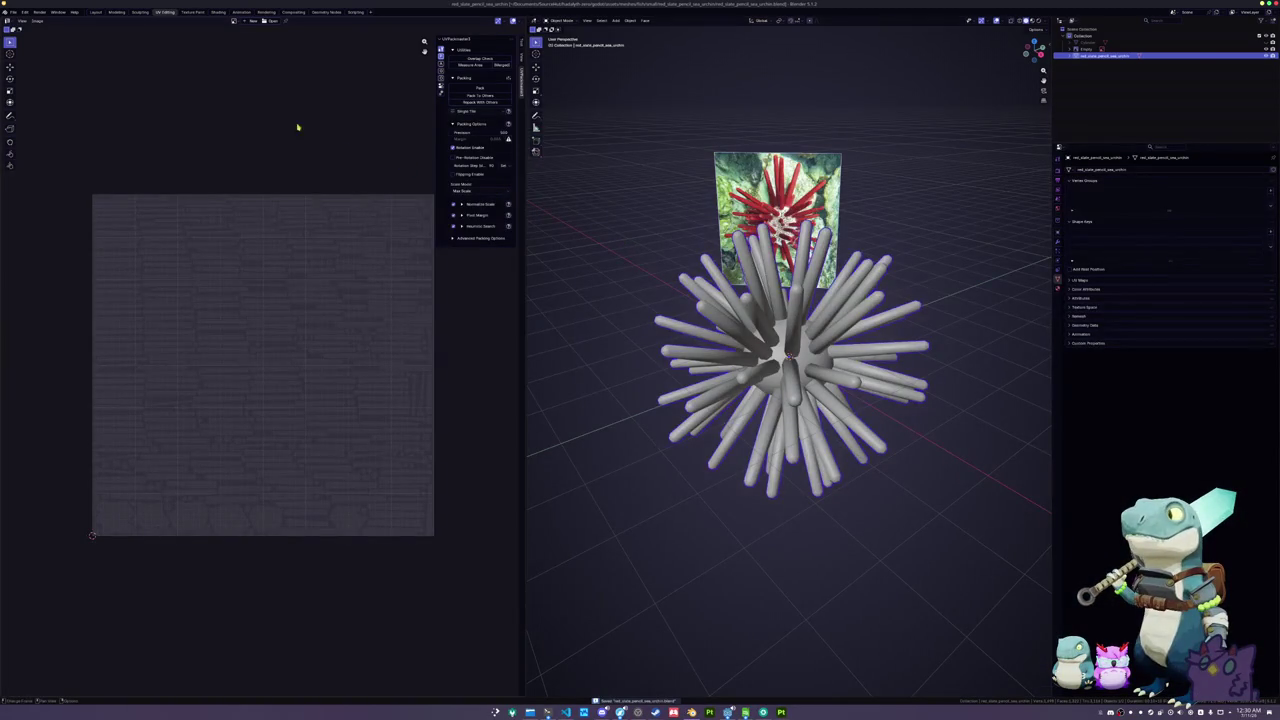
- Export the urchin as OBJ with colours and selection only, then switch to Substance 3D Painter
left_click(13, 12)
mouse_move(30, 120)
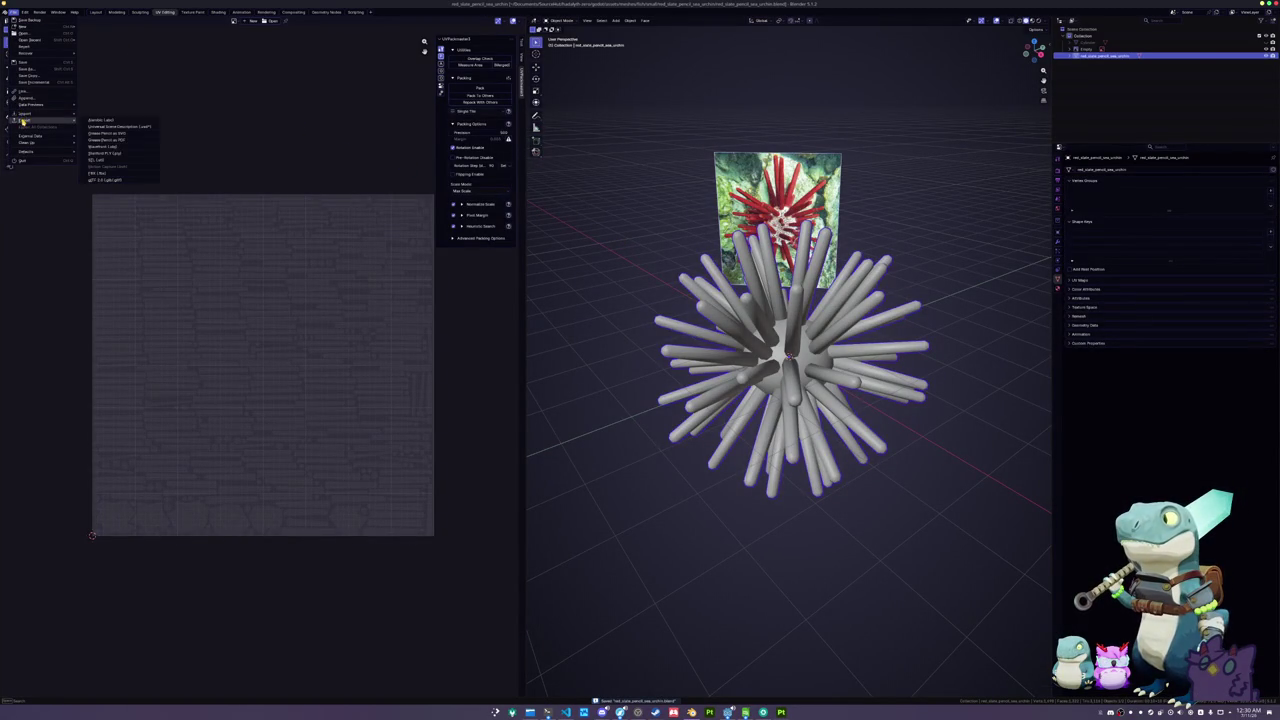
left_click(110, 152)
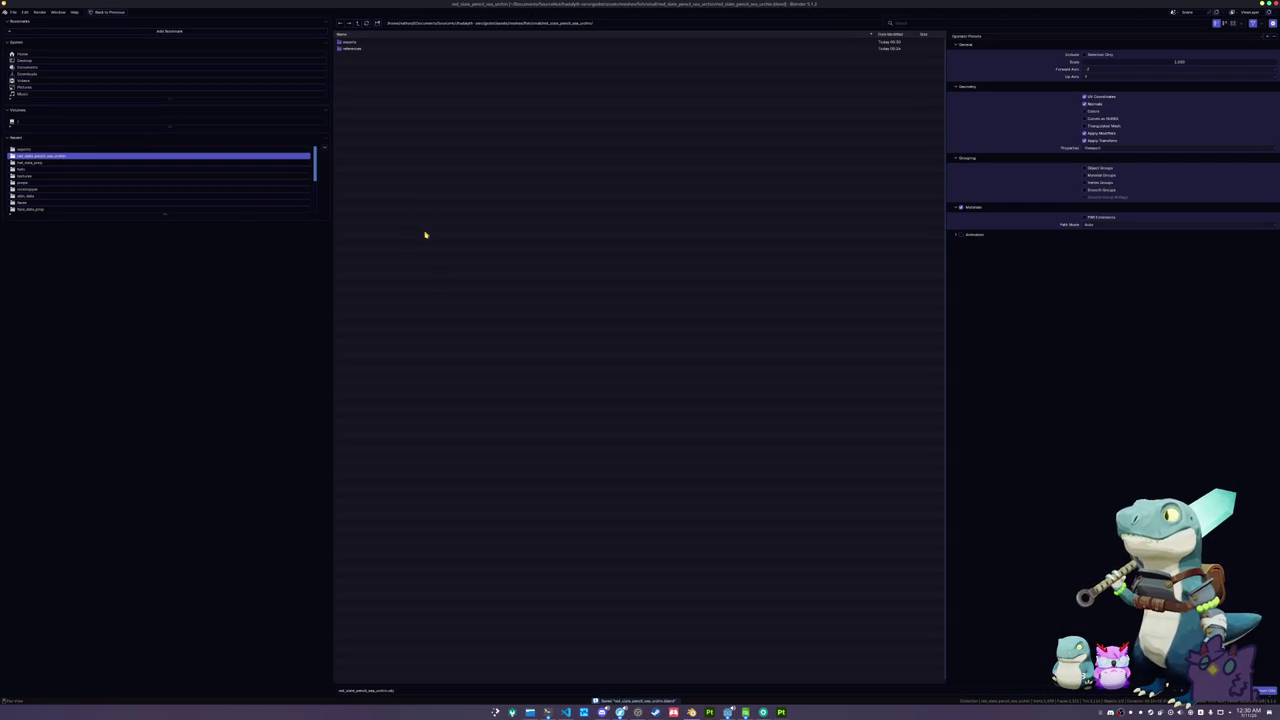
left_click(1084, 111)
left_click(1084, 54)
key("Return")
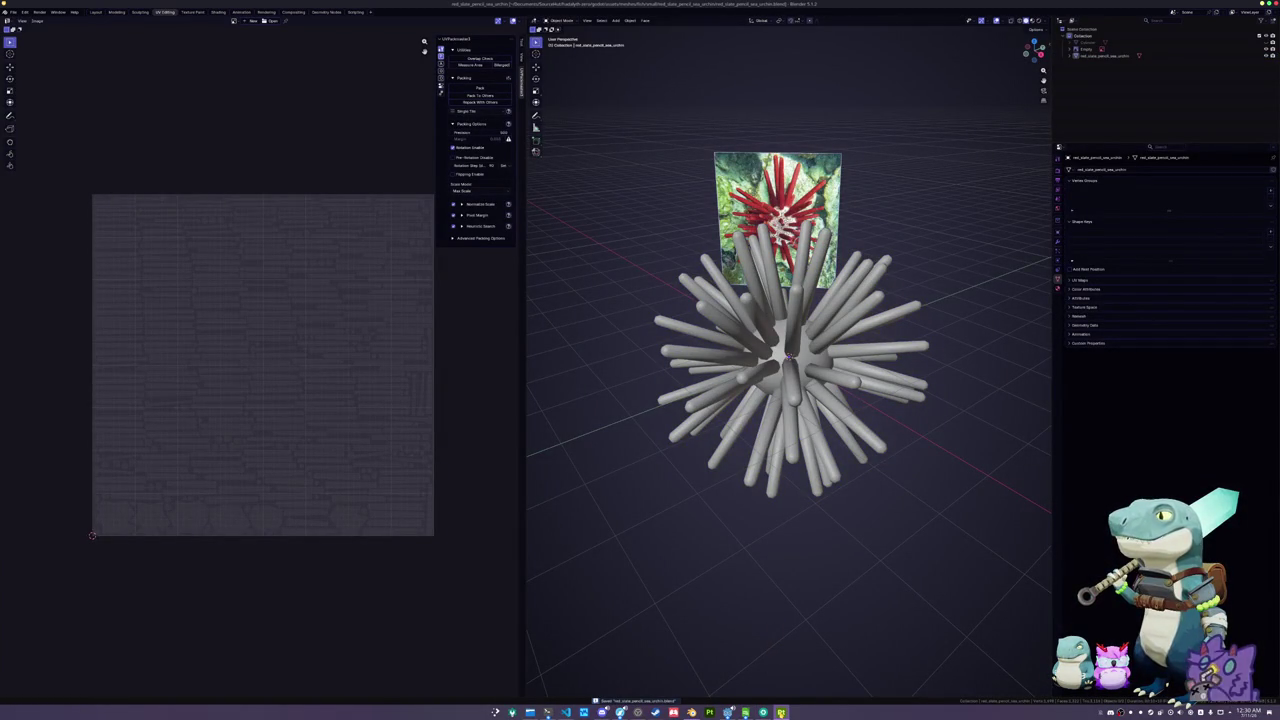
mouse_move(781, 712)
left_click(781, 680)
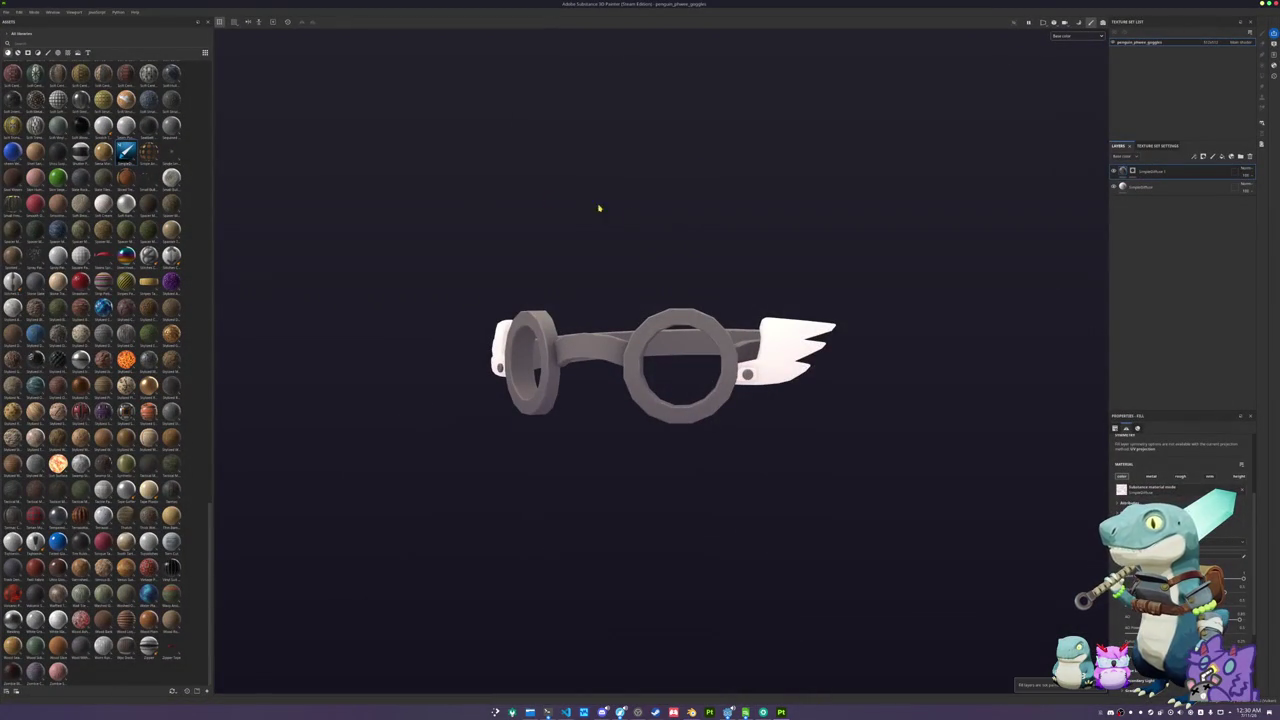
- Create a new Substance Painter project using the sea urchin FBX from the exports folder
left_click(7, 11)
left_click(22, 22)
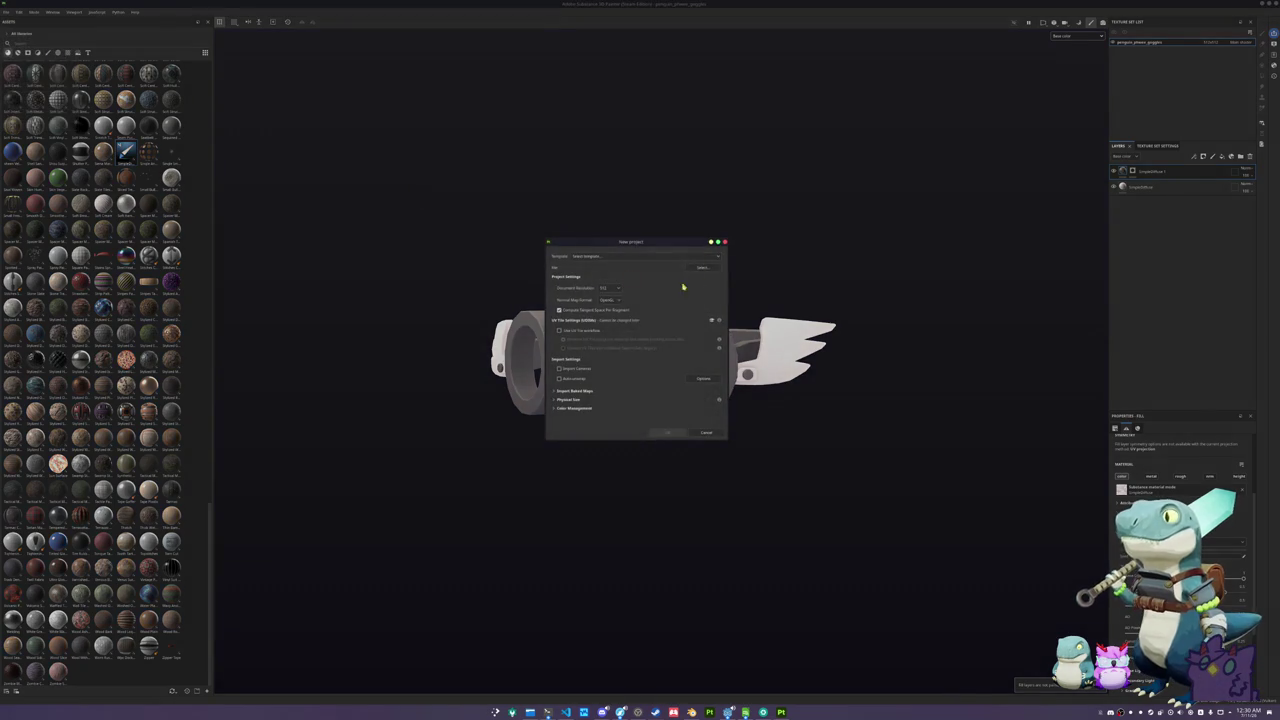
left_click(666, 280)
scroll(677, 316, "down", 5)
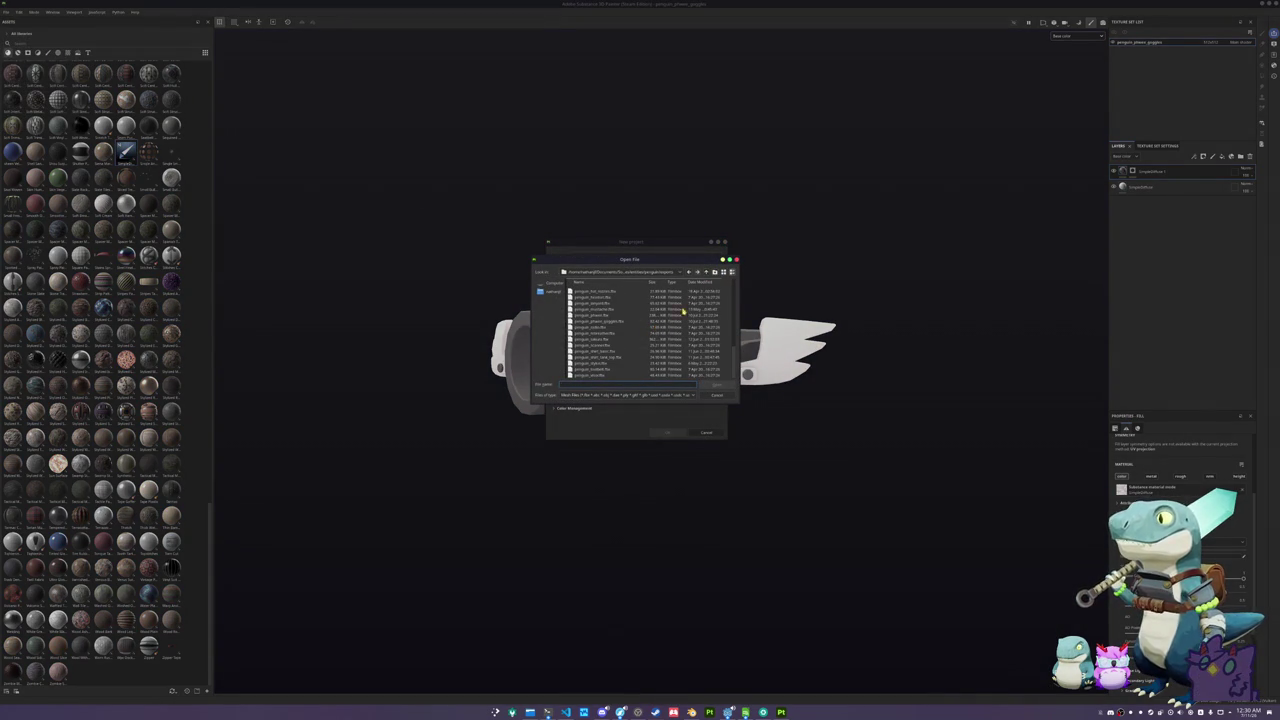
left_click(706, 272)
left_click(706, 273)
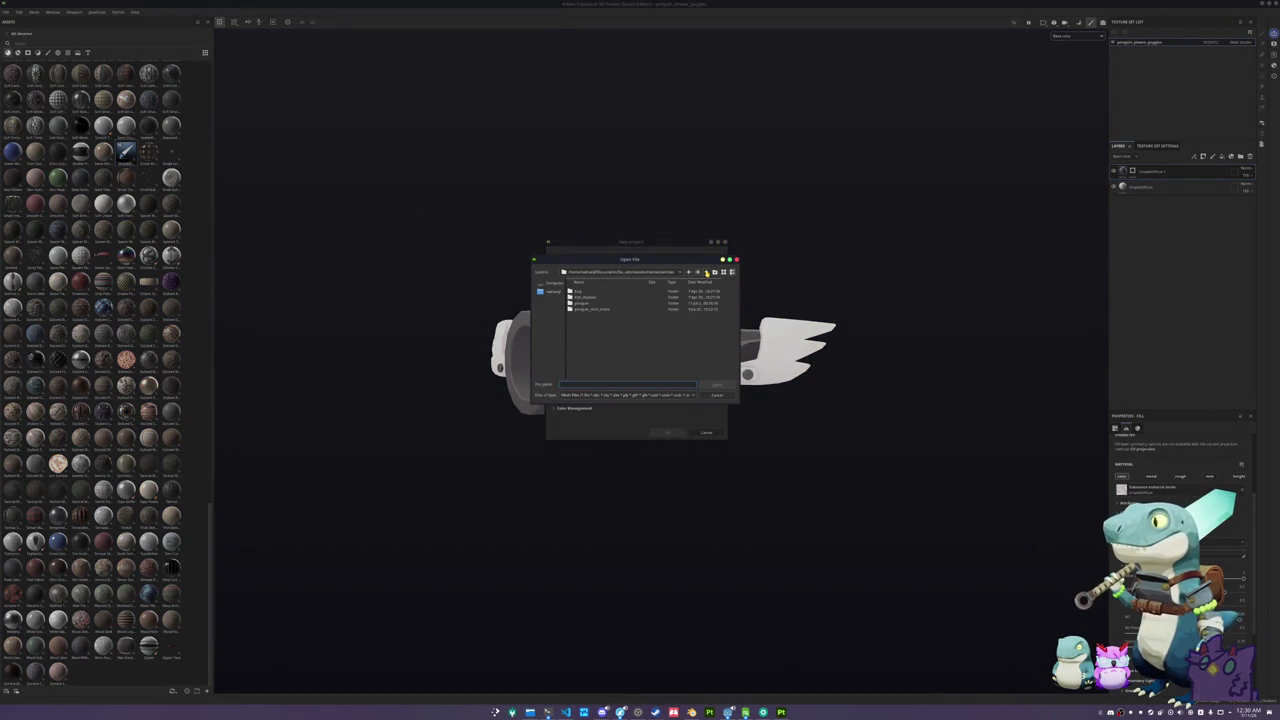
double_click(597, 303)
double_click(586, 317)
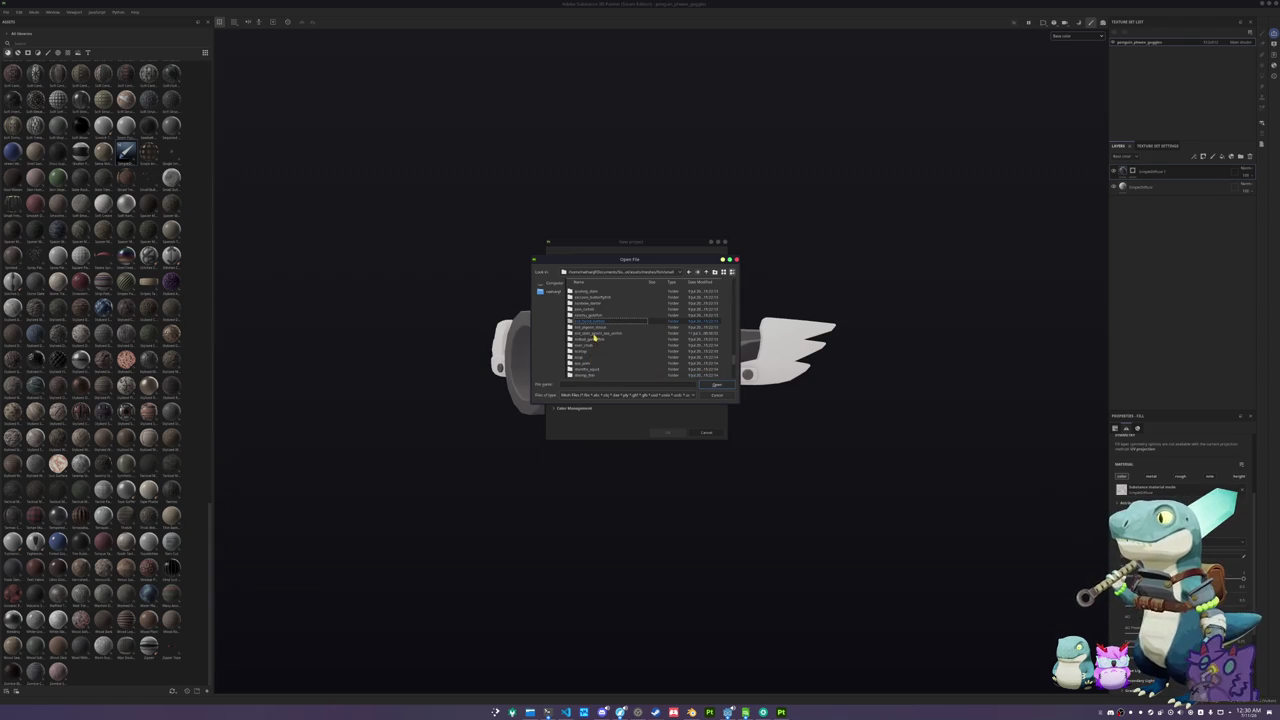
double_click(594, 333)
double_click(594, 303)
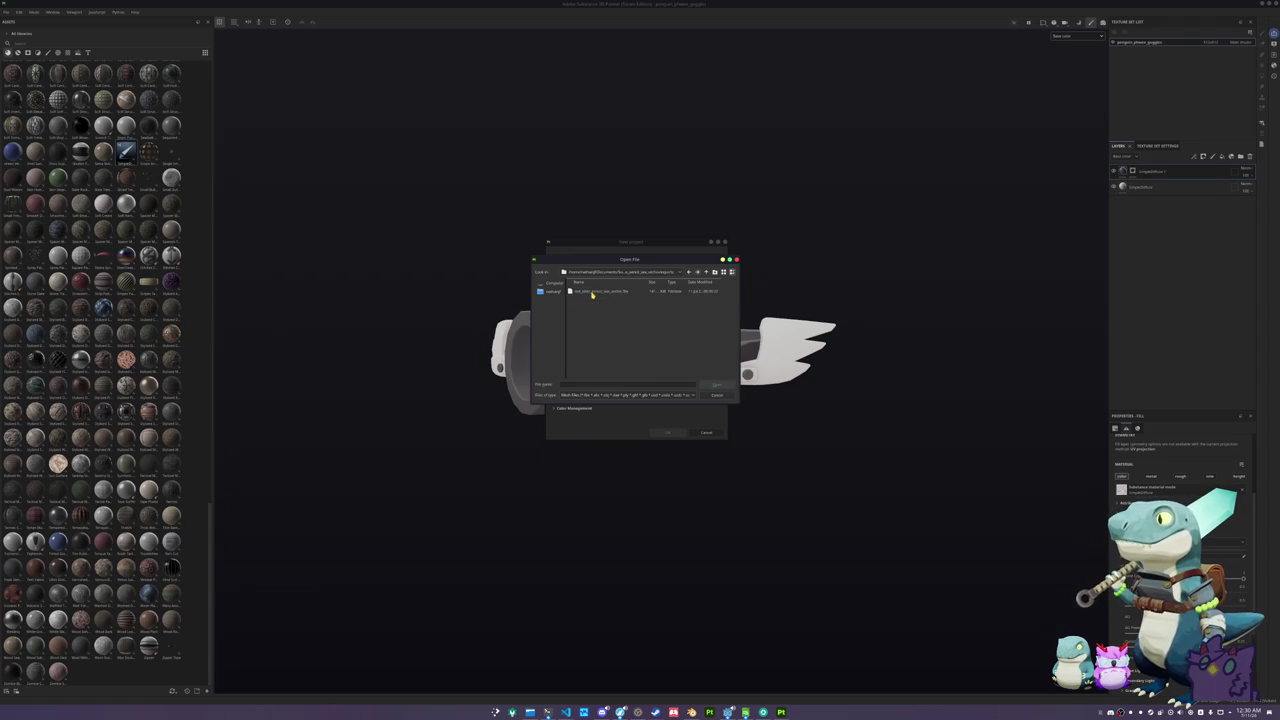
left_click(668, 433)
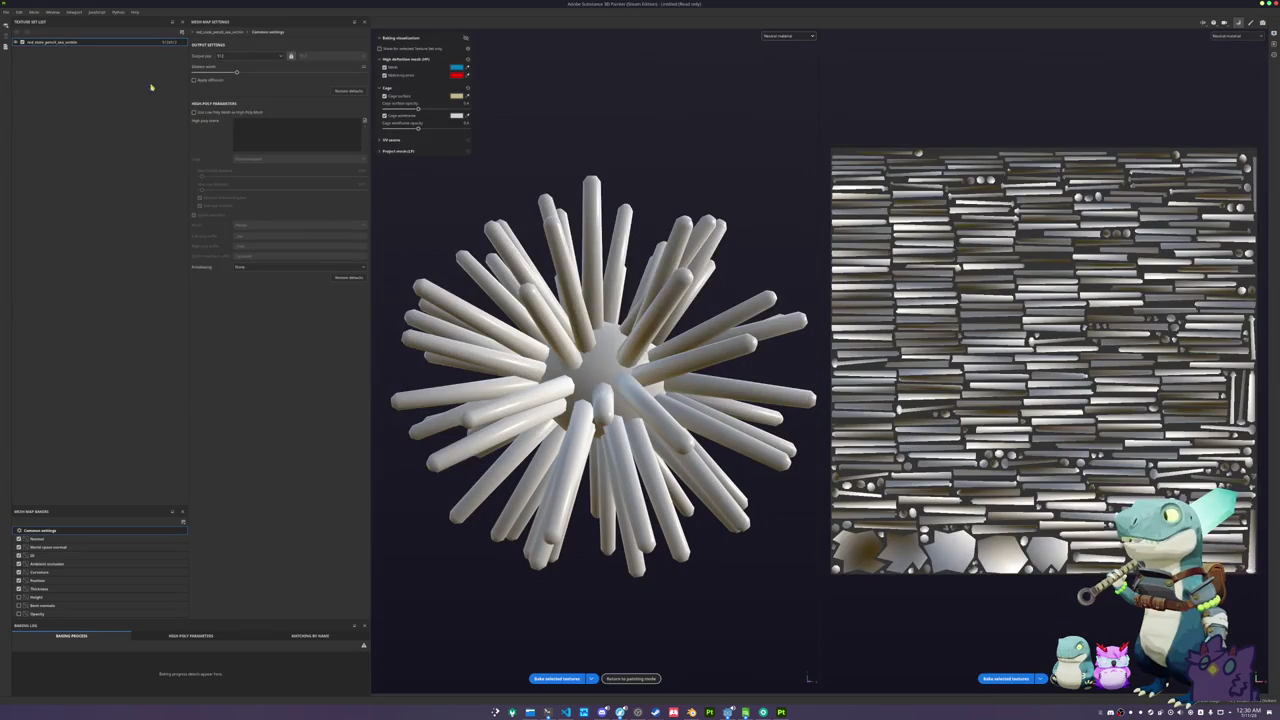
- Bake the mesh maps, view Base color, and drop a brown material onto the urchin
left_click(556, 678)
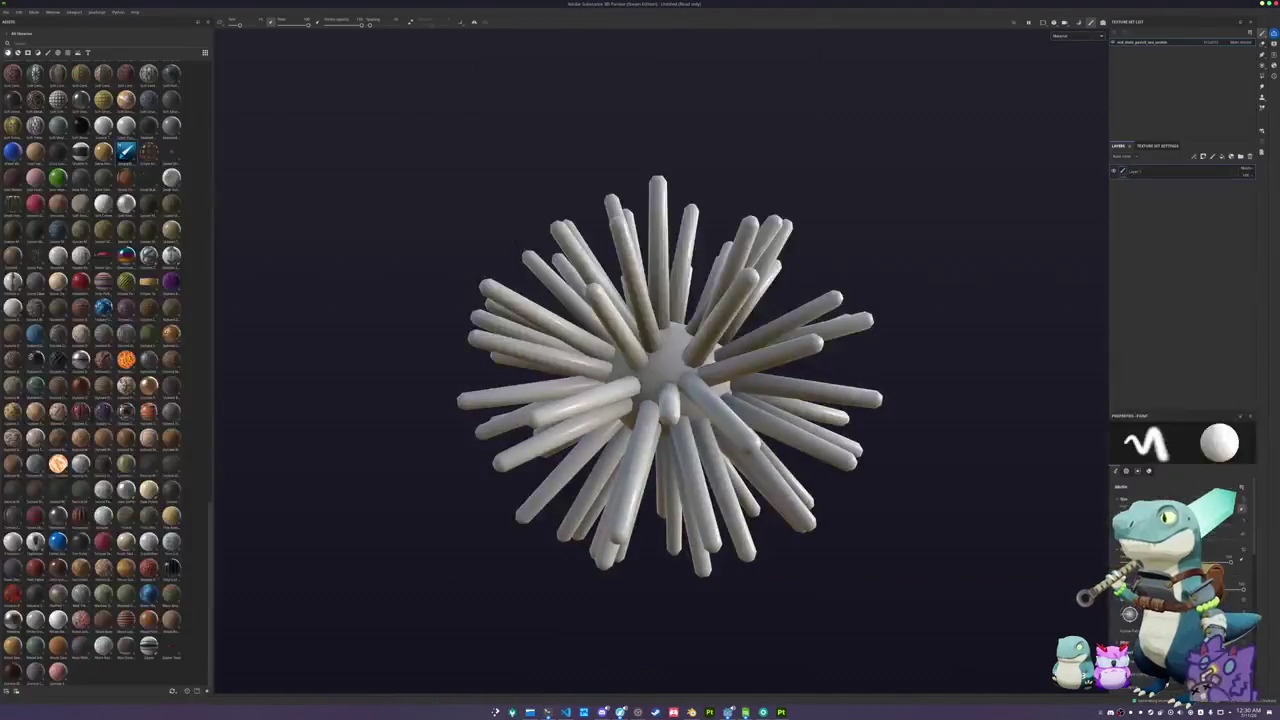
left_click(1078, 36)
left_click(1078, 64)
scroll(830, 265, "down", 3)
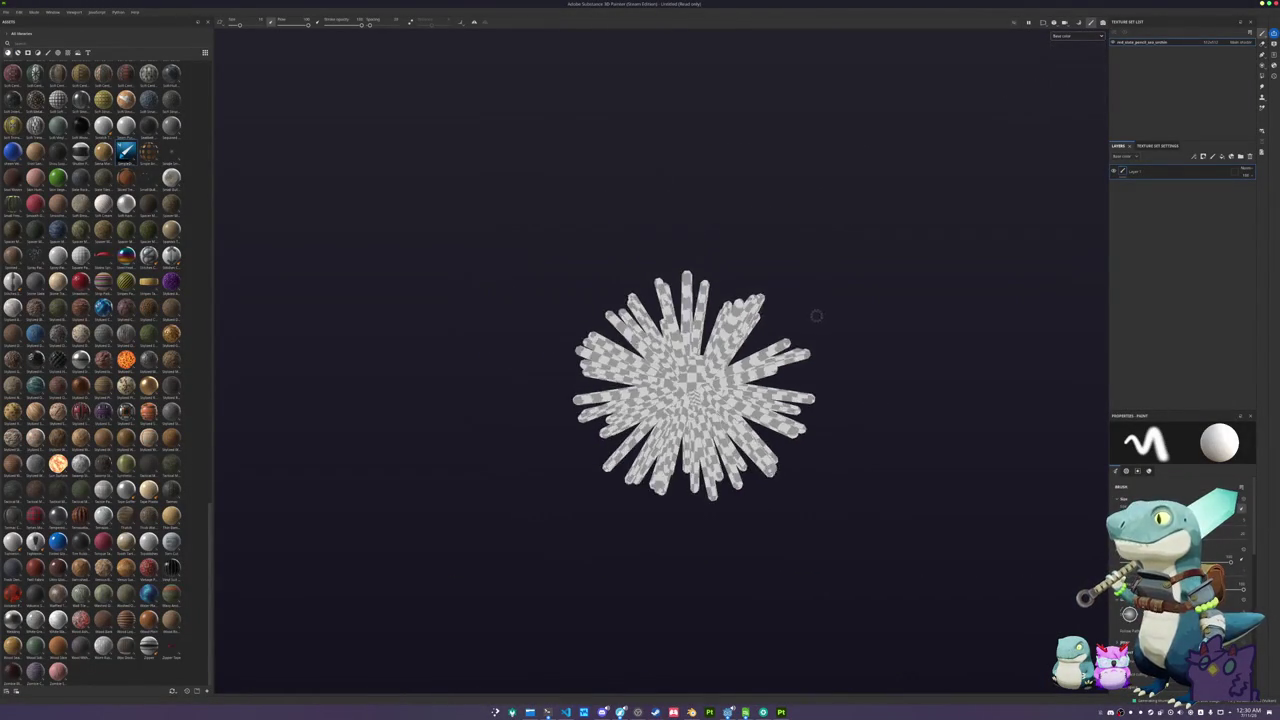
mouse_move(118, 156)
left_mouse_down()
mouse_move(349, 229)
mouse_move(840, 324)
left_mouse_up()
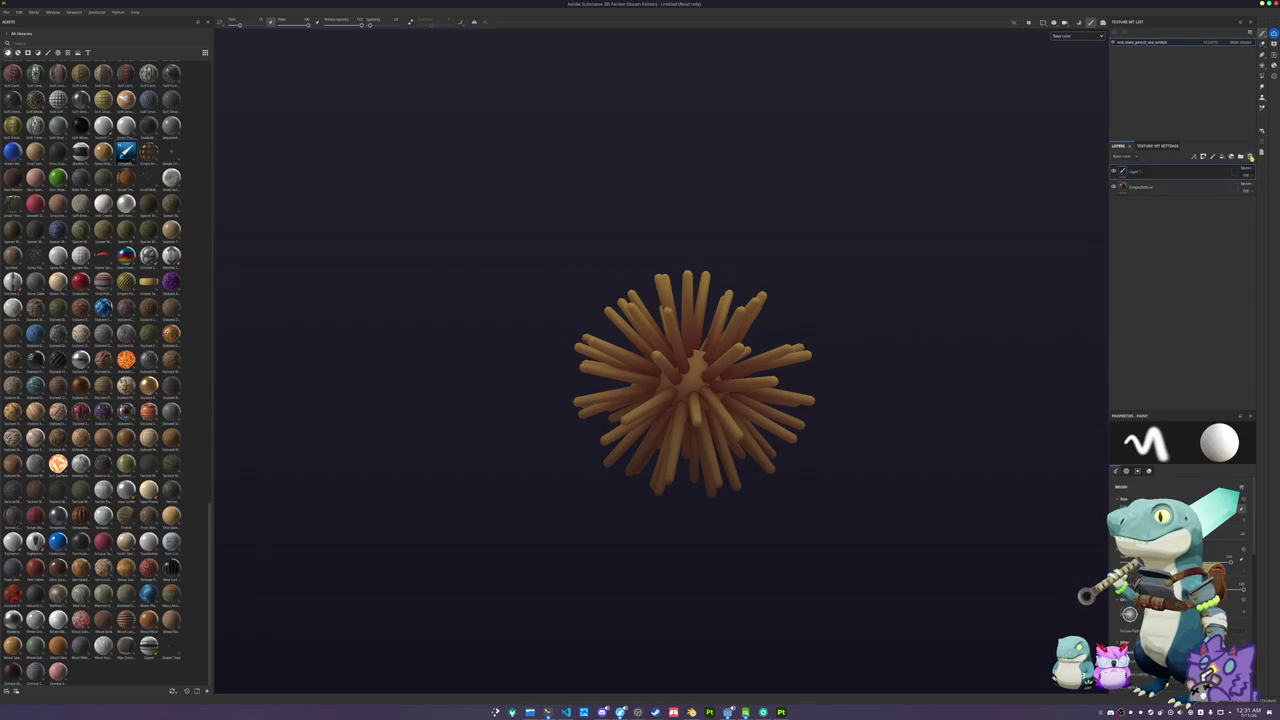
left_click(1249, 157)
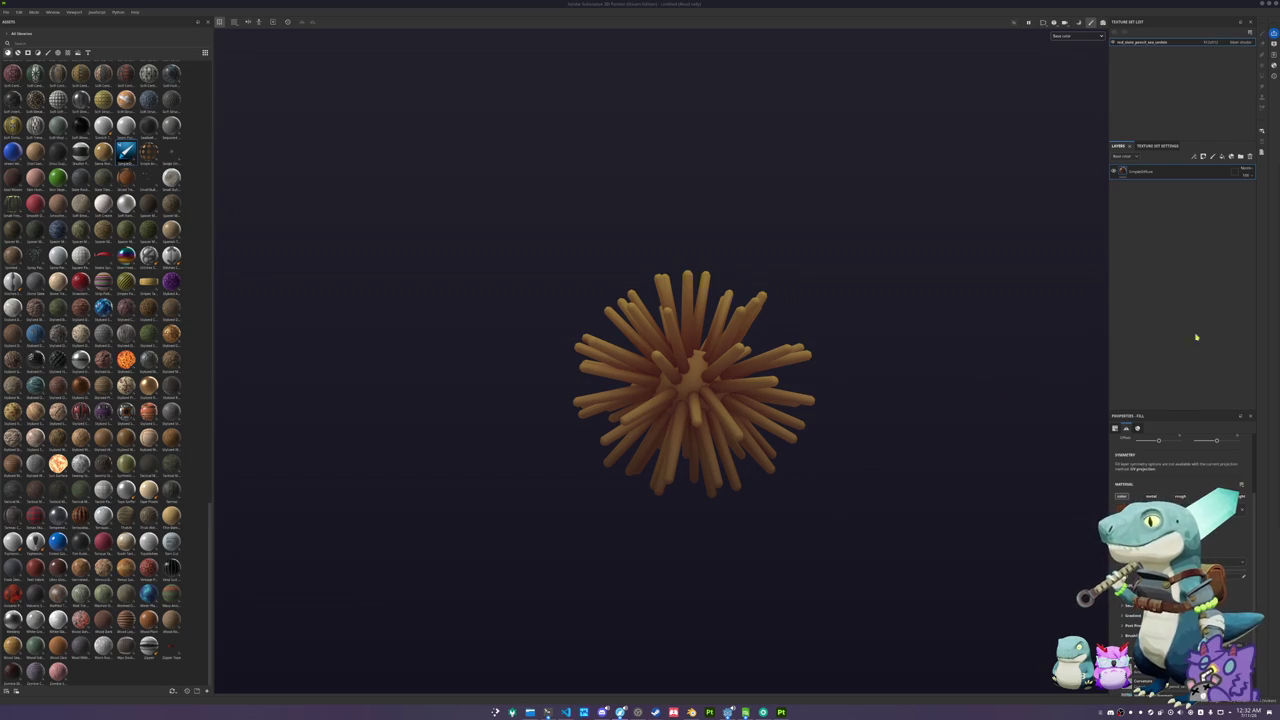
- Delete the empty Layer 1 so only the brown fill layer remains
left_click(897, 425)
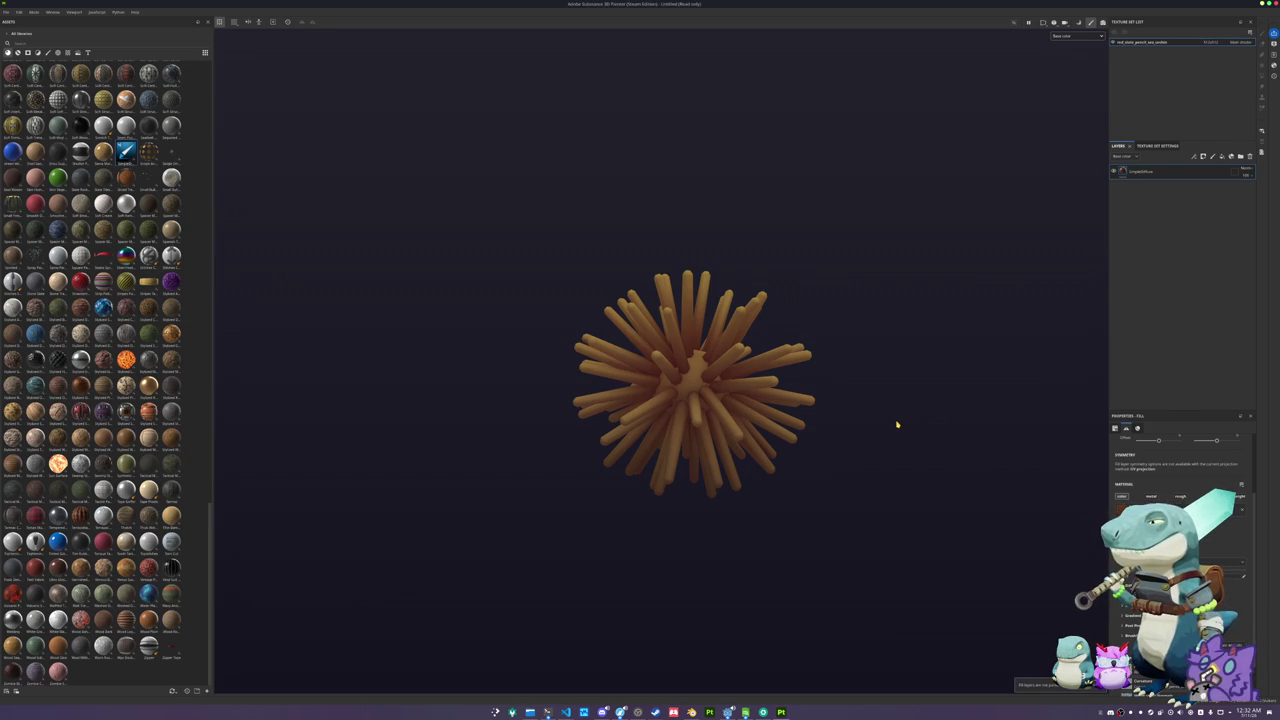
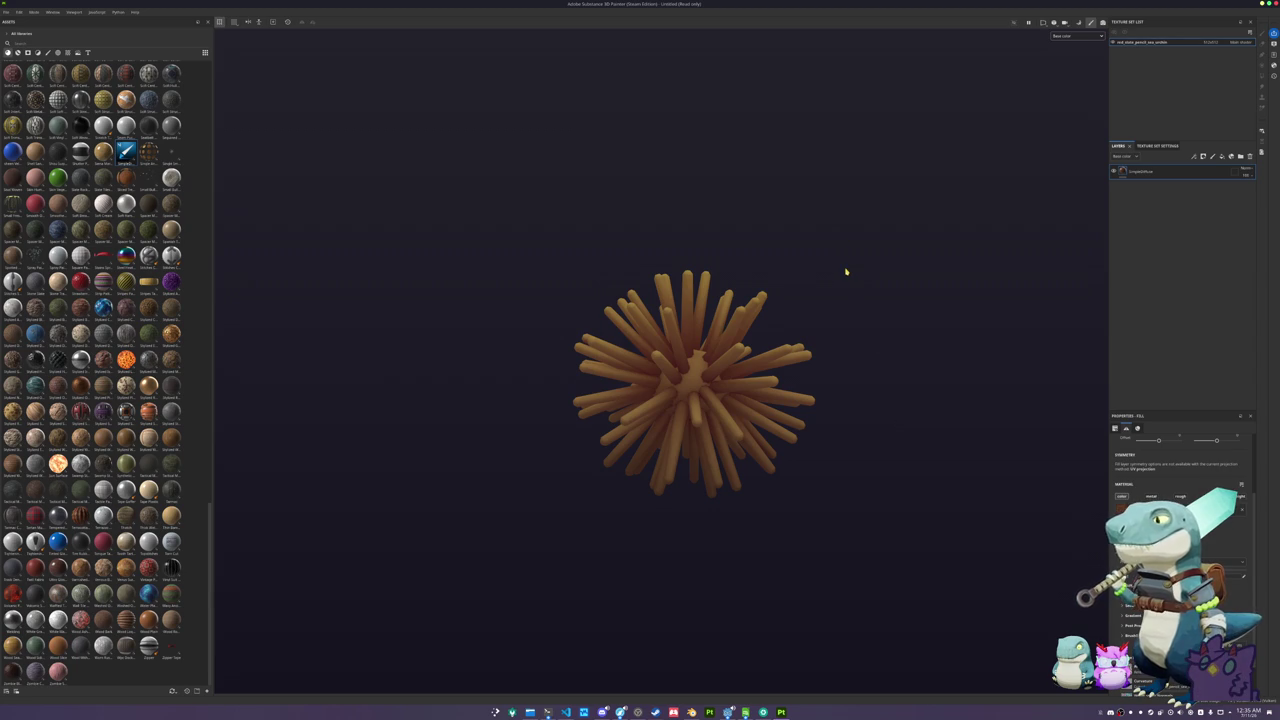
- Shrink the red sea-urchin reference photo window and place it at the top right beside the model
scroll(773, 485, "up", 2)
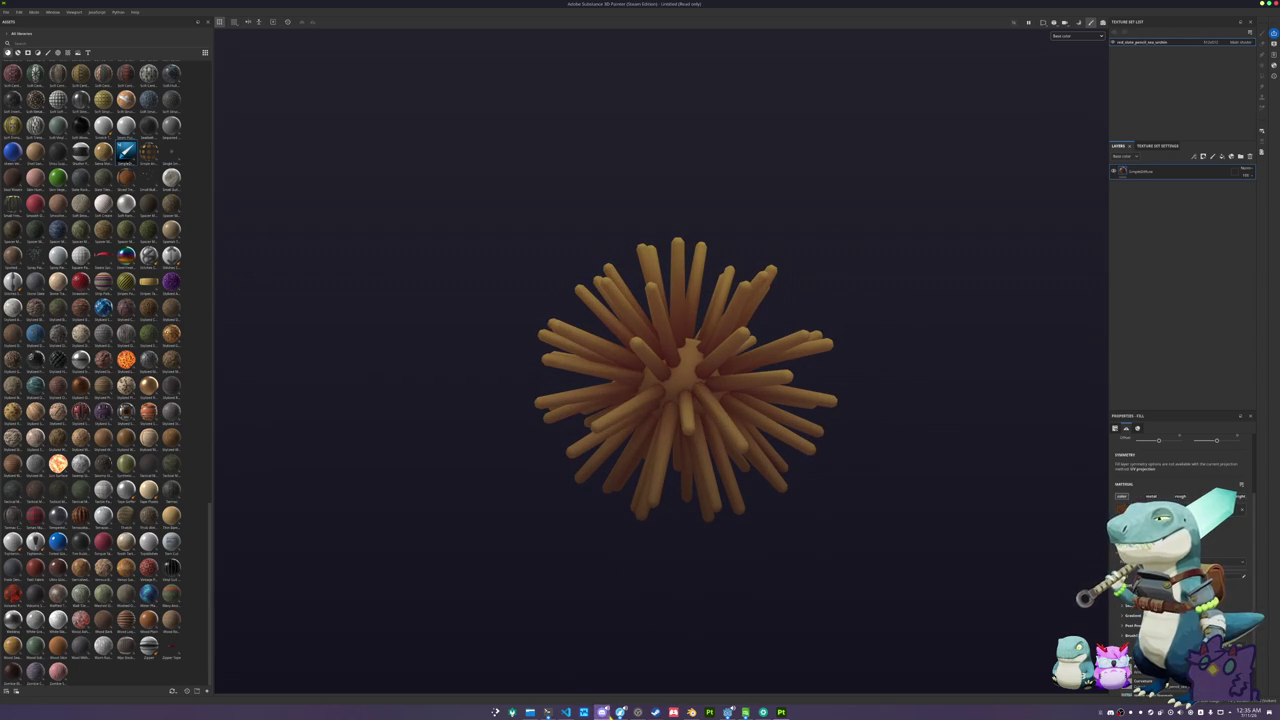
mouse_move(620, 712)
left_click(661, 680)
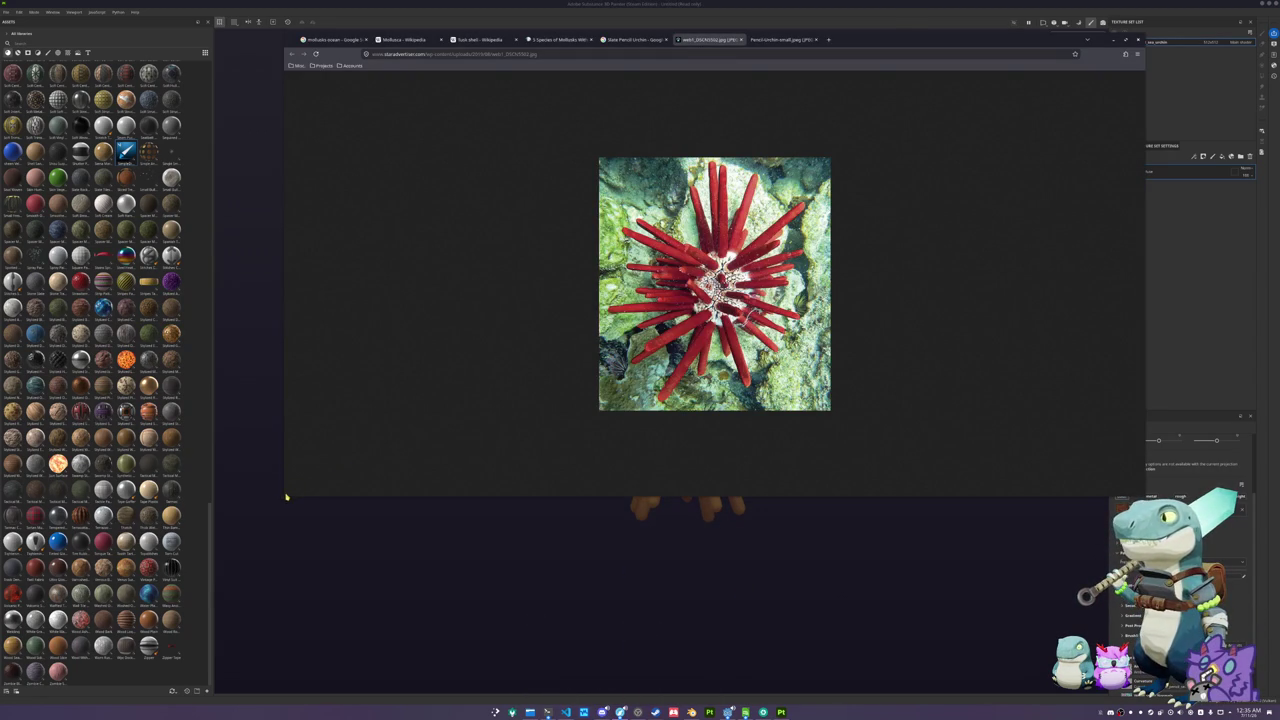
mouse_move(283, 495)
left_mouse_down()
mouse_move(749, 320)
mouse_move(833, 271)
mouse_move(911, 267)
left_mouse_up()
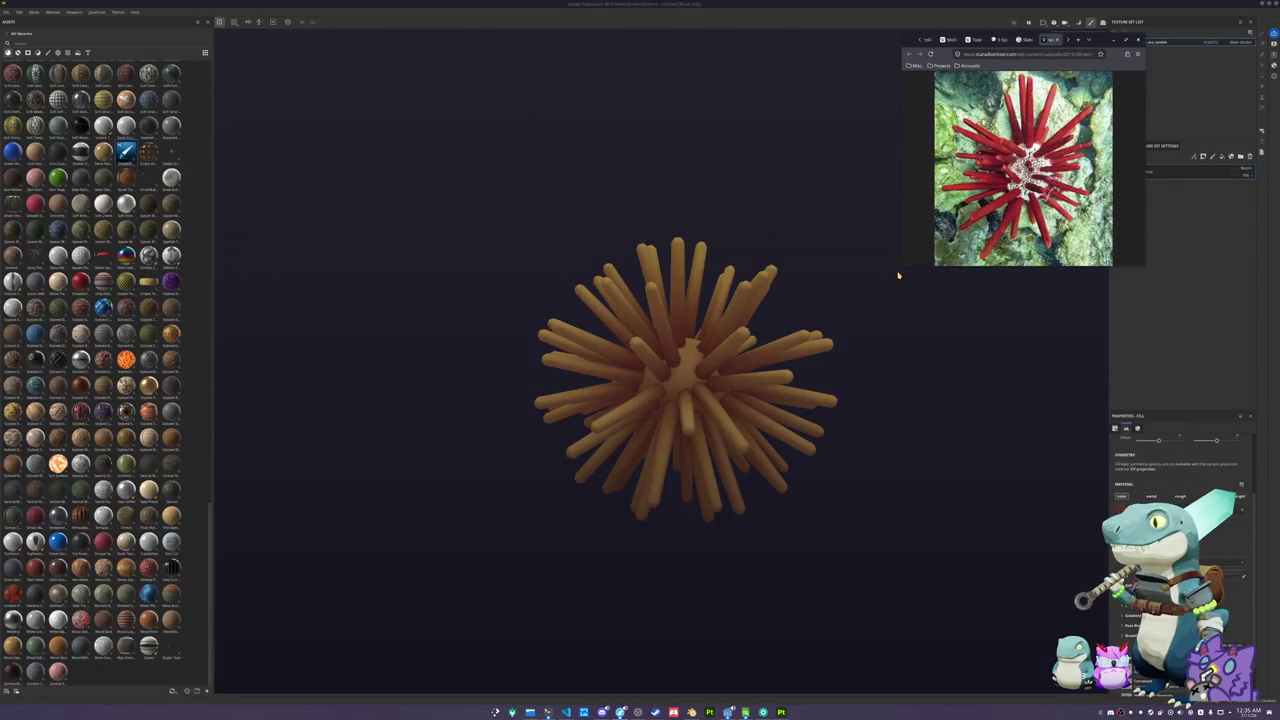
left_click_drag(1103, 40, 997, 42)
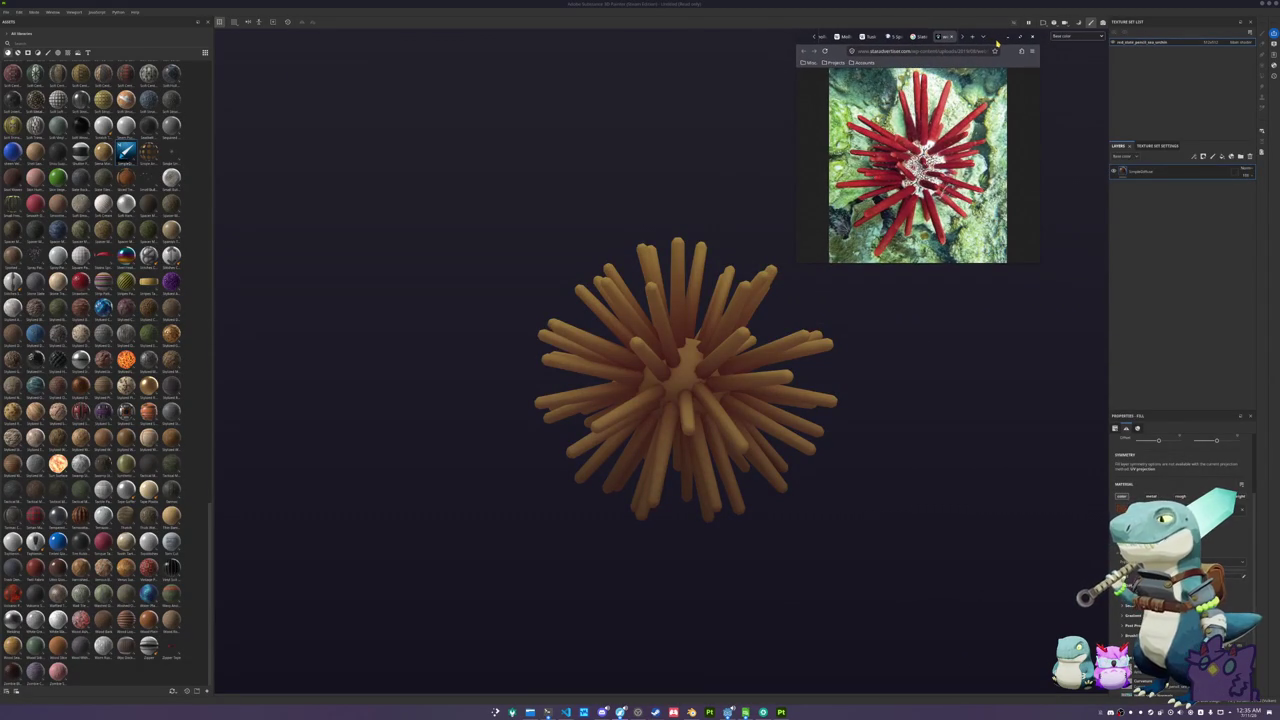
- Launch KColorChooser from the application launcher
key("super")
type("kruler")
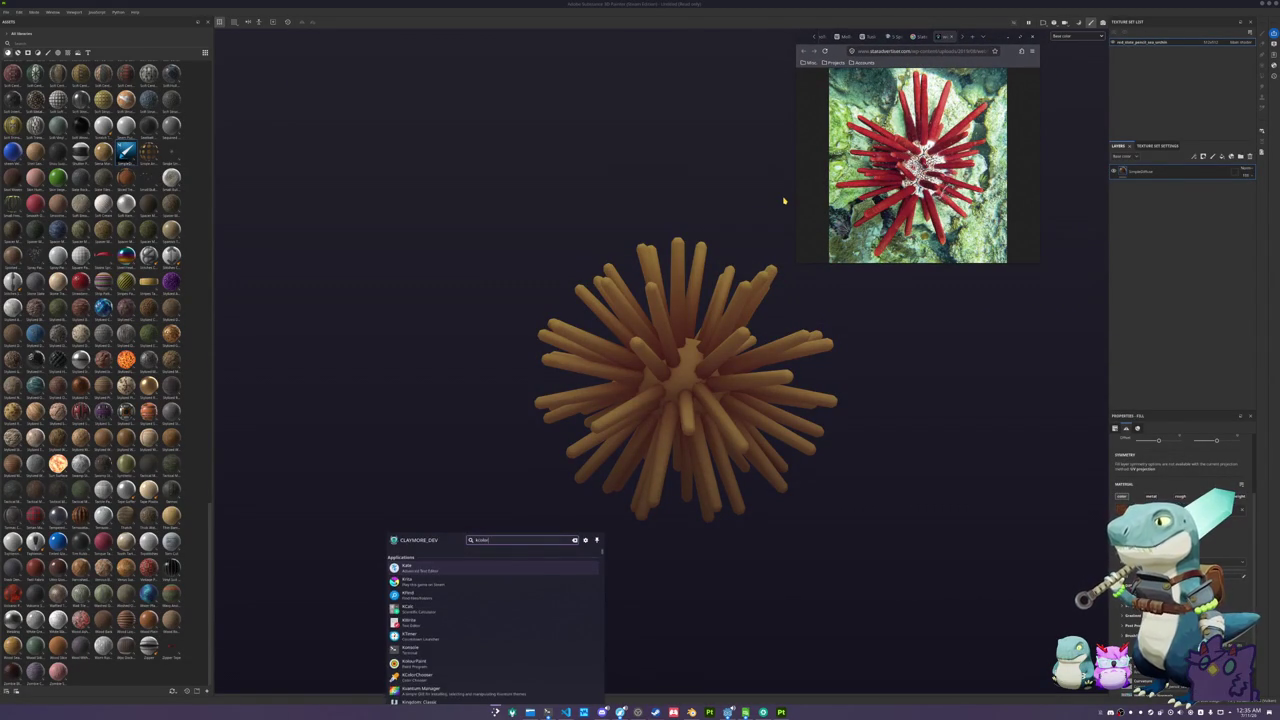
type("kcolorchooser")
key("Return")
- Sample the photo's red spine colour for the urchin's fill layer, then add a second fill layer
left_click_drag(697, 270, 746, 39)
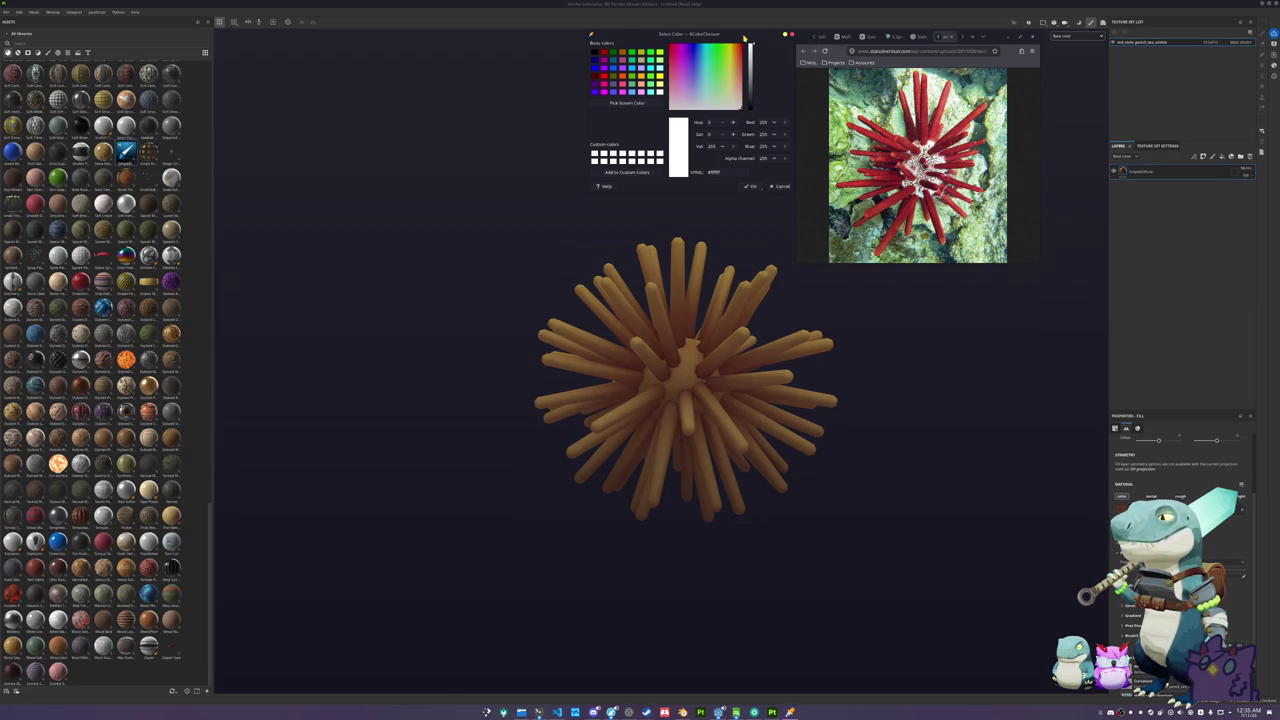
left_click(627, 103)
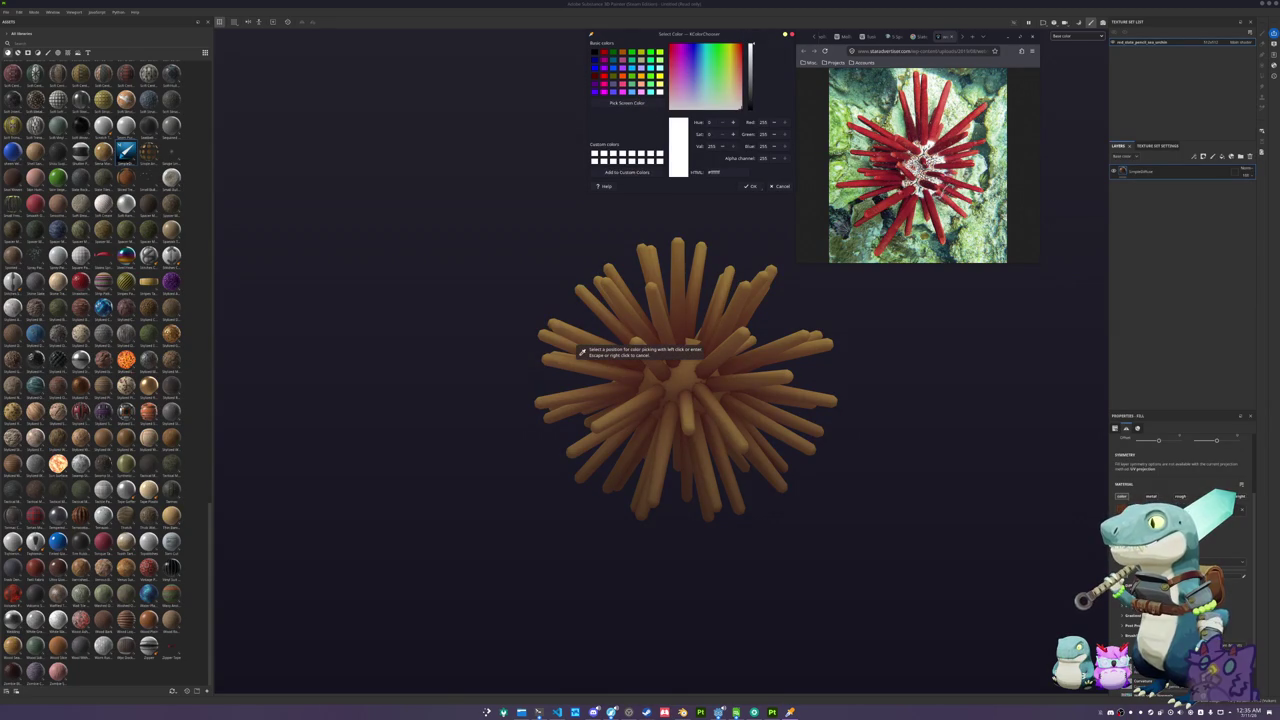
left_click(884, 201)
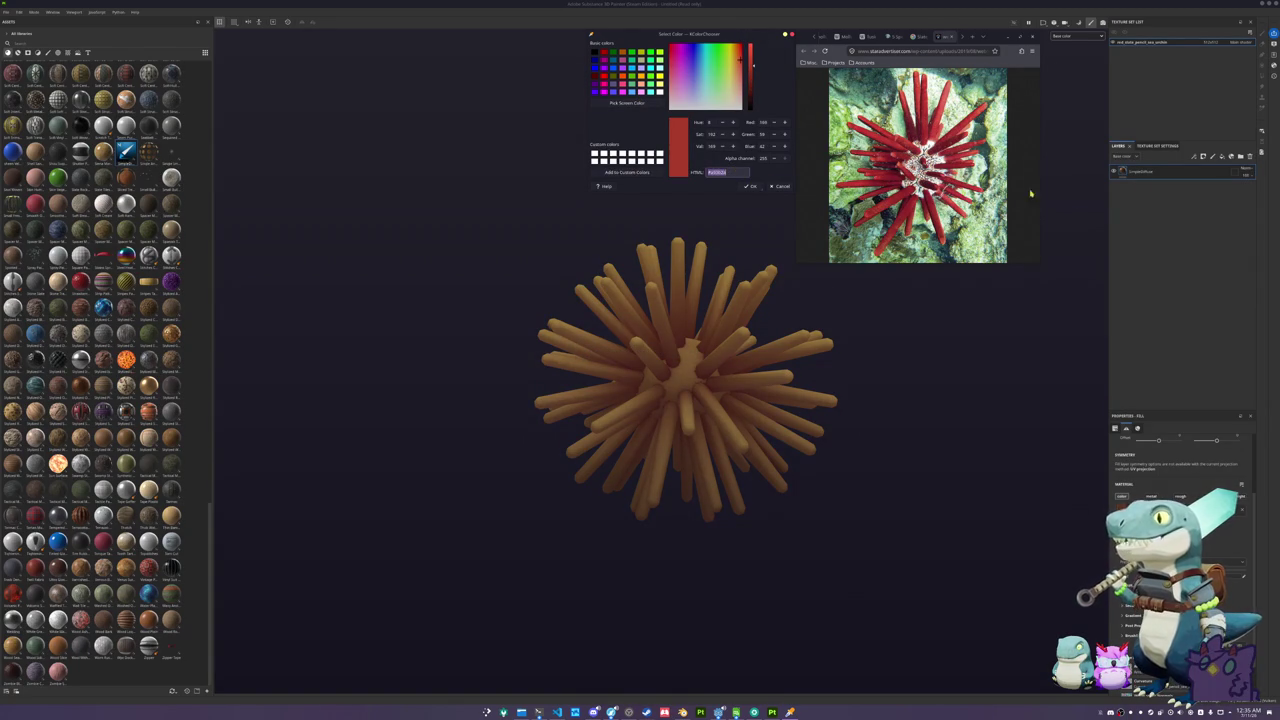
left_click(1143, 172)
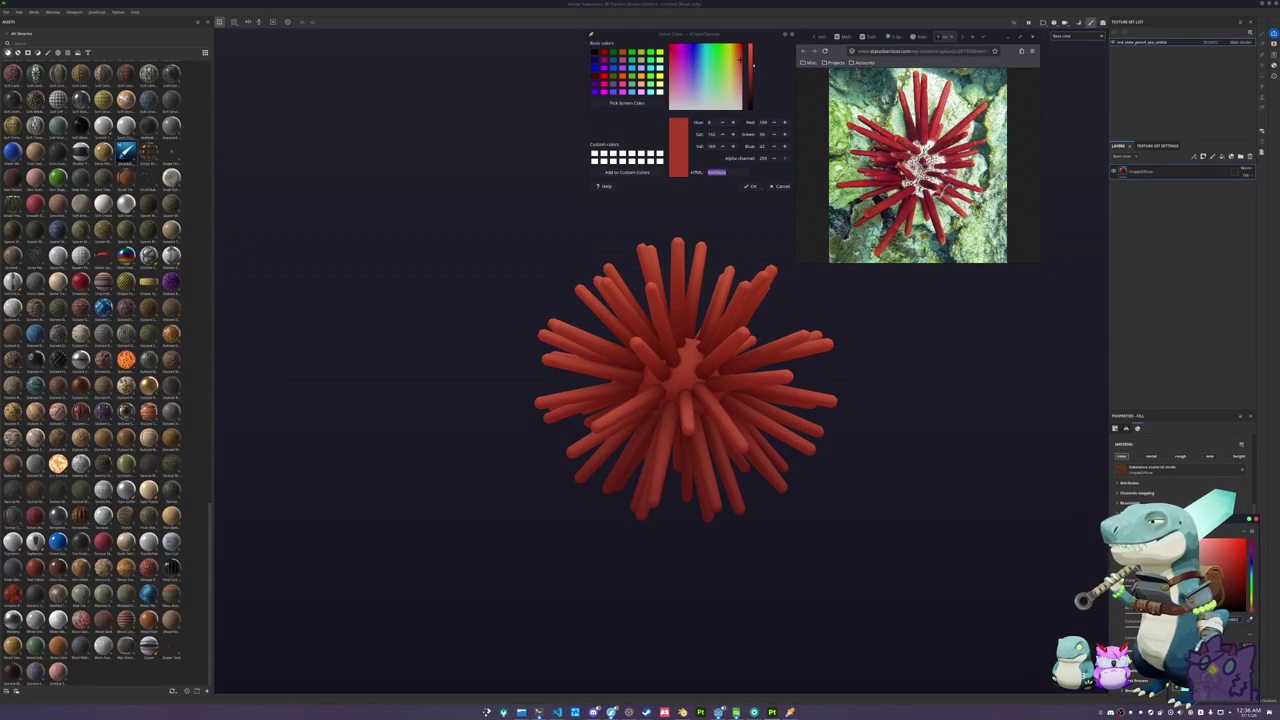
scroll(860, 360, "down", 2)
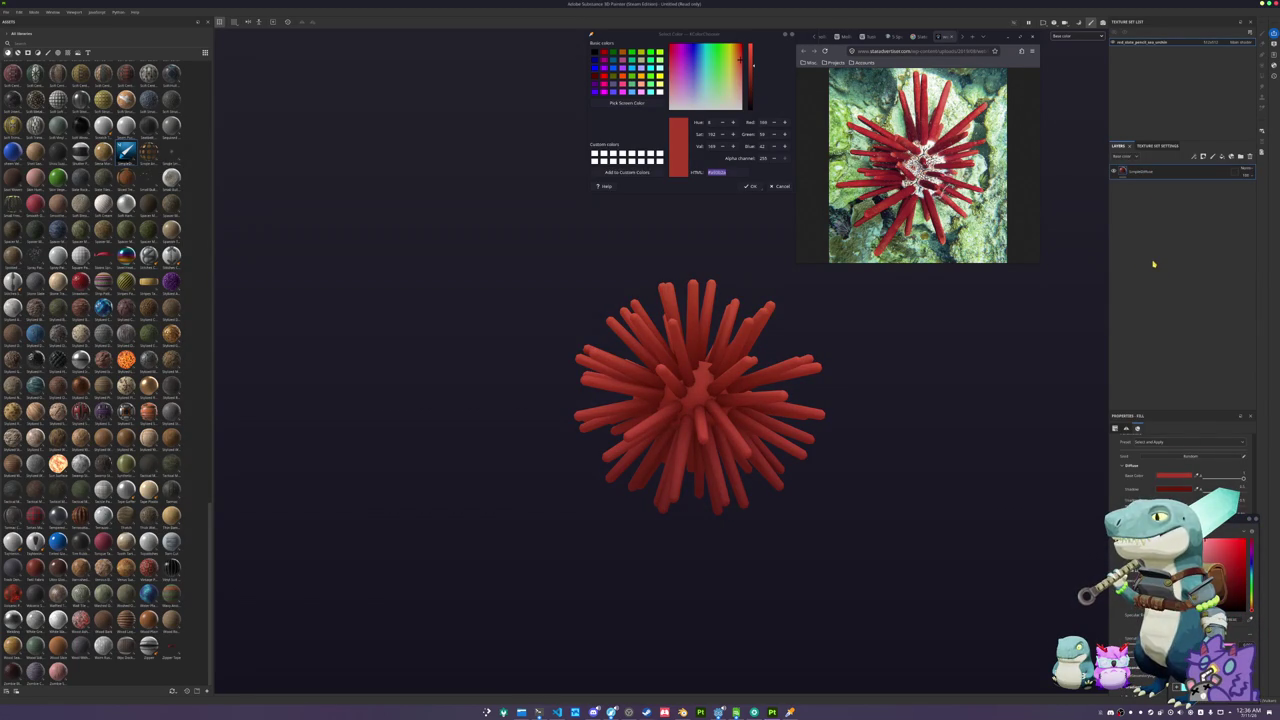
key("ctrl+shift+f")
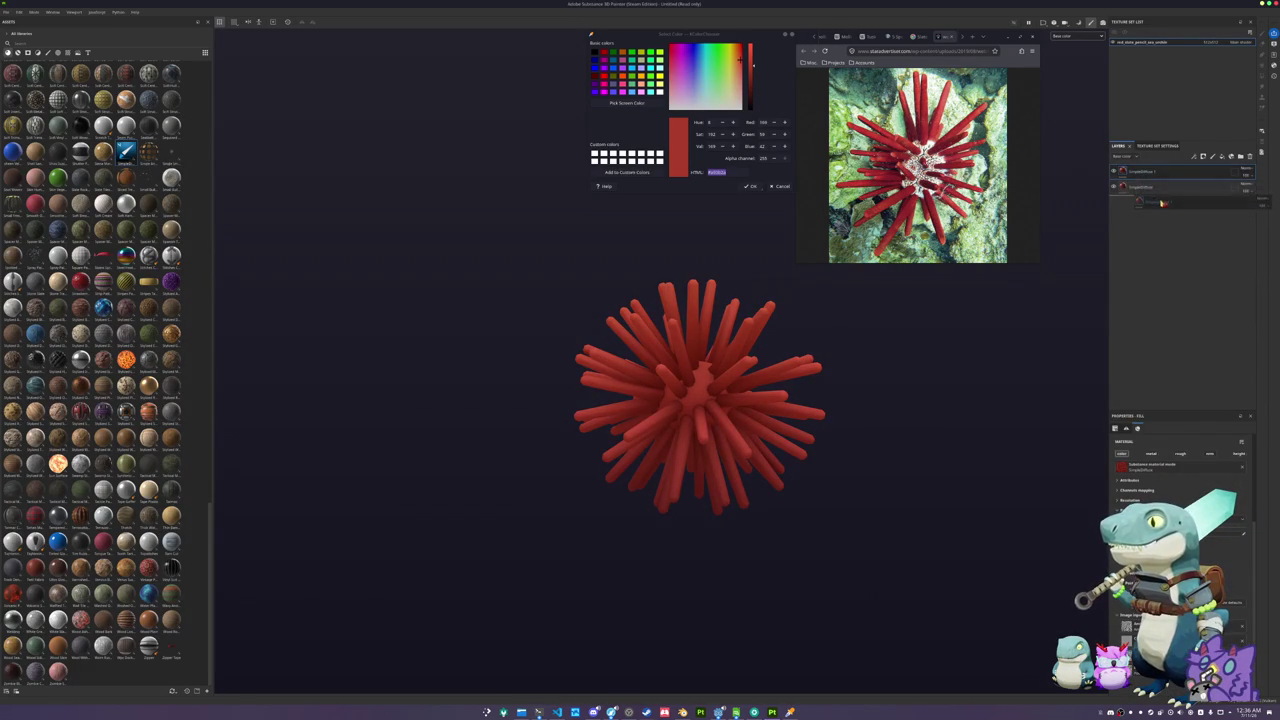
- Limit the new fill layer's mask to the urchin body with polygon fill, and sample the photo's near-white
key("ctrl+z")
key("ctrl+shift+l")
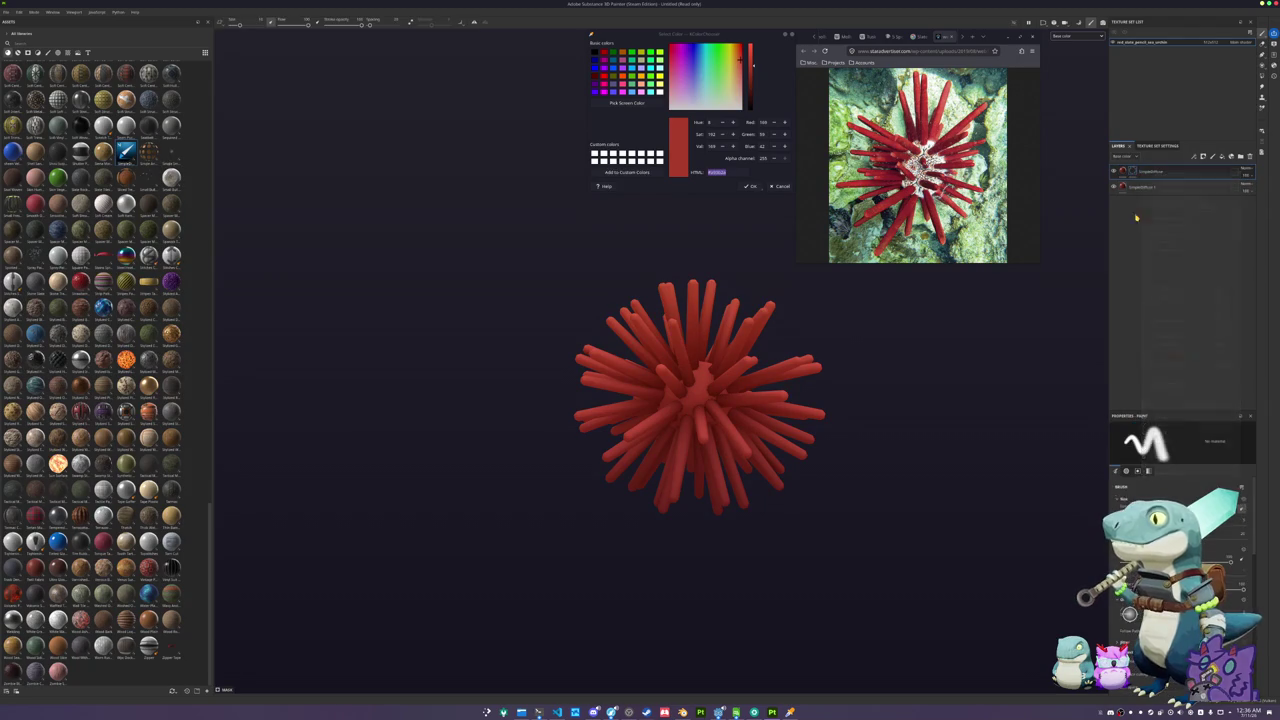
scroll(895, 465, "up", 2)
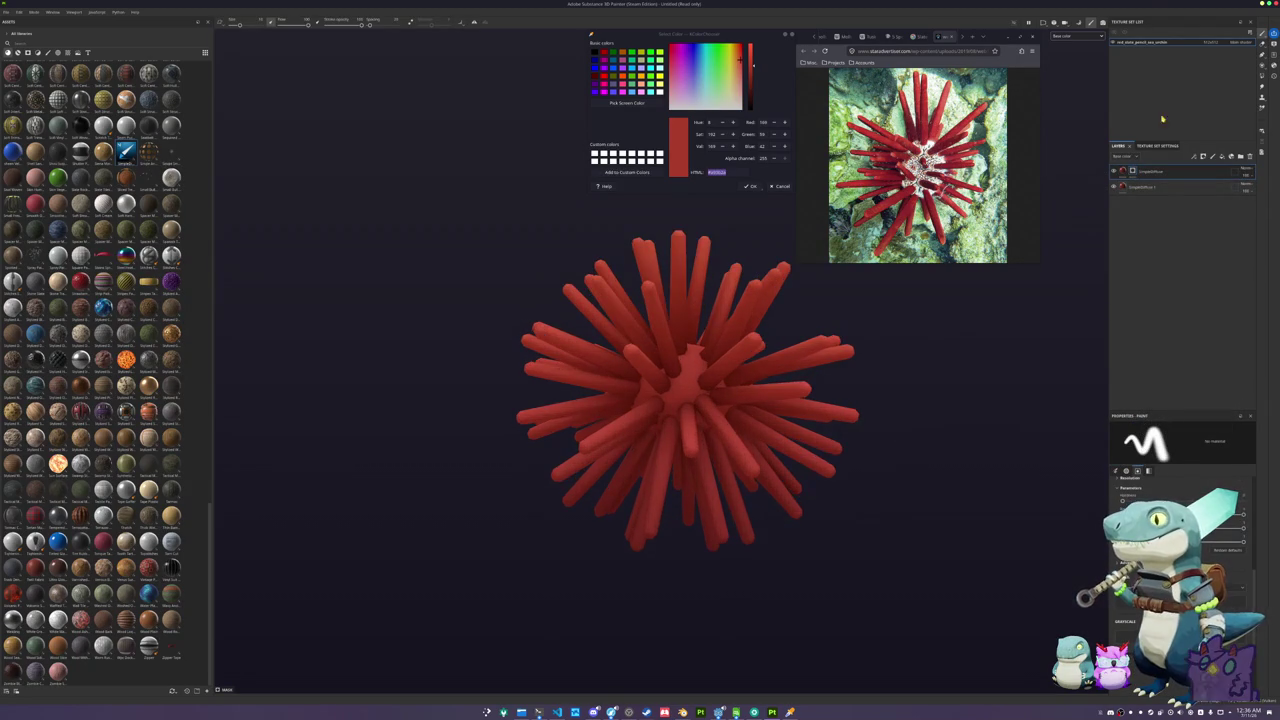
left_click(1262, 70)
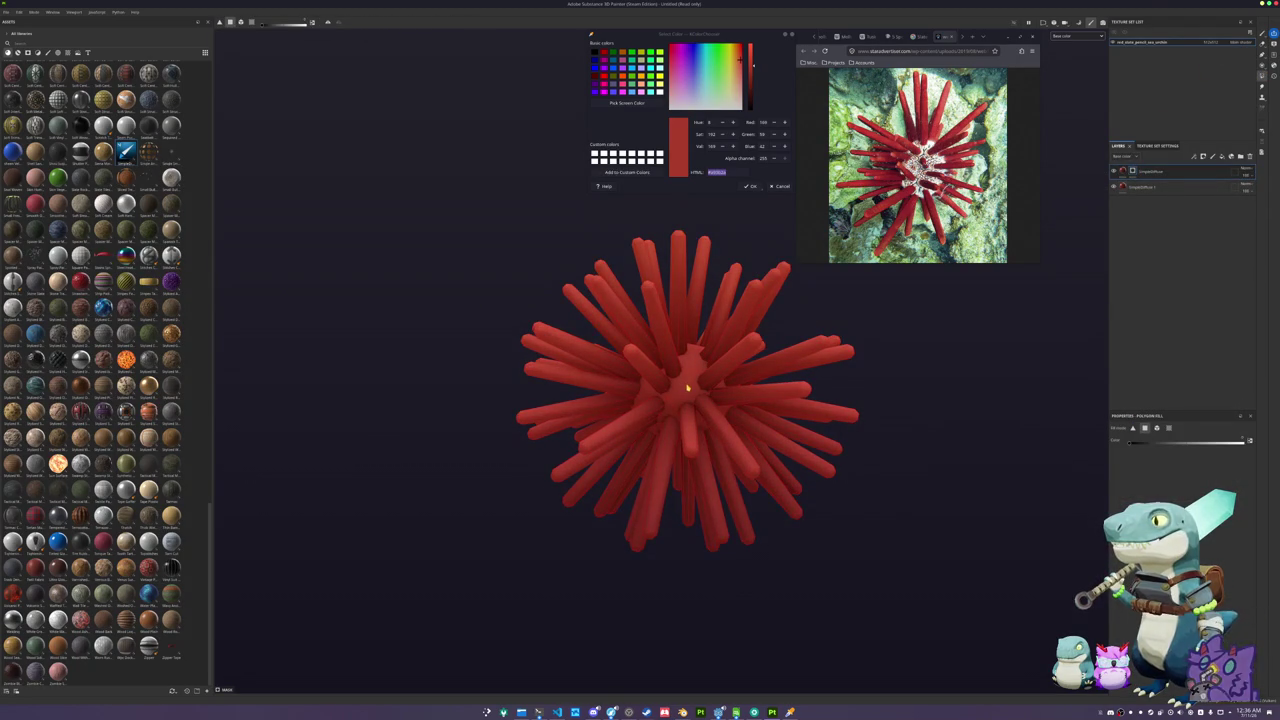
left_click(1145, 173)
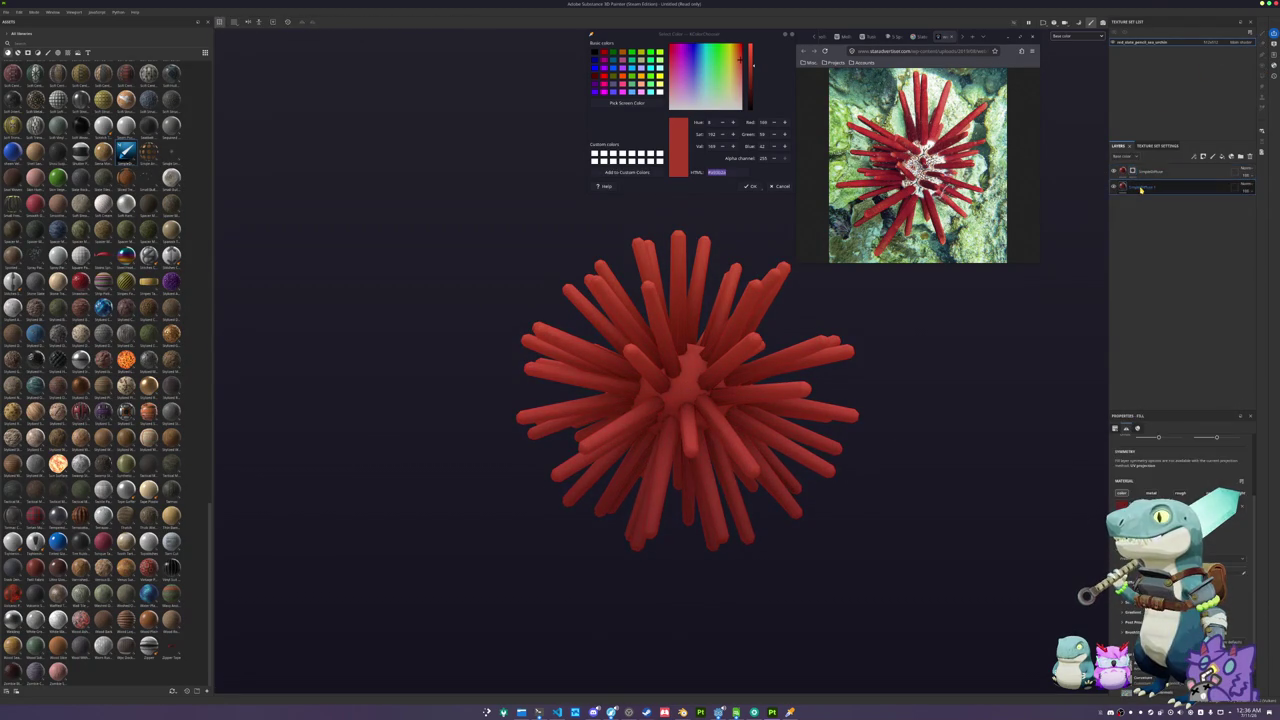
key("4")
left_click(1145, 172)
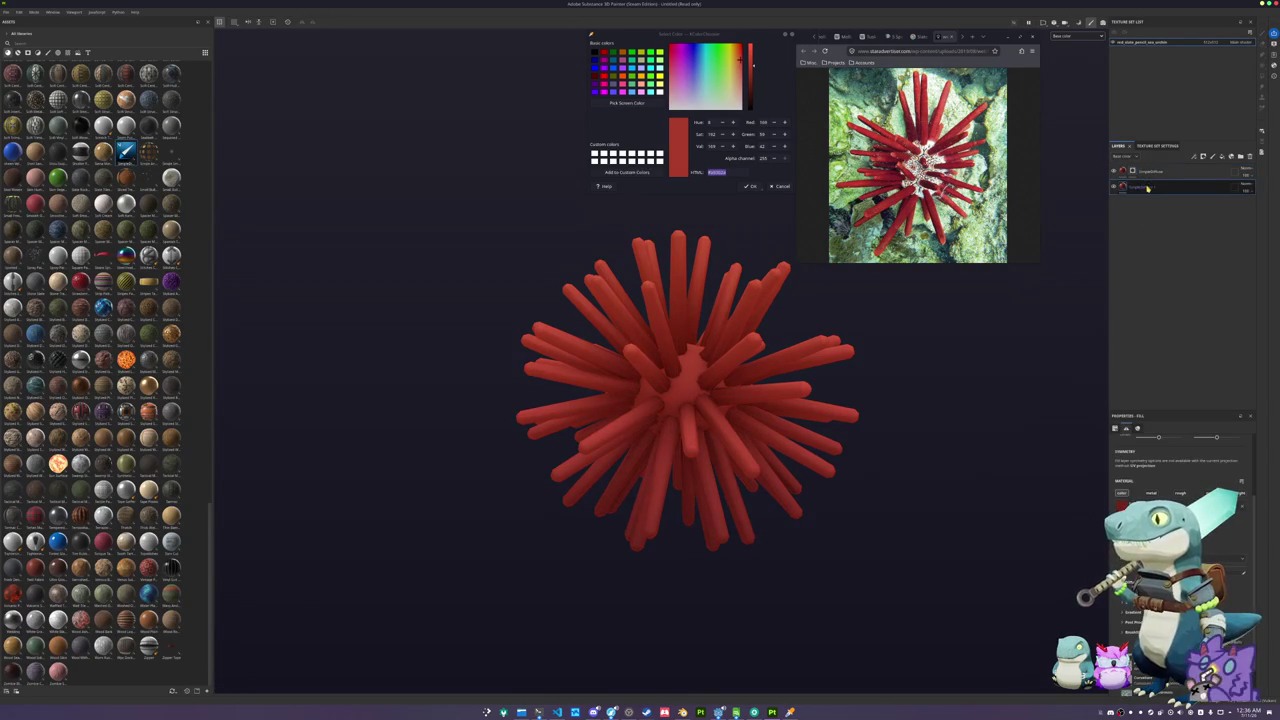
left_click(627, 103)
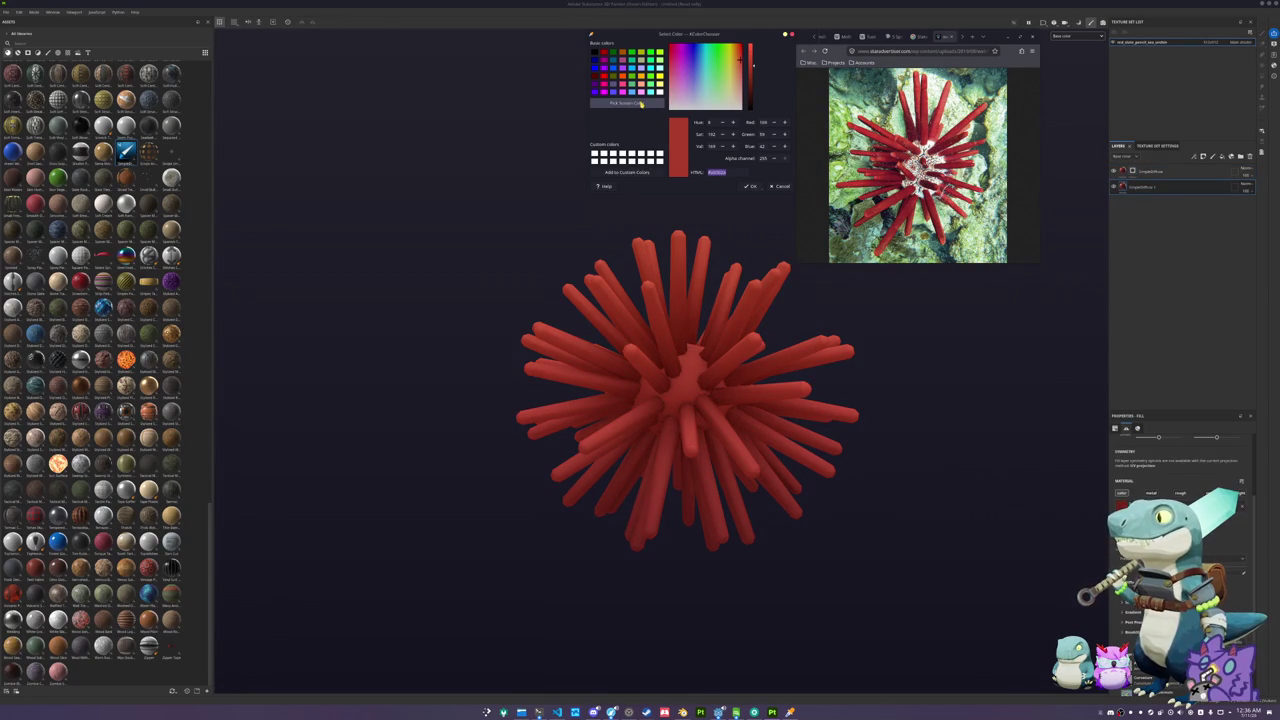
left_click(581, 352)
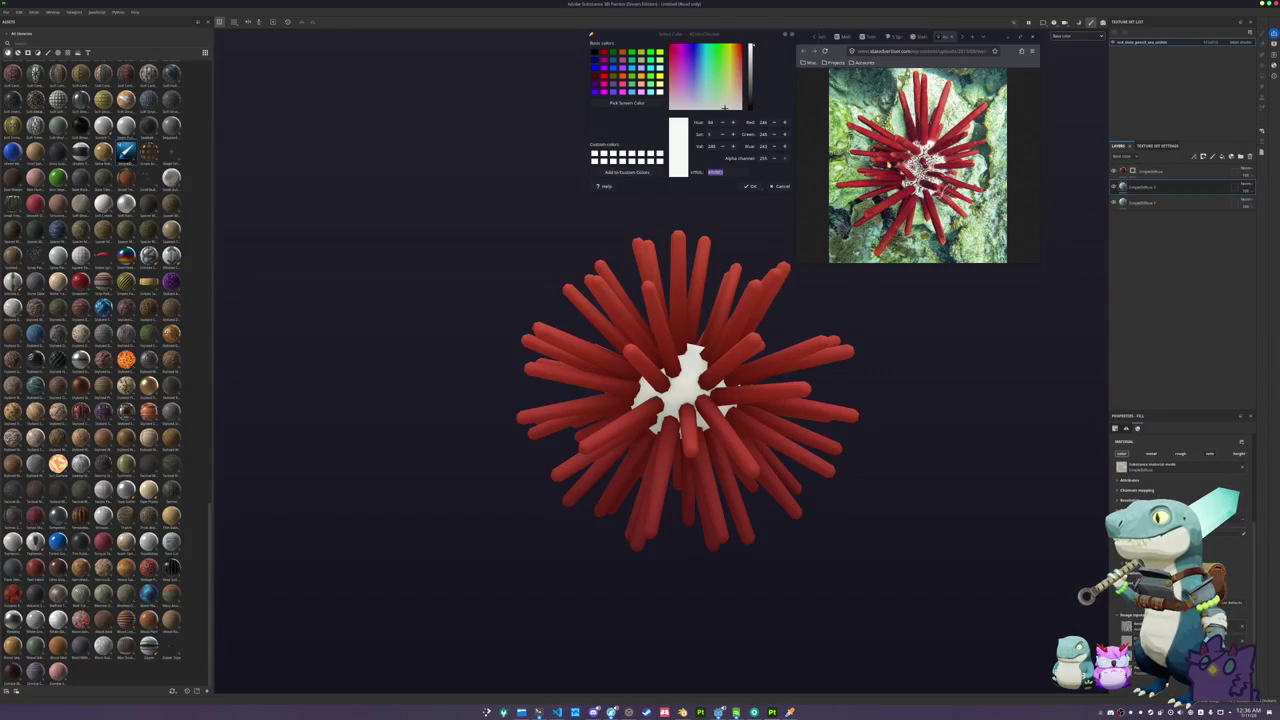
- Sample and darken a brownish grey from the zoomed photo, then open the layer mask's options
key("ctrl+plus")
key("ctrl+plus")
left_click(630, 104)
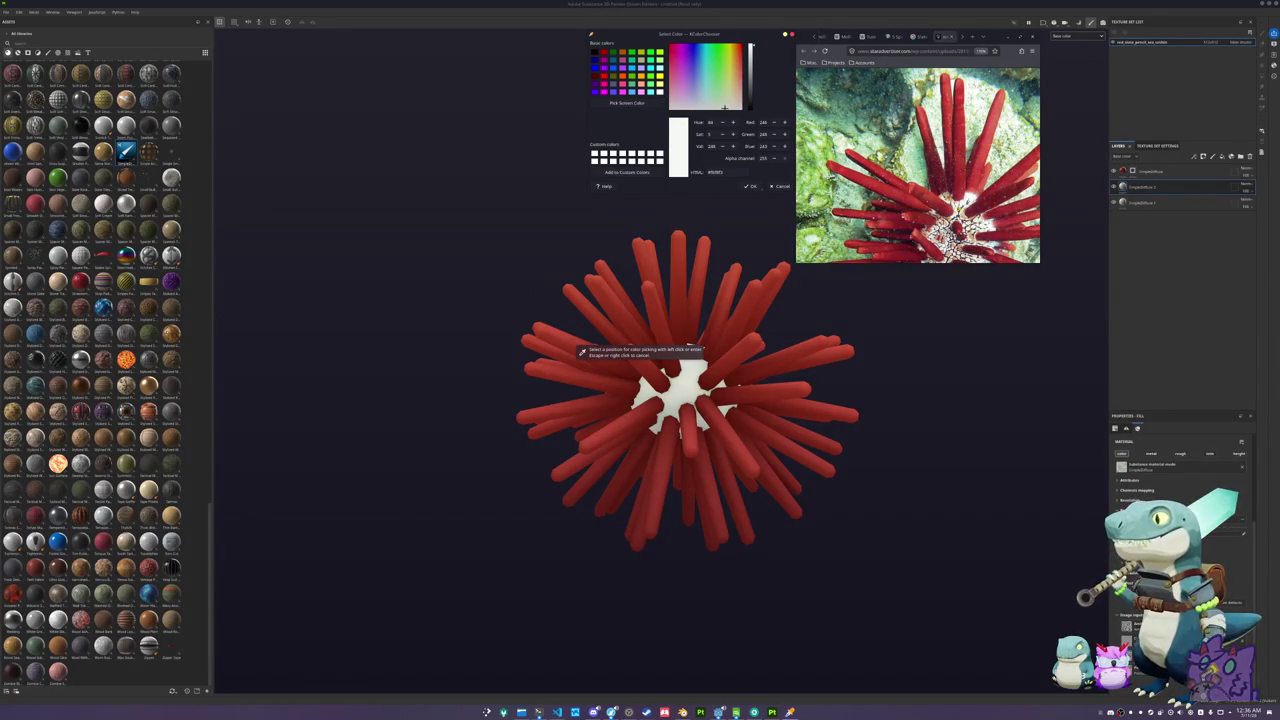
left_click(580, 352)
left_click_drag(752, 92, 752, 99)
double_click(716, 172)
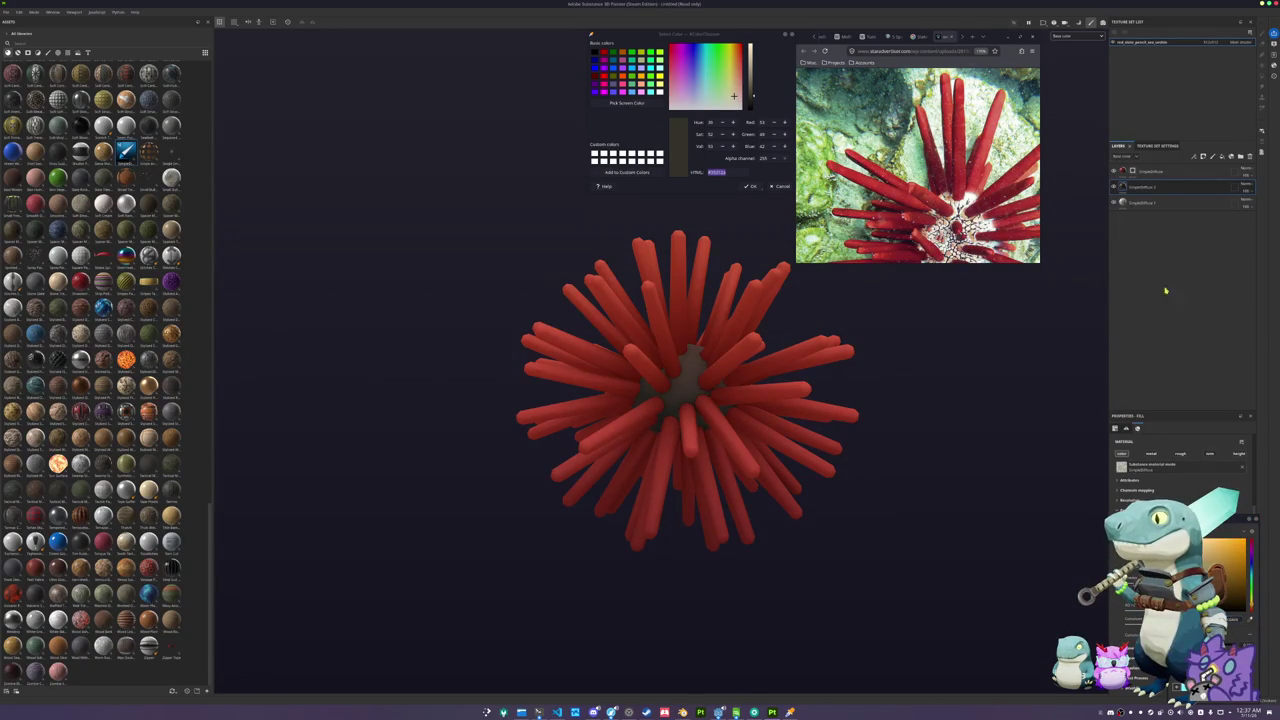
left_click(1136, 187)
right_click(1134, 189)
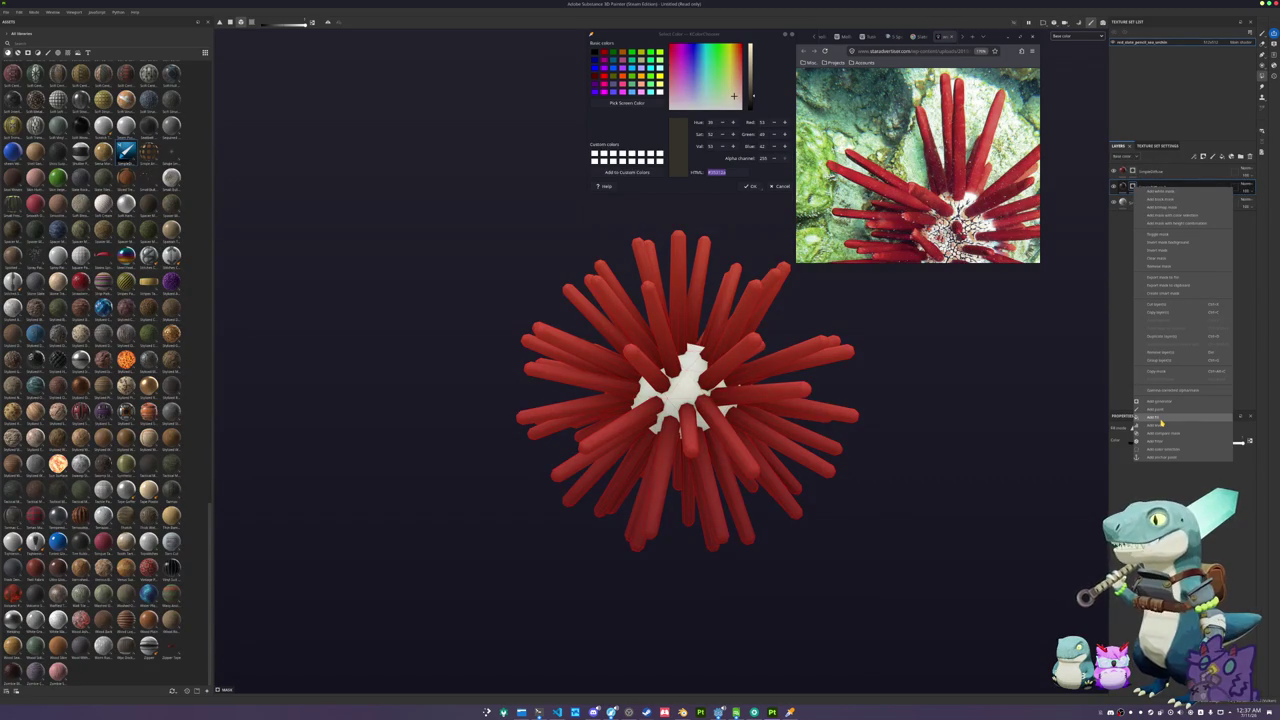
- Add a tri-planar projected pattern fill to the body mask so dark seams mottle the white body
left_click(1158, 418)
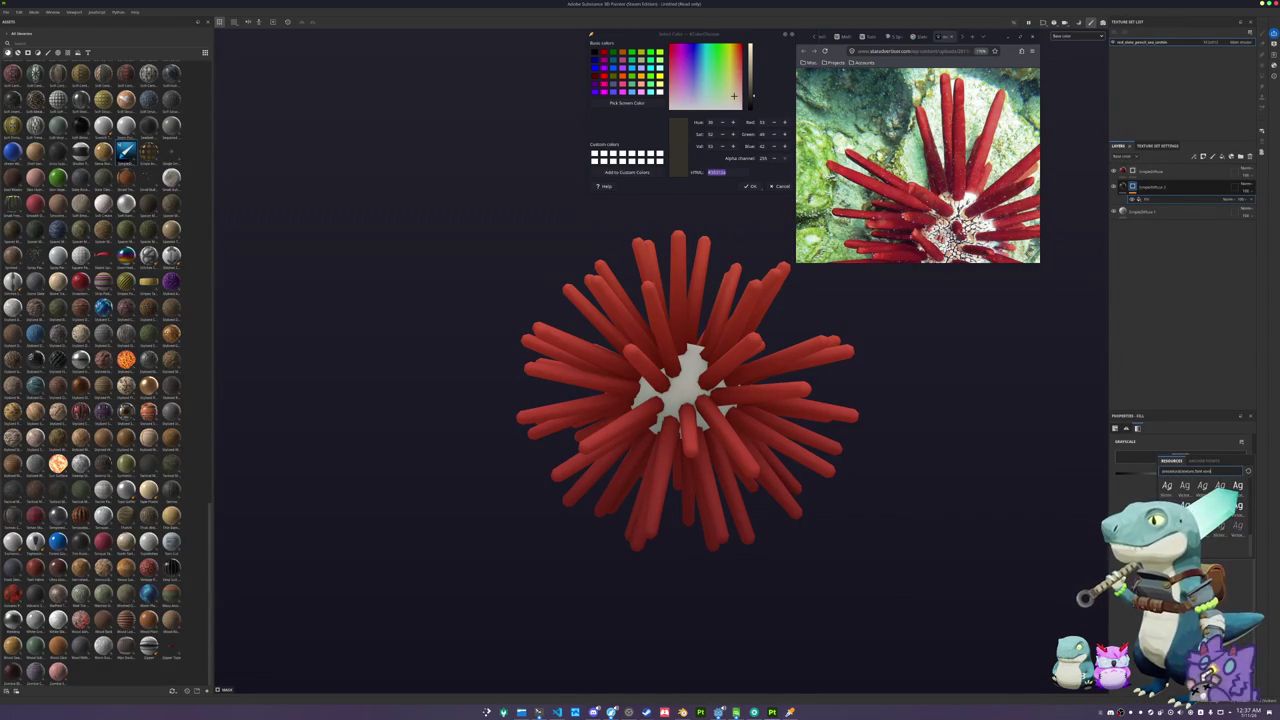
scroll(1180, 470, "down", 5)
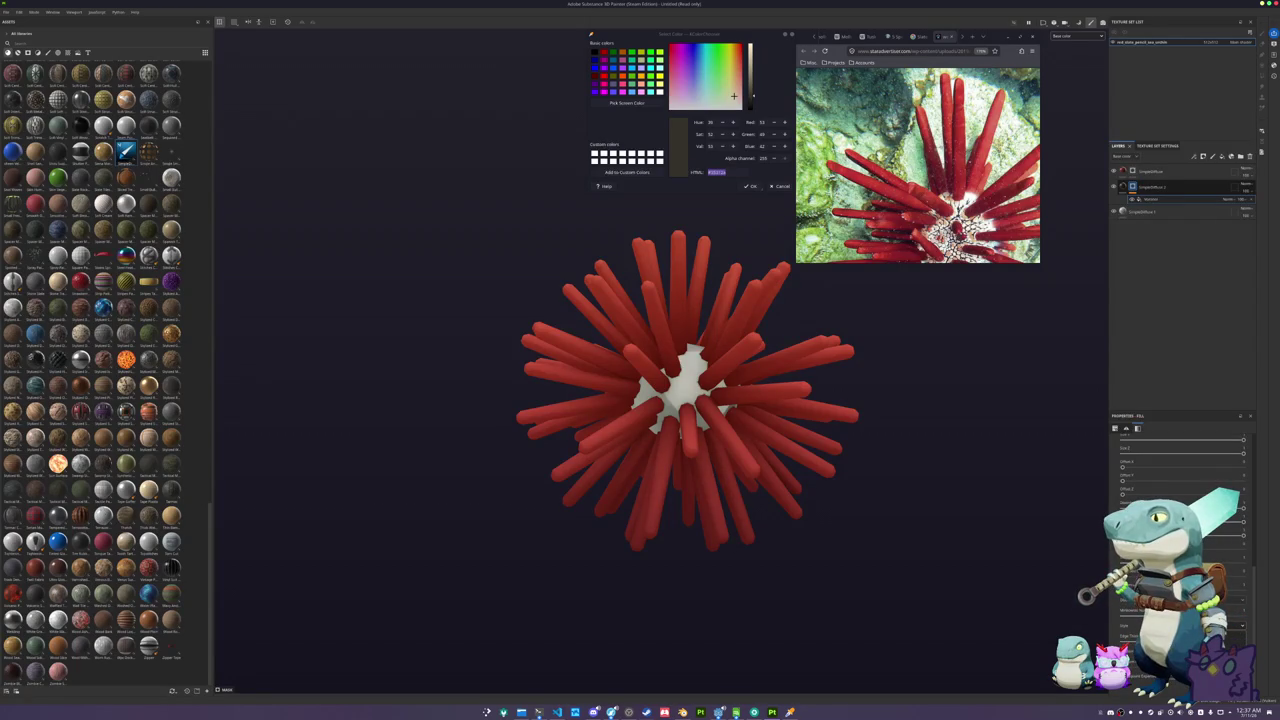
scroll(1180, 470, "up", 5)
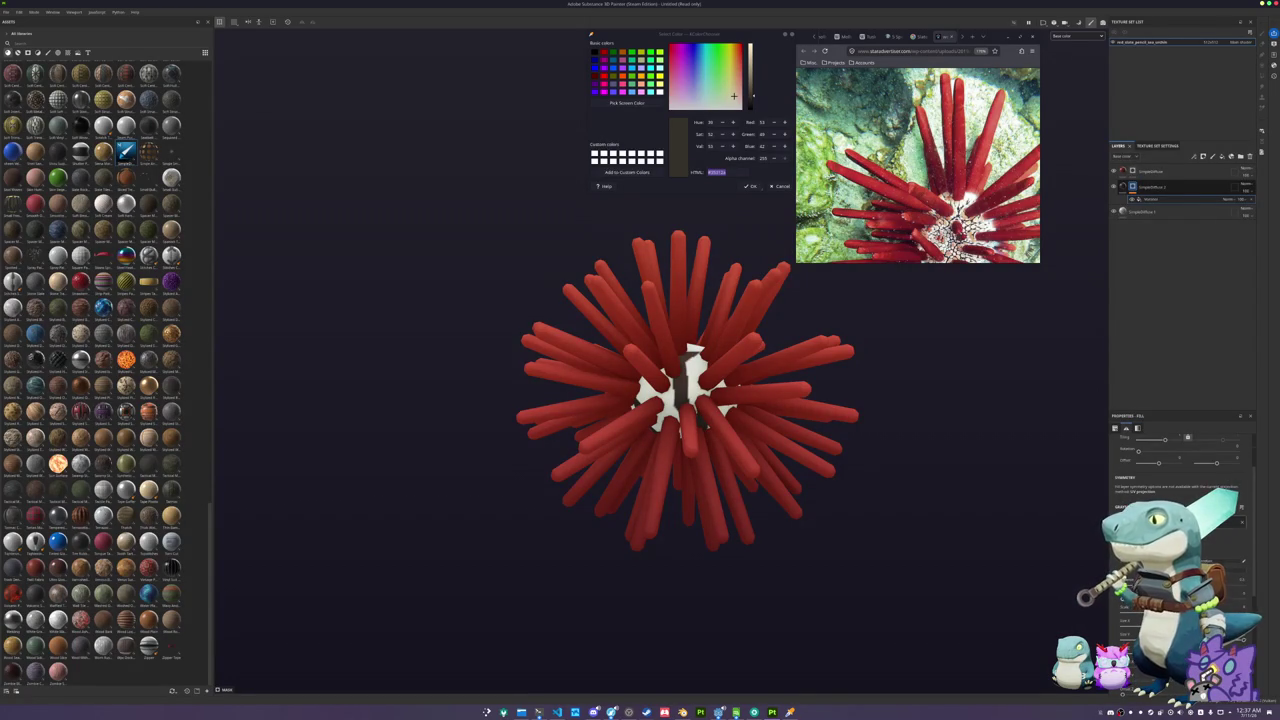
scroll(1180, 470, "up", 3)
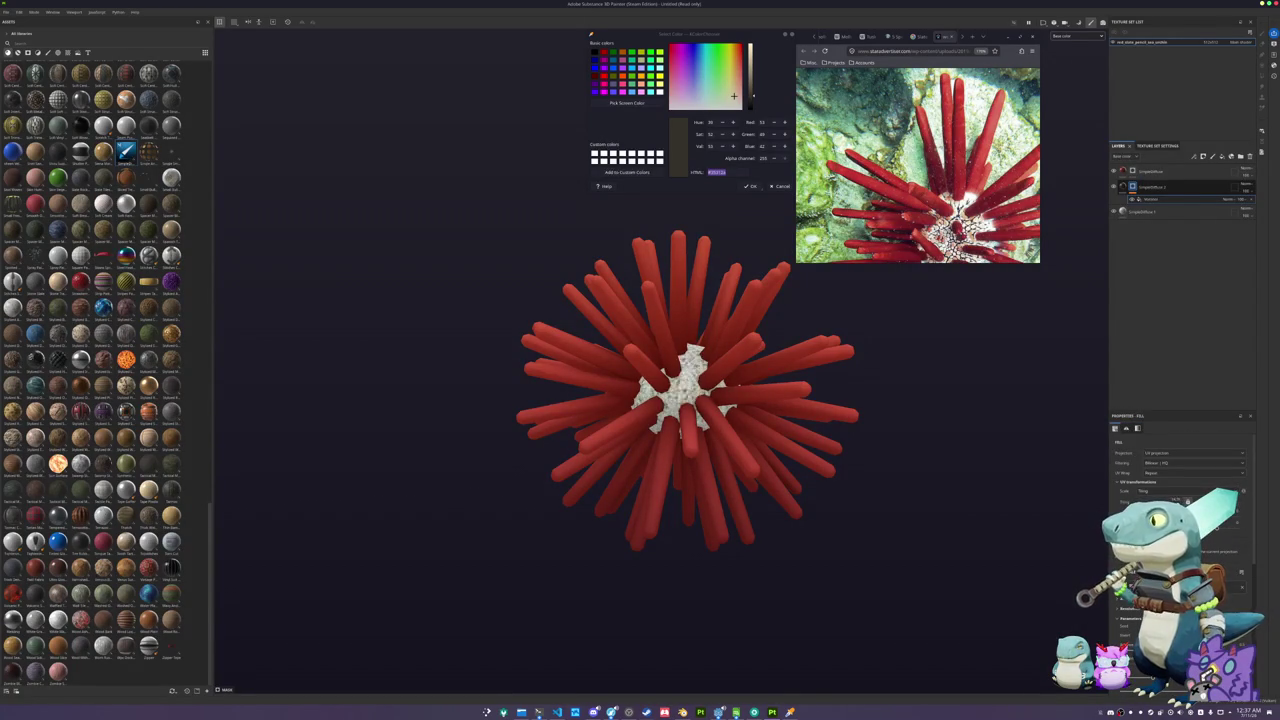
left_click(1160, 476)
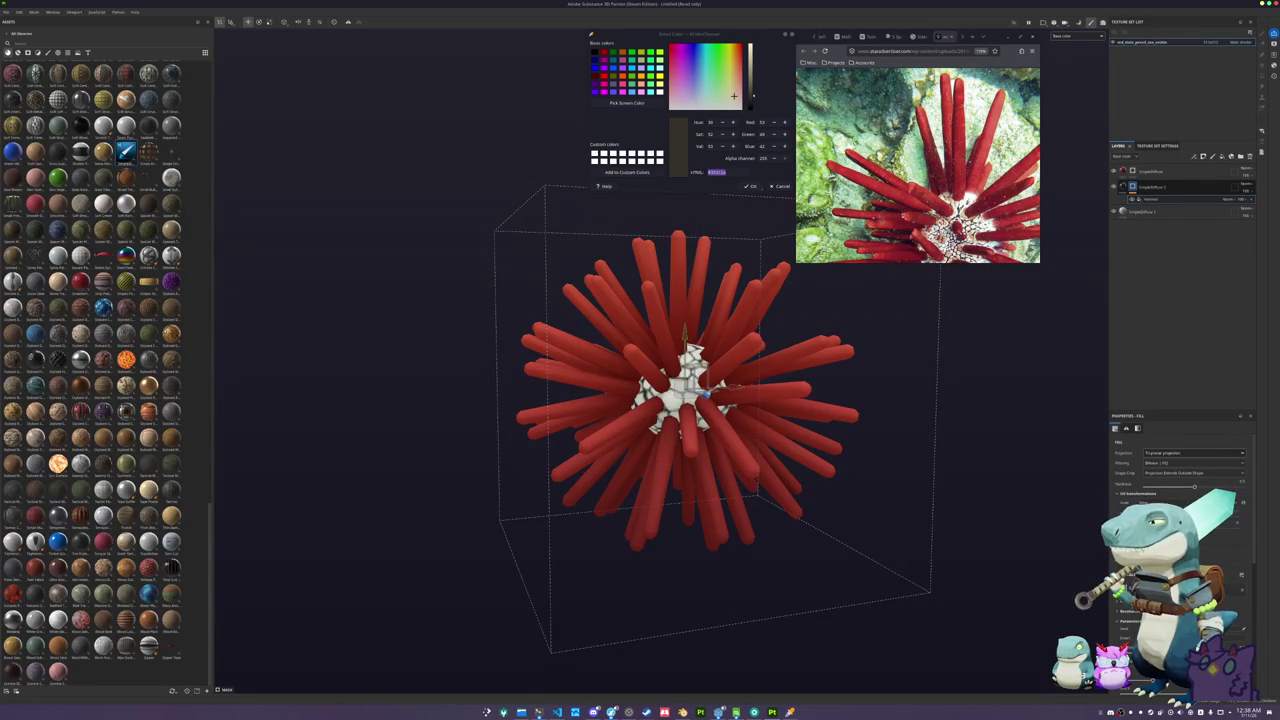
left_click(1137, 428)
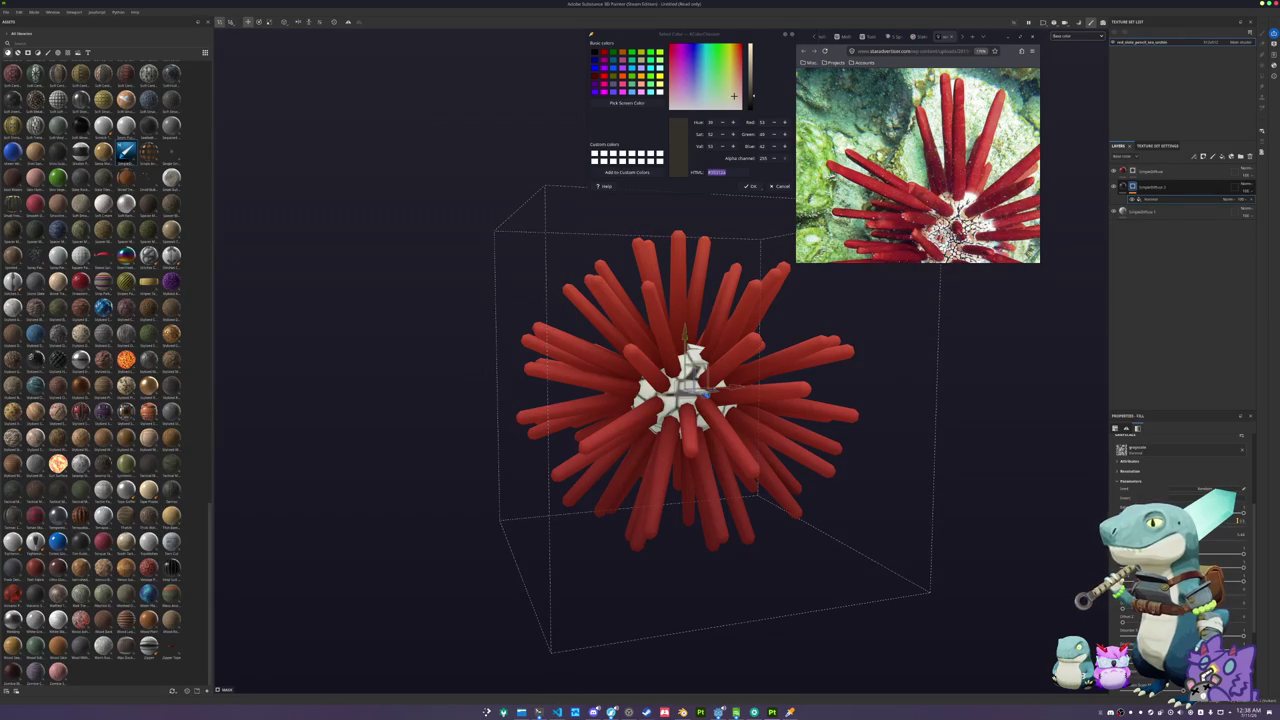
scroll(943, 451, "down", 3)
mouse_move(943, 451)
left_mouse_down()
mouse_move(978, 605)
mouse_move(960, 477)
mouse_move(1000, 400)
left_mouse_up()
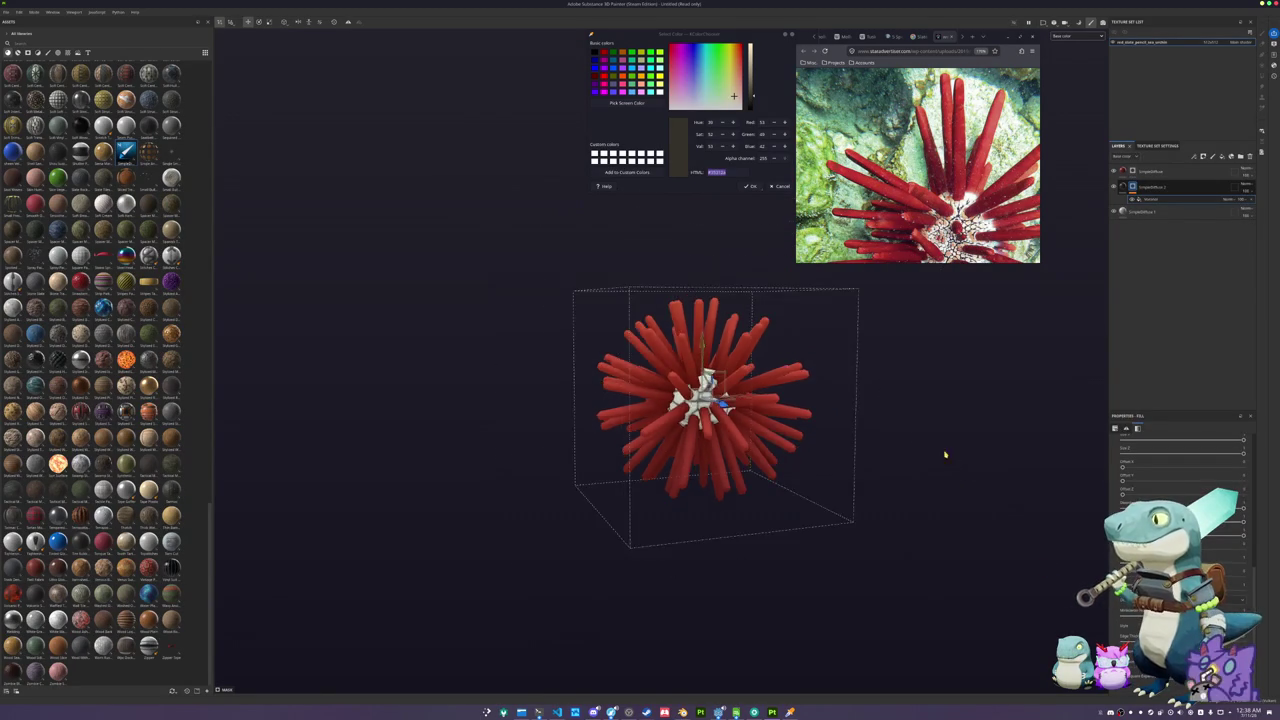
left_click(1150, 171)
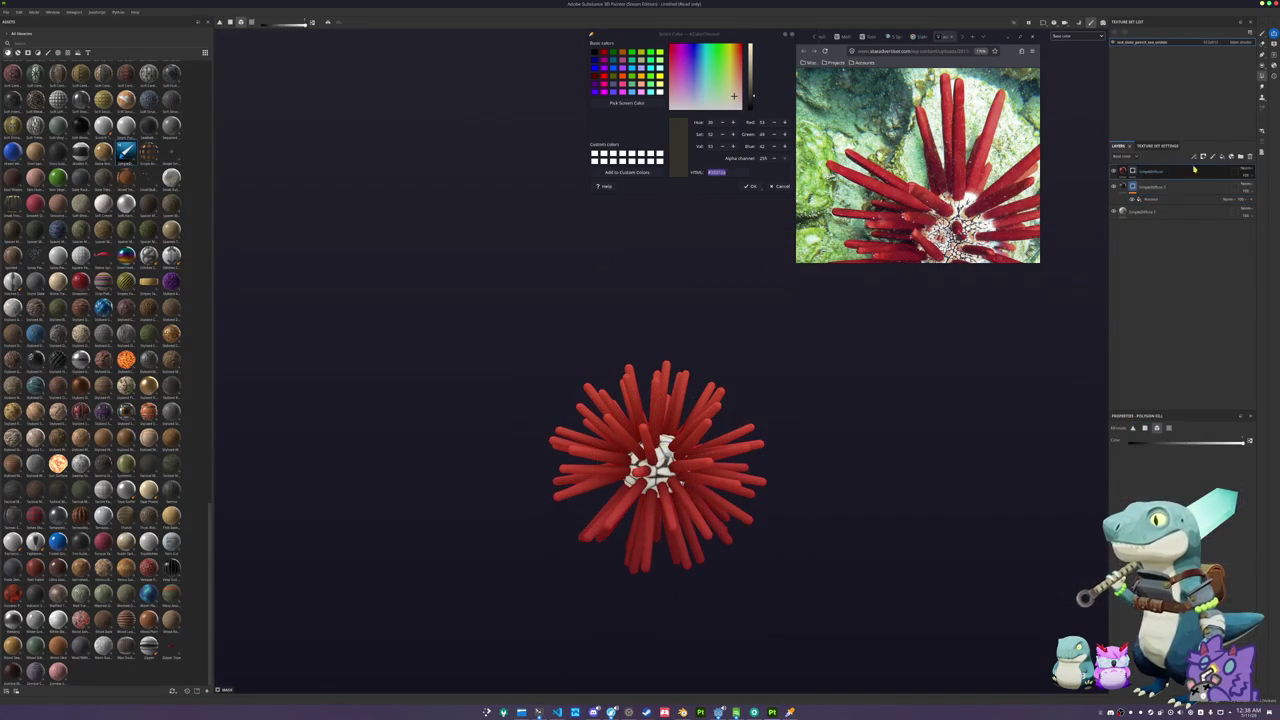
- Add a new folder to the layer stack and give it a Blur Slope filter
left_click(1240, 157)
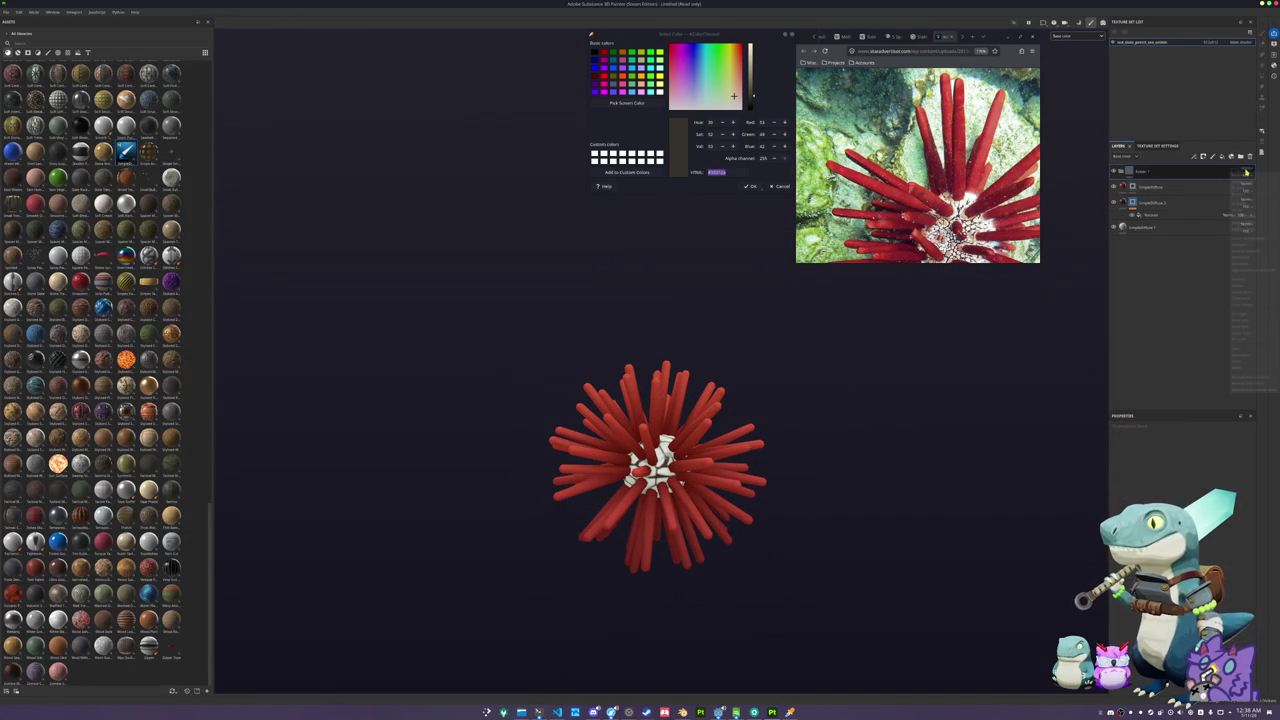
right_click(1190, 175)
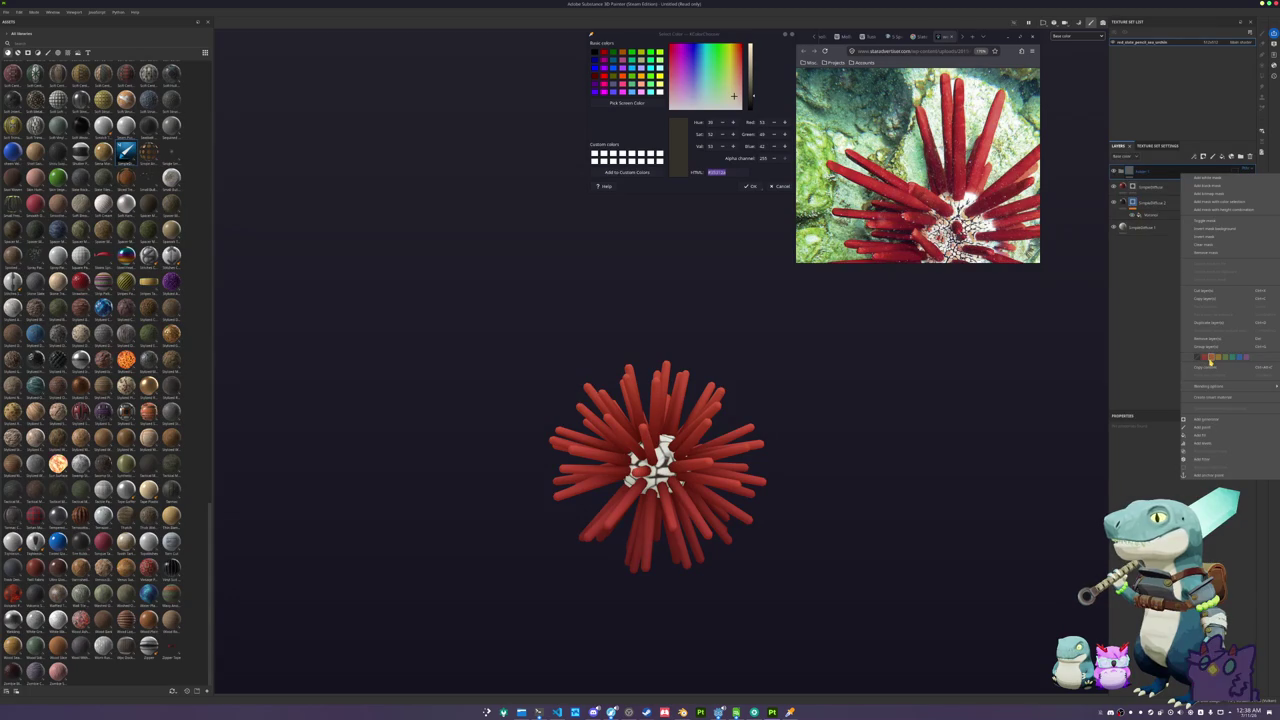
left_click(1203, 459)
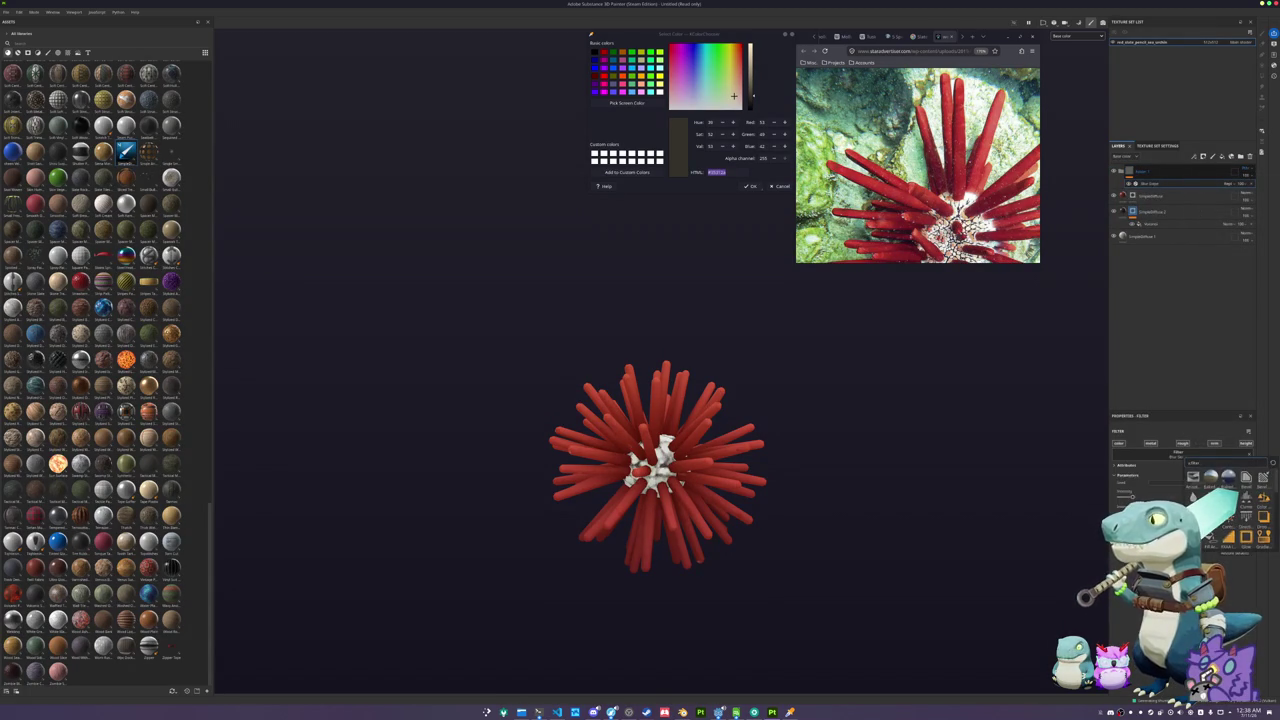
left_click(1210, 478)
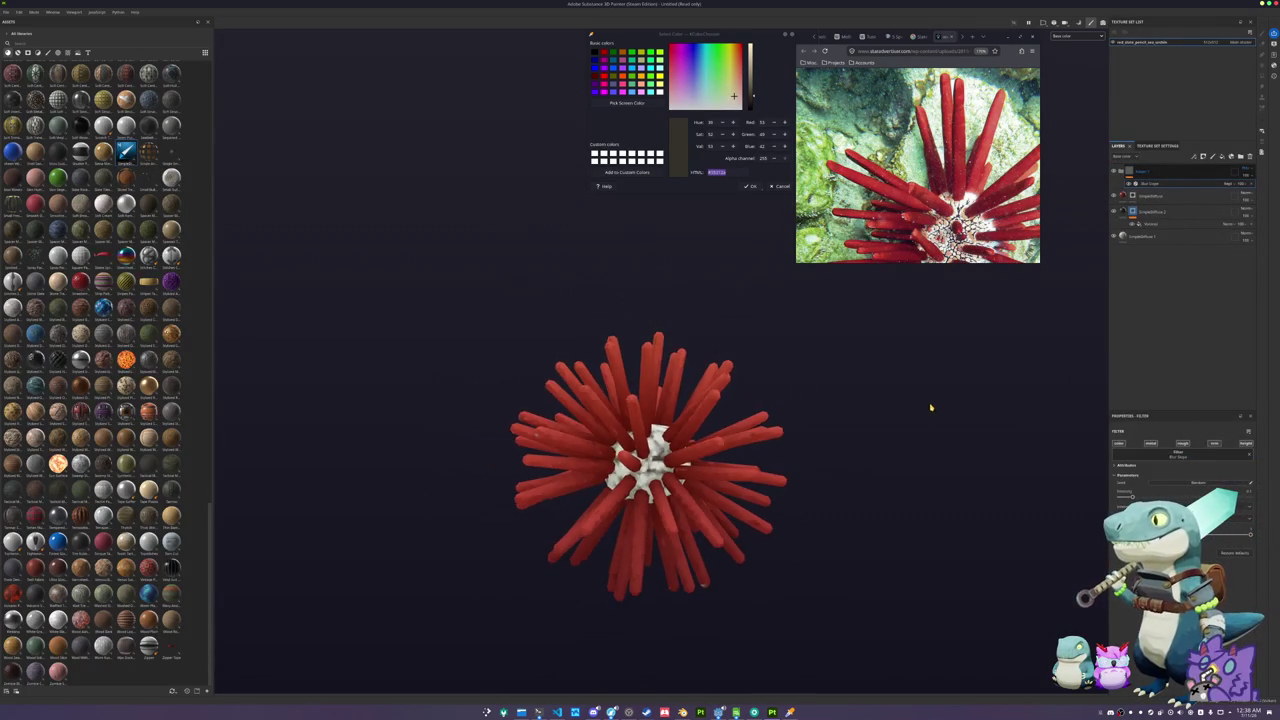
mouse_move(911, 379)
left_mouse_down()
mouse_move(920, 520)
mouse_move(937, 400)
left_mouse_up()
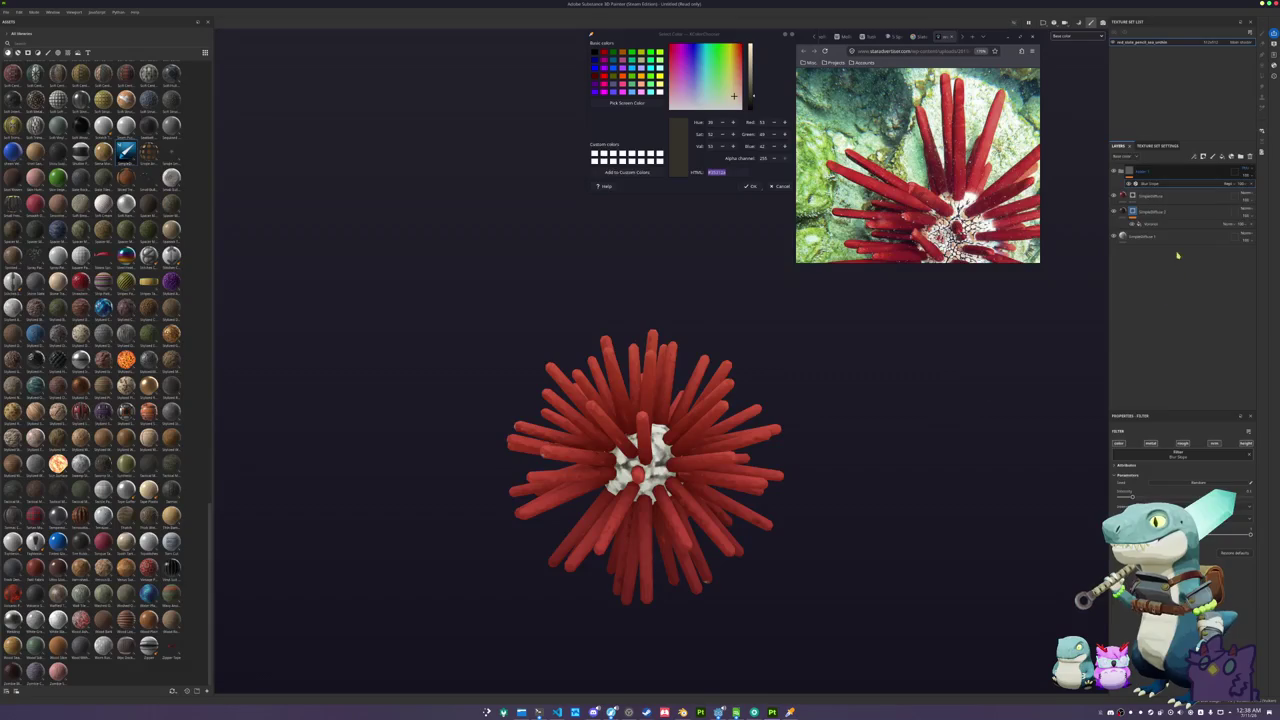
- Add a new layer at the top of the layer stack
left_click(1150, 182)
mouse_move(740, 470)
left_mouse_down()
mouse_move(777, 397)
mouse_move(686, 468)
left_mouse_up()
right_click(1152, 170)
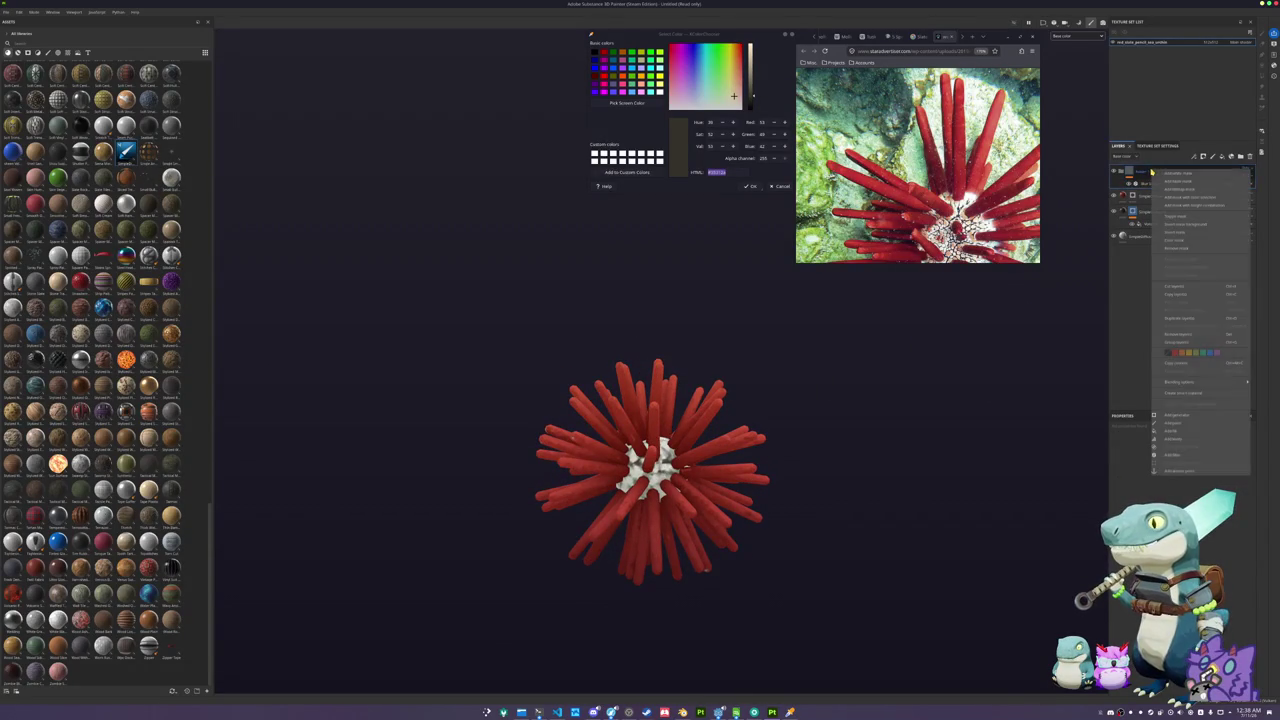
left_click(1170, 175)
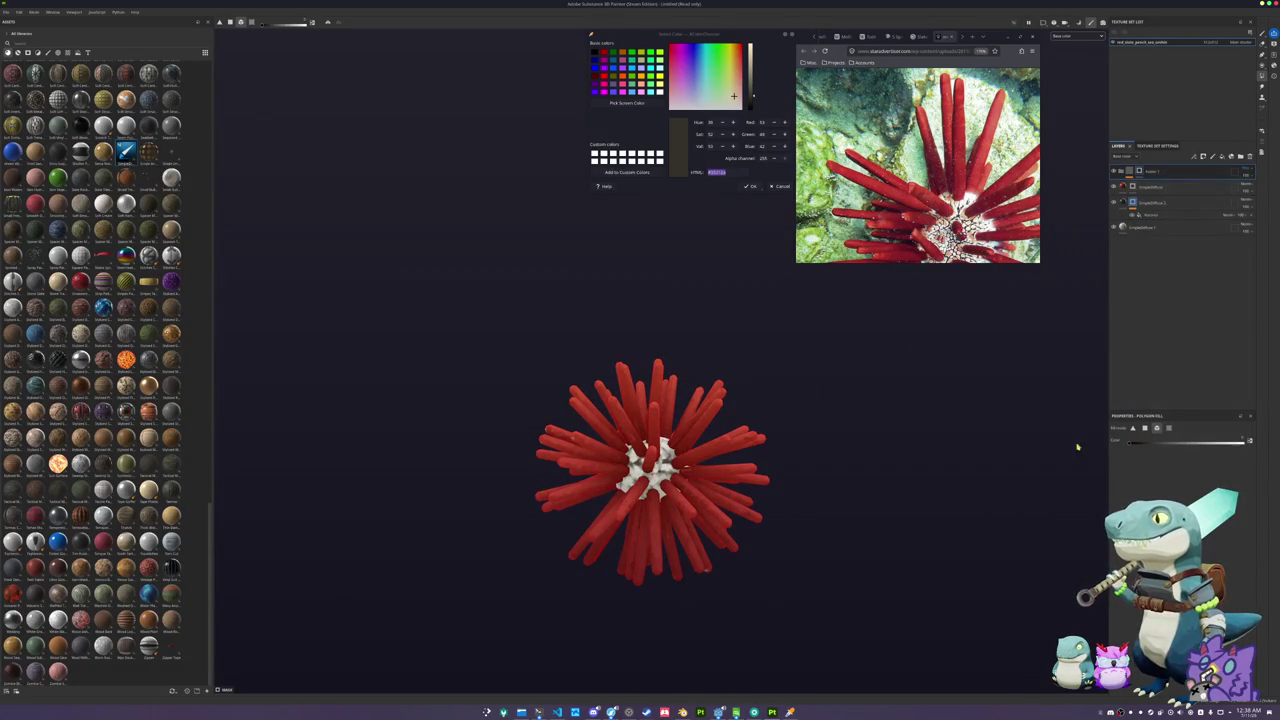
scroll(657, 340, "up", 2)
left_click_drag(657, 340, 827, 300)
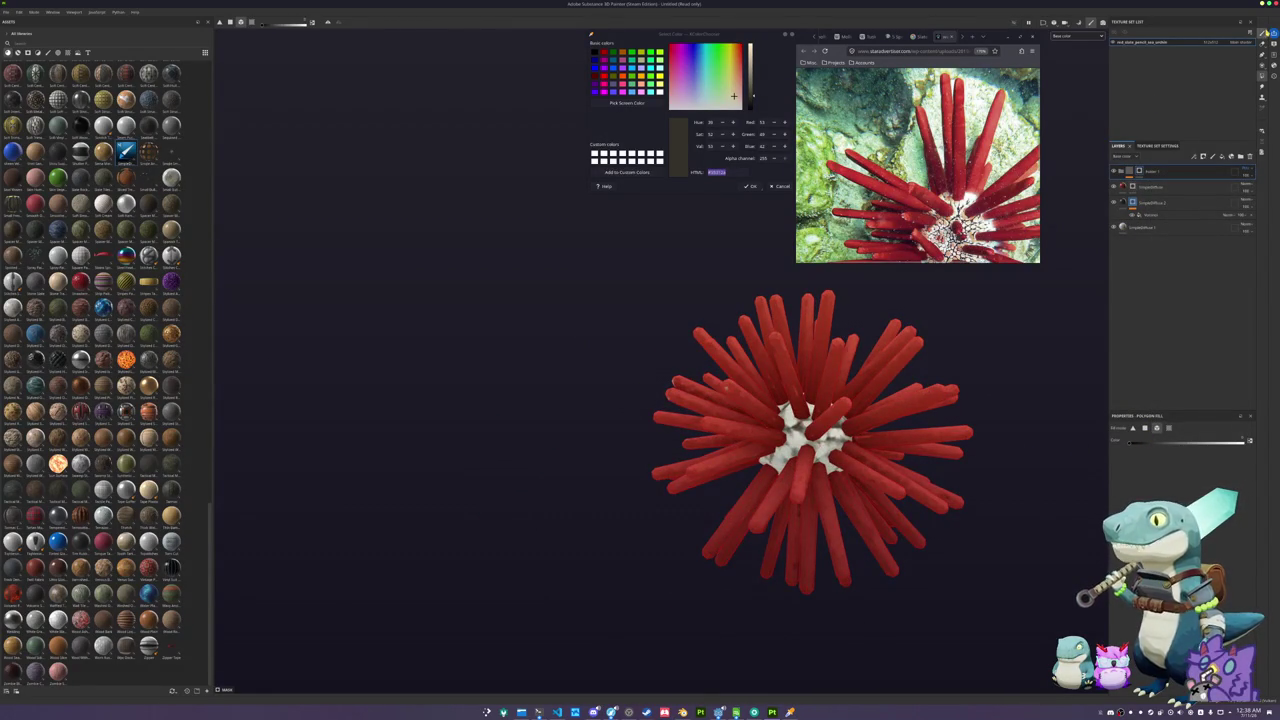
- Switch to the brush Paint tool, inspect the urchin from several angles, and bring up Save project
key("1")
mouse_move(620, 393)
left_mouse_down()
mouse_move(704, 386)
mouse_move(640, 384)
left_mouse_up()
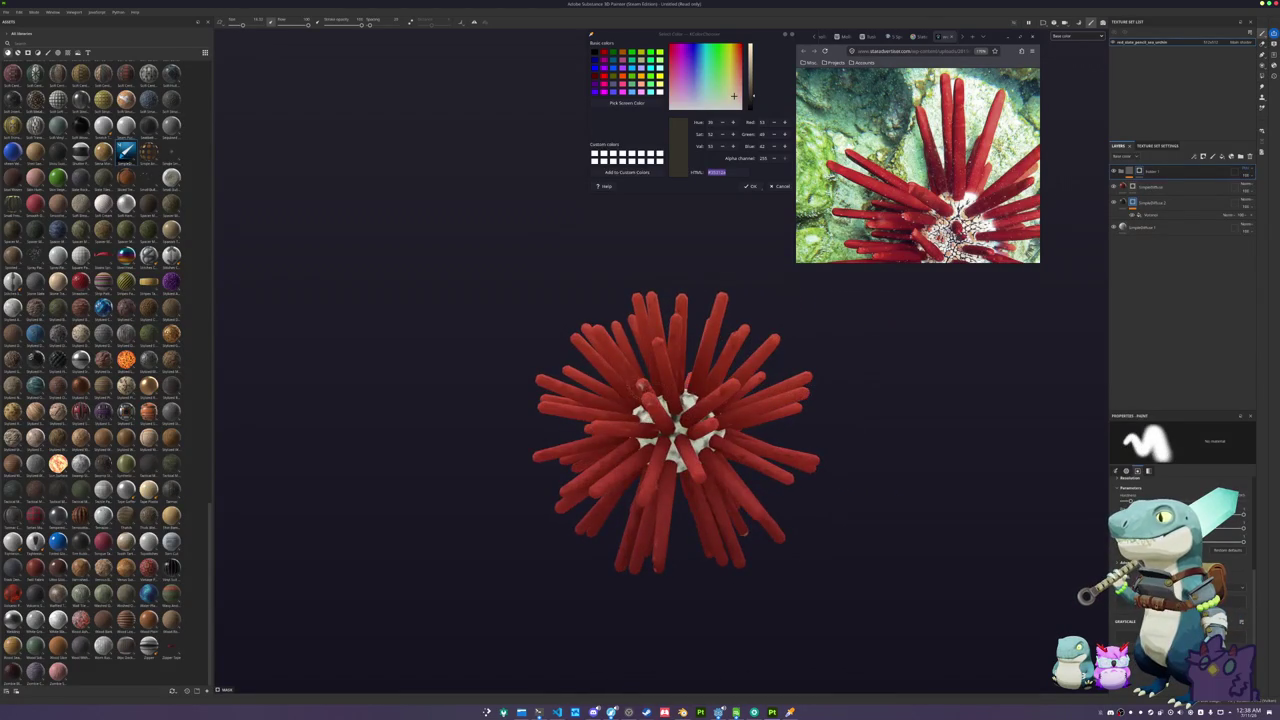
mouse_move(652, 460)
left_mouse_down()
mouse_move(730, 450)
mouse_move(771, 490)
mouse_move(531, 543)
mouse_move(646, 499)
mouse_move(671, 514)
mouse_move(784, 519)
left_mouse_up()
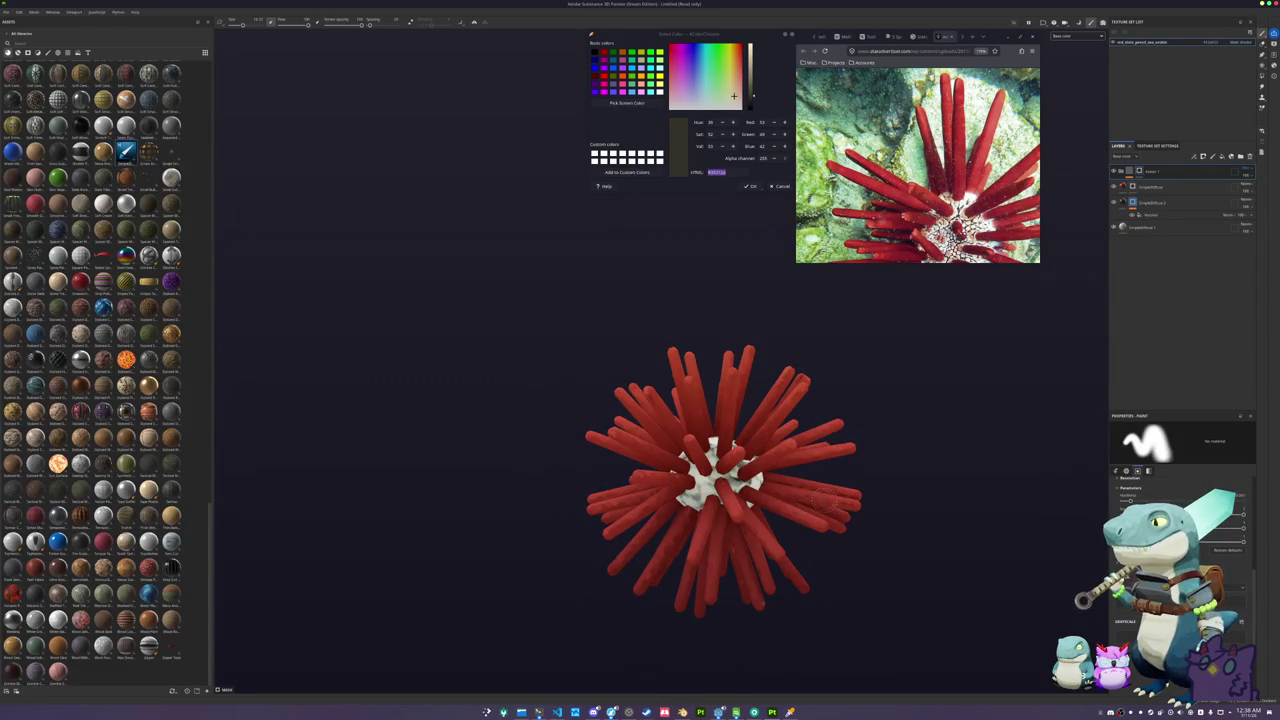
mouse_move(908, 505)
left_mouse_down()
mouse_move(860, 486)
mouse_move(800, 500)
mouse_move(780, 540)
left_mouse_up()
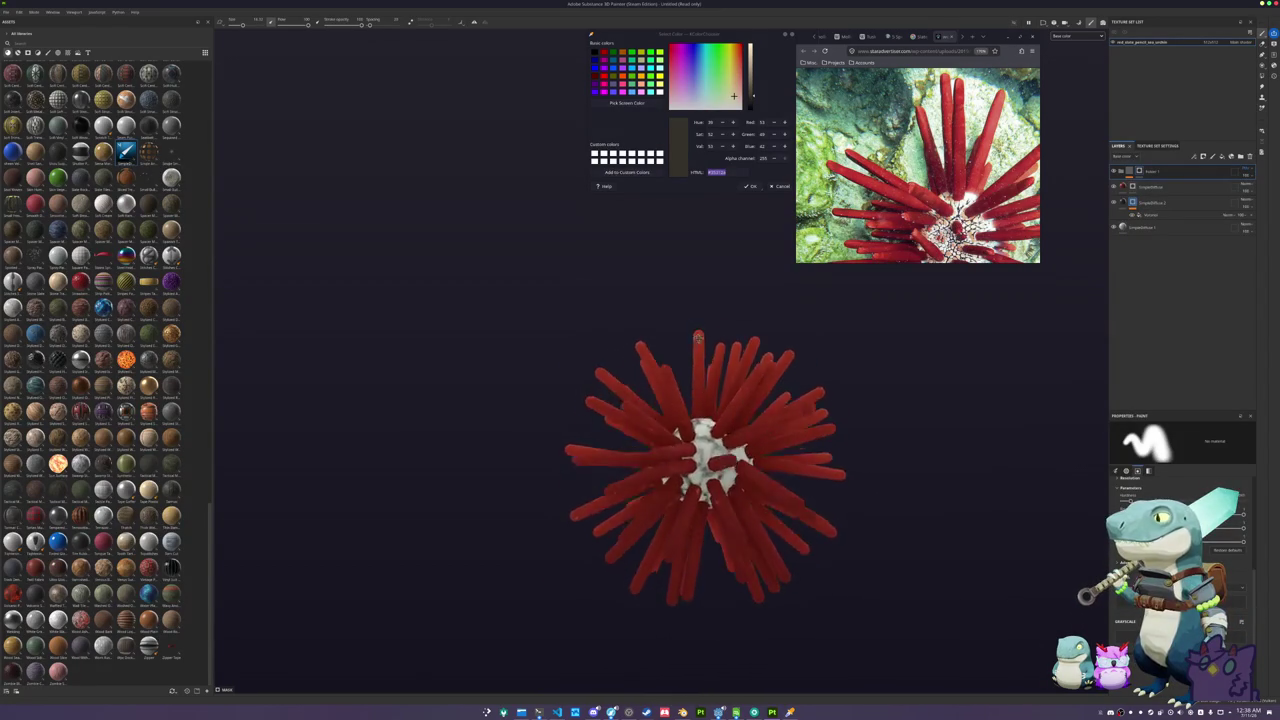
mouse_move(742, 482)
left_mouse_down()
mouse_move(626, 503)
mouse_move(640, 528)
left_mouse_up()
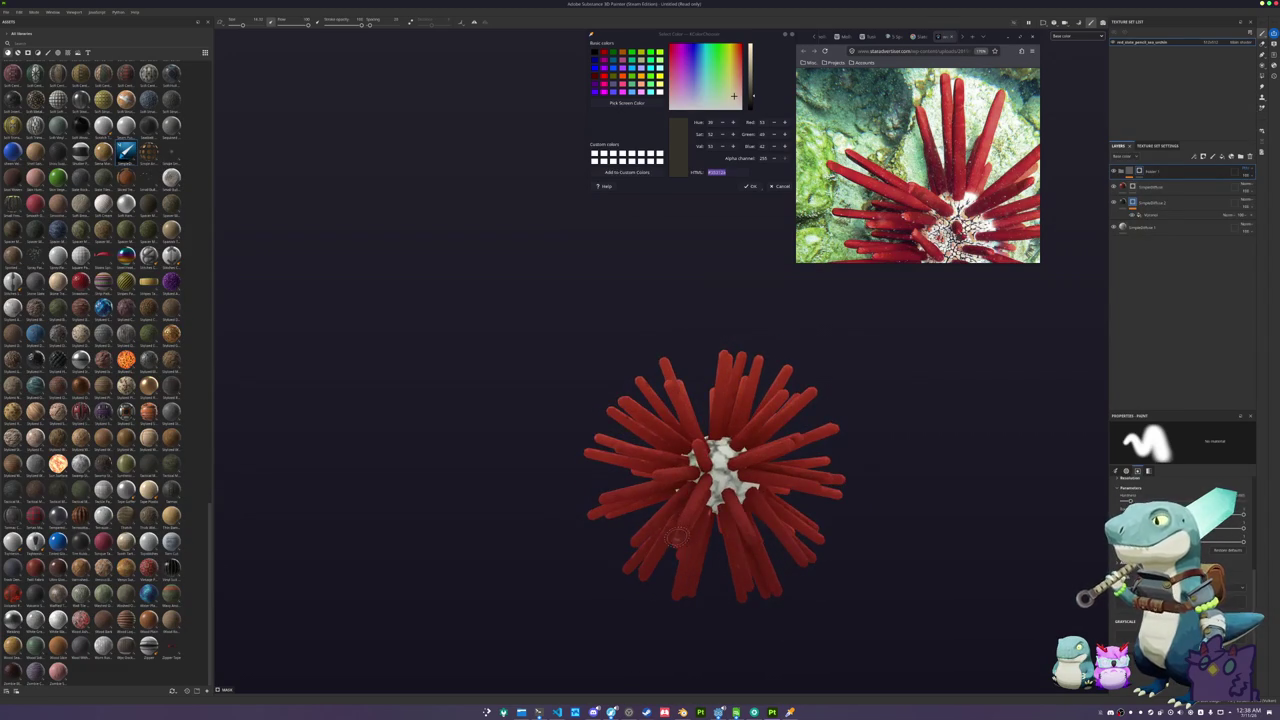
scroll(670, 520, "up", 2)
mouse_move(670, 520)
left_mouse_down()
mouse_move(700, 470)
mouse_move(776, 444)
mouse_move(517, 441)
mouse_move(618, 415)
mouse_move(465, 432)
mouse_move(509, 483)
mouse_move(391, 443)
left_mouse_up()
scroll(700, 485, "down", 5)
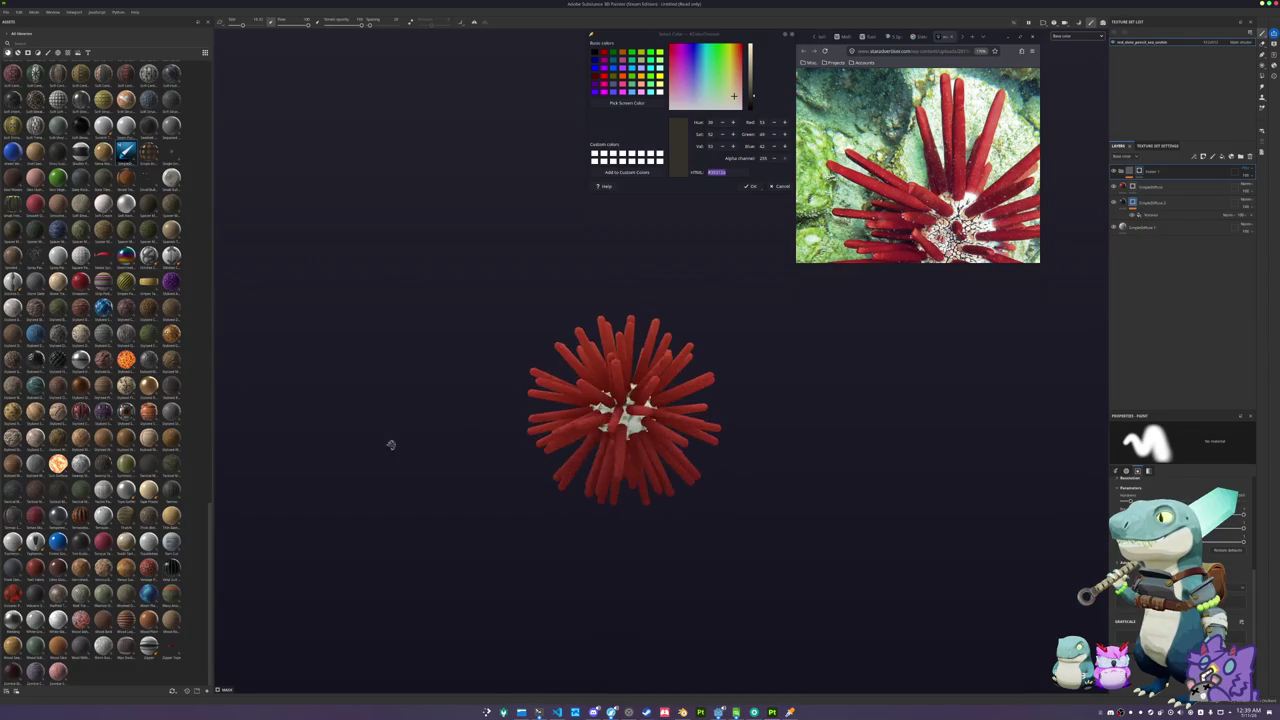
scroll(443, 437, "up", 4)
mouse_move(505, 435)
left_mouse_down()
mouse_move(540, 480)
mouse_move(480, 440)
mouse_move(466, 460)
left_mouse_up()
mouse_move(960, 430)
left_mouse_down()
mouse_move(811, 443)
mouse_move(812, 464)
left_mouse_up()
key("ctrl+s")
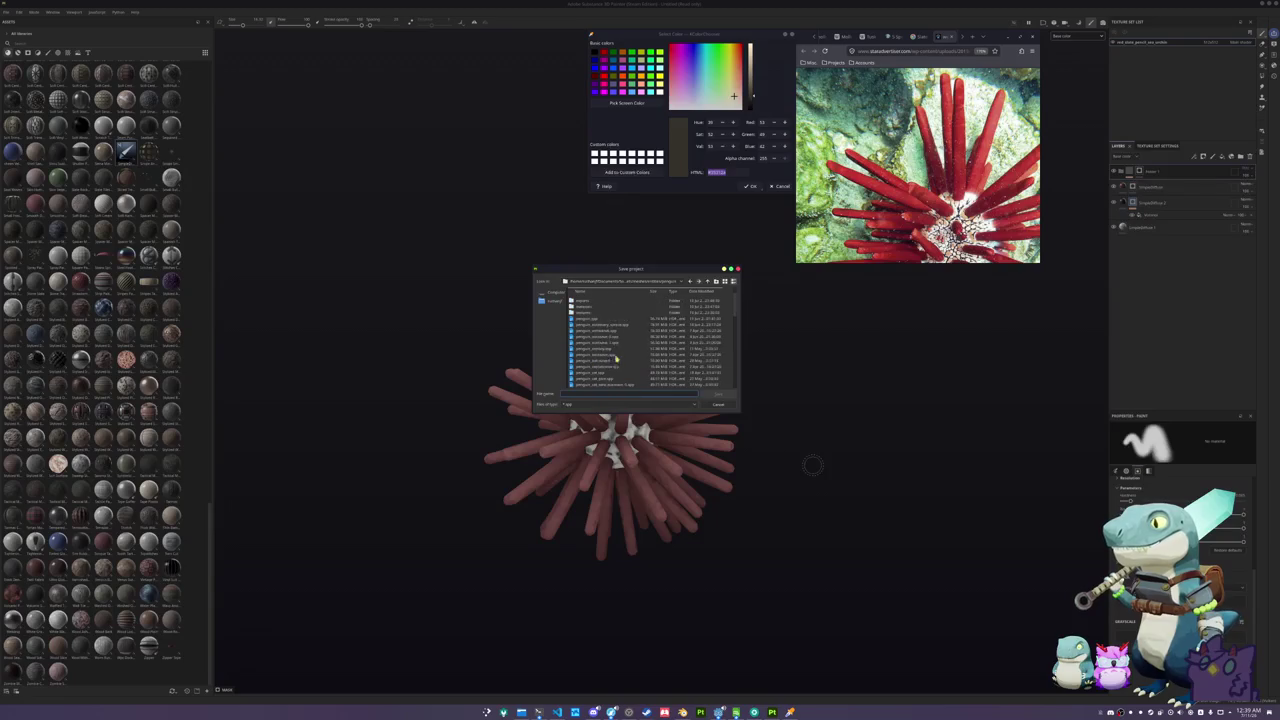
- Navigate the save dialog to the sea urchin asset folder
left_click(709, 281)
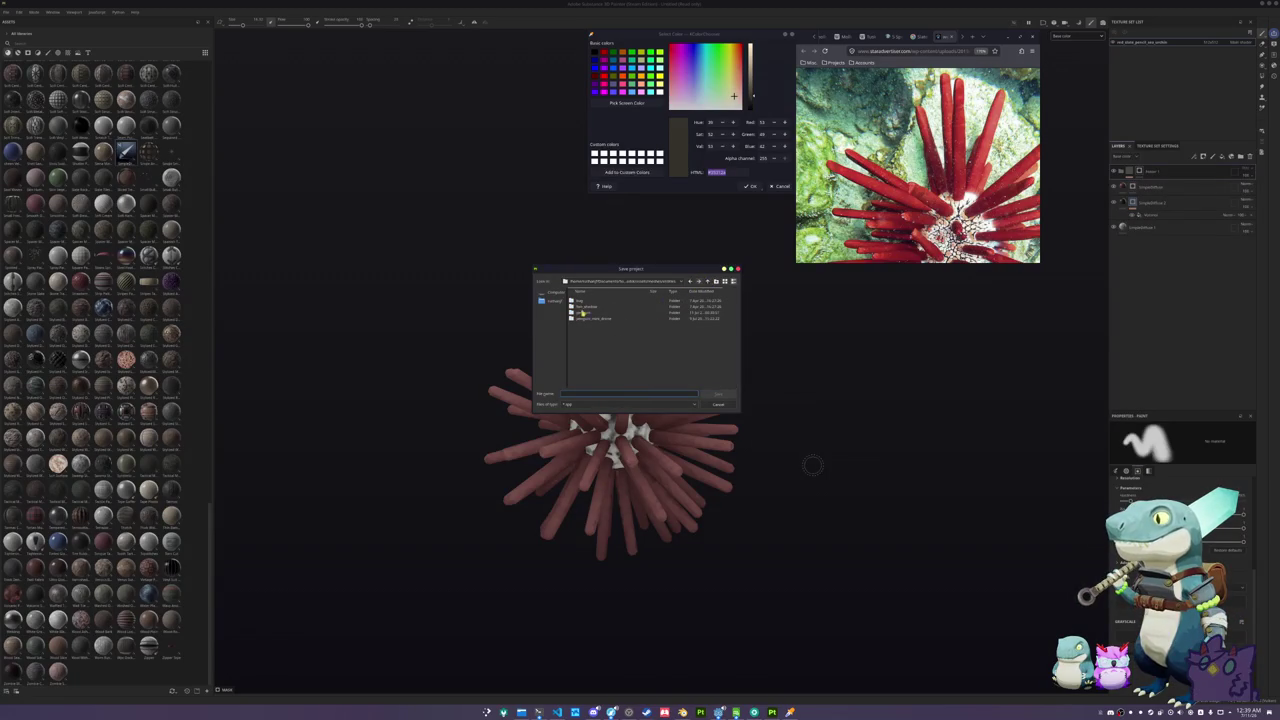
left_click(708, 282)
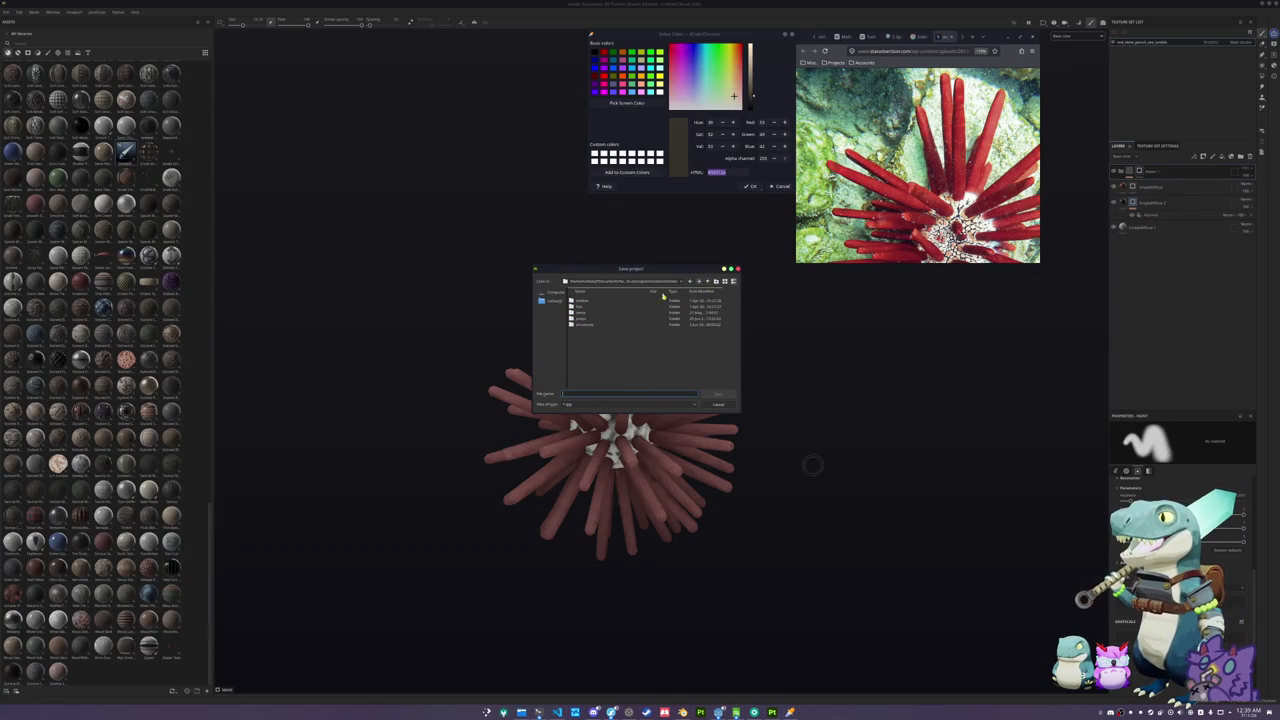
double_click(583, 325)
scroll(597, 356, "down", 10)
scroll(596, 360, "up", 5)
double_click(596, 361)
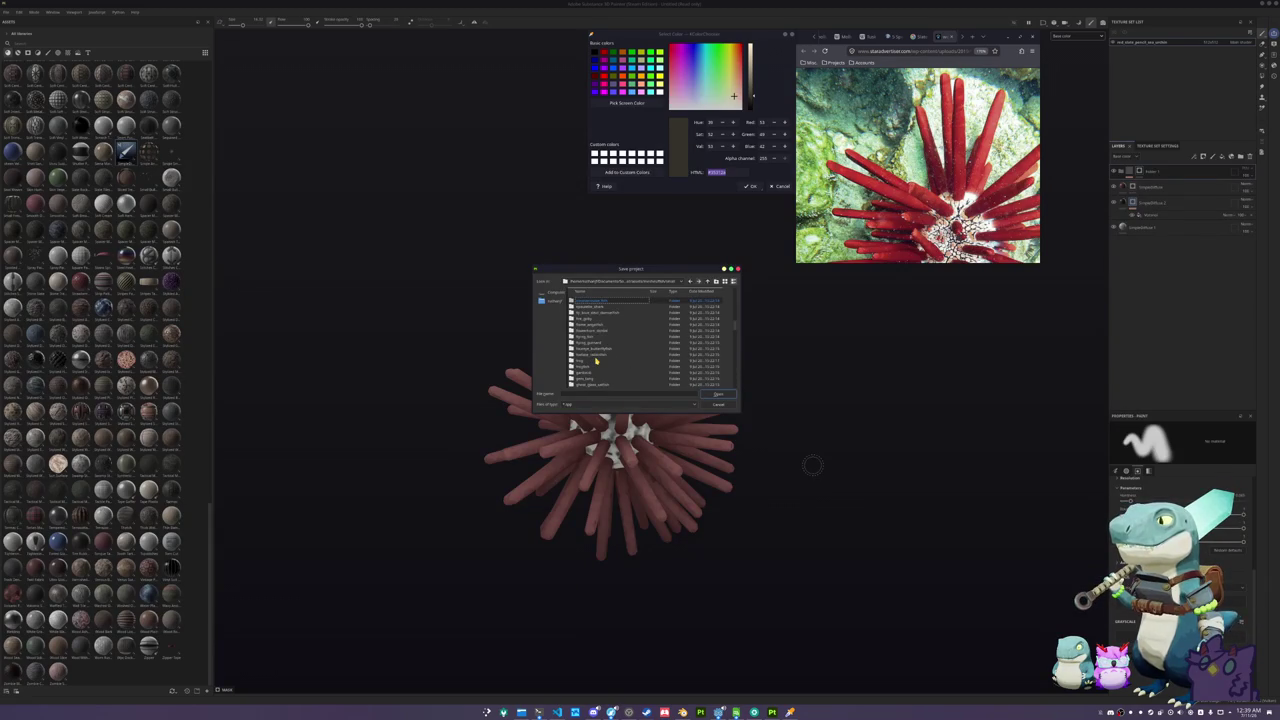
scroll(596, 361, "down", 8)
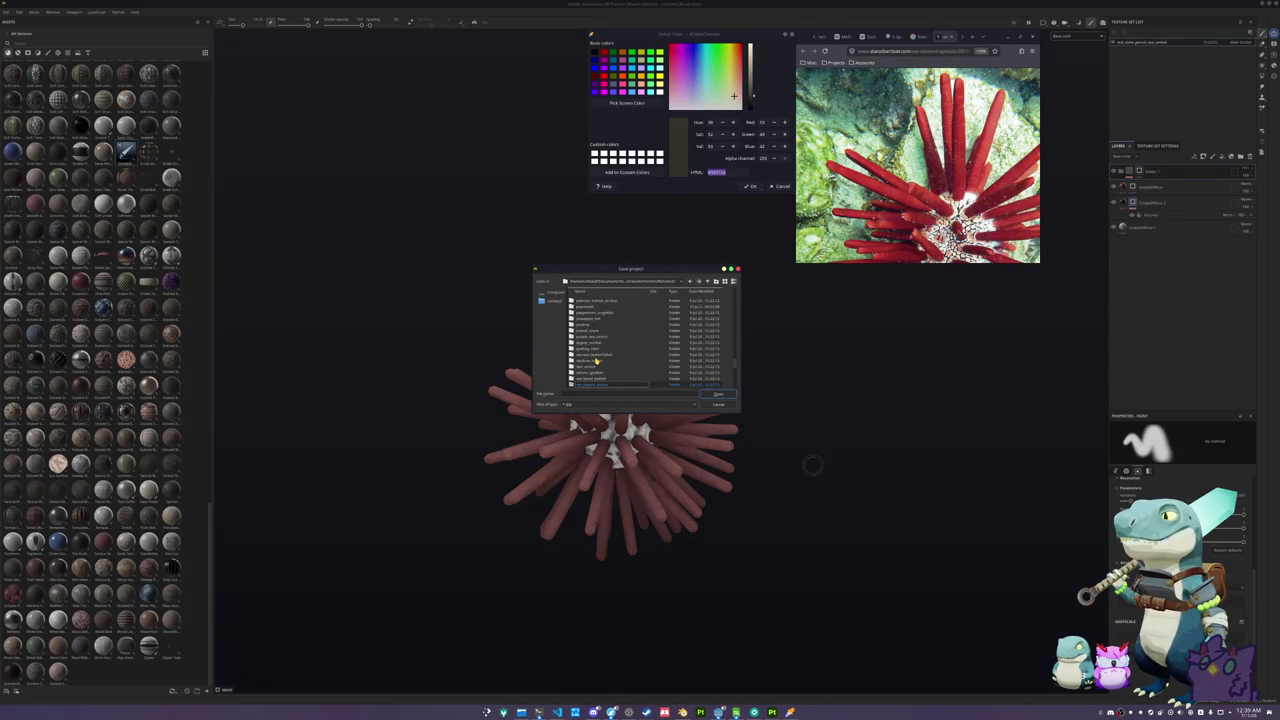
double_click(597, 356)
- Save the project as red_slate_pencil_sea_urchin, then bring up Export textures
type("red_slate_pe")
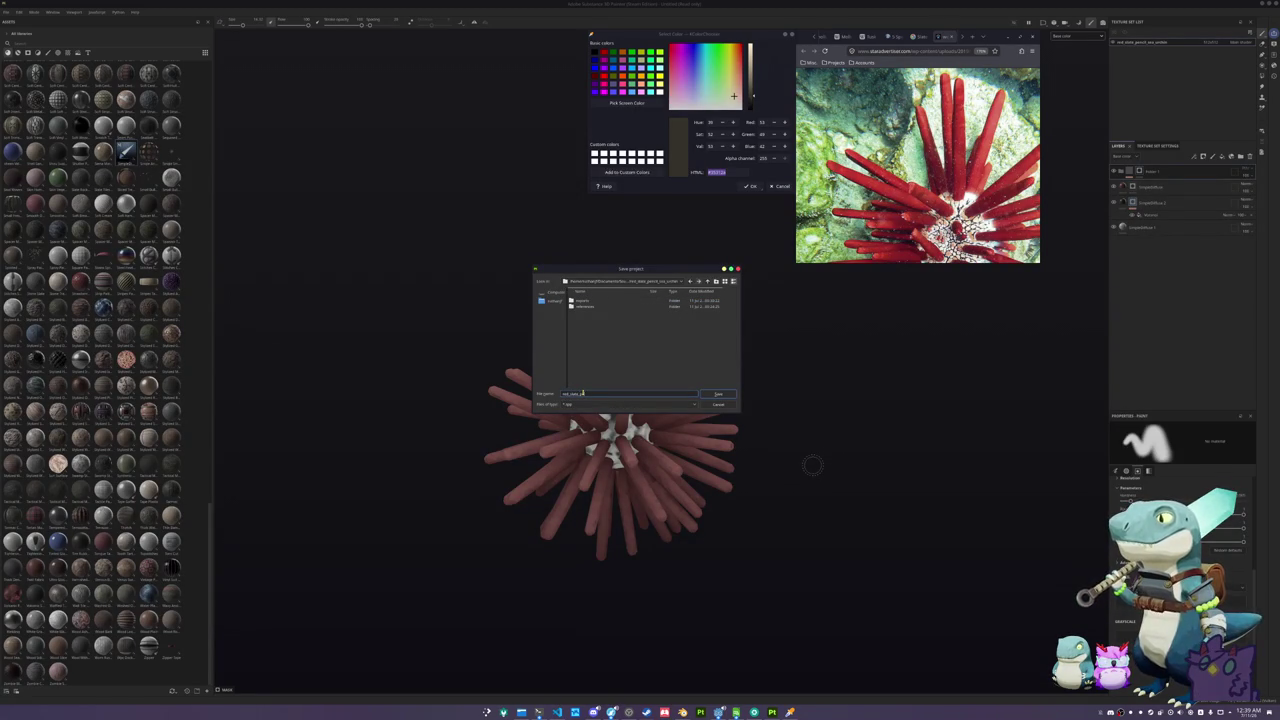
type("in")
key("Return")
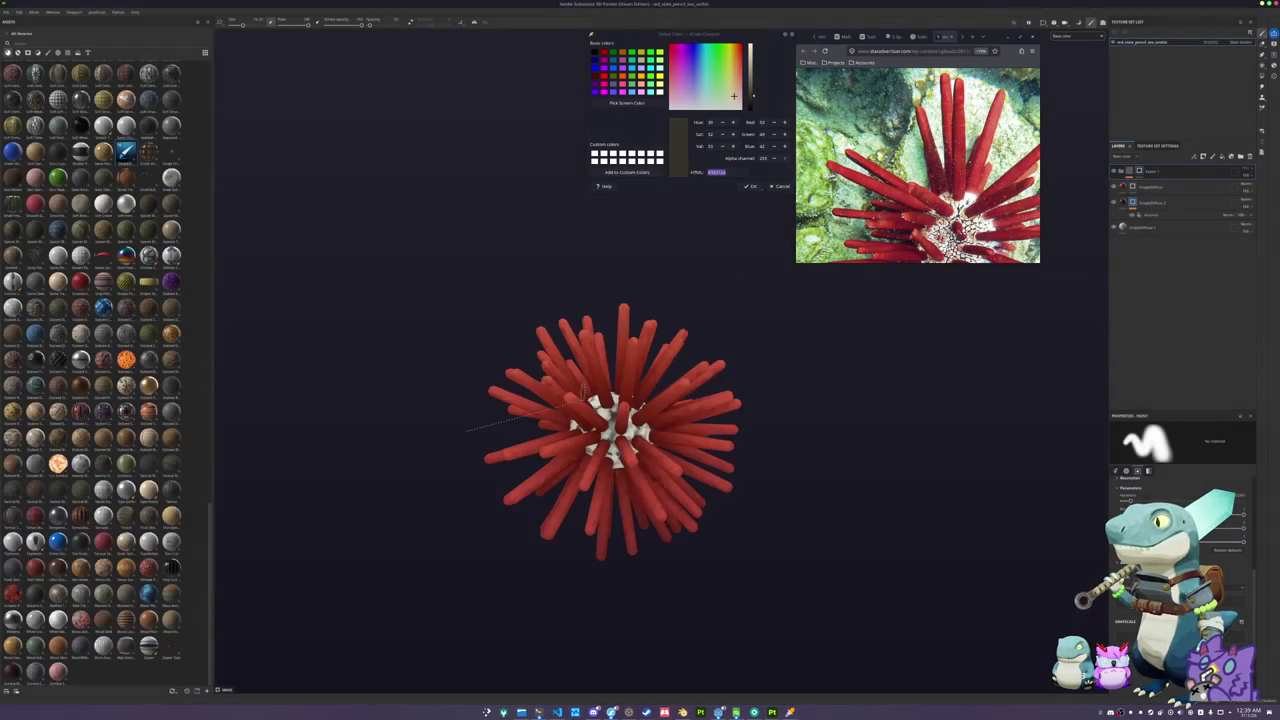
key("ctrl+shift+e")
left_click_drag(656, 213, 580, 246)
- Export the urchin textures into a newly created folder inside sea_urchin
left_click(620, 288)
left_click(622, 289)
left_click(637, 344)
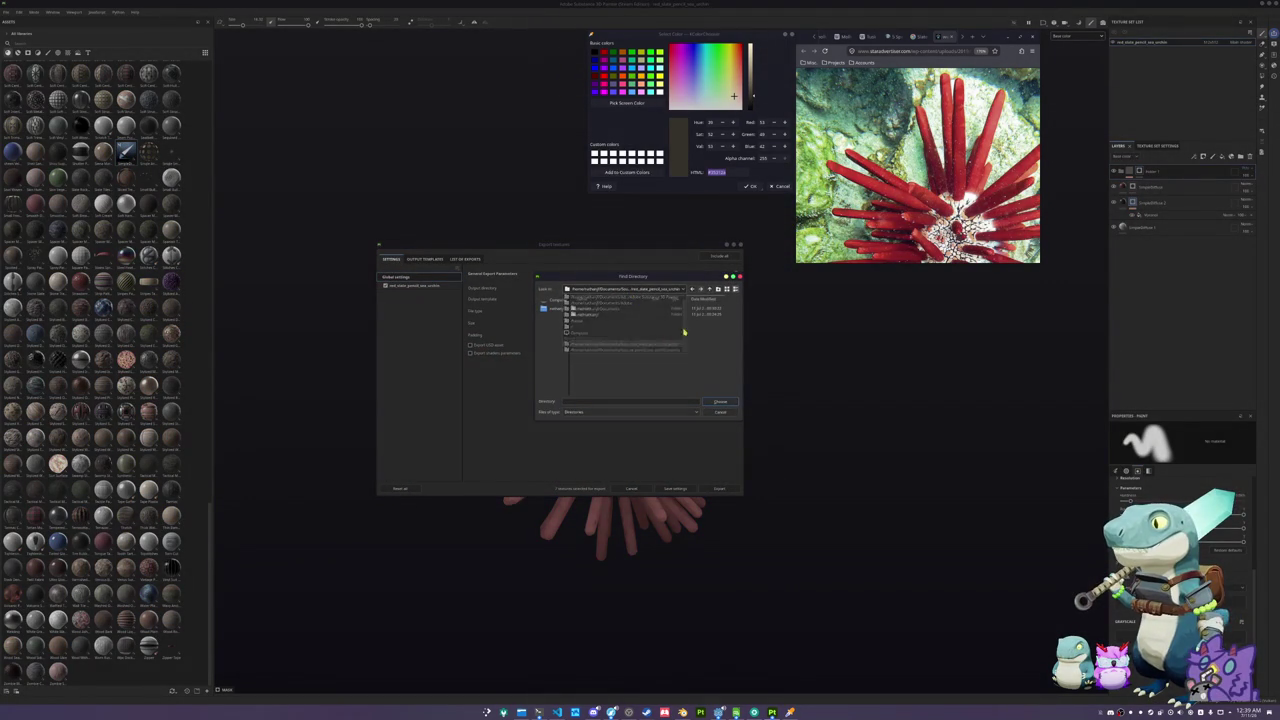
left_click(716, 289)
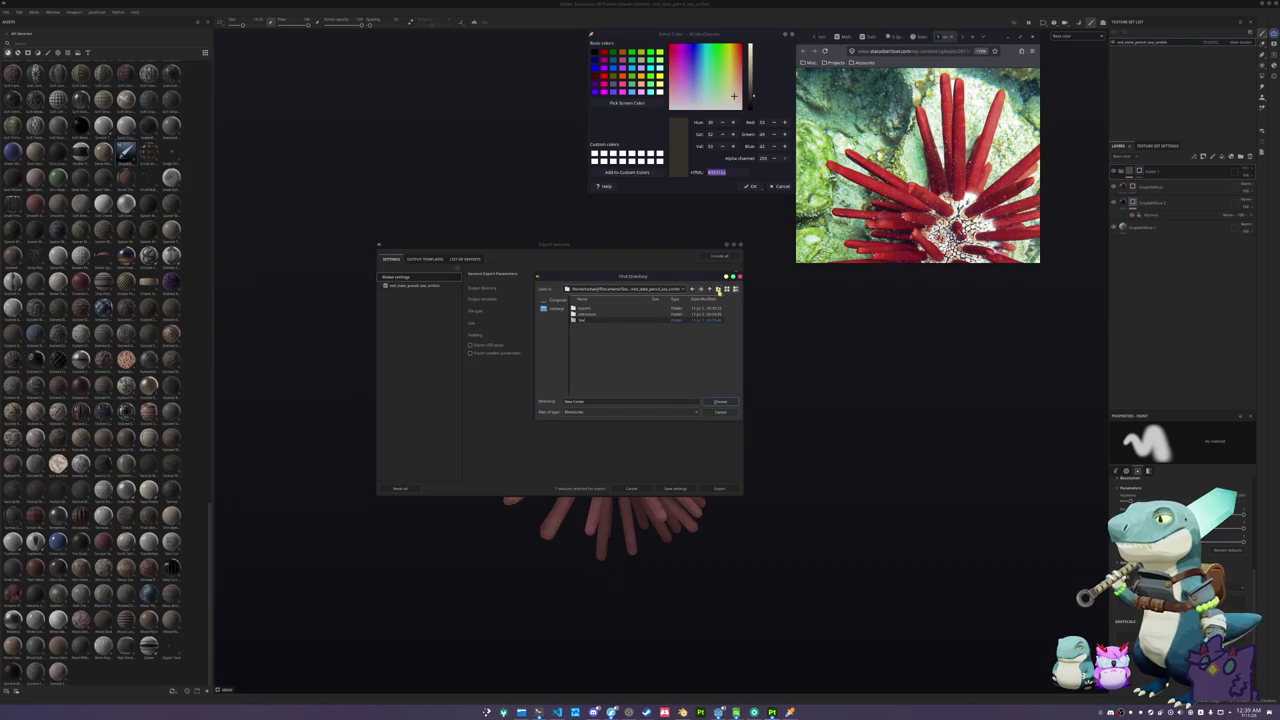
double_click(624, 322)
left_click(720, 403)
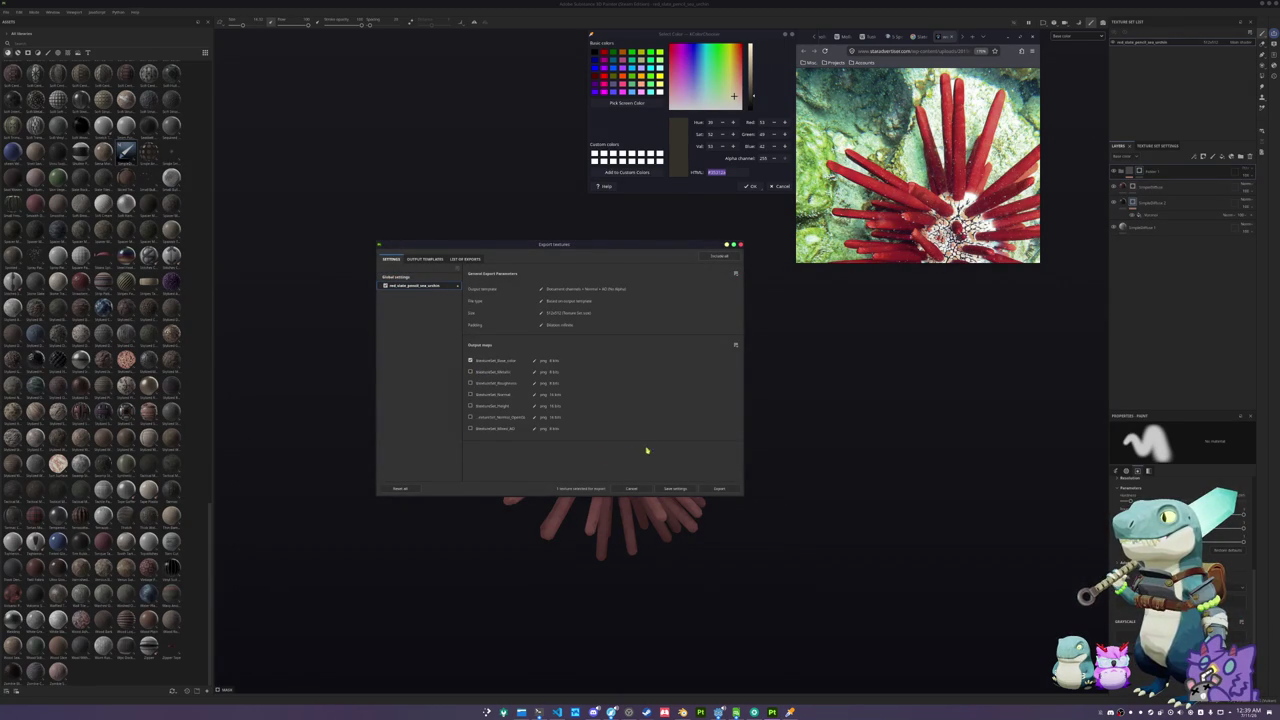
left_click(451, 278)
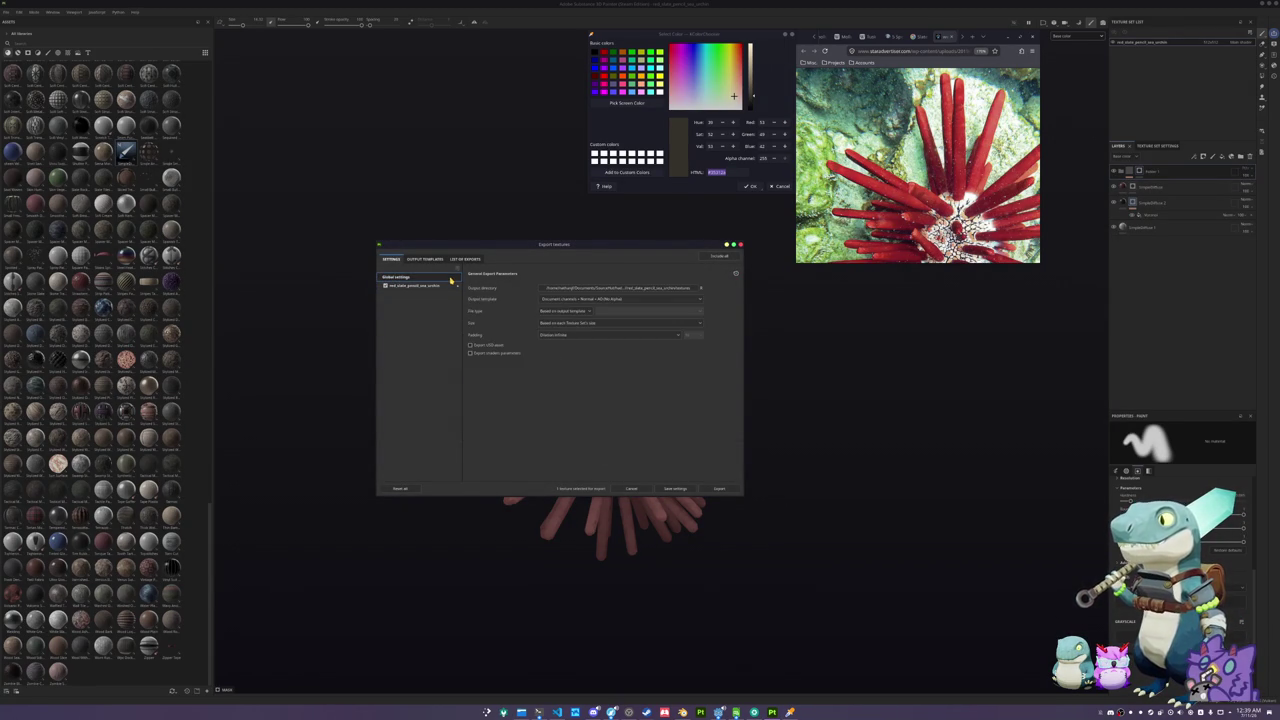
left_click(723, 488)
mouse_move(788, 497)
left_mouse_down()
mouse_move(754, 503)
mouse_move(760, 489)
left_mouse_up()
scroll(763, 497, "up", 1)
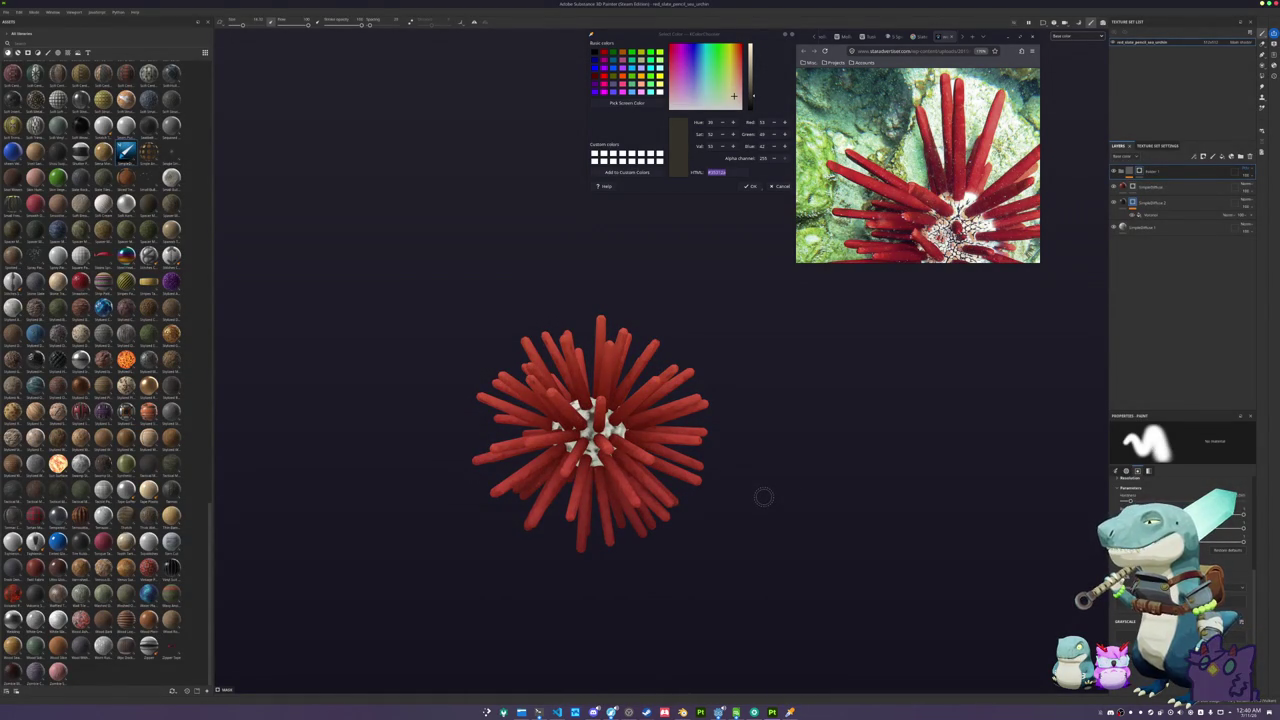
scroll(737, 600, "up", 2)
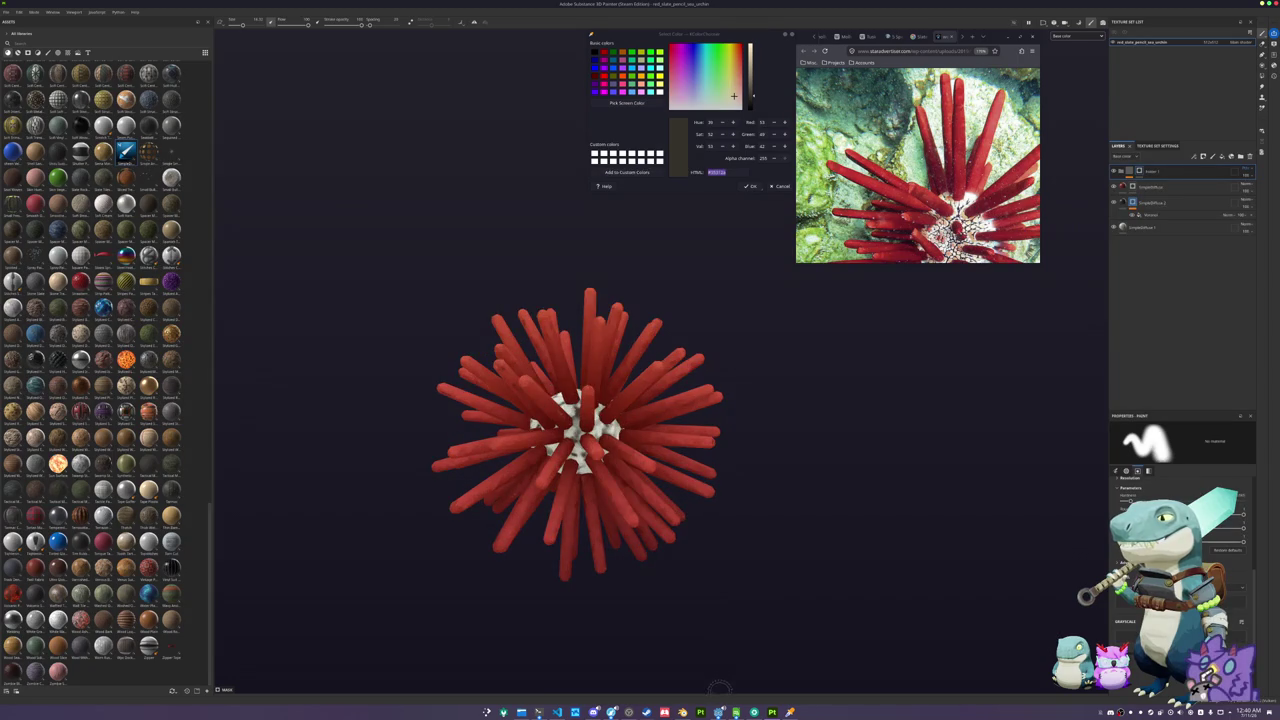
- Open a new Godot Project Manager from the taskbar and select the HADALYTH project
left_click(719, 712)
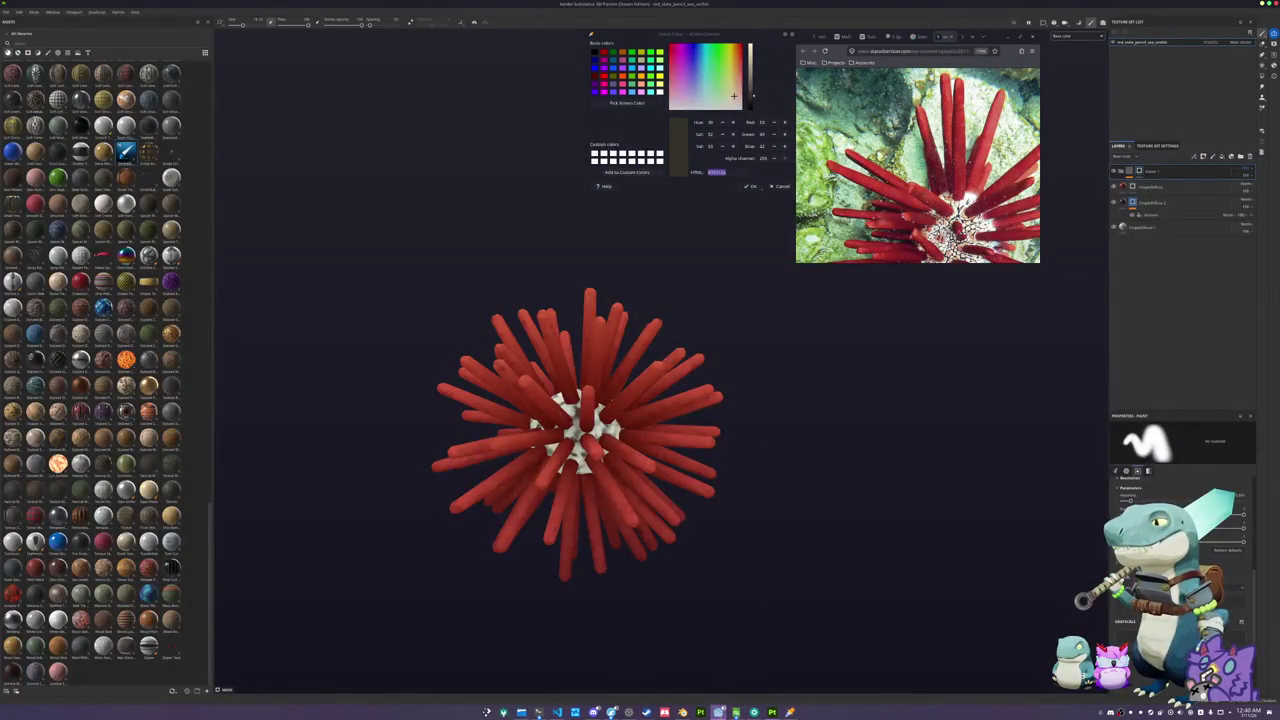
right_click(719, 712)
left_click(745, 643)
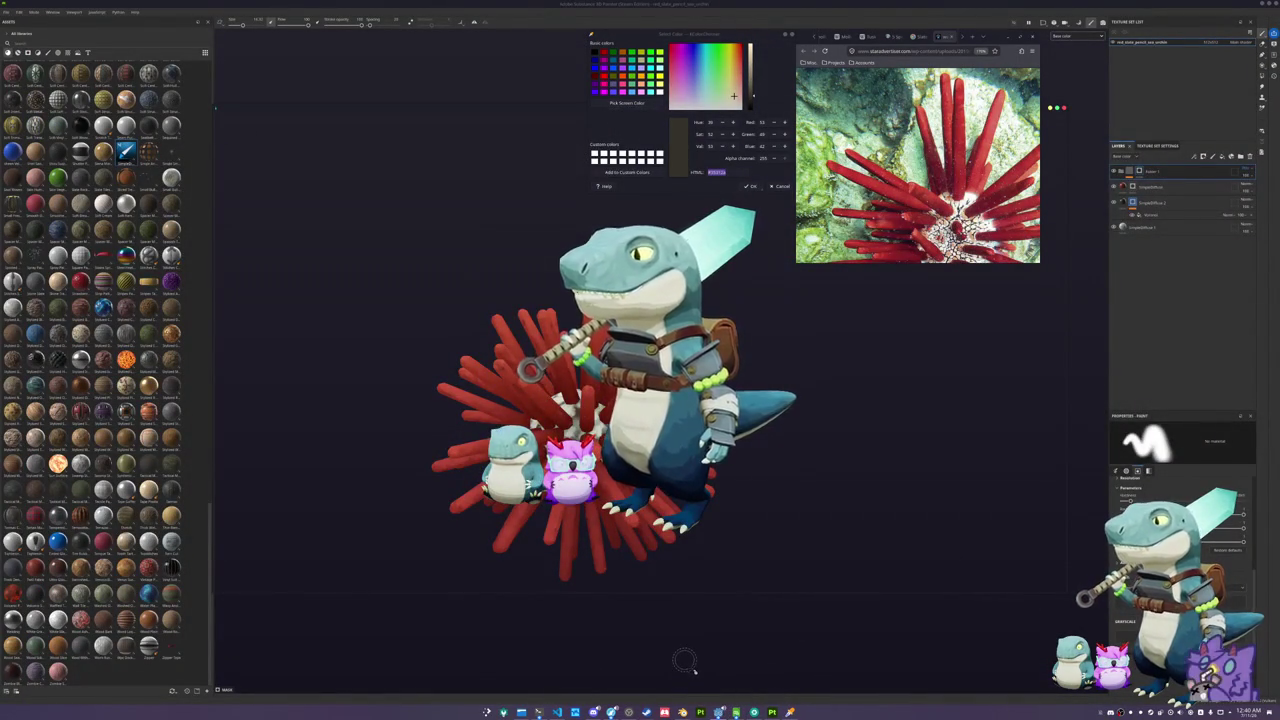
left_click(580, 281)
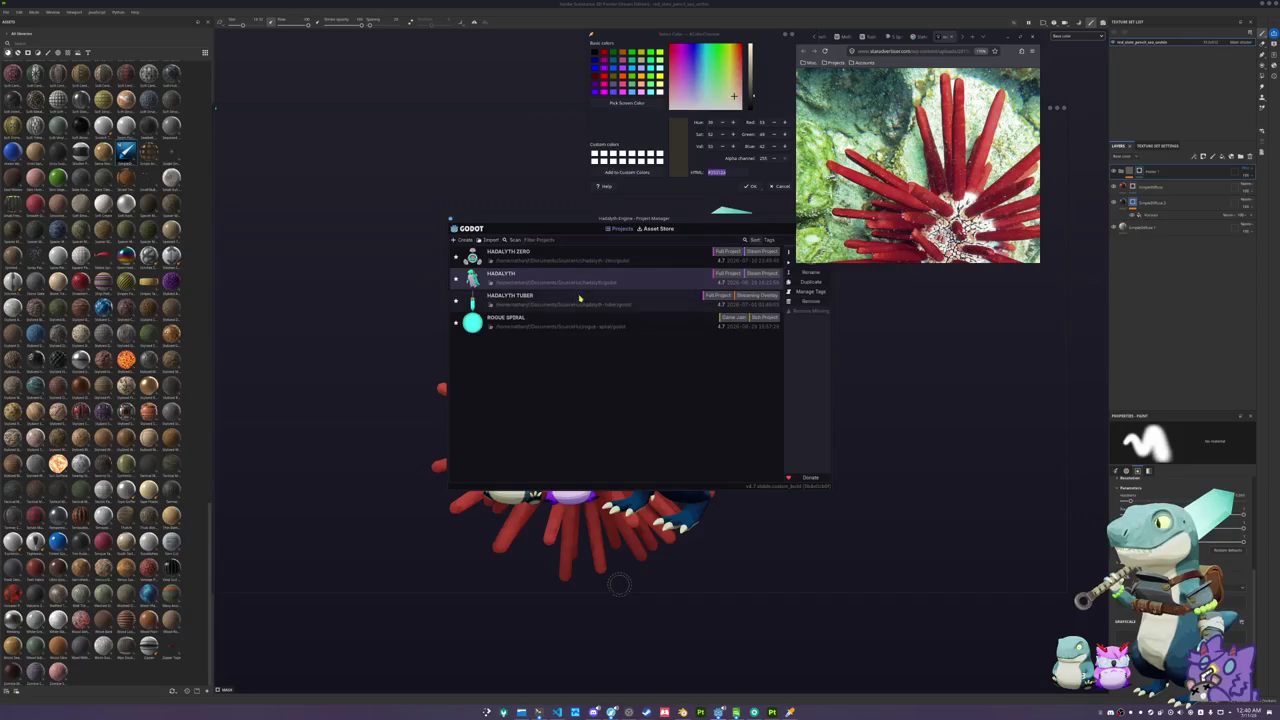
- Open the HADALYTH ZERO project, dismiss the colour picker and close the browser window
left_click(593, 257)
double_click(593, 257)
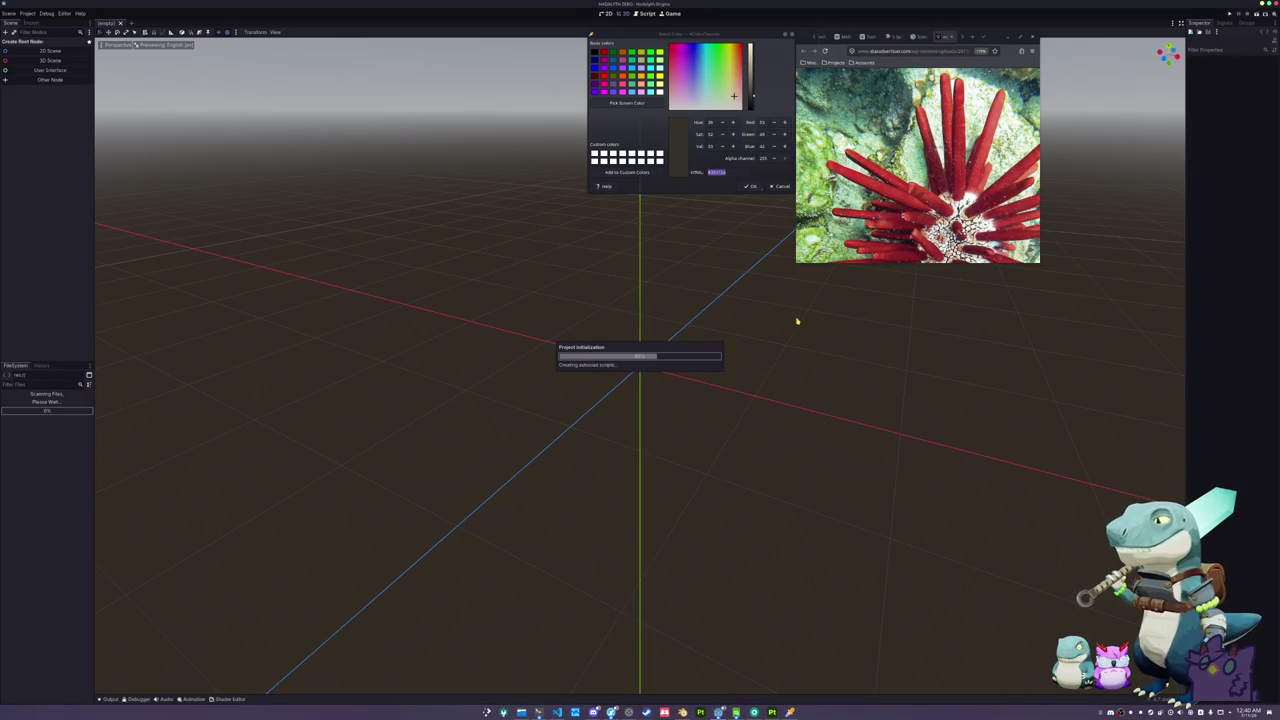
left_click(780, 186)
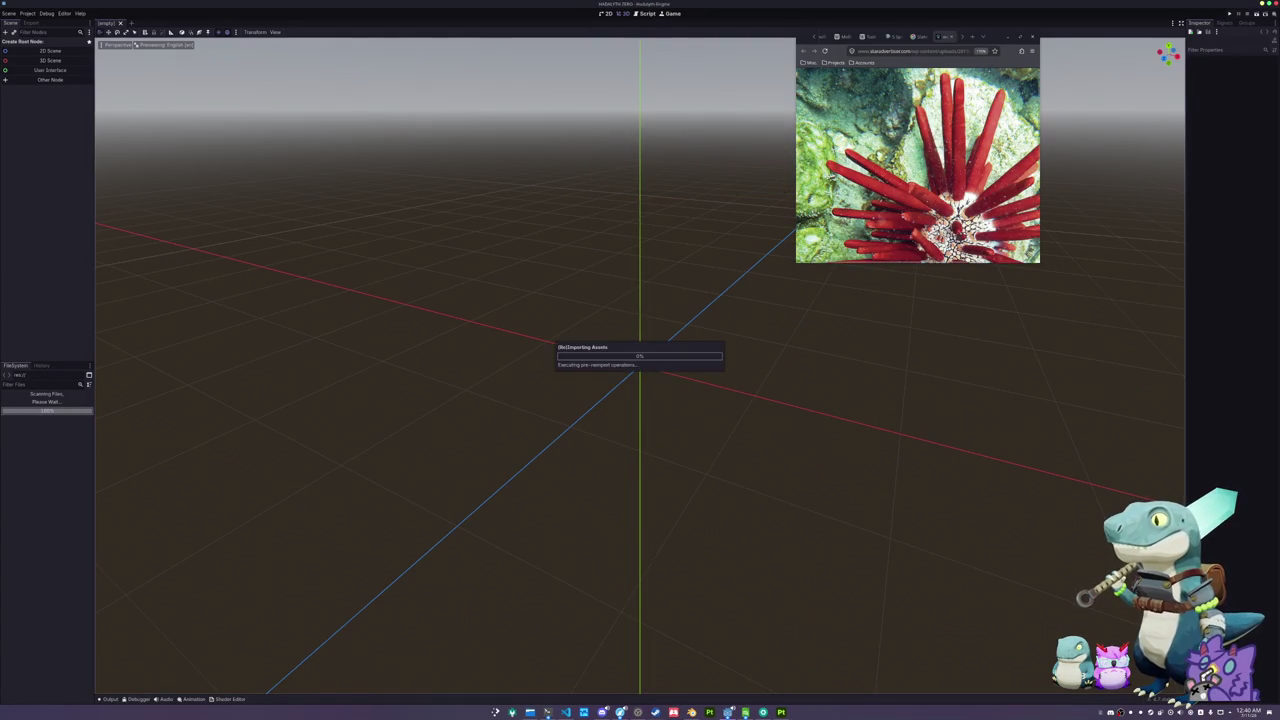
left_click_drag(997, 39, 1094, 51)
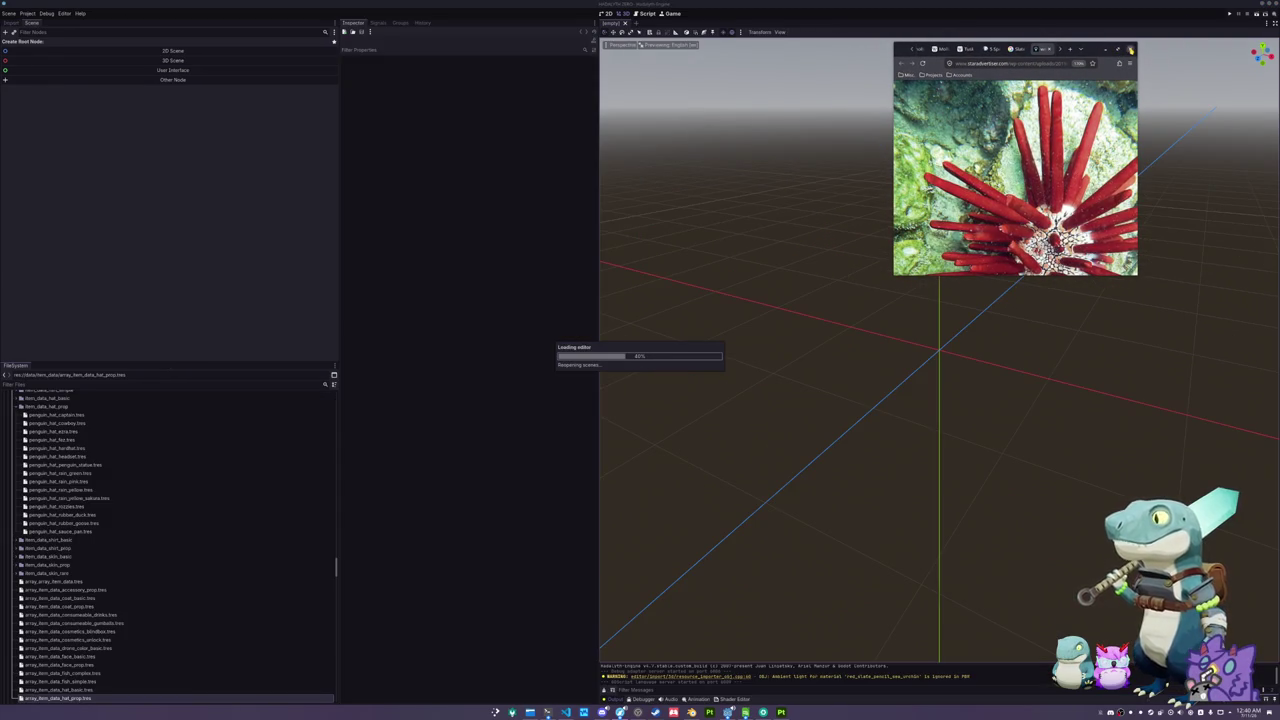
left_click(1131, 49)
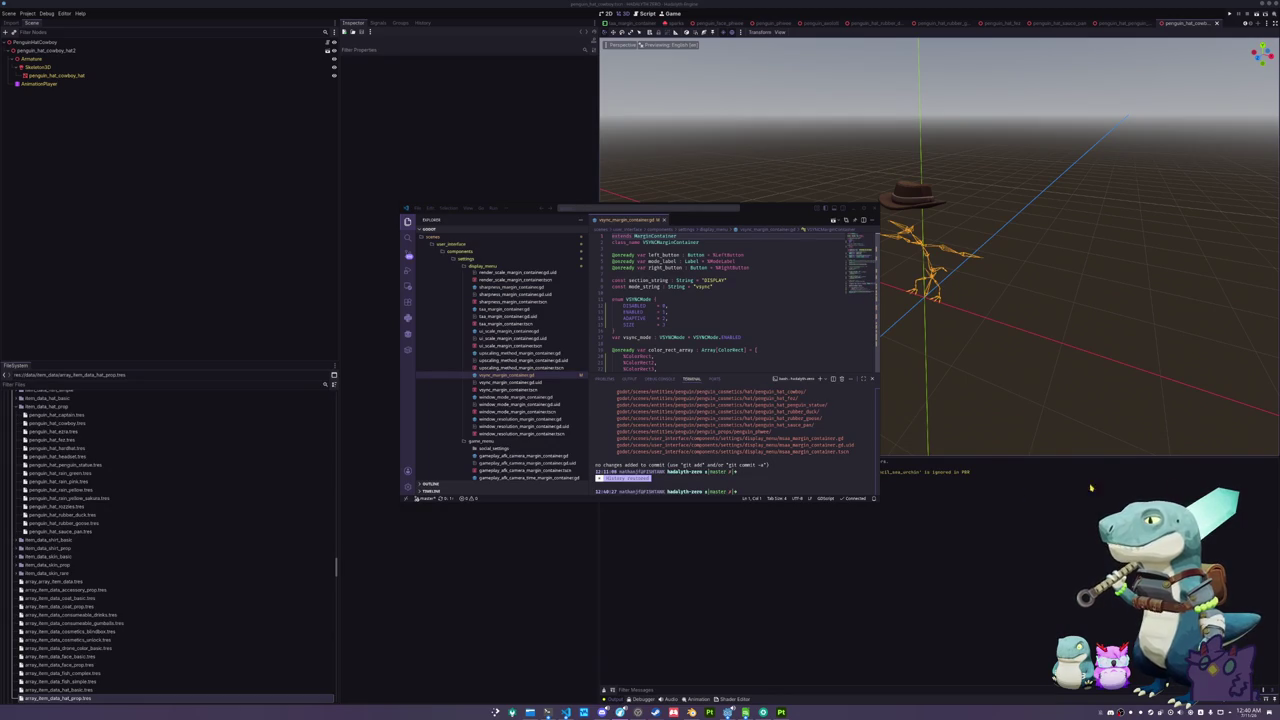
- Save the cowboy-hat scene in the Godot editor
left_click(786, 551)
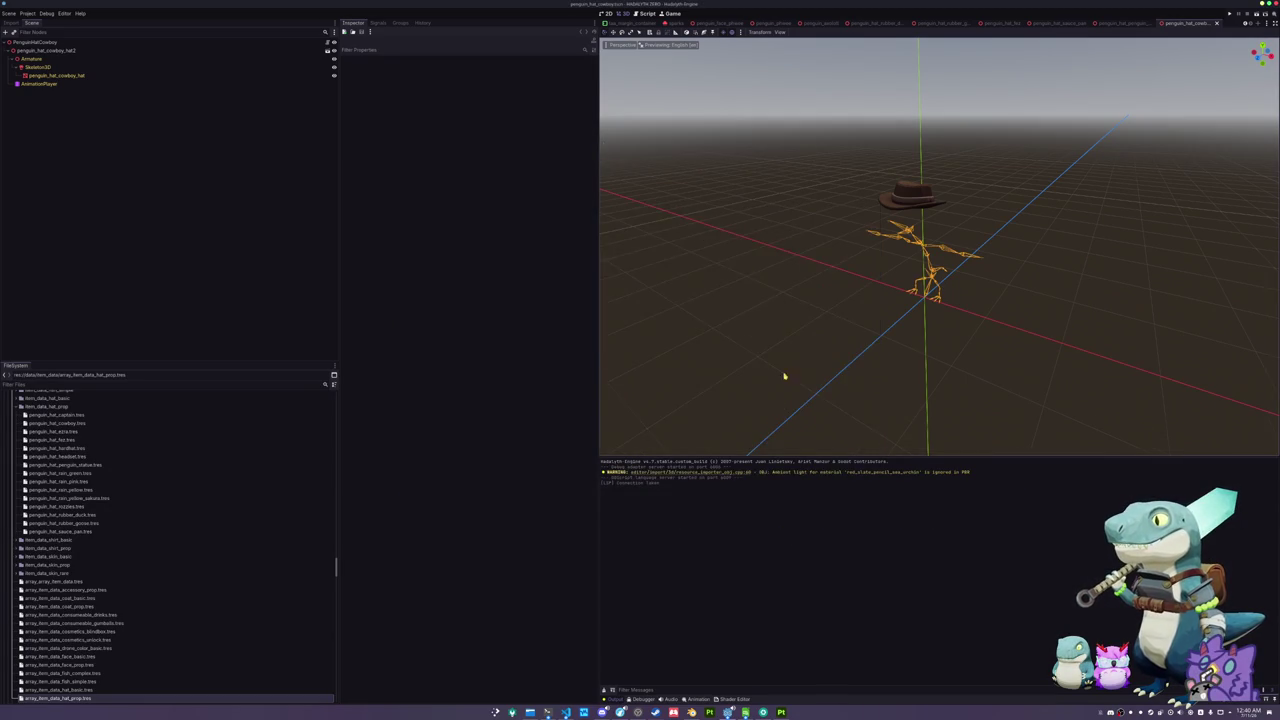
key("ctrl+s")
left_click_drag(803, 355, 814, 291)
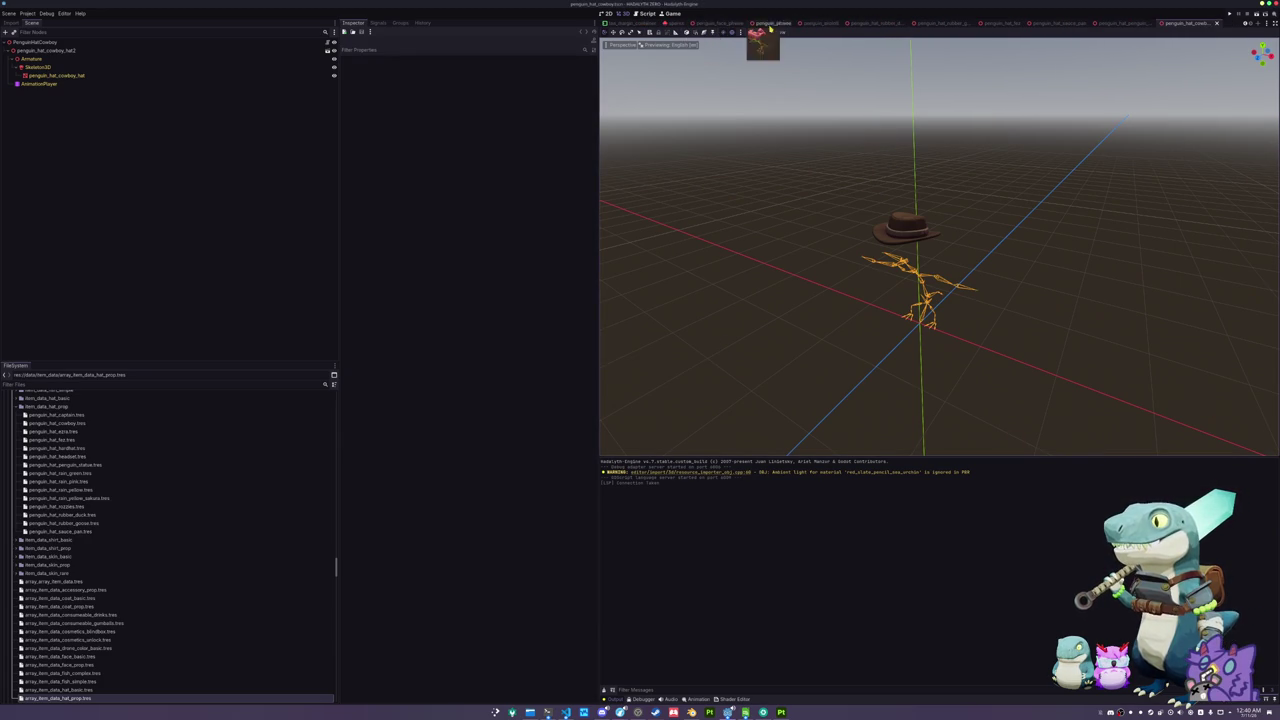
- Close the leftover scene tabs (hat_fex, sauce_pan, fish, penguin_hat_cowboy) and open batch_tasks
left_click(781, 27)
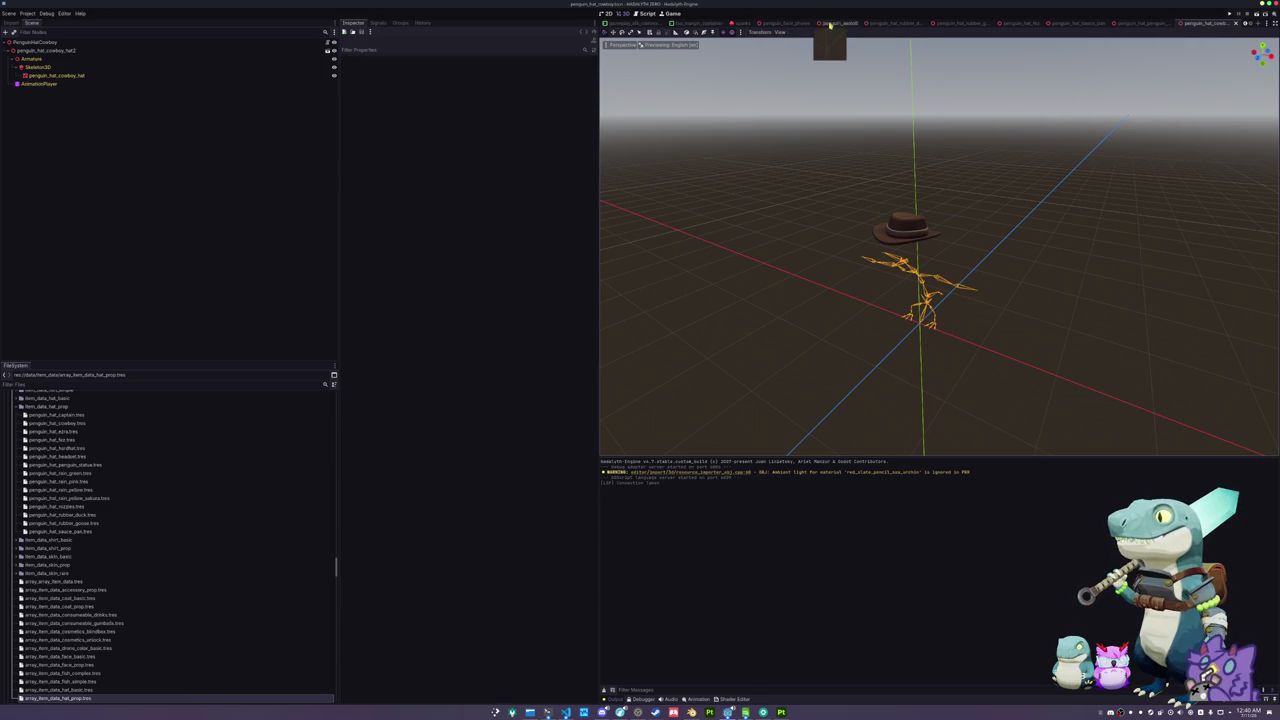
left_click(862, 27)
left_click(866, 27)
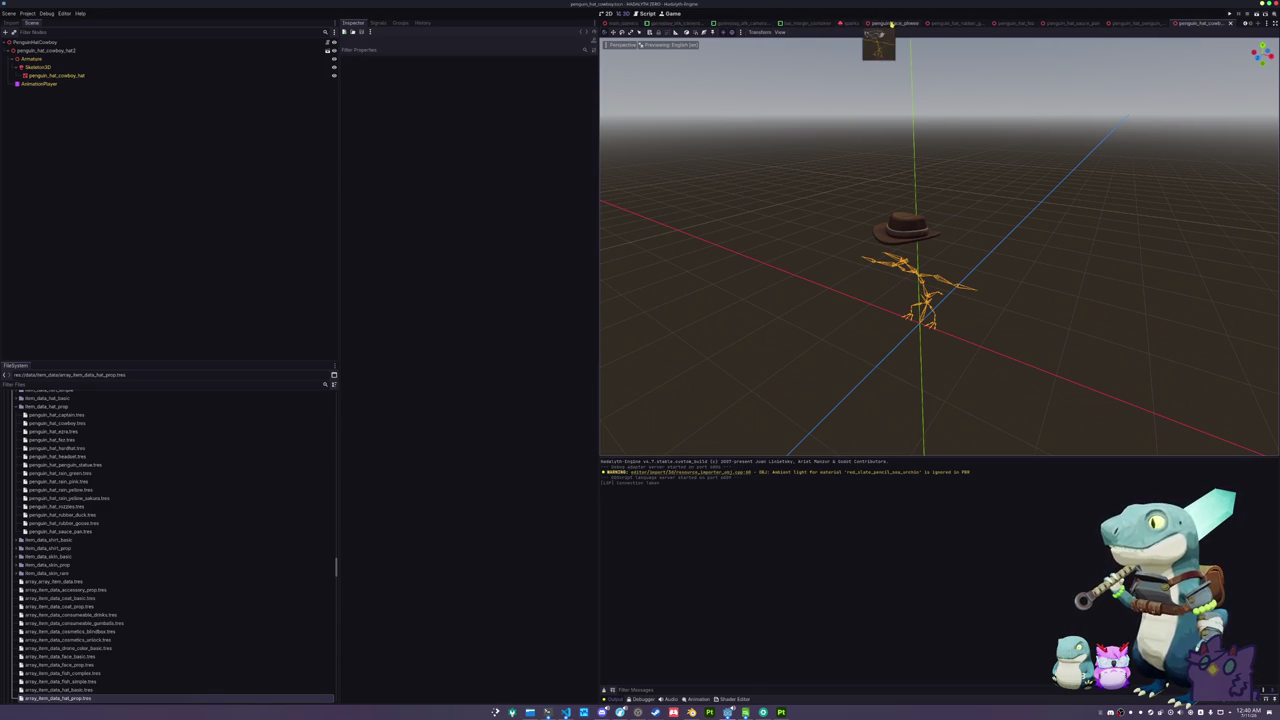
left_click(1000, 24)
left_click(1040, 24)
left_click(1100, 24)
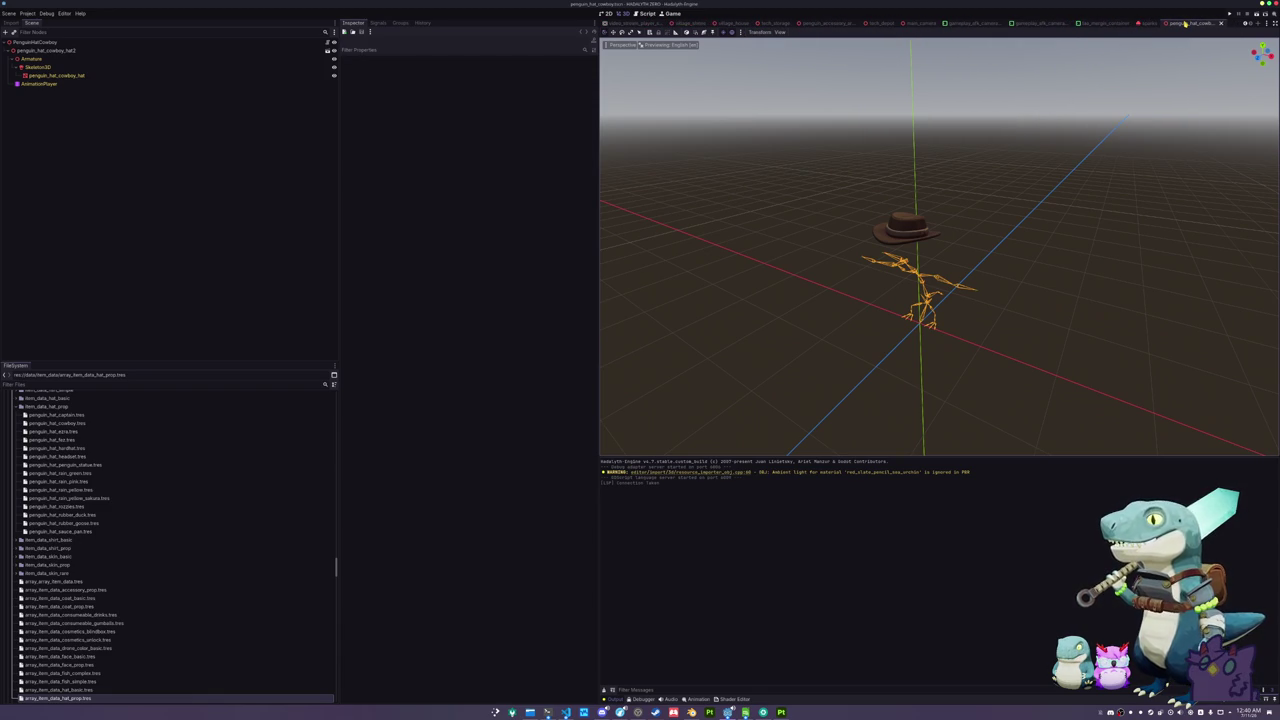
left_click(1221, 24)
left_click(1200, 24)
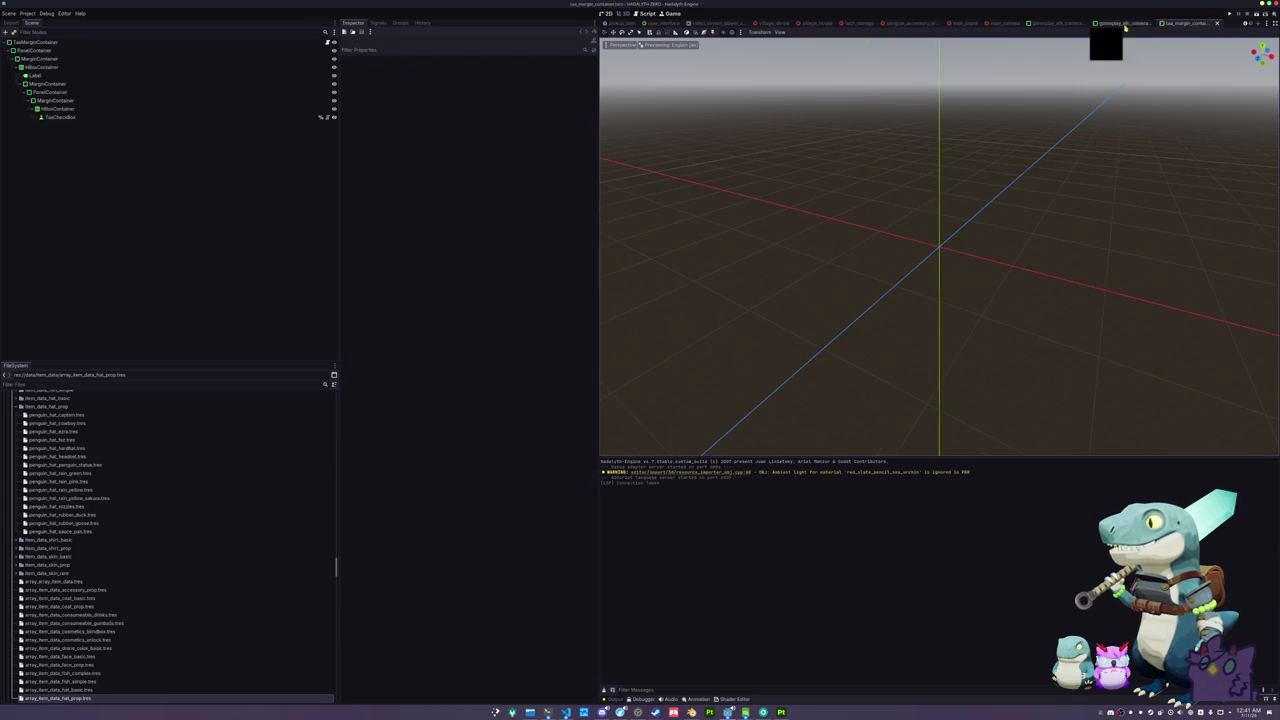
scroll(990, 24, "up", 5)
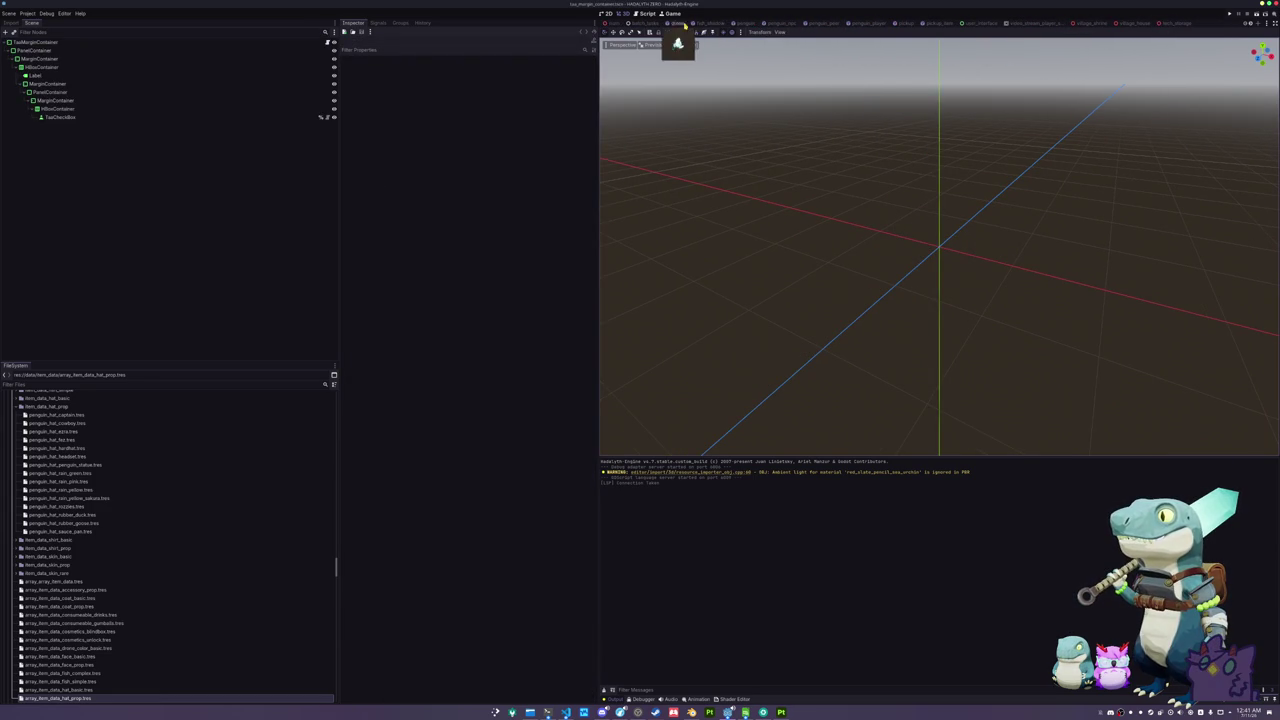
left_click(645, 23)
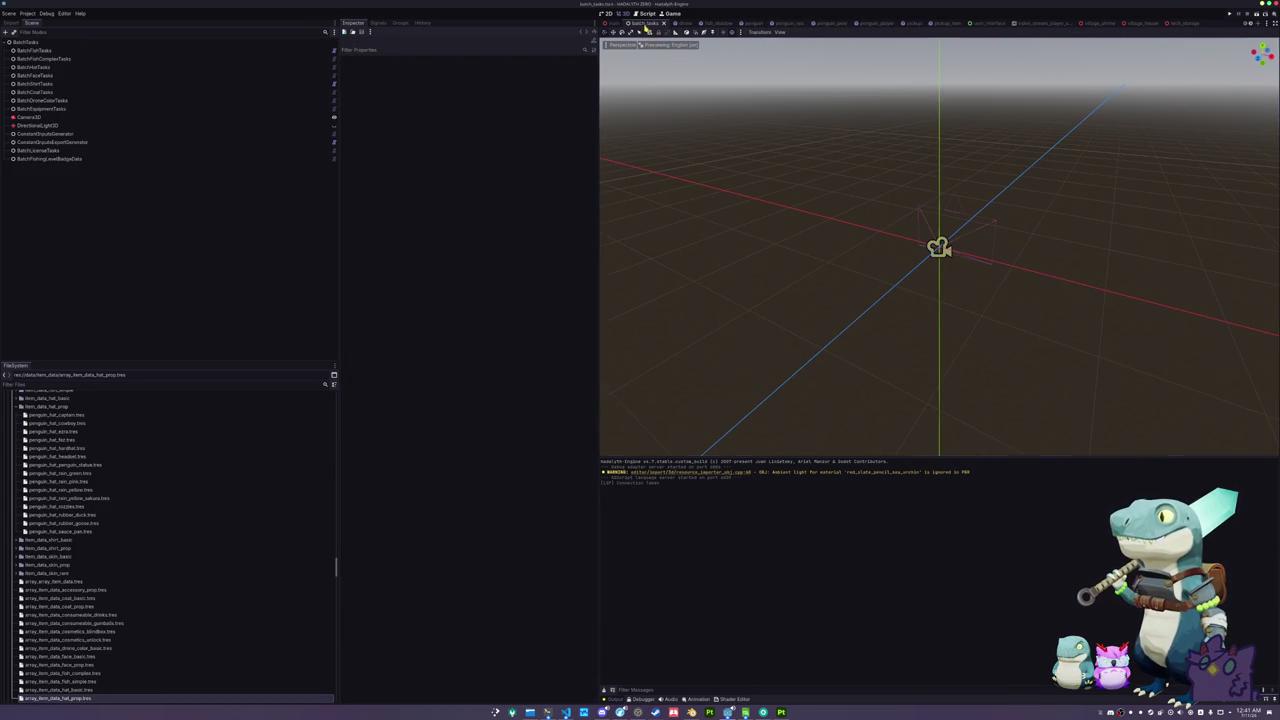
- Select the BatchFishTasks node and generate icons for all the fish
left_click(45, 76)
left_click(56, 58)
left_click(40, 50)
left_click(471, 68)
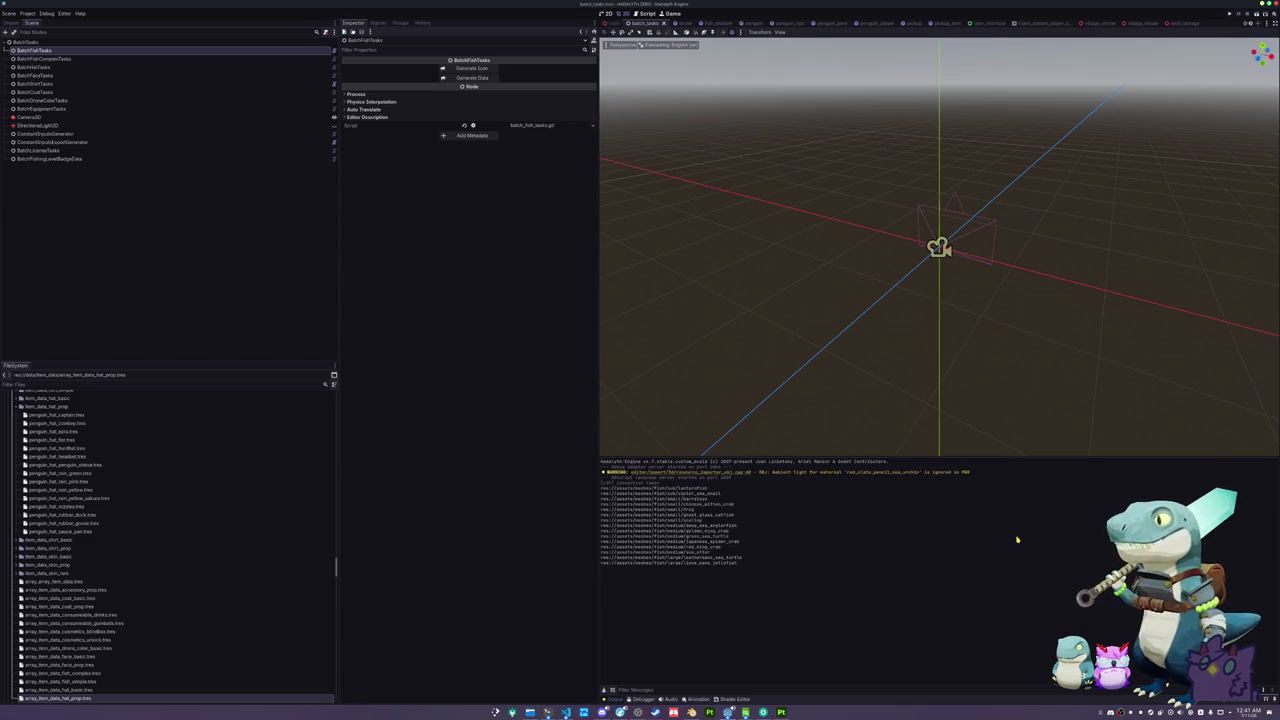
- Run Generate Data on BatchFishTasks to regenerate the fish data
left_click(55, 58)
left_click(50, 50)
left_click(462, 77)
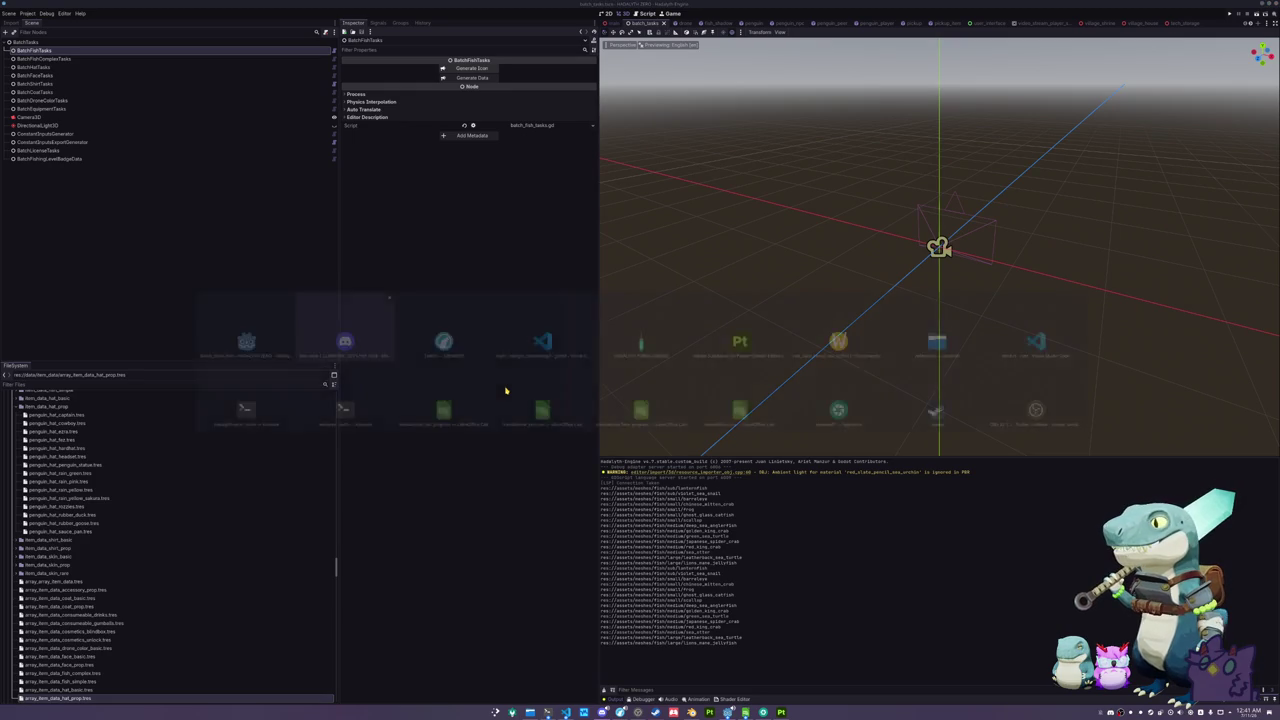
- Open the urchin's references folder in the Dolphin file manager
left_click(530, 712)
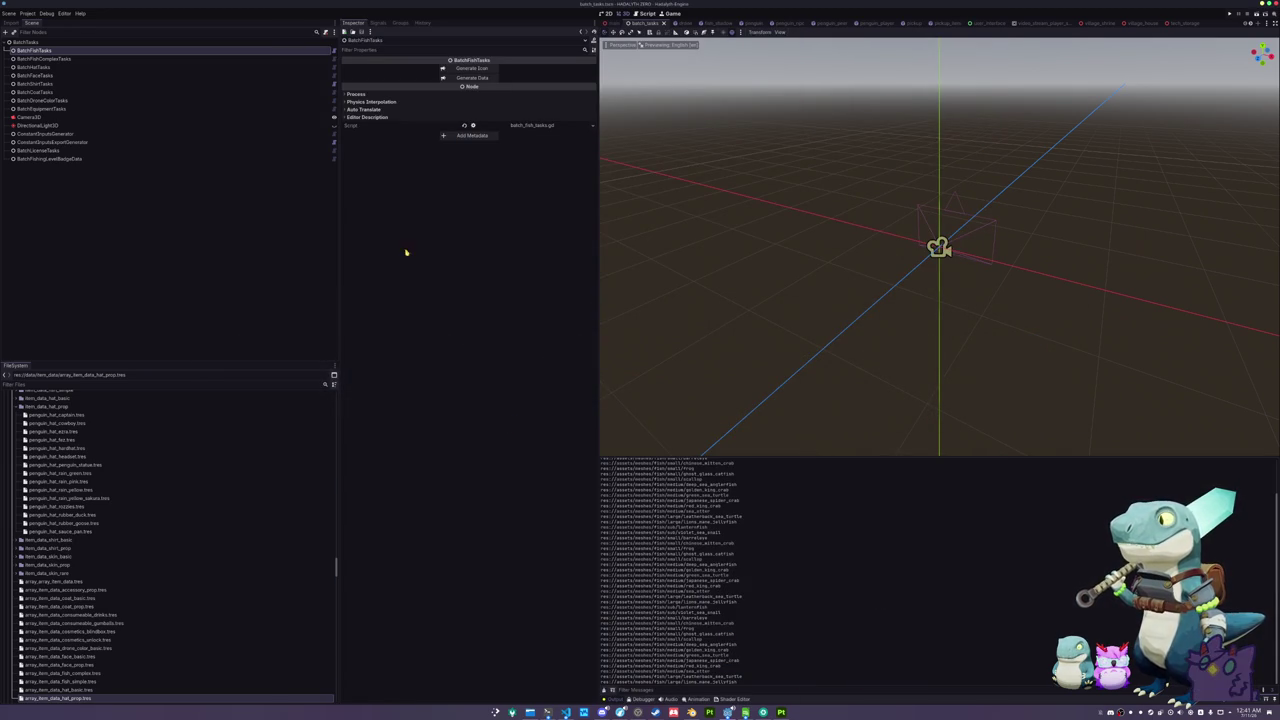
left_click(148, 59)
left_click(147, 51)
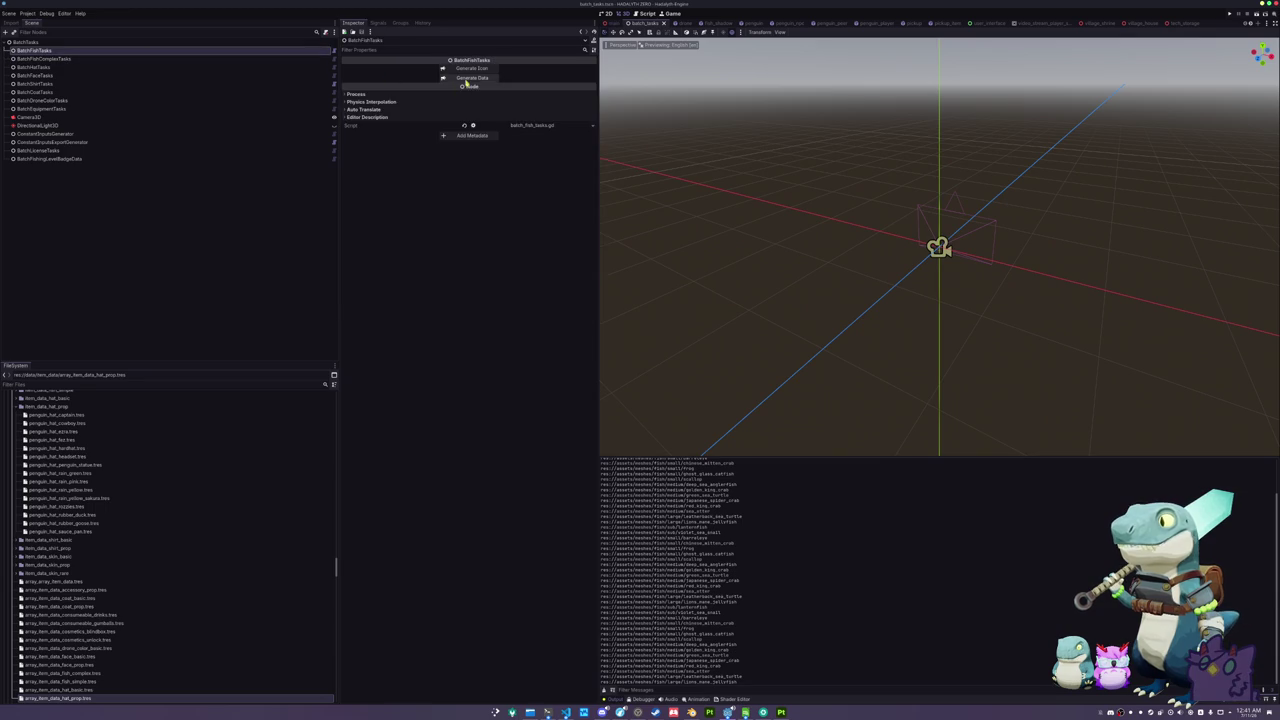
key("alt+Tab")
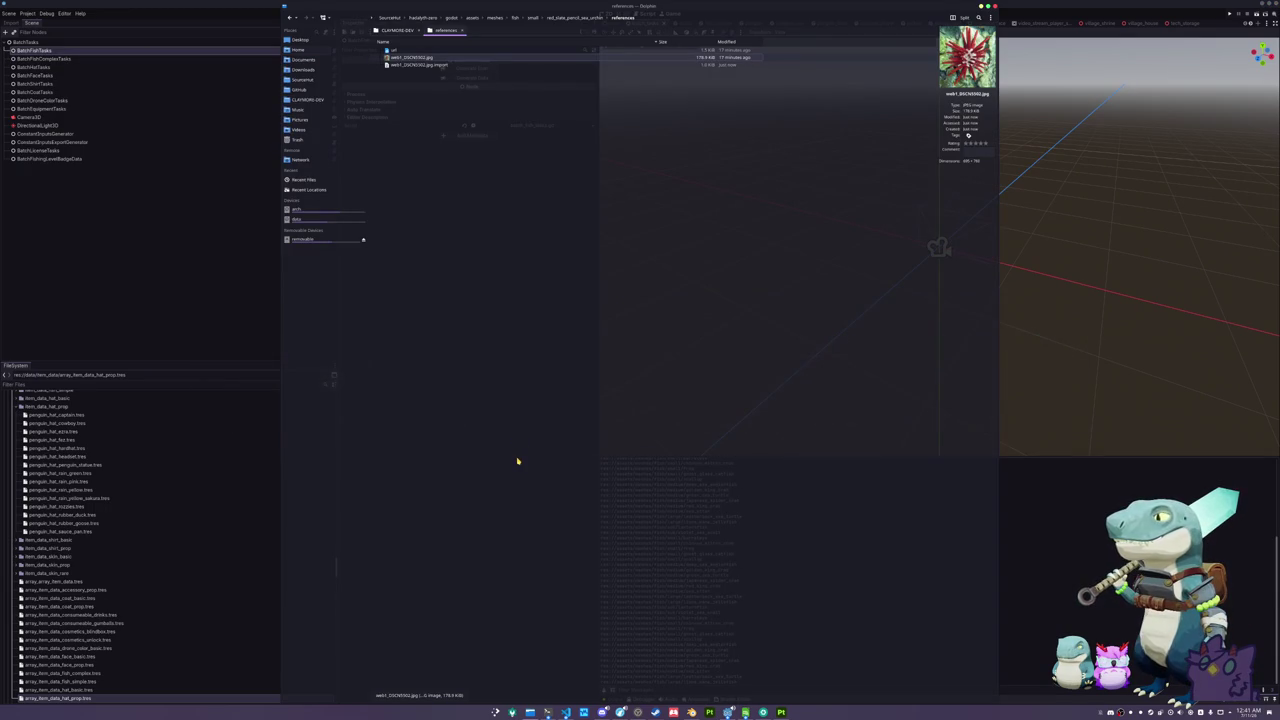
- Switch from Dolphin back to the Godot editor window
key("alt+Tab")
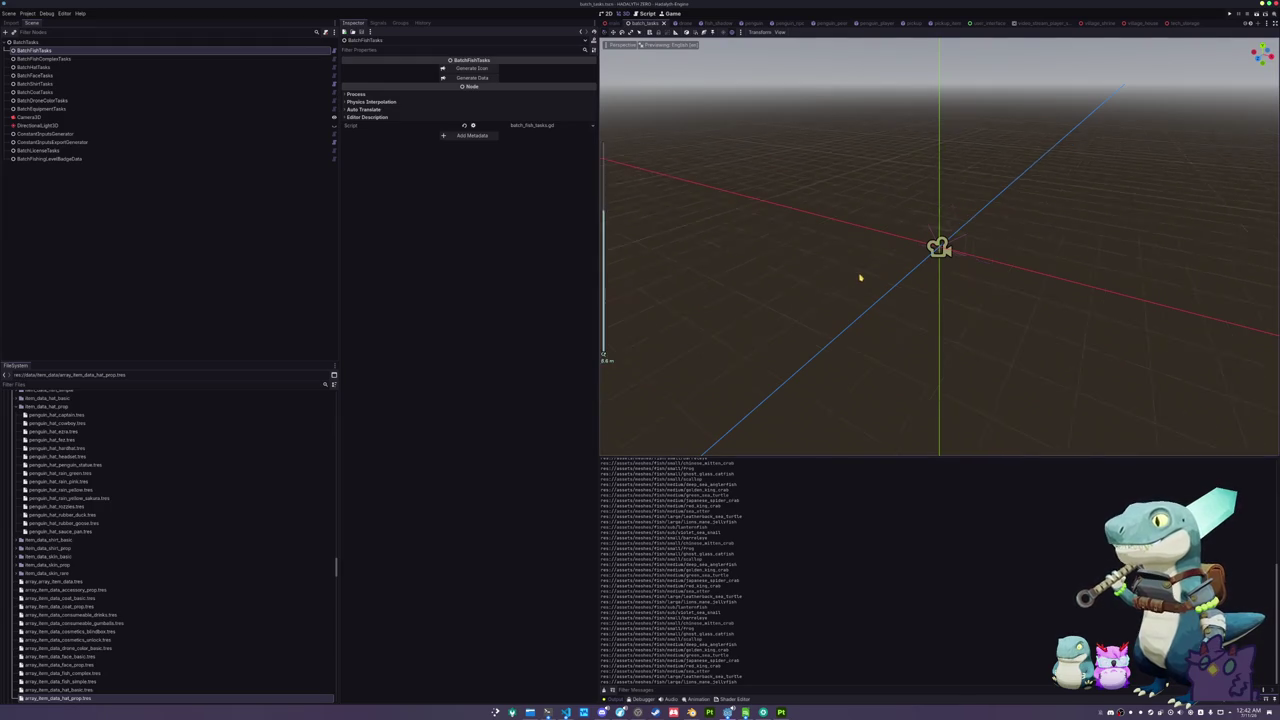
- Orbit the viewport to look down more steeply at the scene
left_click_drag(837, 189, 840, 209)
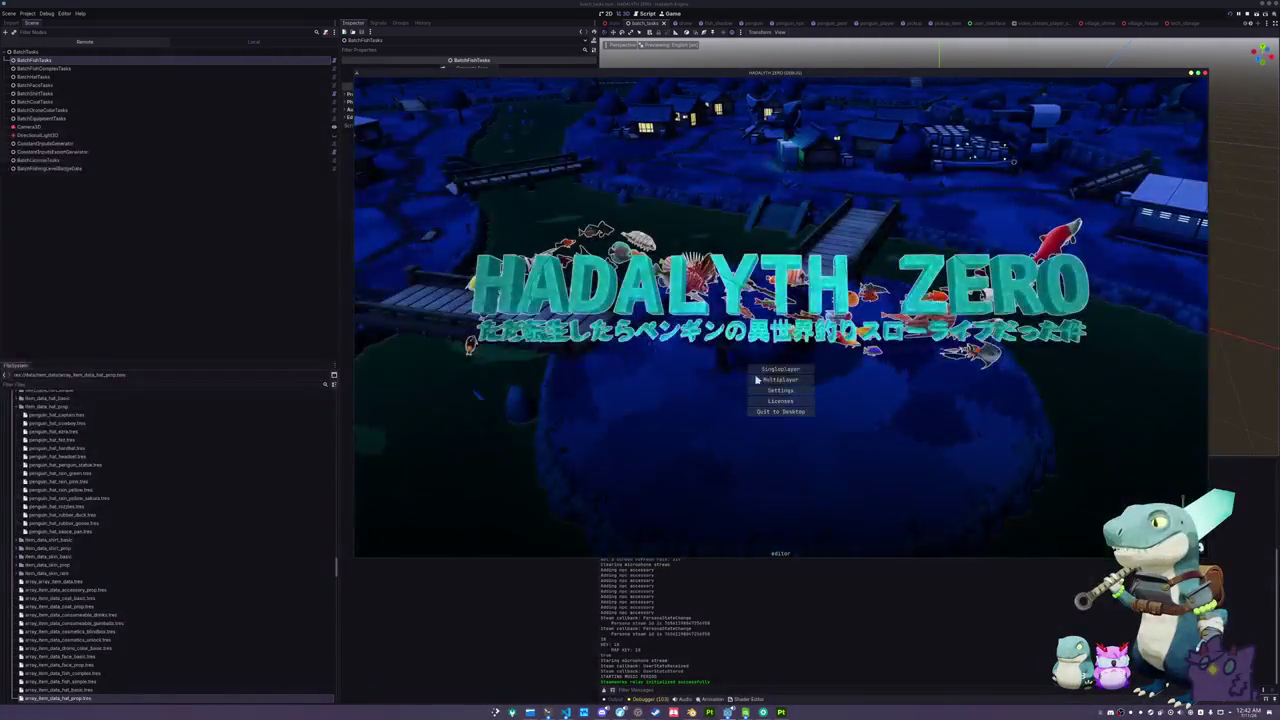
- Start Singleplayer and add the Red Slate Pencil Sea Urchin via the console command
left_click(779, 369)
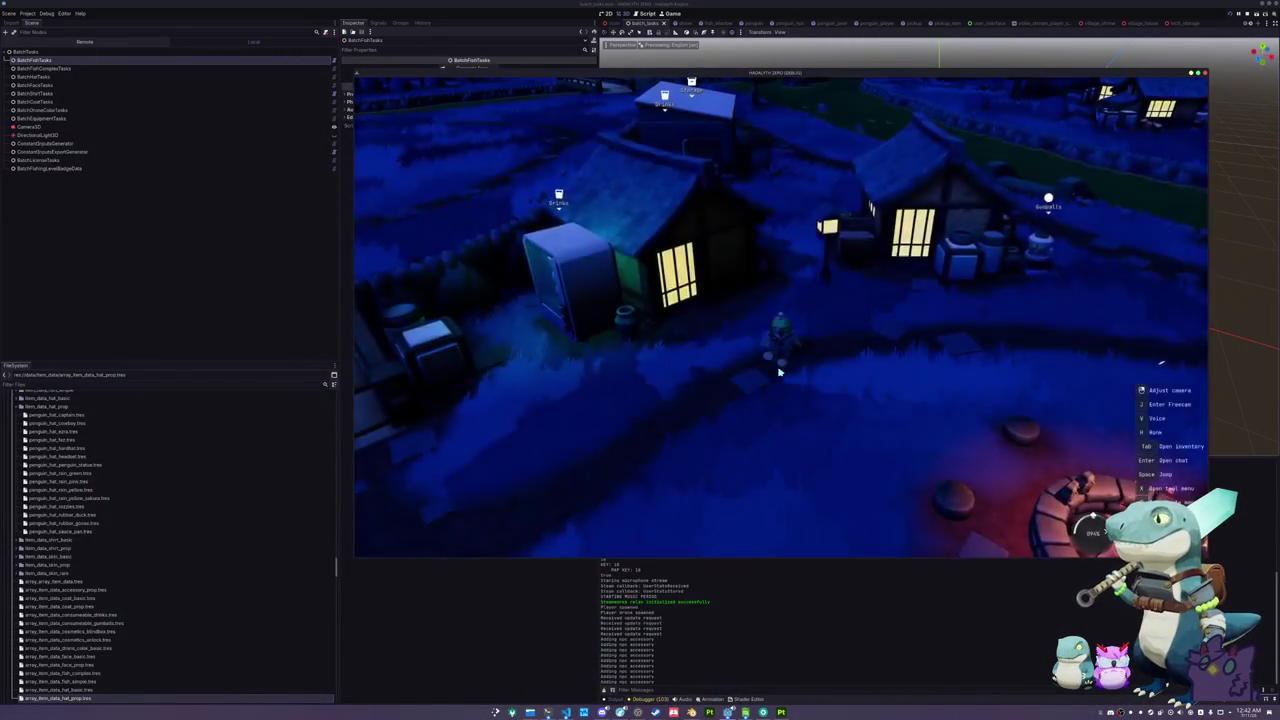
key("Tab")
key("Tab")
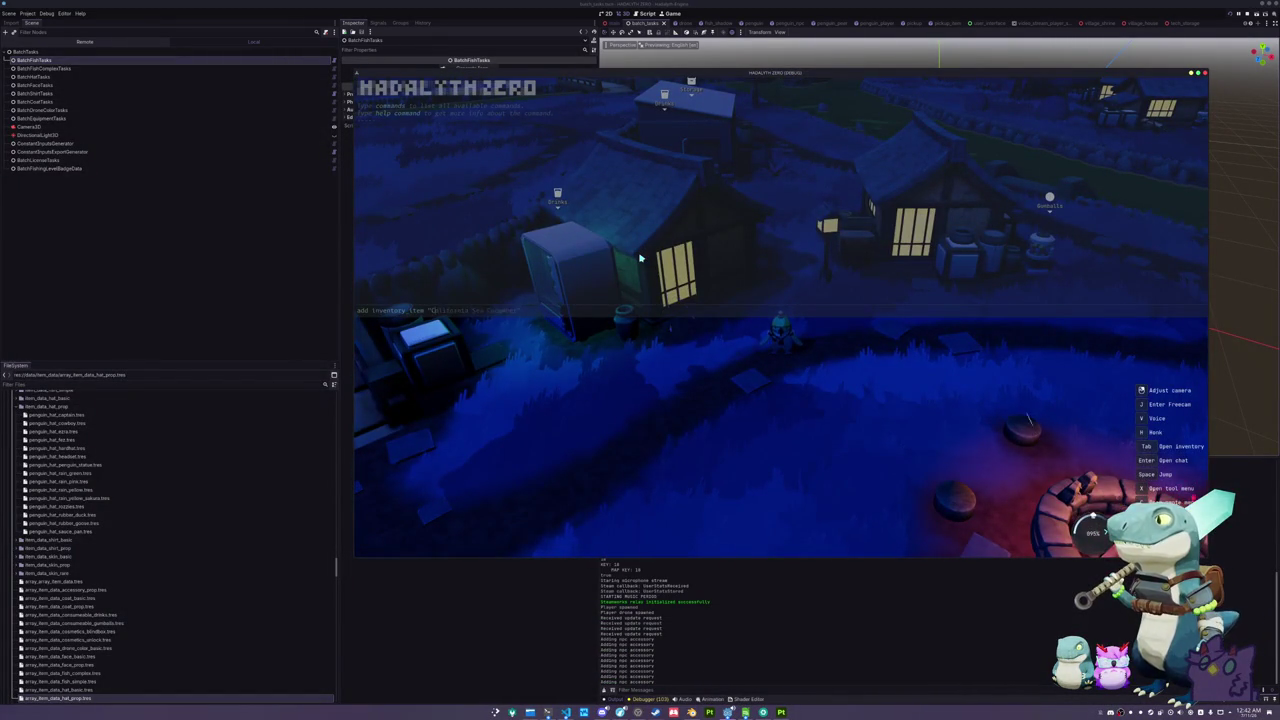
type("ed Pencil Sea Urchin")
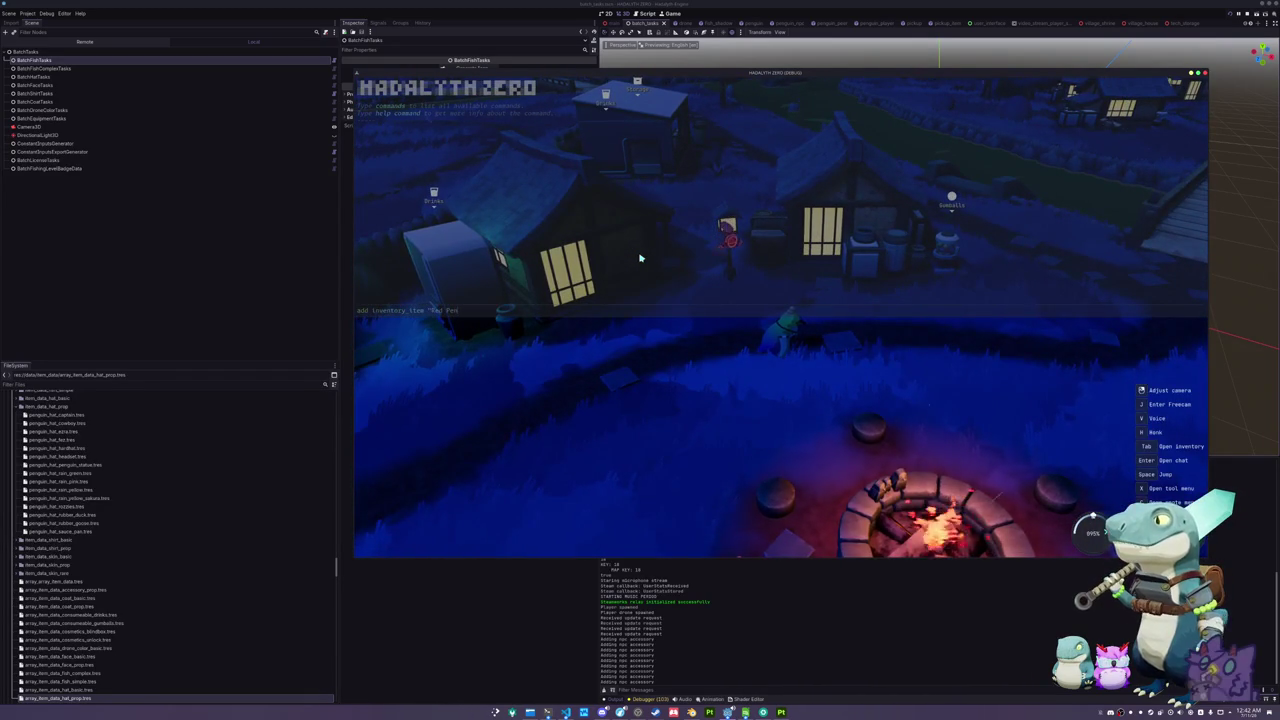
key("Return")
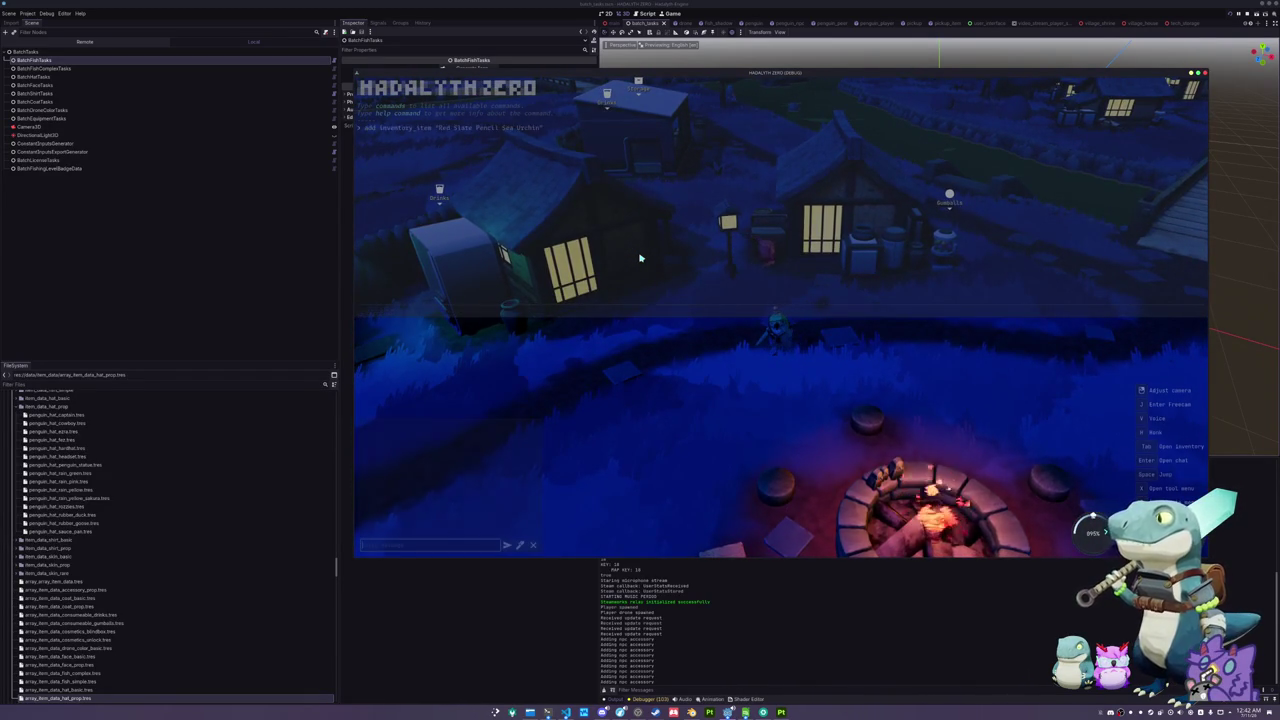
- Drop the urchin from the inventory into the village and view it from all sides
key("i")
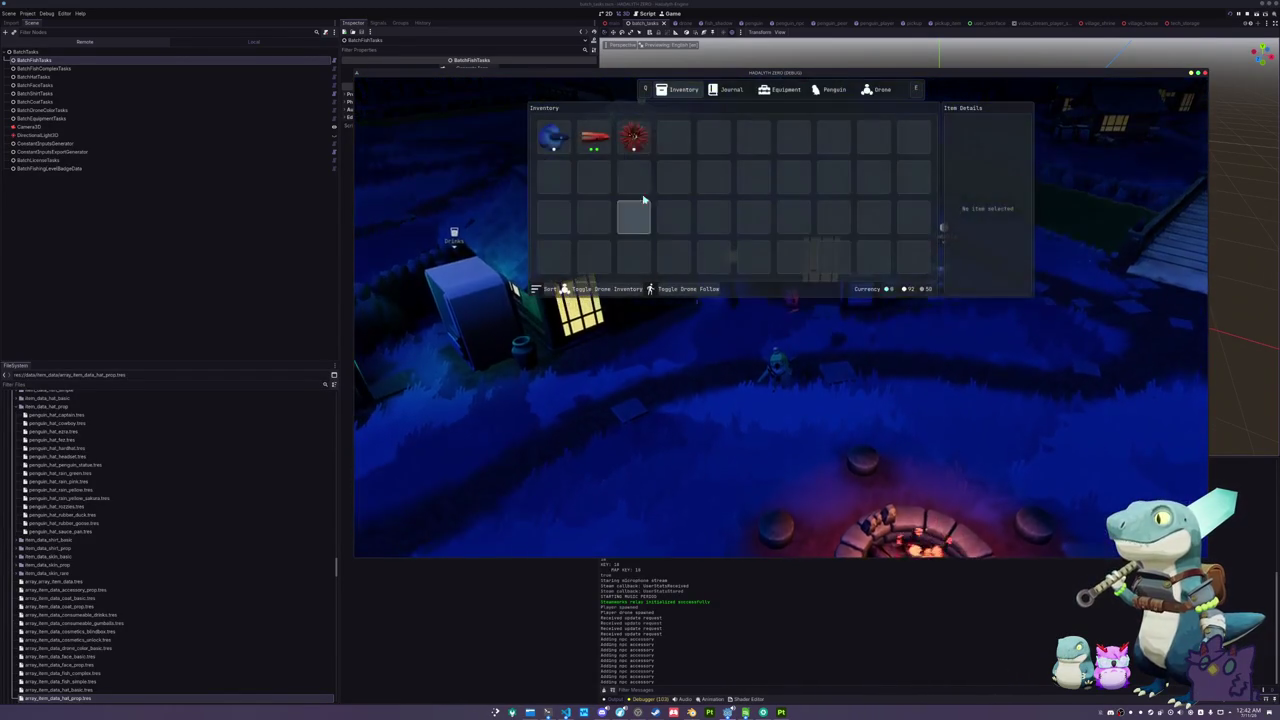
right_click(637, 140)
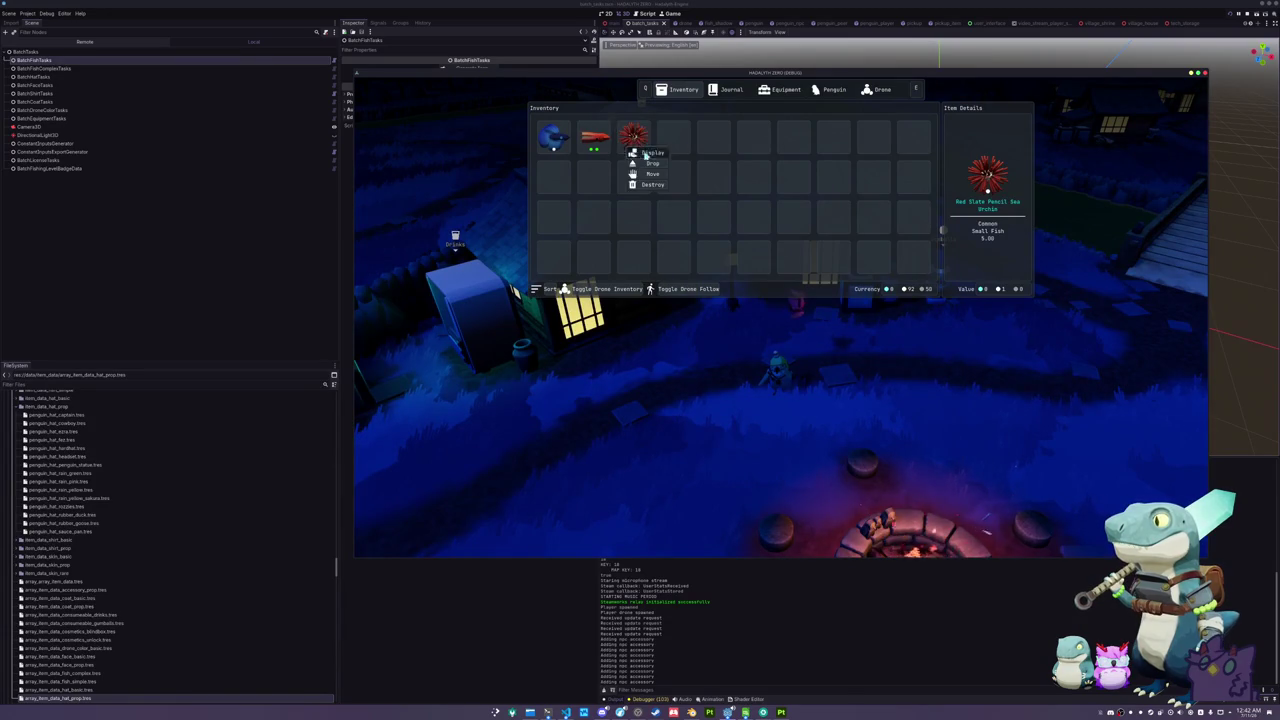
left_click(648, 165)
key("e")
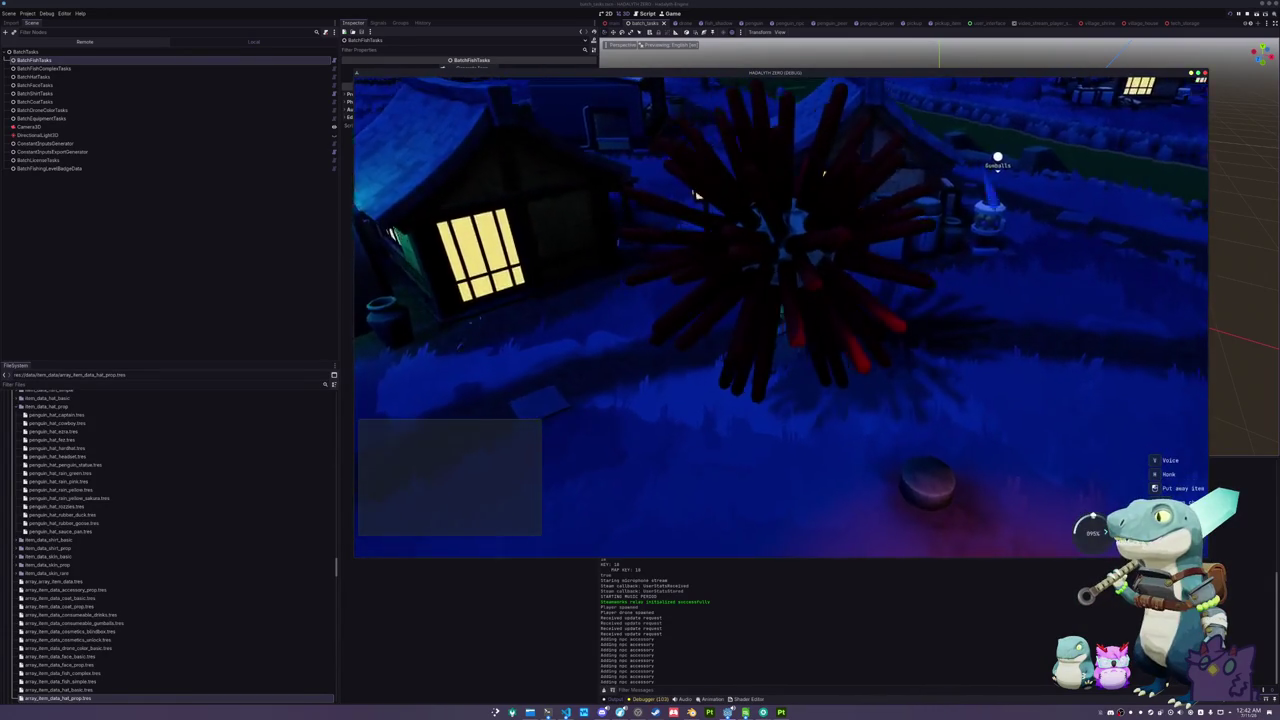
key("e")
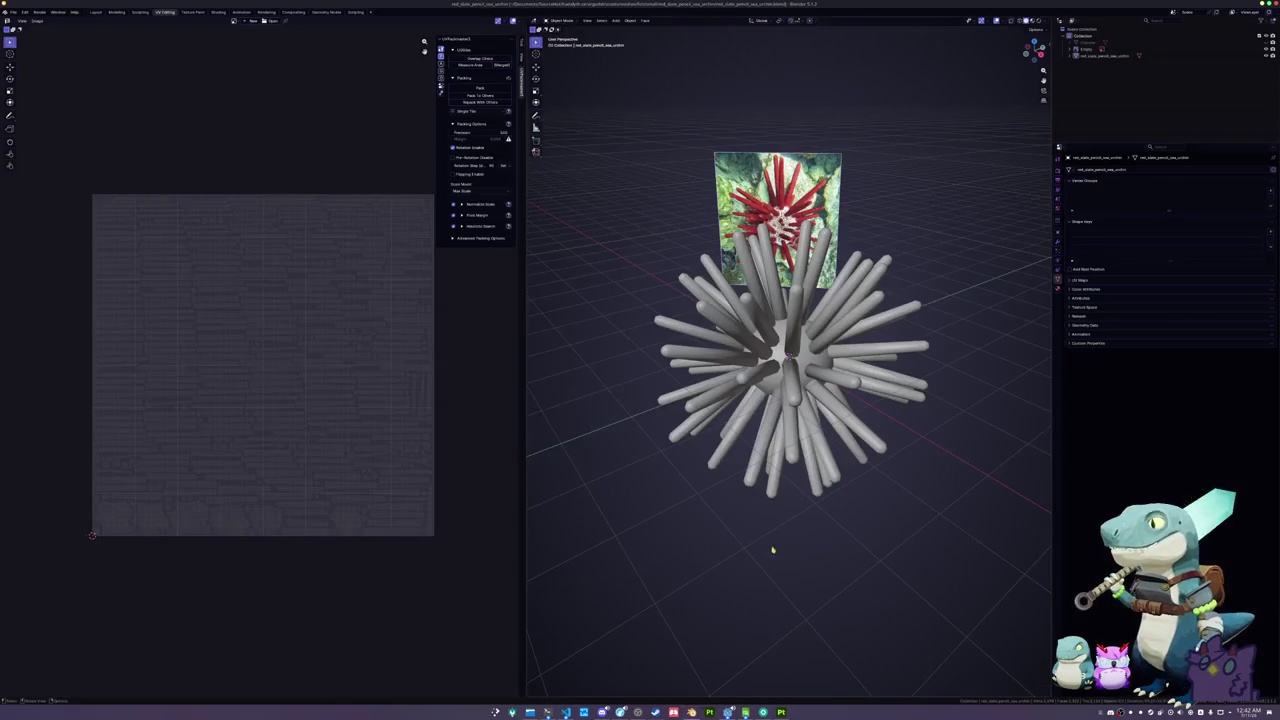
- In Blender, shrink the urchin mesh to about 0.46 scale
left_click(785, 380)
key("n")
left_click_drag(785, 380, 1011, 381)
key("s")
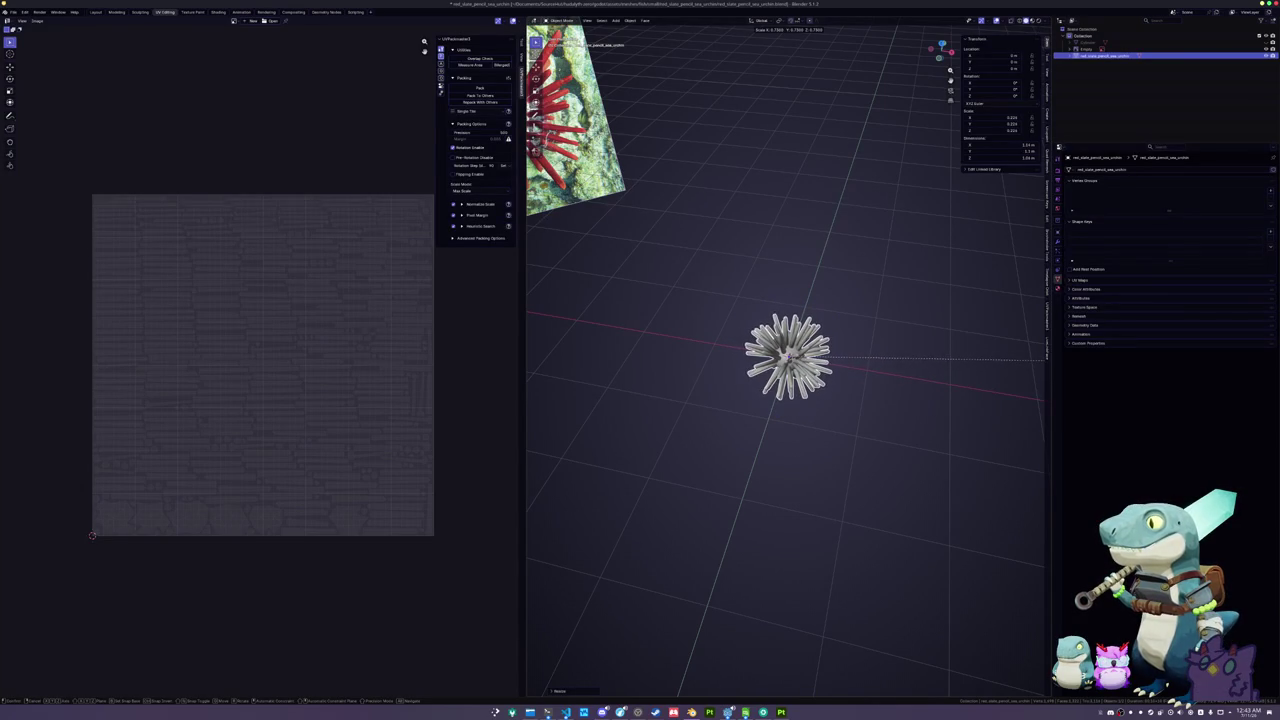
- Apply the urchin's reduced scale so it reads 1.000
left_click(679, 363)
key("ctrl+a")
left_click(735, 345)
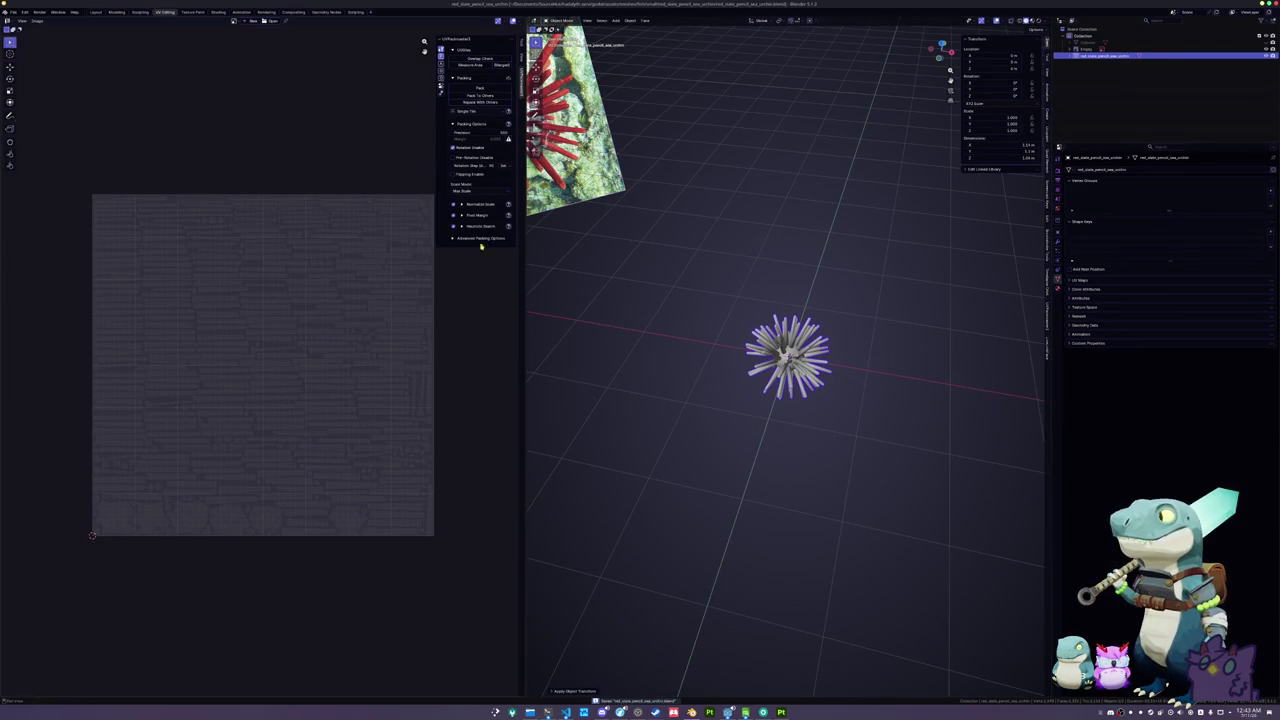
- Export the urchin as Wavefront OBJ over the existing urchin .obj file
left_click(13, 12)
mouse_move(31, 120)
left_click(105, 147)
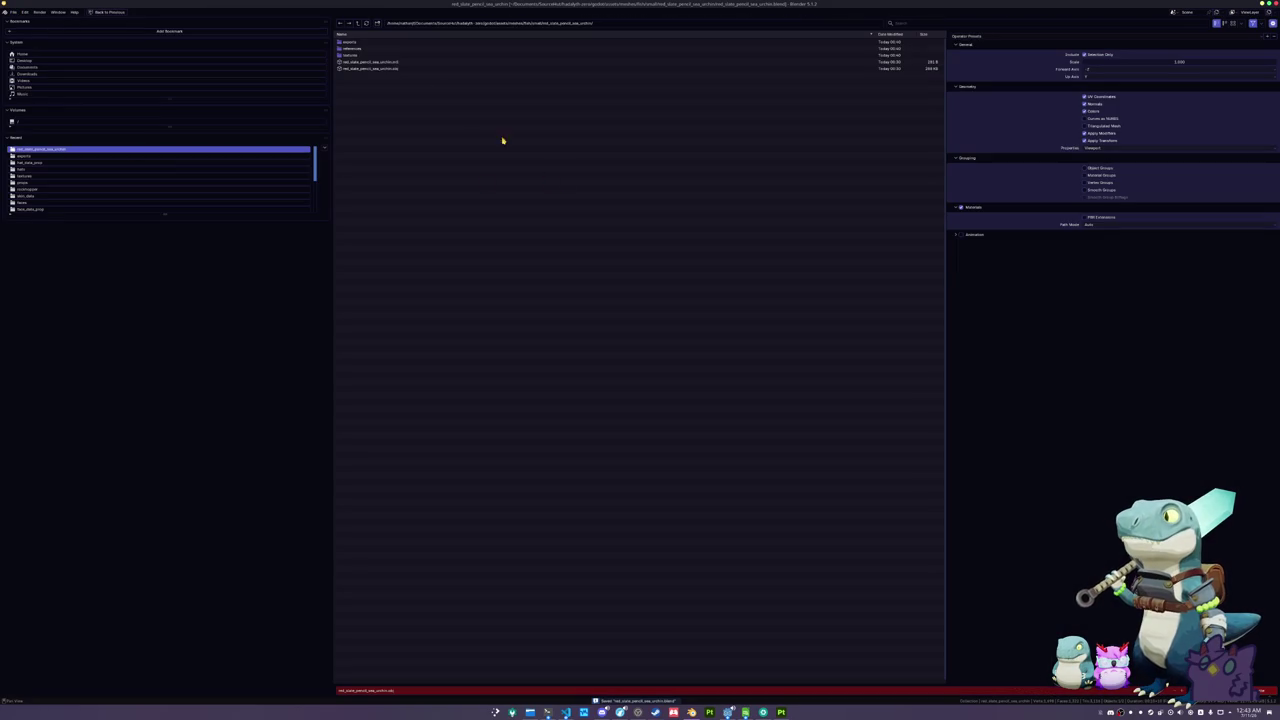
left_click(400, 68)
key("Return")
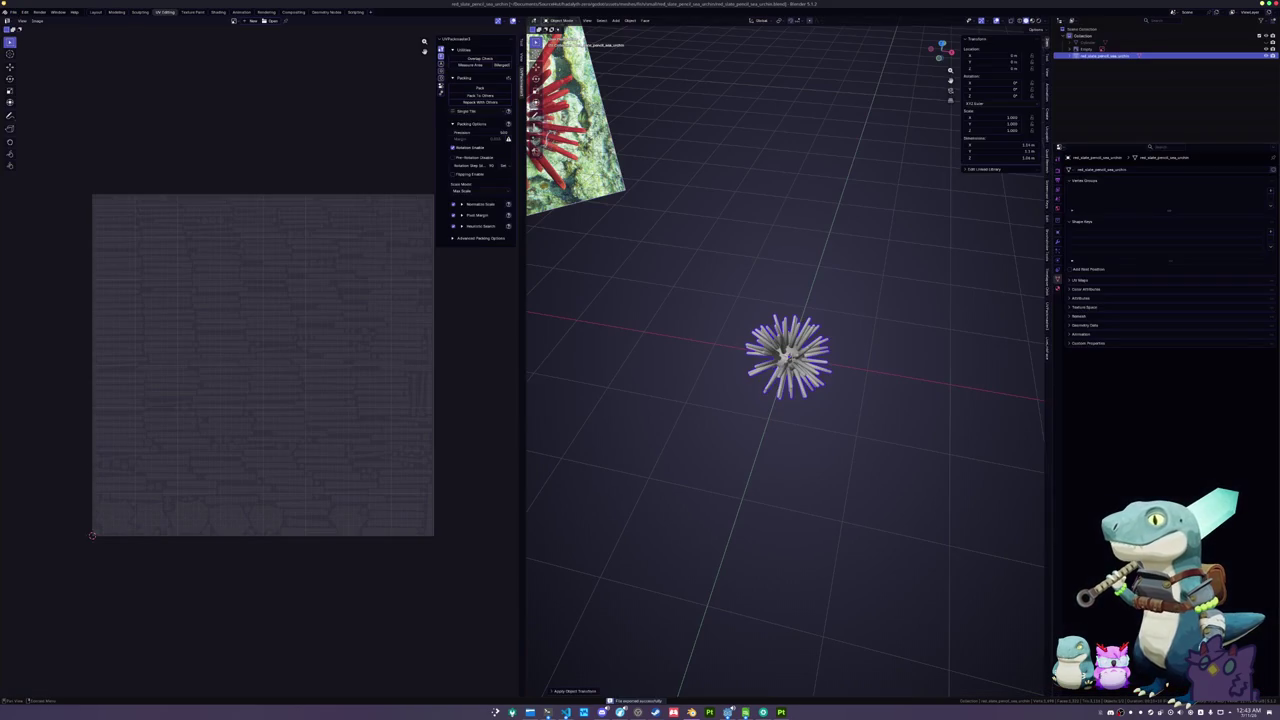
left_click(757, 663)
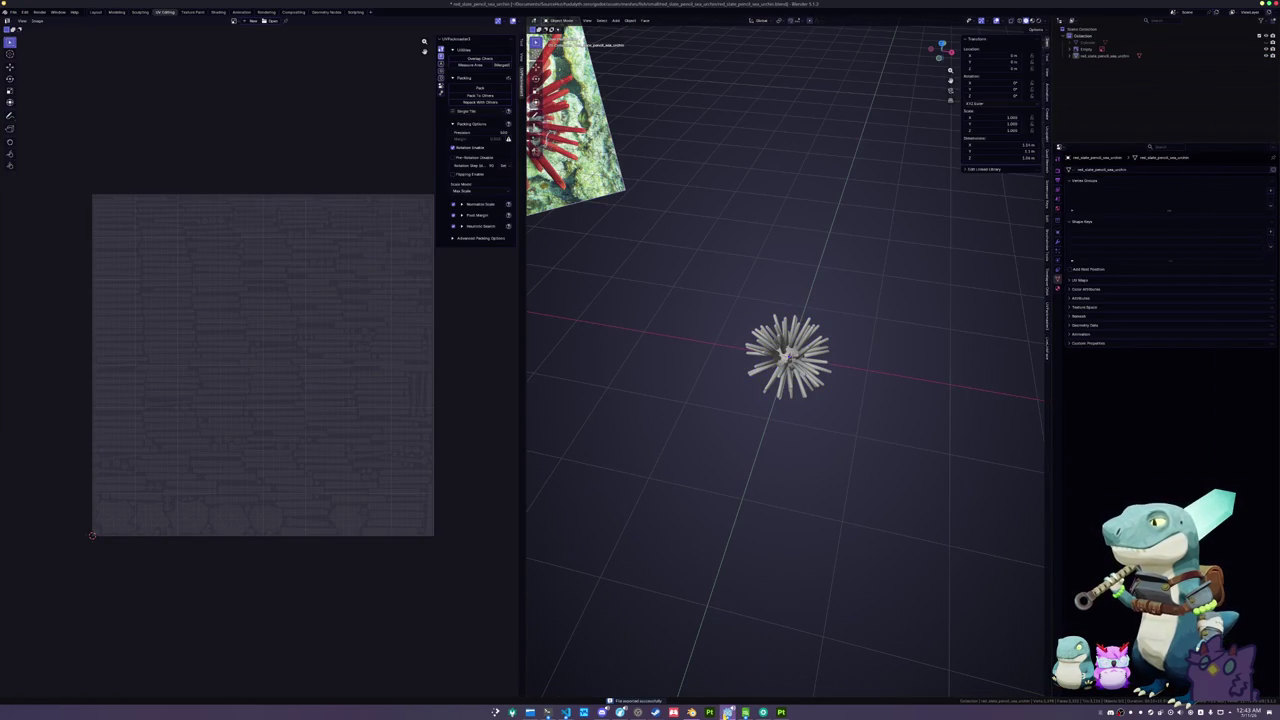
left_click(727, 712)
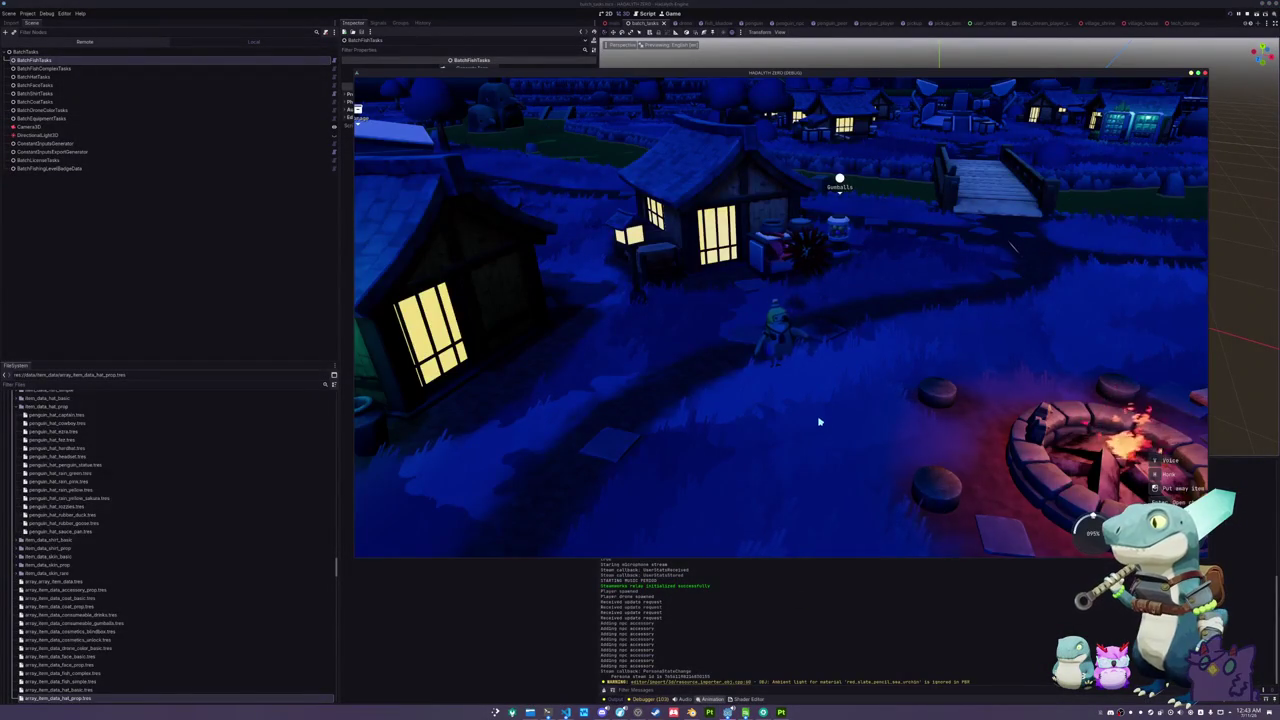
- Check the urchin item in the inventory, then walk the penguin toward the campfire
key("Tab")
right_click(591, 134)
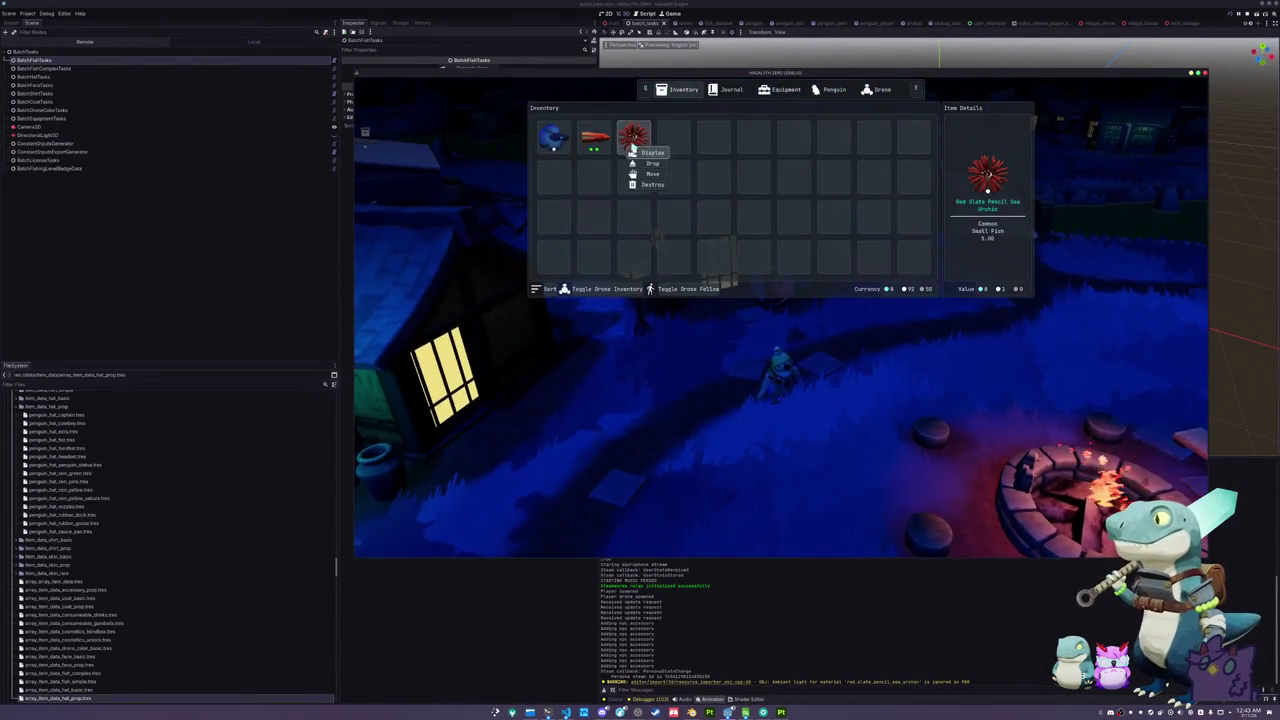
key("Tab")
key("w")
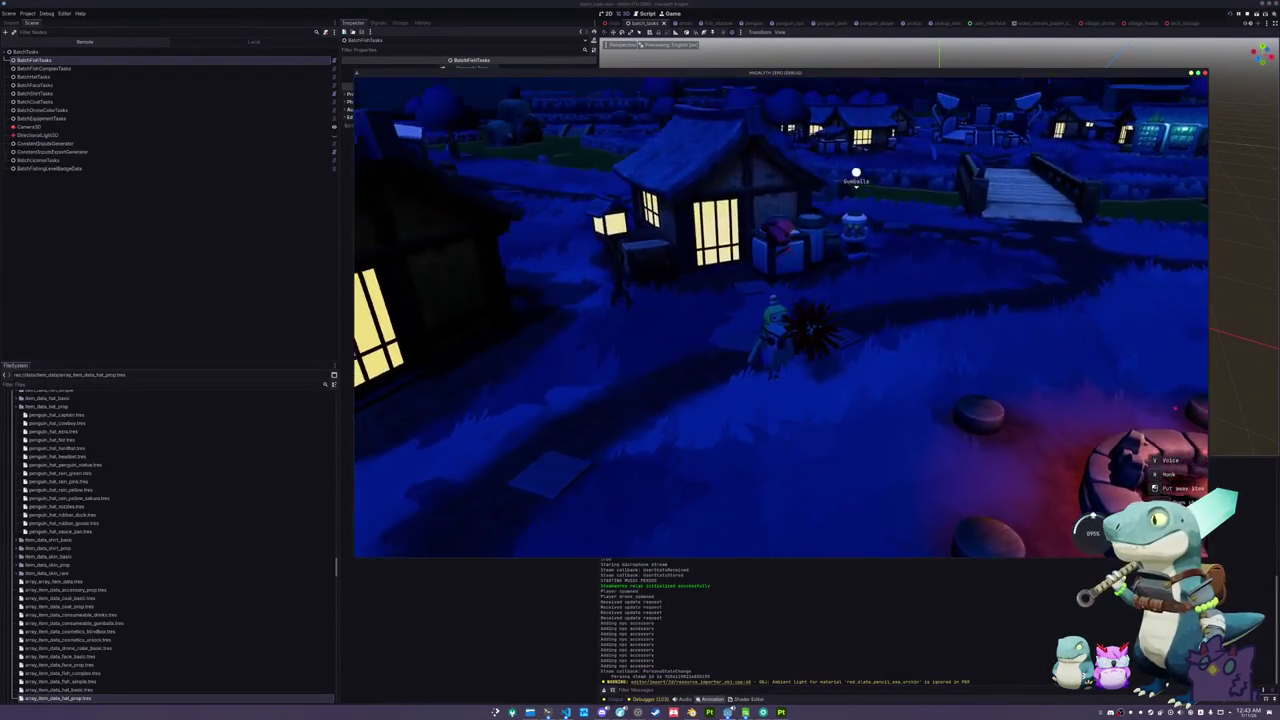
key("w")
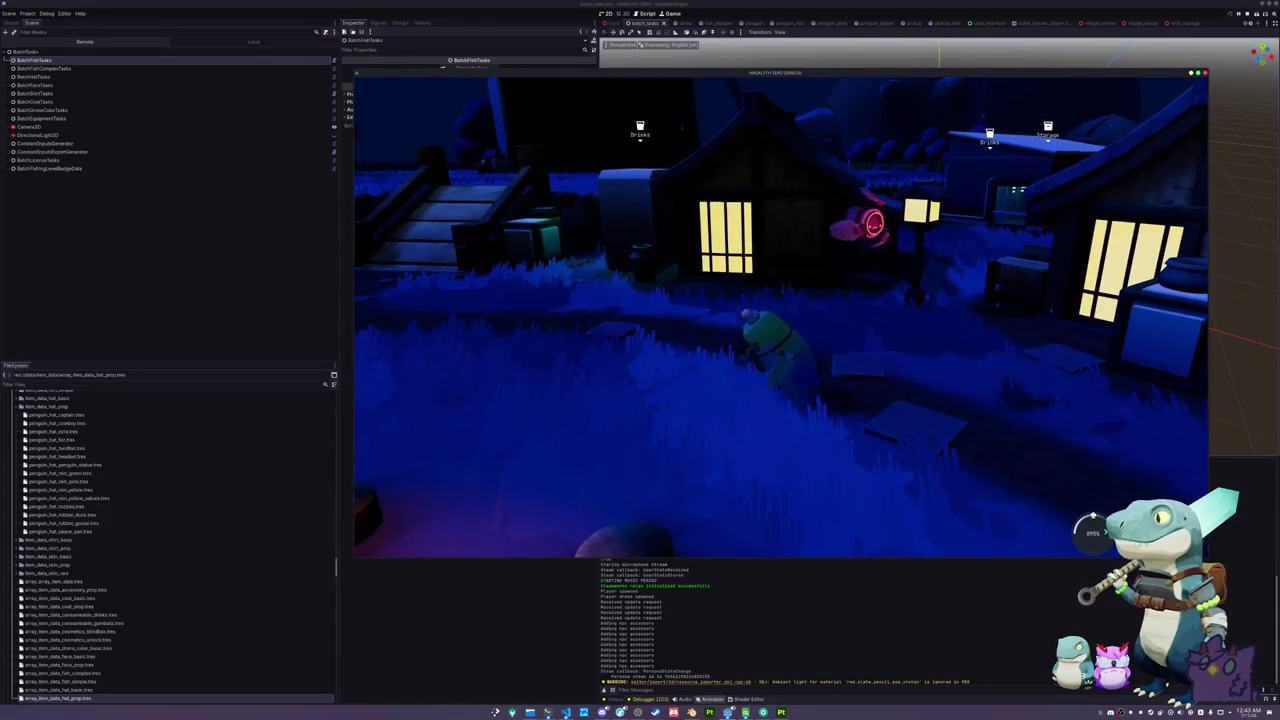
key("w")
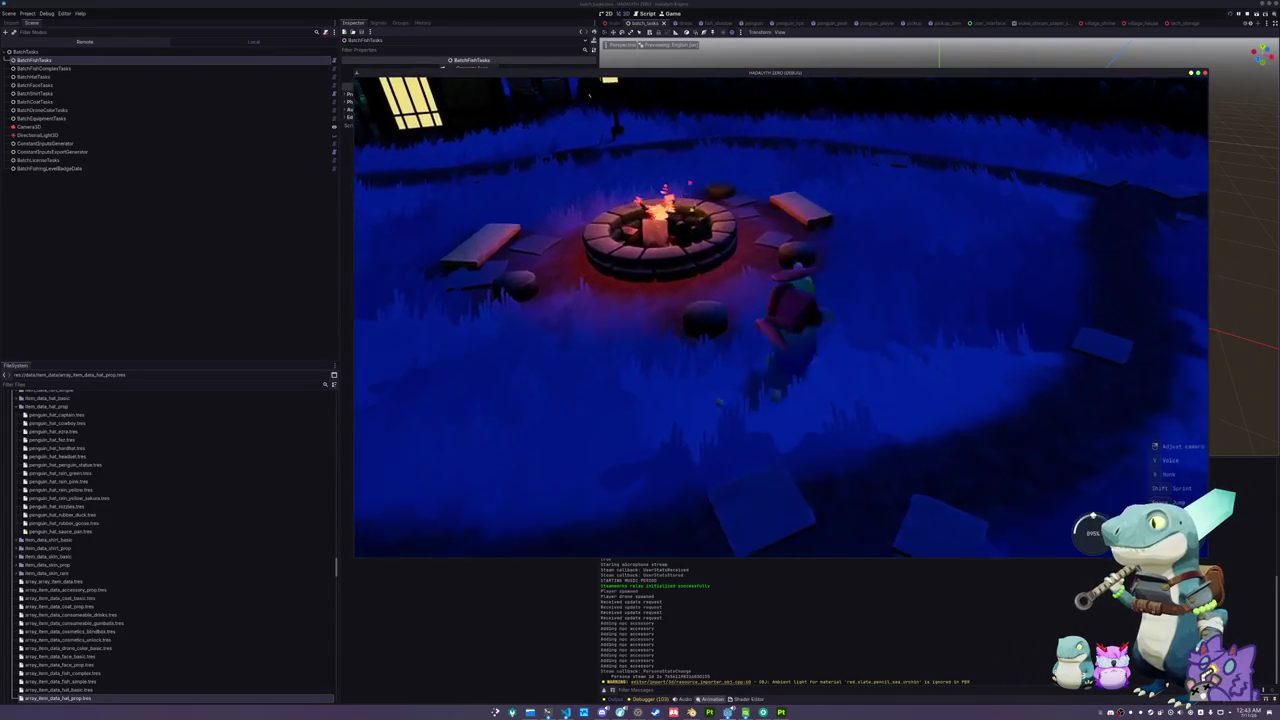
key("w")
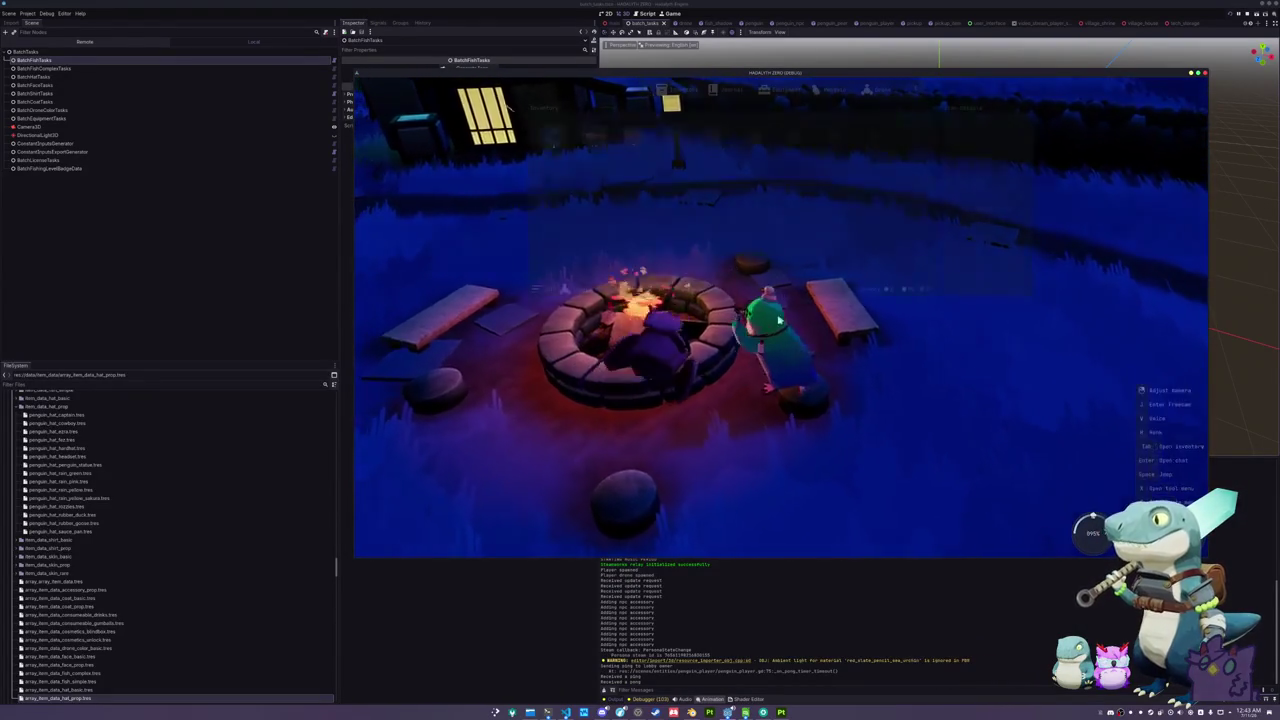
- Equip the Red Slate Pencil Sea Urchin and inspect it held by the penguin
left_click(634, 134)
left_click(651, 160)
key("Tab")
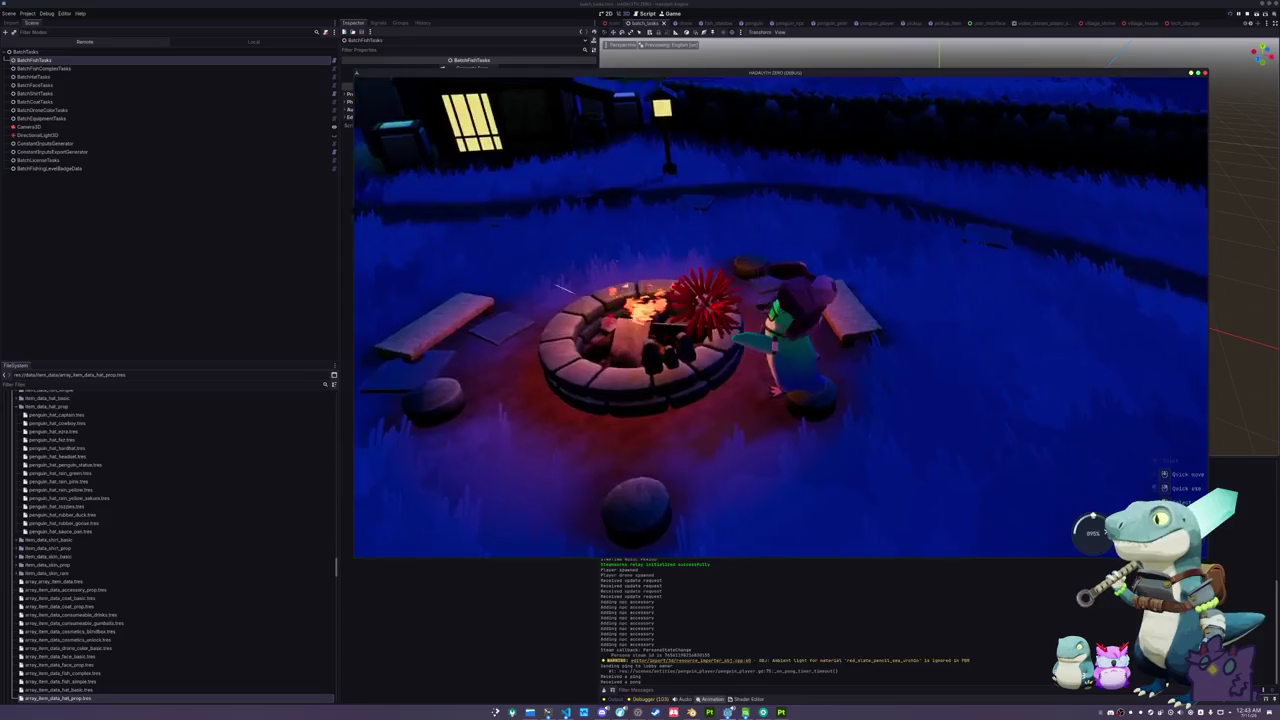
key("w")
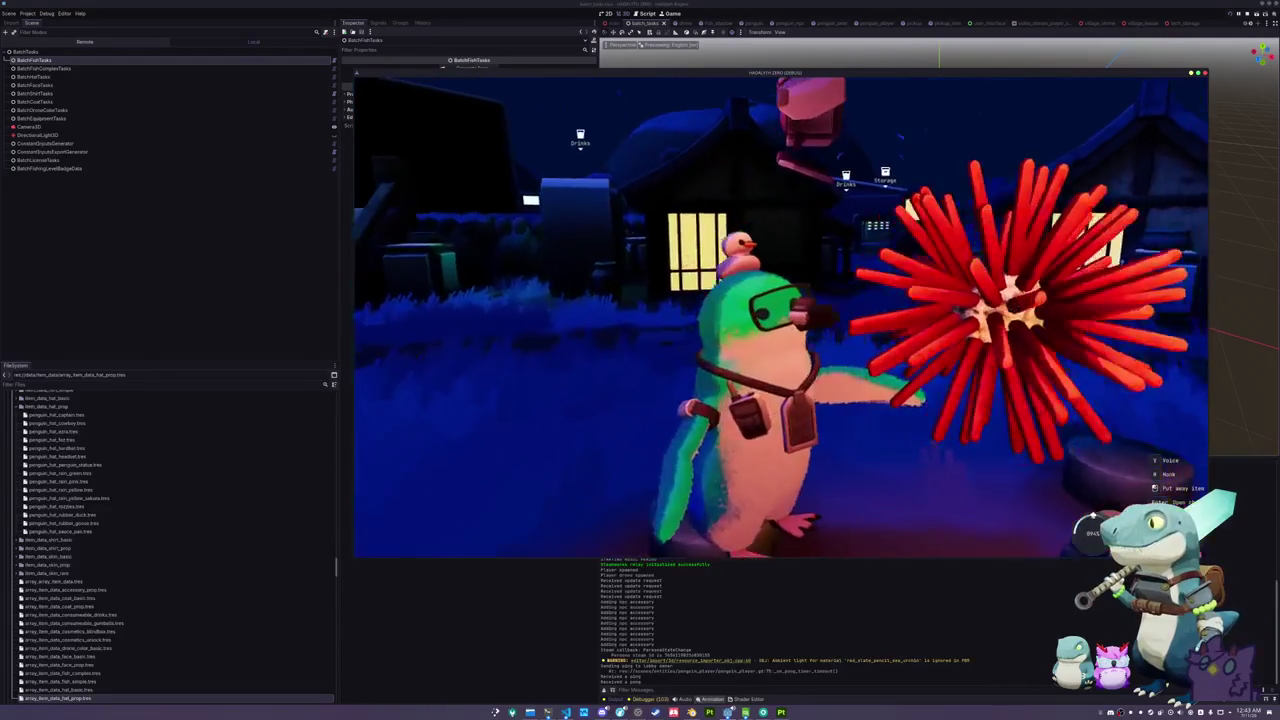
key("w")
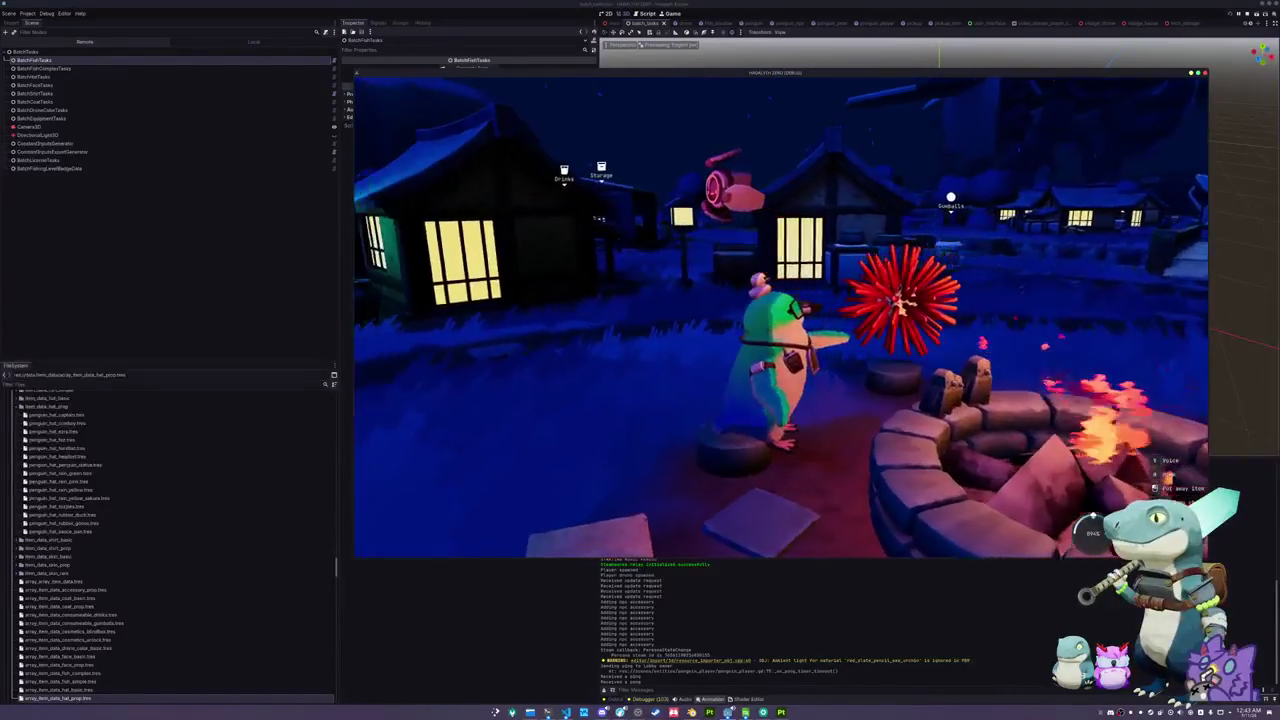
key("w")
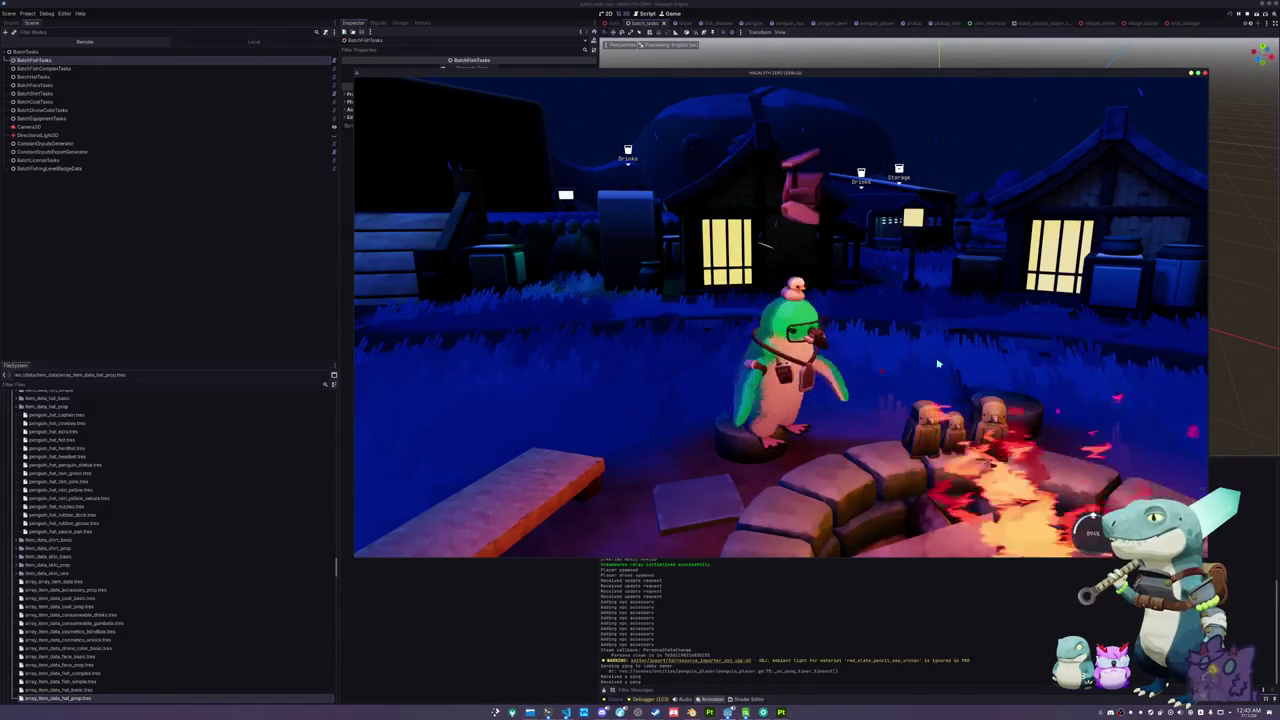
- Play an emote, walk past the campfire, and stop the game with F8
key("Tab")
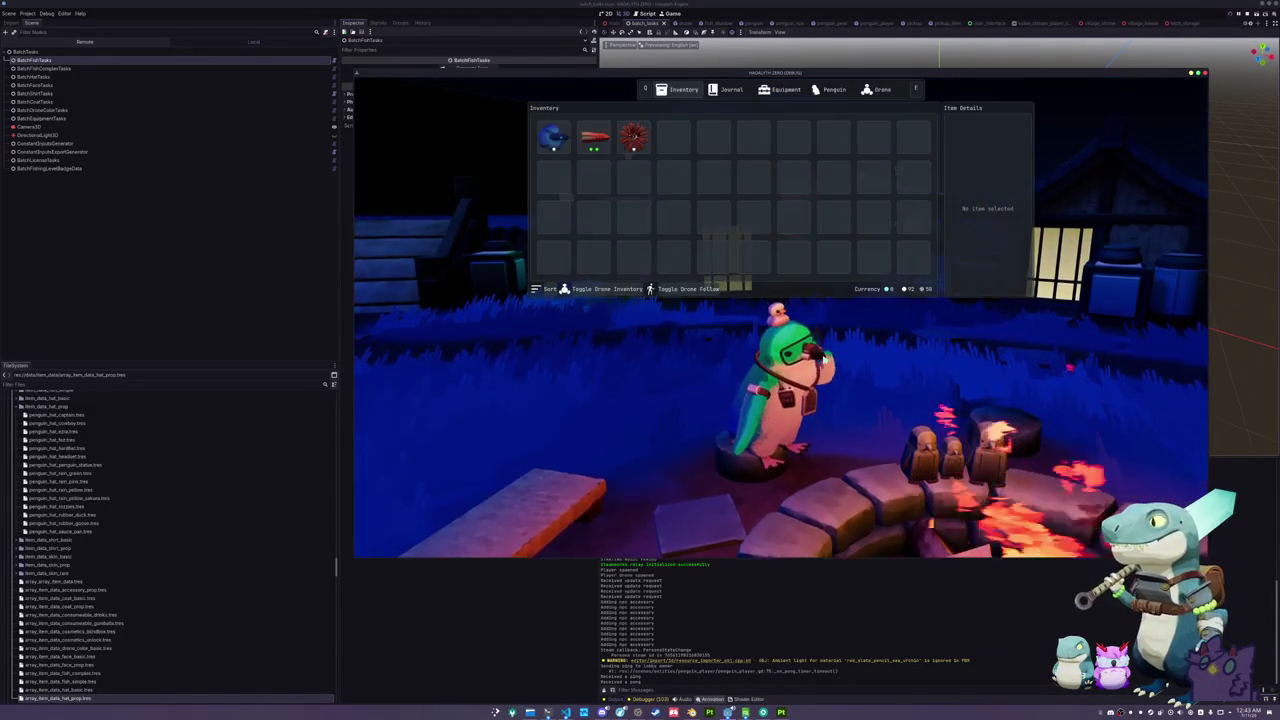
key("Tab")
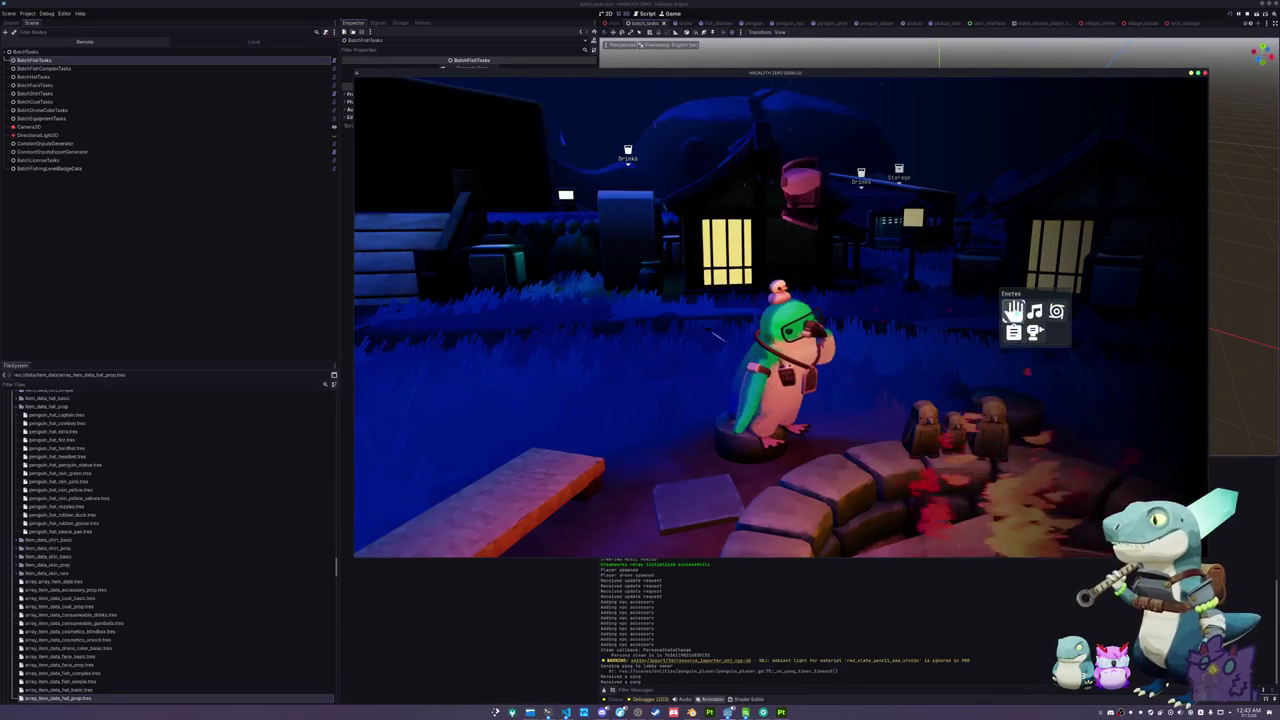
left_click(1013, 332)
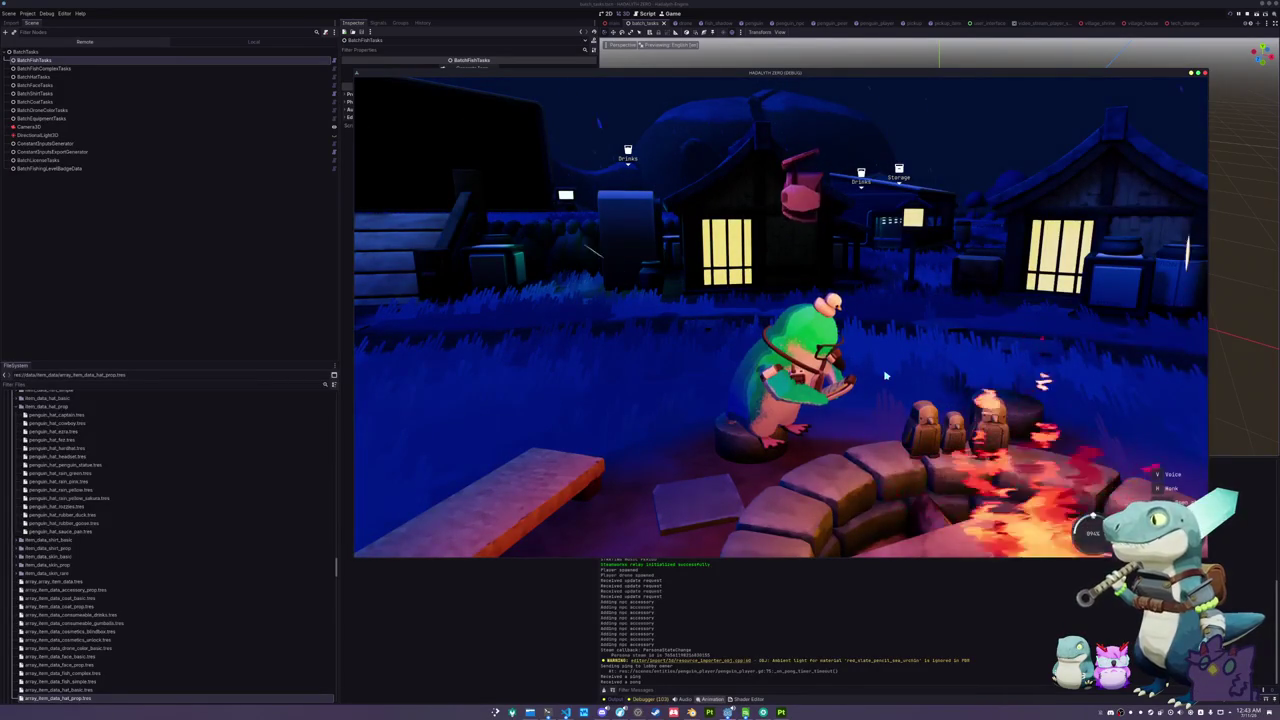
key("w")
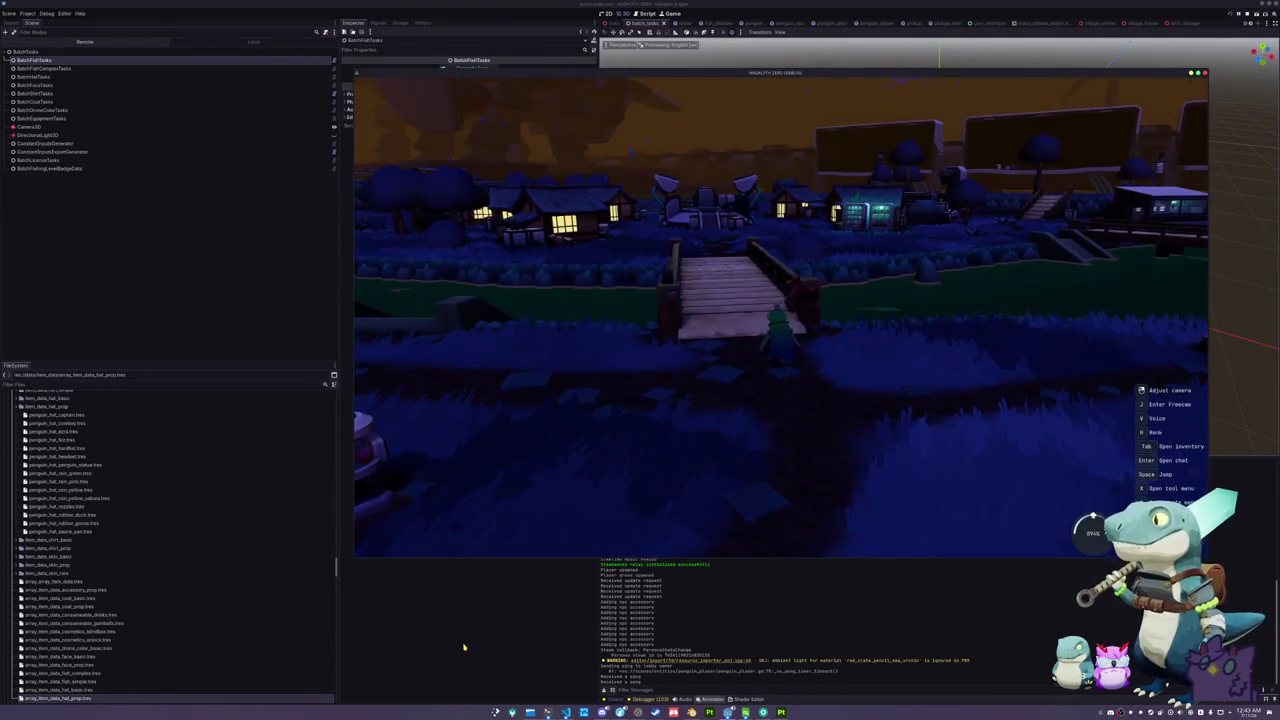
key("F8")
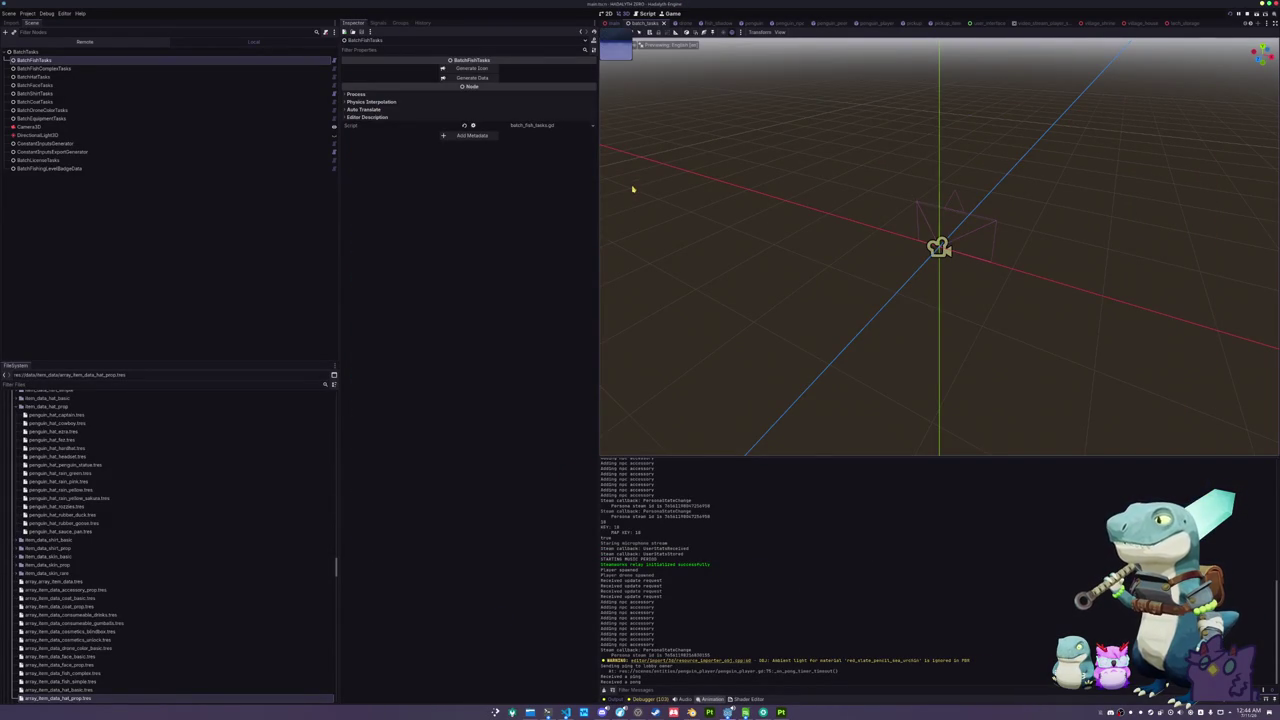
- Set RainSplashGPUParticles3D under MainCamera to Amount 2048 in the Main scene and save
key("ctrl+shift+Tab")
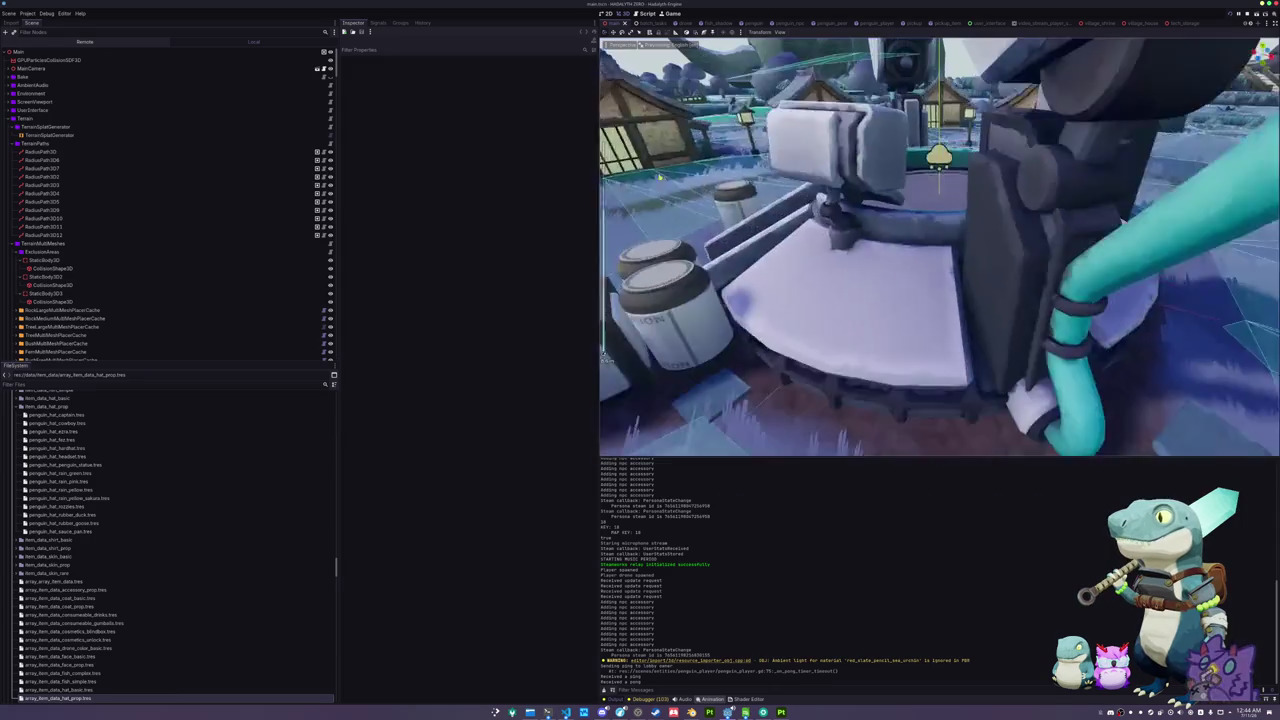
left_click(7, 67)
left_click(42, 76)
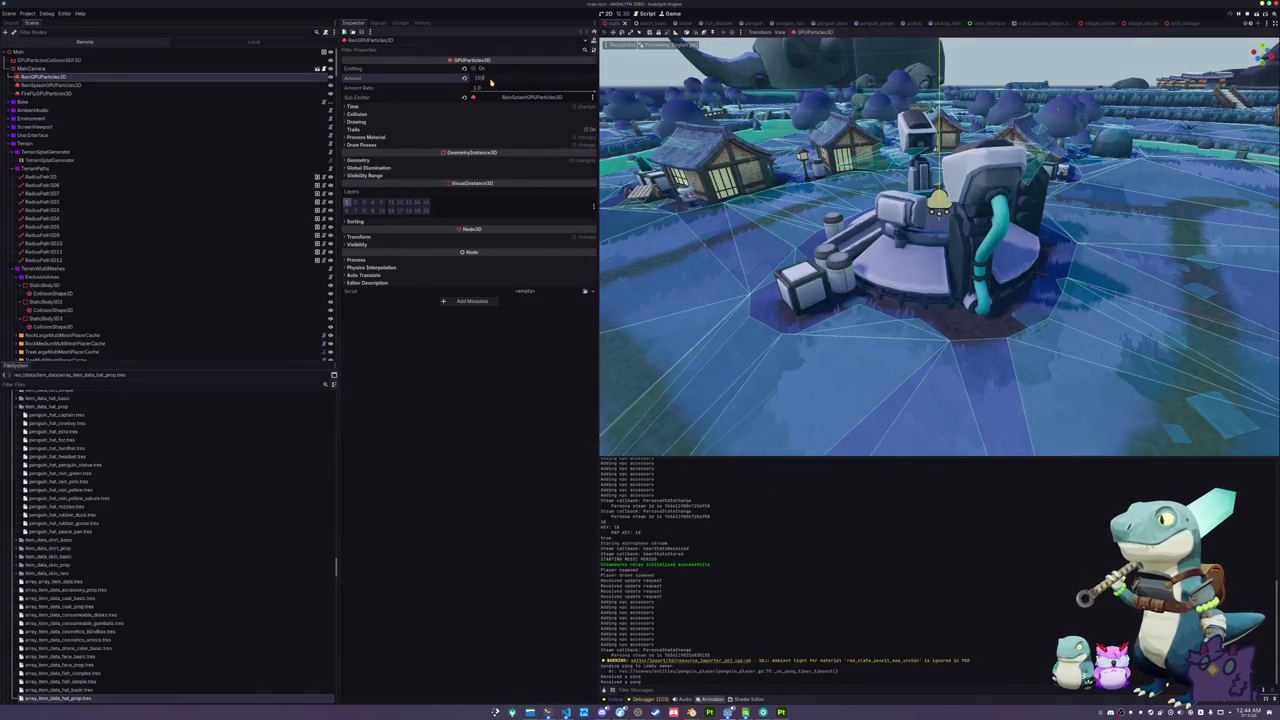
left_click(227, 84)
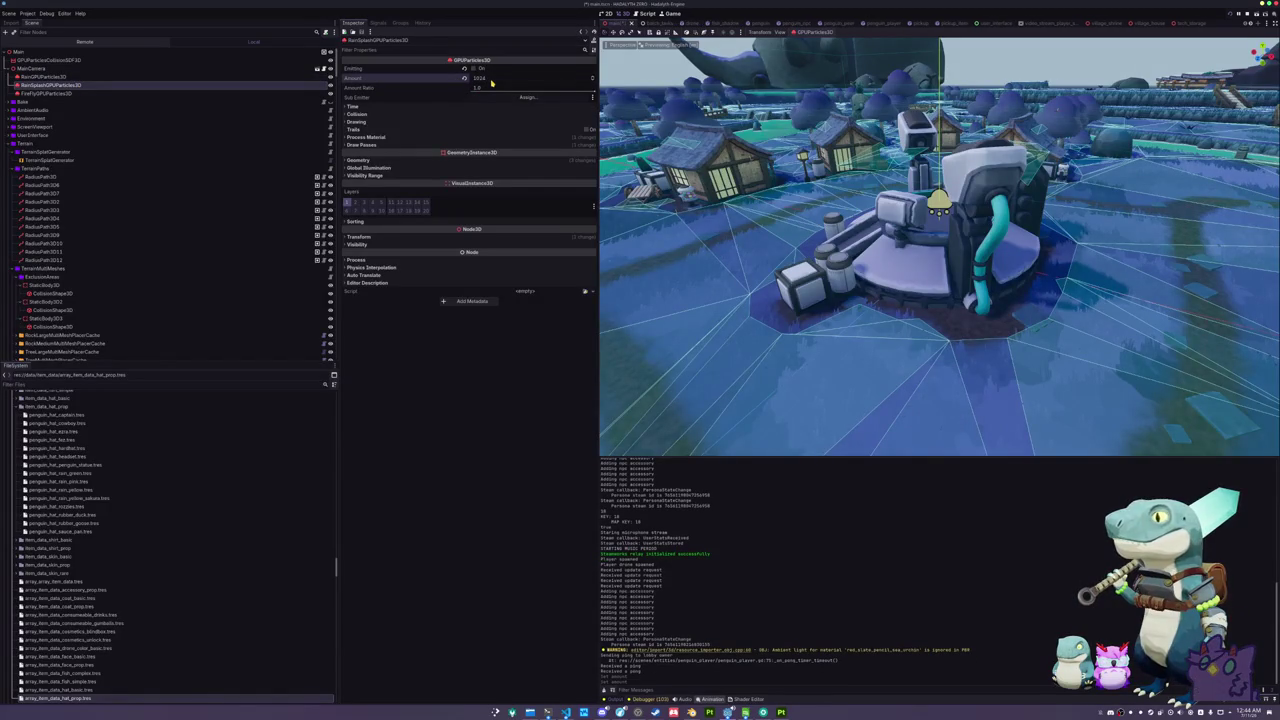
left_click(129, 94)
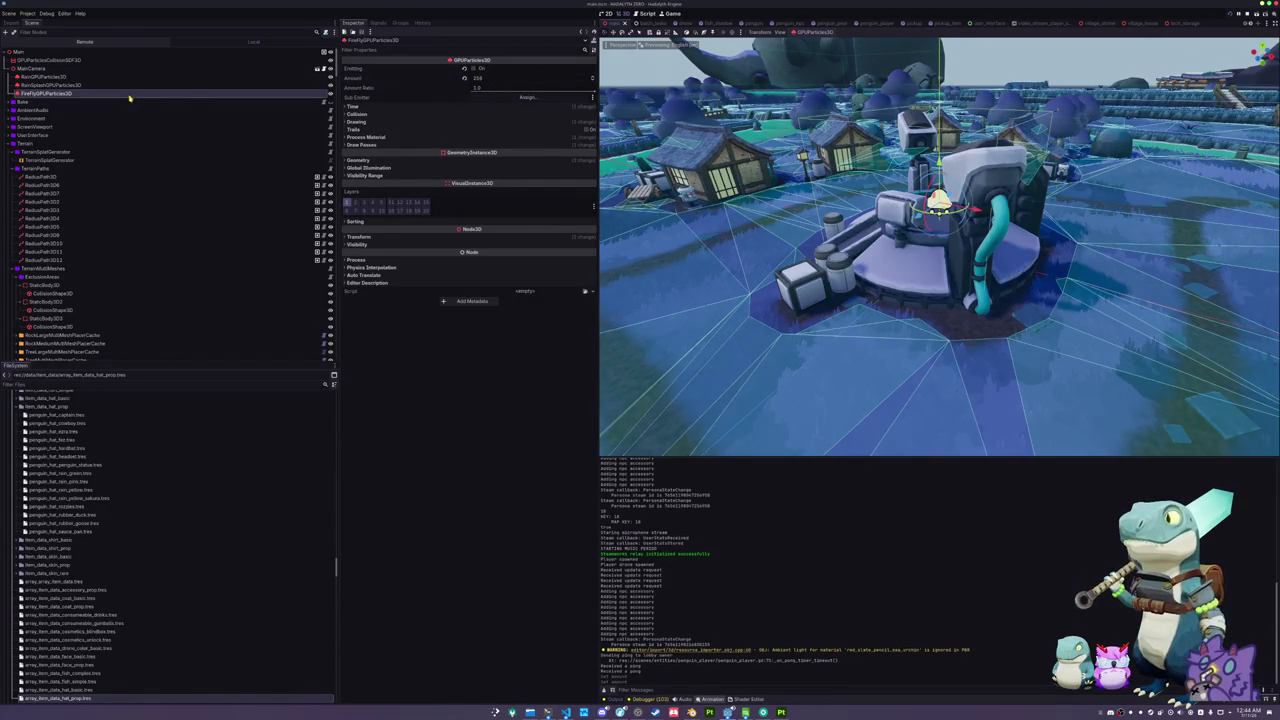
left_click(231, 86)
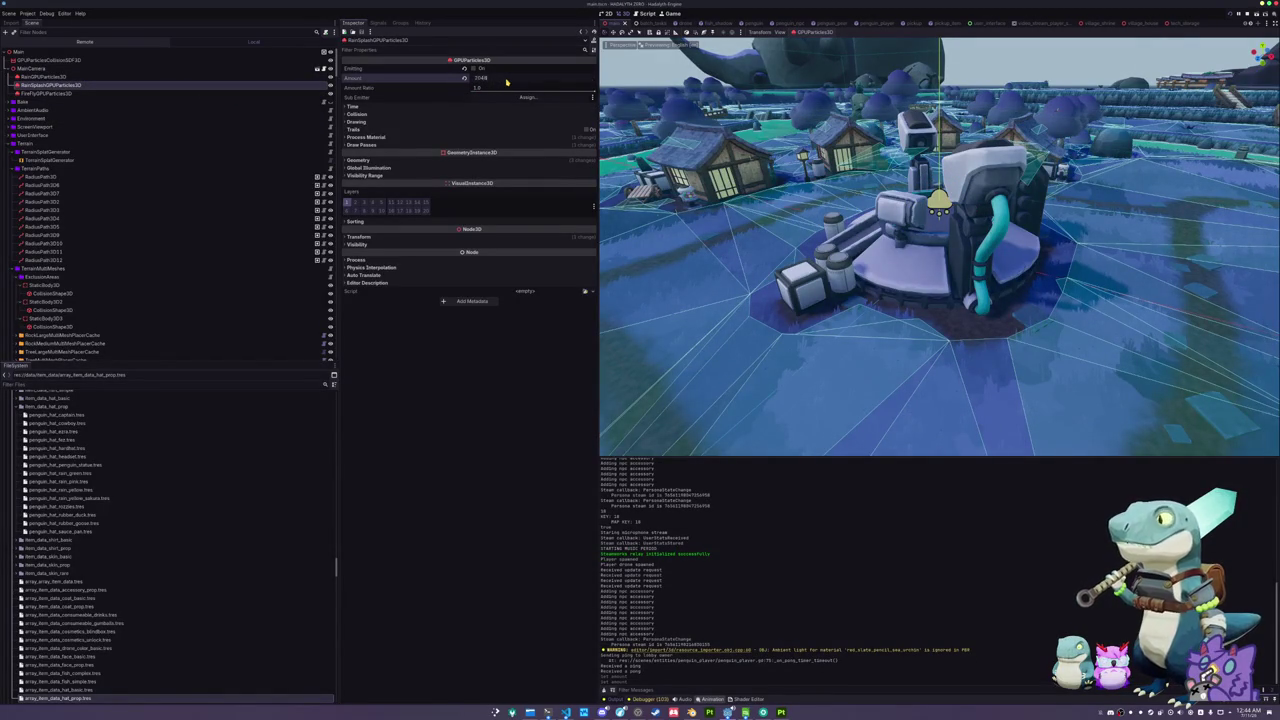
key("ctrl+s")
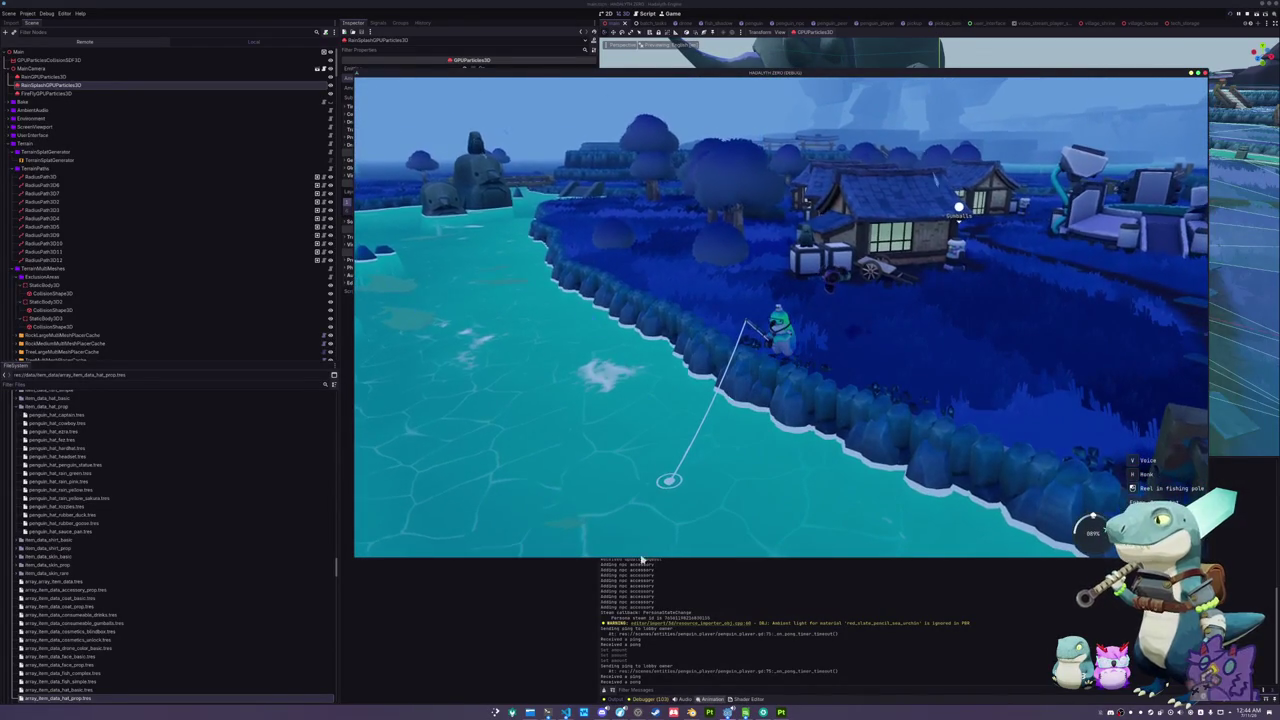
- Browse the file manager to the CLAYMORE.DEV > HADALYTH-TUBER folder
key("alt+Tab")
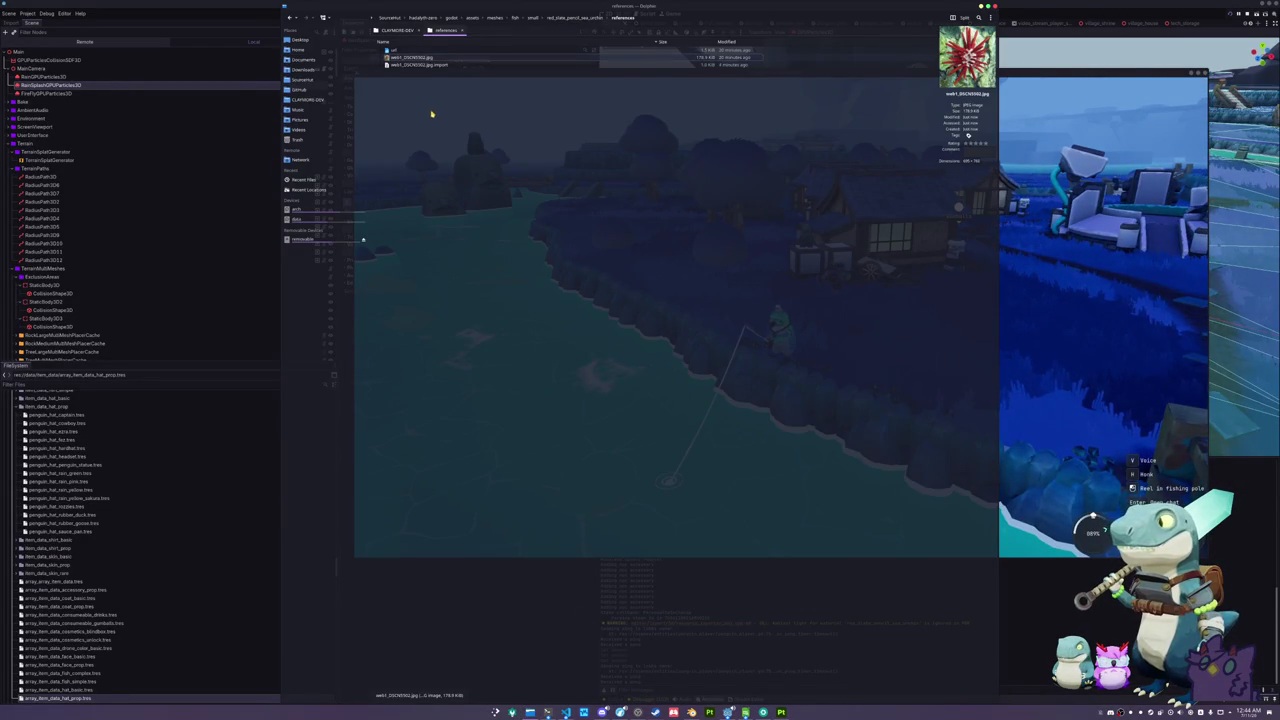
left_click(321, 101)
double_click(400, 58)
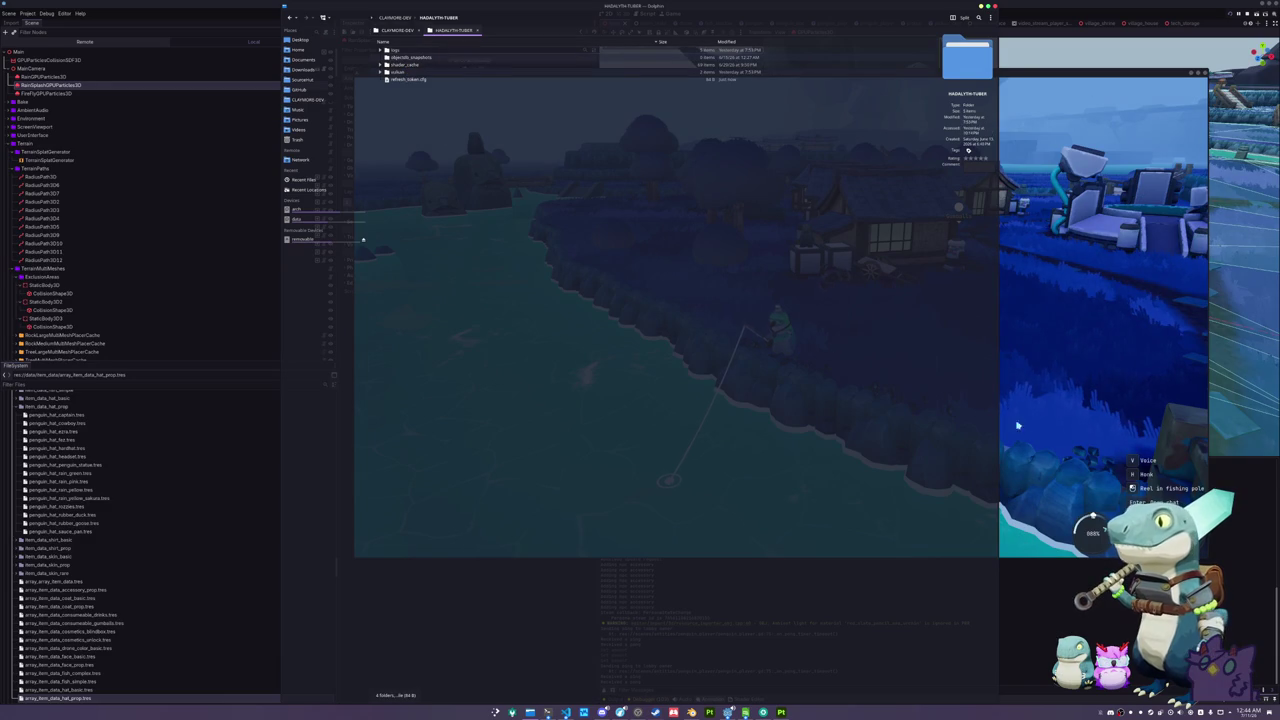
- Reel in the biting fish, walk the penguin up to the house, and open the inventory
left_click(951, 476)
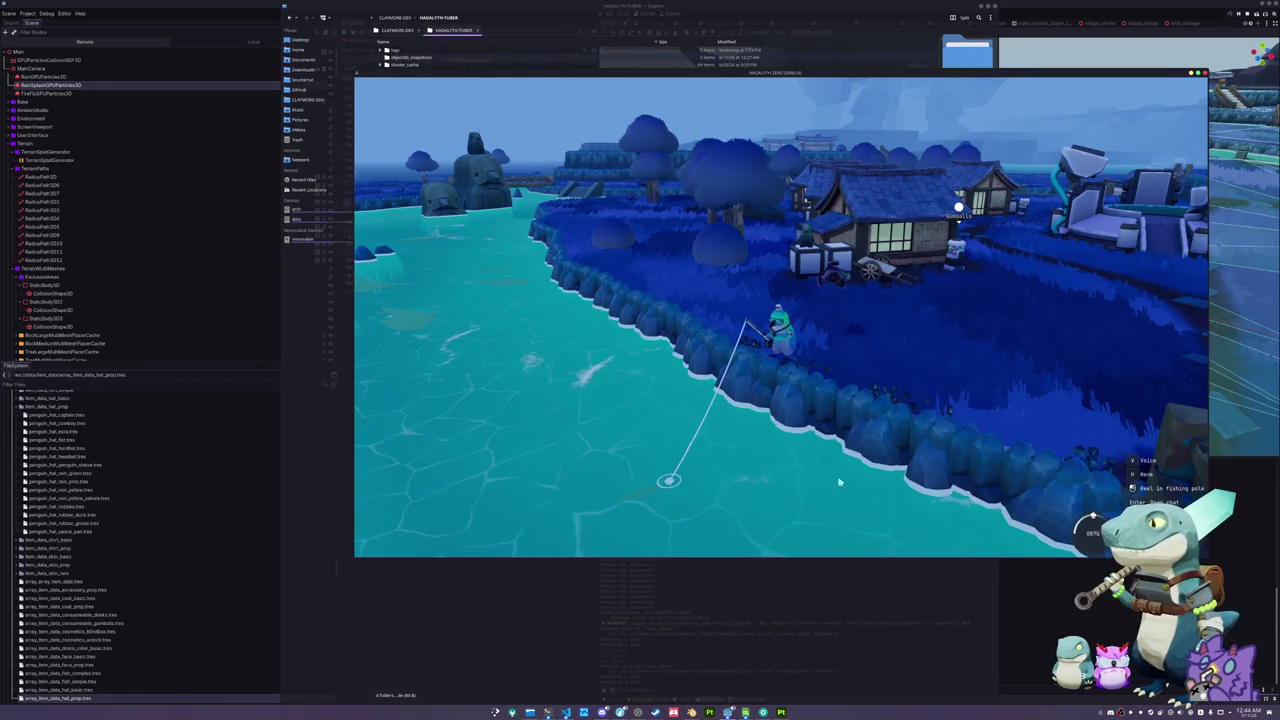
left_click(839, 482)
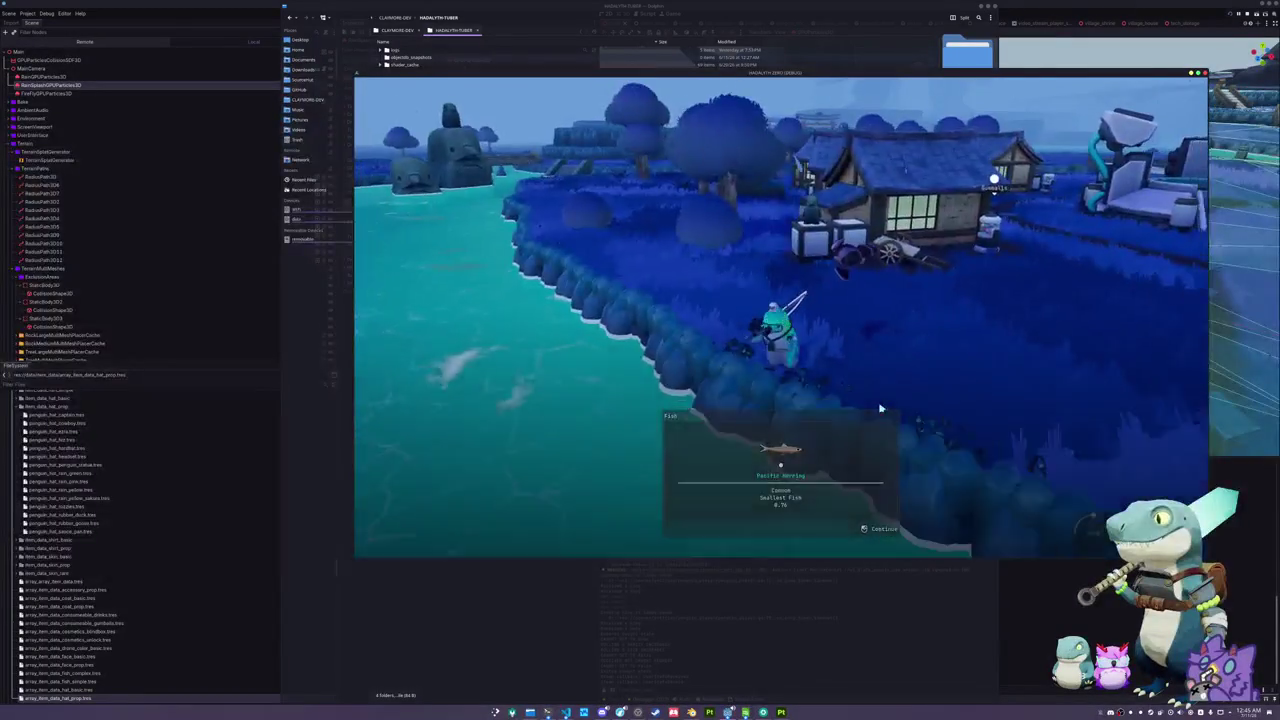
key("w")
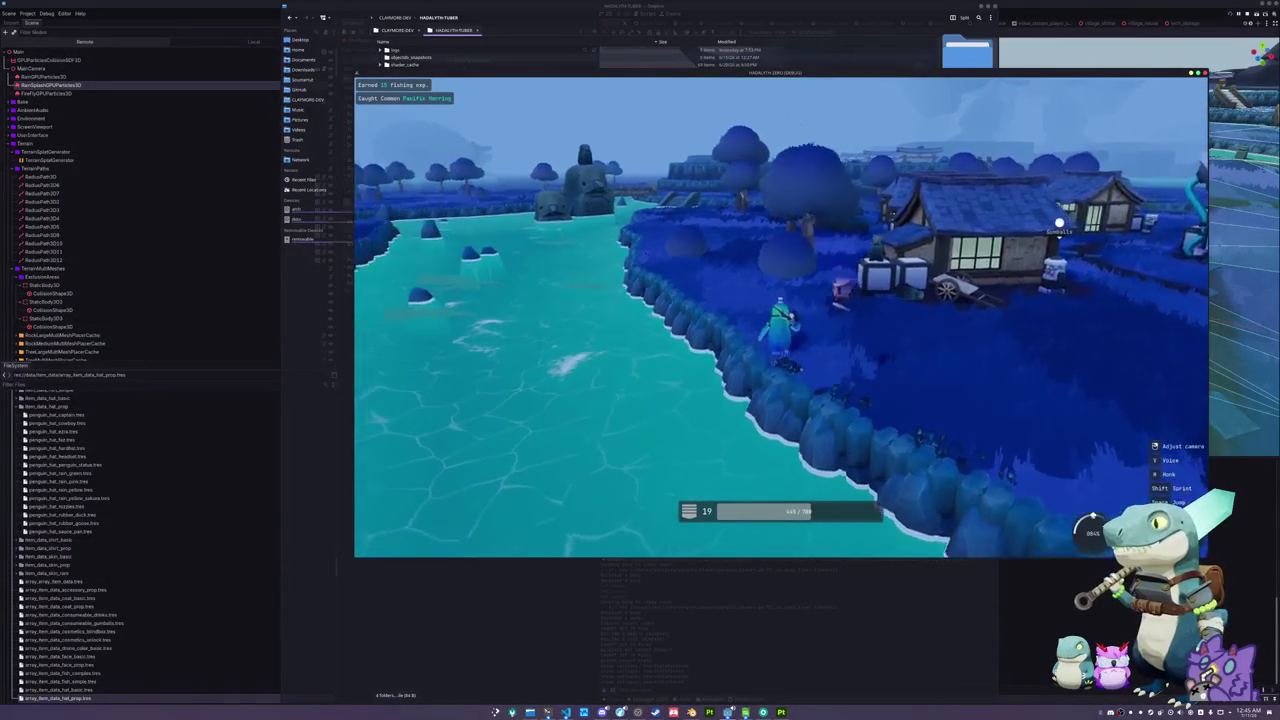
key("w")
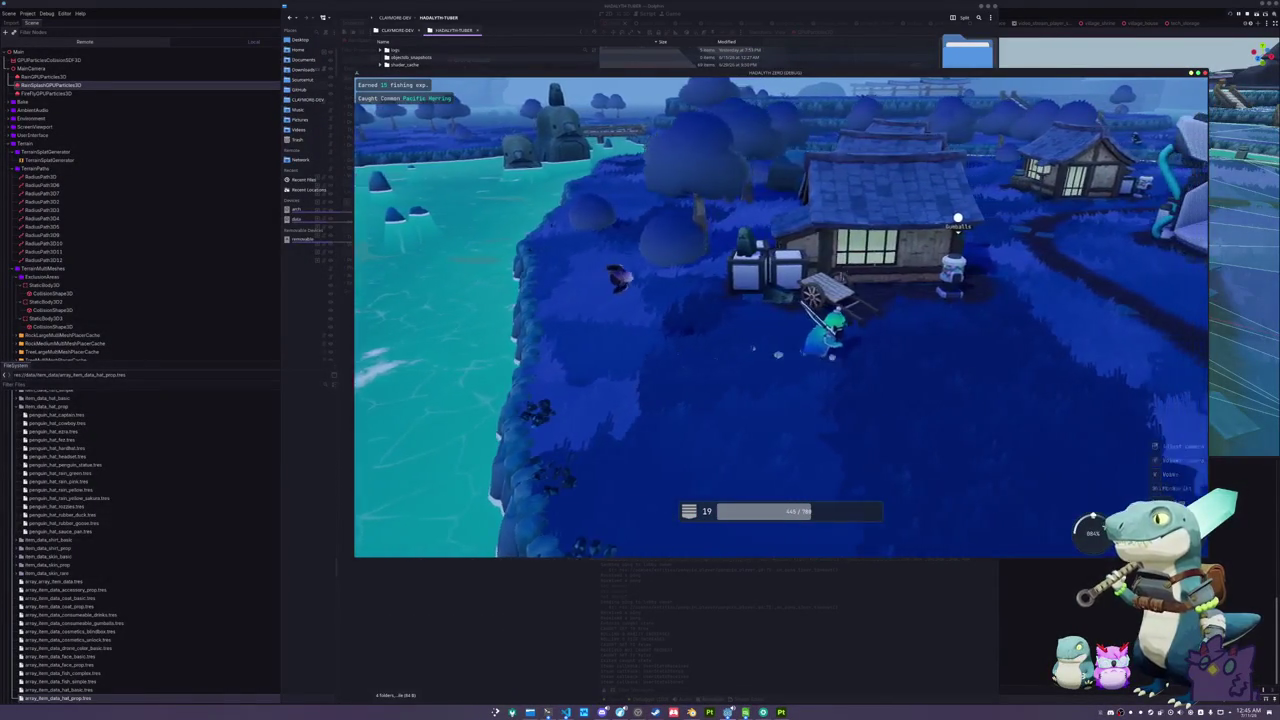
key("Tab")
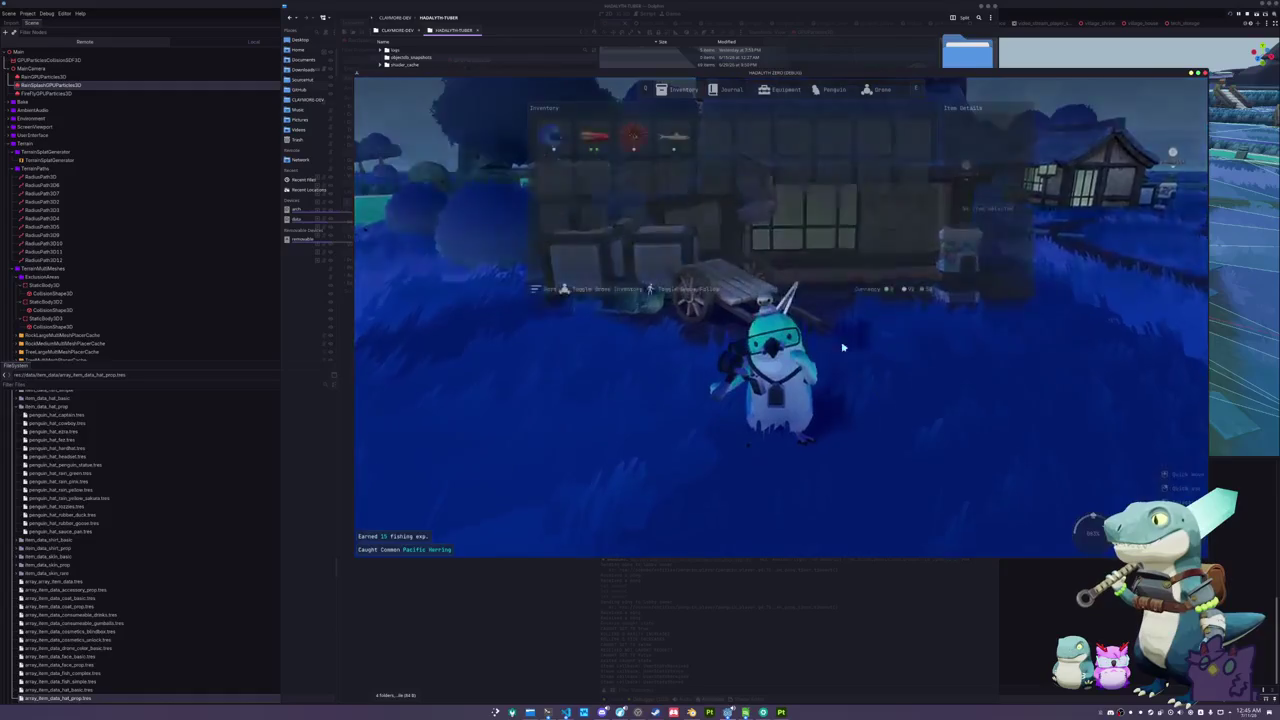
- Peek at the Penguin cosmetics page, then walk toward the gumball machine
left_click(830, 89)
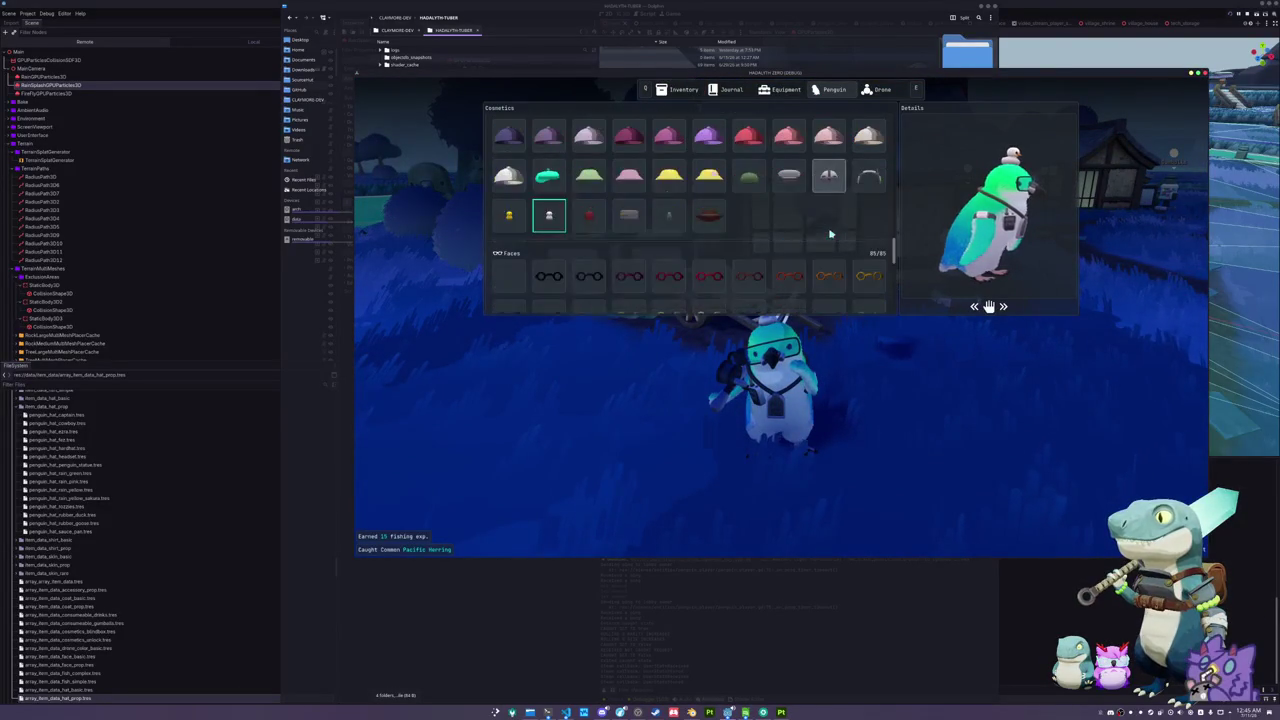
key("Tab")
key("w")
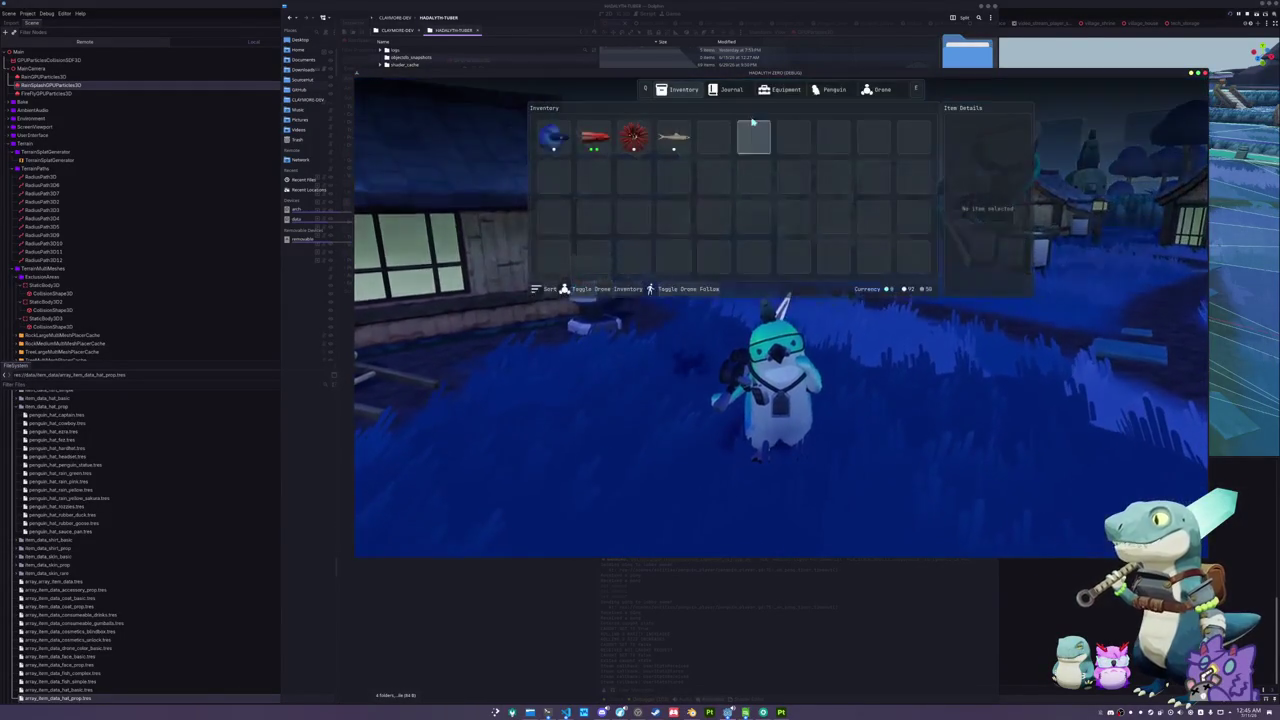
- Scroll through the penguin's cosmetic hats, then close the menu to resume play
left_click(822, 89)
scroll(795, 233, "down", 10)
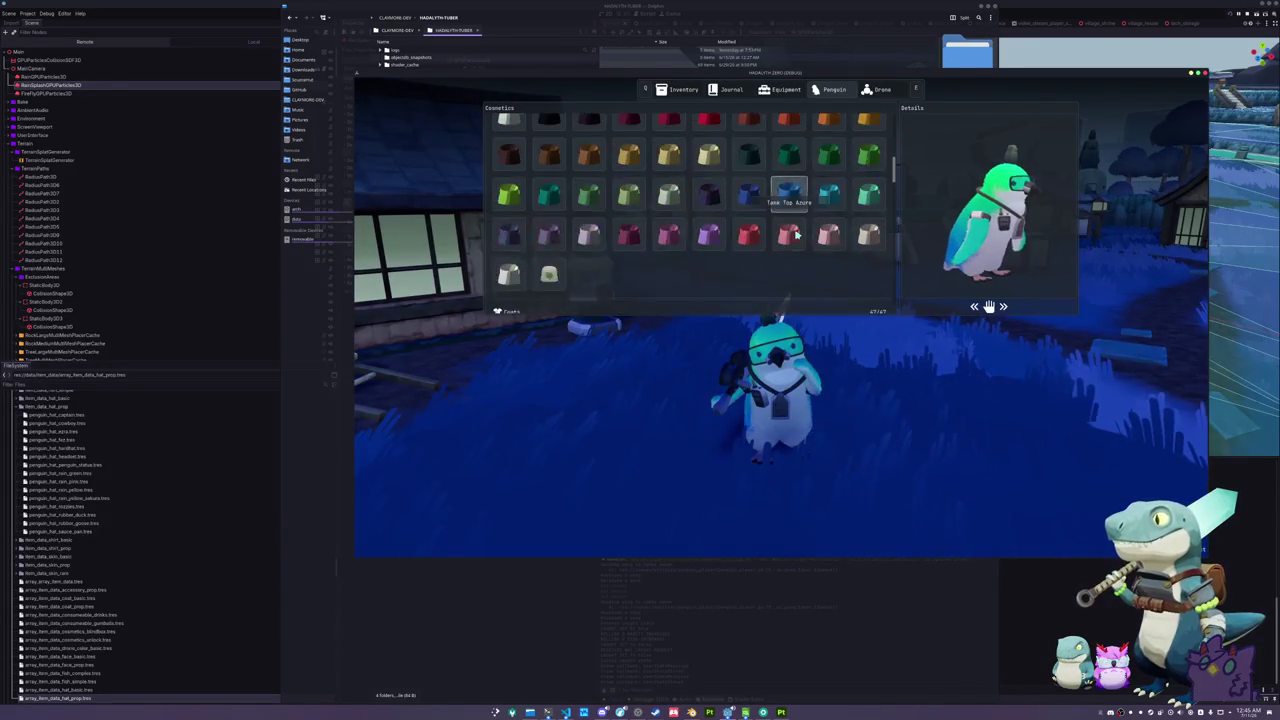
scroll(795, 233, "down", 3)
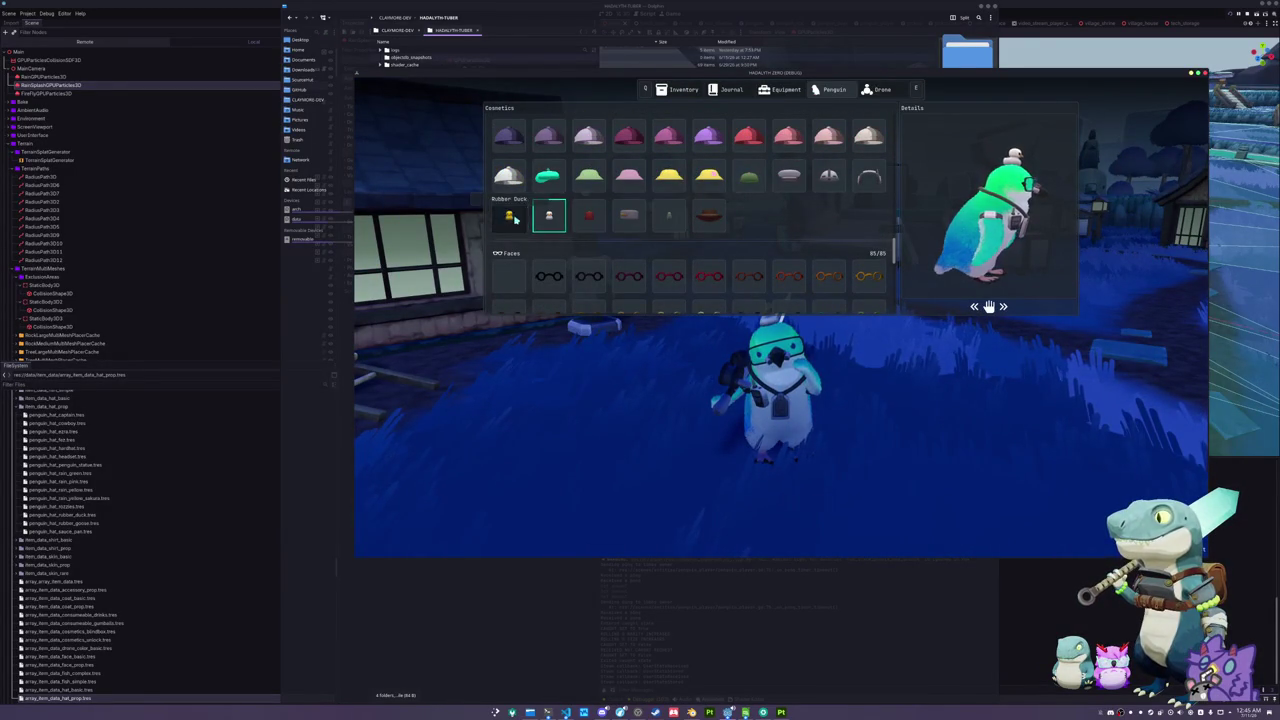
key("Escape")
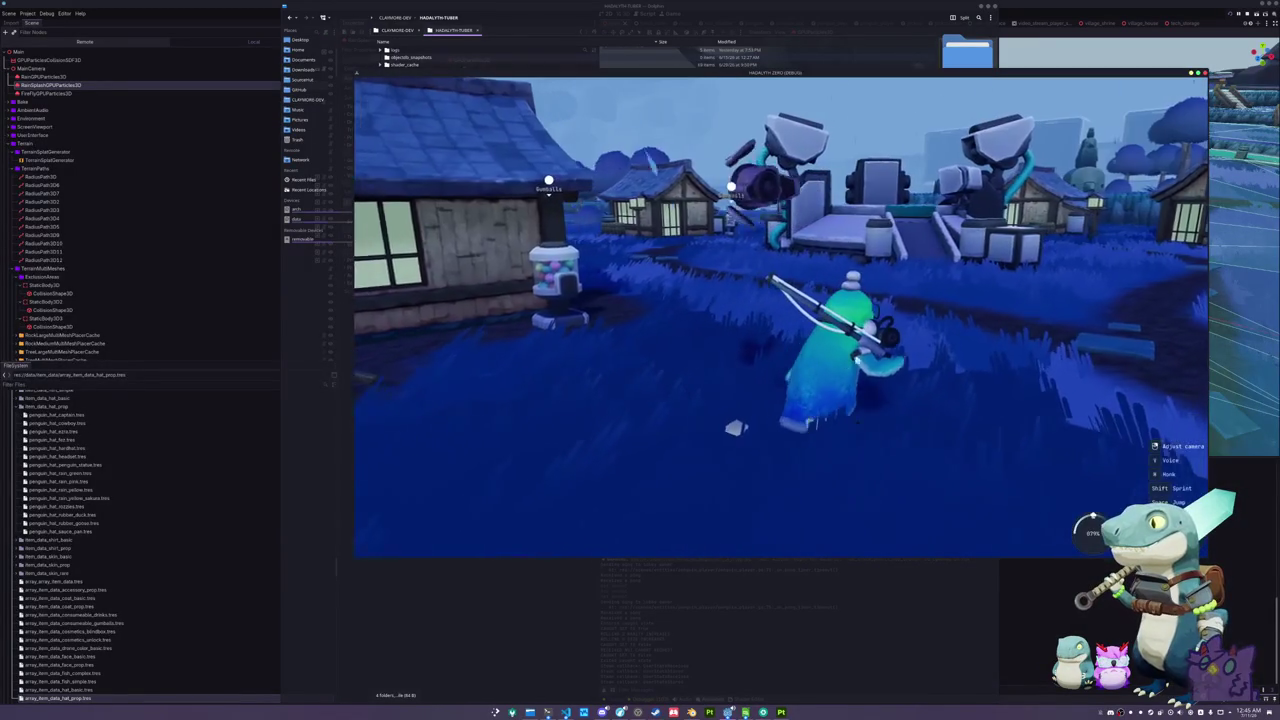
- Walk the penguin through the village along the path toward the vending machines
key("w")
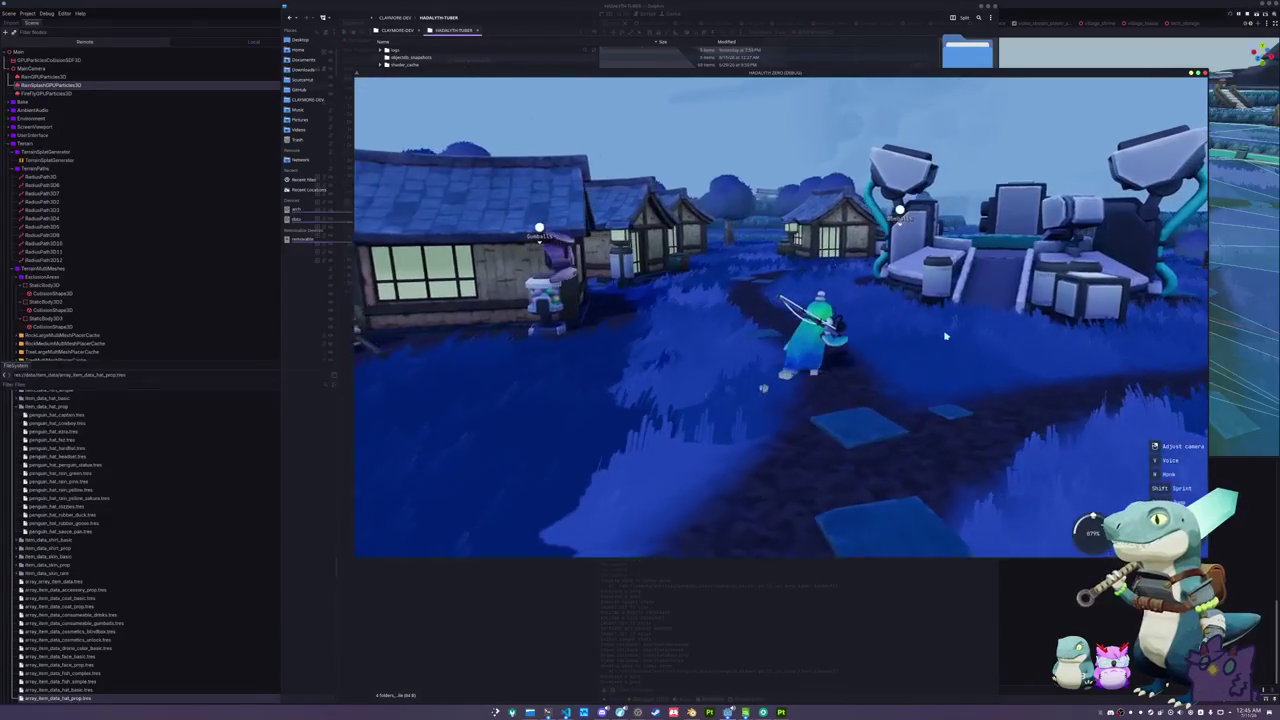
key("w")
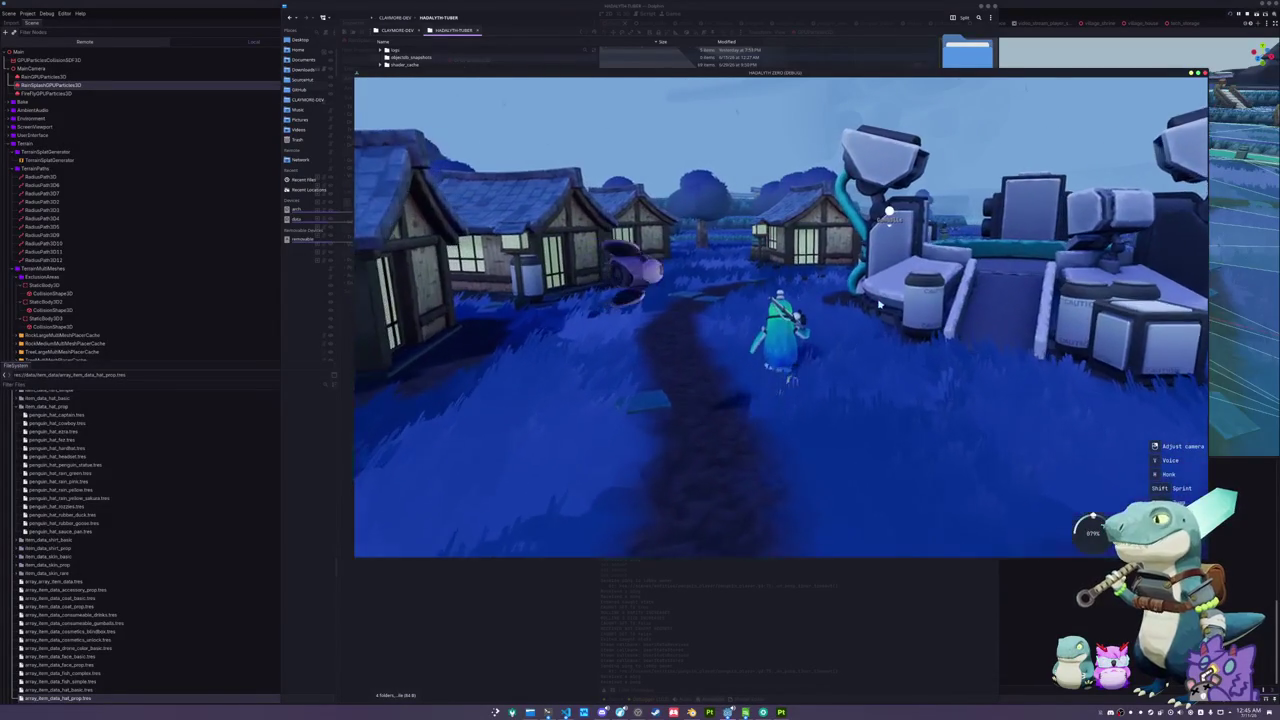
key("w")
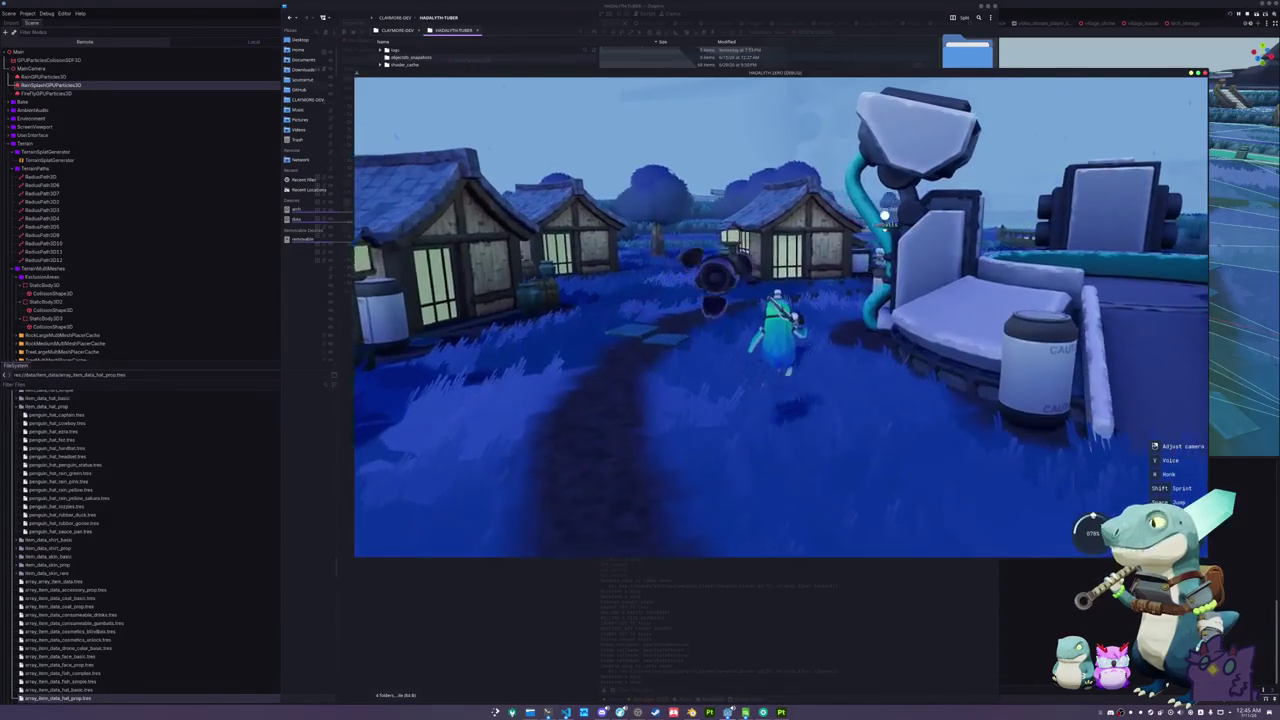
key("w")
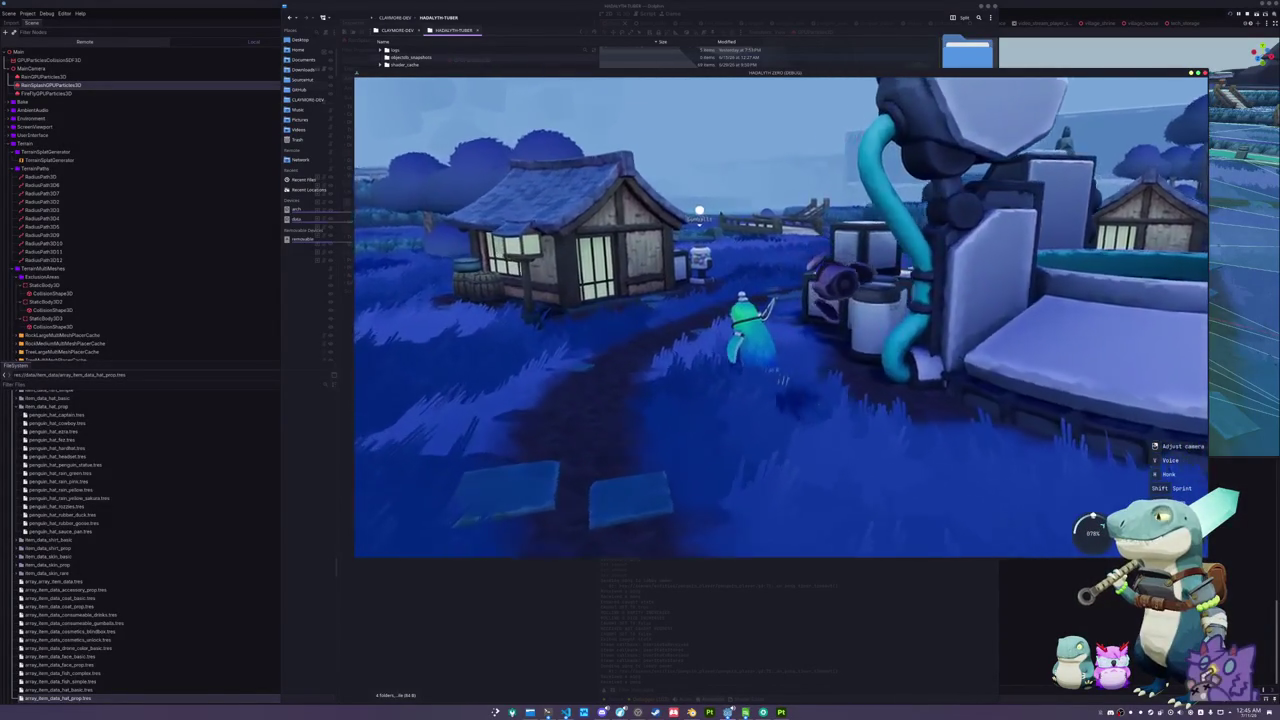
key("w")
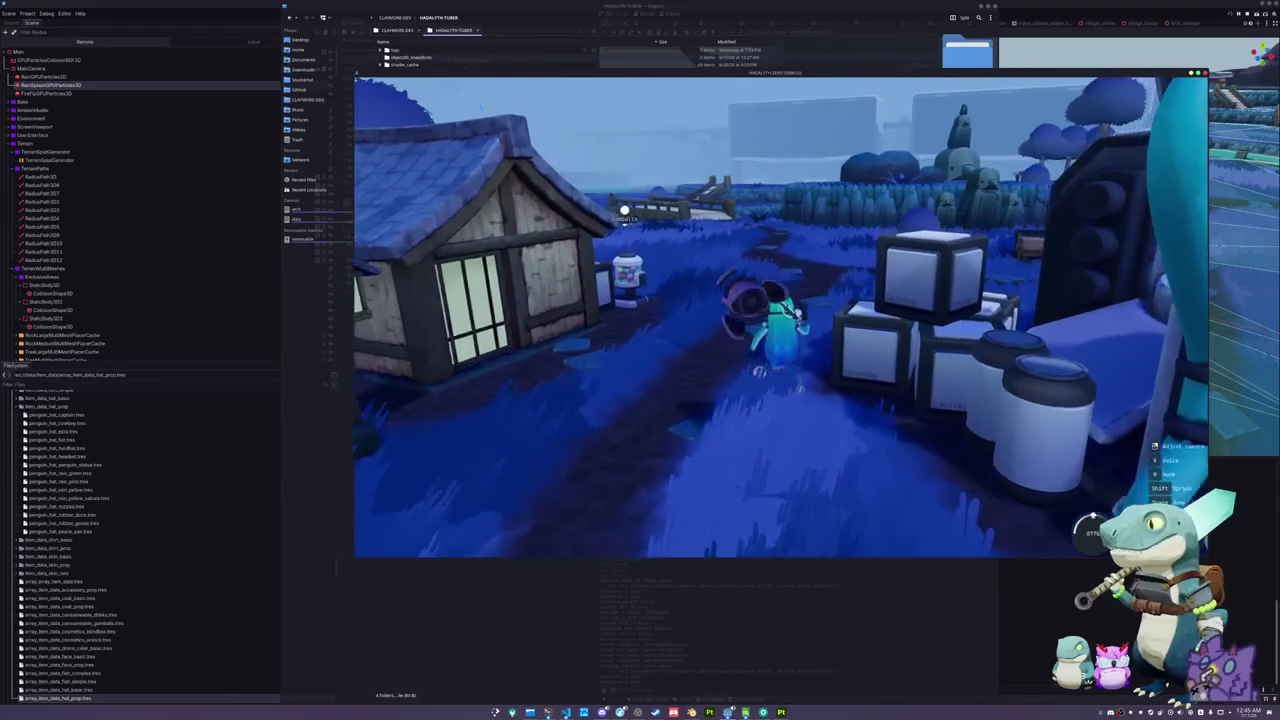
key("w")
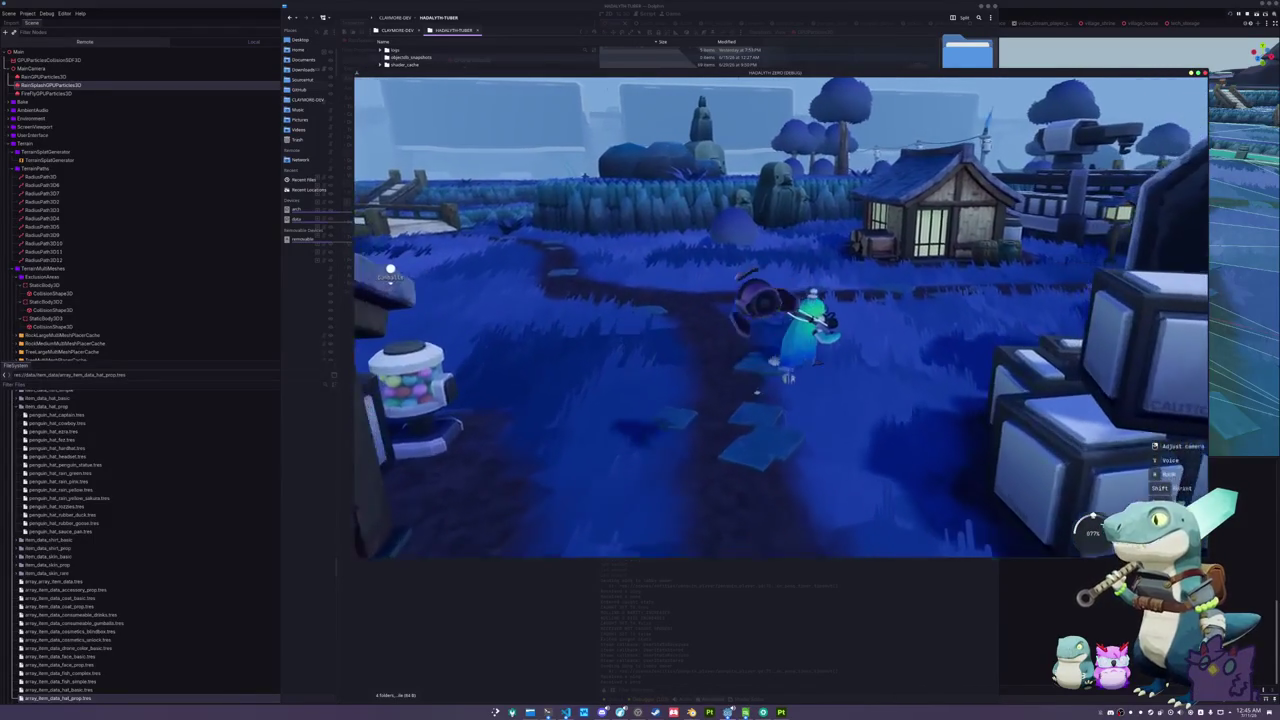
key("w")
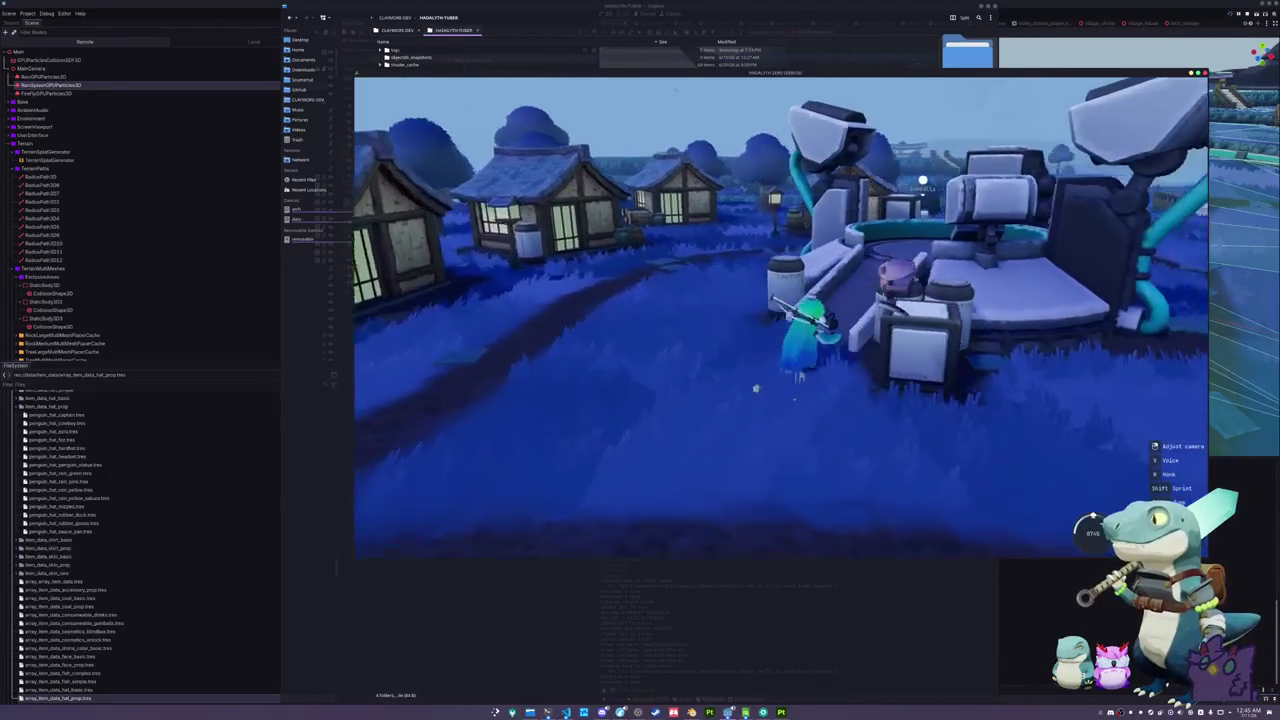
key("s")
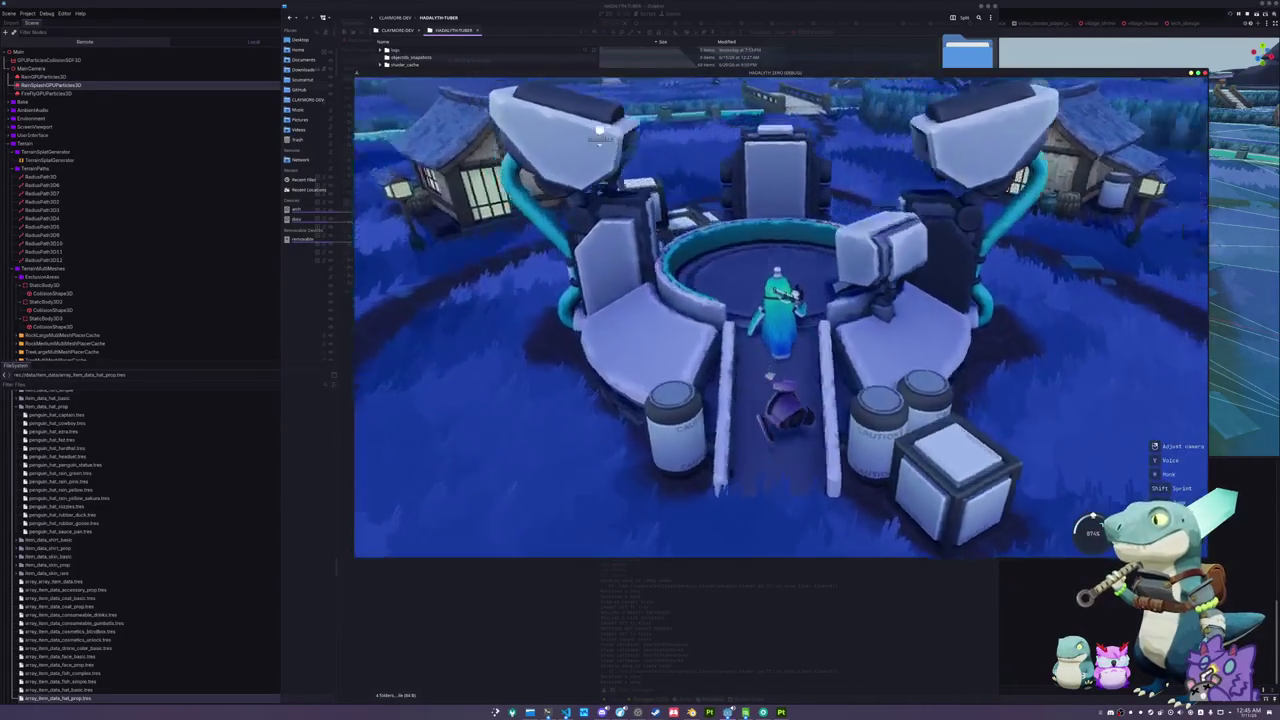
key("w")
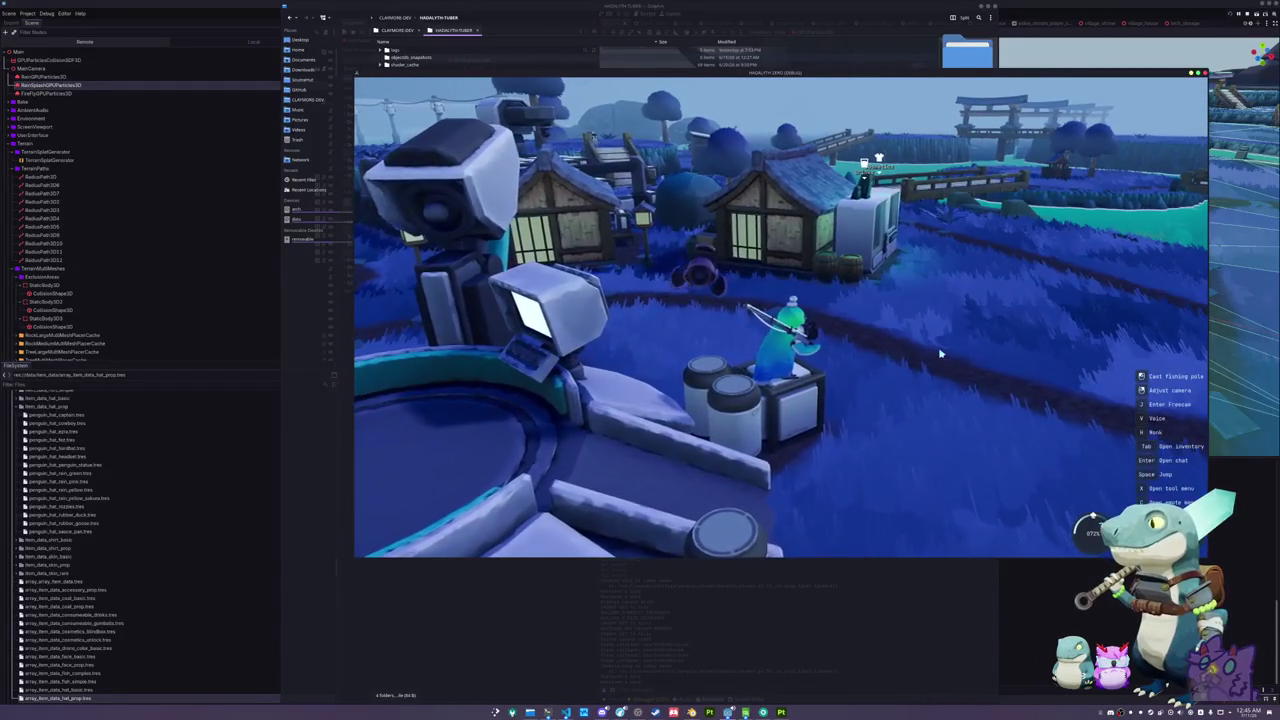
key("w")
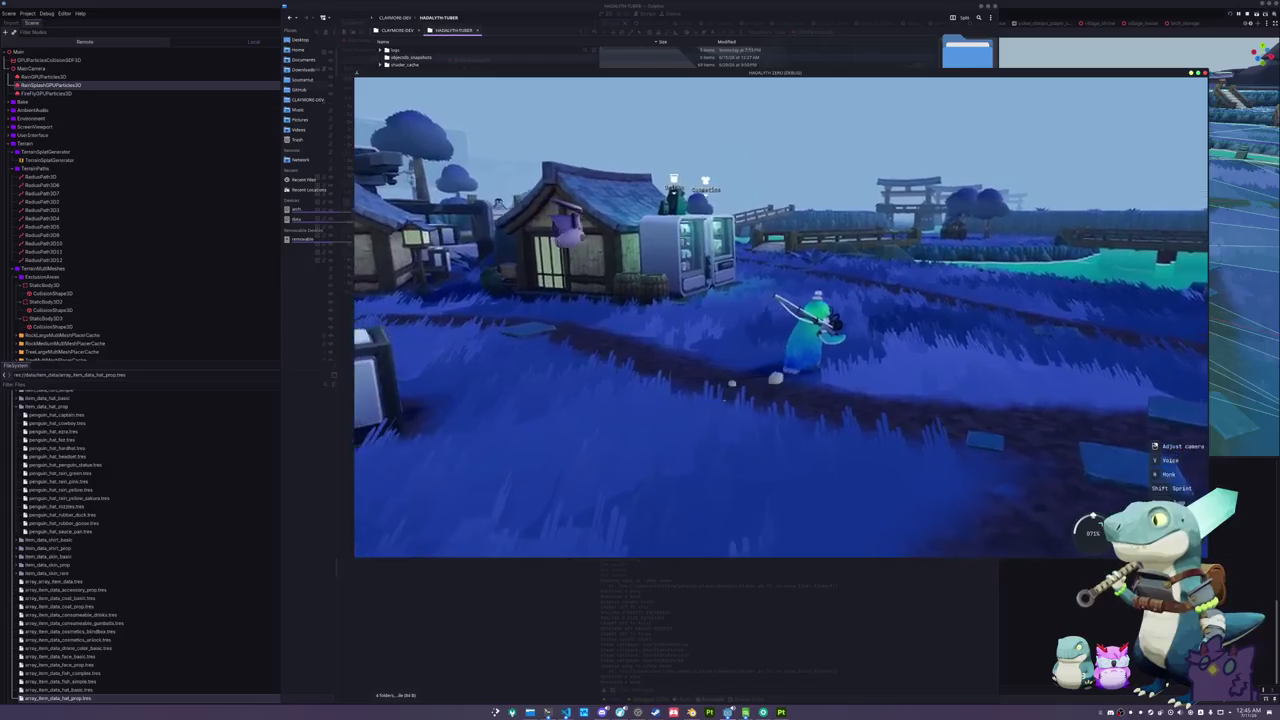
key("w")
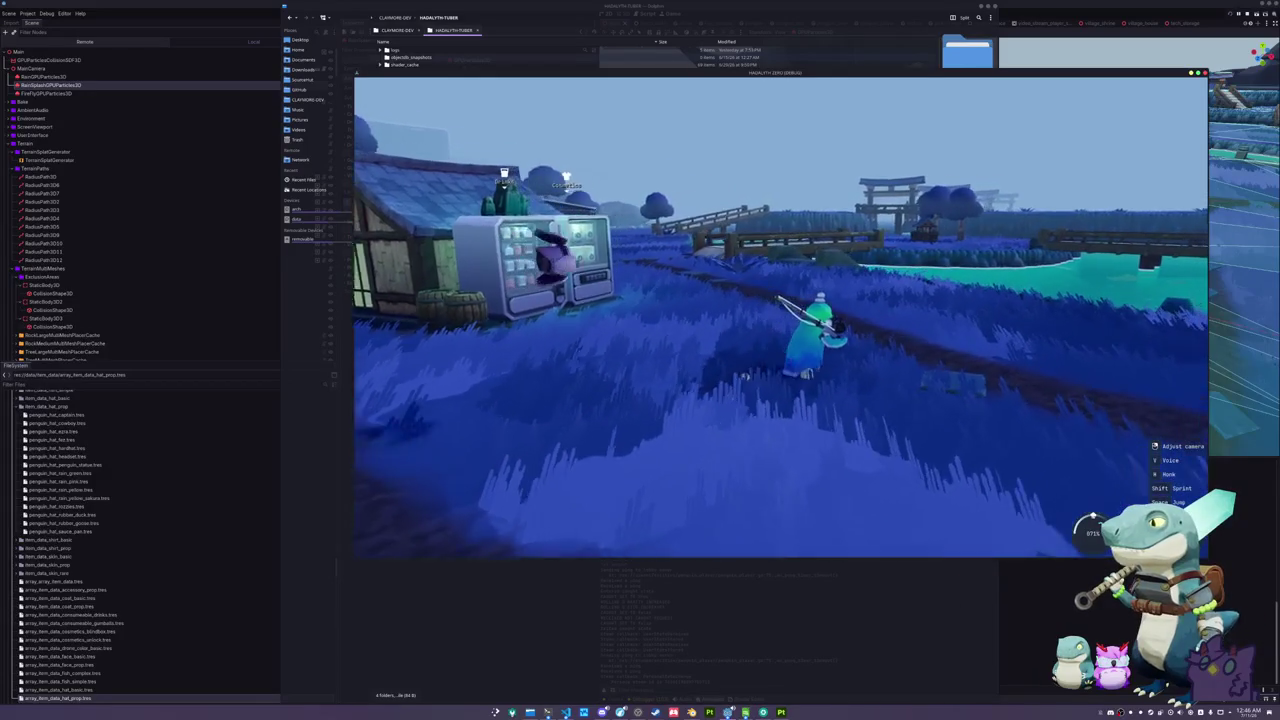
key("w")
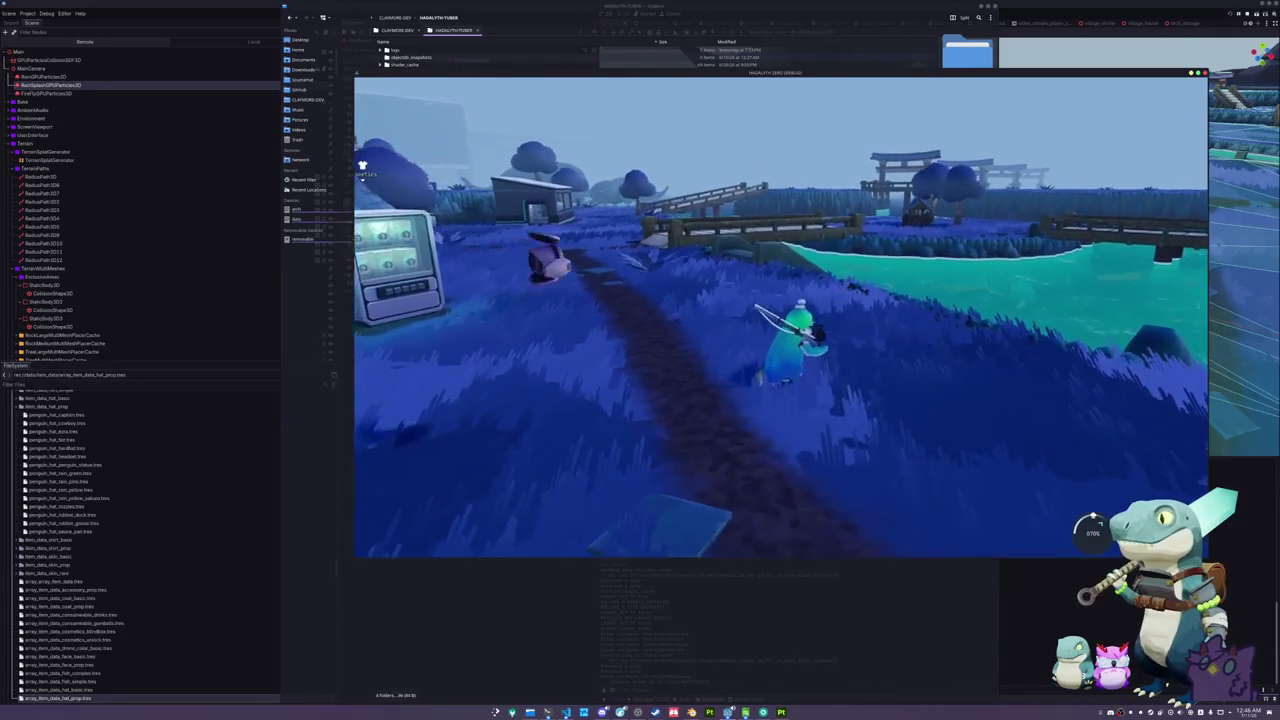
key("w")
- Display the Red Slate Pencil Sea Urchin from the inventory, then bring nano's todo list forward
key("i")
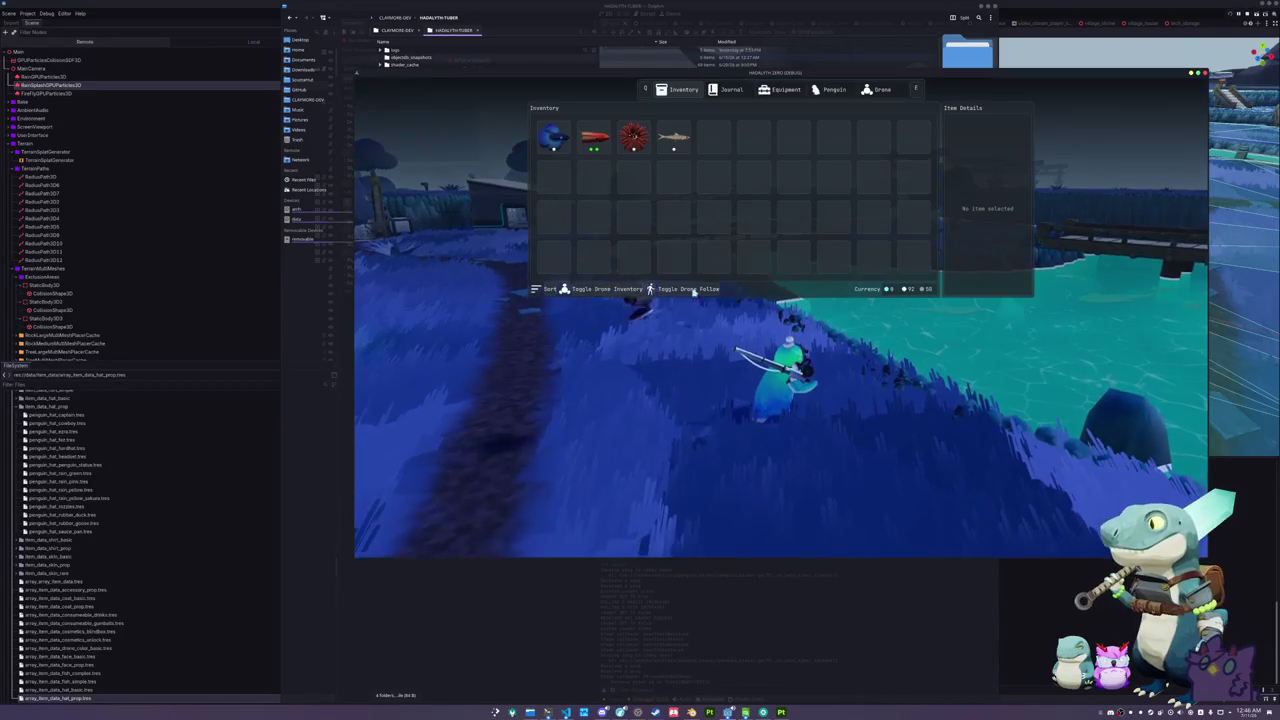
left_click(638, 152)
left_click(650, 153)
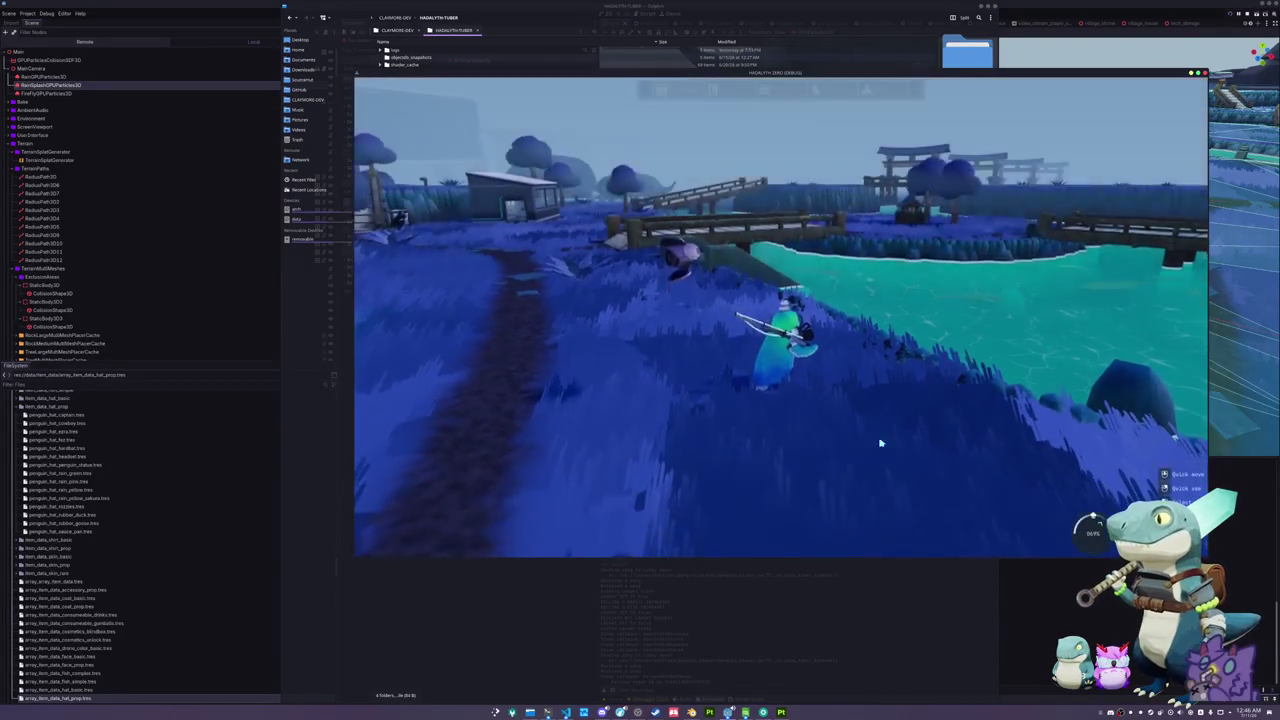
key("a")
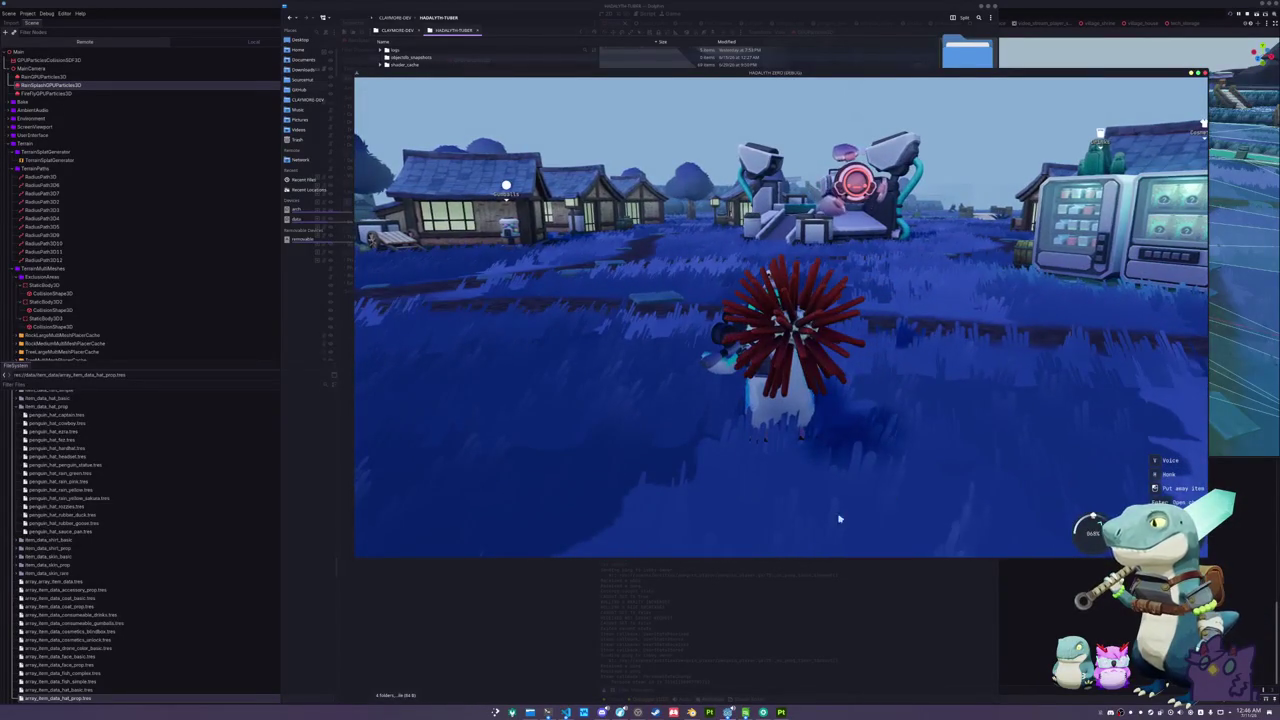
left_click(547, 712)
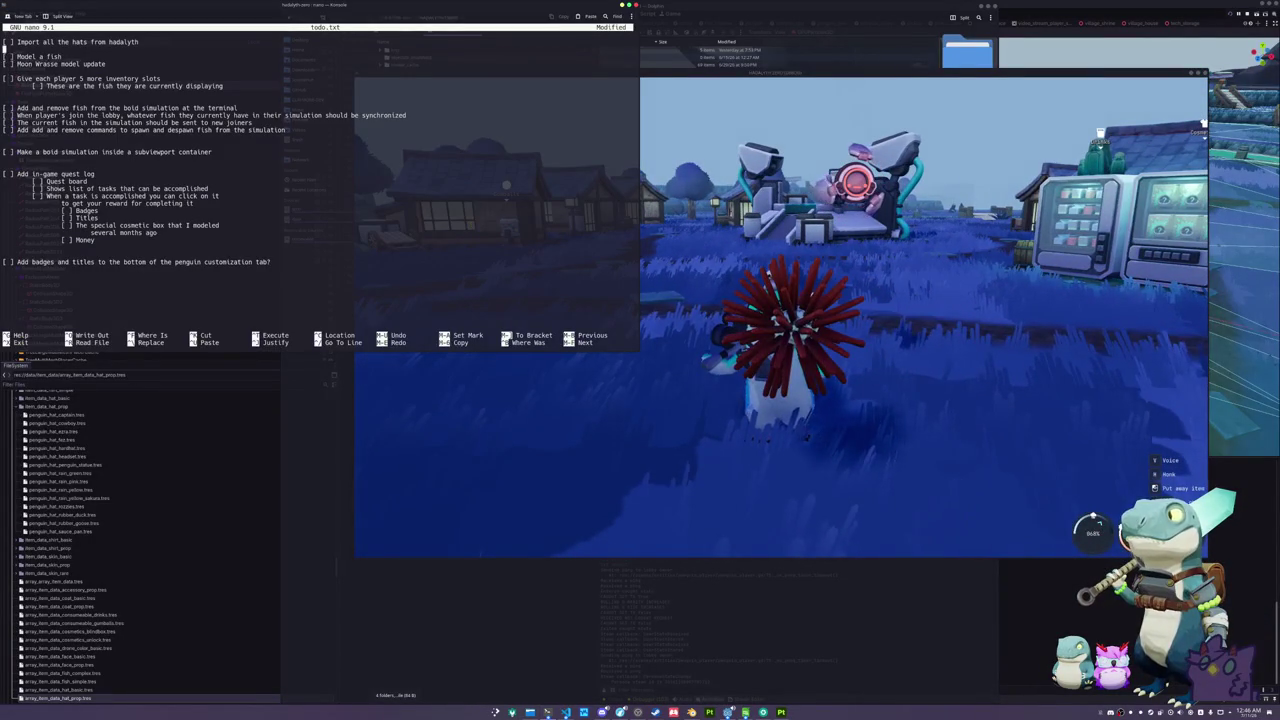
- Insert '[ ] Add MSAA options also' above 'Model a fish' in todo.txt, then return to Blender
left_click_drag(16, 57, 62, 57)
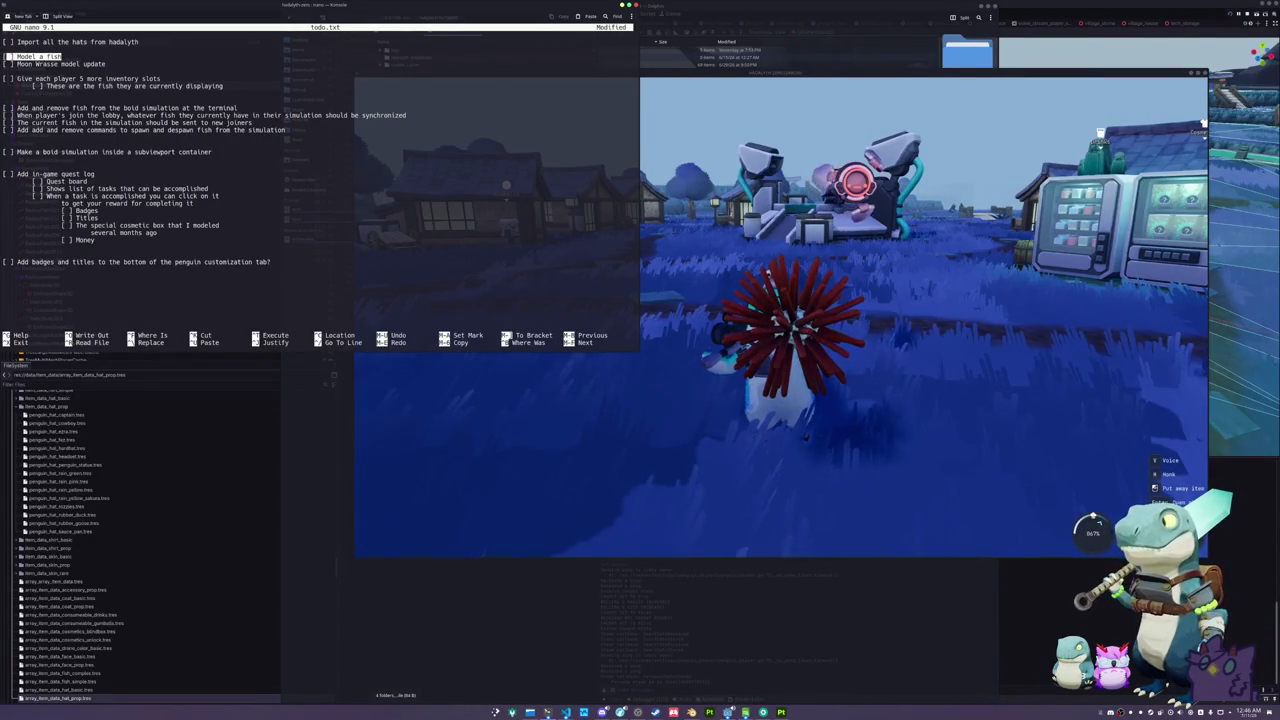
type("[ ] Add MSAA options also")
key("Return")
key("Return")
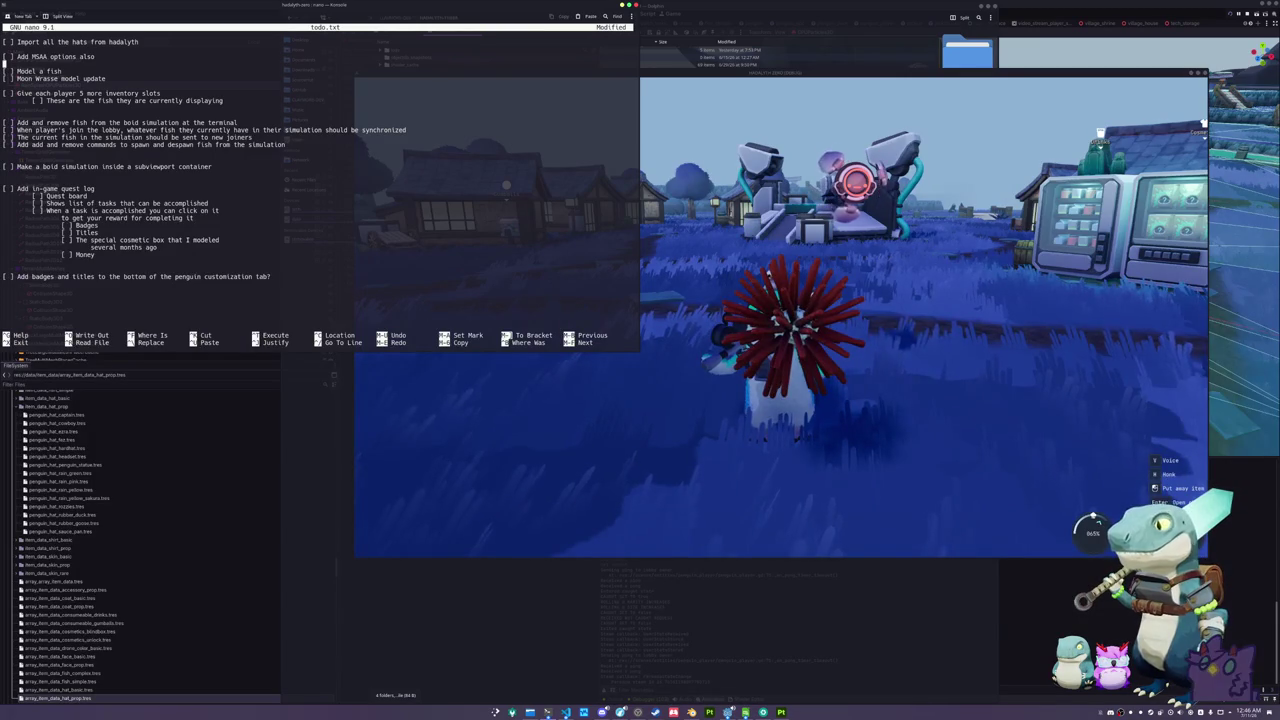
key("alt+Tab")
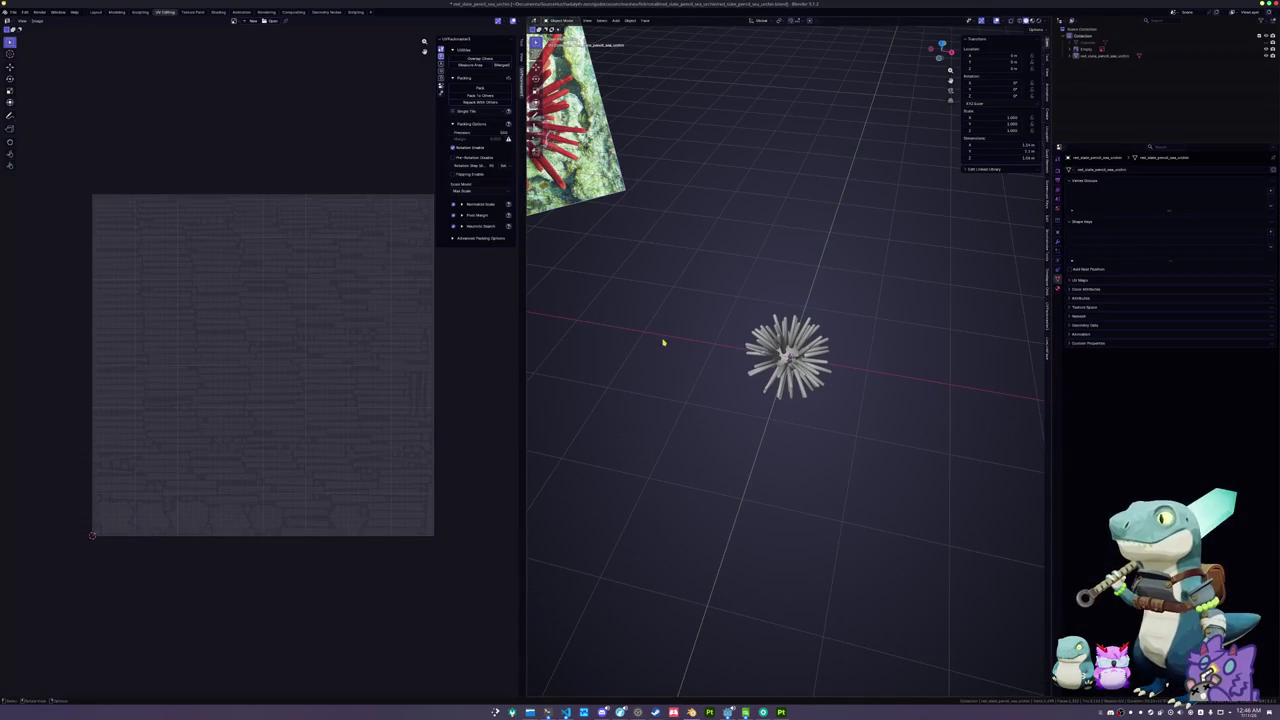
- Reopen the recent penguin scene file
left_click(13, 12)
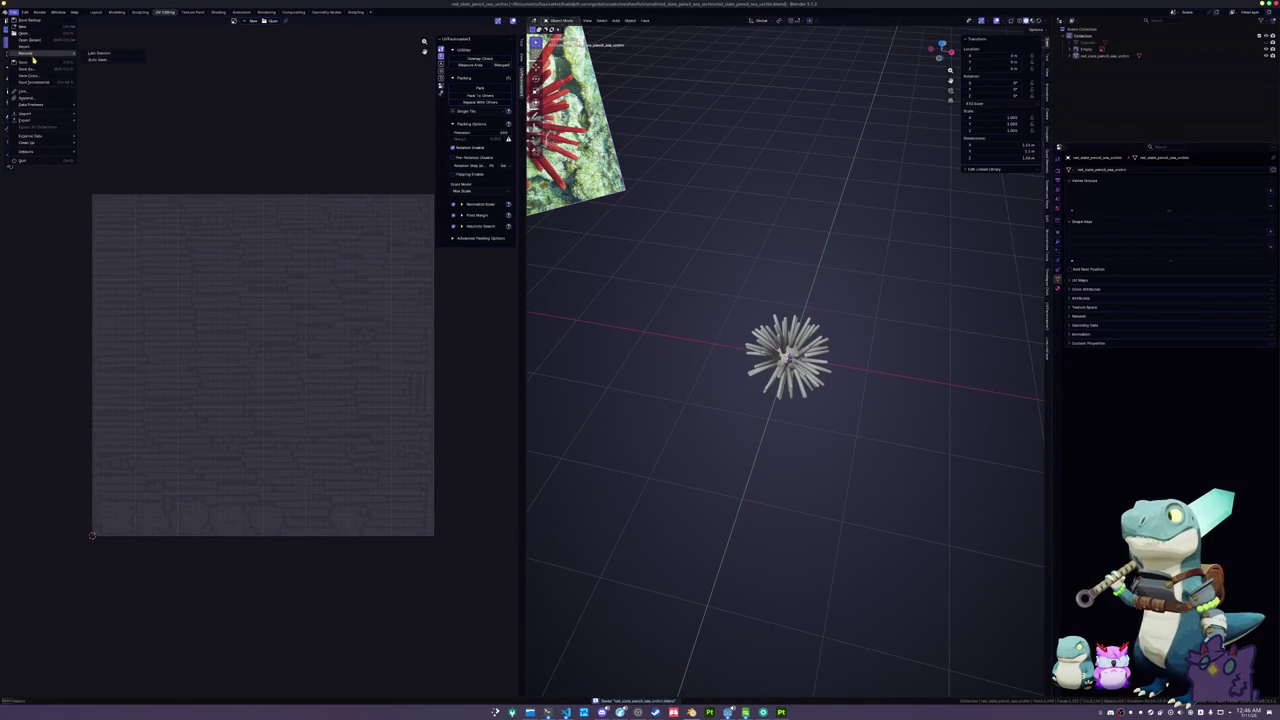
mouse_move(48, 41)
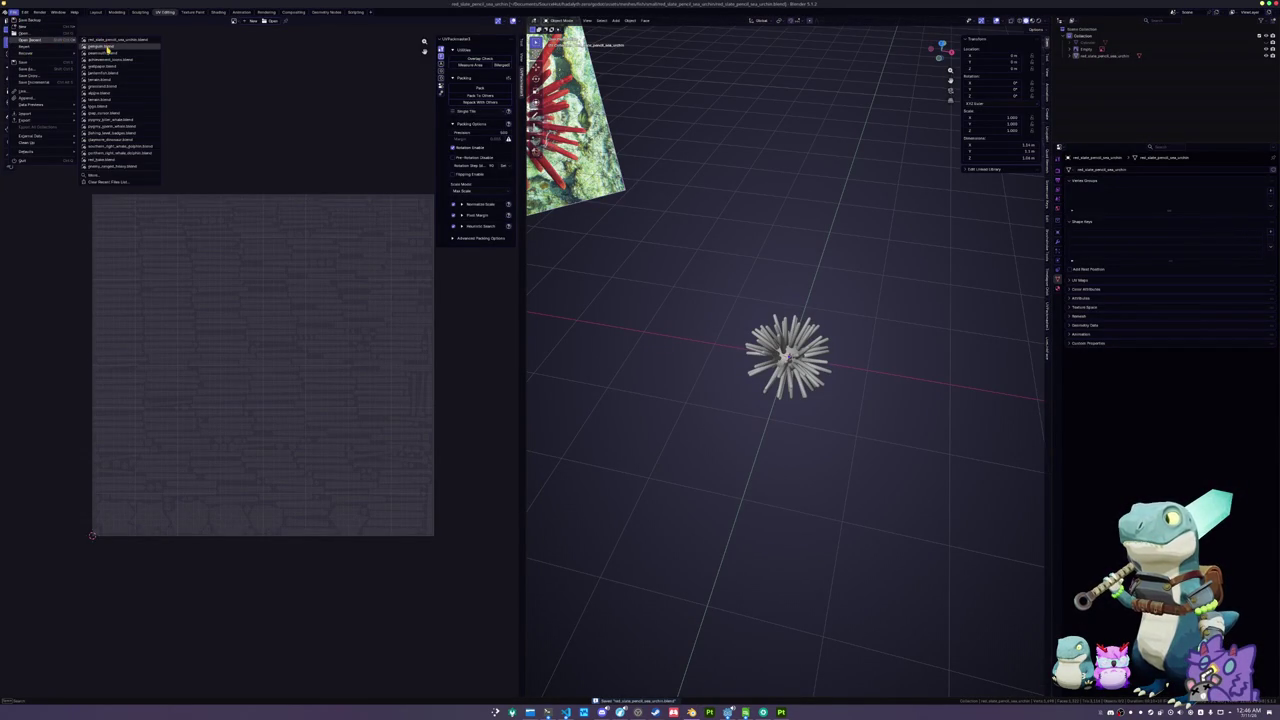
left_click(108, 47)
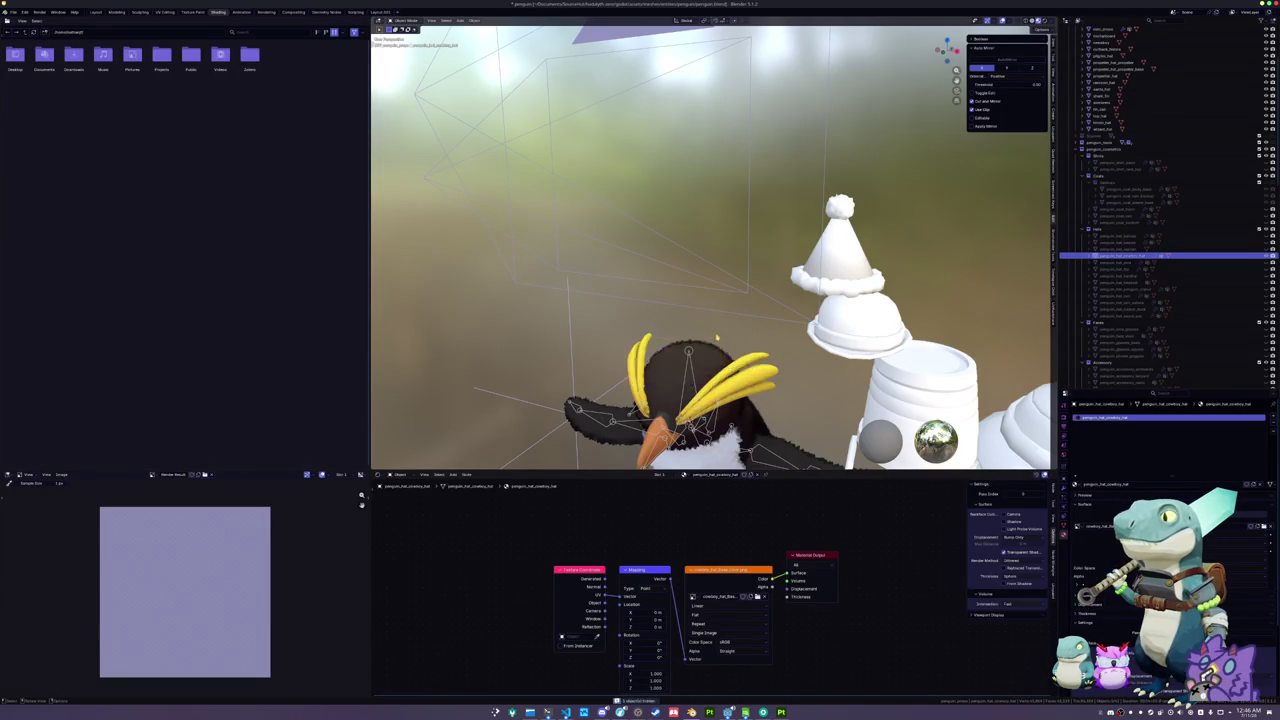
scroll(710, 245, "down", 6)
scroll(688, 228, "up", 3)
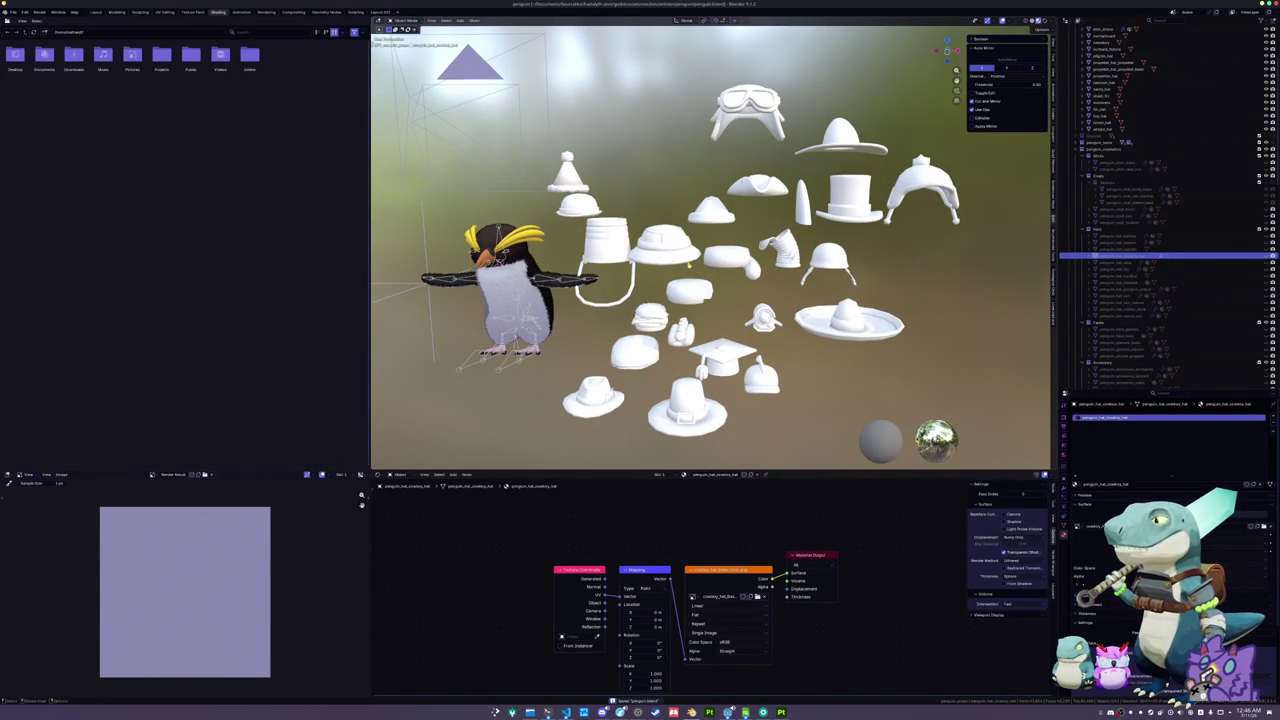
- Select the burger hat and delete its material's Principled BSDF shader
left_click(651, 316)
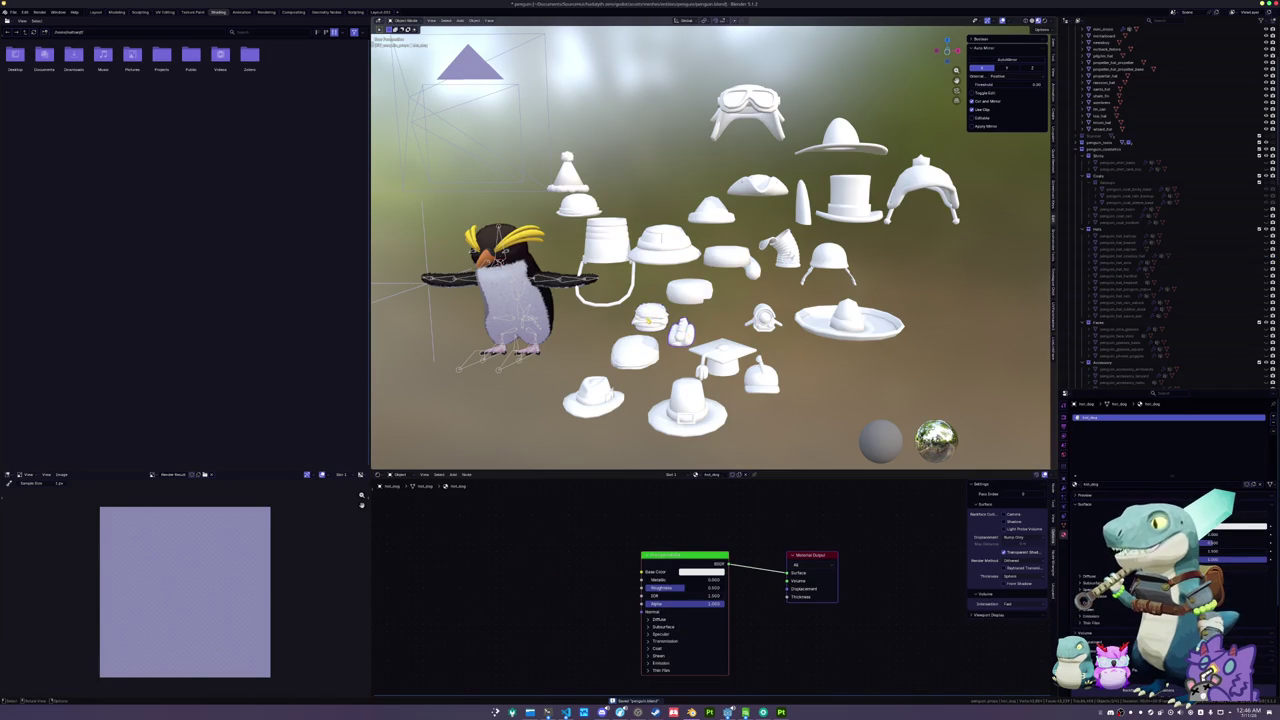
key("Tab")
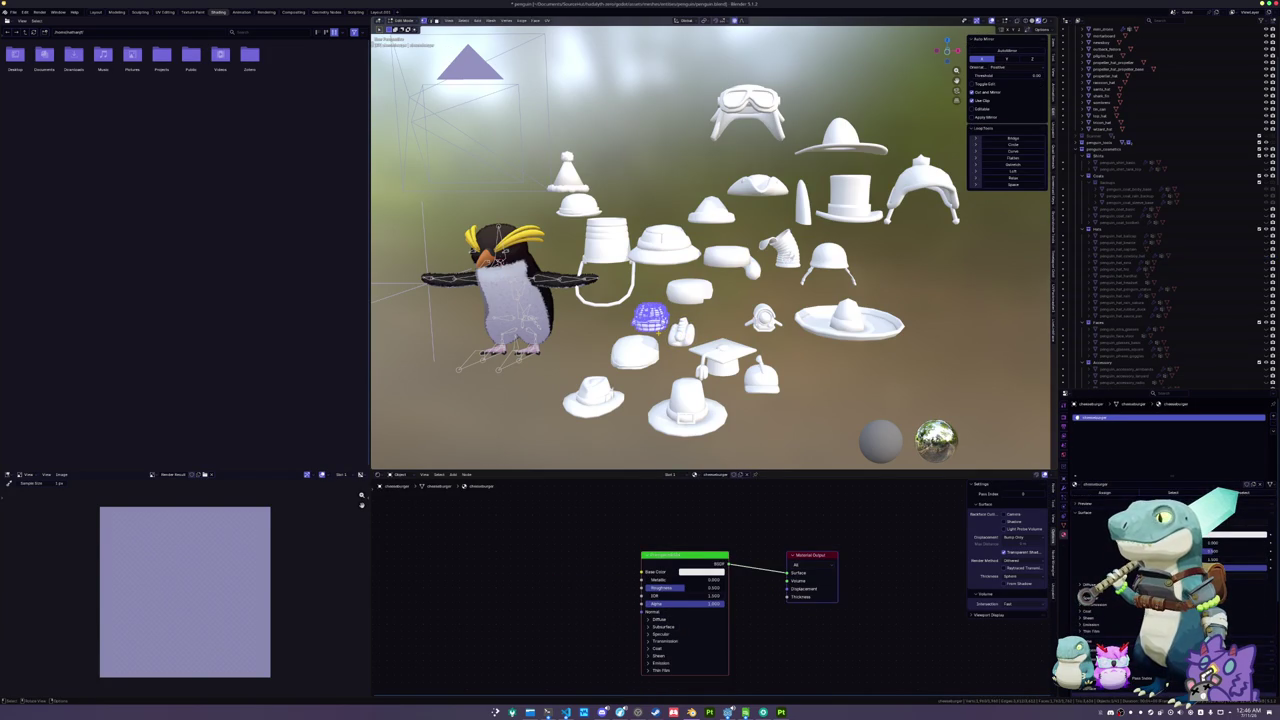
key("Tab")
key("KP_Decimal")
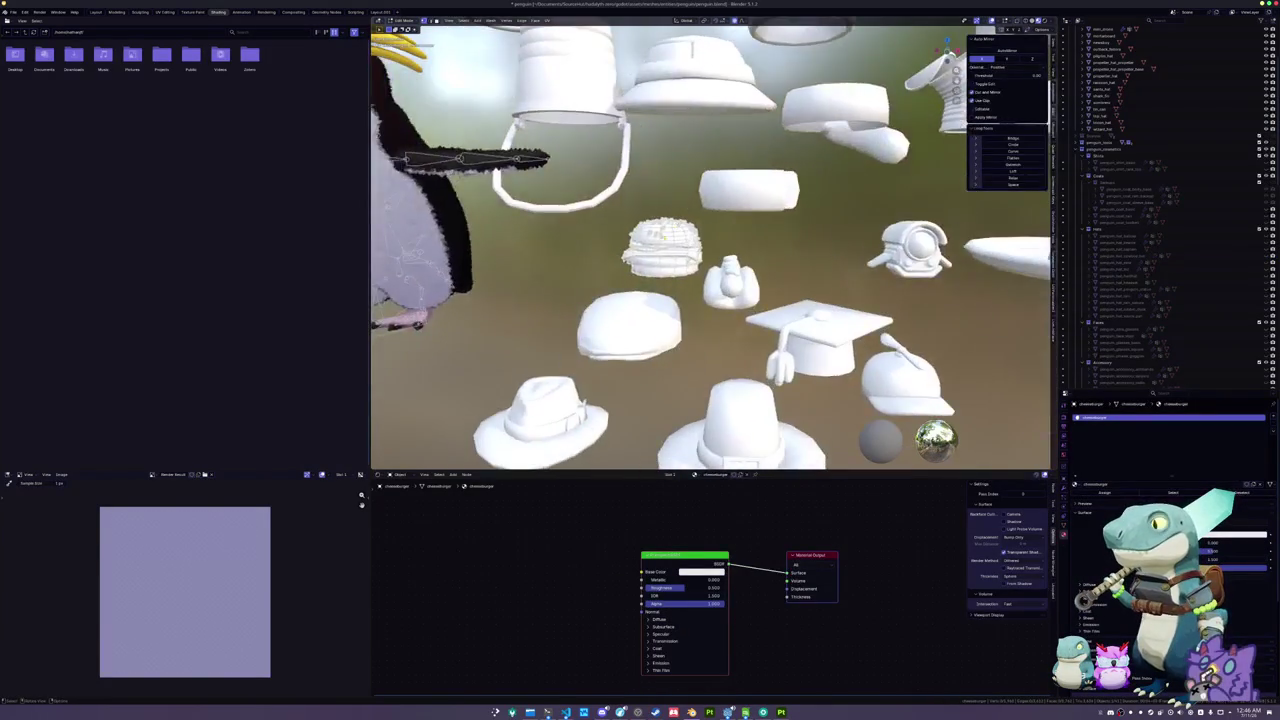
key("Tab")
key("KP_Decimal")
left_click_drag(641, 293, 606, 279)
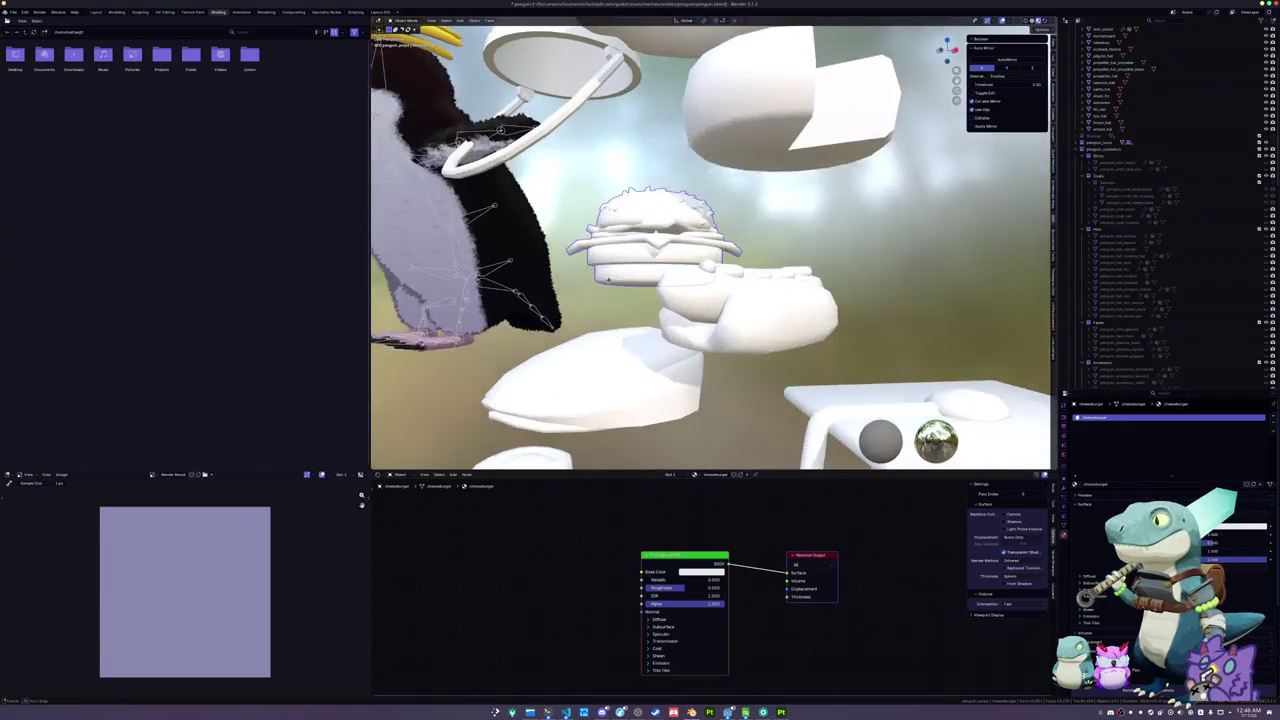
scroll(606, 279, "down", 8)
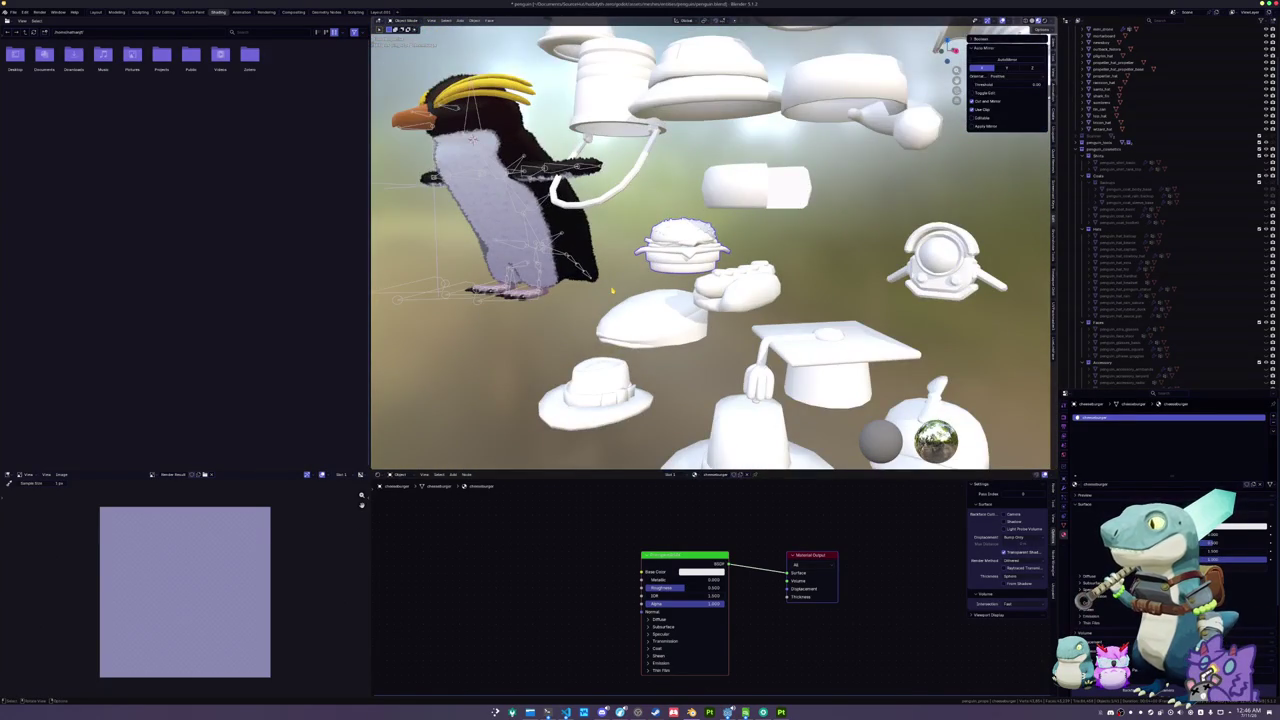
left_click(683, 250)
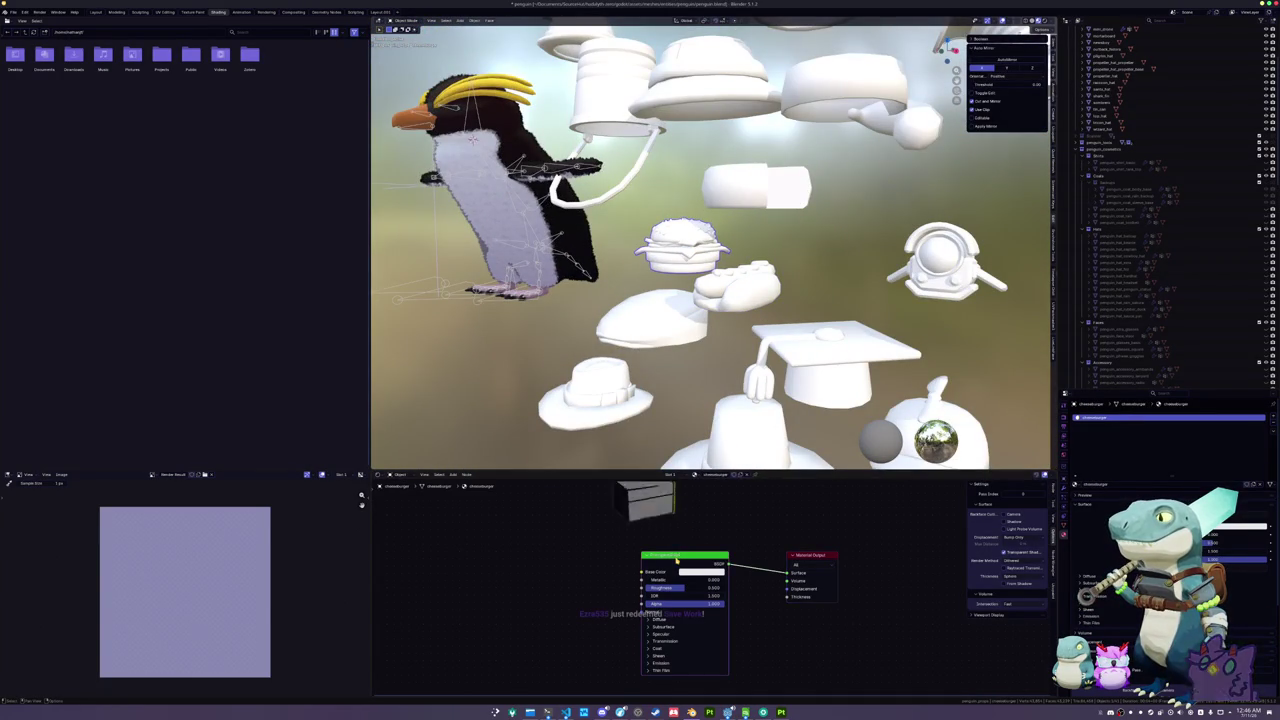
key("x")
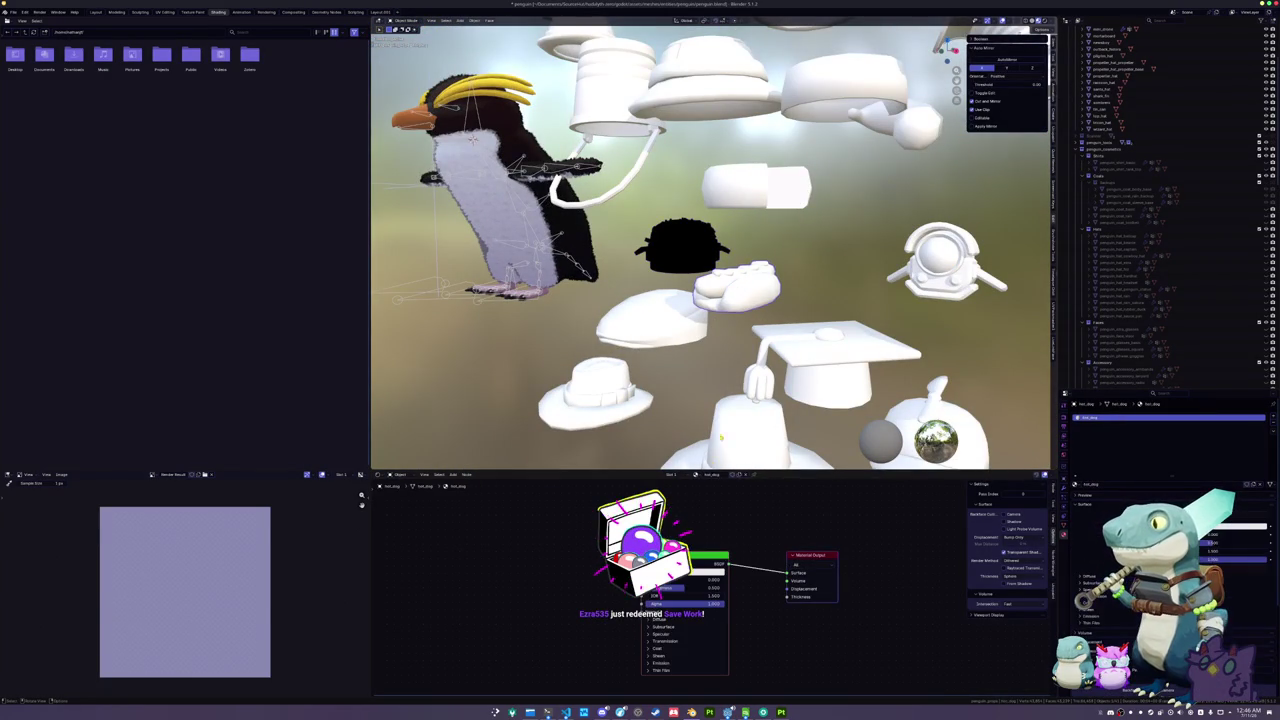
- Reset the cheeseburger hat's location to the penguin and move it to the penguin's right
left_click(737, 288)
left_click(673, 272)
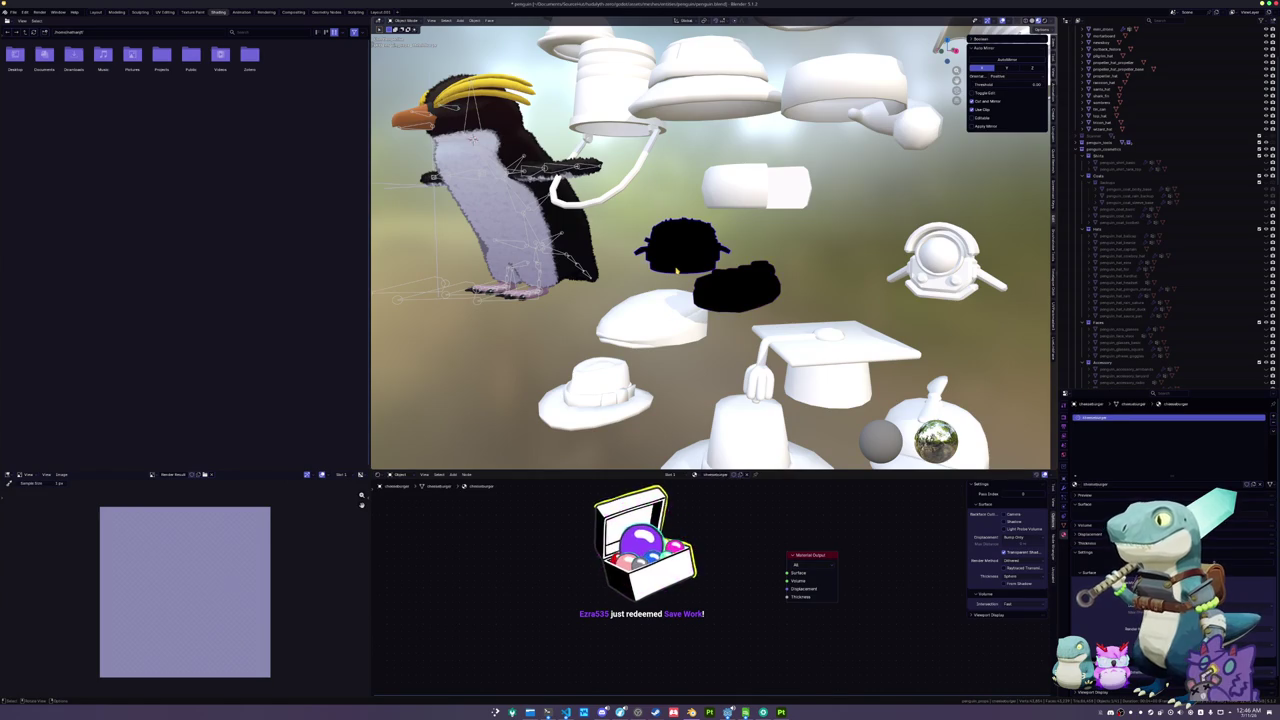
key("alt+g")
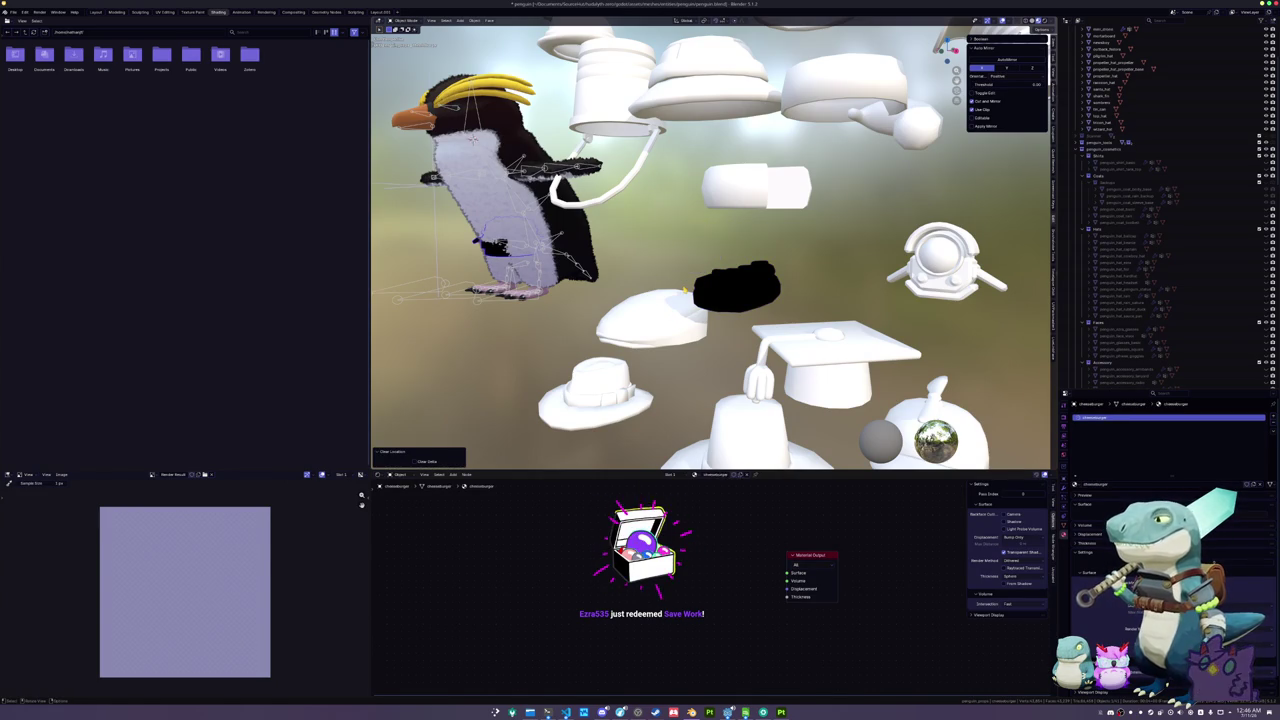
key("KP_1")
key("g")
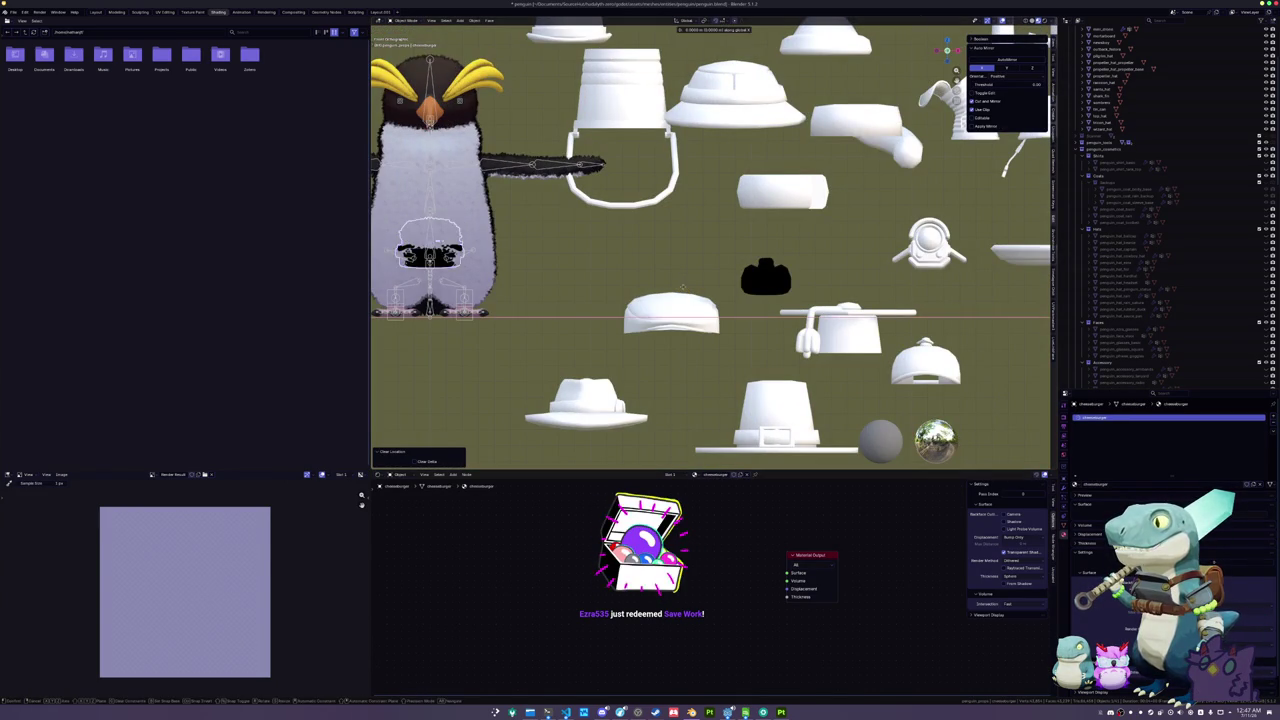
left_click(906, 271)
- Reset the black hat's location and set it on the penguin's head, nudged along Y
left_click_drag(906, 271, 781, 274)
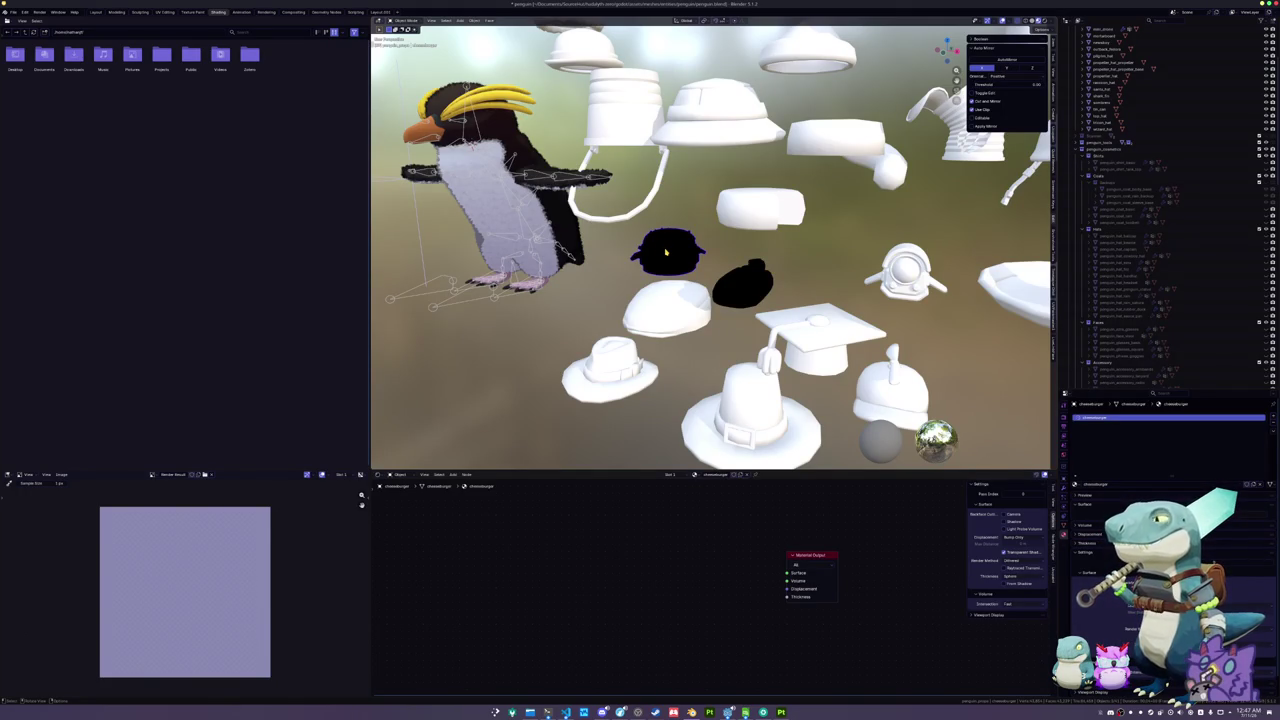
key("alt+g")
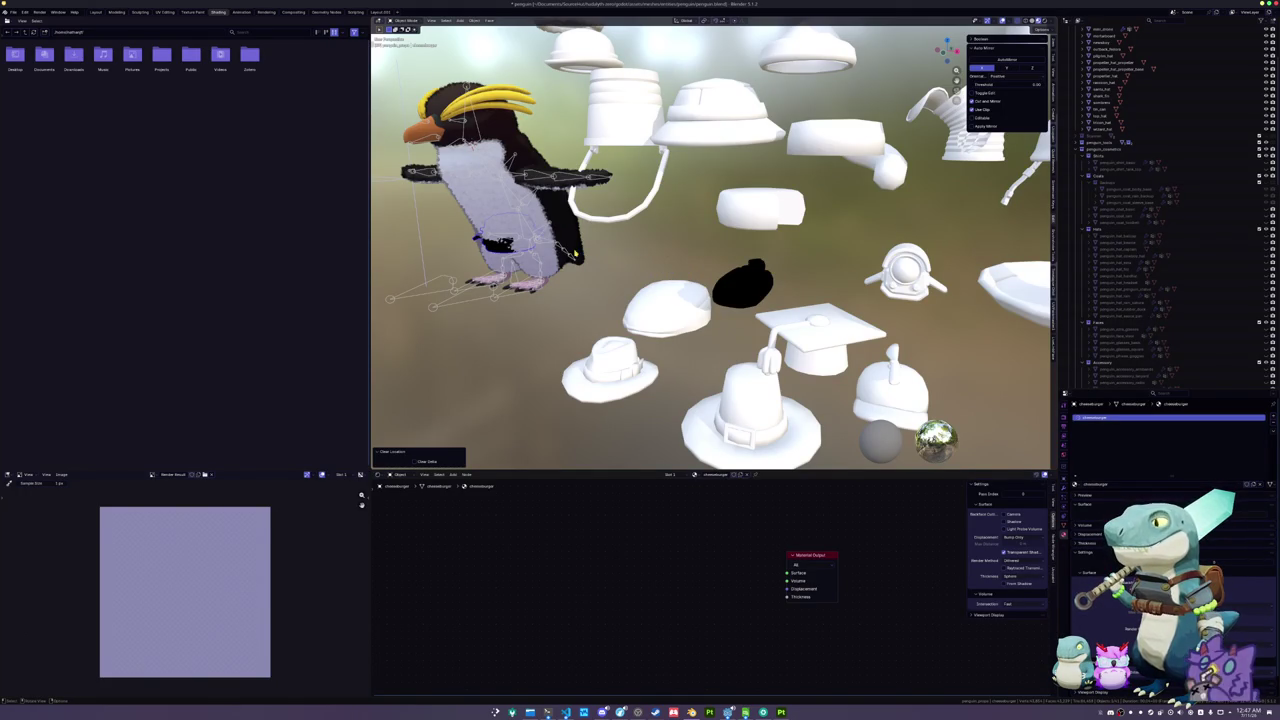
key("KP_1")
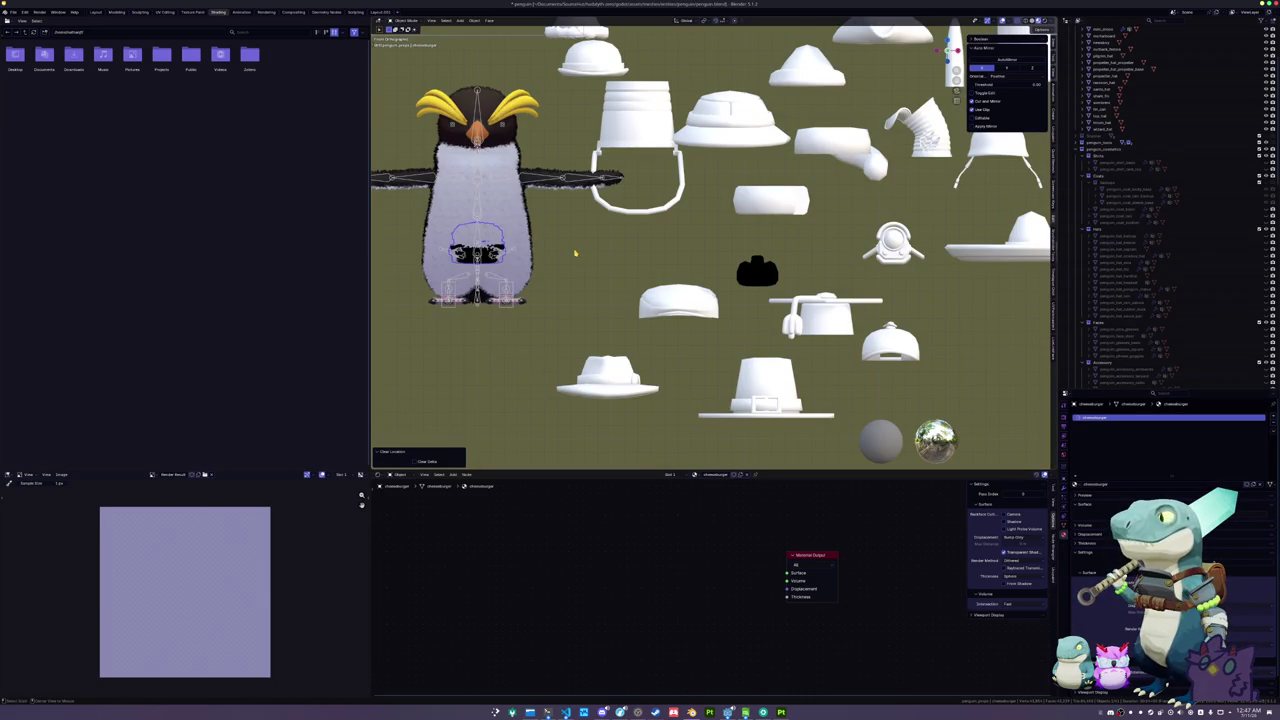
key("g")
key("z")
left_click(562, 88)
left_click_drag(562, 88, 674, 155)
key("g")
key("y")
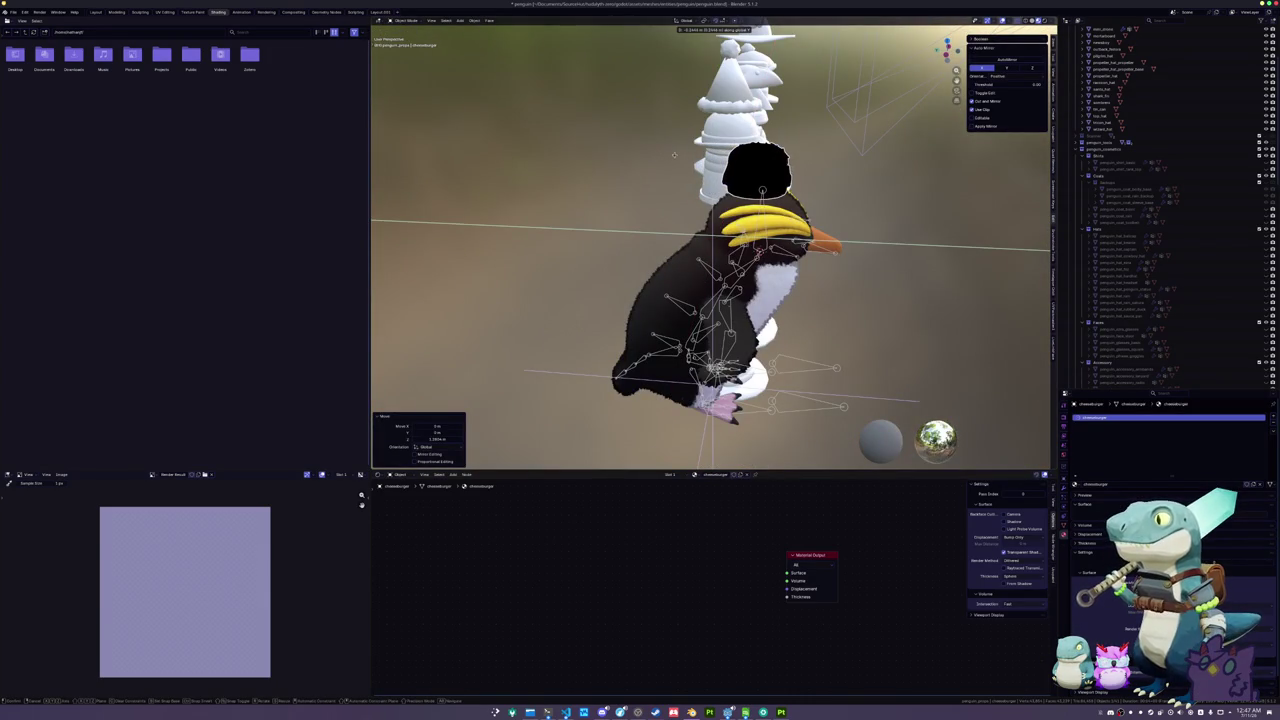
left_click(680, 155)
left_click_drag(680, 155, 600, 110)
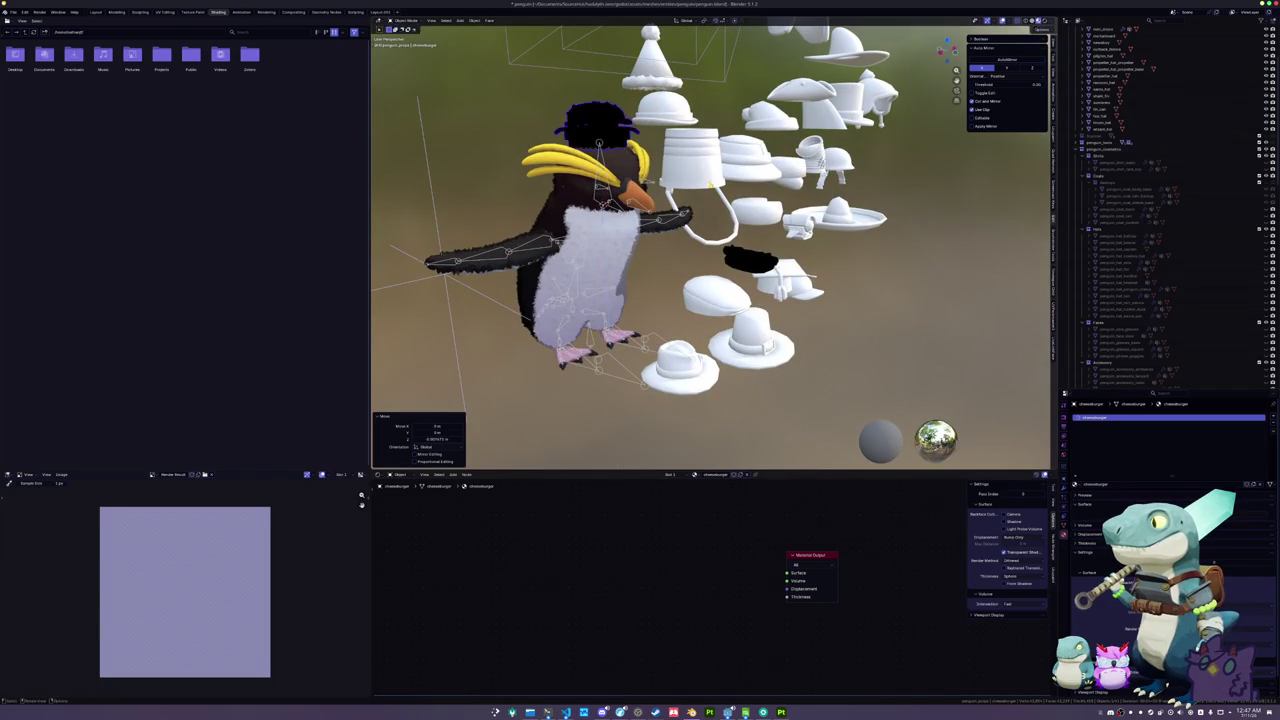
- Shrink the black hat to fit the head and adjust its height
key("s")
key("Return")
key("g")
key("z")
left_click(686, 152)
mouse_move(686, 152)
left_mouse_down()
mouse_move(640, 135)
mouse_move(600, 140)
left_mouse_up()
- Return the black hat among the other hats, stack the small black hat, and select the shark fin
key("alt+g")
key("g")
left_click(740, 200)
left_click_drag(740, 200, 698, 224)
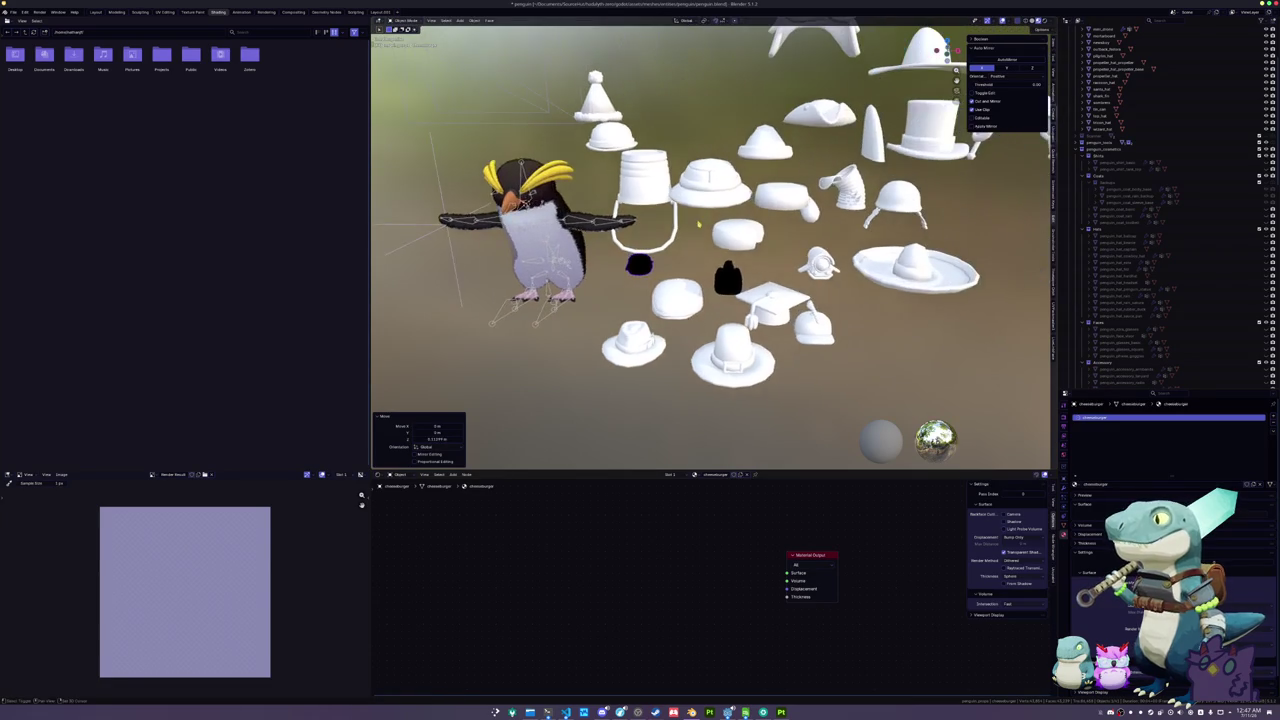
left_click(726, 281)
key("g")
left_click(746, 263)
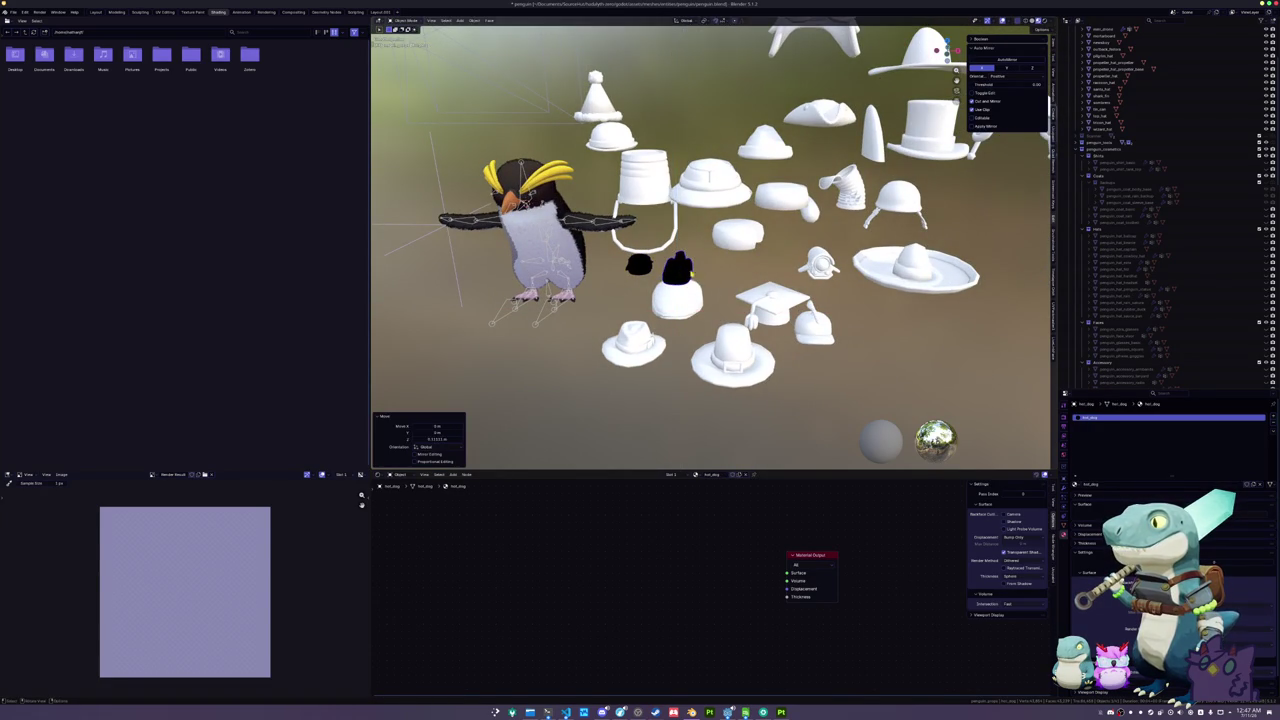
left_click_drag(746, 263, 636, 303)
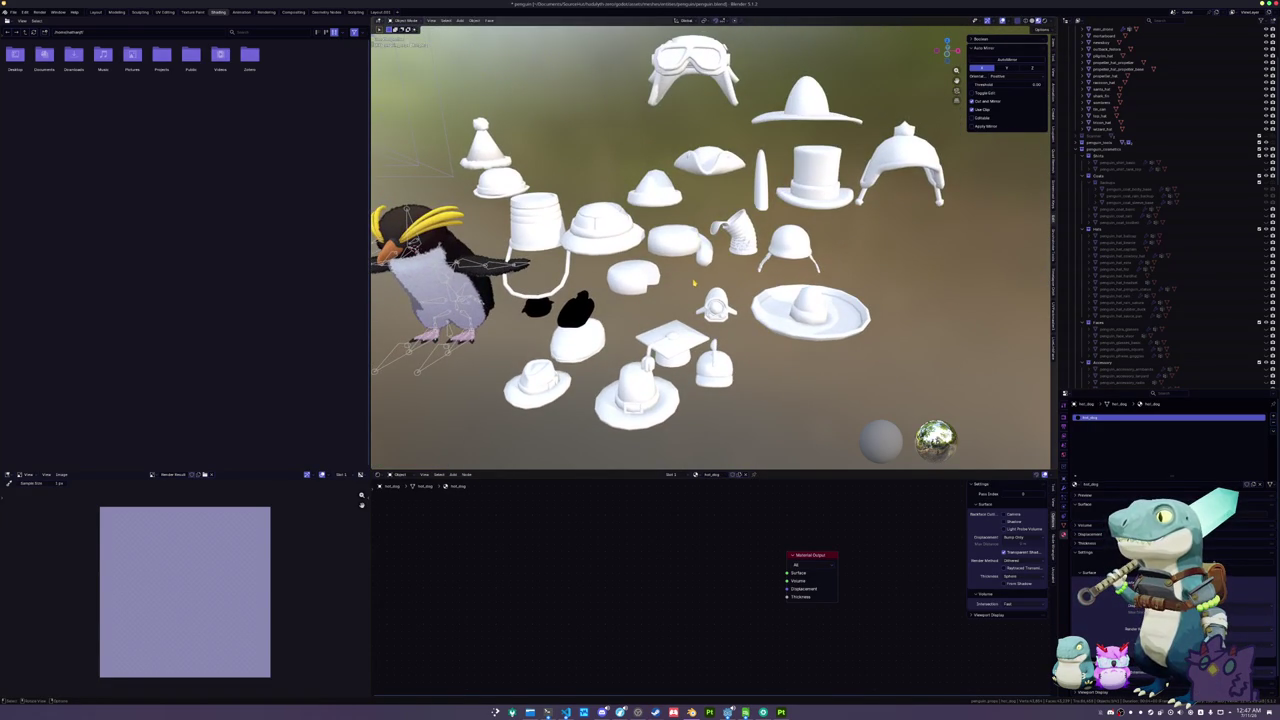
left_click(766, 192)
left_click_drag(766, 192, 700, 205)
- Move the shark fin along X onto the penguin's head
key("g")
key("x")
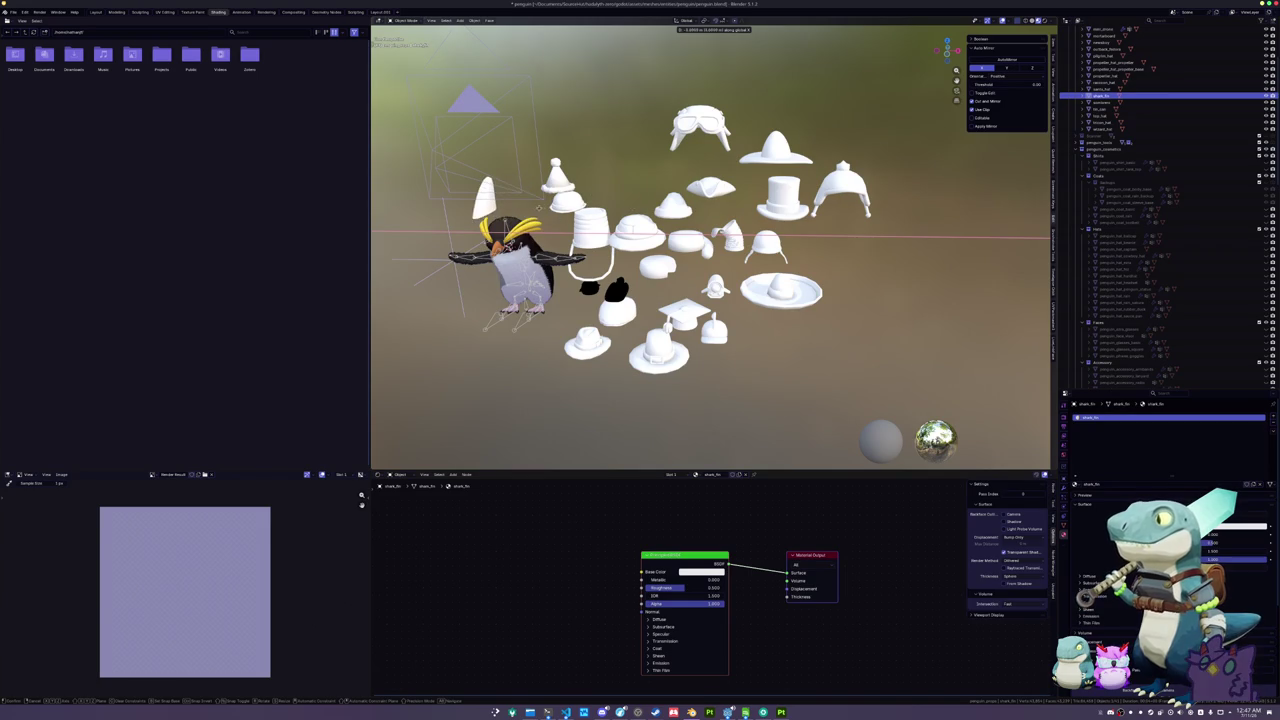
left_click(563, 205)
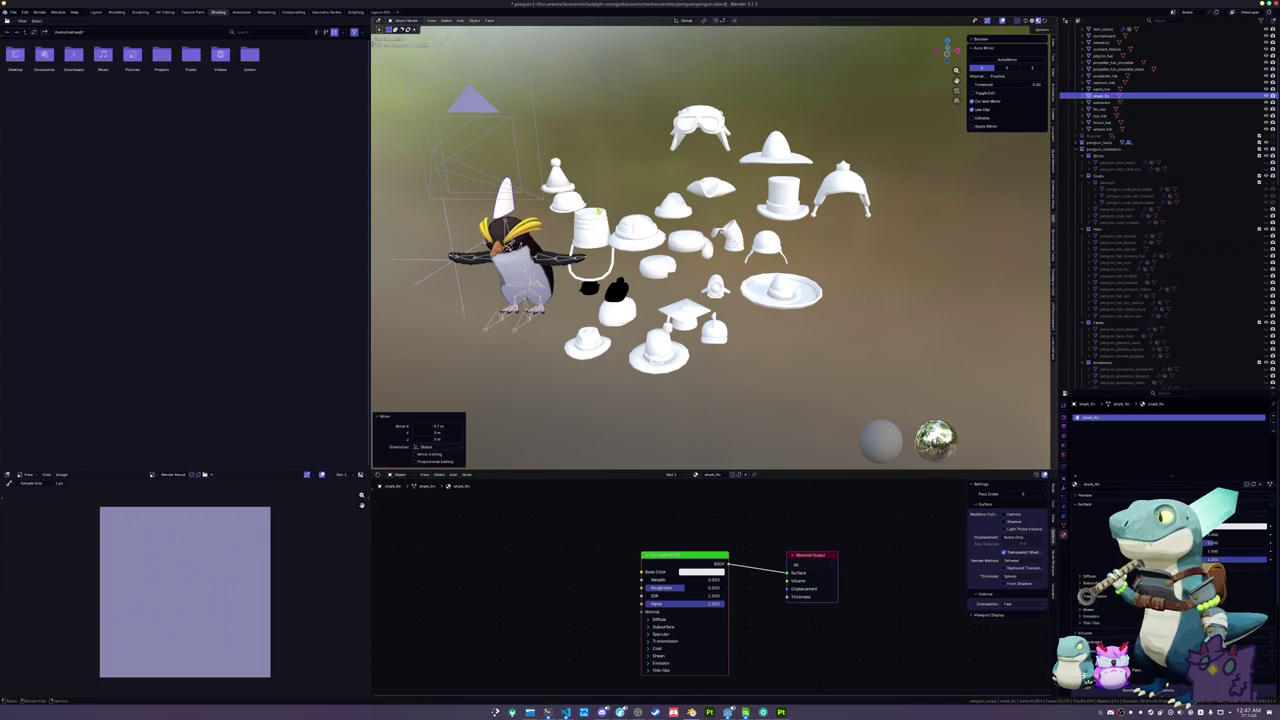
left_click(596, 221)
key("KP_3")
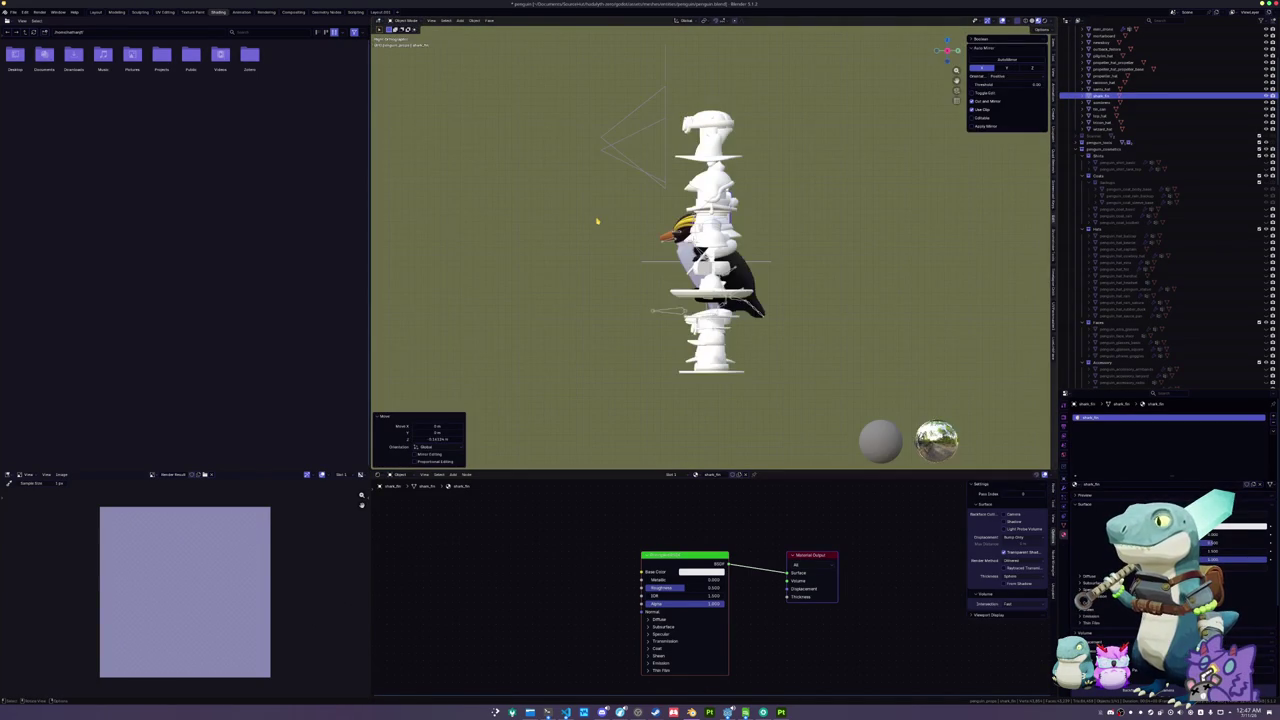
key("ctrl+KP_3")
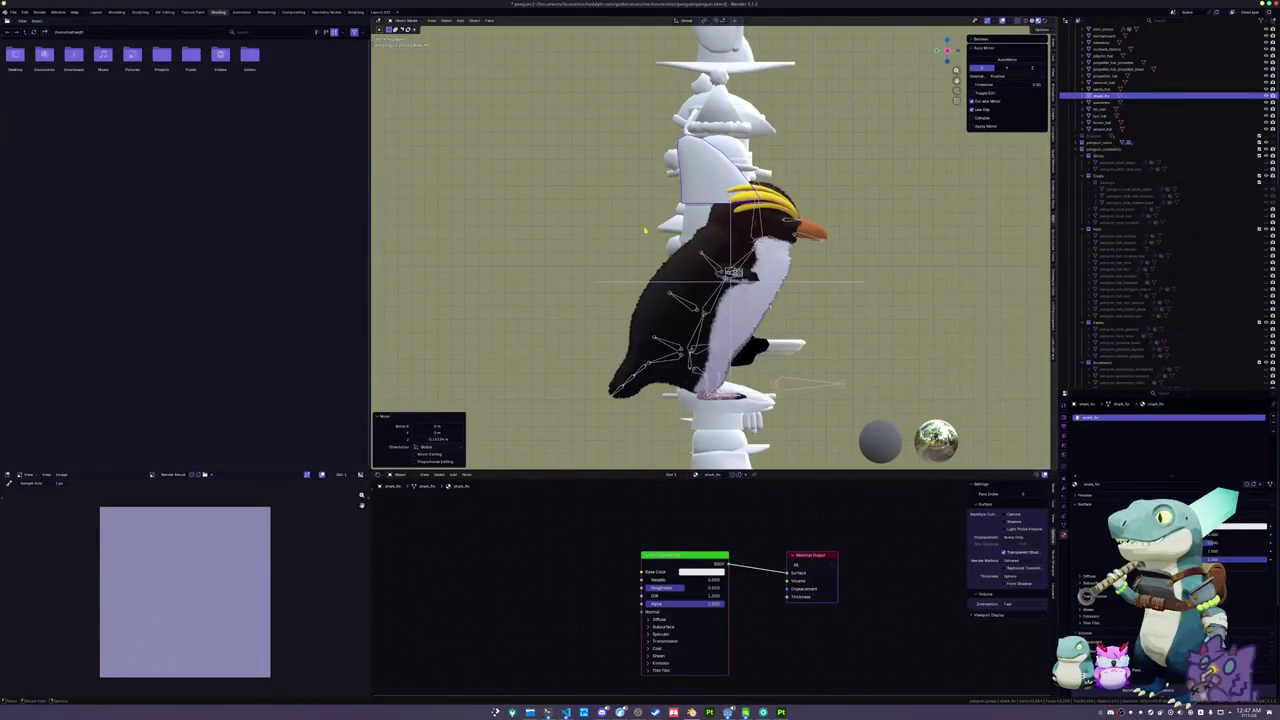
- Shrink the fin to about three-quarter size and reposition it
key("g")
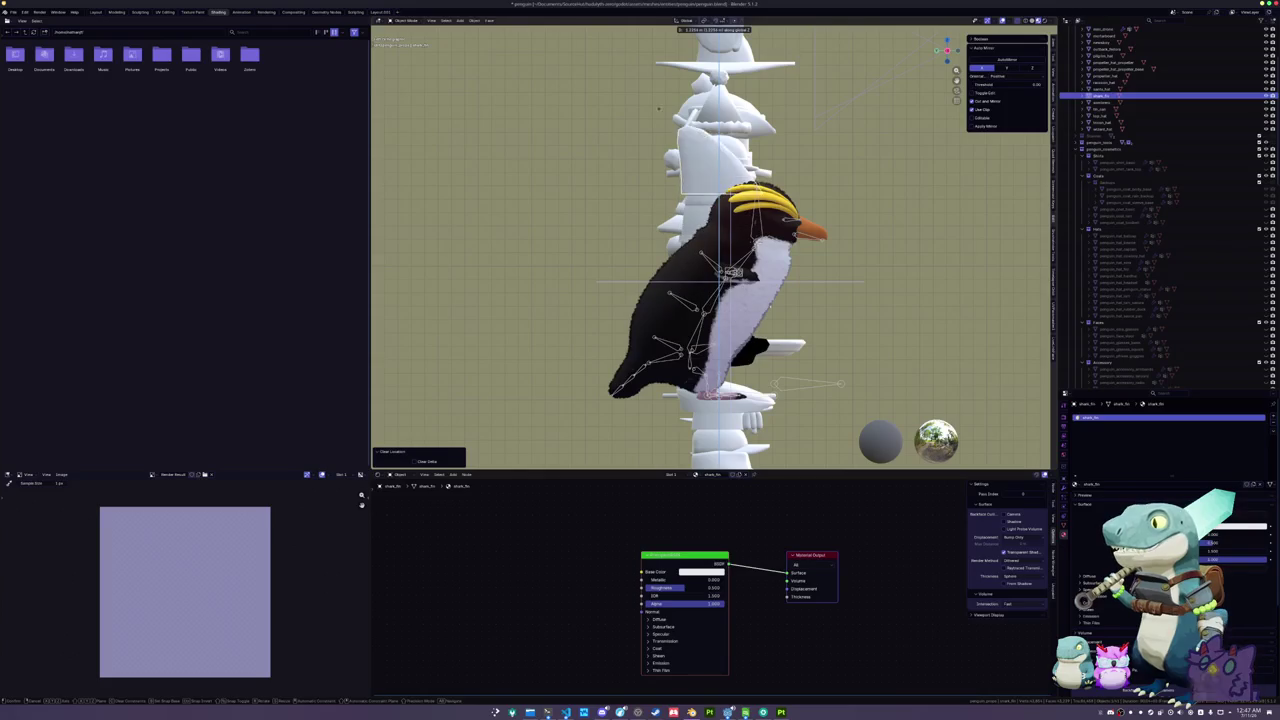
key("s")
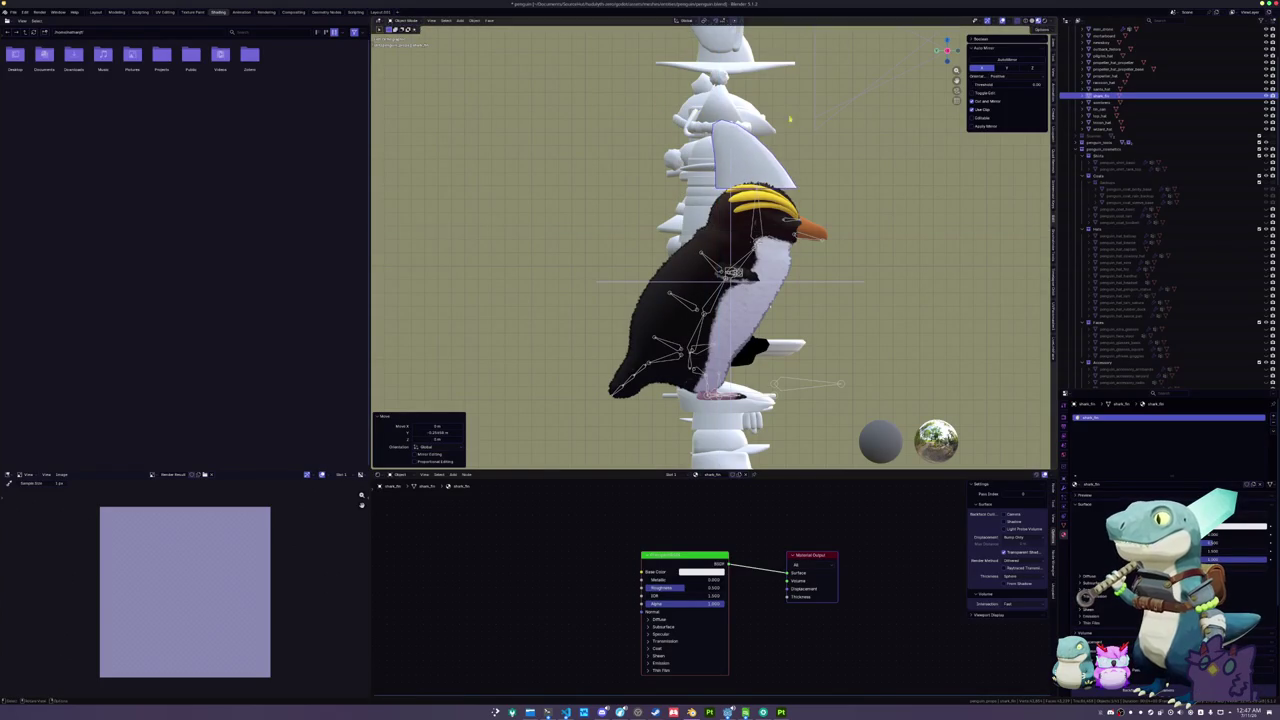
left_click(815, 118)
key("g")
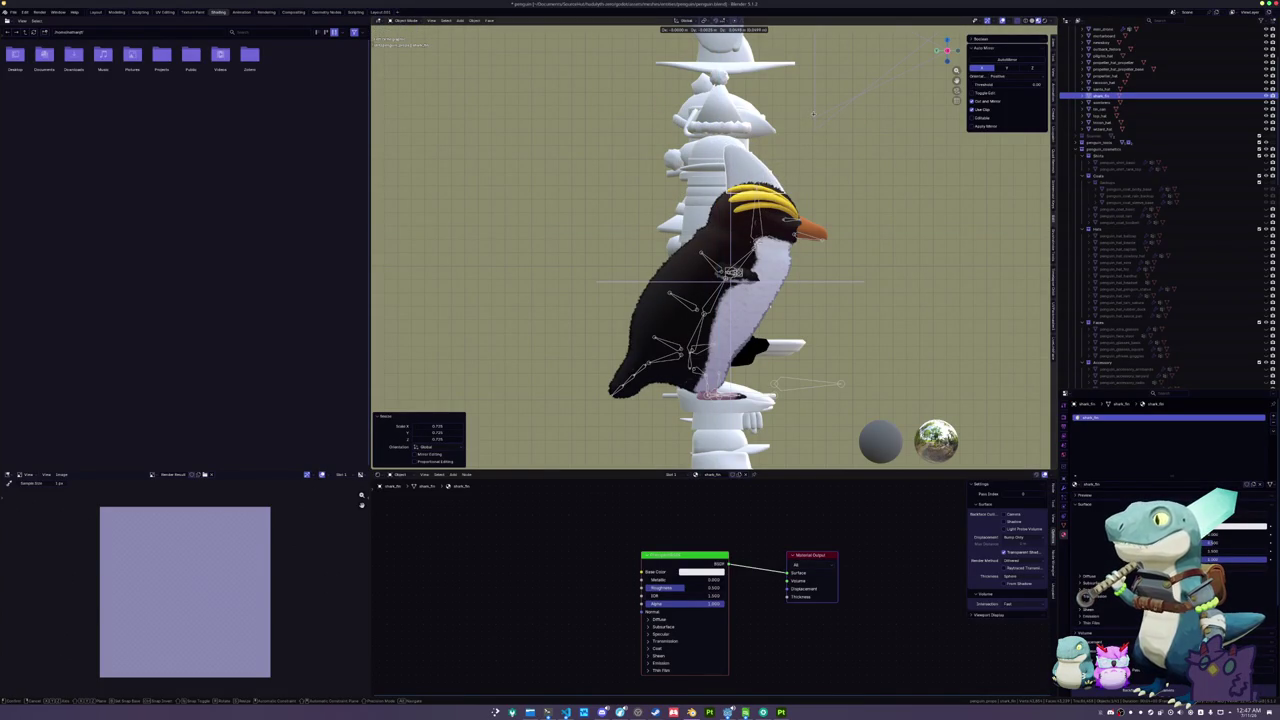
left_click(813, 116)
key("KP_1")
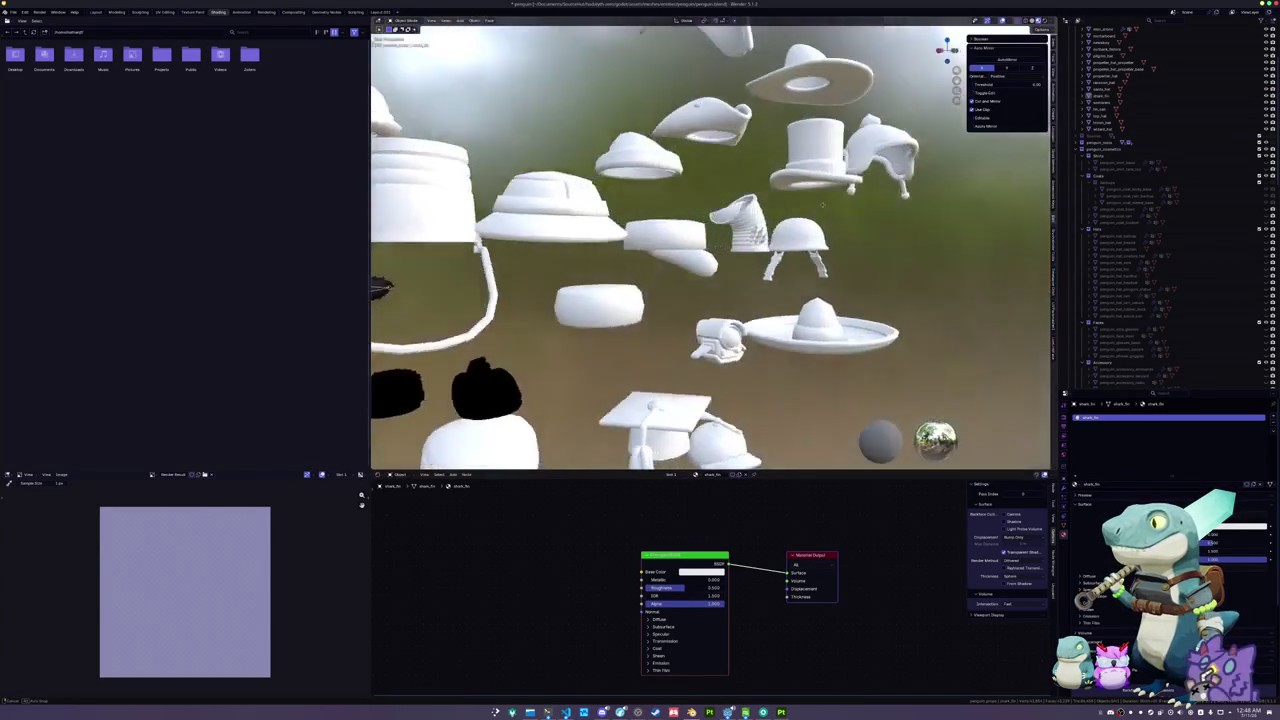
scroll(772, 226, "down", 4)
scroll(772, 226, "up", 5)
- Fine-tune the fin's position on the head, including a Y-axis adjustment
left_click(670, 110)
key("g")
left_click(700, 150)
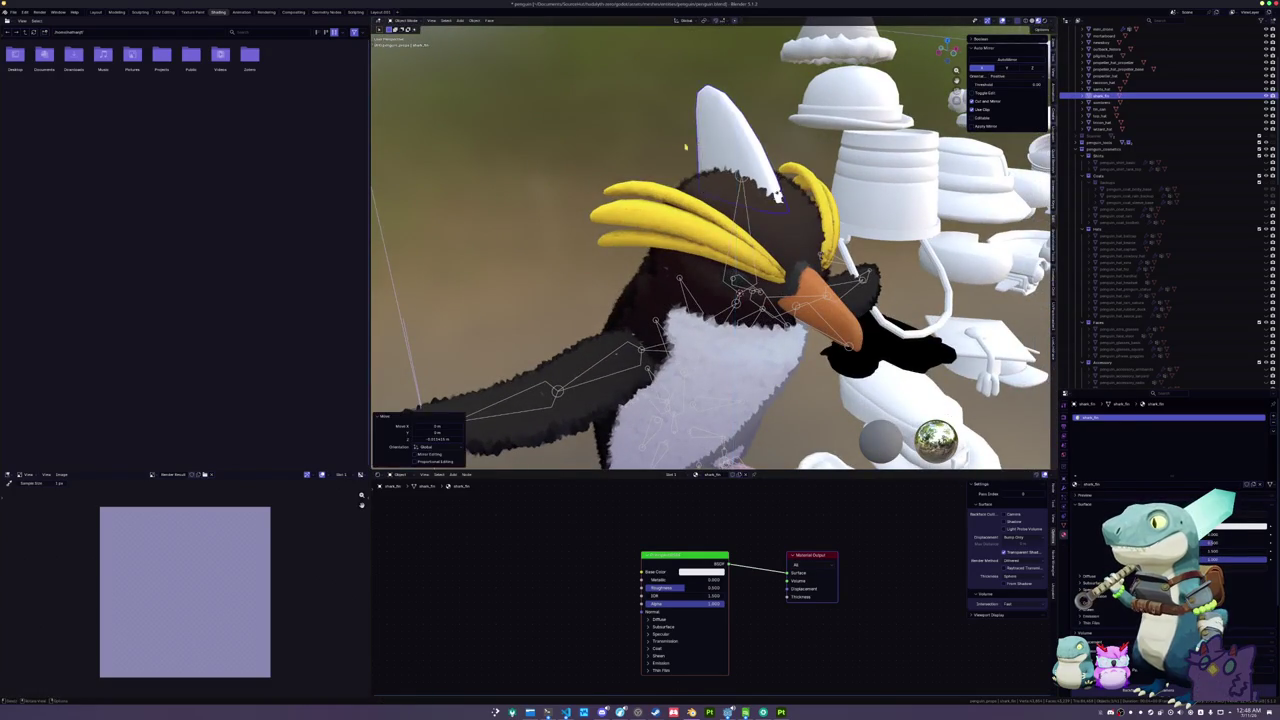
key("g")
key("y")
left_click(620, 175)
left_click_drag(638, 193, 705, 178)
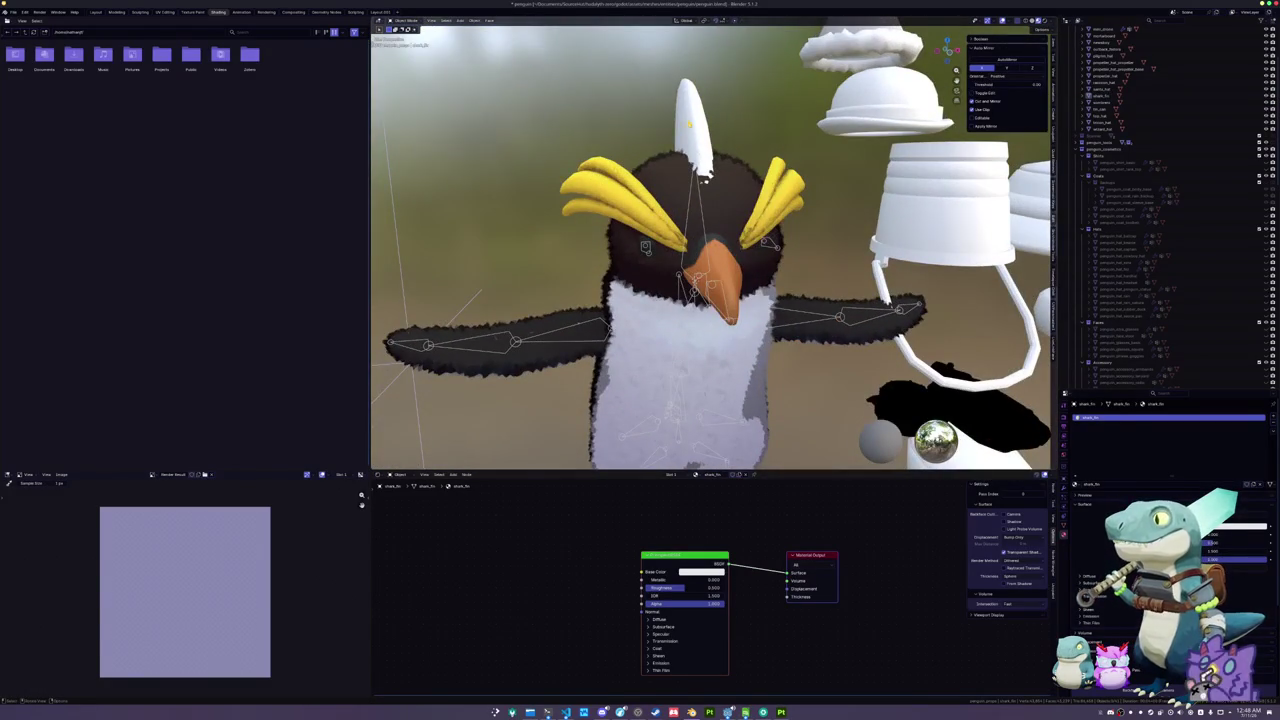
- Replace the fin material's Principled BSDF with the shark_fin image texture
left_click(1100, 96)
scroll(710, 245, "down", 3)
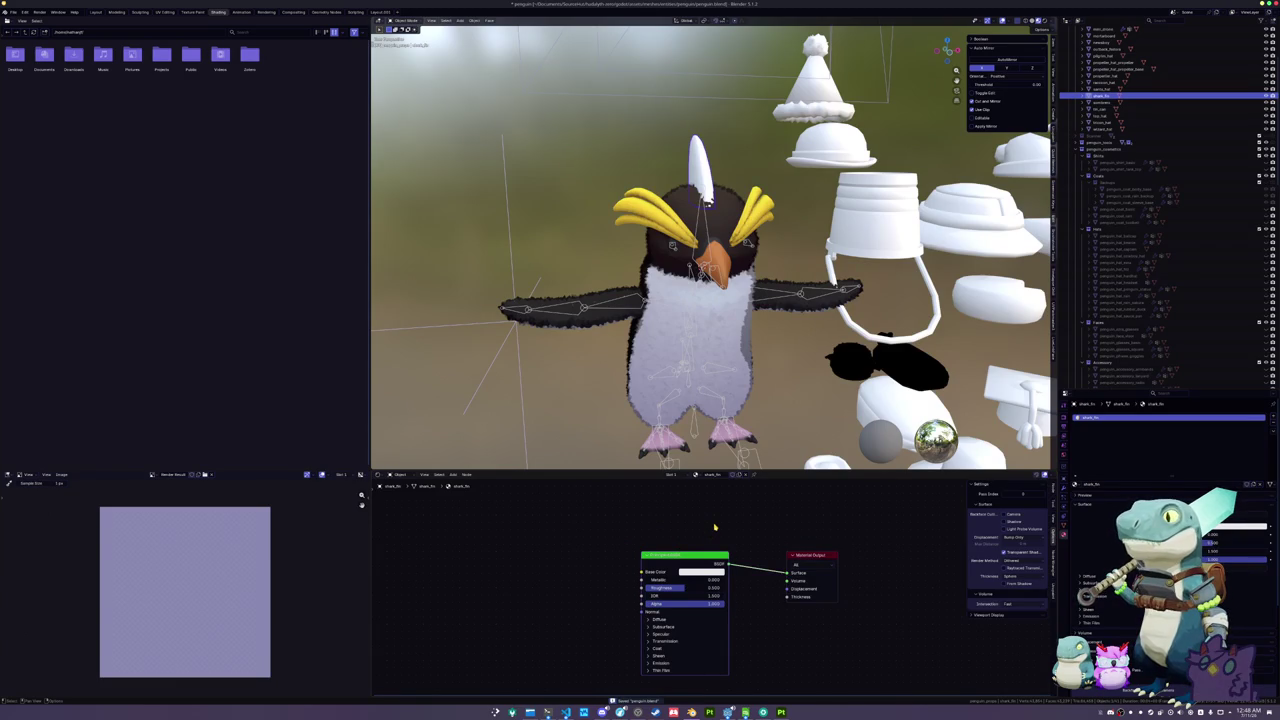
key("Delete")
key("ctrl+z")
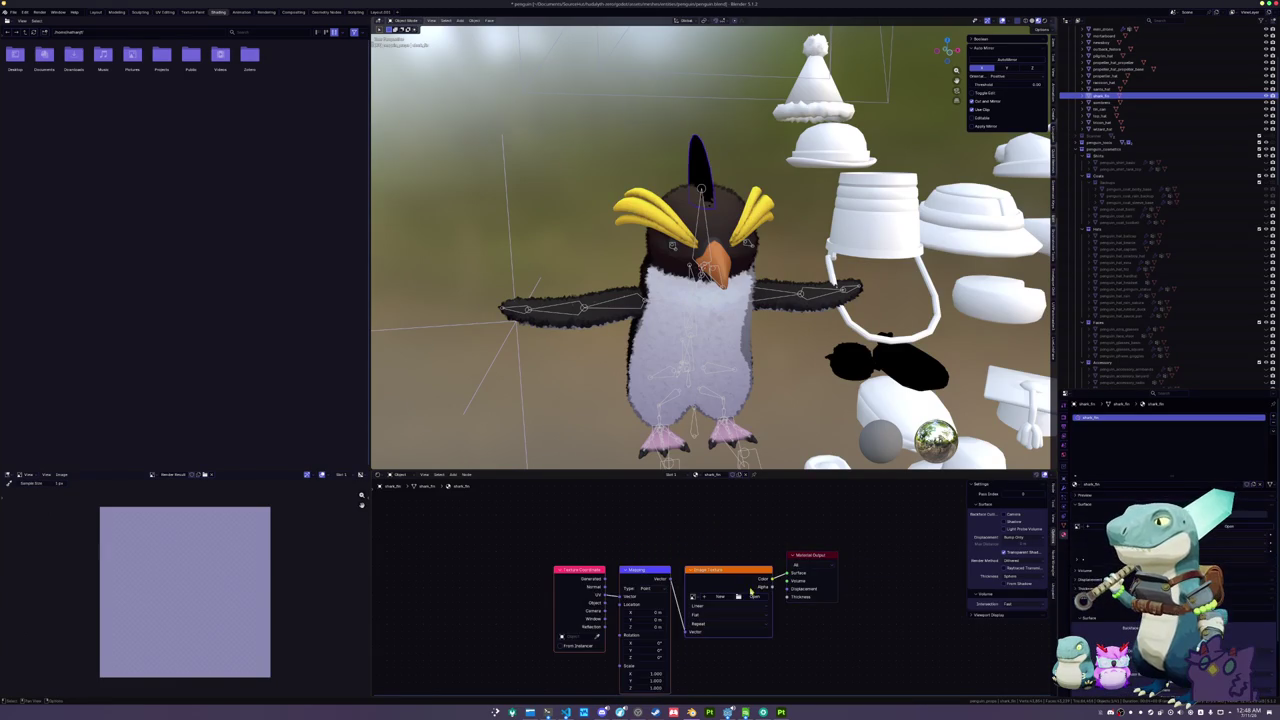
left_click(754, 594)
double_click(352, 75)
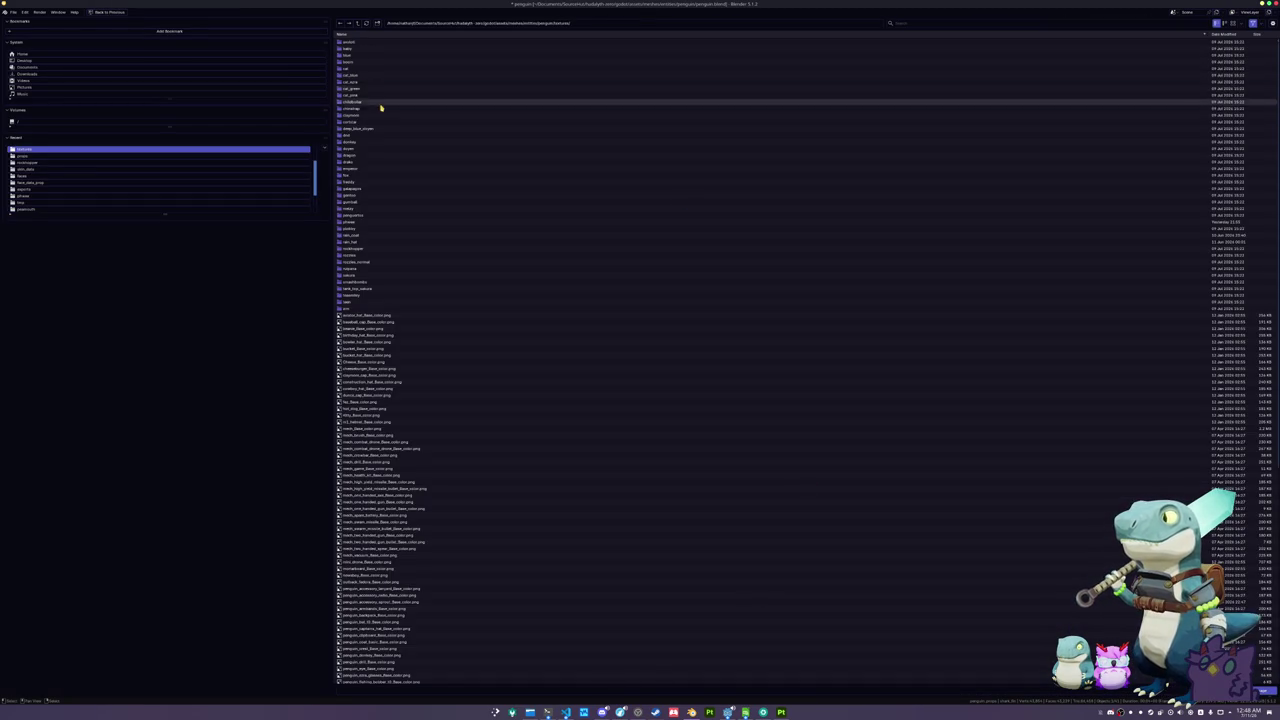
left_click(1013, 25)
type("ark")
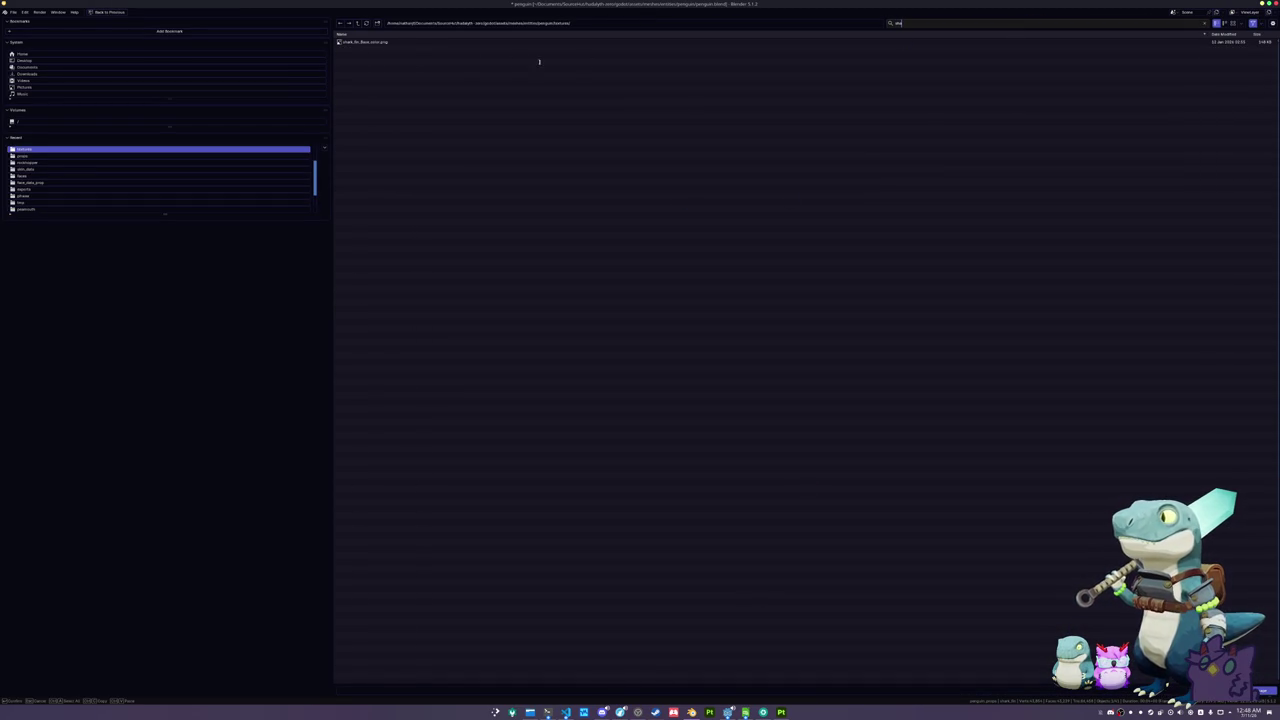
double_click(423, 43)
- Raise the shark fin straight up into the camera frame
left_click(697, 170)
mouse_move(699, 171)
left_mouse_down()
mouse_move(840, 175)
mouse_move(741, 178)
left_mouse_up()
key("g")
key("z")
left_click(753, 57)
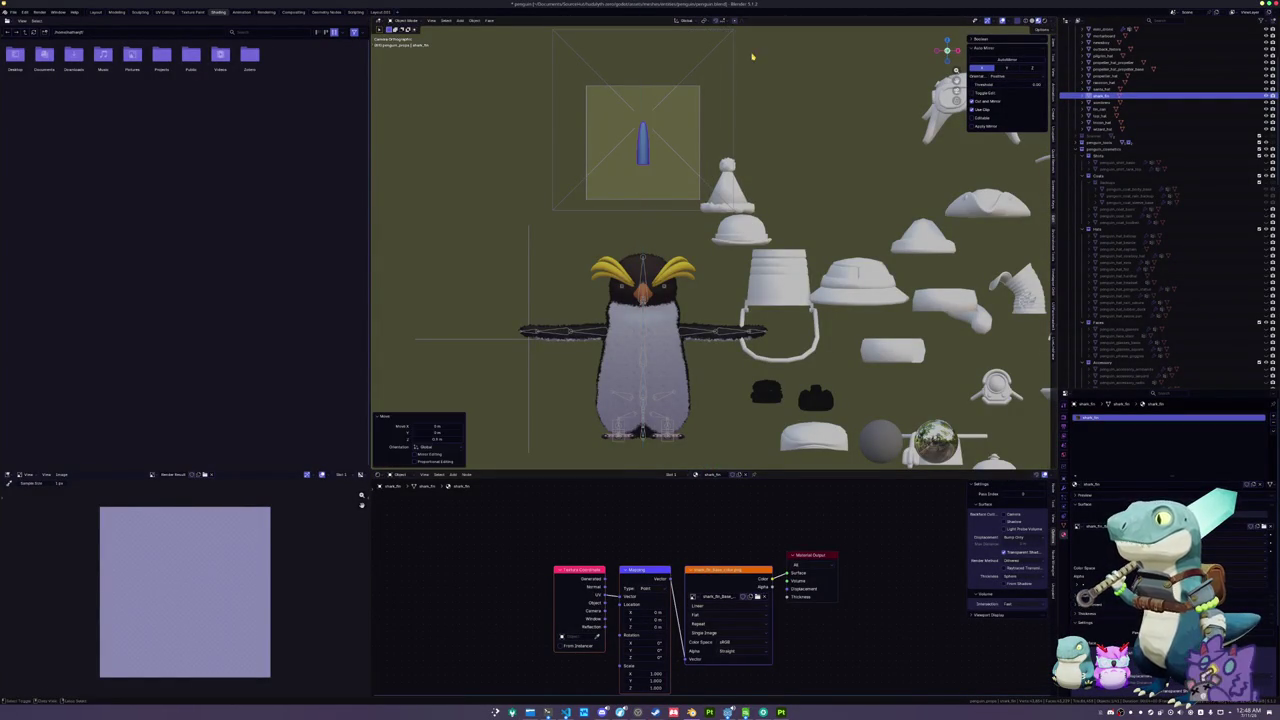
- Rotate the fin about Z to show its profile and adjust its height in frame
key("r")
key("z")
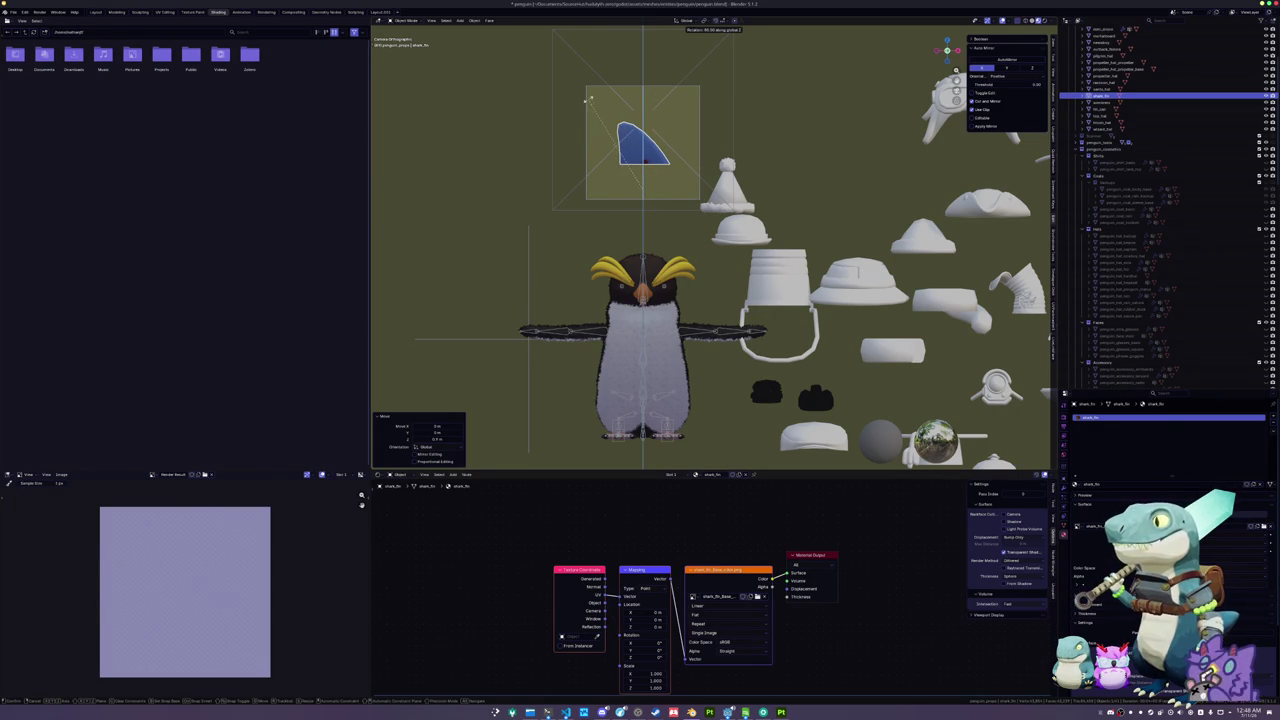
left_click(577, 104)
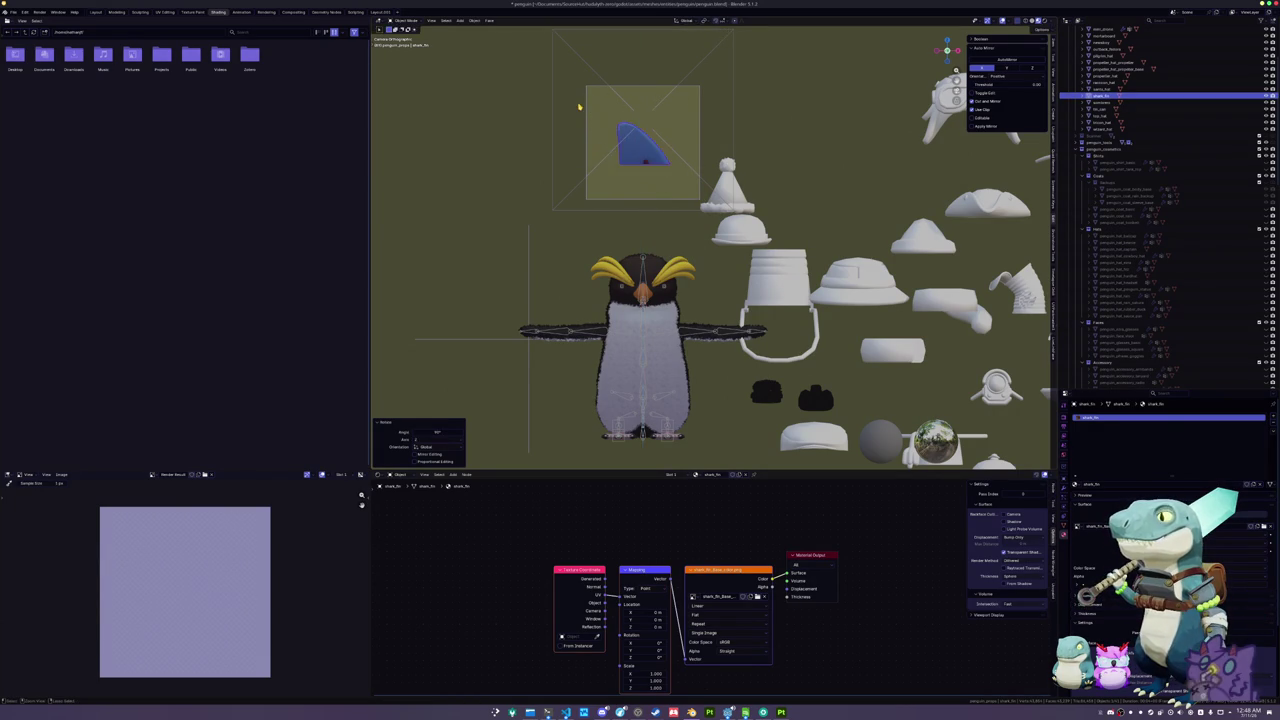
scroll(590, 120, "up", 5)
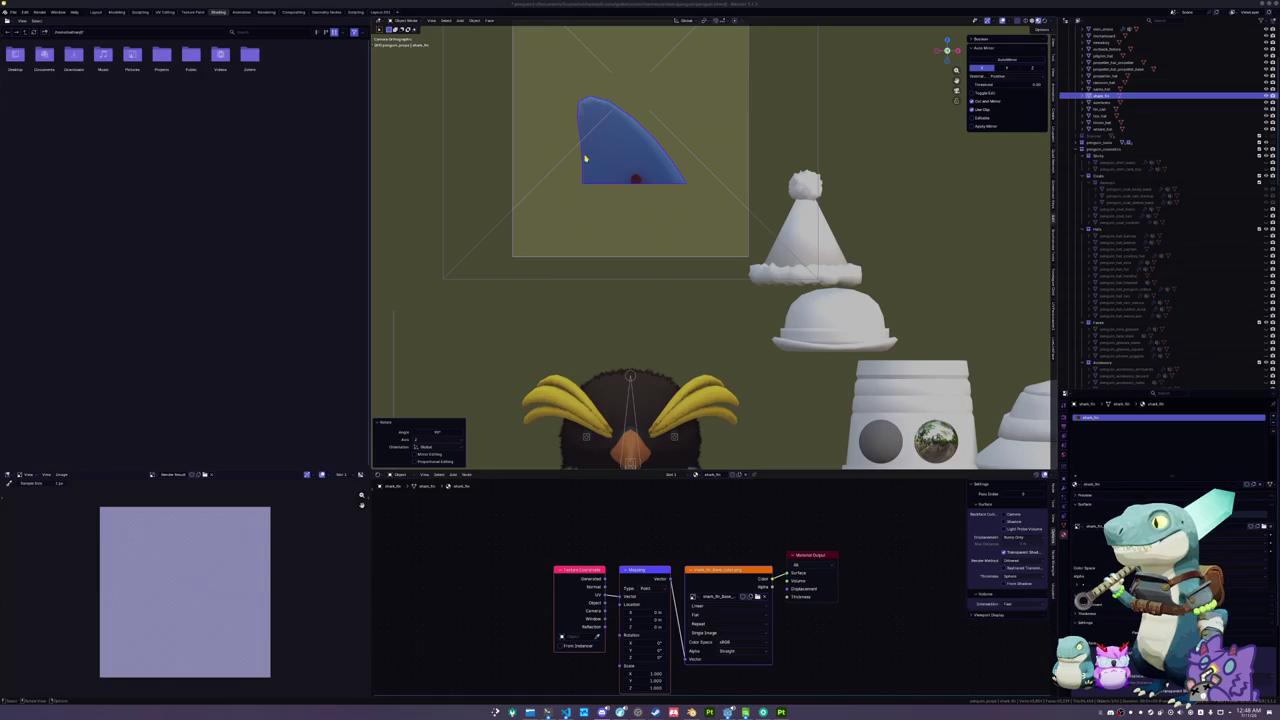
scroll(586, 158, "down", 2)
key("g")
key("z")
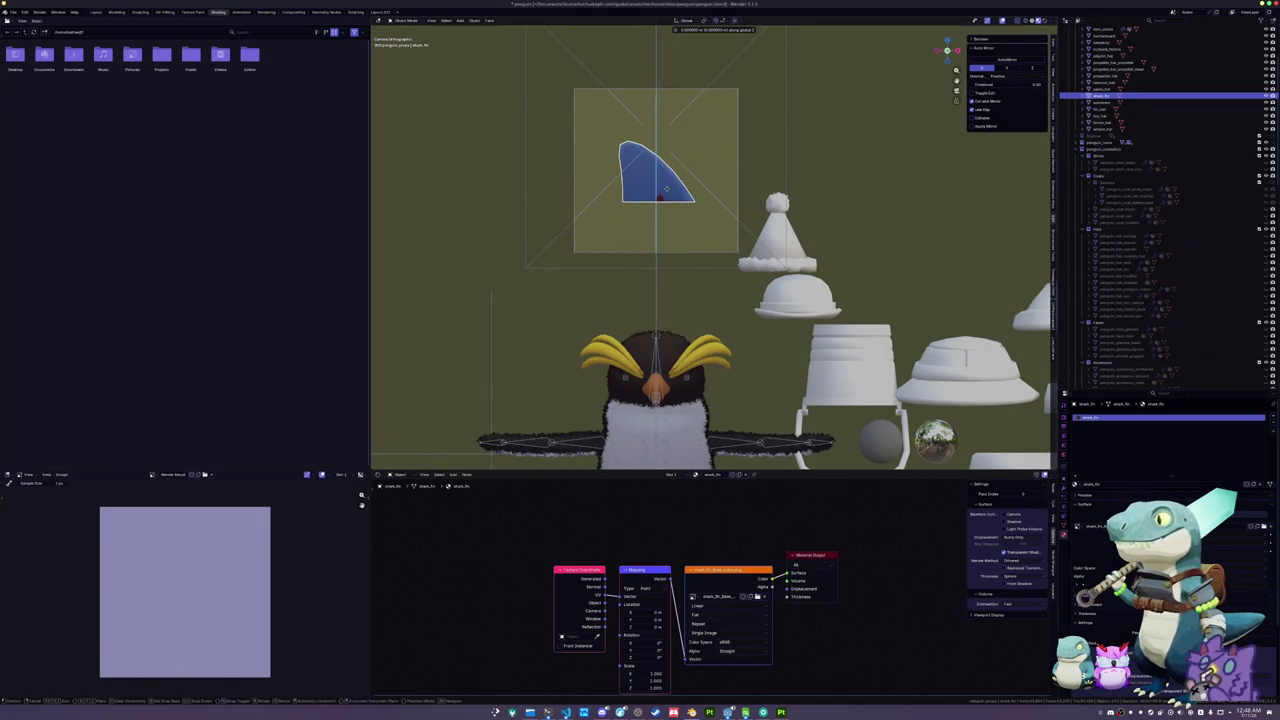
left_click(668, 192)
scroll(681, 216, "down", 1)
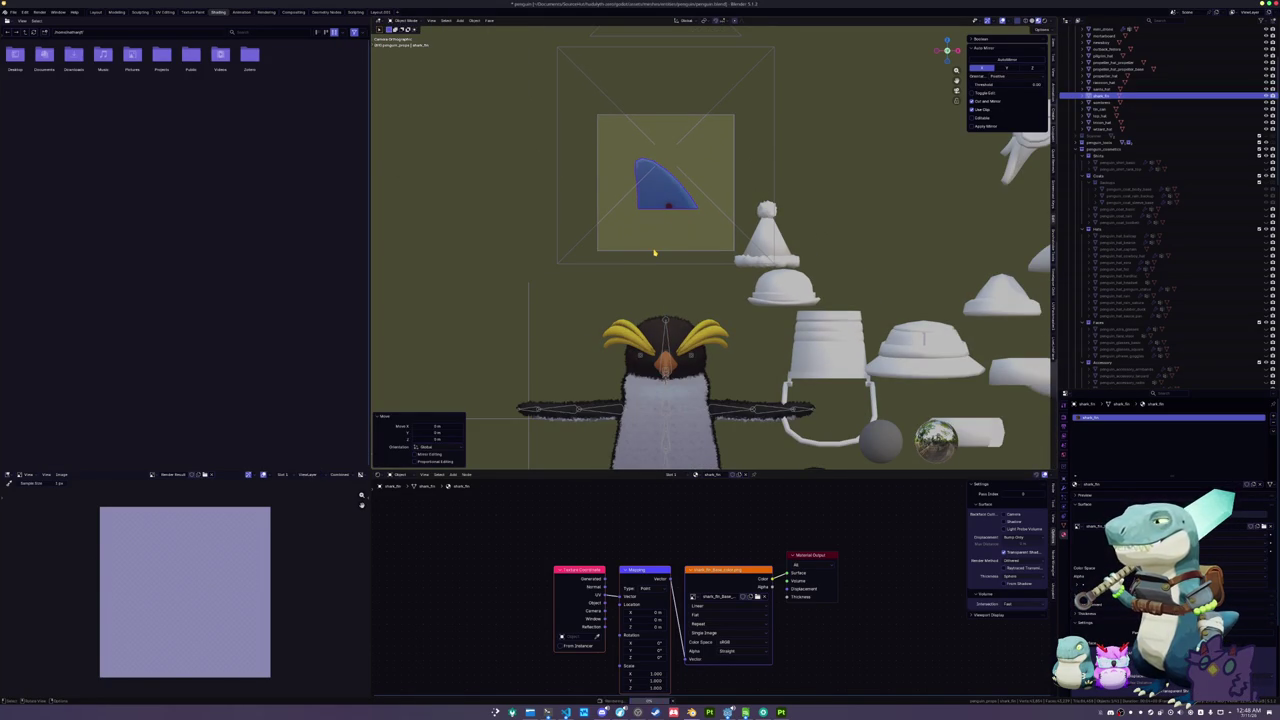
- Render the thumbnail with F12 and start saving it via Image > Save As
key("F12")
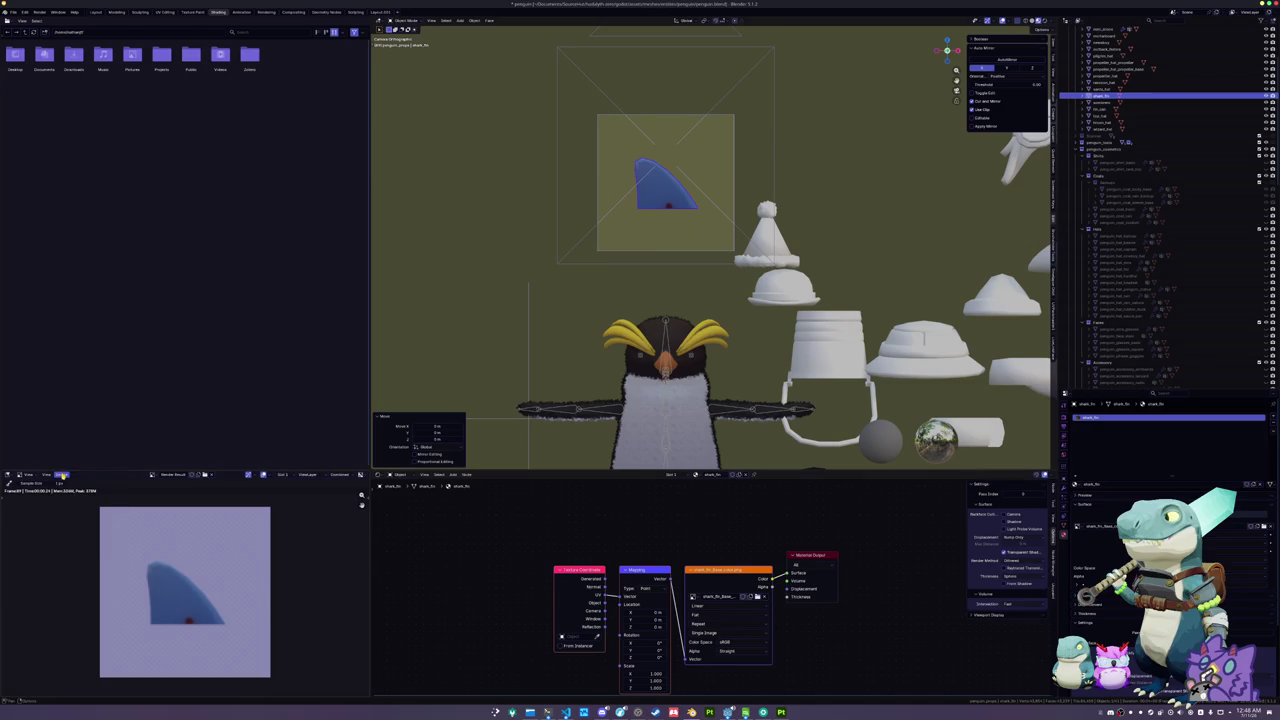
left_click(62, 474)
left_click(80, 538)
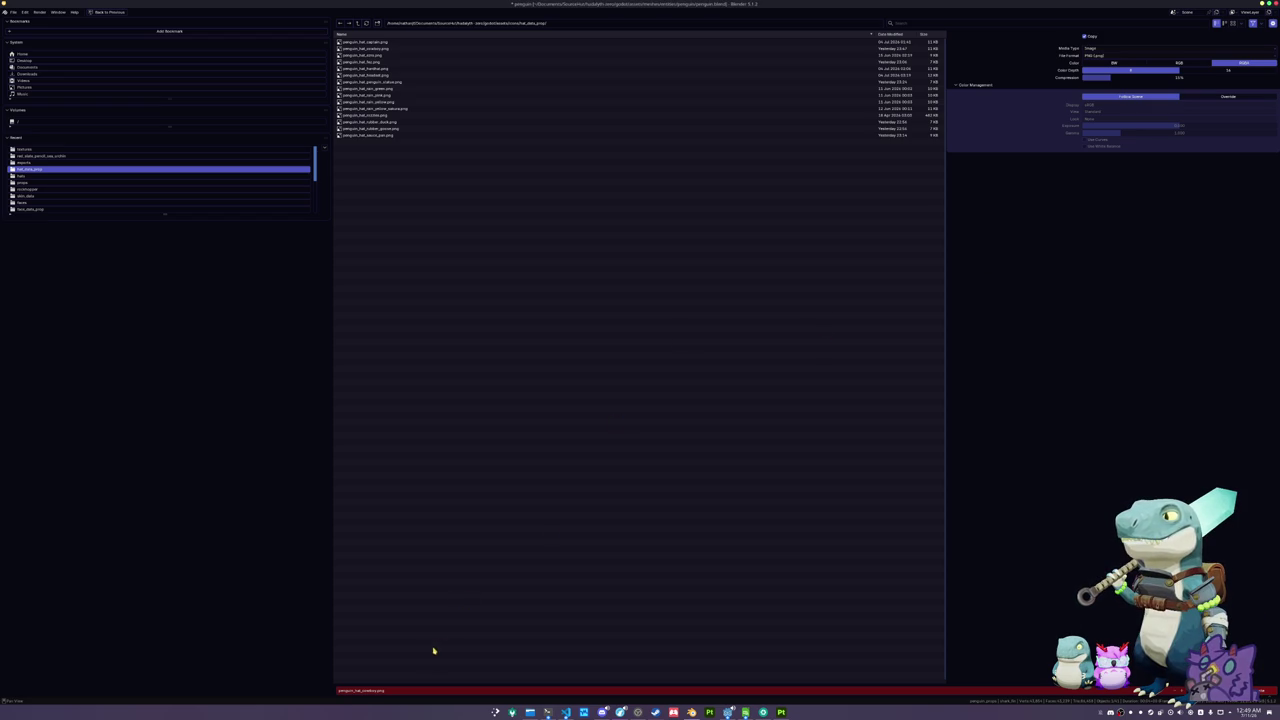
key("Tab")
- Save the render as penguin_hat_shark_fin.png and deselect the fin
type("pen")
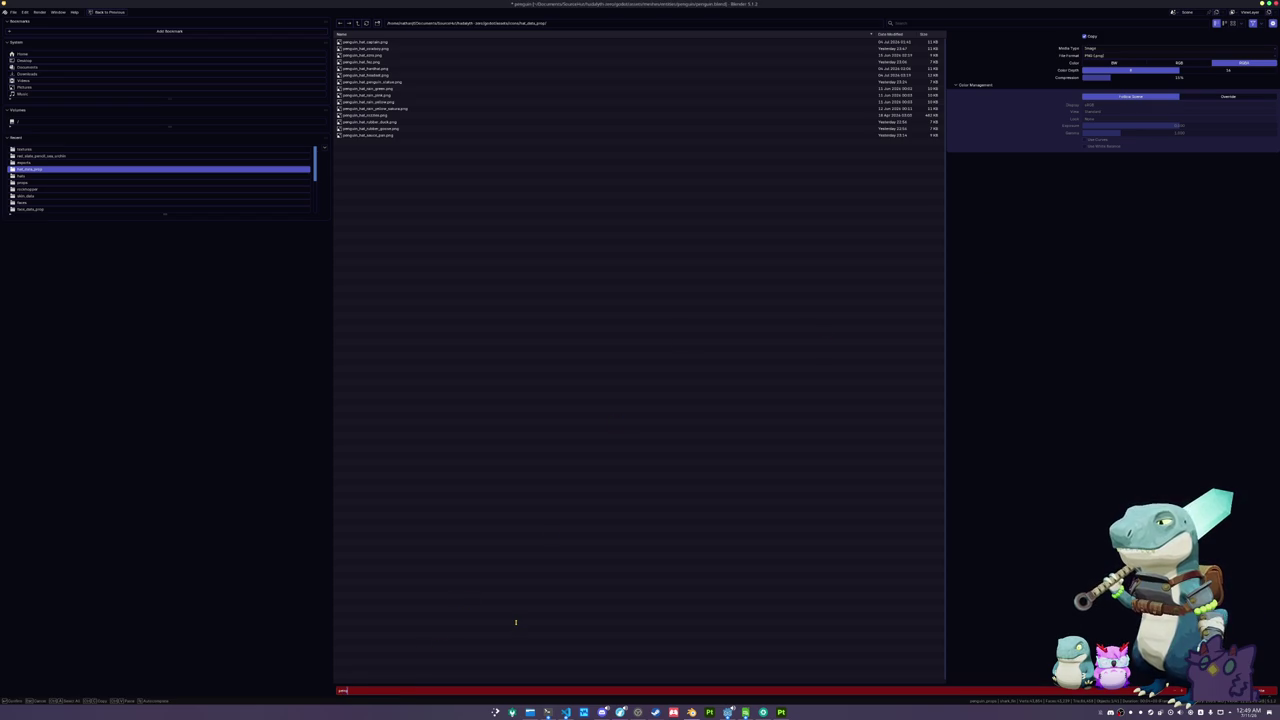
type("guin_hat_shark.p")
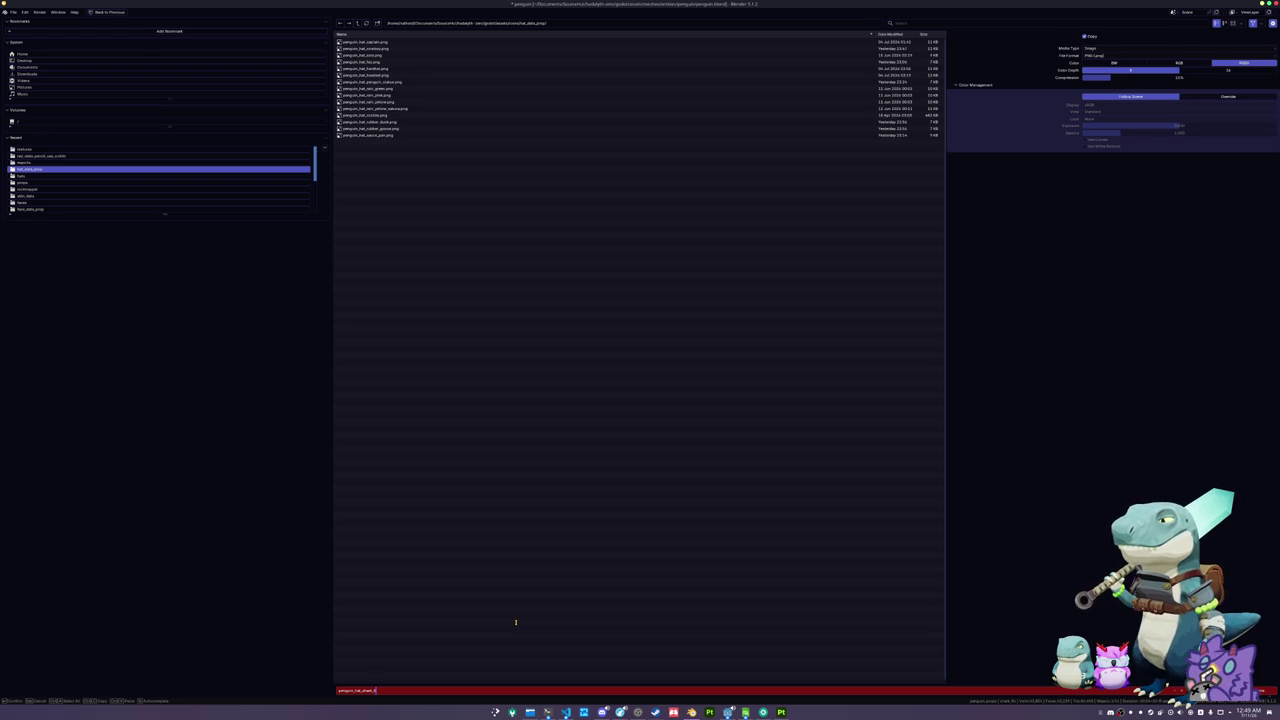
key("Return")
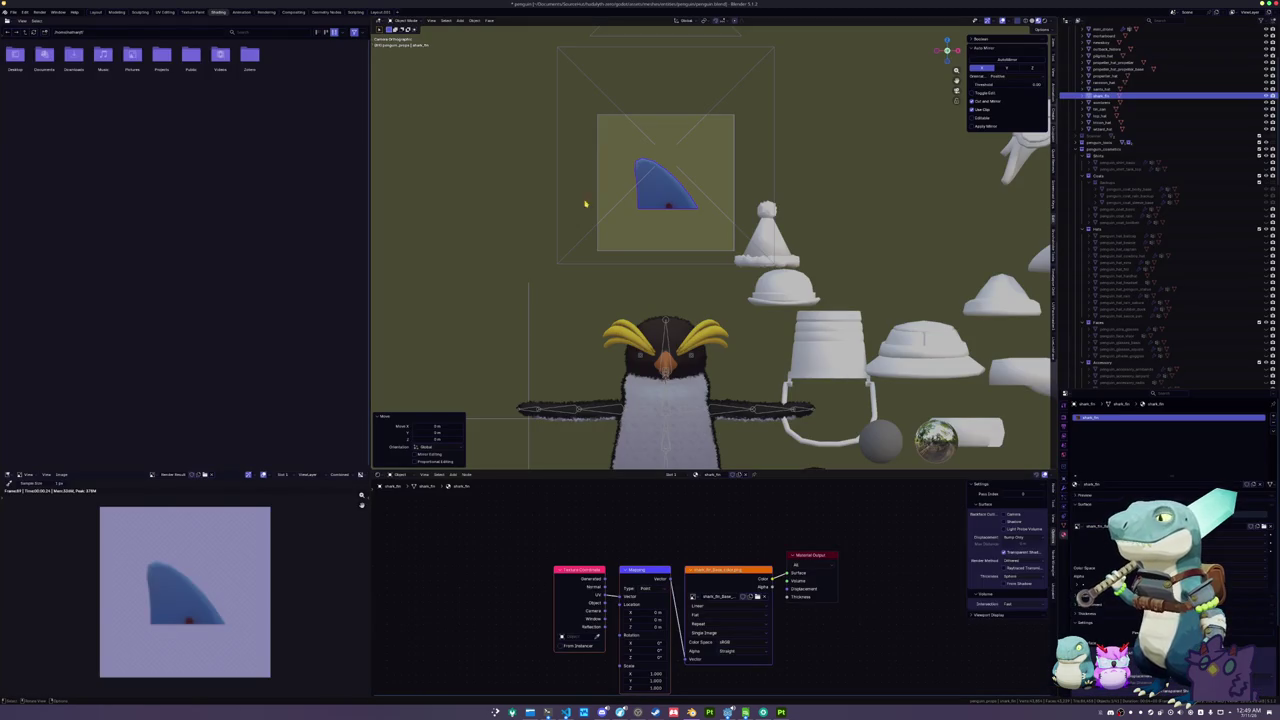
left_click(651, 215)
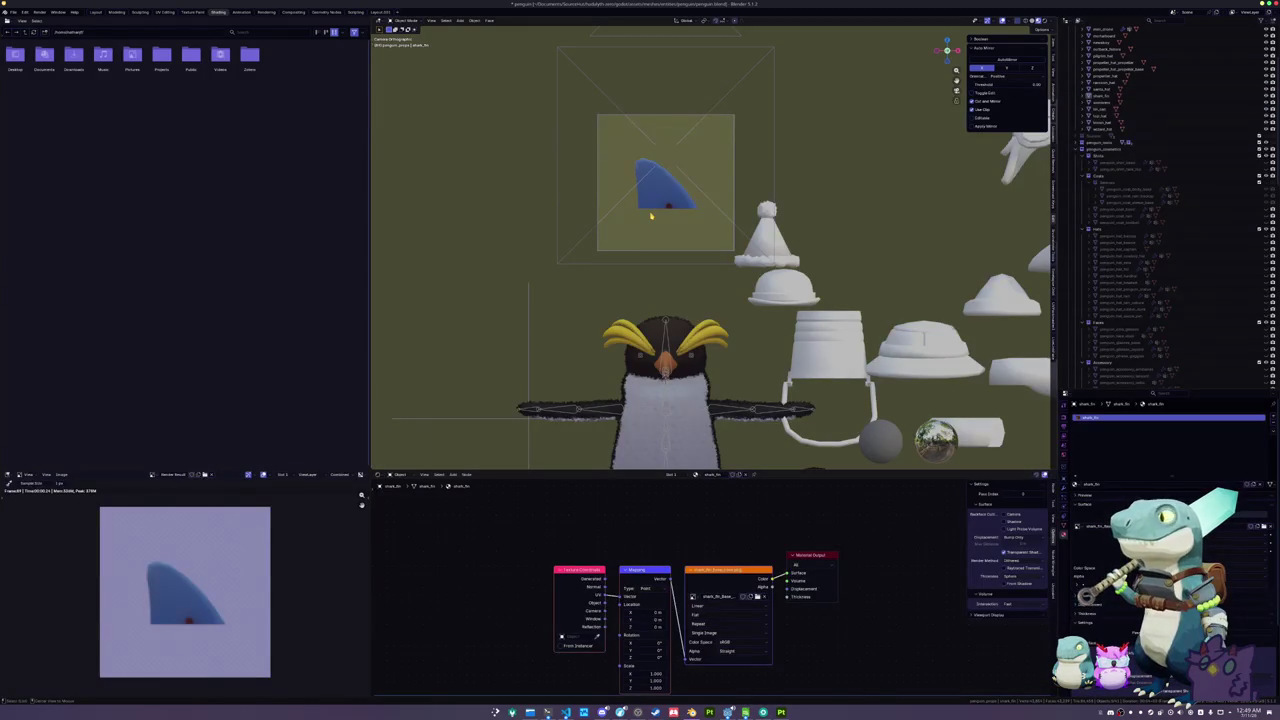
- Clear the shark fin's rotation and location, then raise it vertically
left_click(671, 194)
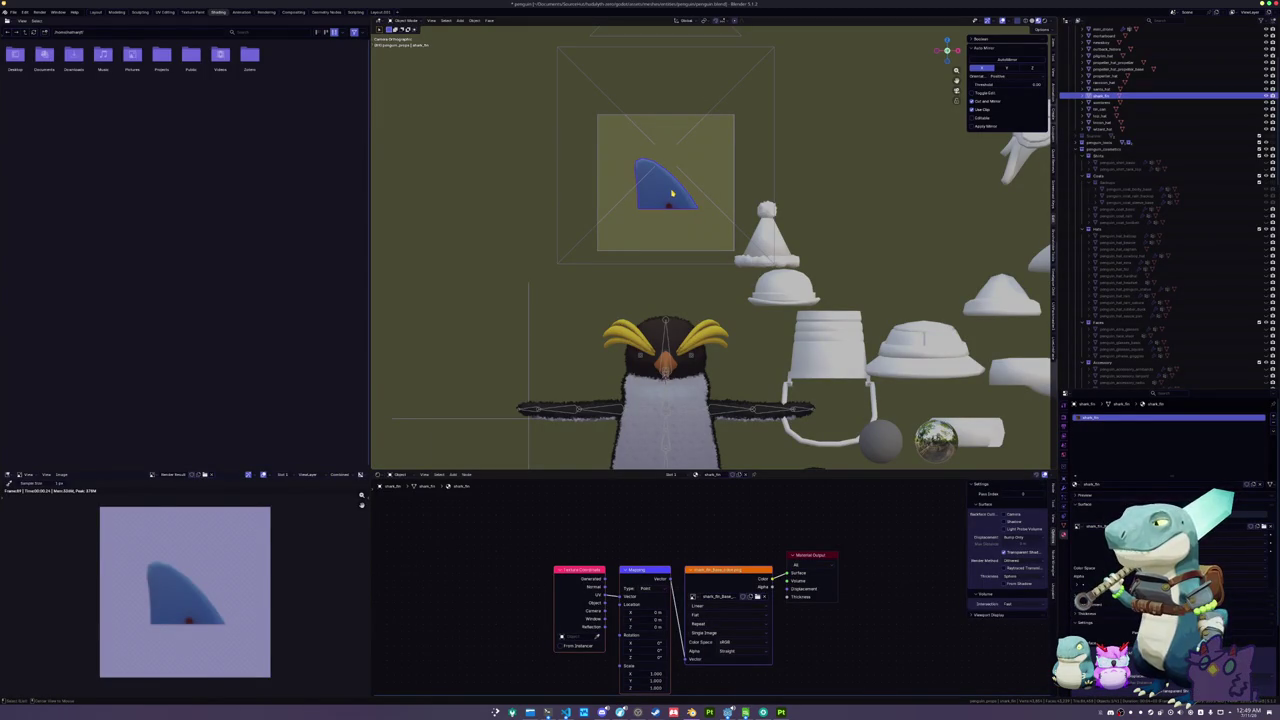
key("alt+r")
key("alt+g")
scroll(669, 229, "down", 1)
key("g")
key("z")
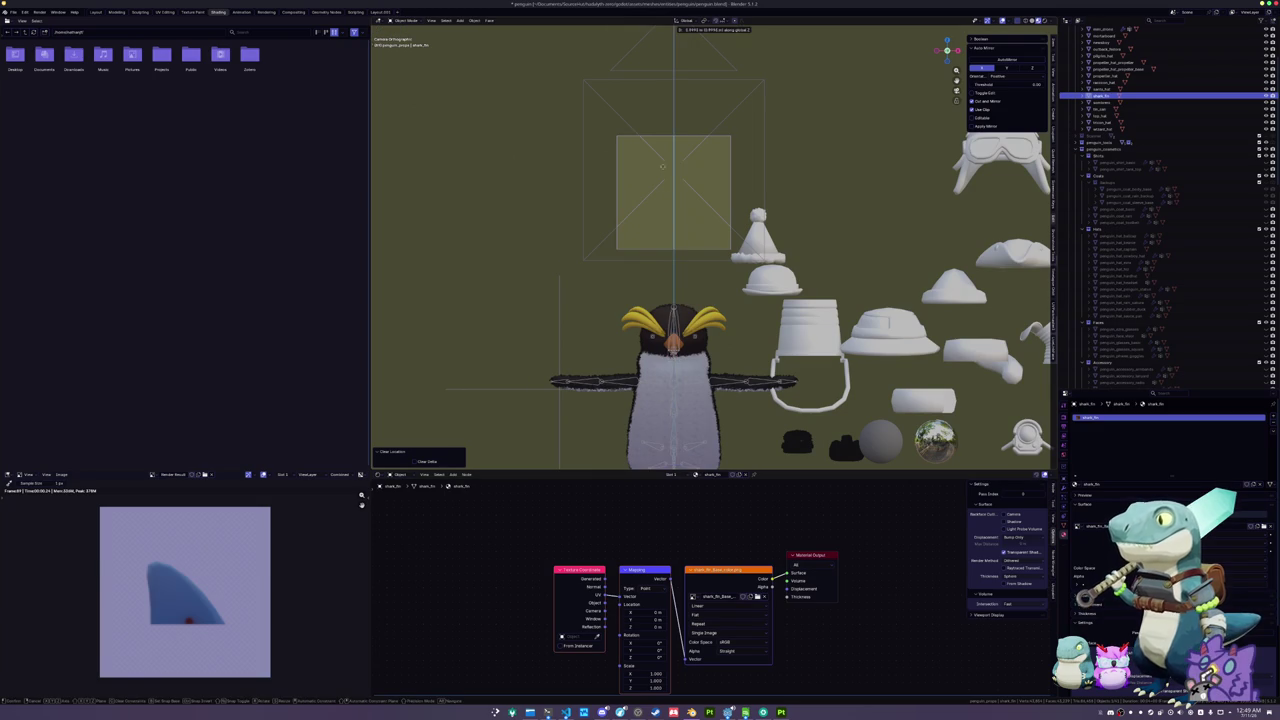
left_click(661, 140)
- Lower the fin onto the penguin's head and adjust it front-to-back
mouse_move(661, 140)
left_mouse_down()
mouse_move(660, 366)
mouse_move(680, 280)
left_mouse_up()
key("g")
key("z")
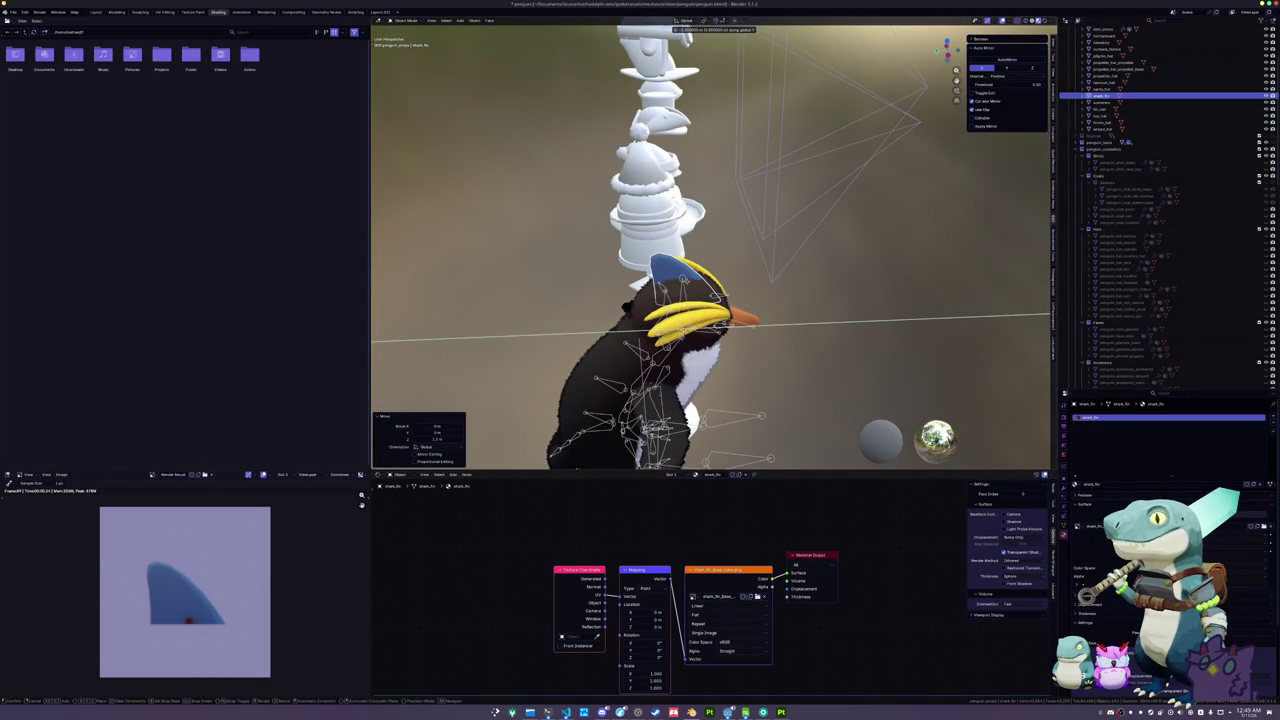
left_click(684, 318)
key("g")
key("y")
key("Return")
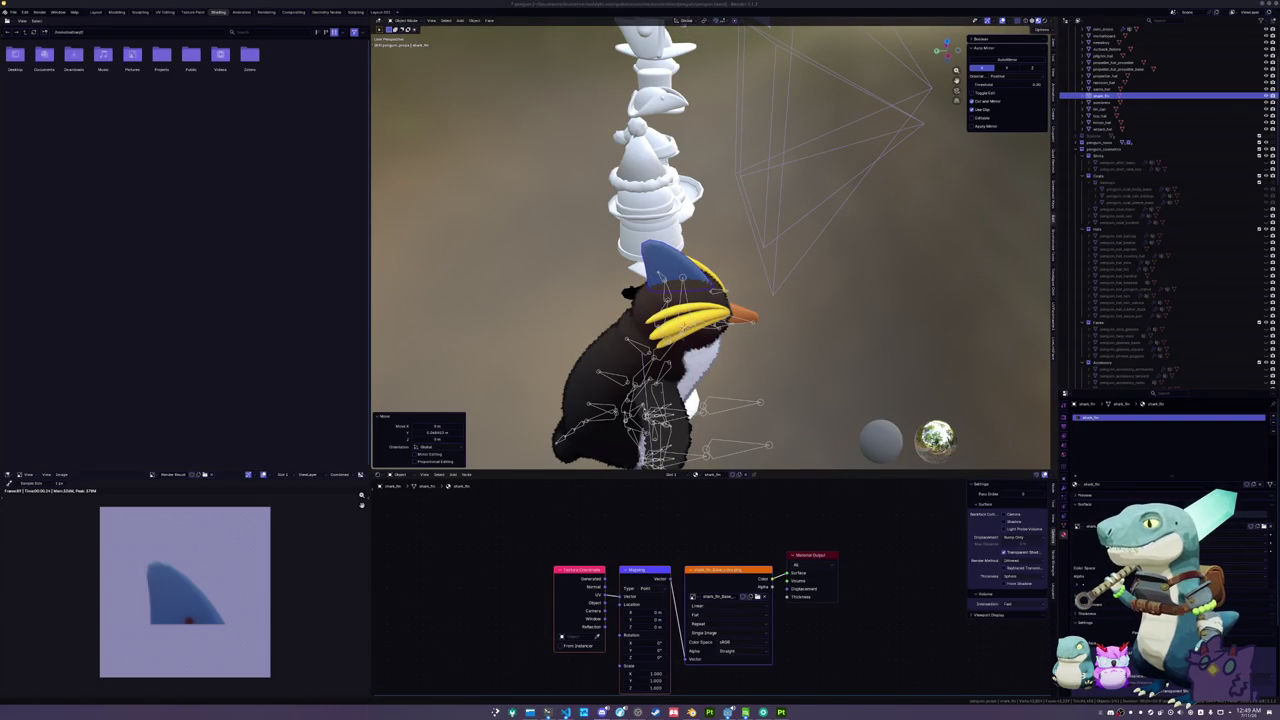
- From a side view, nudge the blue fin along one axis into its final spot
left_click_drag(834, 383, 760, 390)
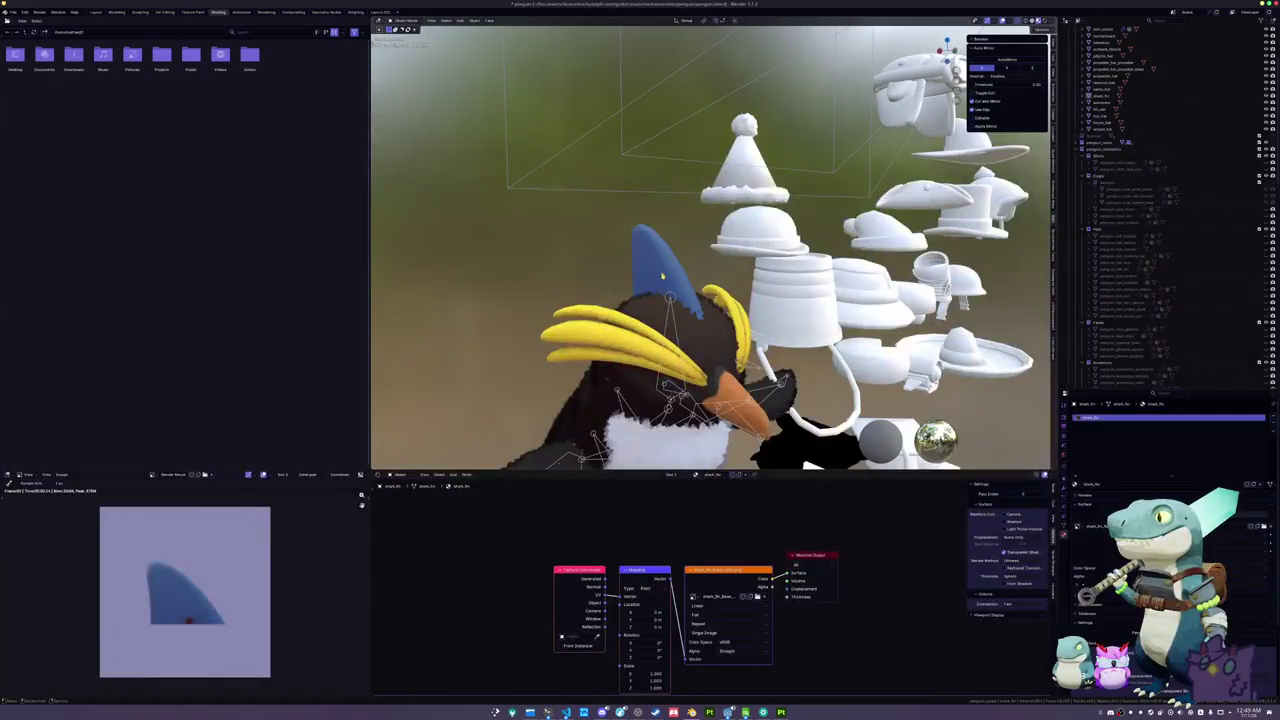
left_click(661, 277)
key("g")
key("z")
key("Return")
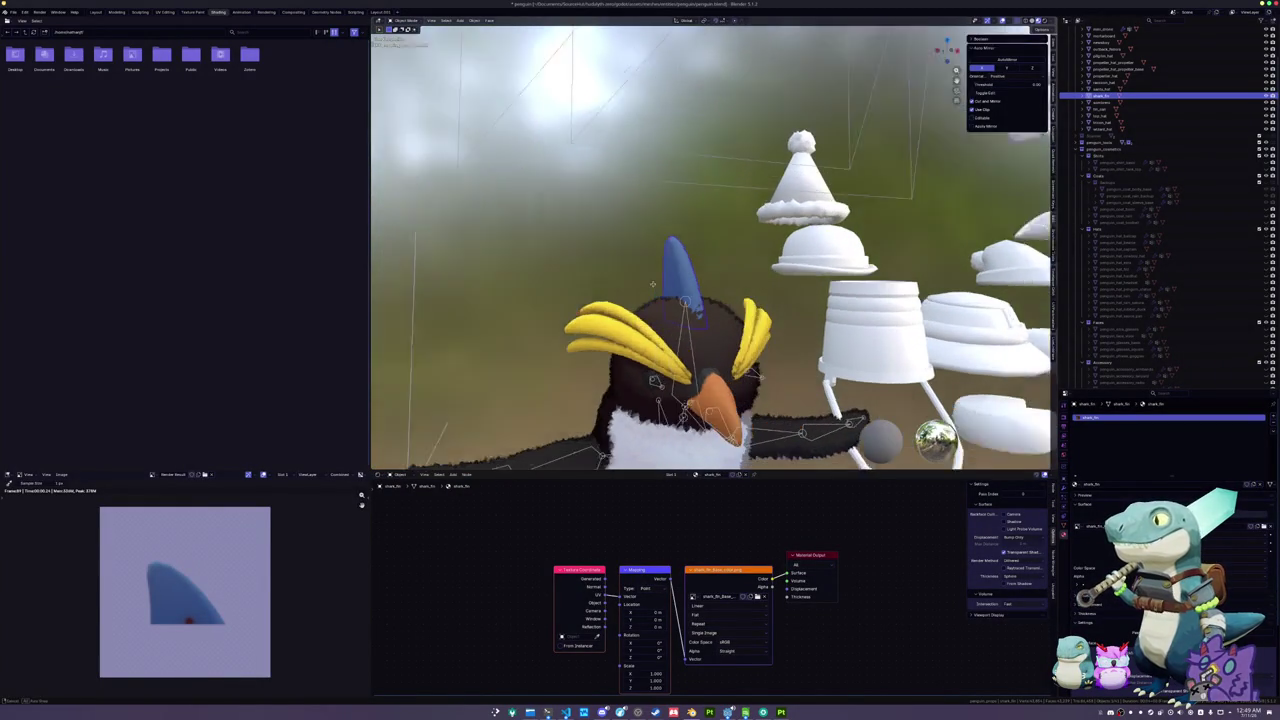
- Apply all transforms to the fin and add the penguin rig to the selection
key("ctrl+a")
left_click(620, 290)
scroll(718, 434, "down", 2)
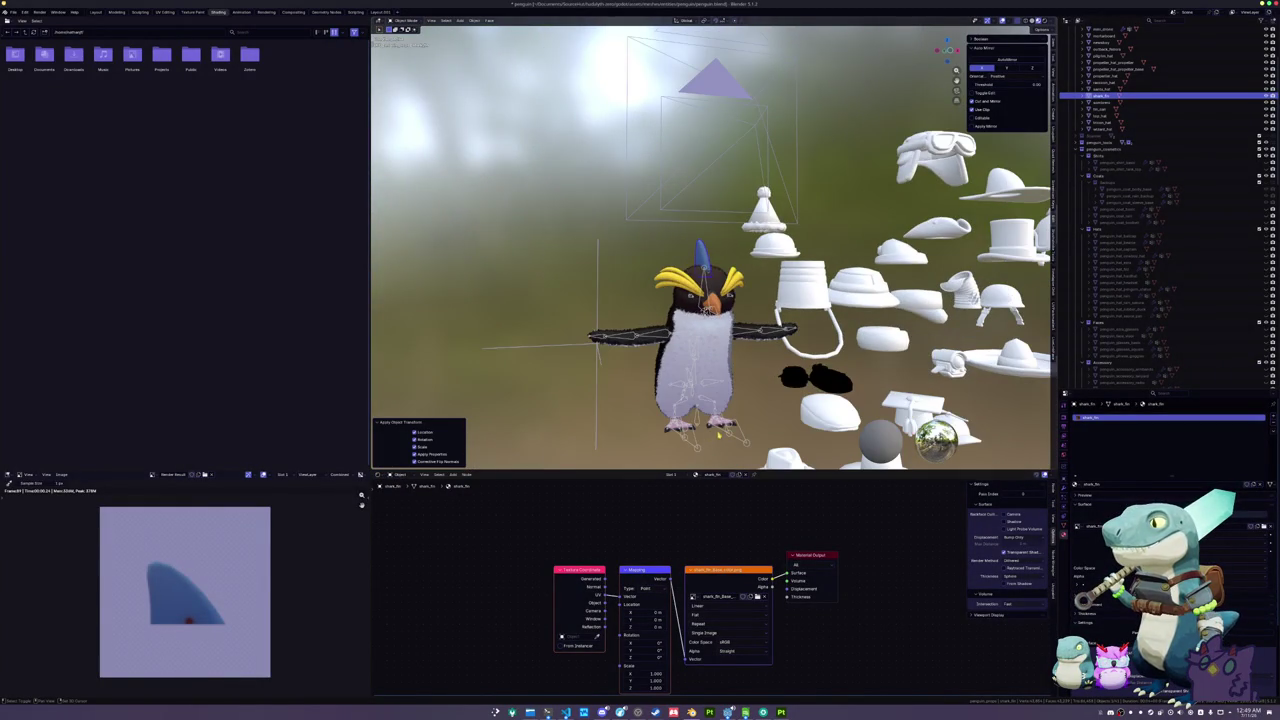
key("ctrl+p")
key("Escape")
left_click(738, 438, "shift")
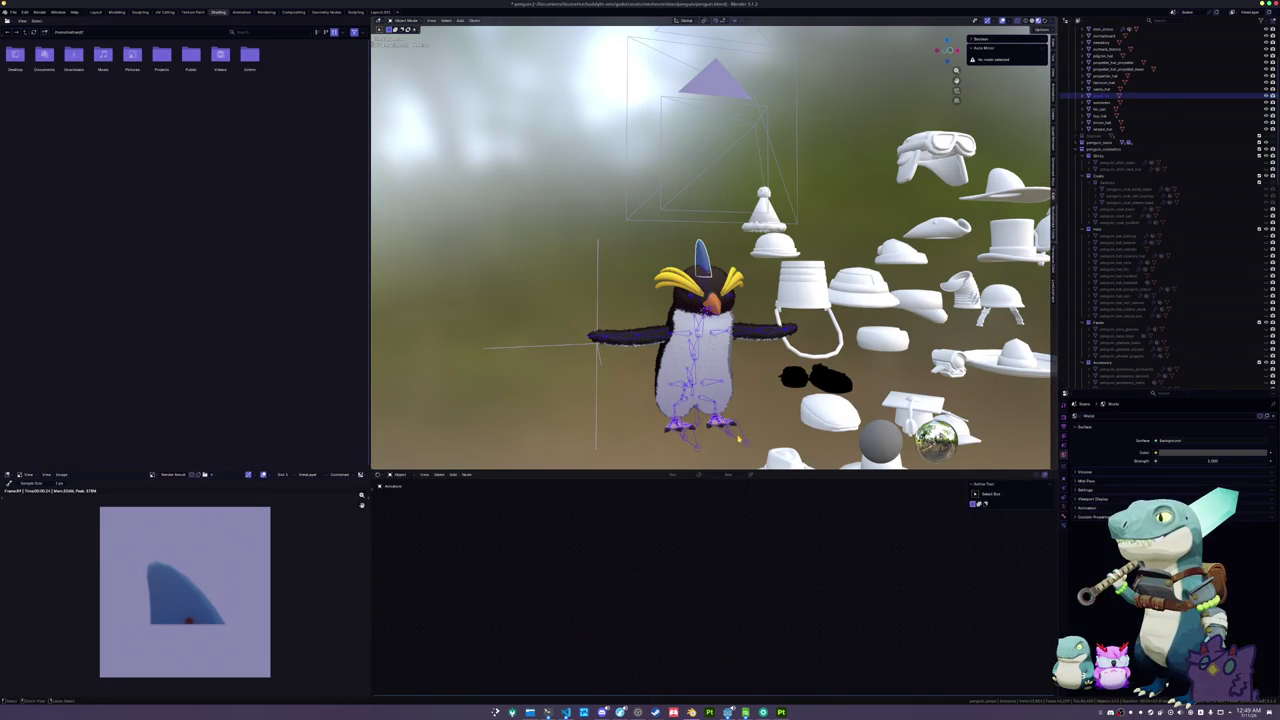
- Parent the fin to the rig with empty groups and assign it to the Head vertex group
key("ctrl+p")
left_click(738, 438)
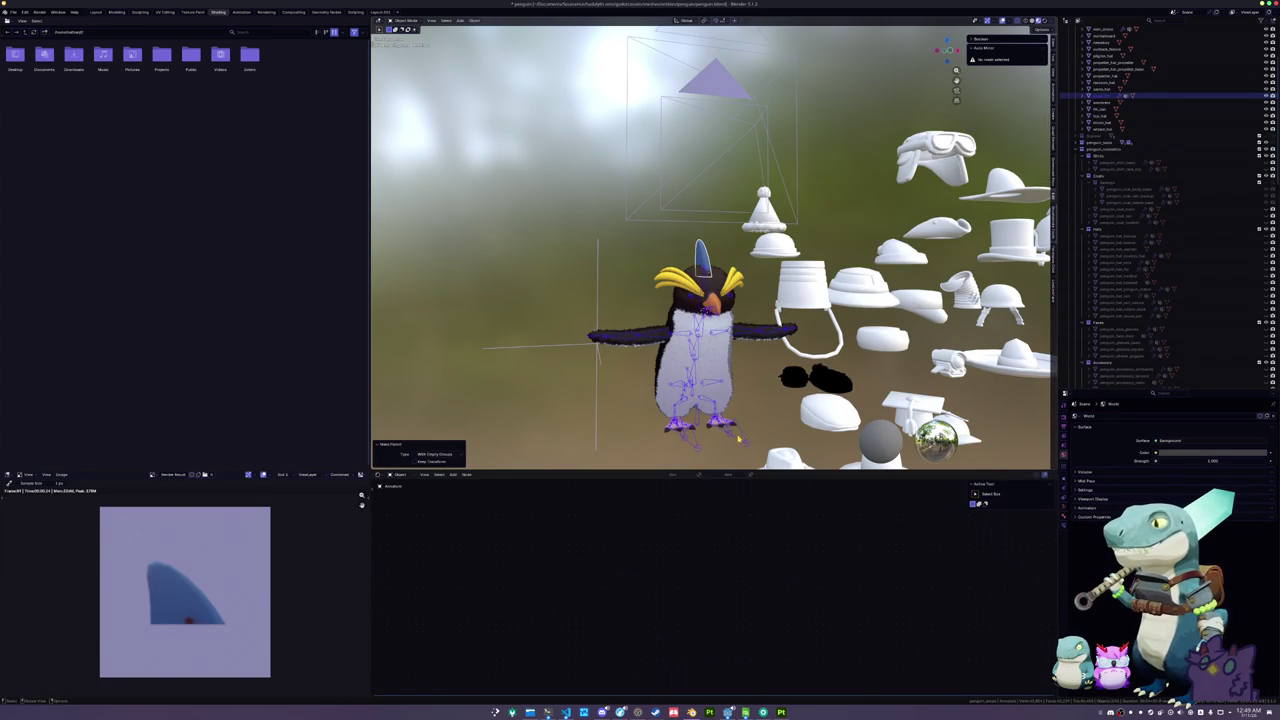
left_click(702, 258)
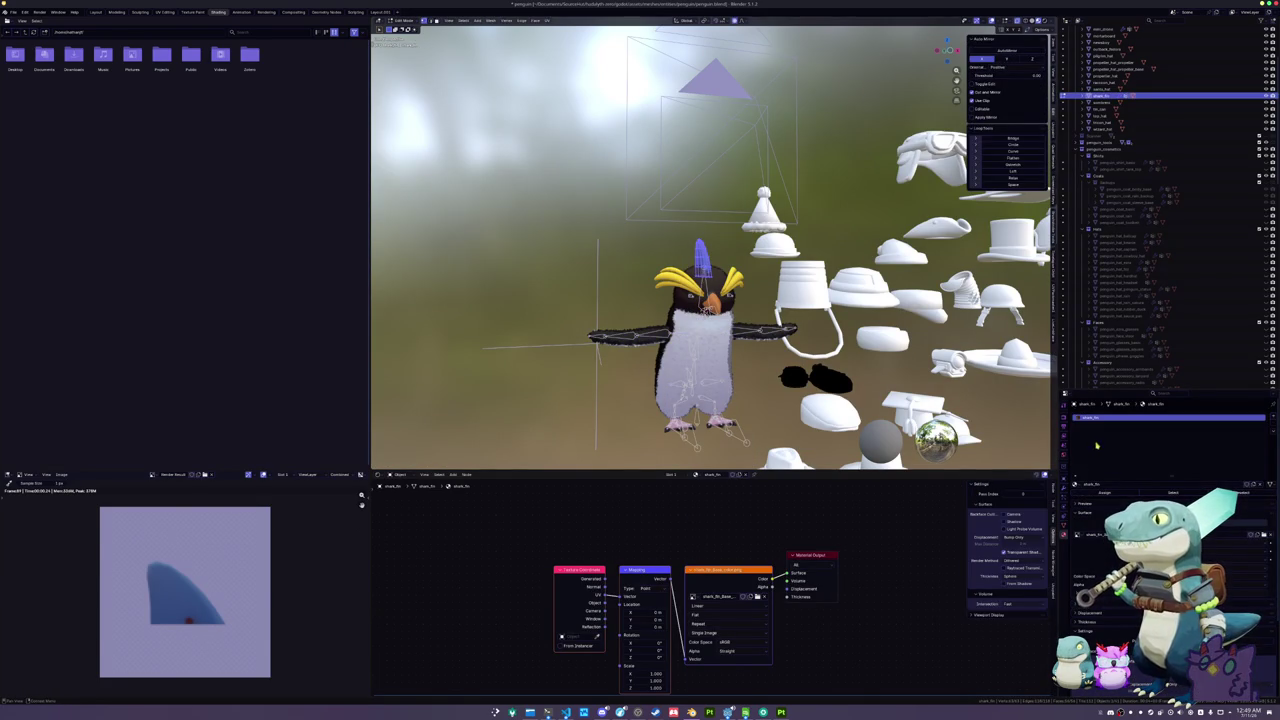
left_click(1066, 522)
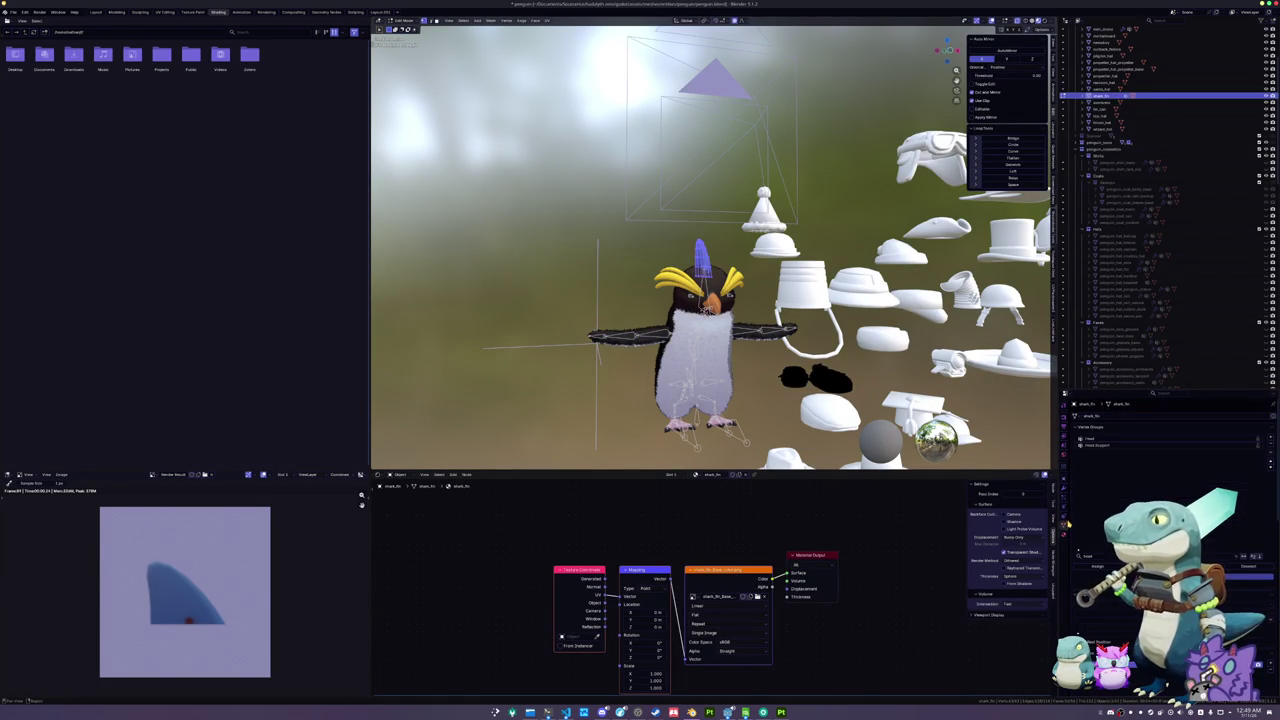
left_click(1100, 438)
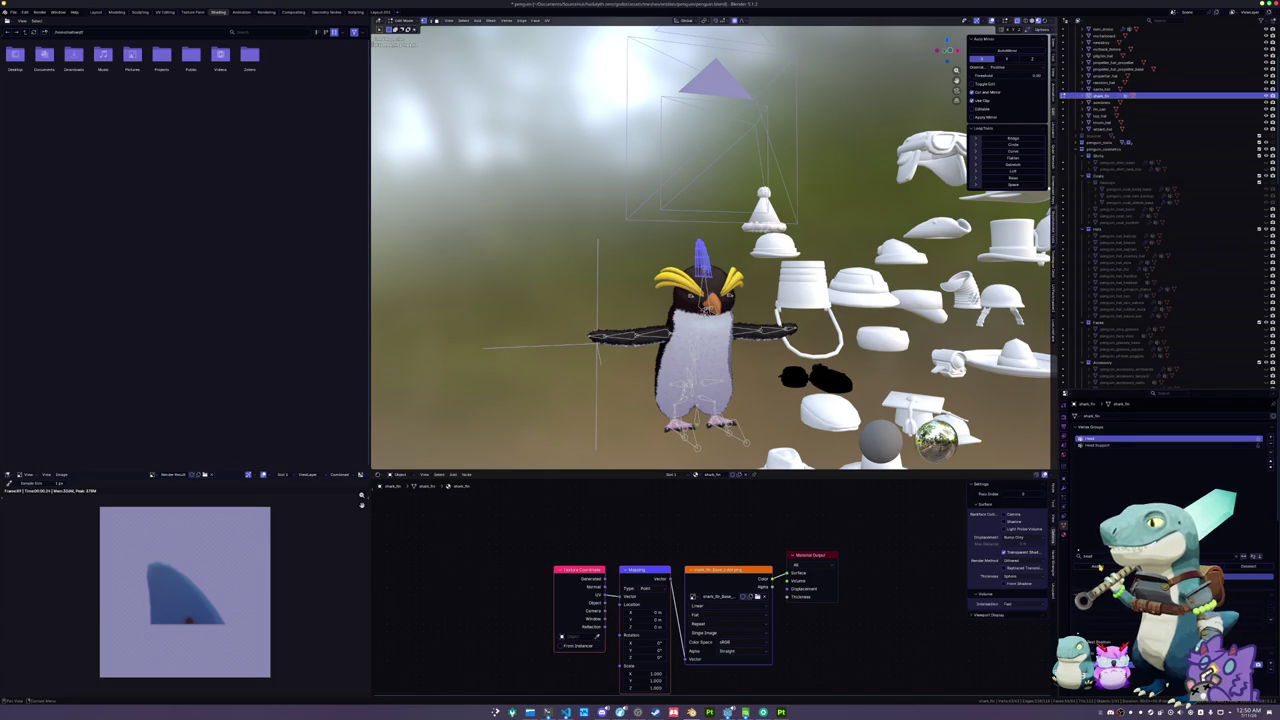
left_click(1068, 534)
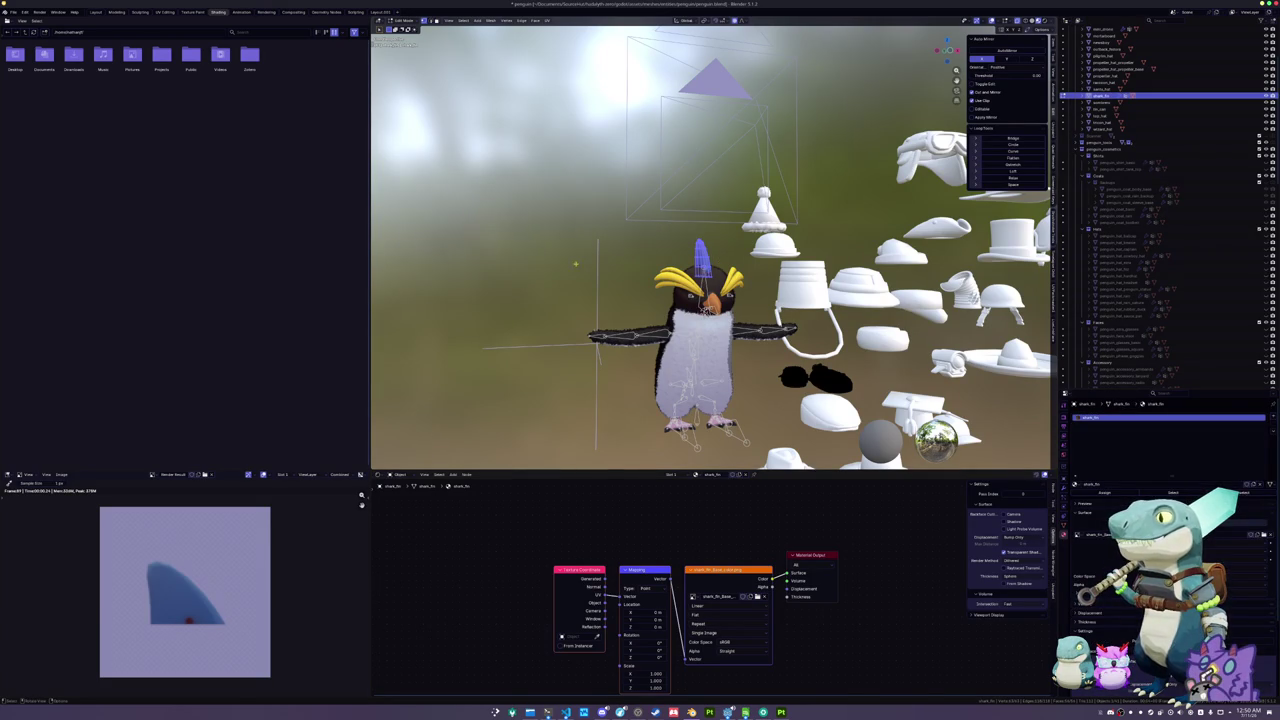
- Rename the fin object and its material to penguin_hat_shark_fin
key("Tab")
key("F2")
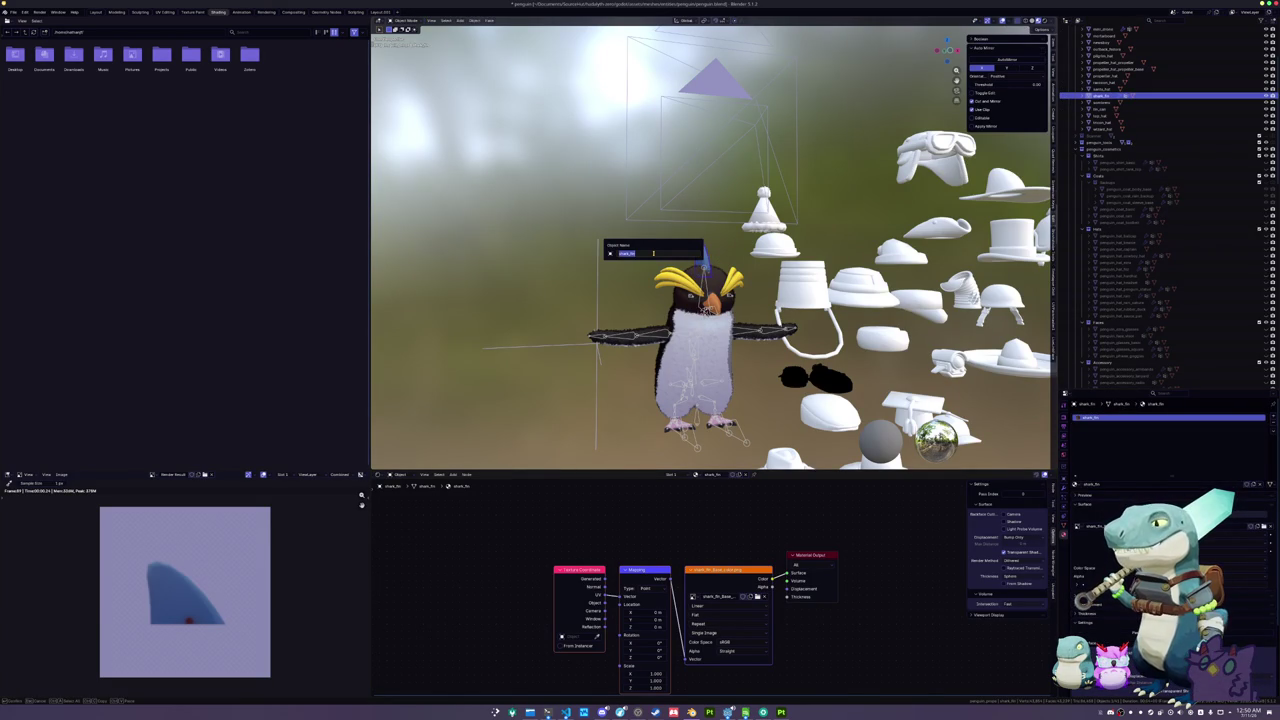
type("sh")
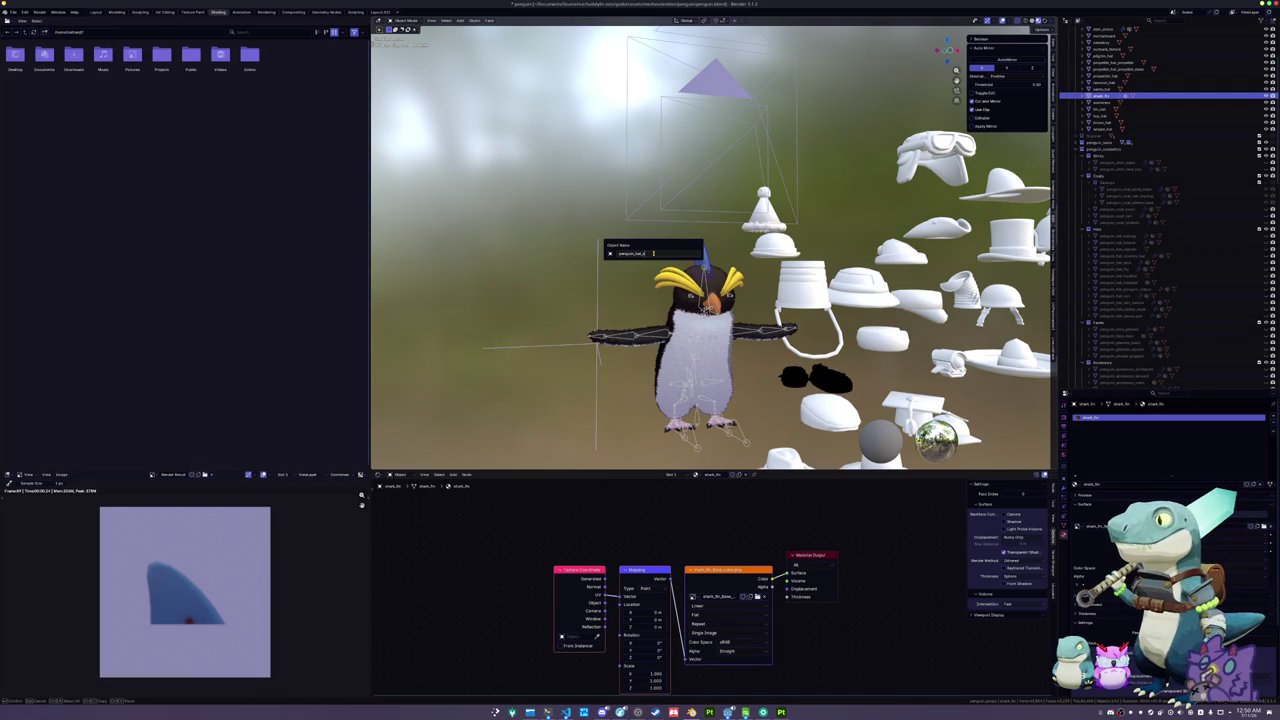
key("Return")
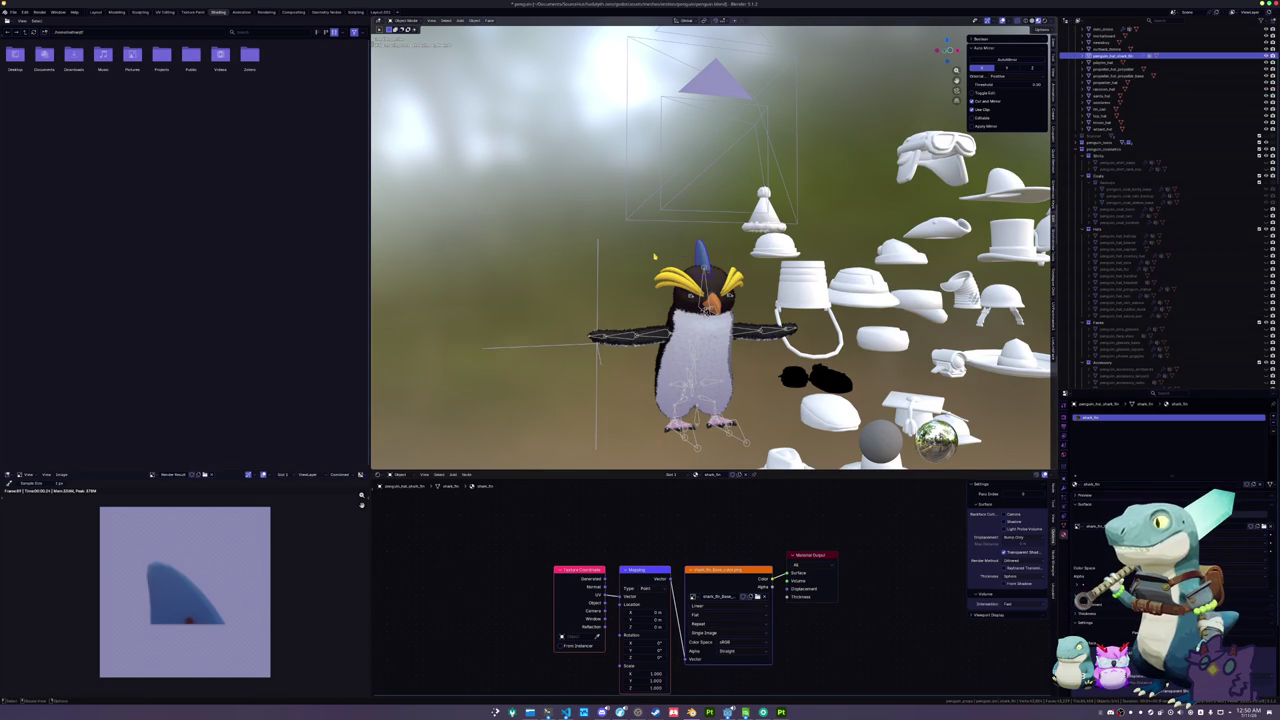
double_click(1123, 417)
type("penguin_hat_shark_fin")
key("Return")
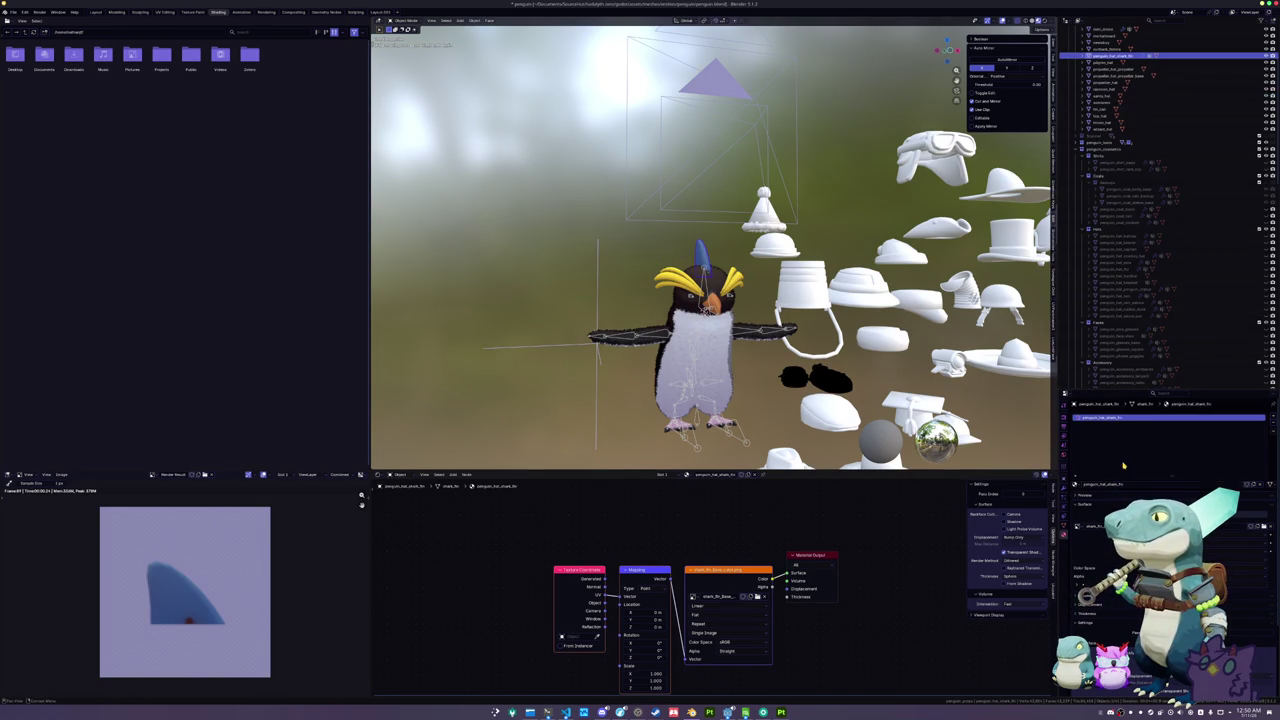
left_click(1064, 518)
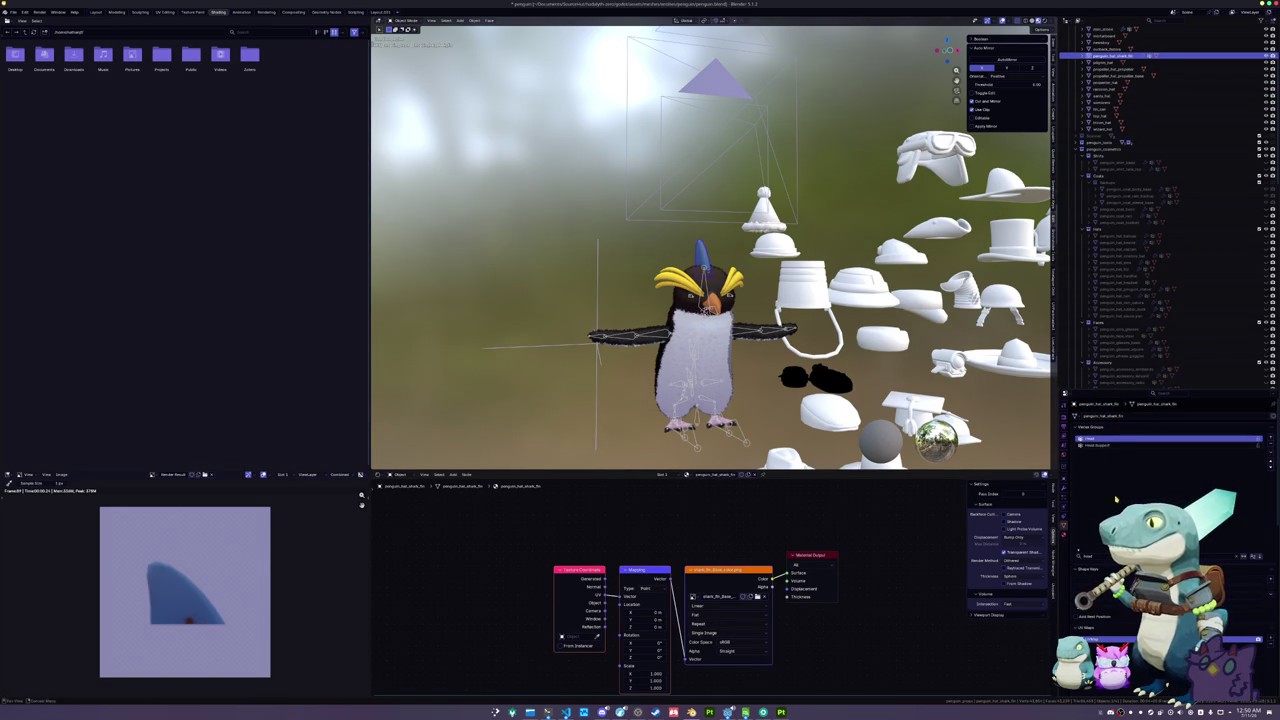
- Move penguin_hat_shark_fin into the Hats collection, then select it with the armature active
mouse_move(1098, 56)
left_mouse_down()
mouse_move(1140, 118)
mouse_move(1148, 206)
left_mouse_up()
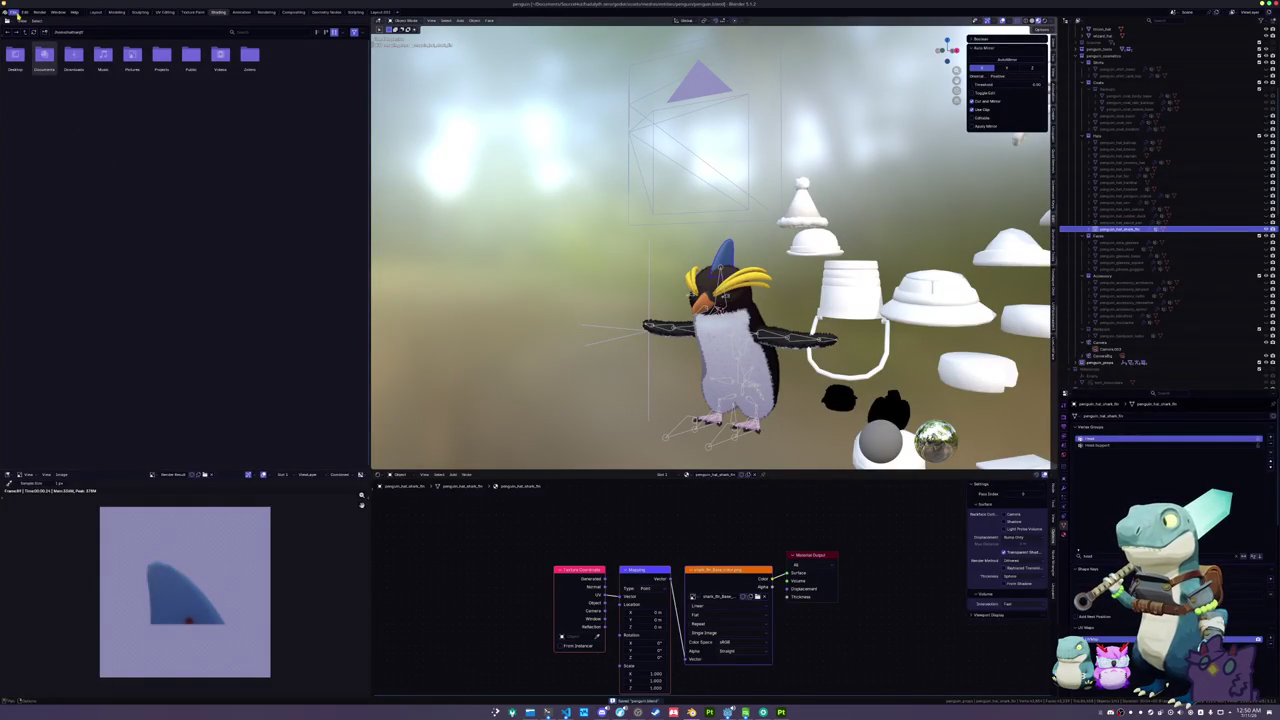
left_click(726, 307)
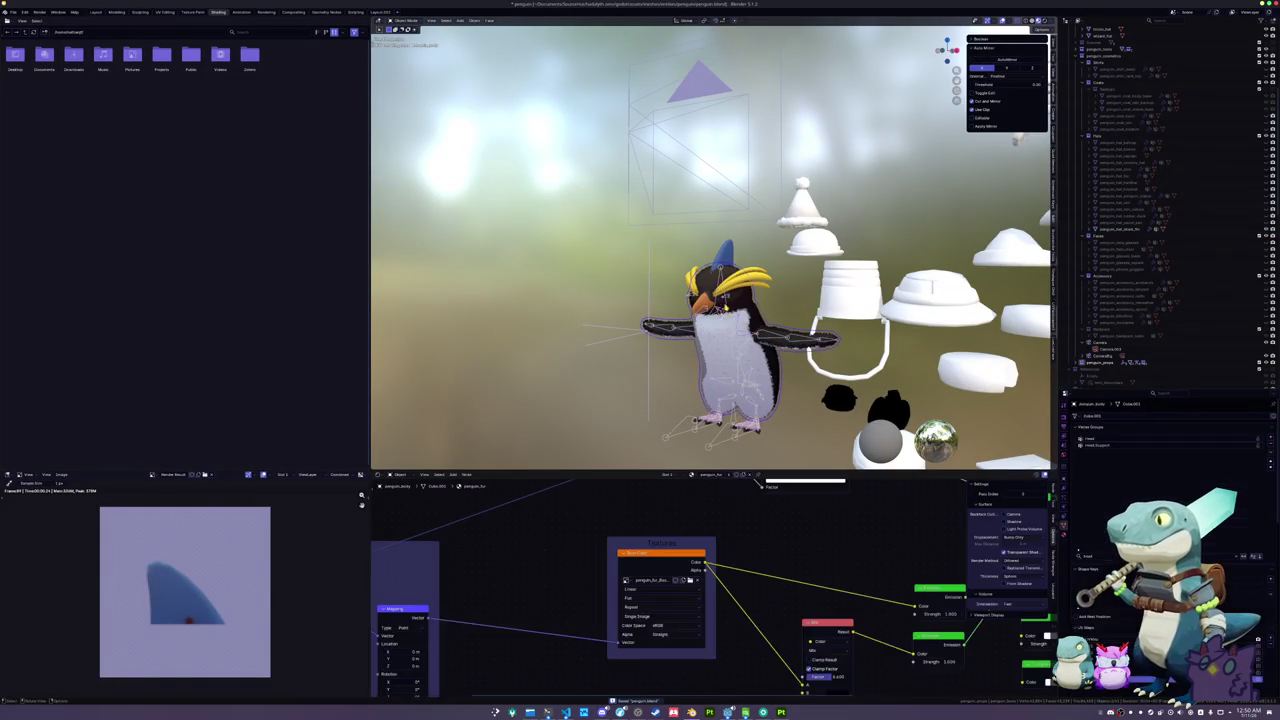
left_click(726, 300)
key("ctrl+Tab")
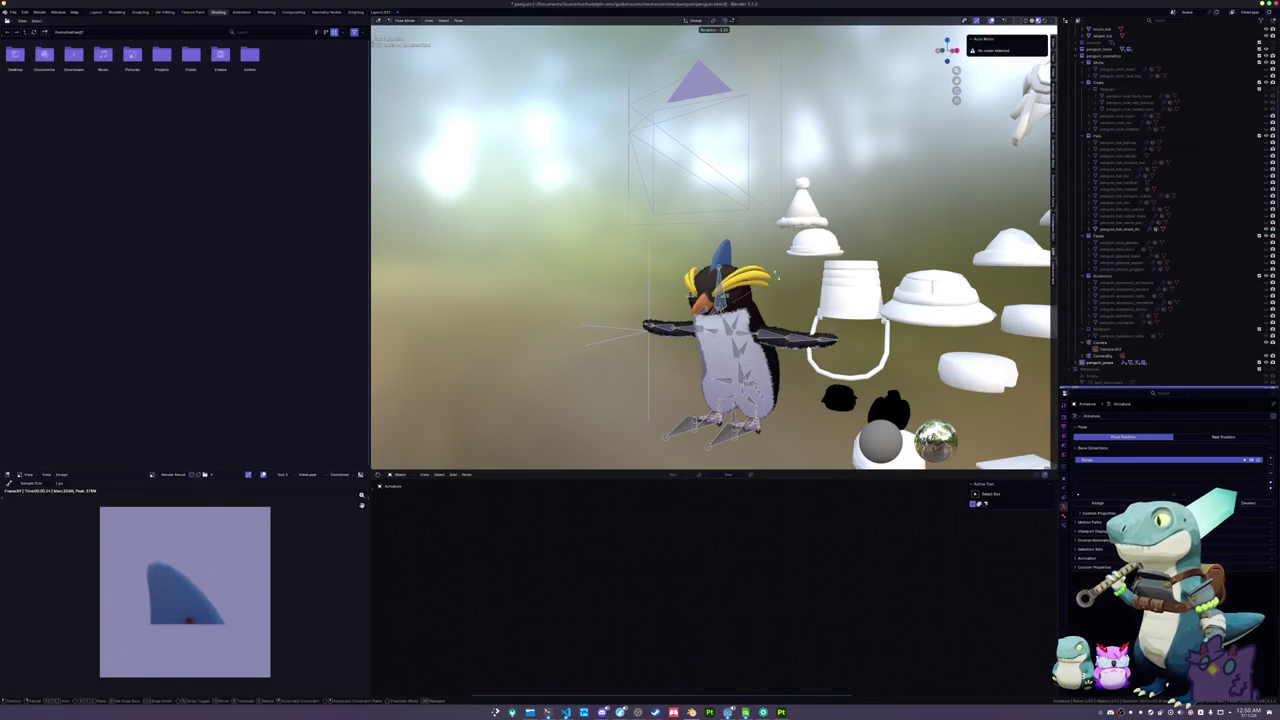
key("ctrl+Tab")
left_click(658, 432)
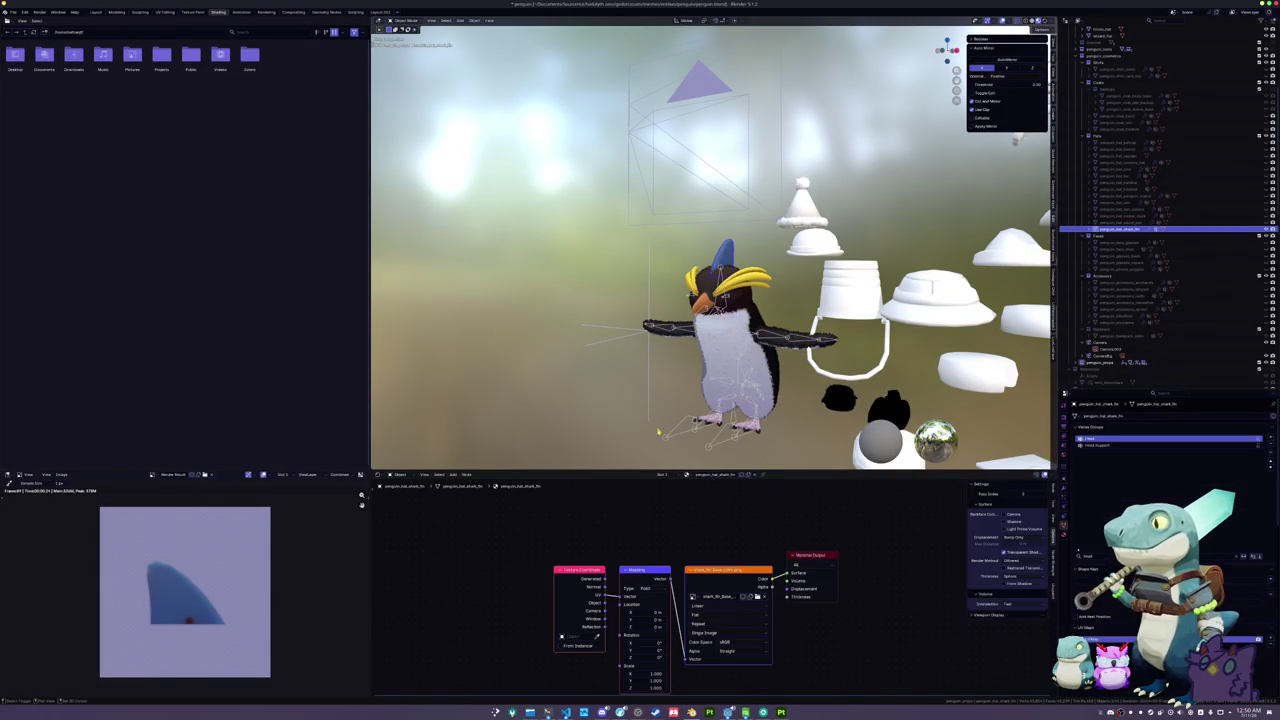
left_click(685, 430)
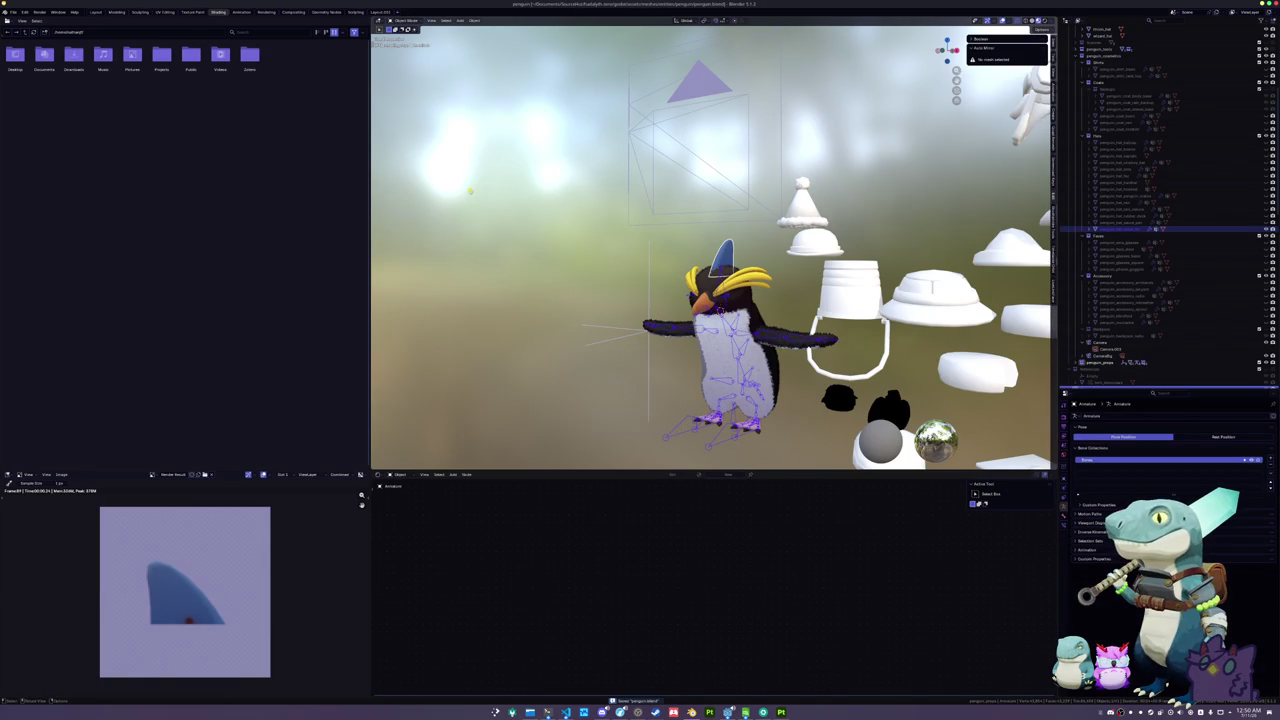
left_click(13, 12)
mouse_move(30, 121)
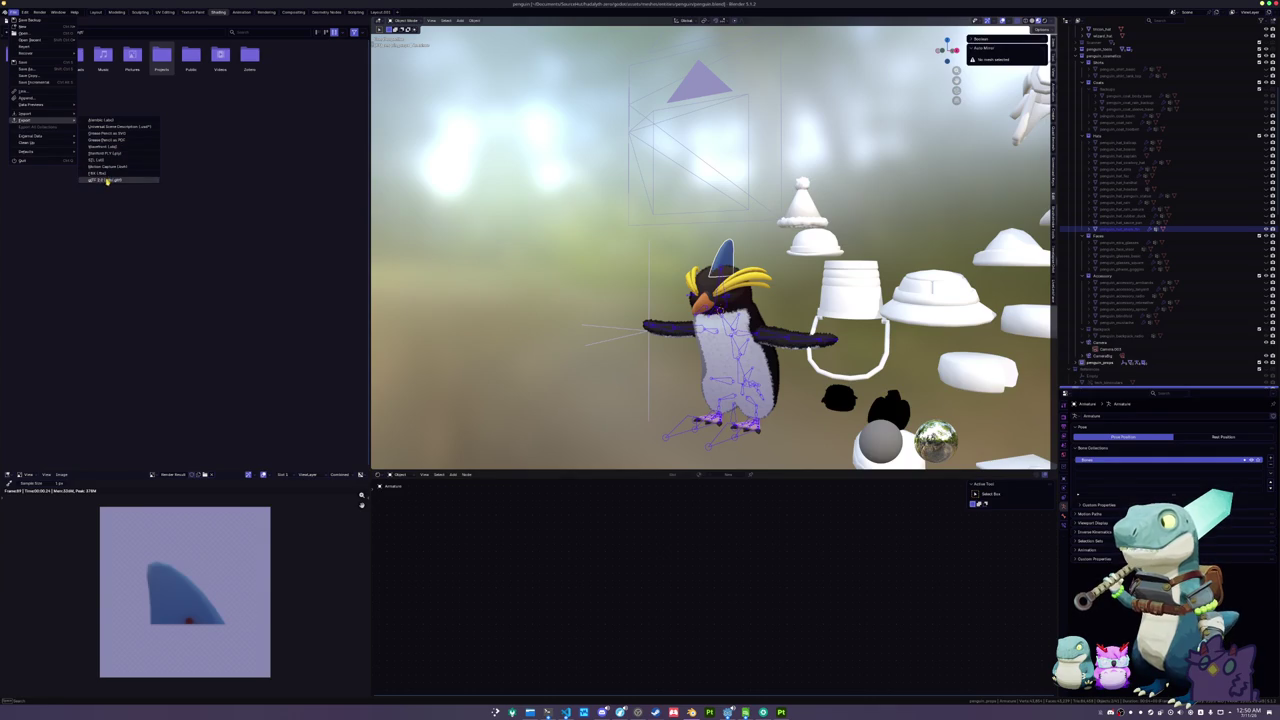
- Start a glTF 2.0 export to equipment/cosmetics/hats named penguin_hat_shark_fin
left_click(100, 180)
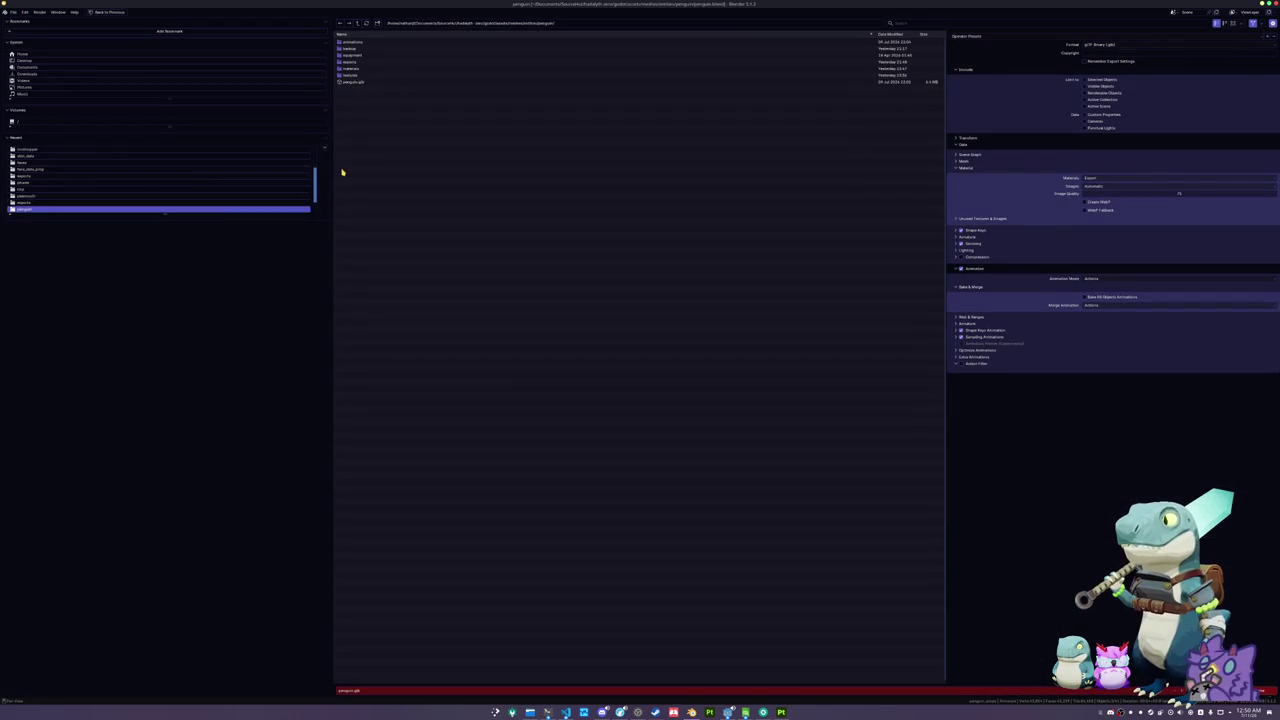
left_click(357, 64)
left_click(357, 22)
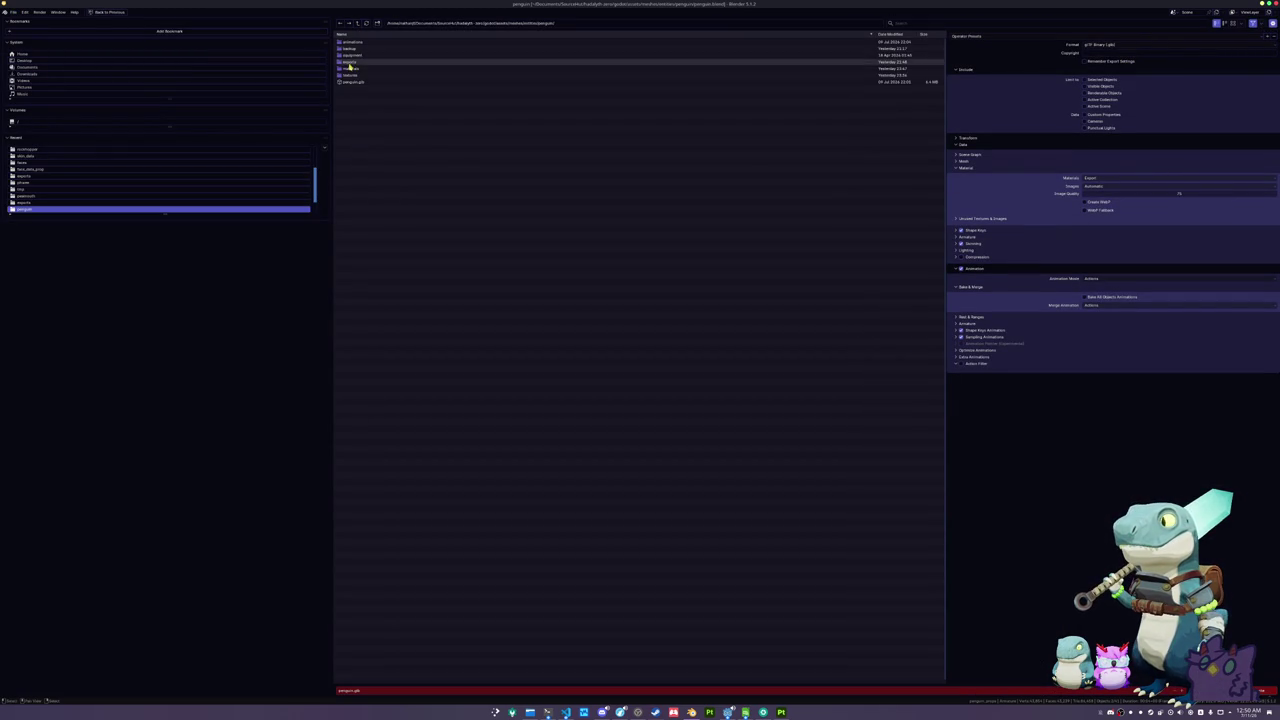
left_click(352, 55)
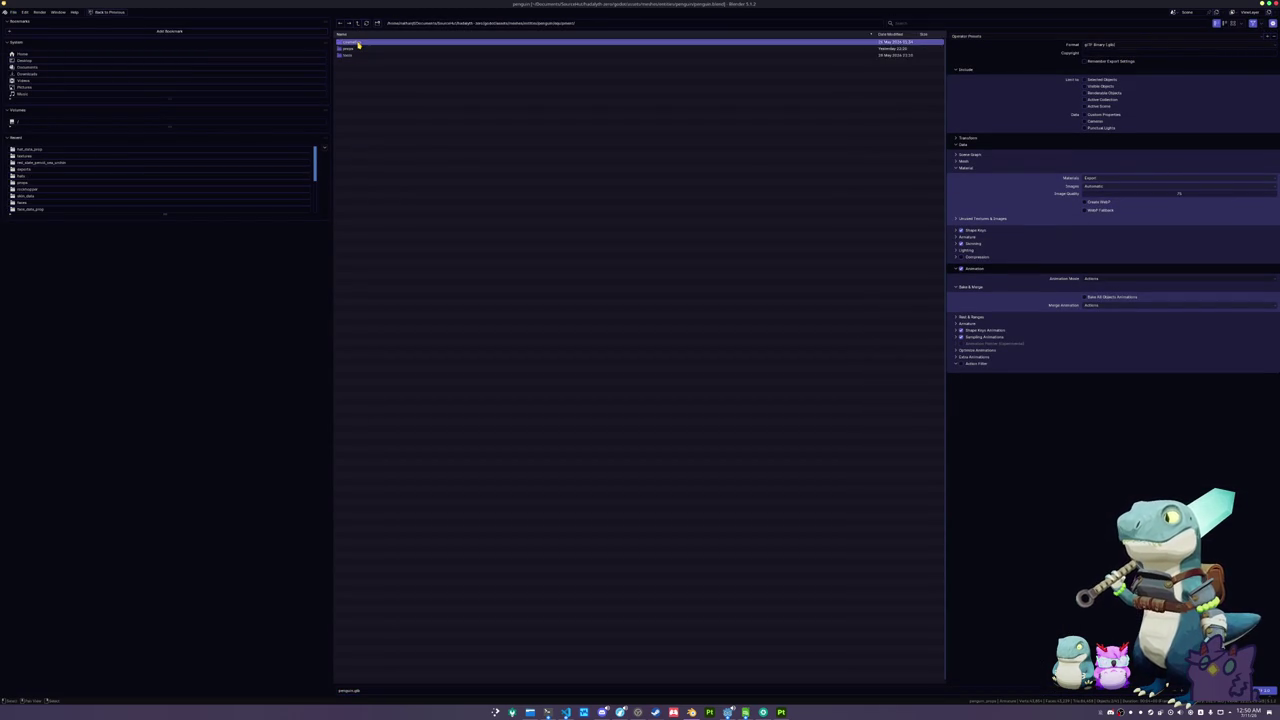
left_click(357, 43)
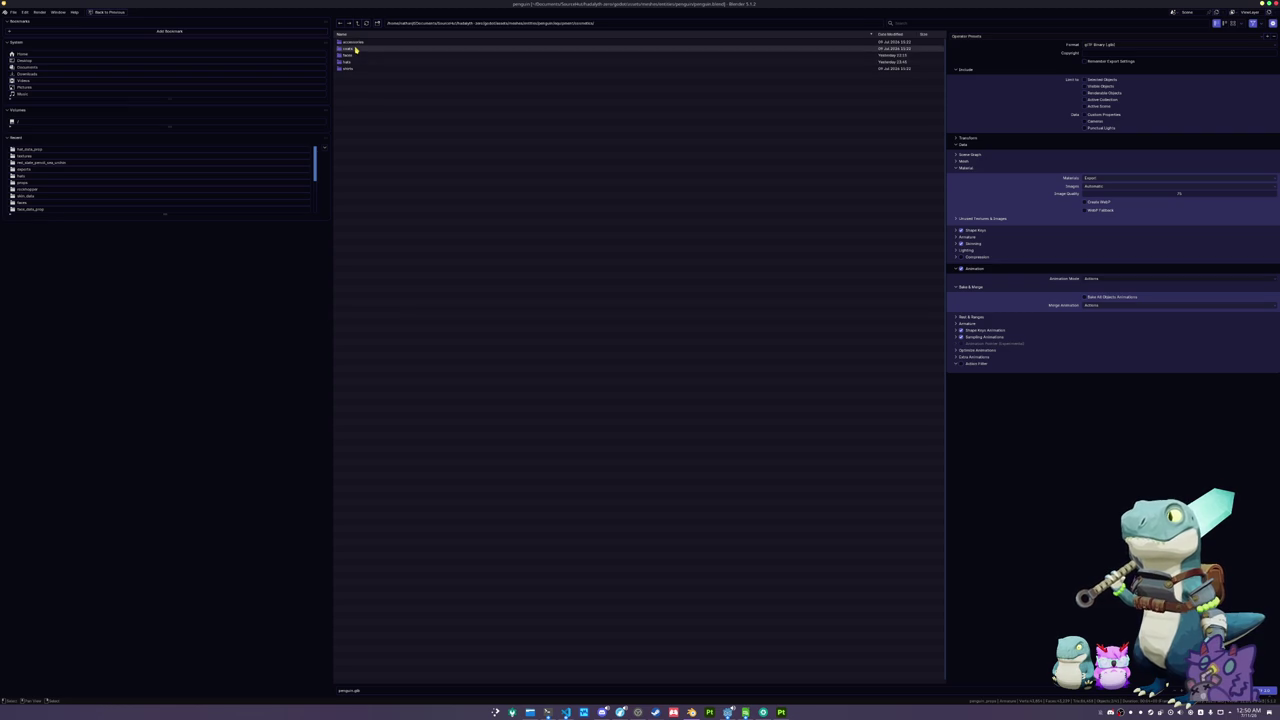
left_click(347, 61)
left_click(399, 690)
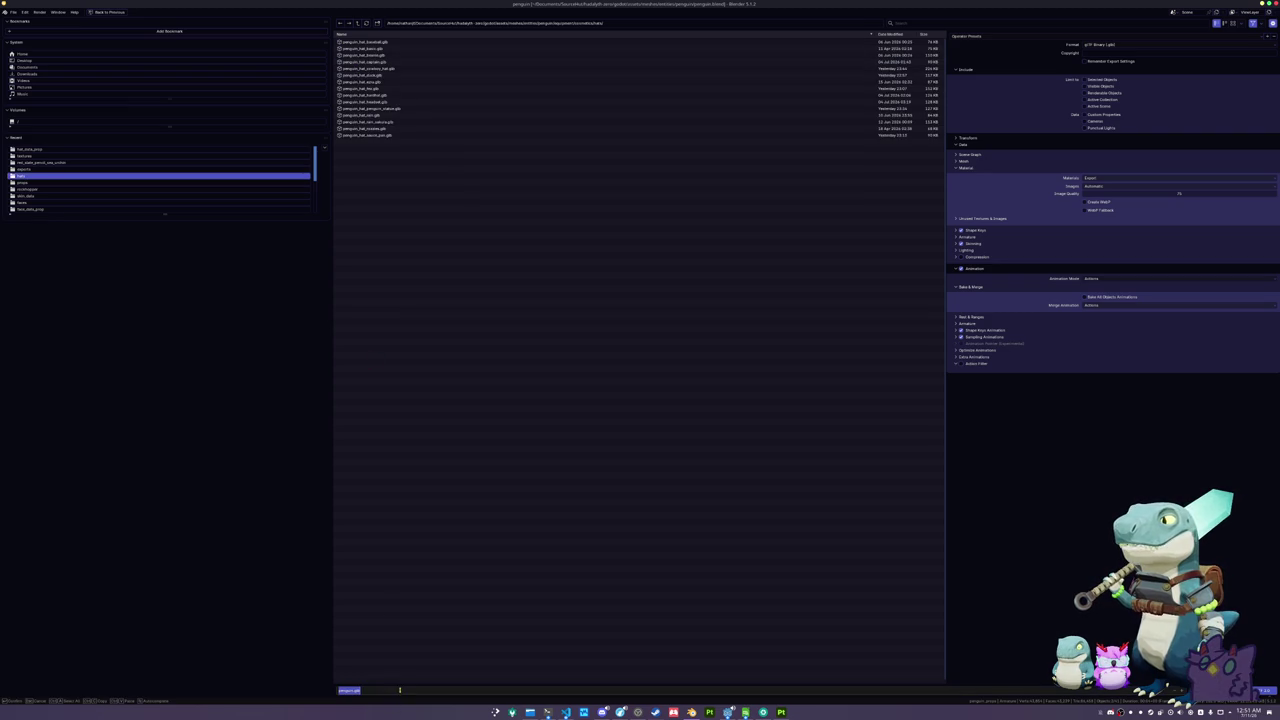
type("peng")
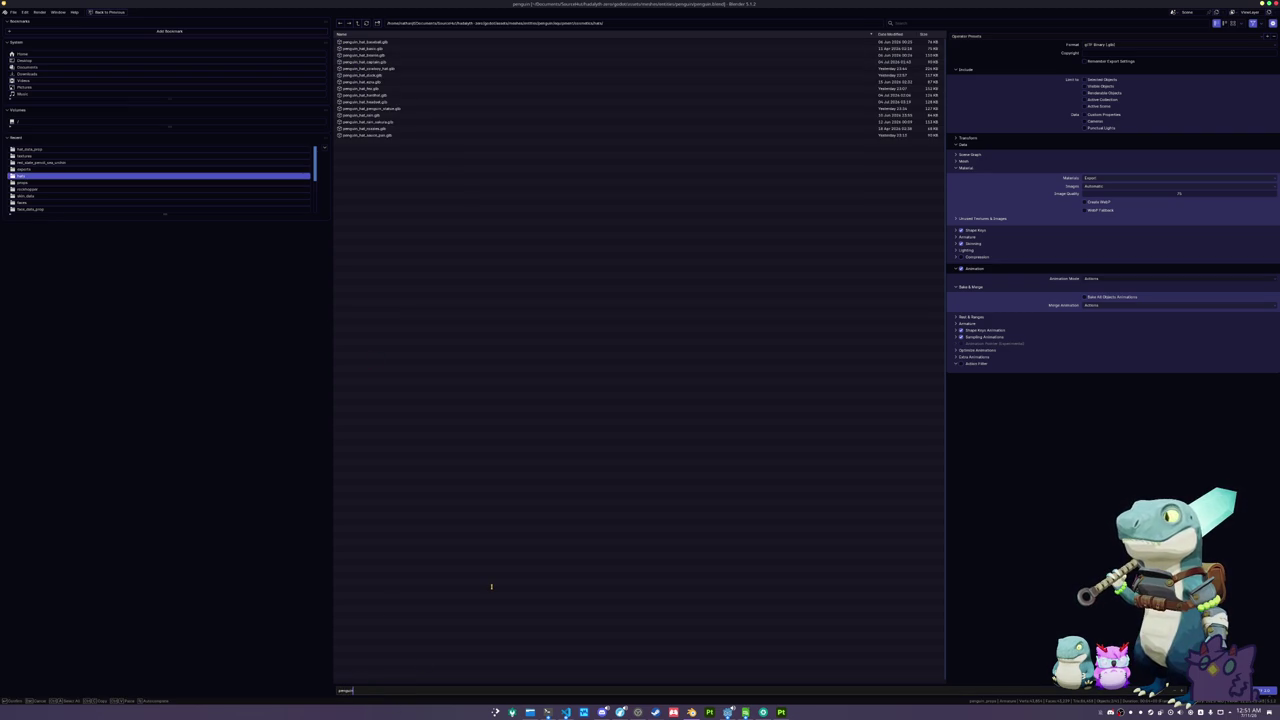
type("rk")
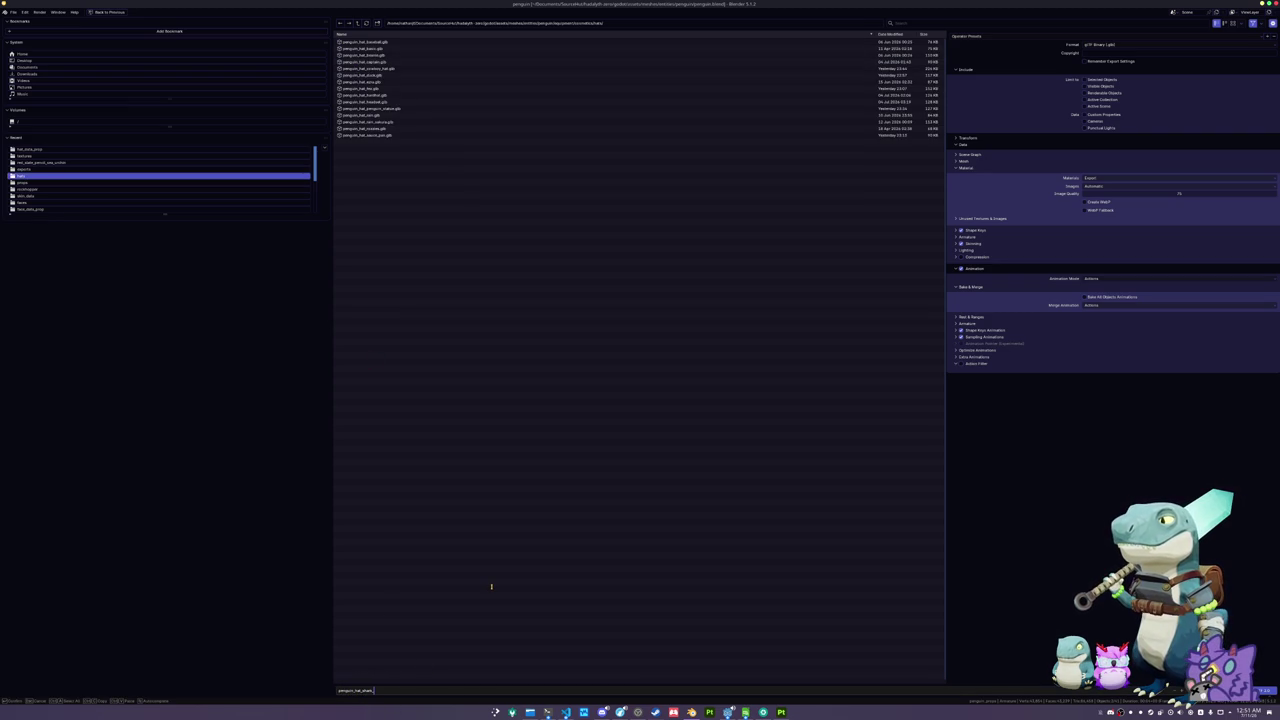
type("n")
key("Return")
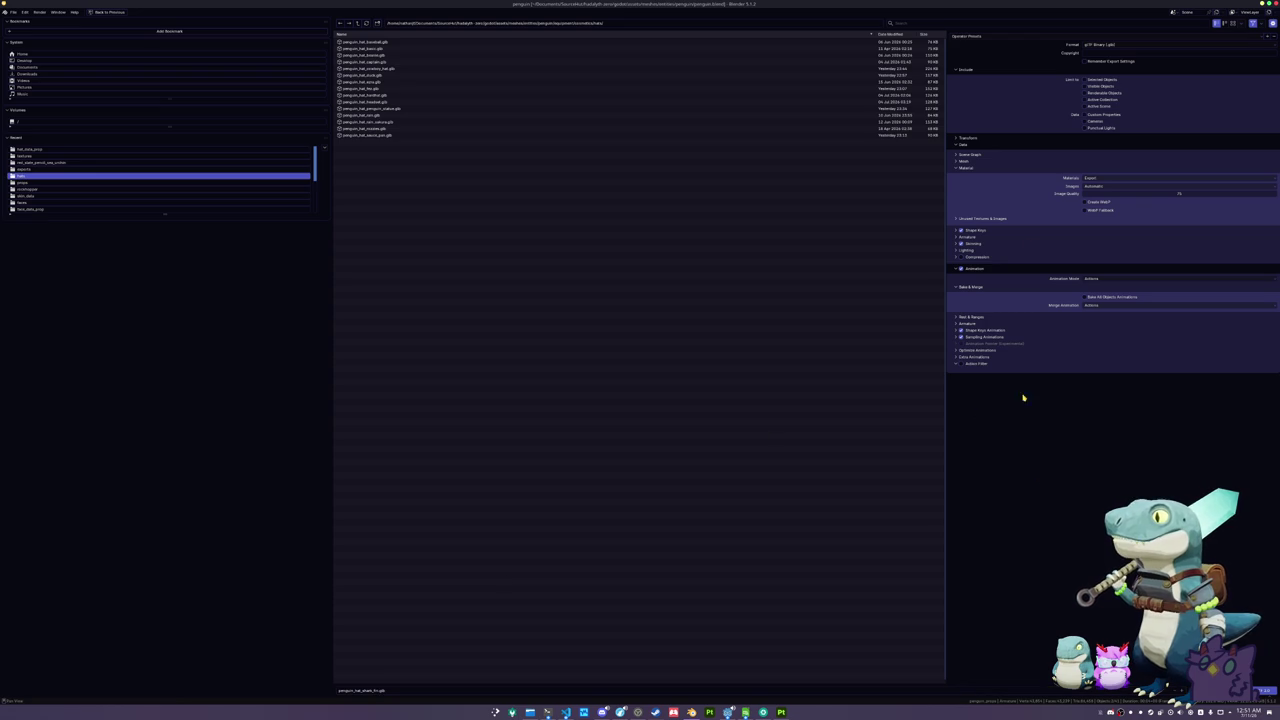
- Enable Action Filter, set Images to None, and run the export
left_click(961, 364)
left_click_drag(1110, 403, 1110, 641)
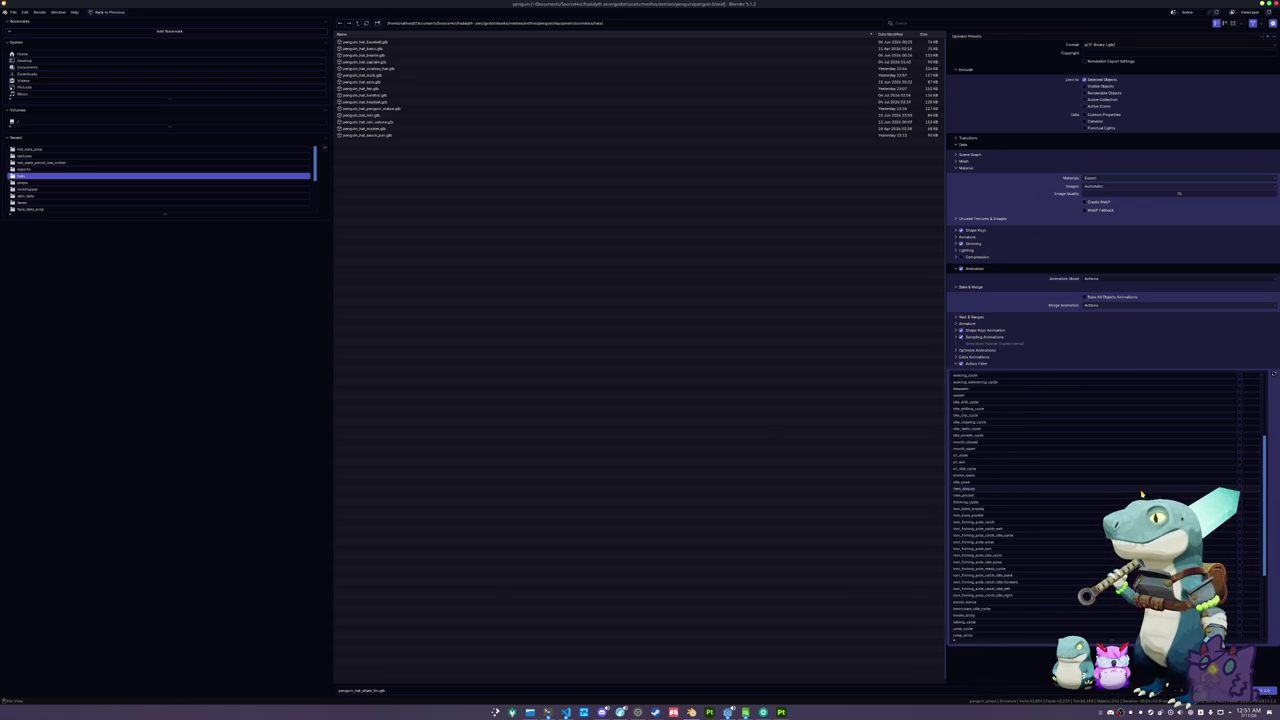
scroll(1194, 420, "up", 3)
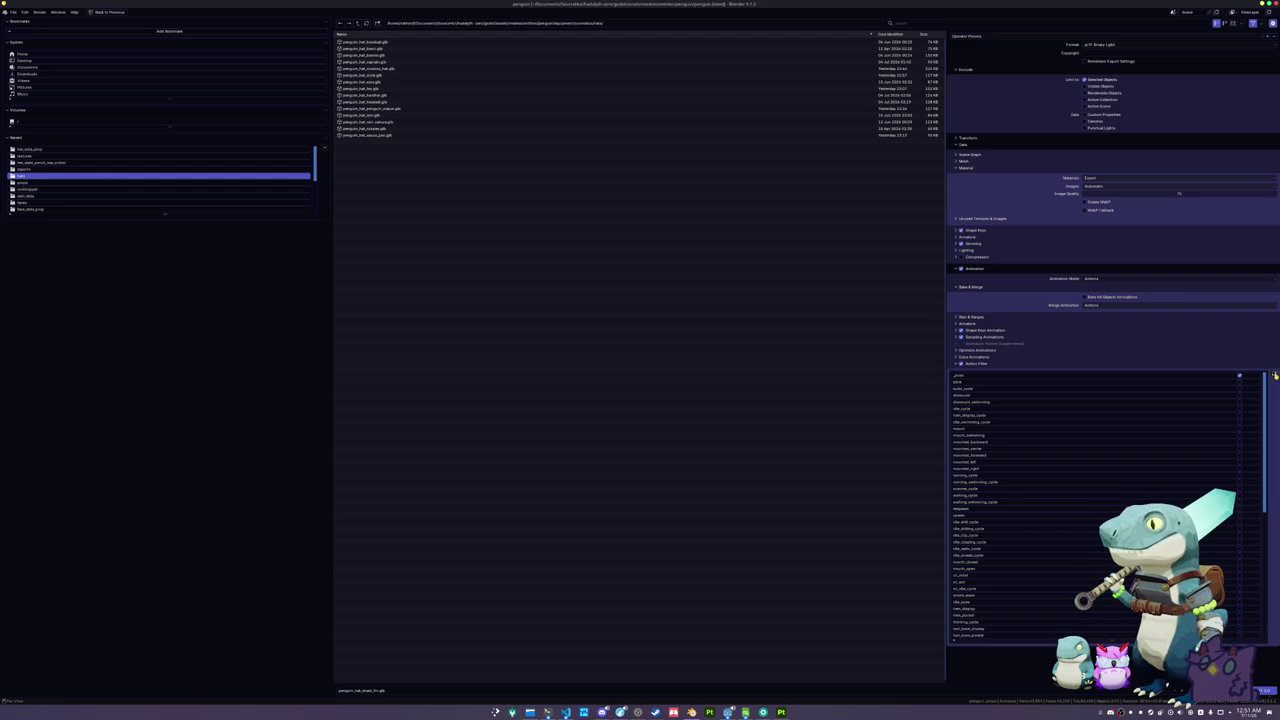
left_click(1095, 186)
left_click(1095, 217)
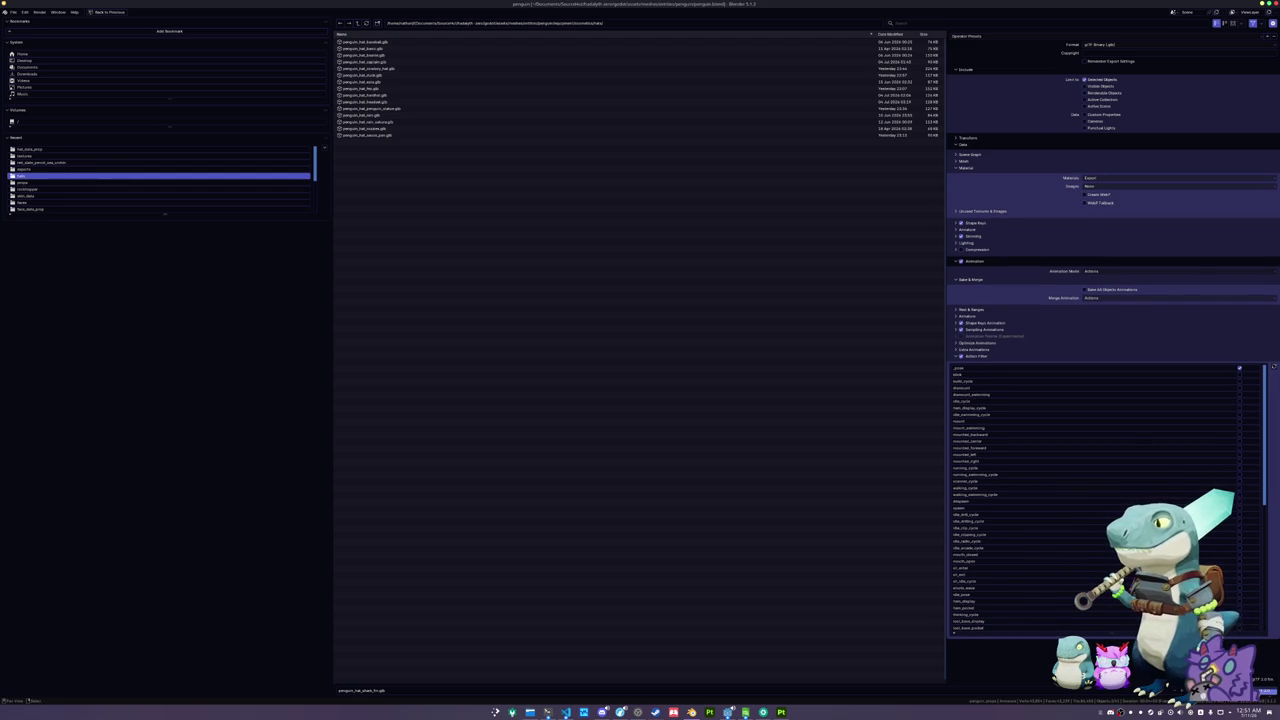
key("Return")
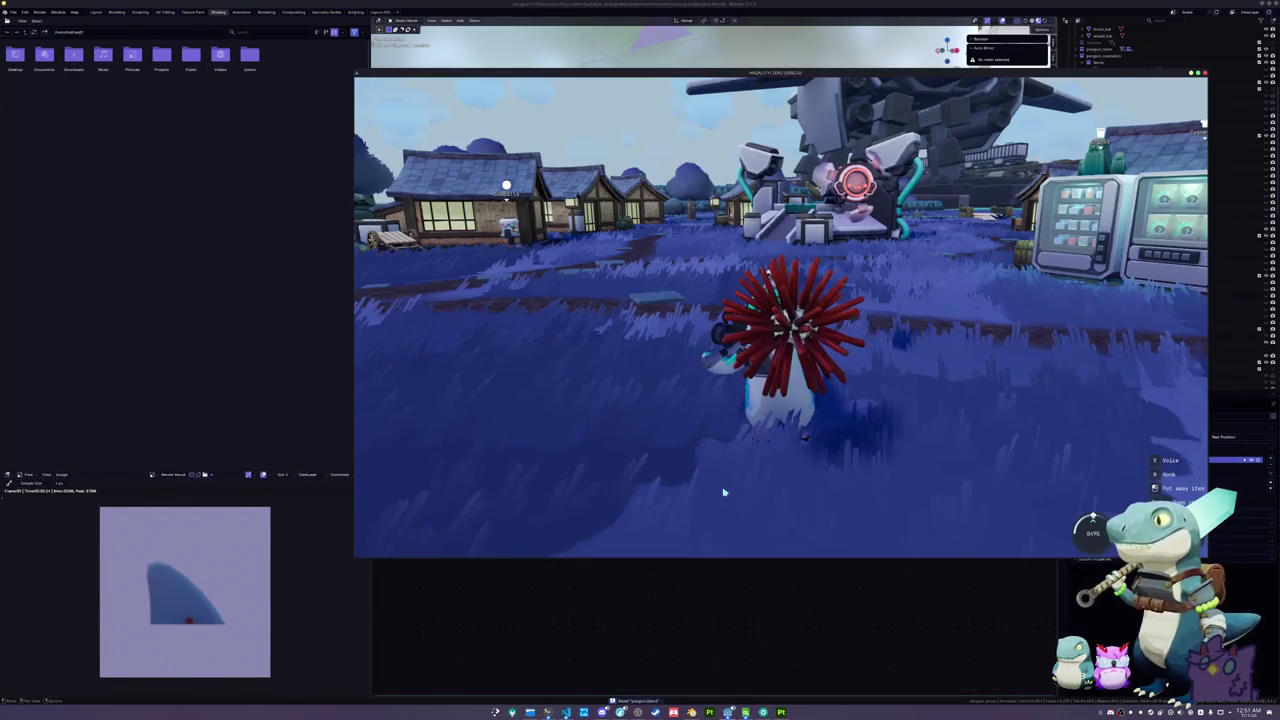
- Swing the game camera around the penguin in the village, then quit the game
key("w")
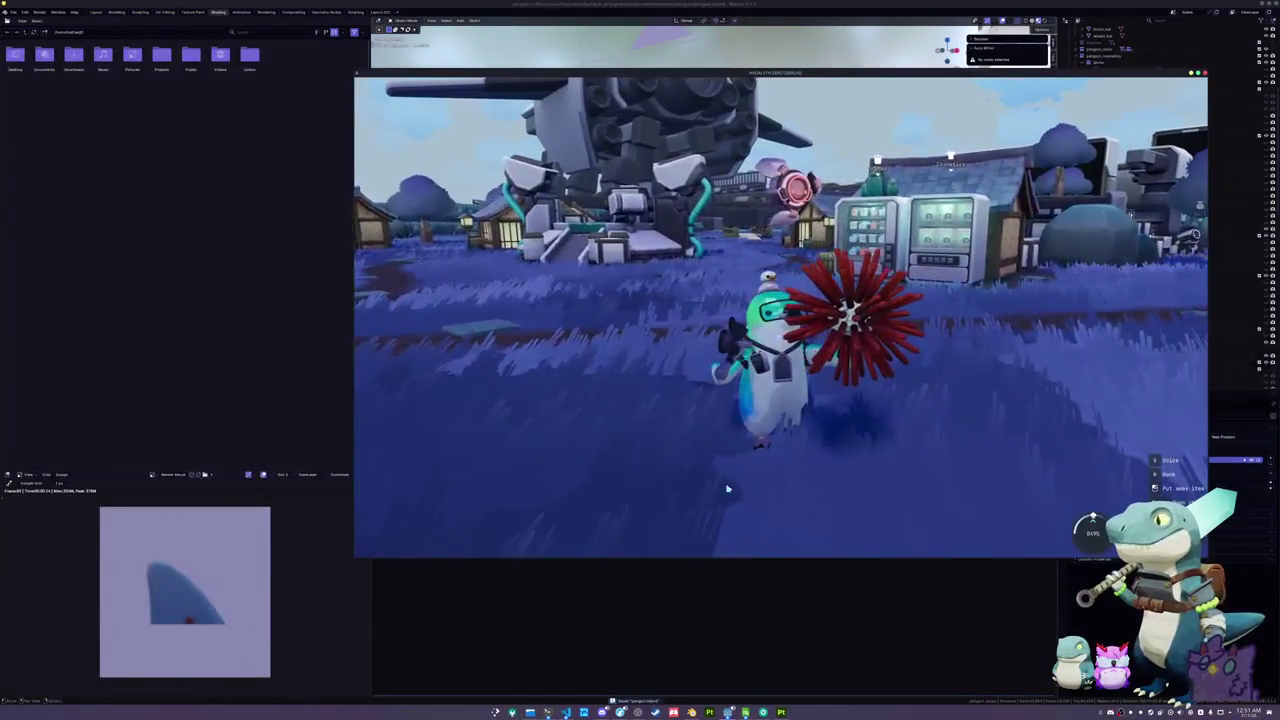
key("Escape")
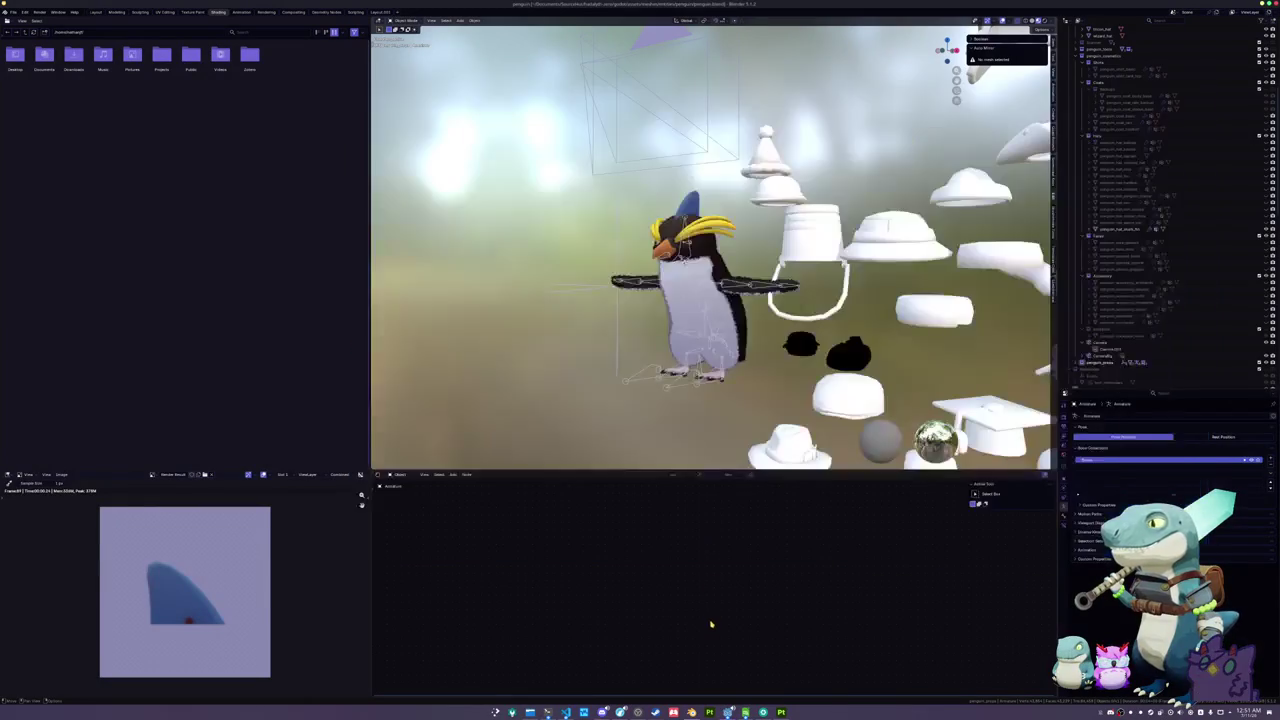
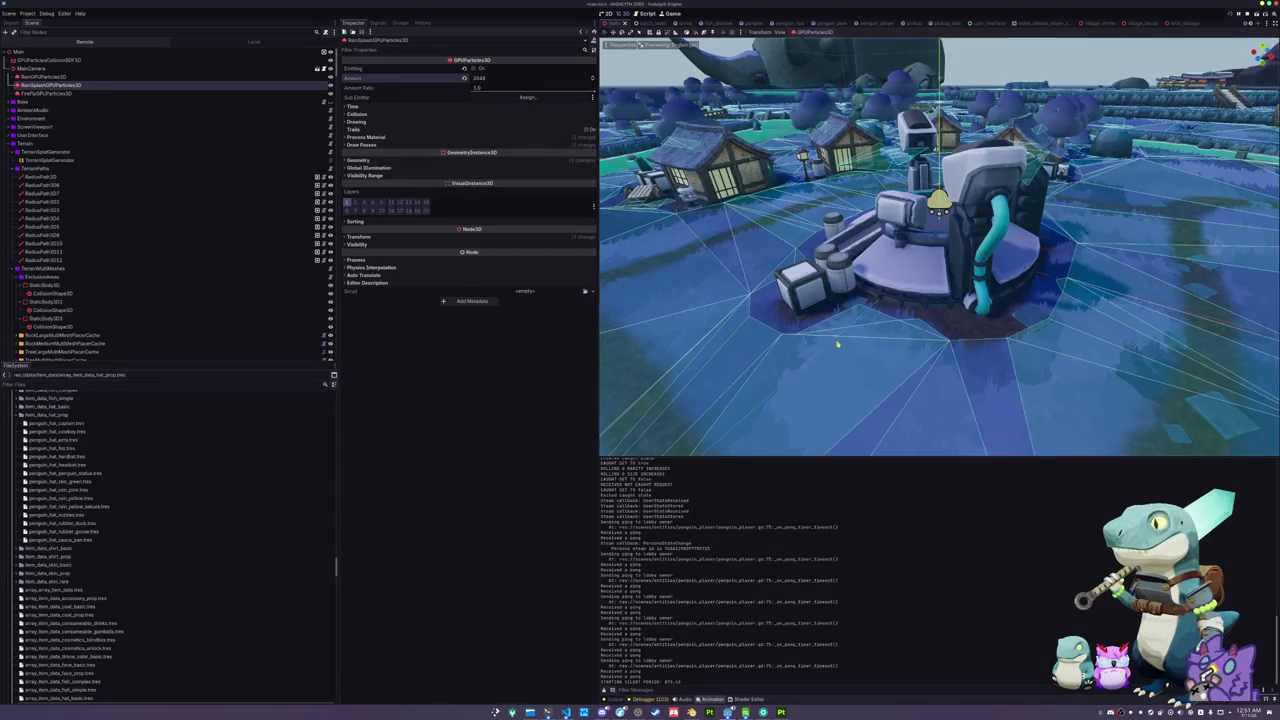
- Save the current scene with Ctrl+S and expand a hat folder in the FileSystem dock
scroll(837, 349, "down", 3)
key("ctrl+s")
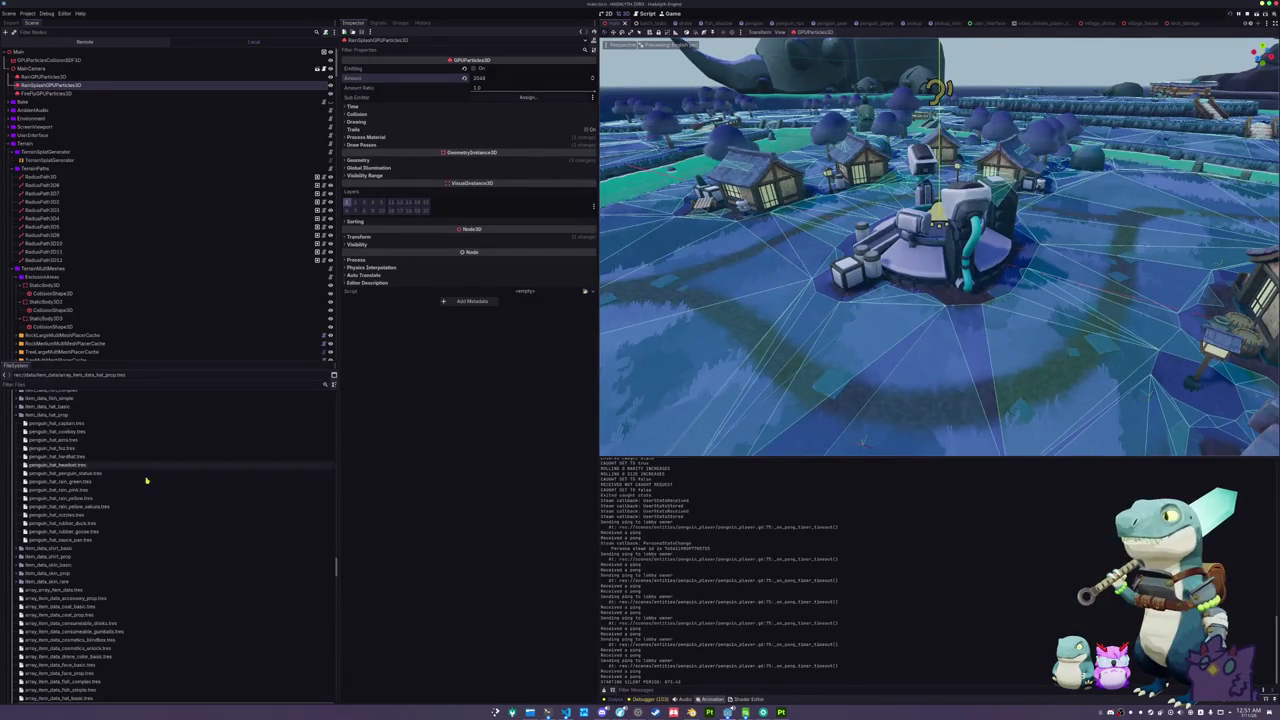
scroll(80, 529, "down", 5)
left_click(69, 563)
- Browse the FileSystem dock until the *_Base_color.png hat textures are listed
scroll(80, 565, "down", 5)
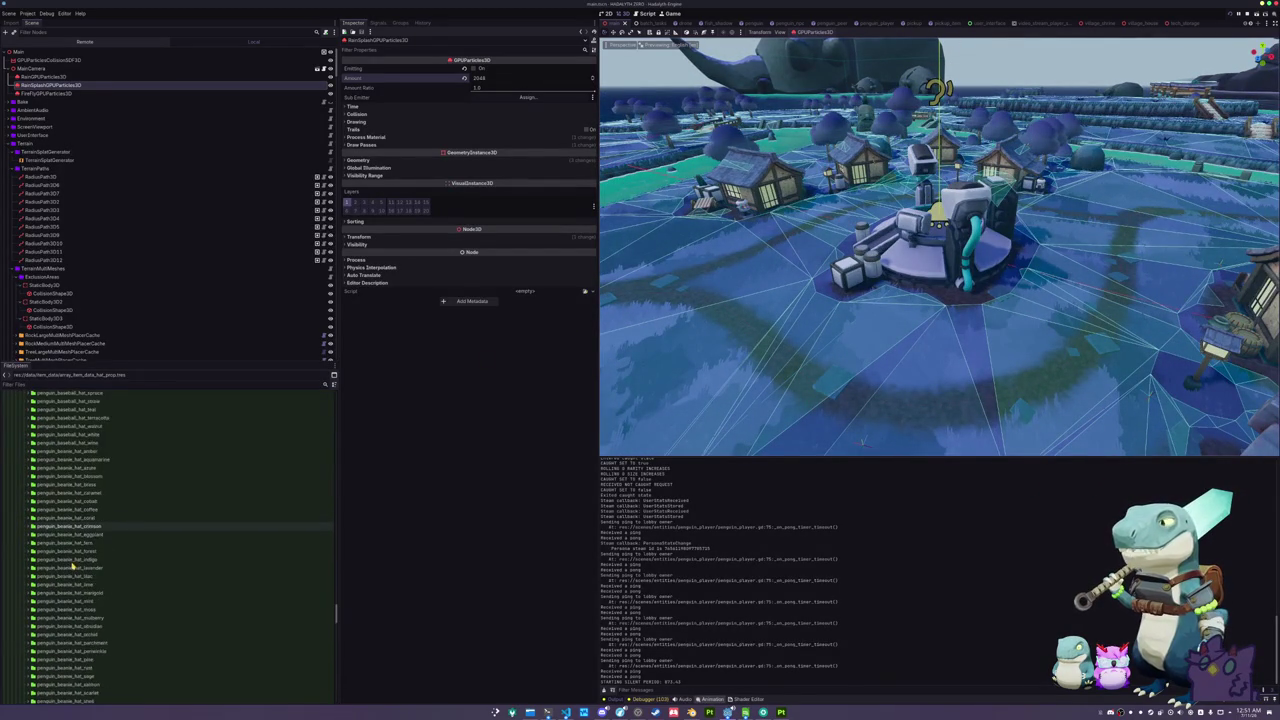
scroll(73, 565, "down", 10)
scroll(72, 566, "down", 6)
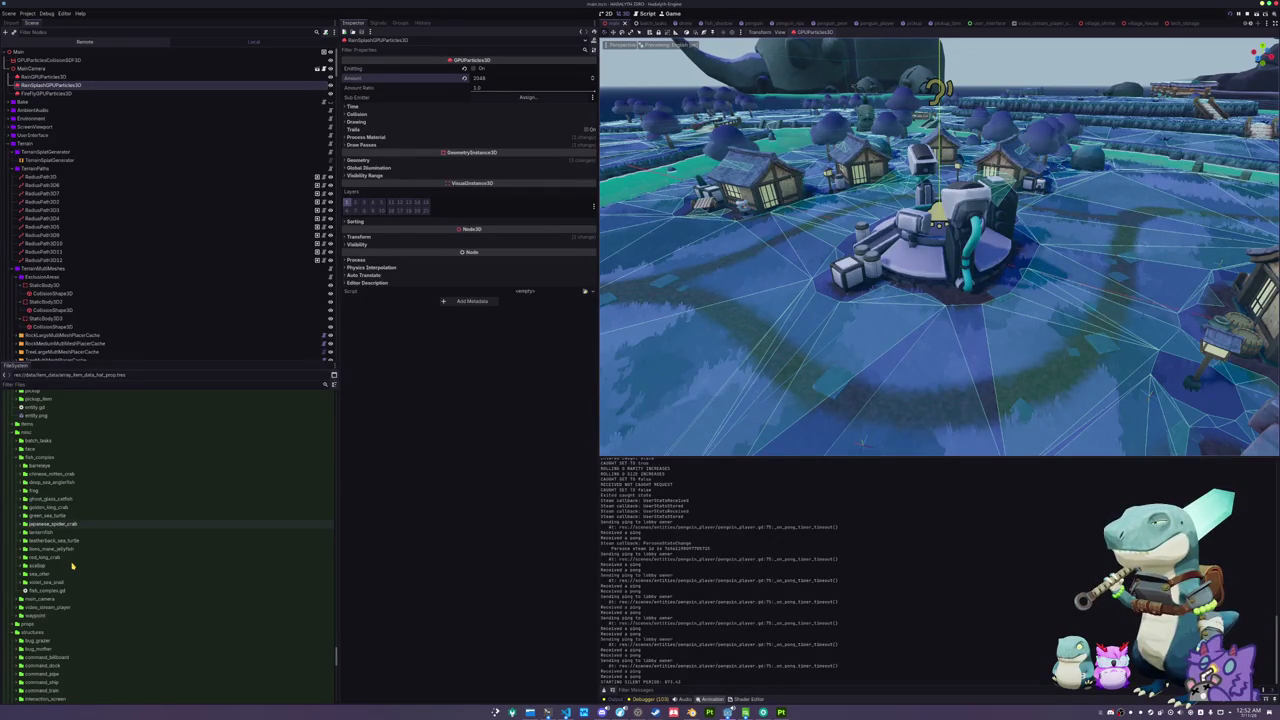
scroll(72, 566, "down", 1)
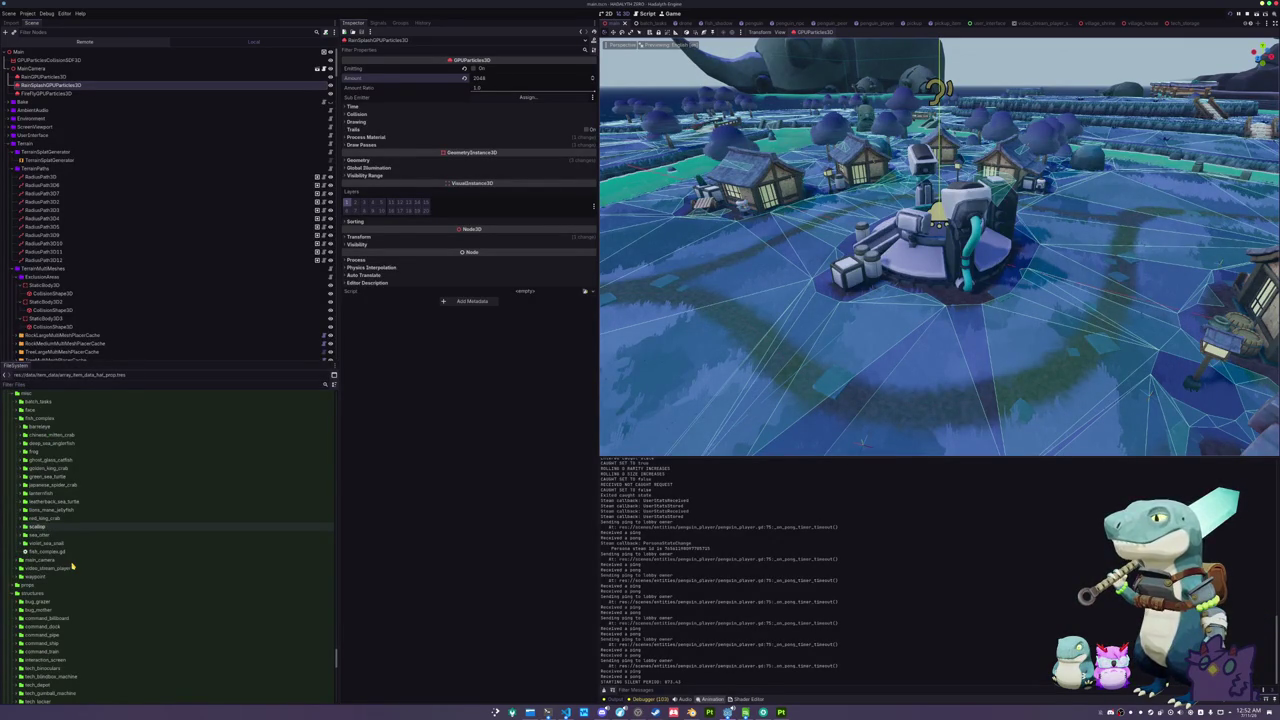
scroll(72, 566, "down", 1)
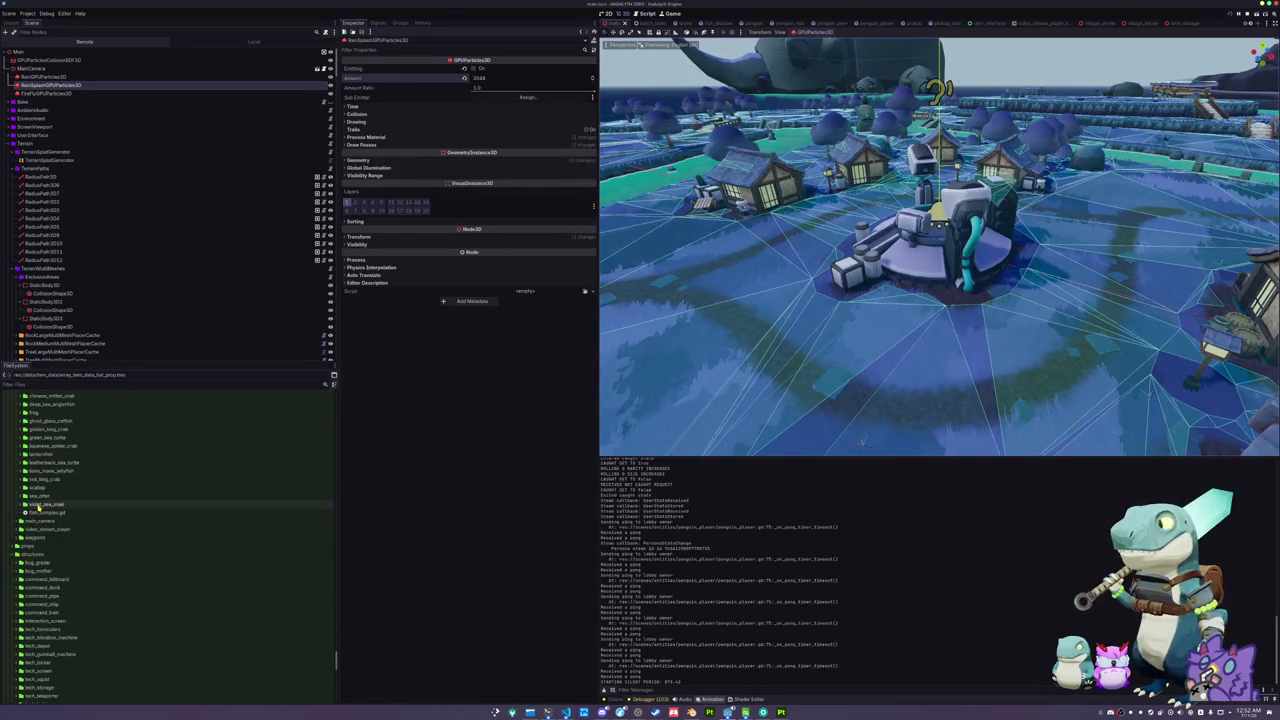
double_click(37, 507)
double_click(37, 507)
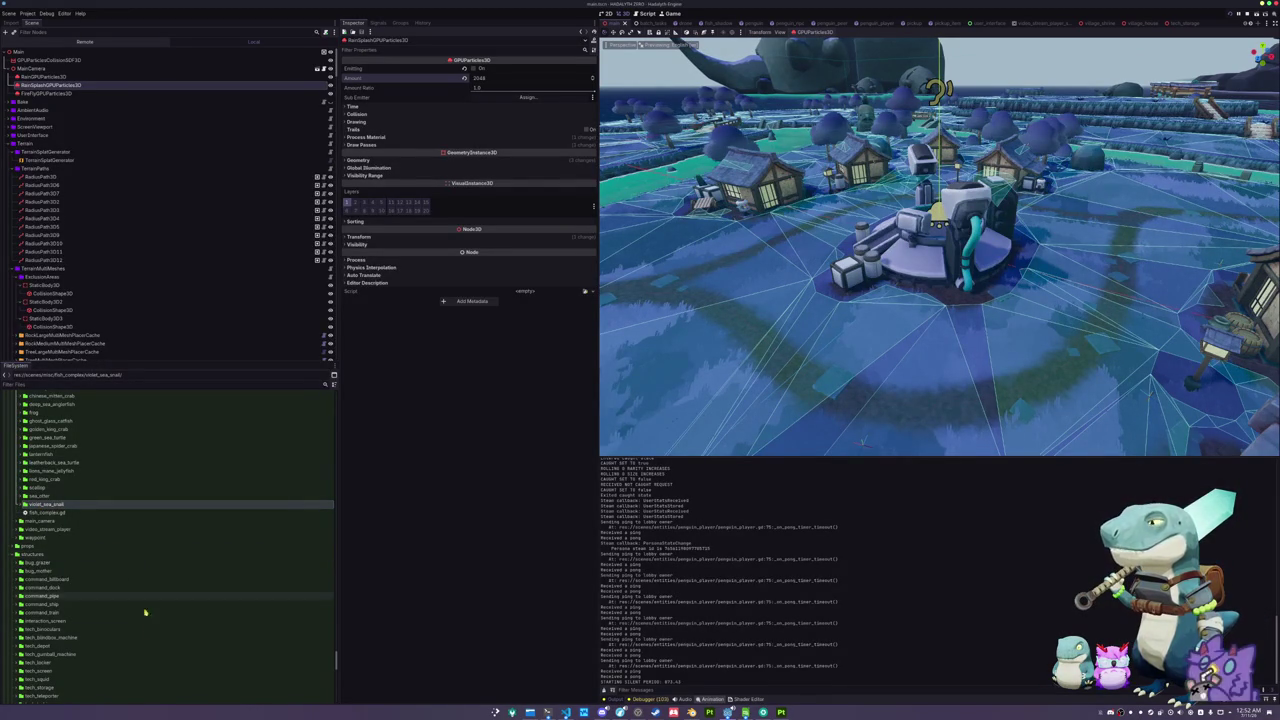
scroll(157, 622, "down", 5)
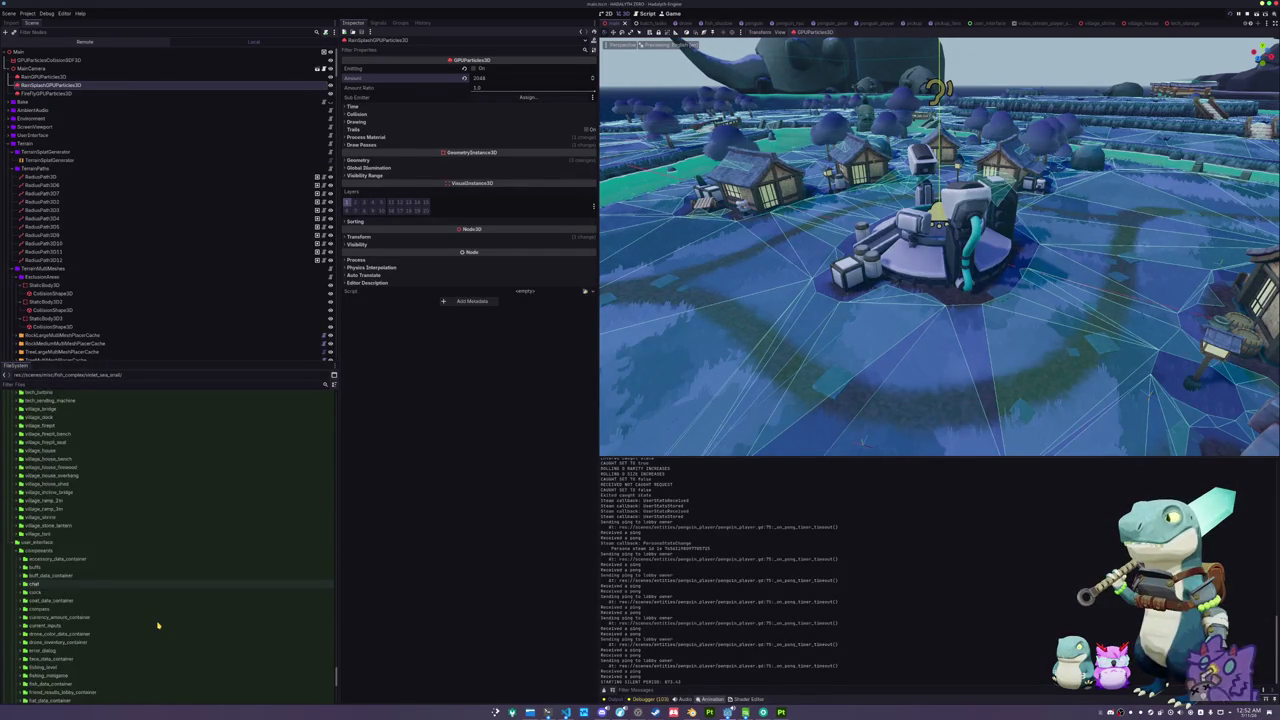
scroll(157, 623, "down", 8)
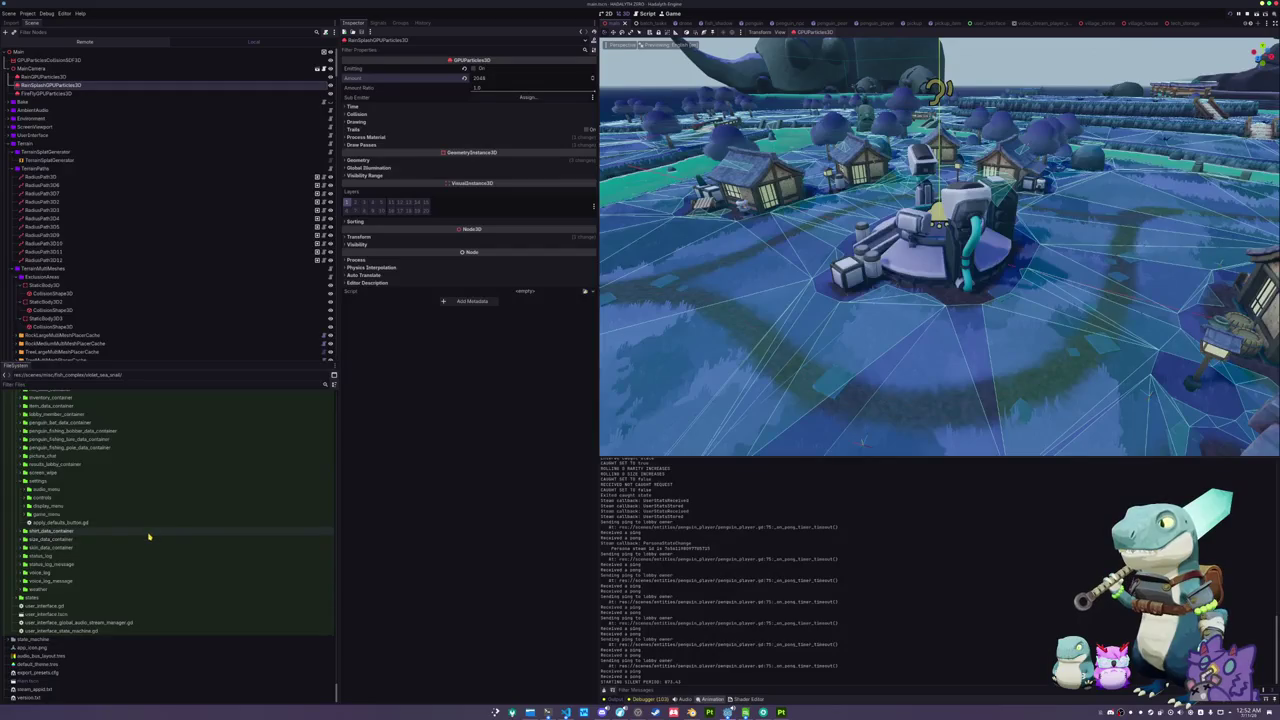
scroll(150, 540, "up", 6)
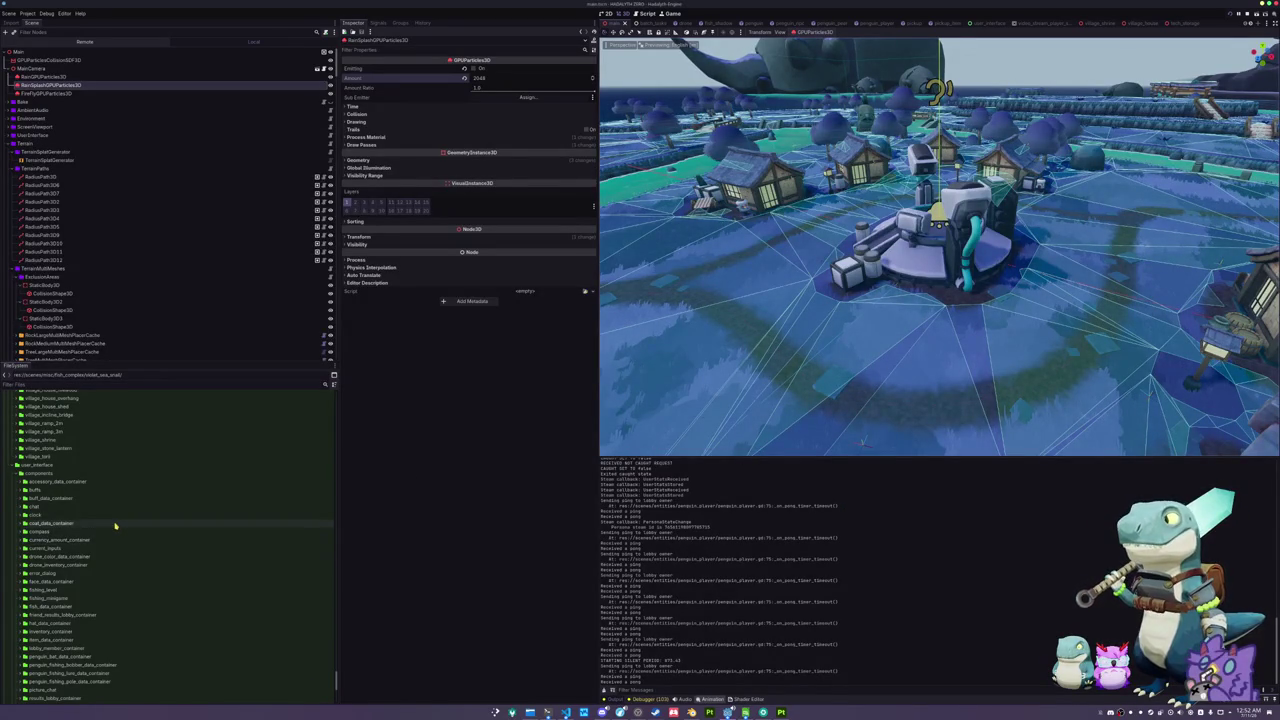
scroll(106, 525, "up", 10)
scroll(104, 532, "up", 15)
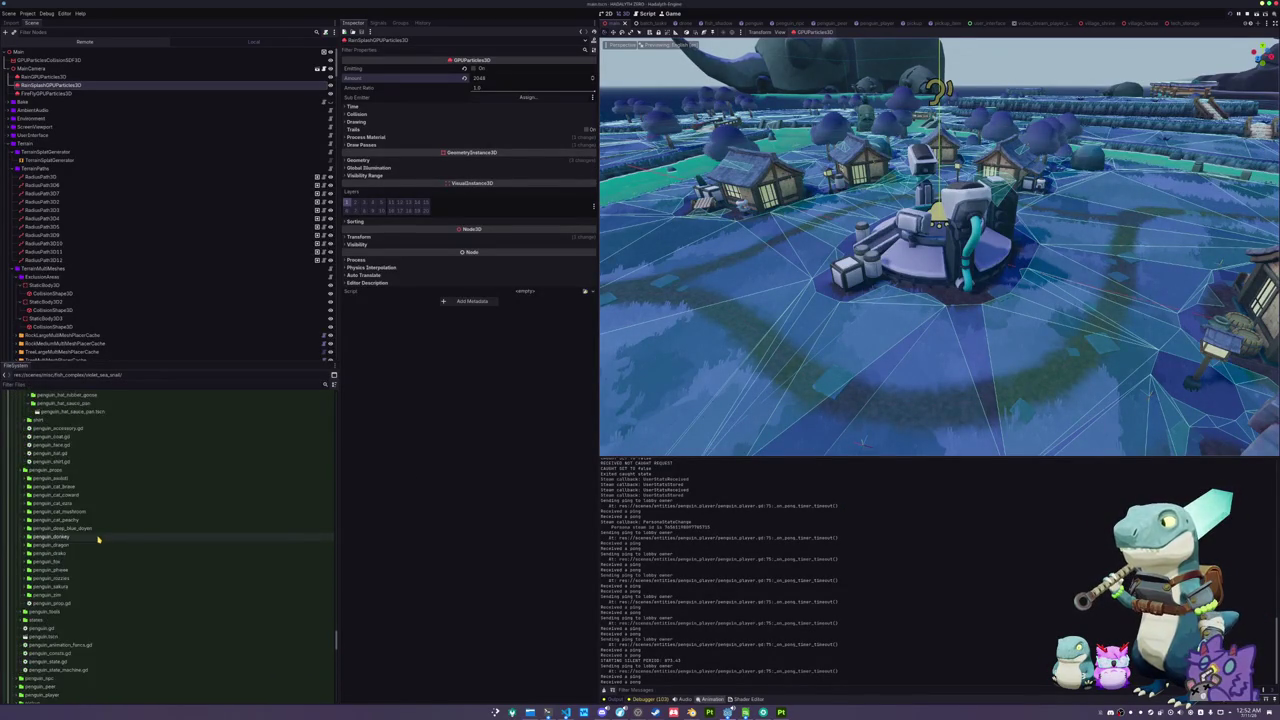
scroll(99, 537, "up", 15)
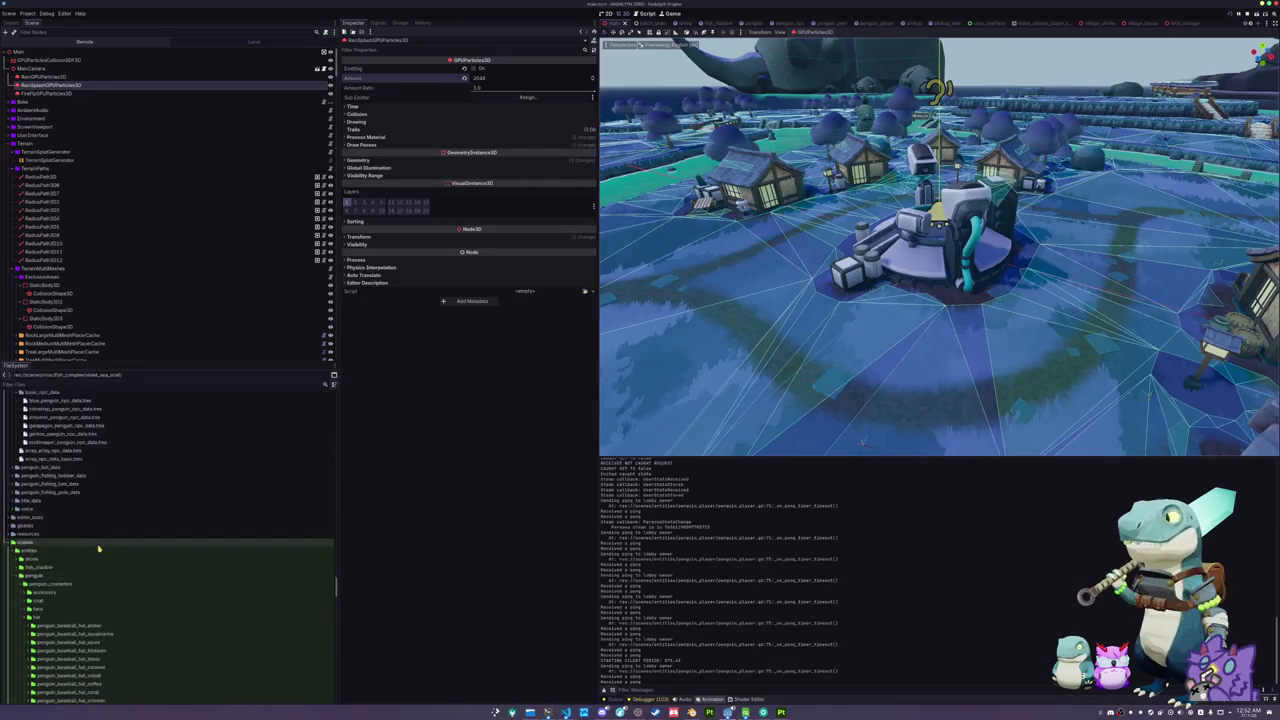
scroll(85, 563, "up", 2)
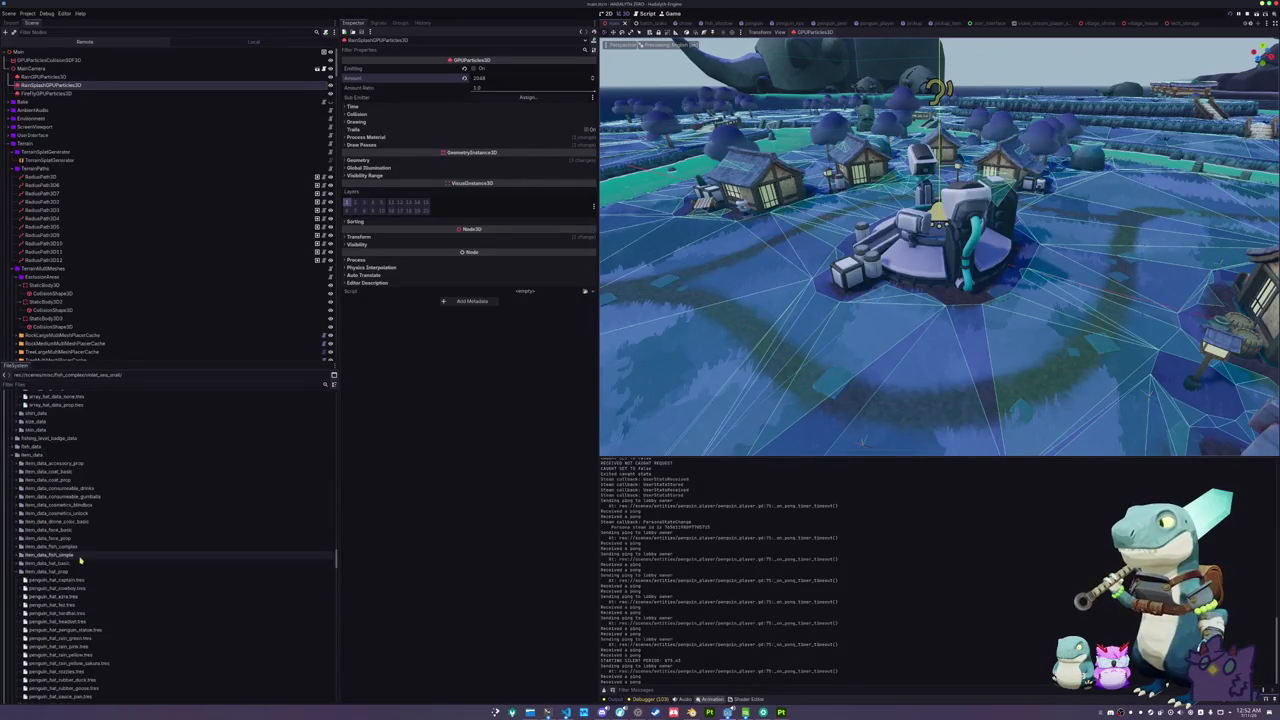
scroll(63, 555, "up", 10)
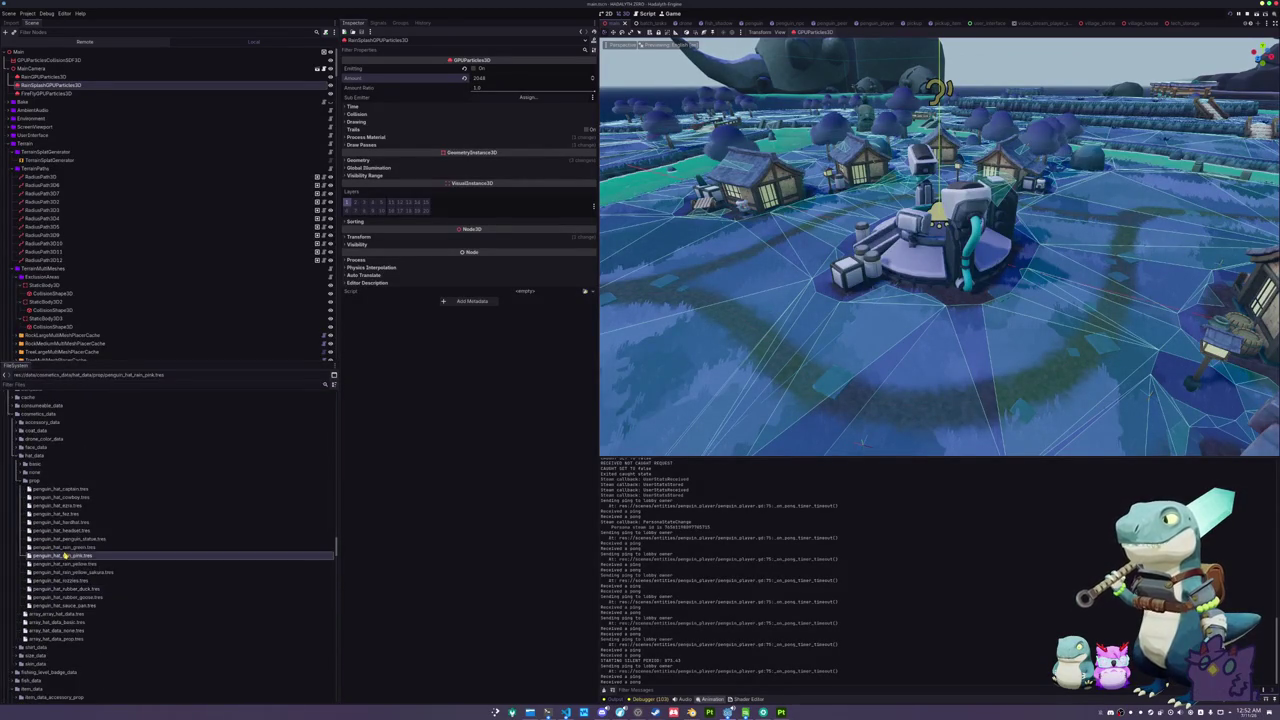
scroll(66, 559, "up", 15)
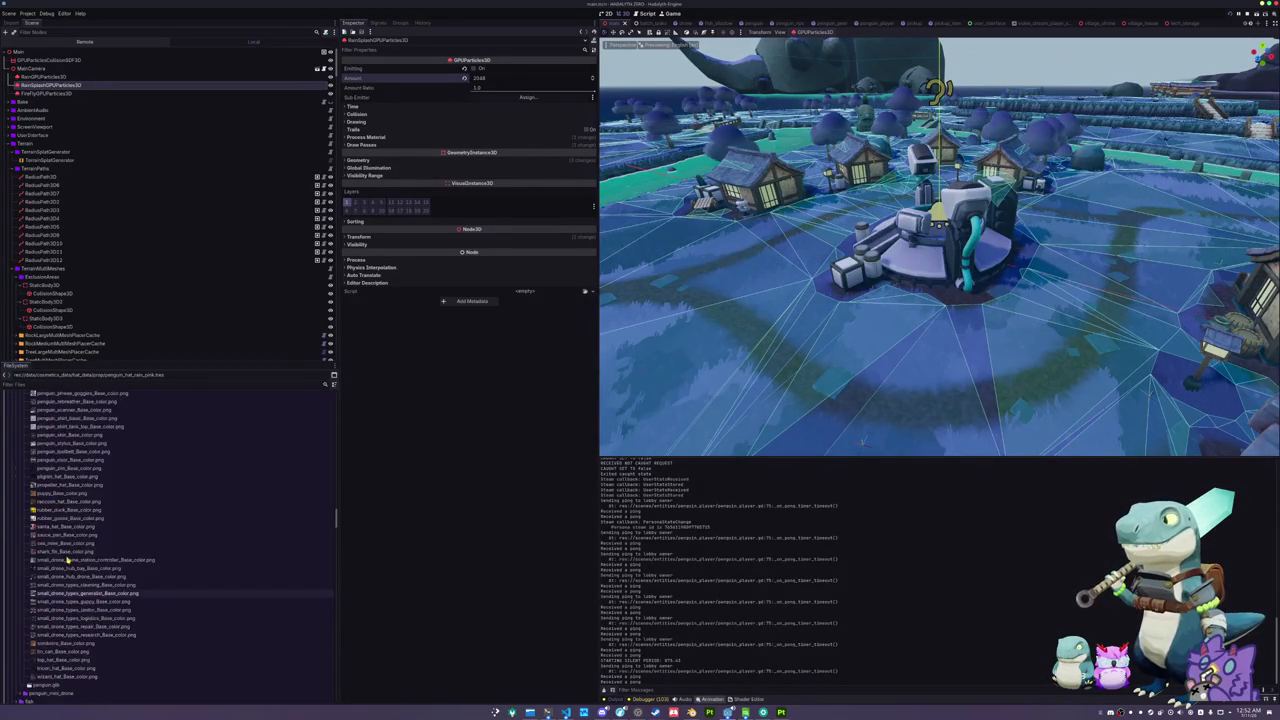
scroll(67, 563, "down", 10)
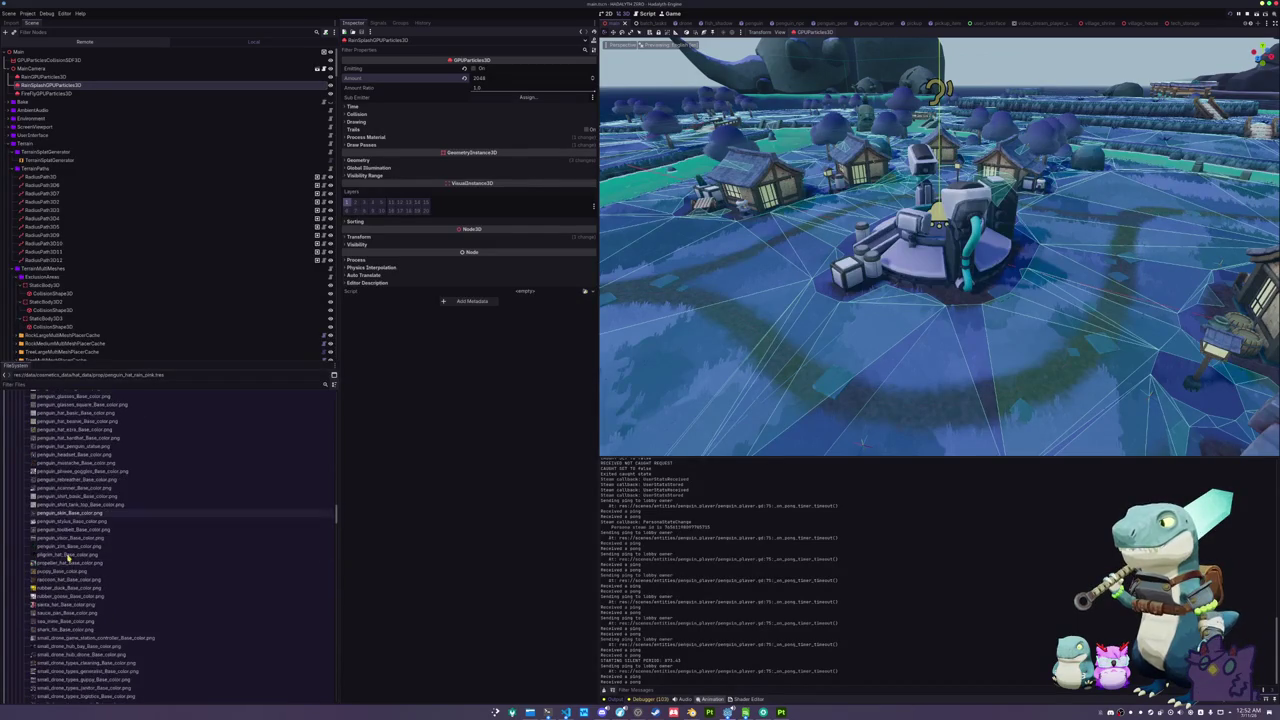
- Duplicate penguin_hat_rubber_duck.tres as penguin_hat_shark_fin.tres
left_click(66, 563)
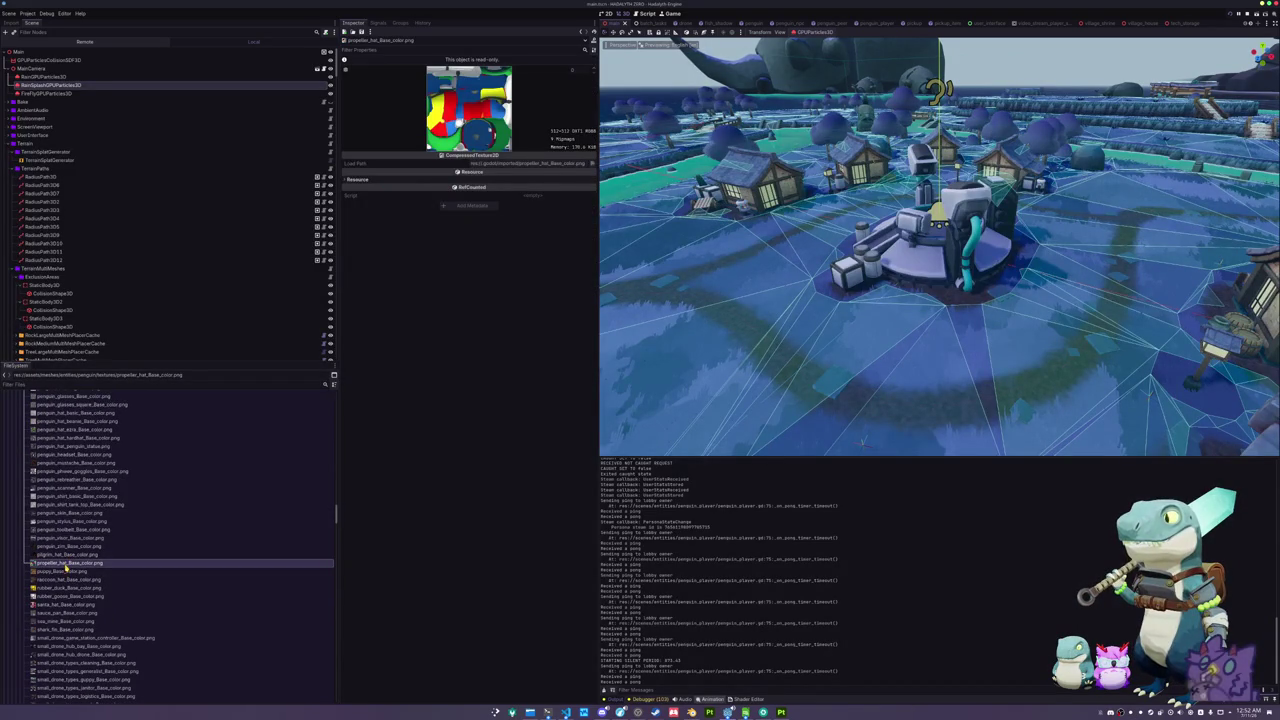
scroll(66, 567, "up", 10)
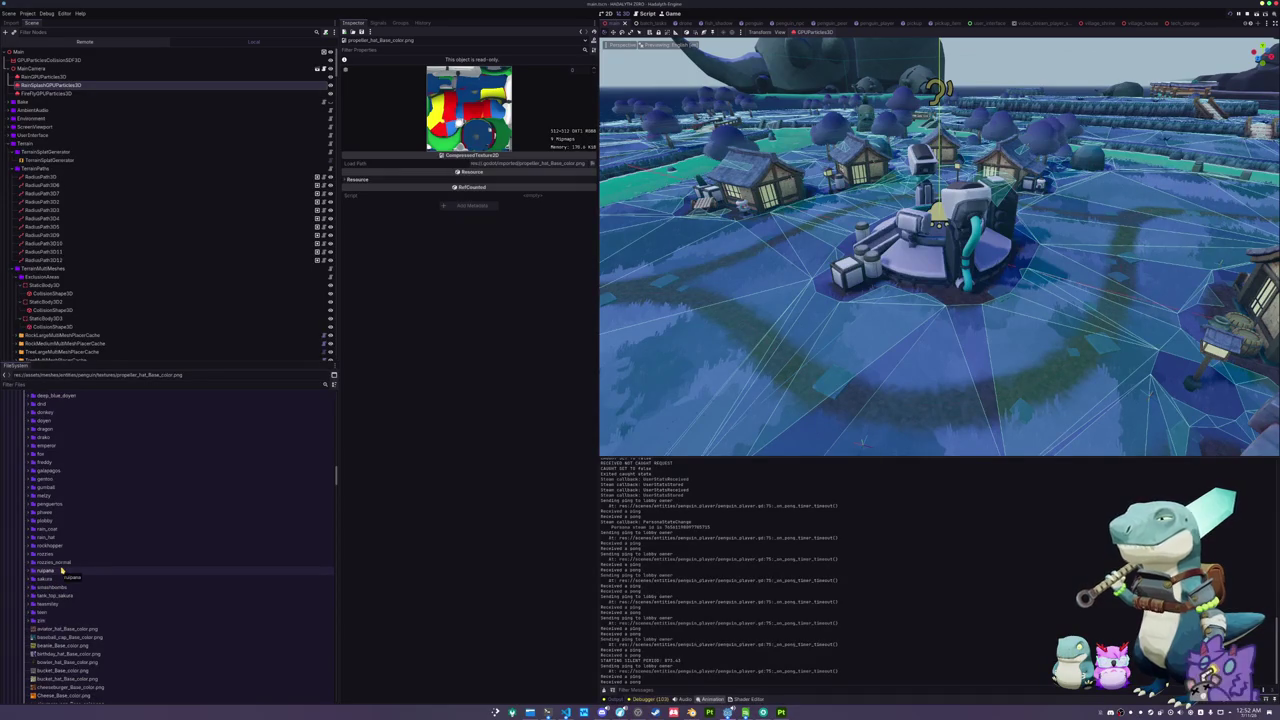
scroll(64, 575, "down", 5)
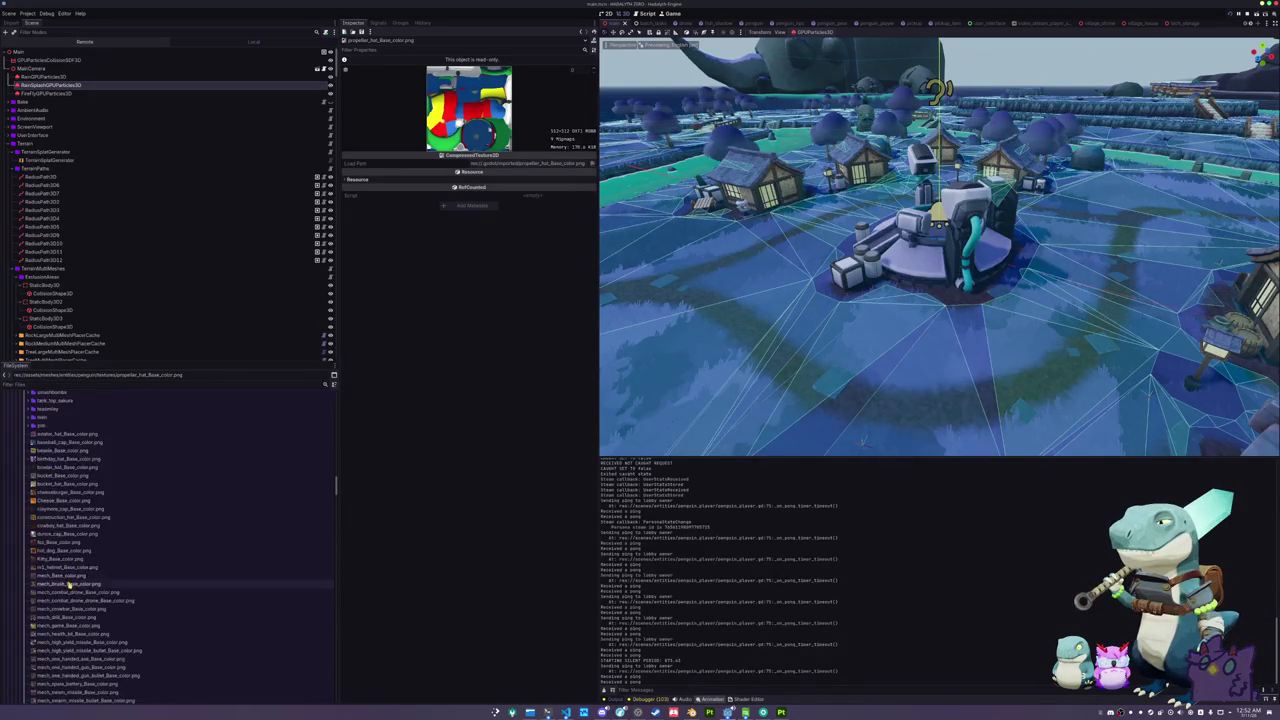
scroll(68, 580, "up", 10)
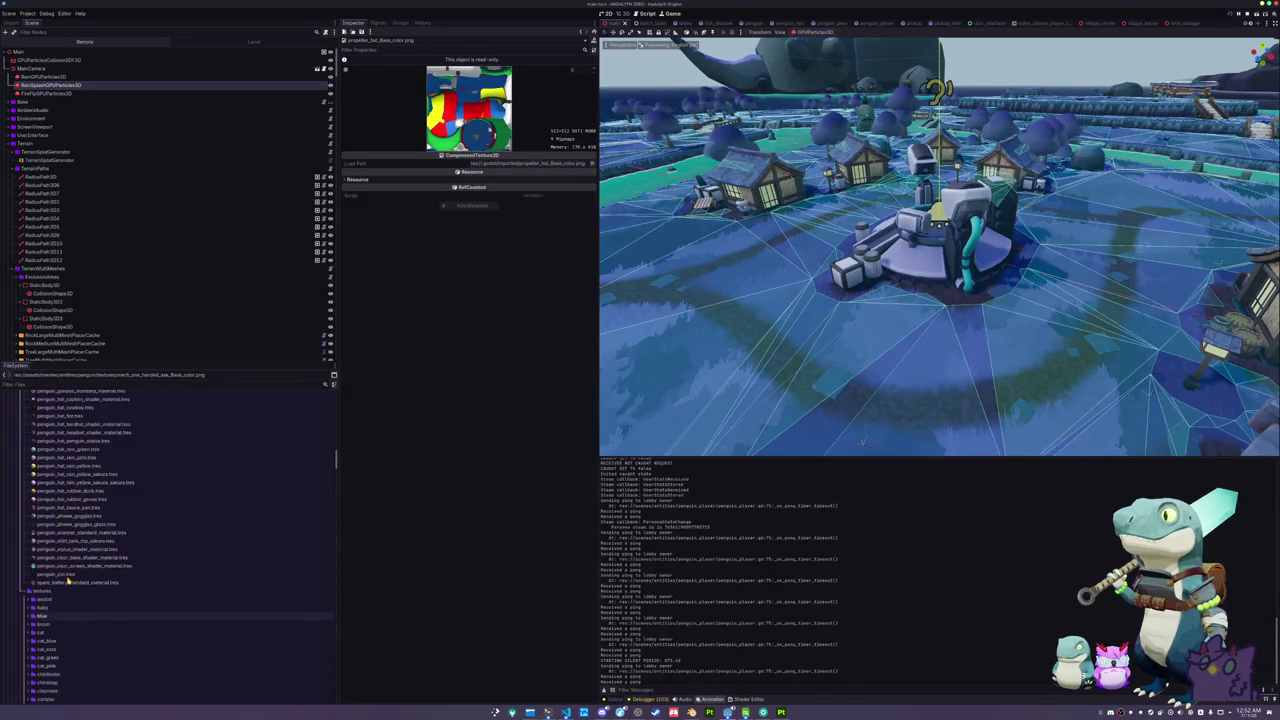
left_click(70, 491)
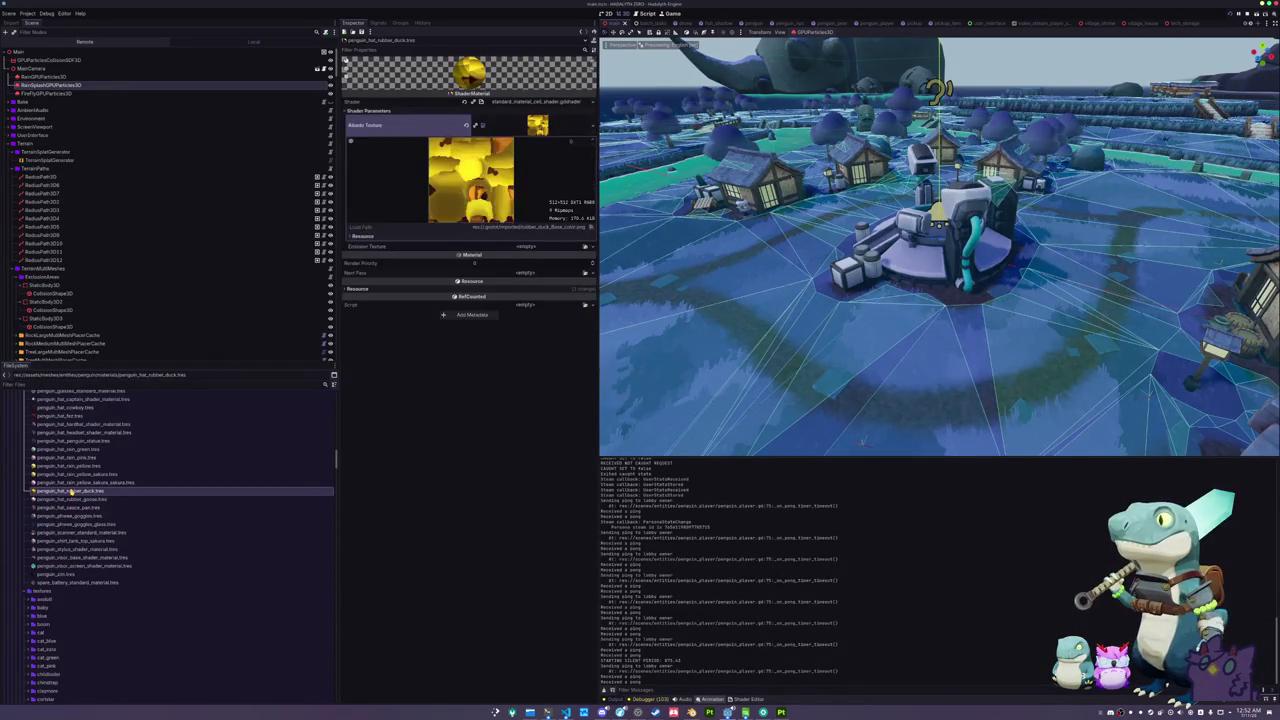
key("ctrl+d")
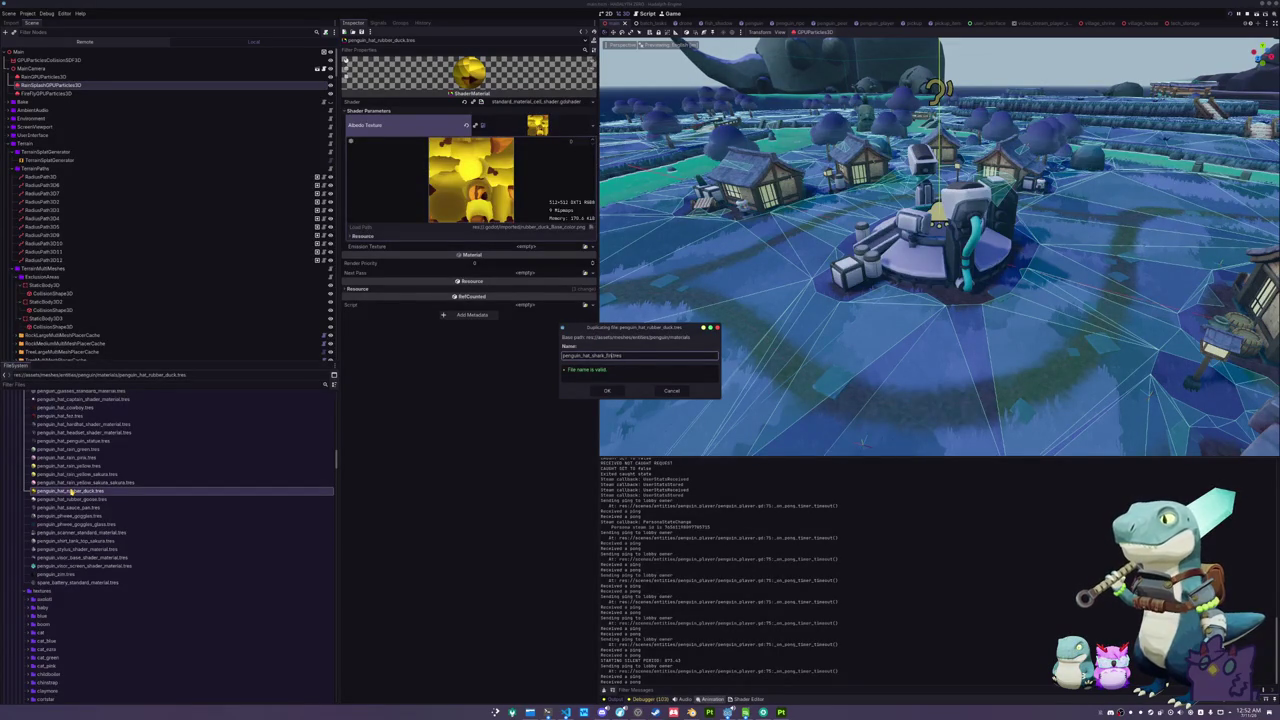
key("Return")
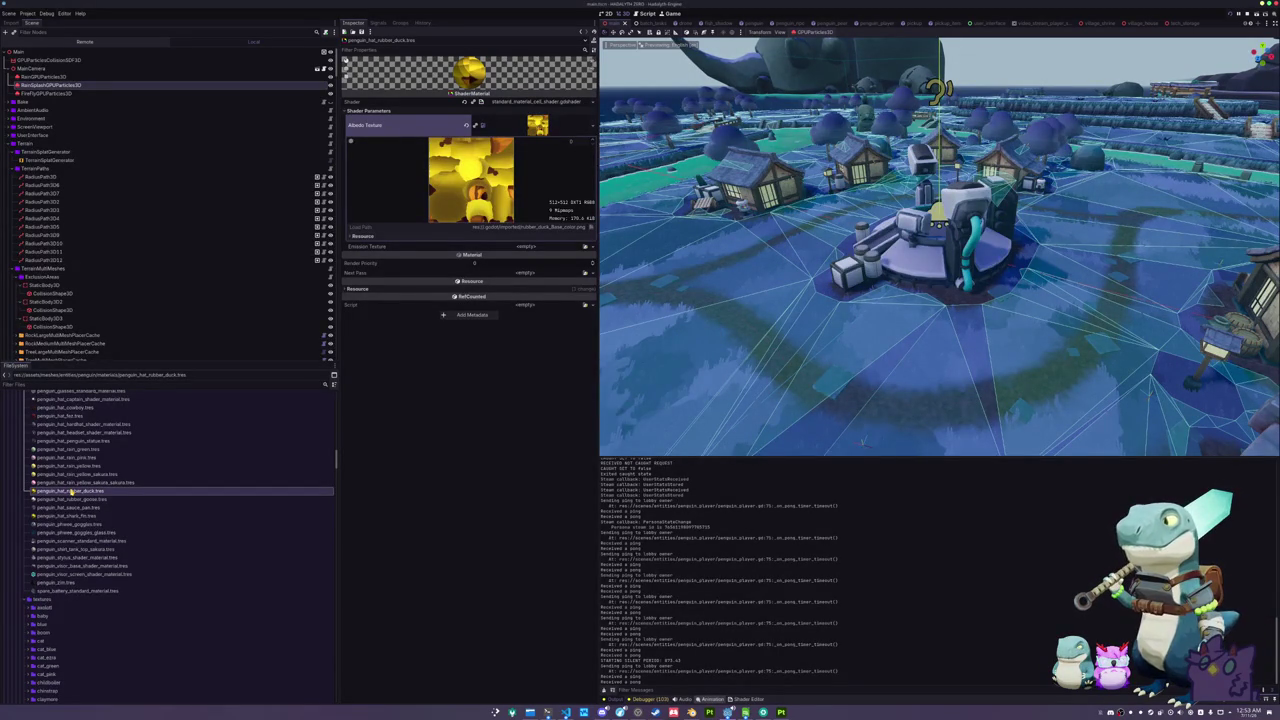
- Quick Load shark_fin_Base_color.png as the new material's Albedo Texture and save
left_click(594, 125)
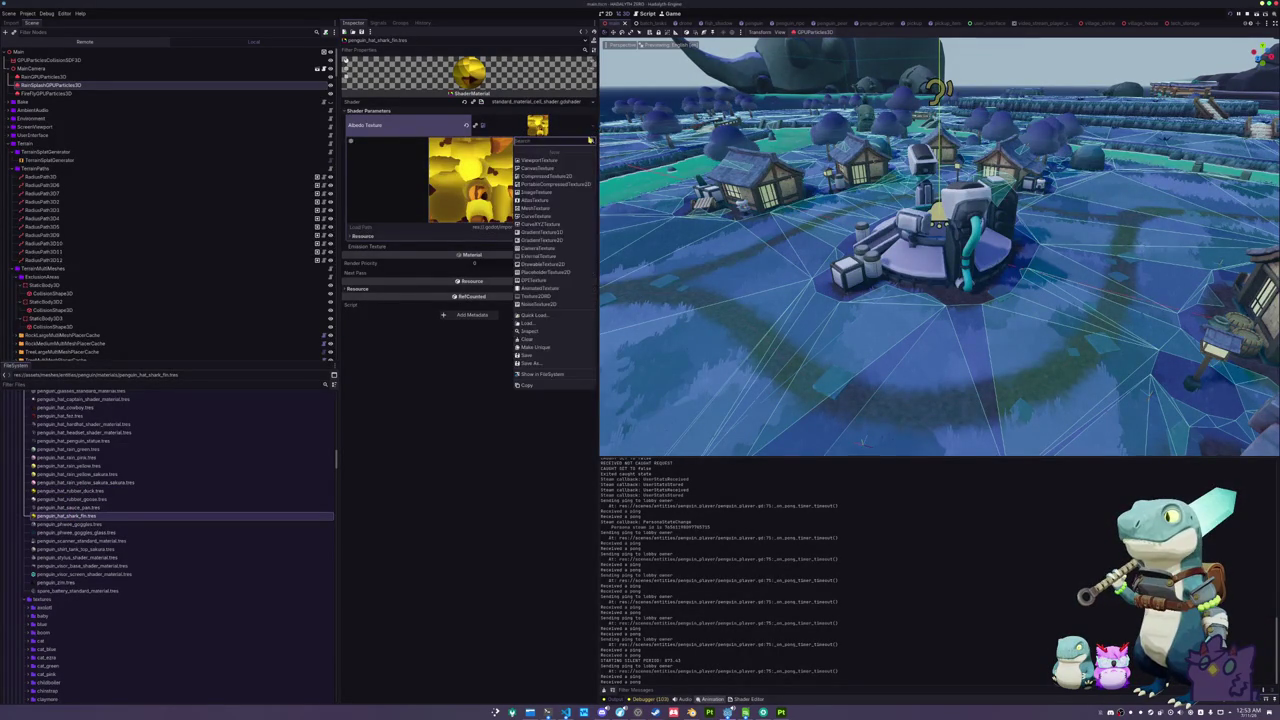
left_click(550, 310)
type("shark")
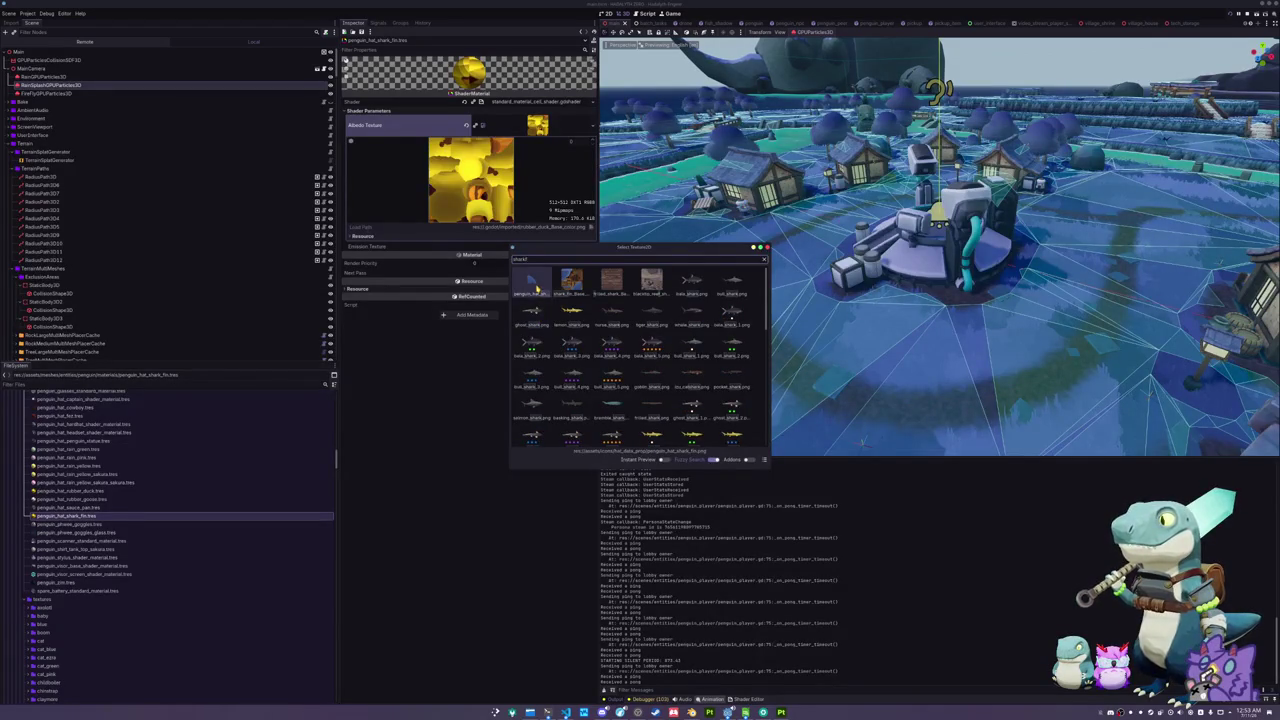
double_click(533, 286)
left_click(594, 124)
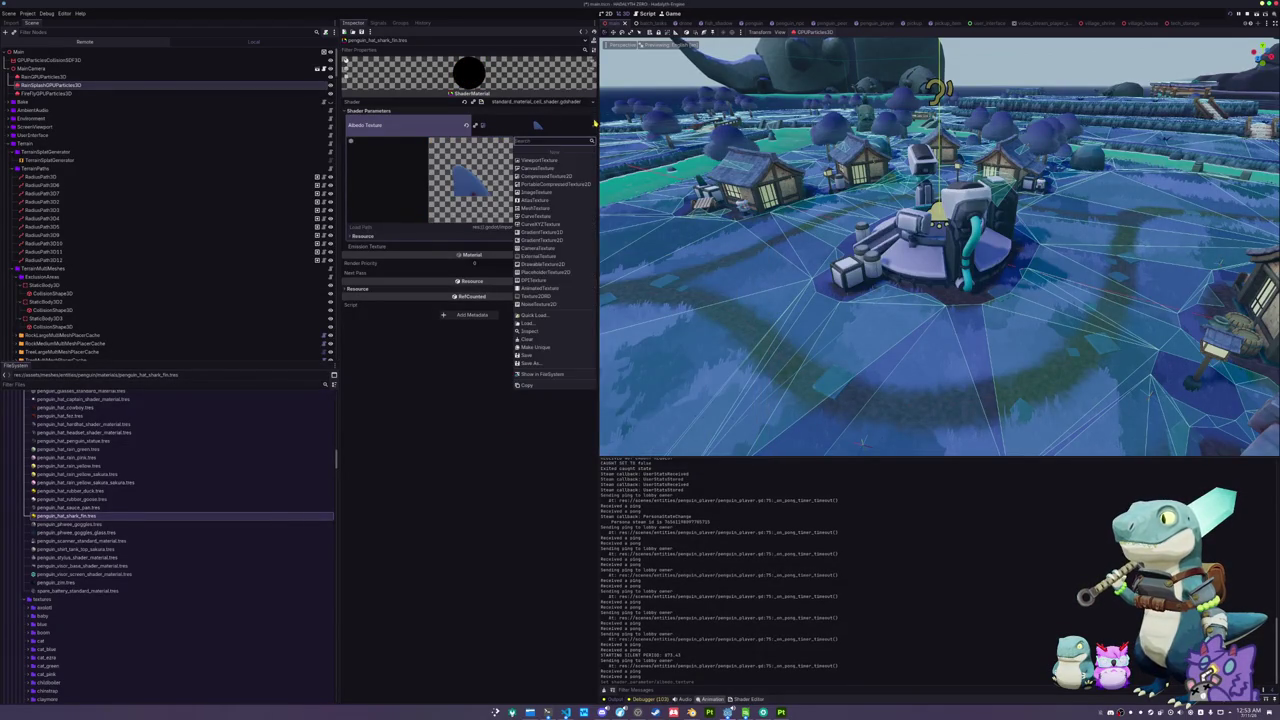
left_click(533, 316)
type("fi")
key("Right")
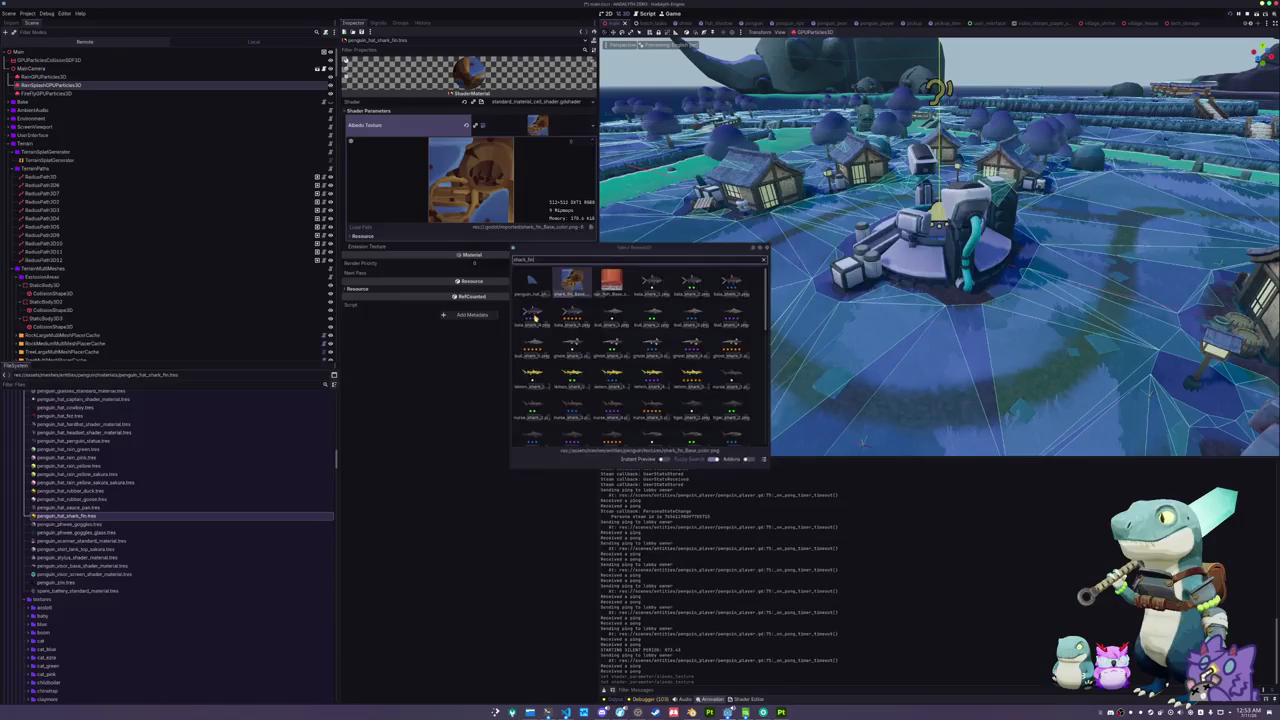
key("Return")
key("ctrl+s")
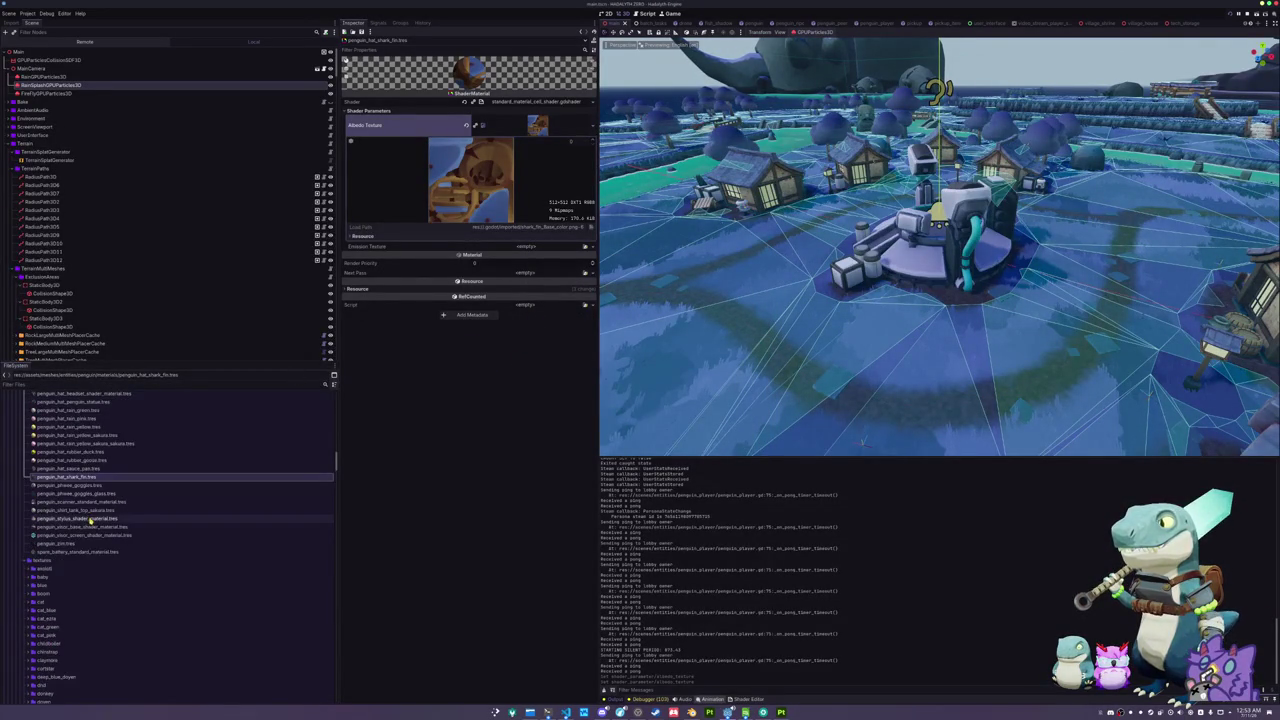
scroll(90, 515, "down", 3)
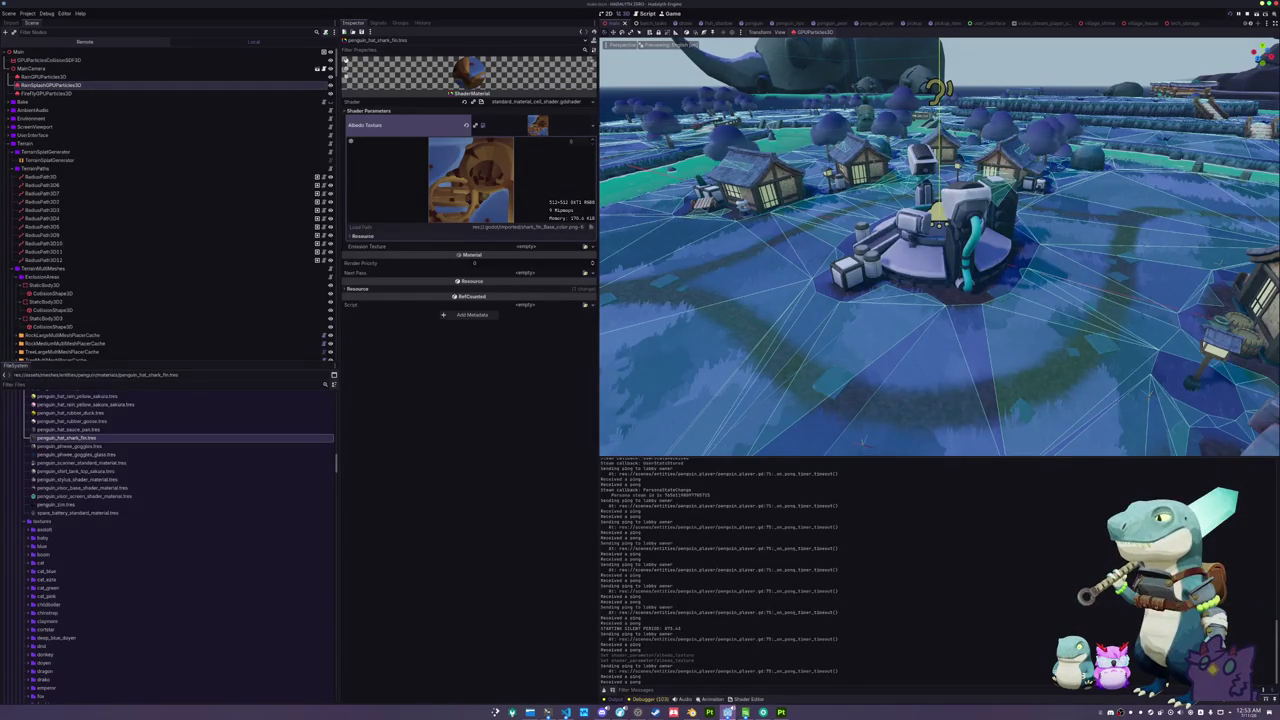
key("alt+Tab")
- In the fish journal, inspect Grass Carp, Red King Crab, Commersons Dolphin, Clown Featherback and Giant Isopod
left_click(731, 281)
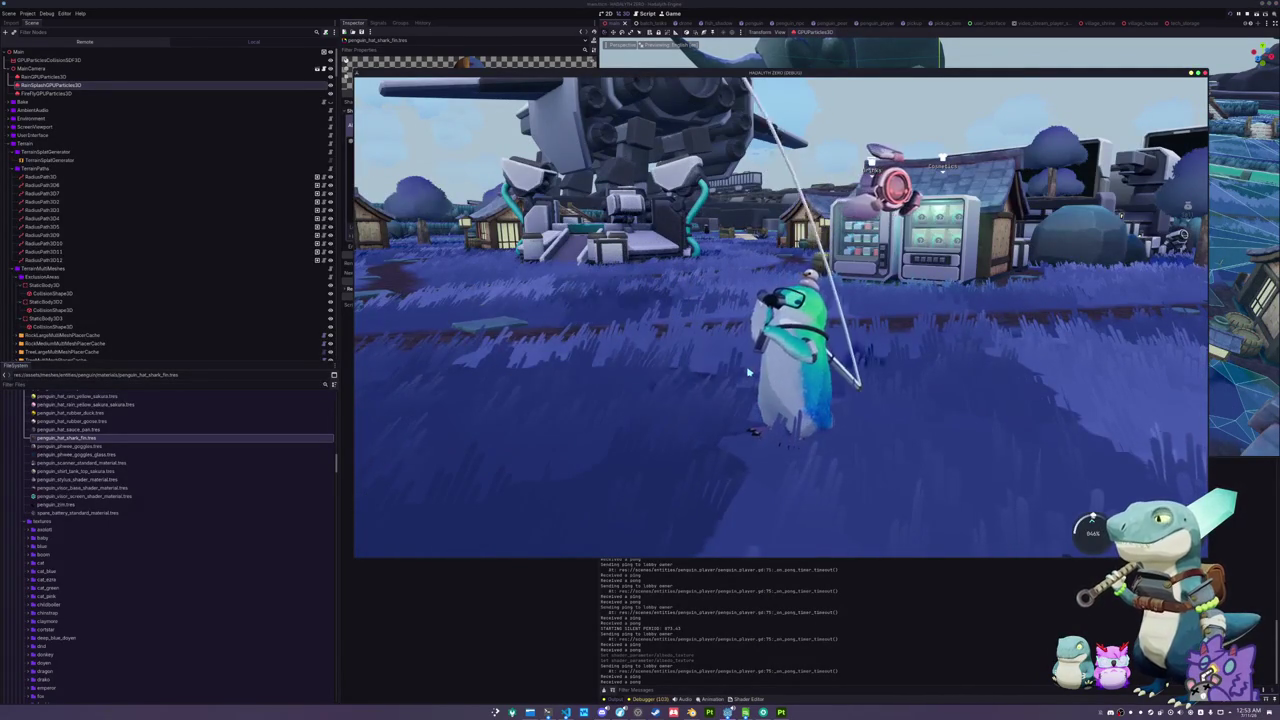
key("i")
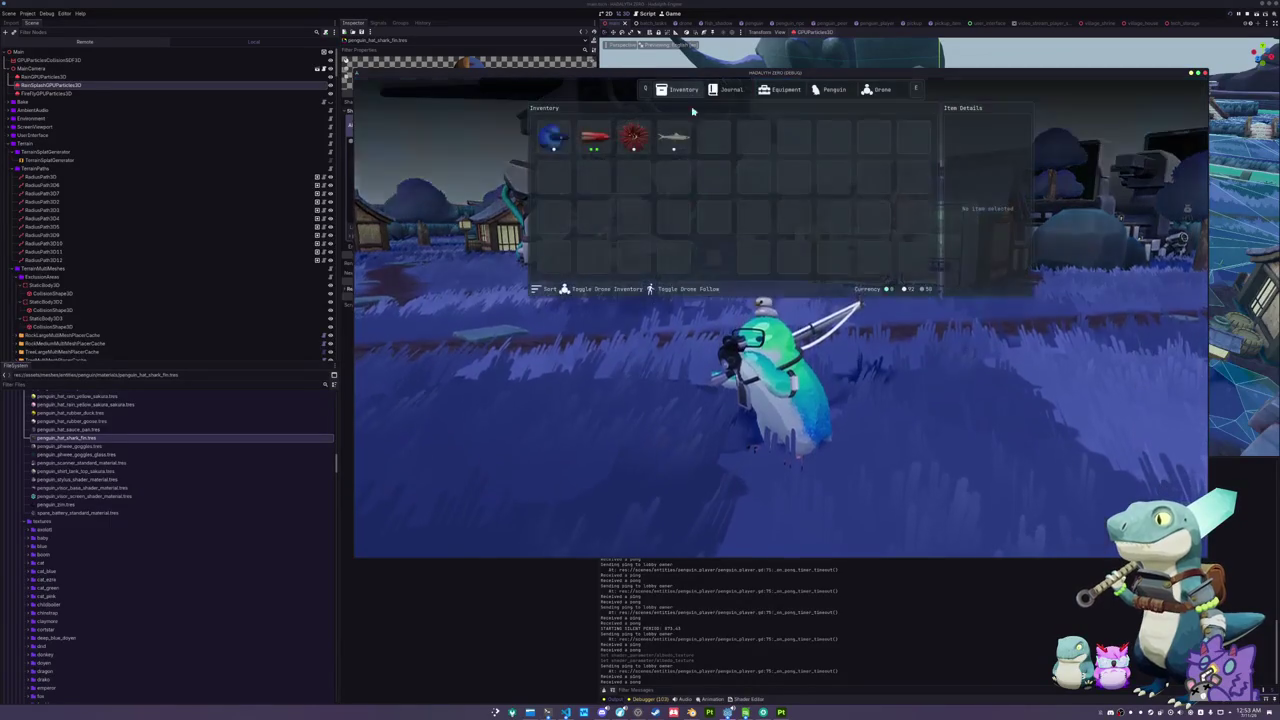
left_click(728, 89)
scroll(720, 275, "down", 4)
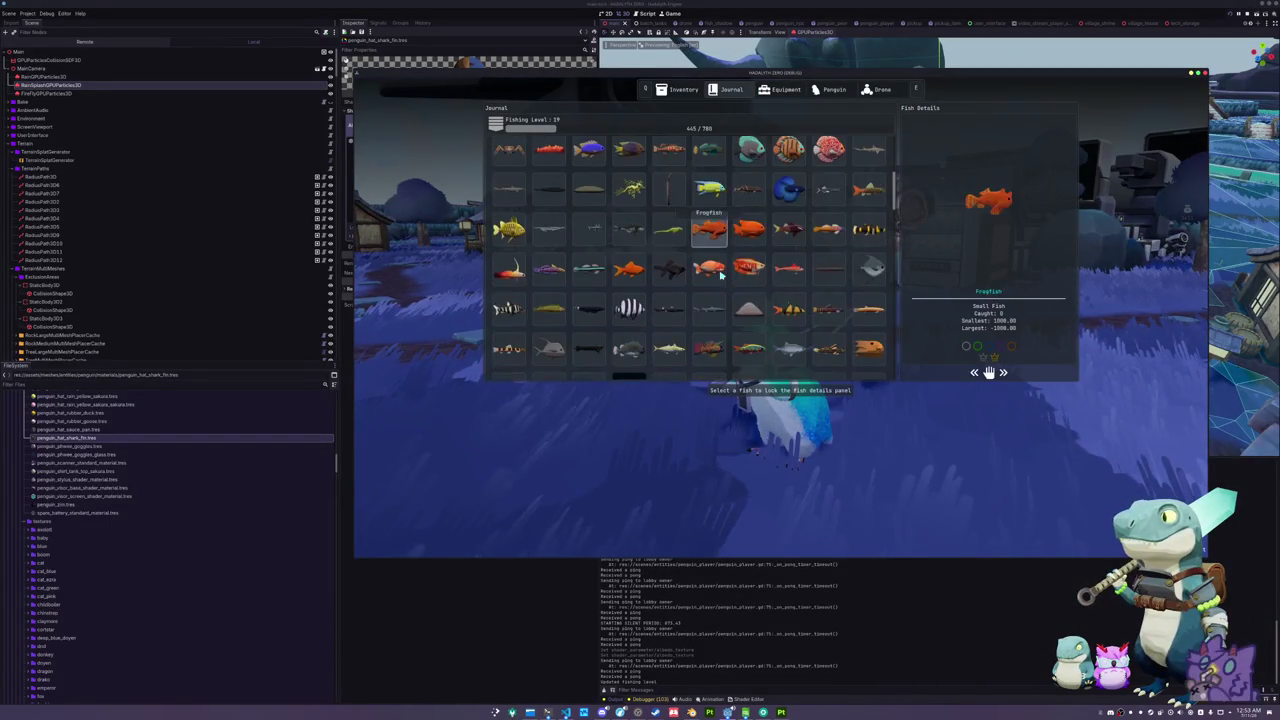
scroll(715, 280, "down", 1)
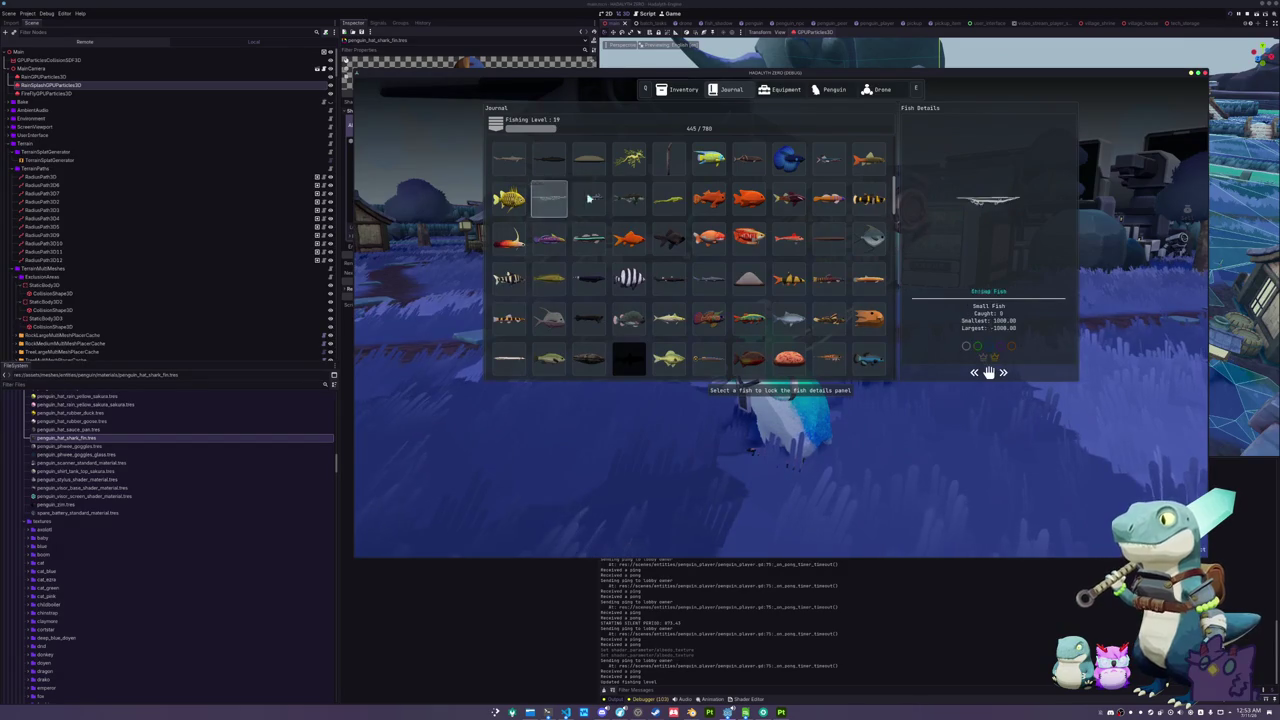
scroll(727, 286, "down", 5)
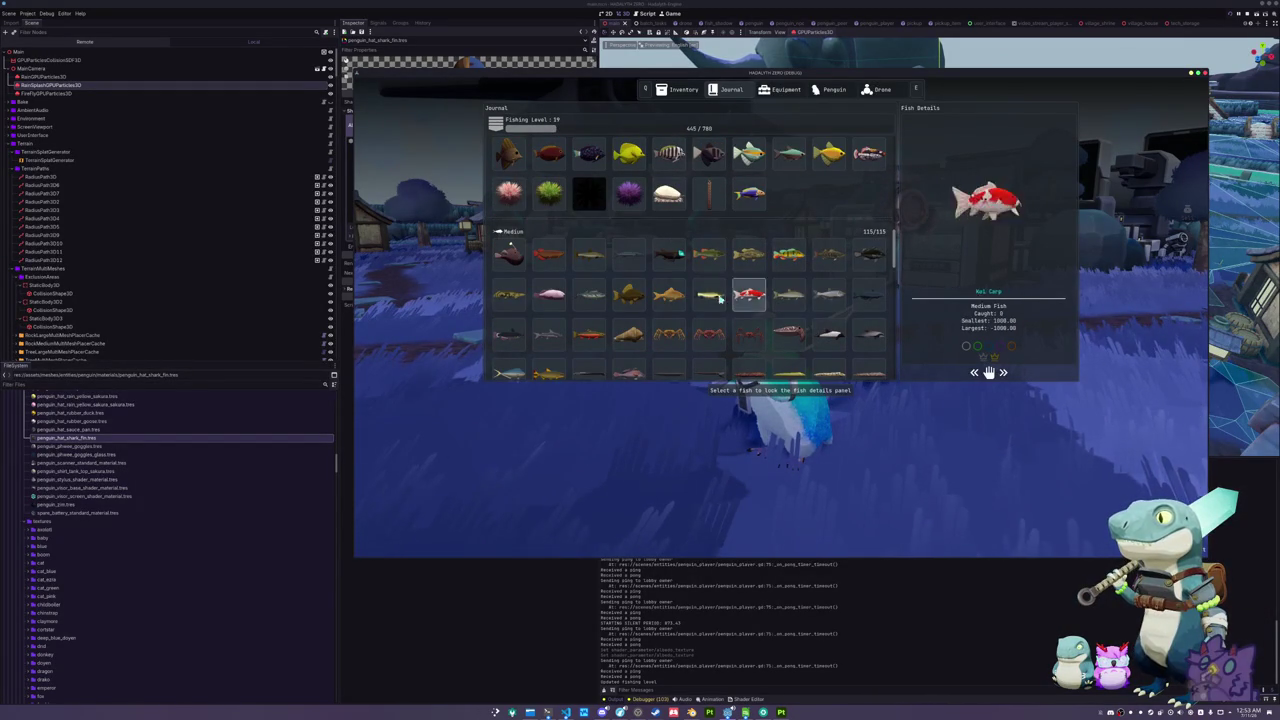
left_click(709, 294)
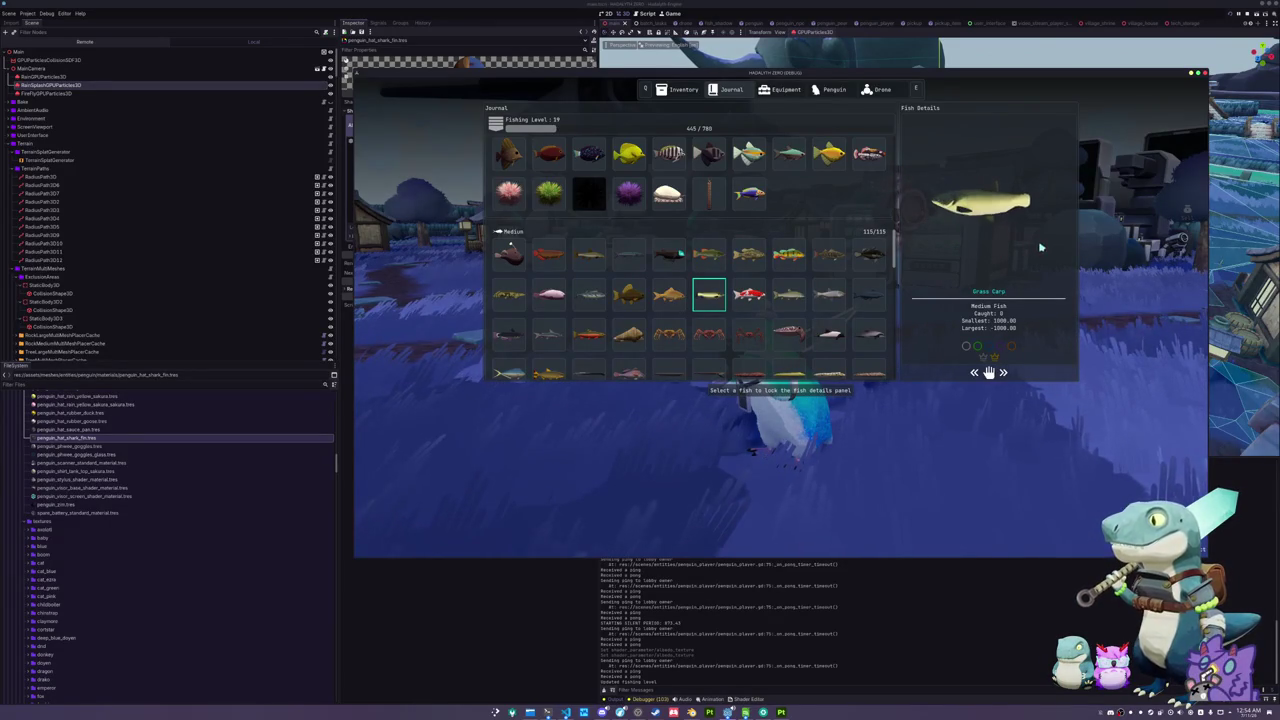
scroll(745, 350, "down", 3)
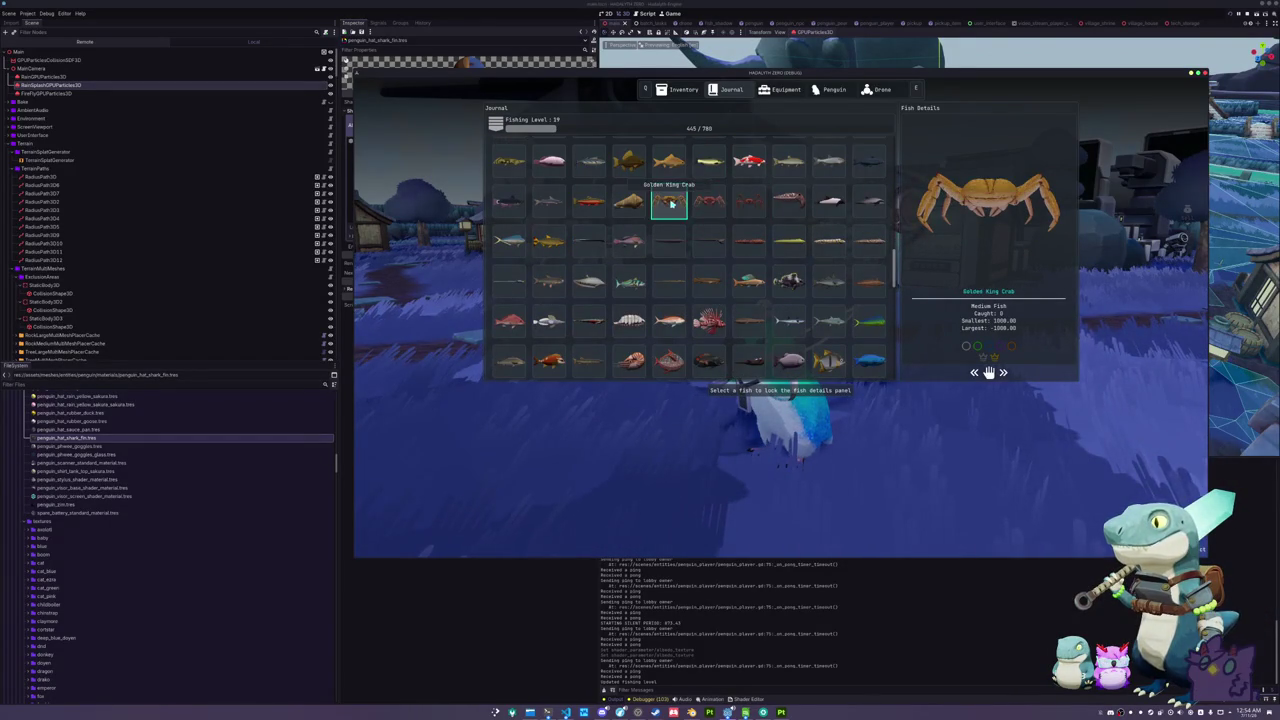
left_click(706, 203)
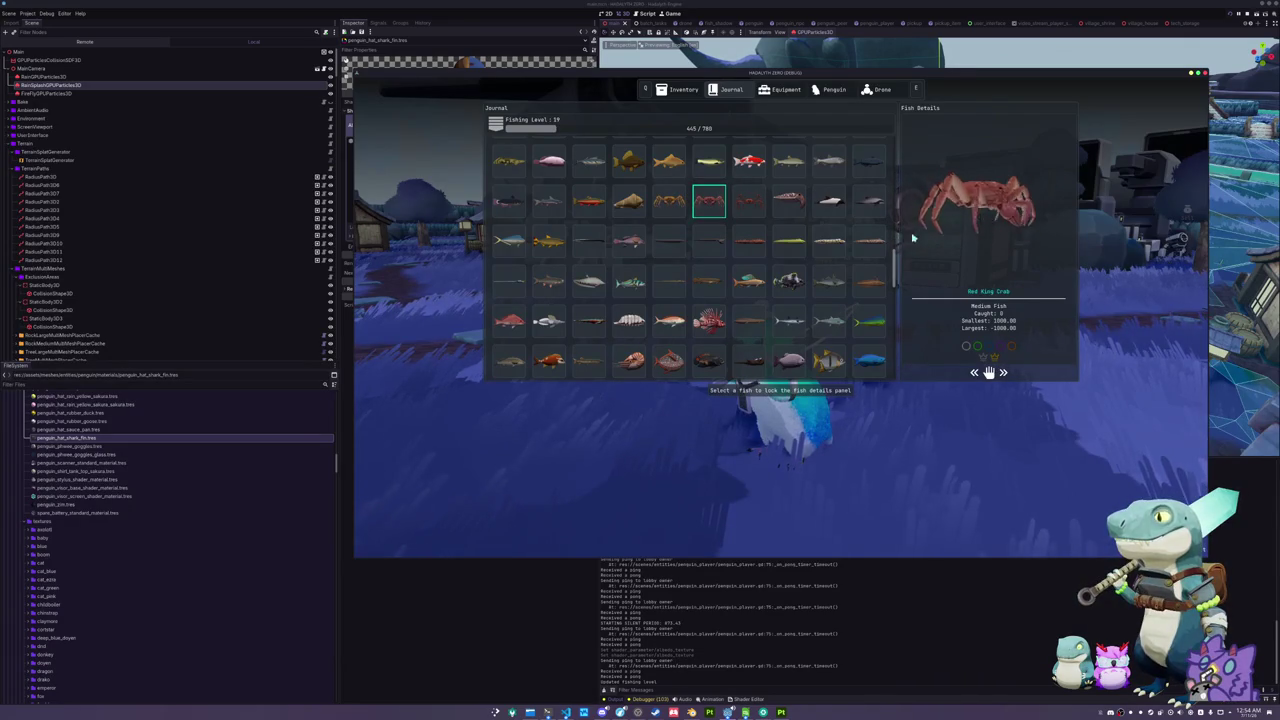
left_click(832, 207)
left_click(835, 212)
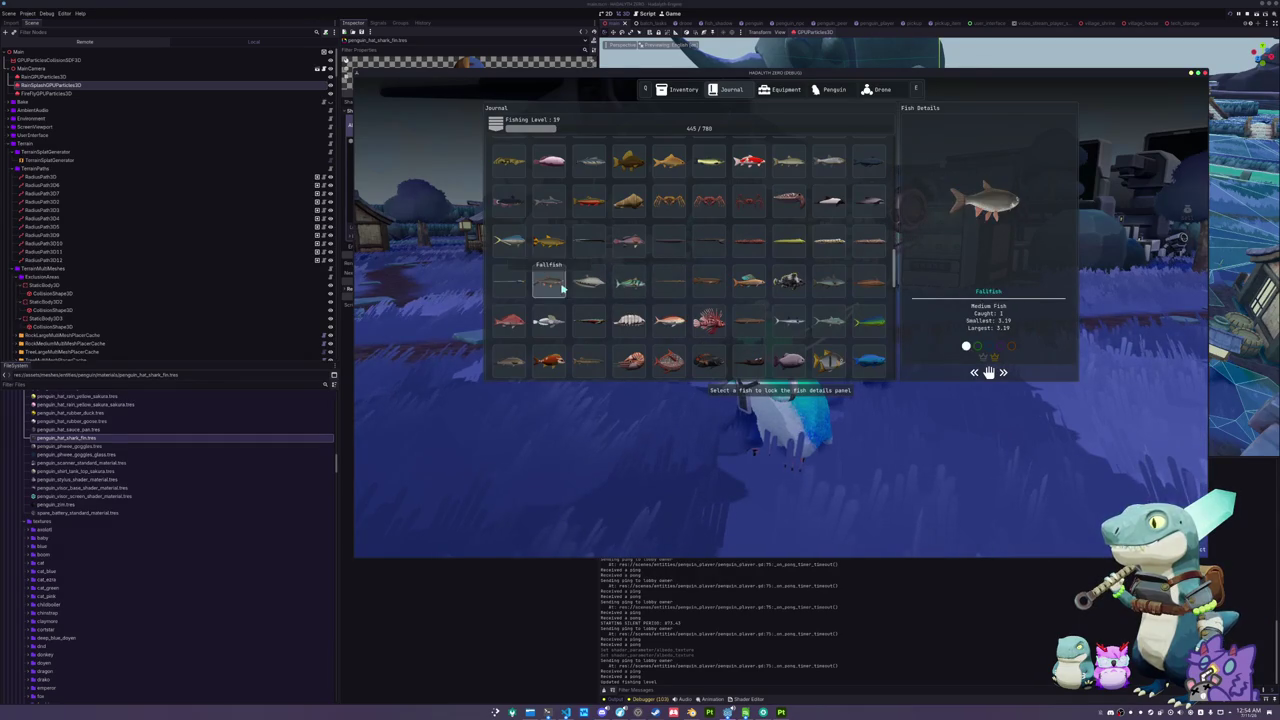
left_click(600, 286)
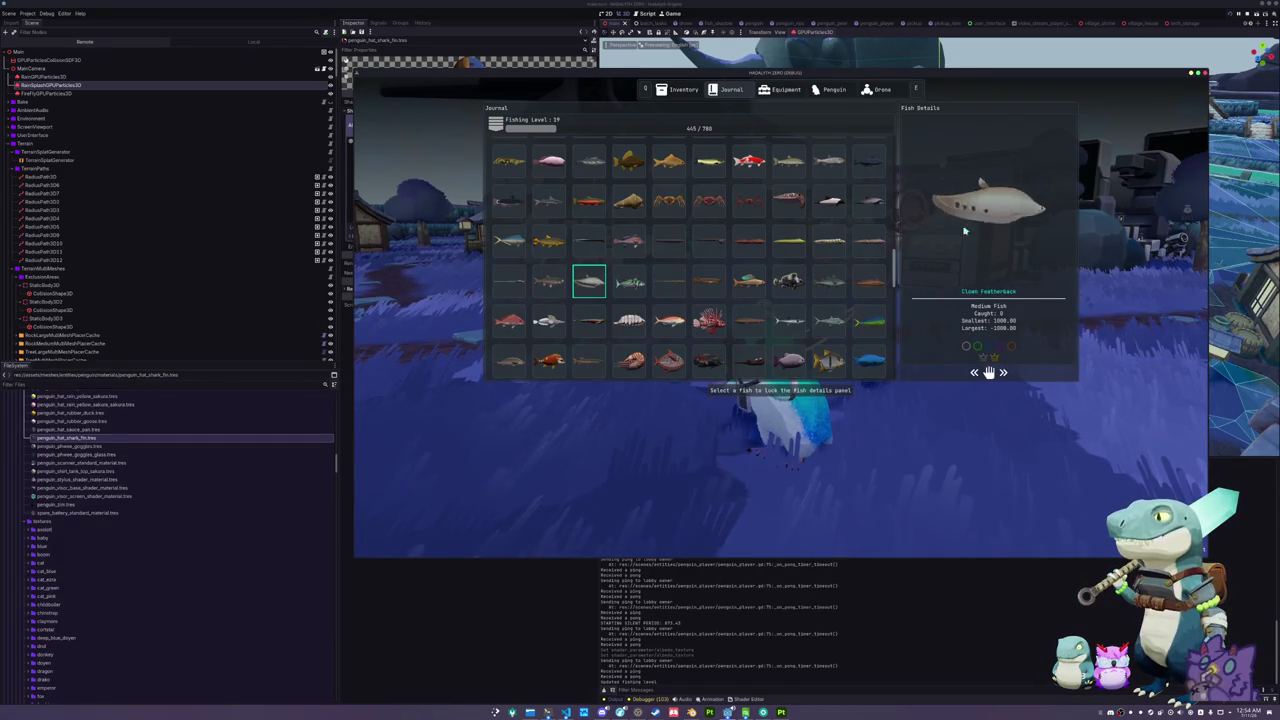
left_click(864, 286)
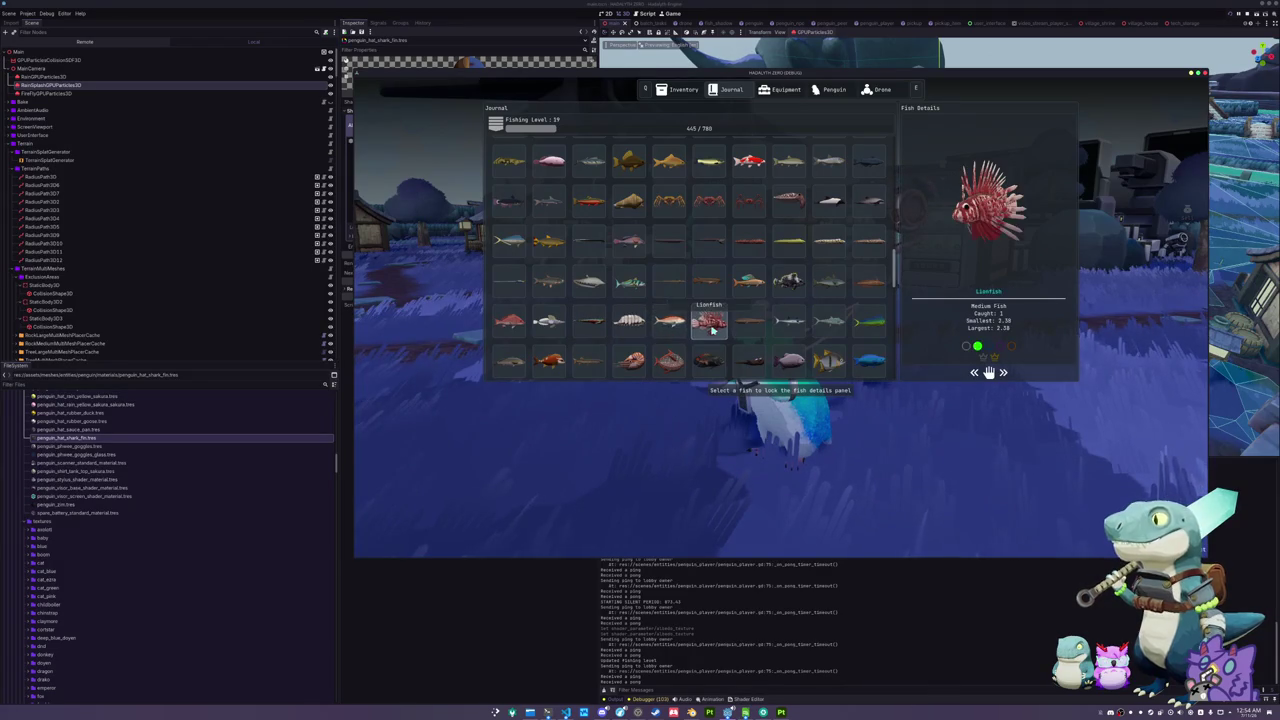
left_click(636, 328)
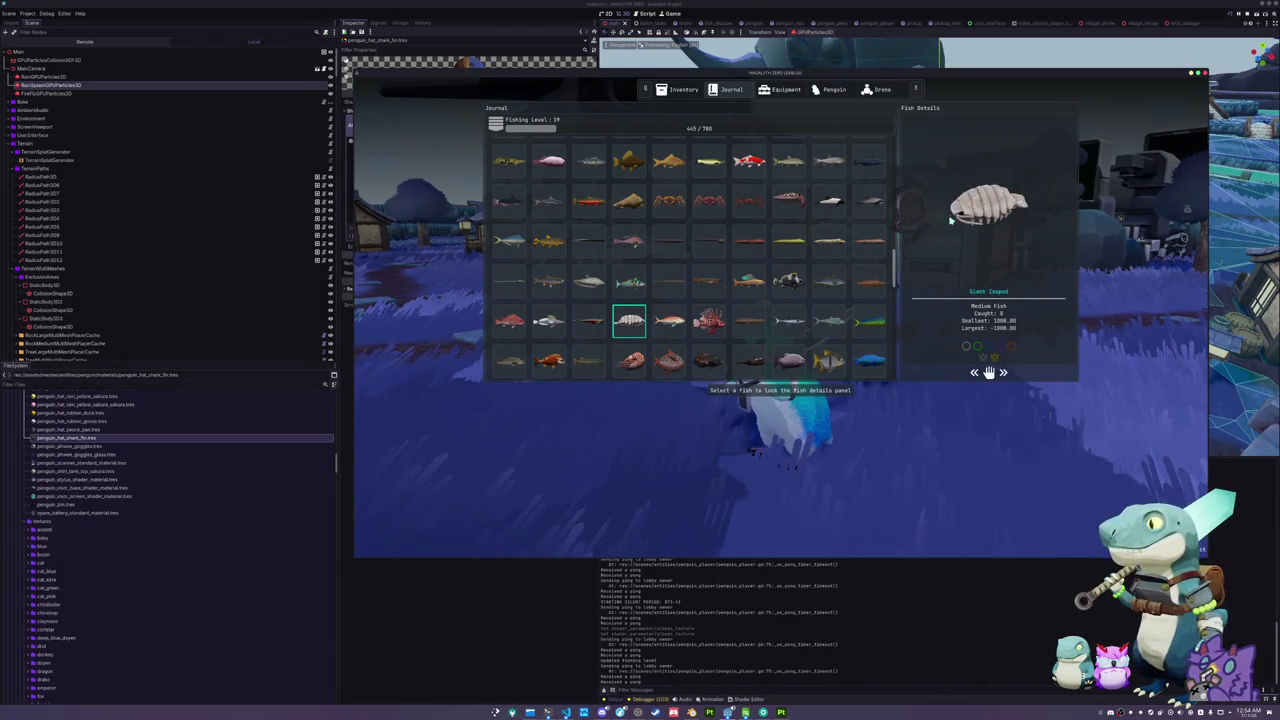
key("Tab")
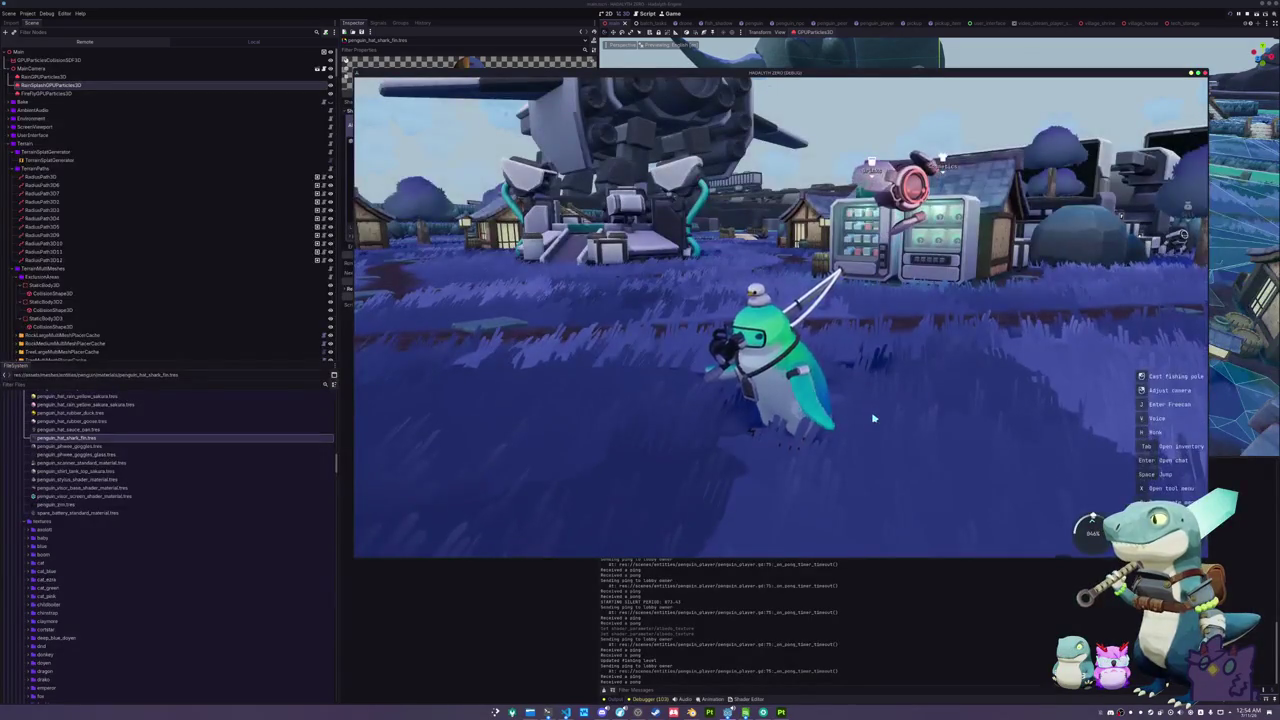
- Walk the penguin to the water's edge, cast, and land a Dwarf Gourami
scroll(868, 422, "up", 3)
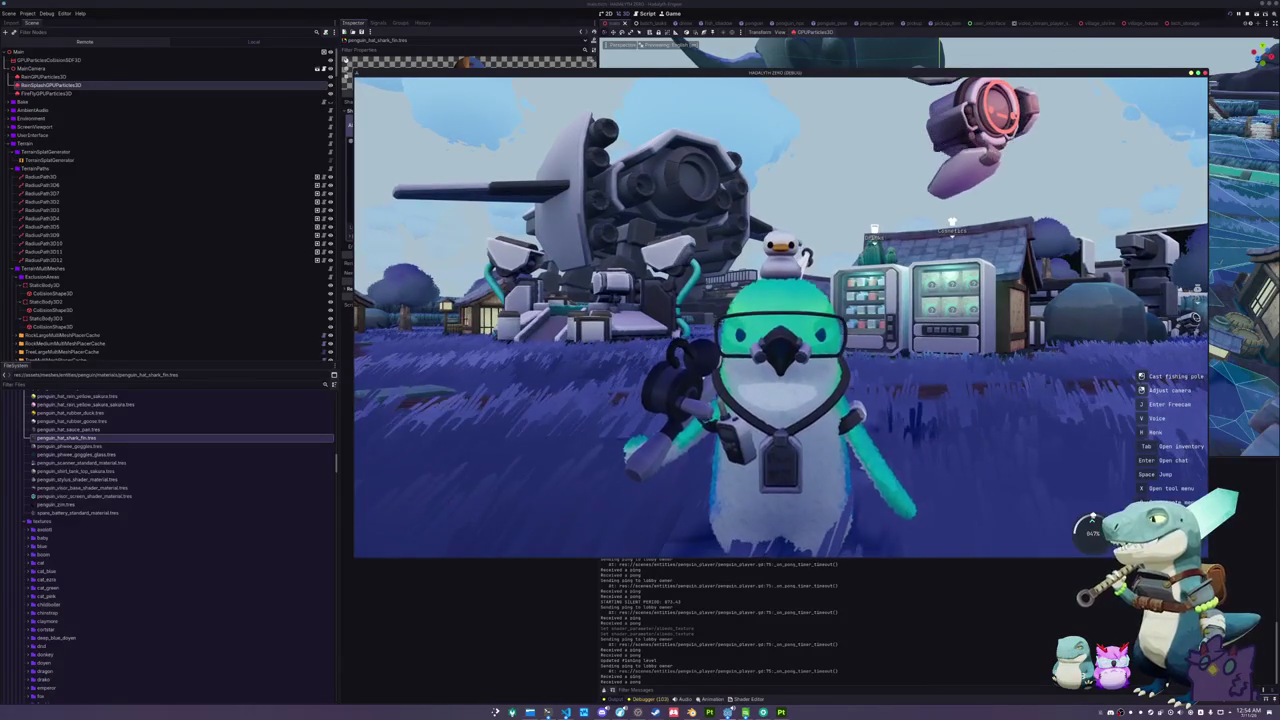
key("w")
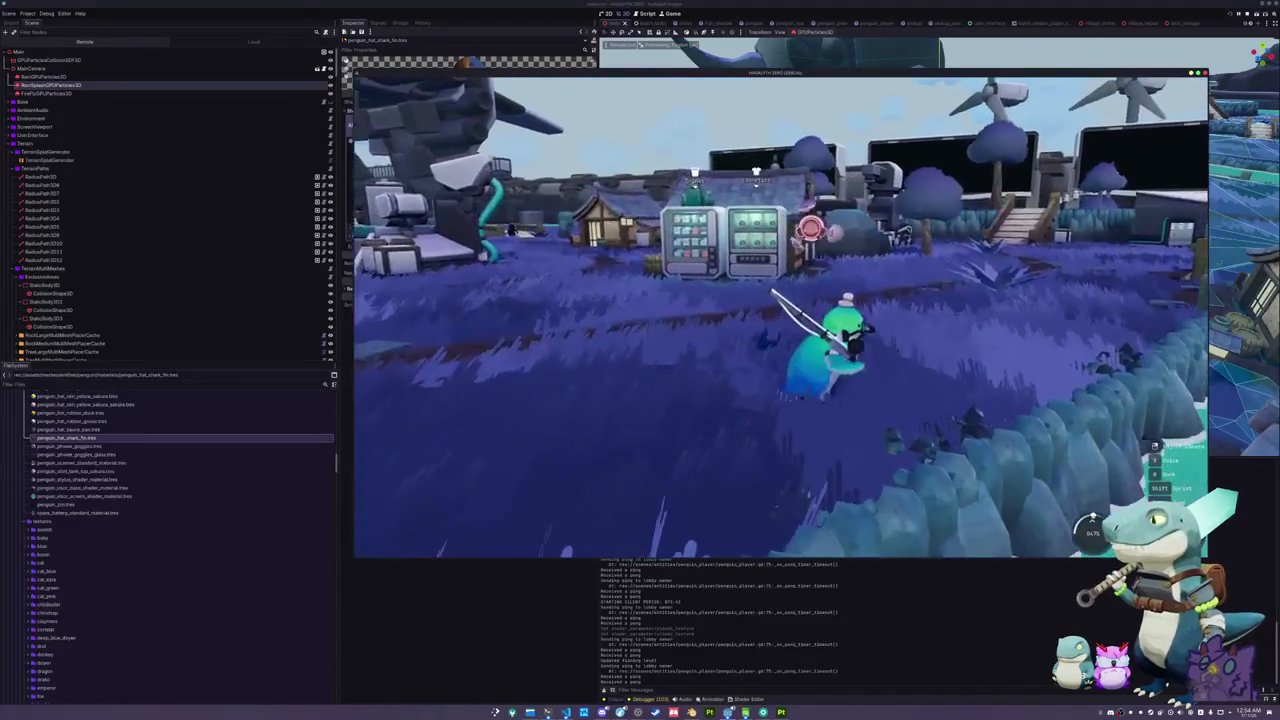
key("d")
left_click(955, 503)
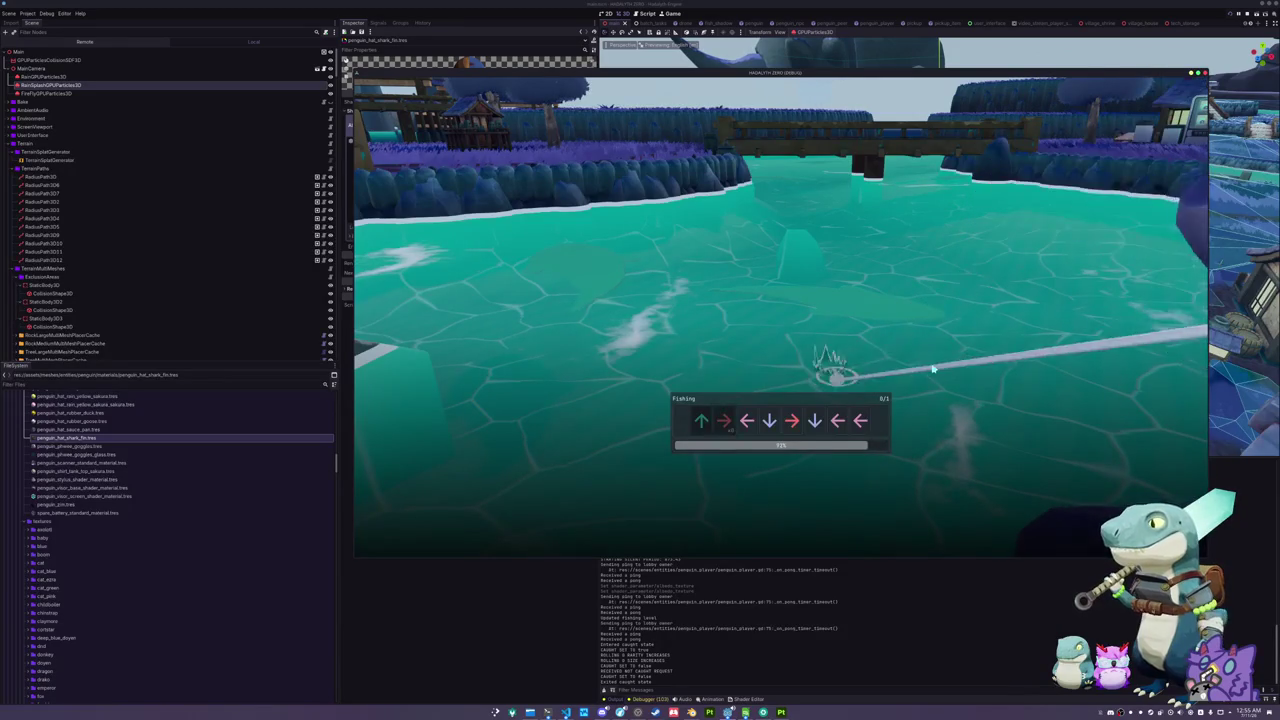
key("Left")
key("Left")
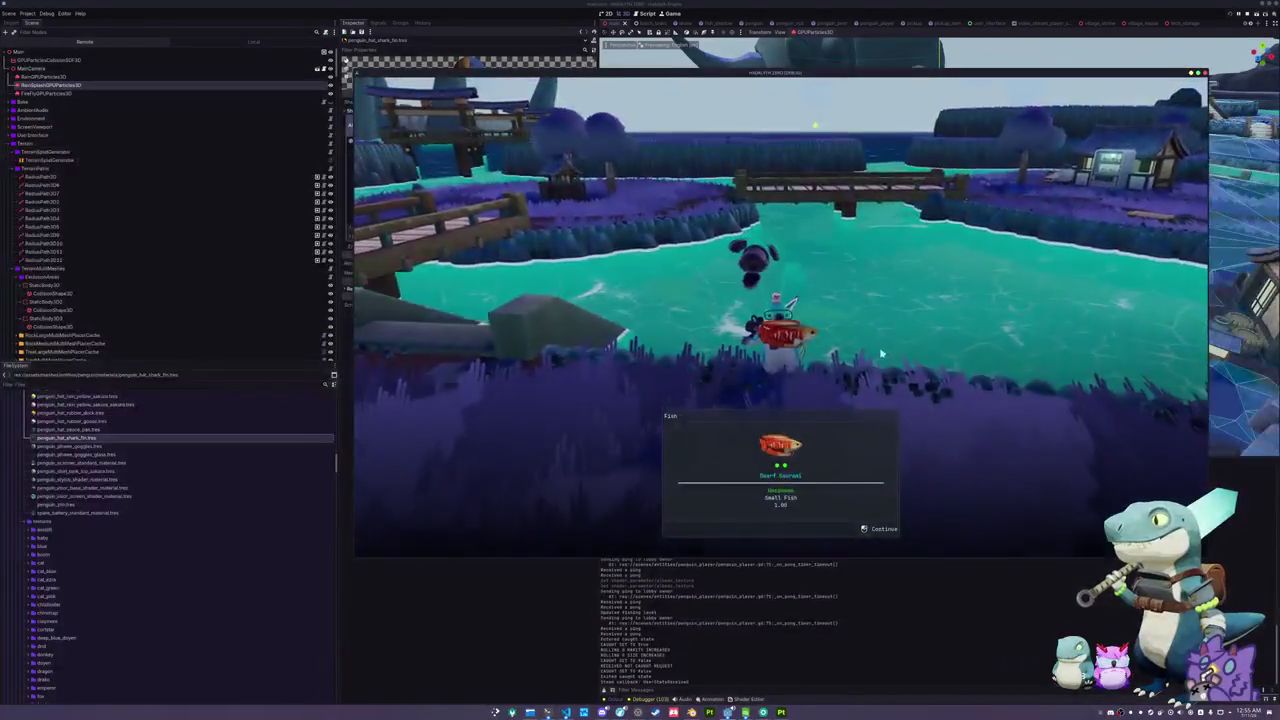
left_click(896, 355)
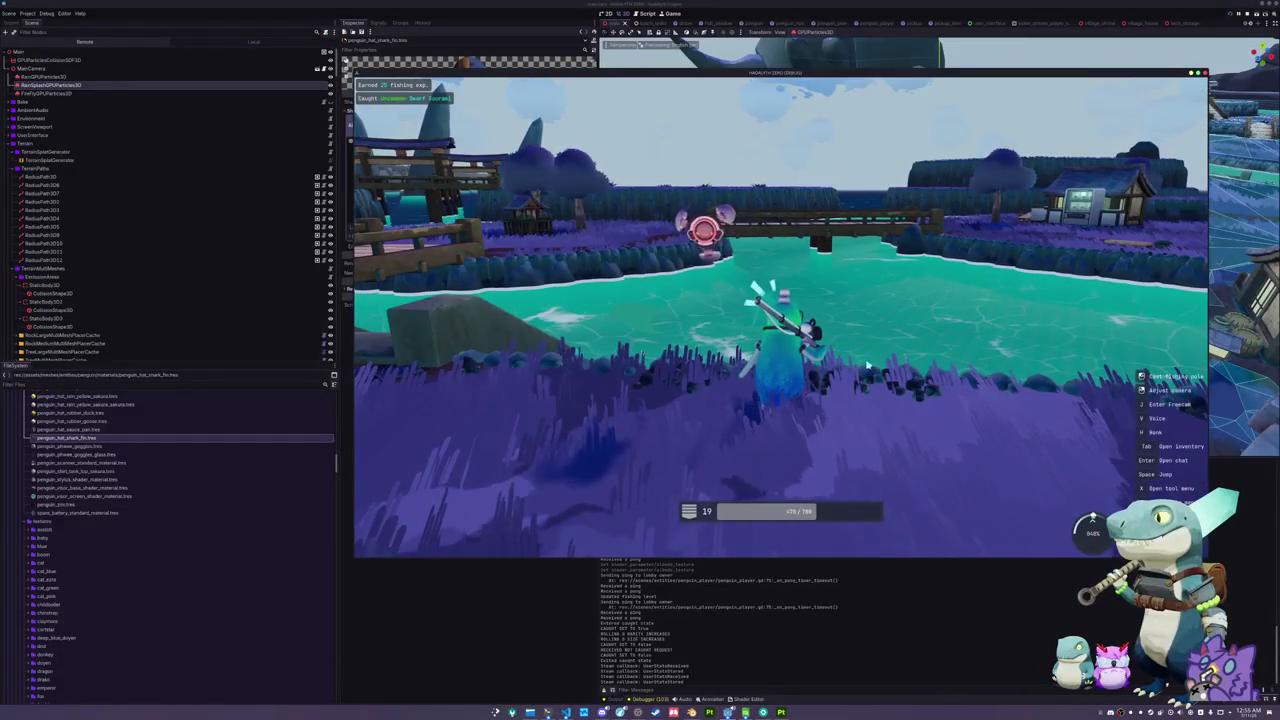
- Walk the penguin across town to the river and cast the line
key("w")
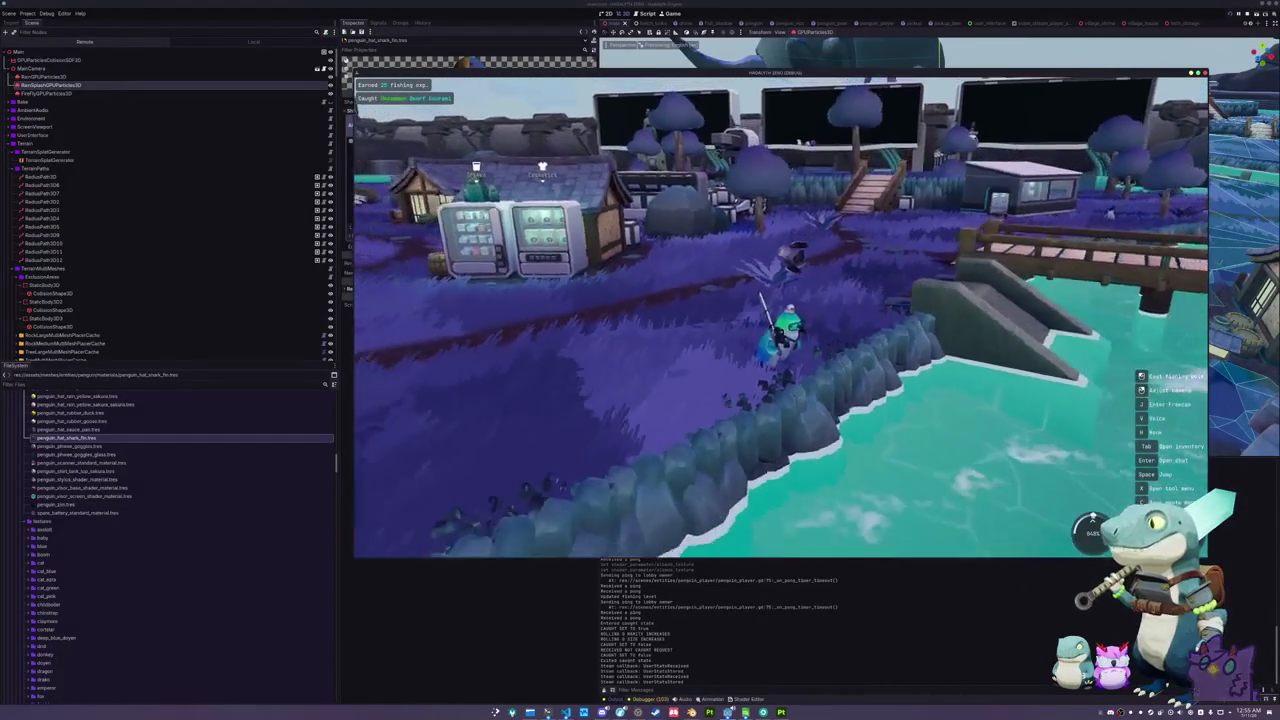
key("w")
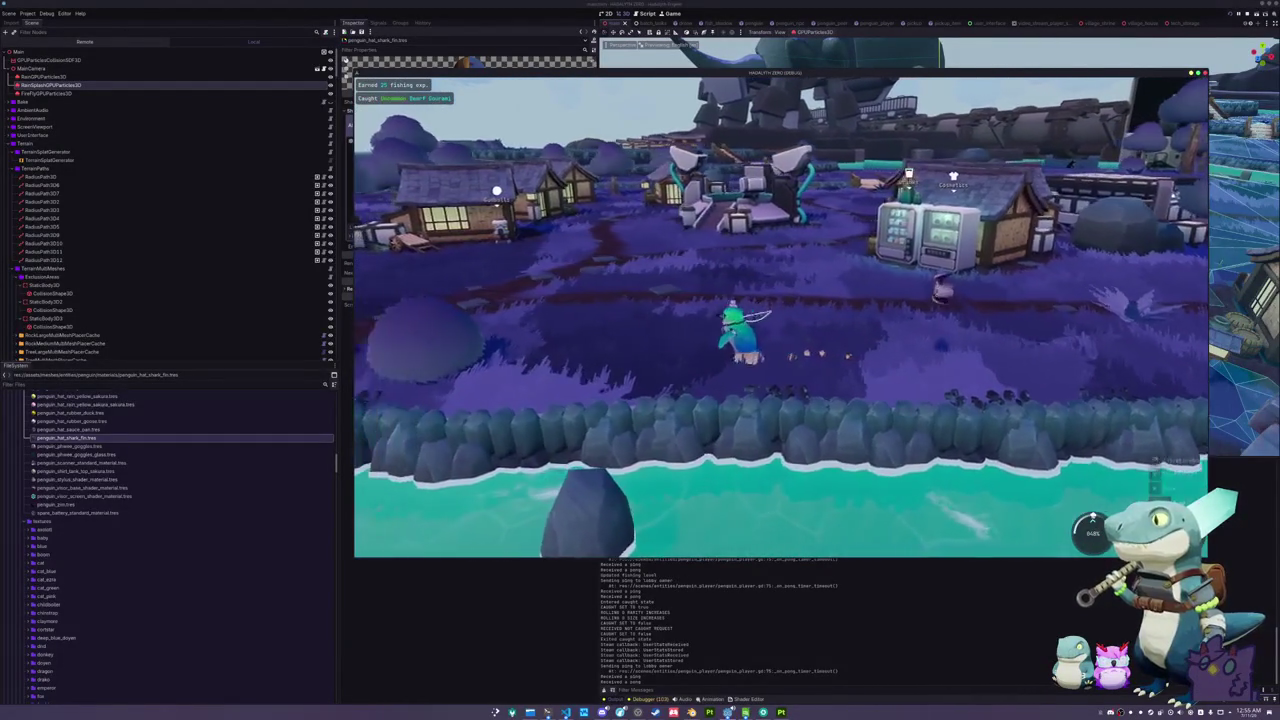
key("w")
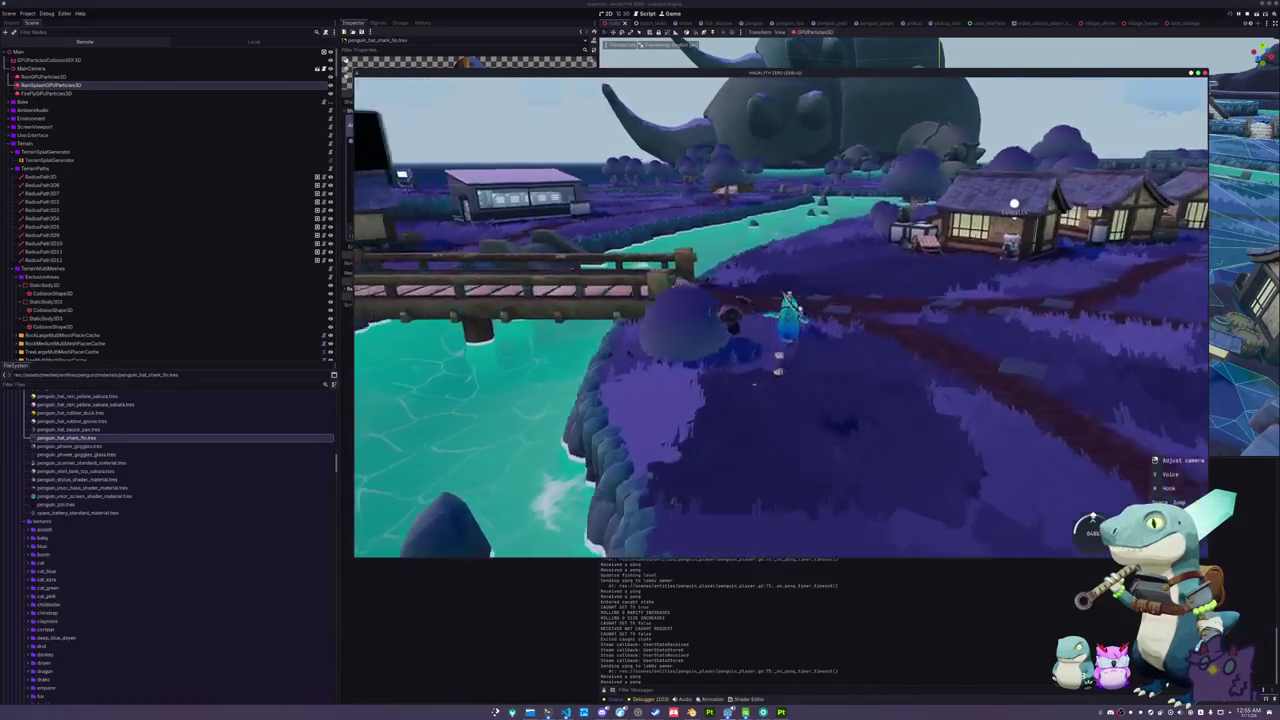
key("w")
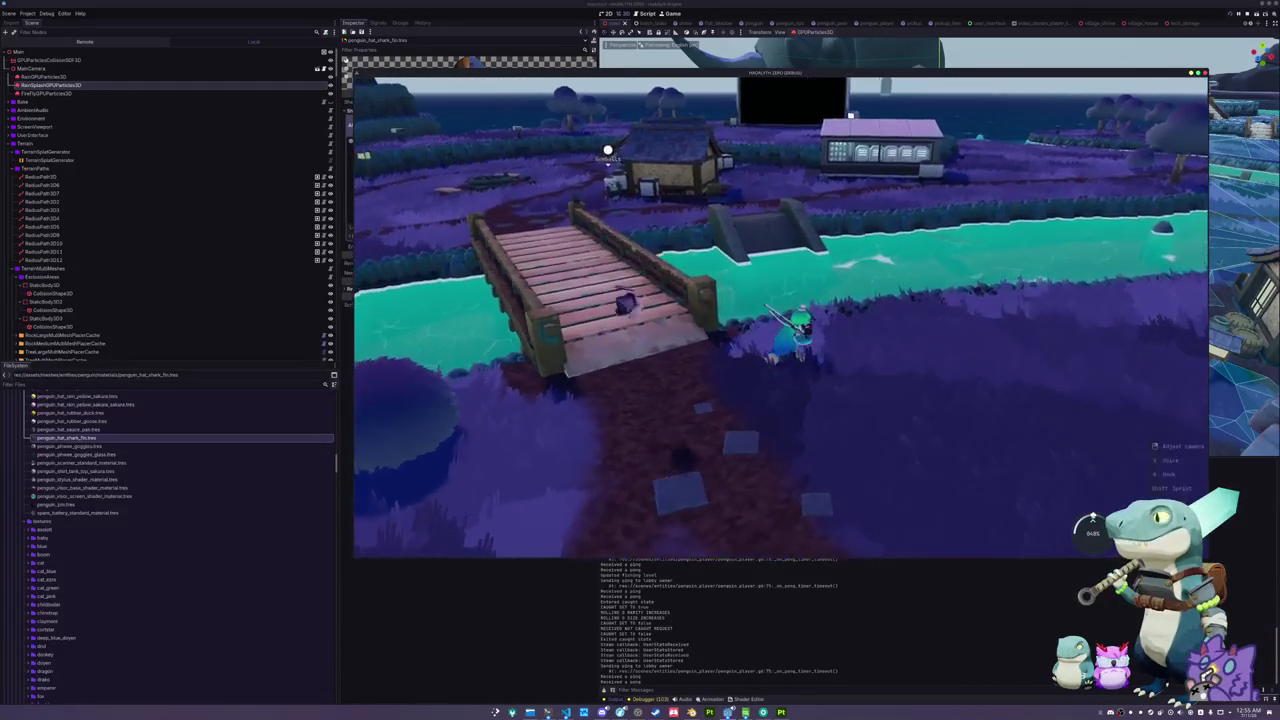
key("w")
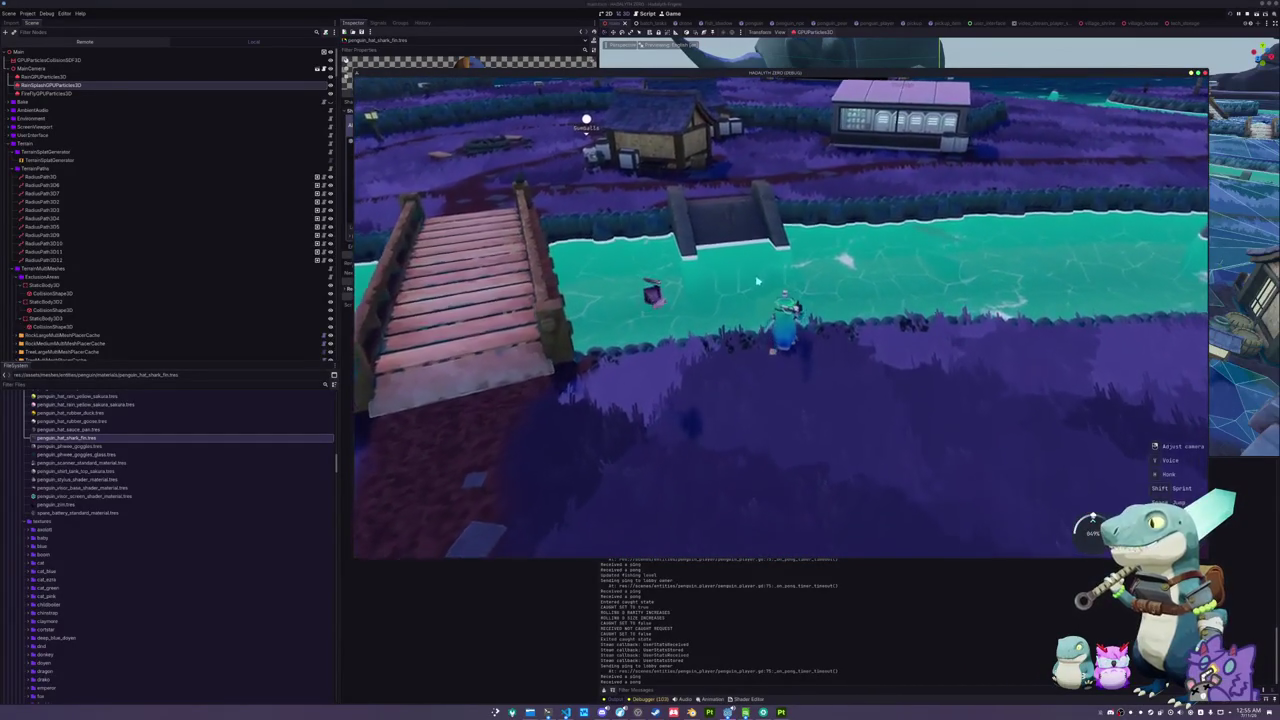
key("s")
left_click(945, 401)
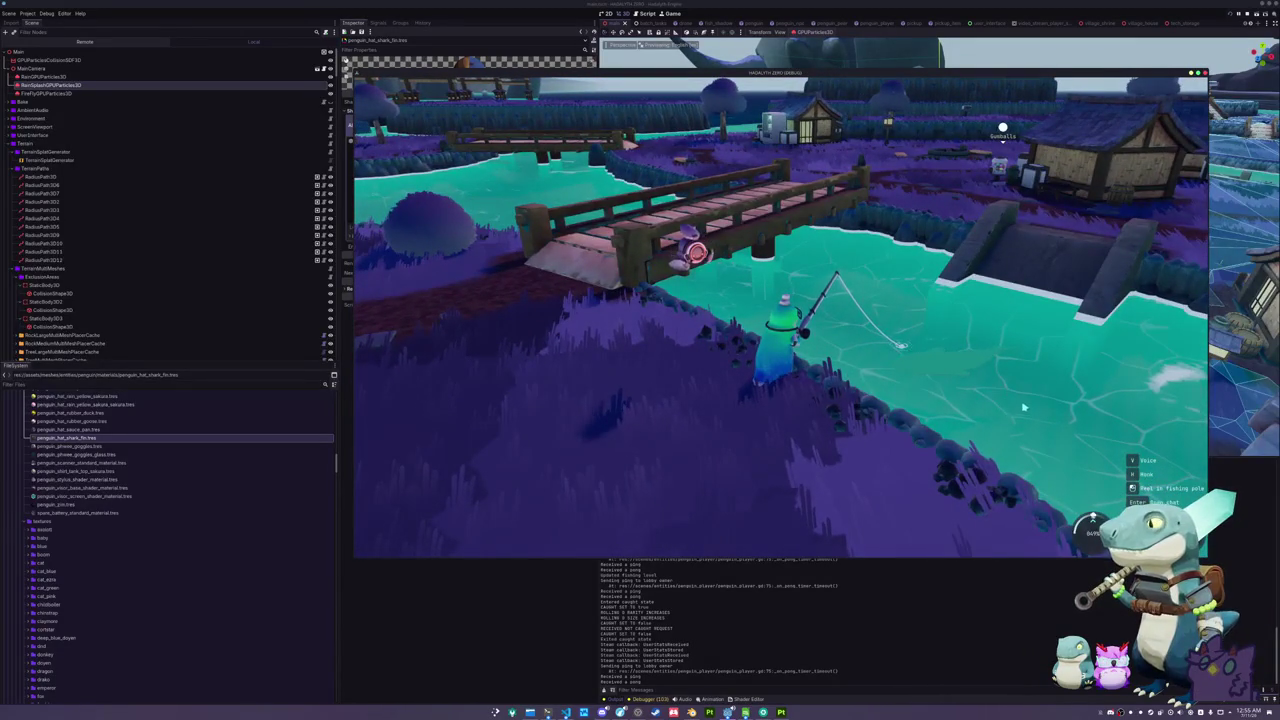
- Reel in and complete both arrow rounds to catch a Pygmy Killer Whale
left_click(1020, 405)
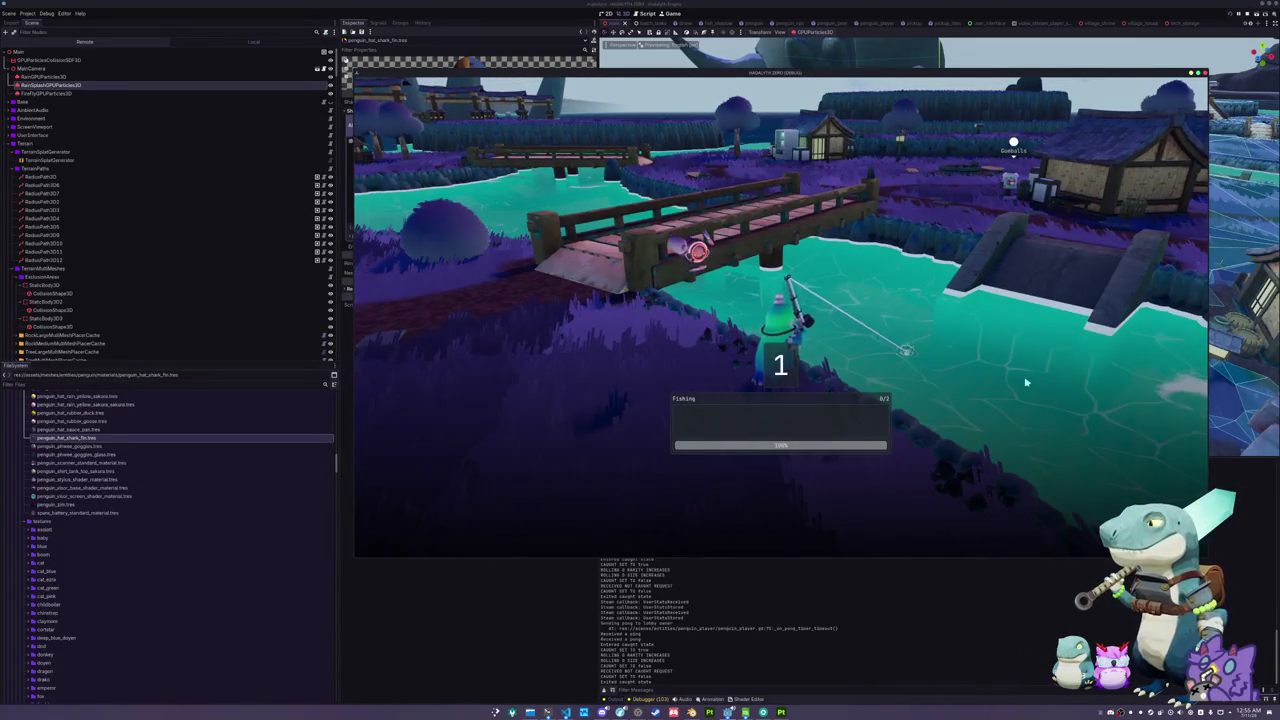
key("Left")
key("Left")
key("Right")
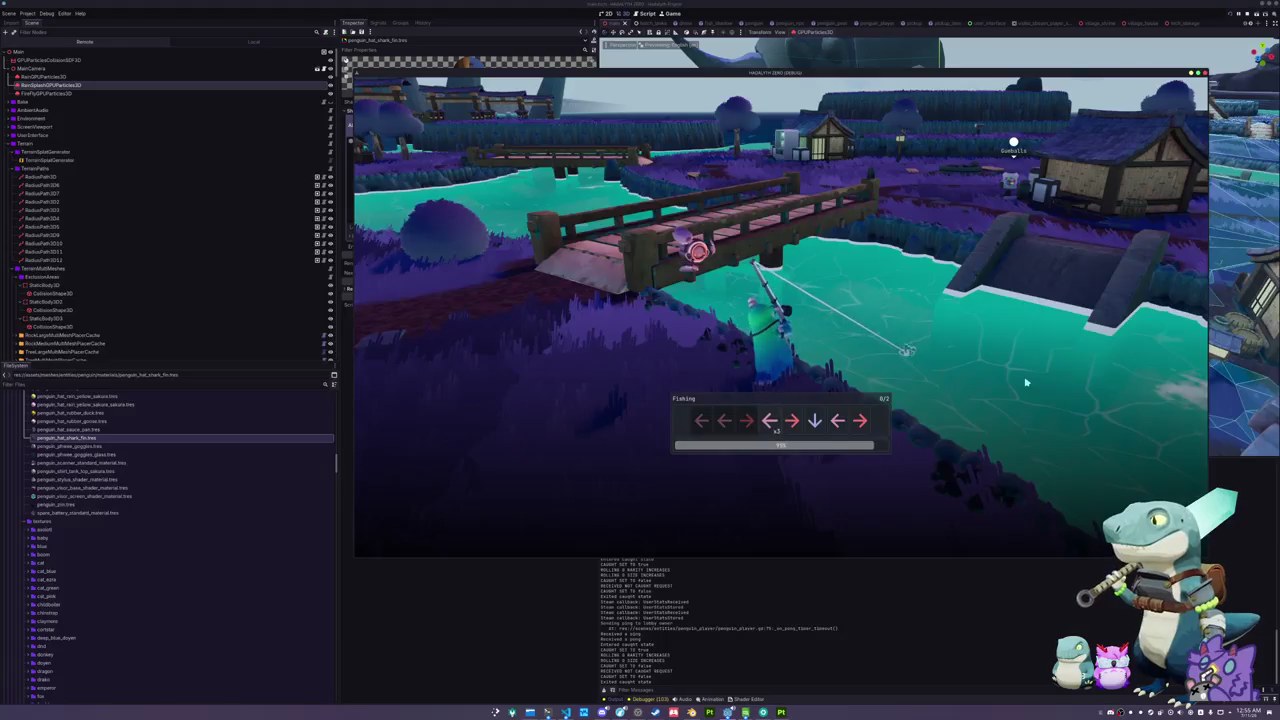
key("Left")
key("Right")
key("Down")
key("Left")
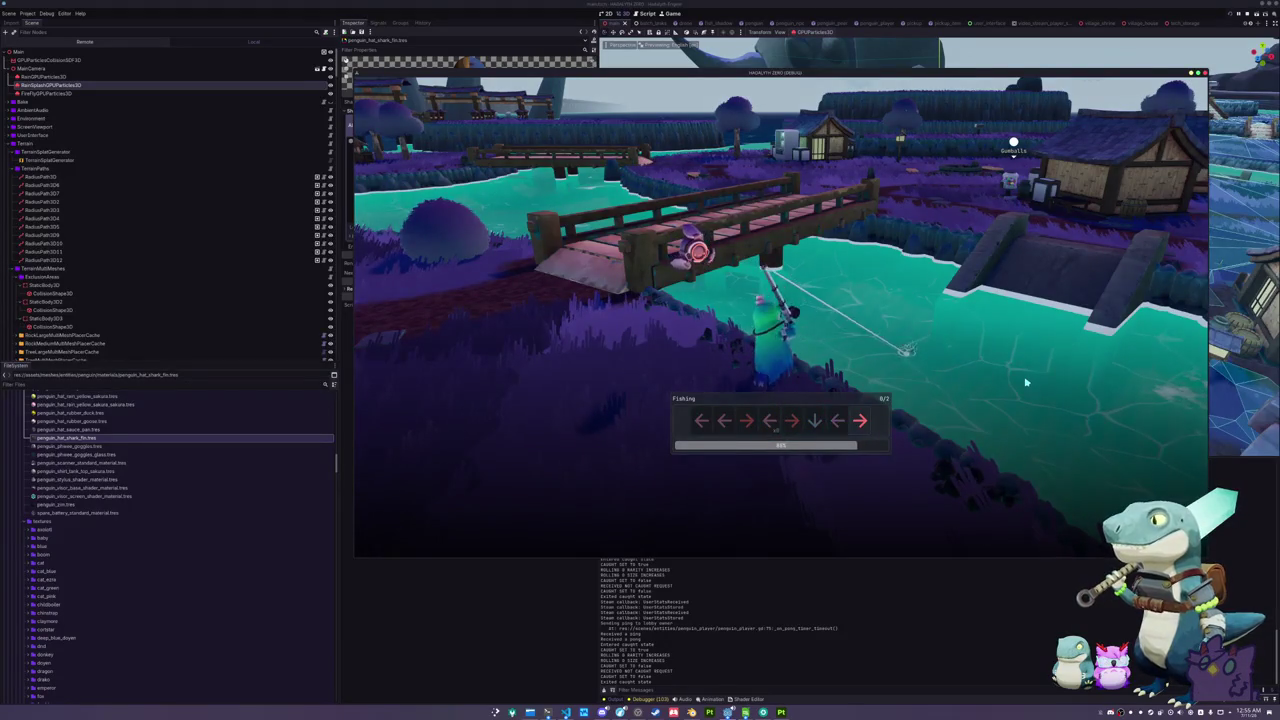
key("Right")
key("Down")
key("Left")
key("Right")
key("Left")
key("Up")
key("Left")
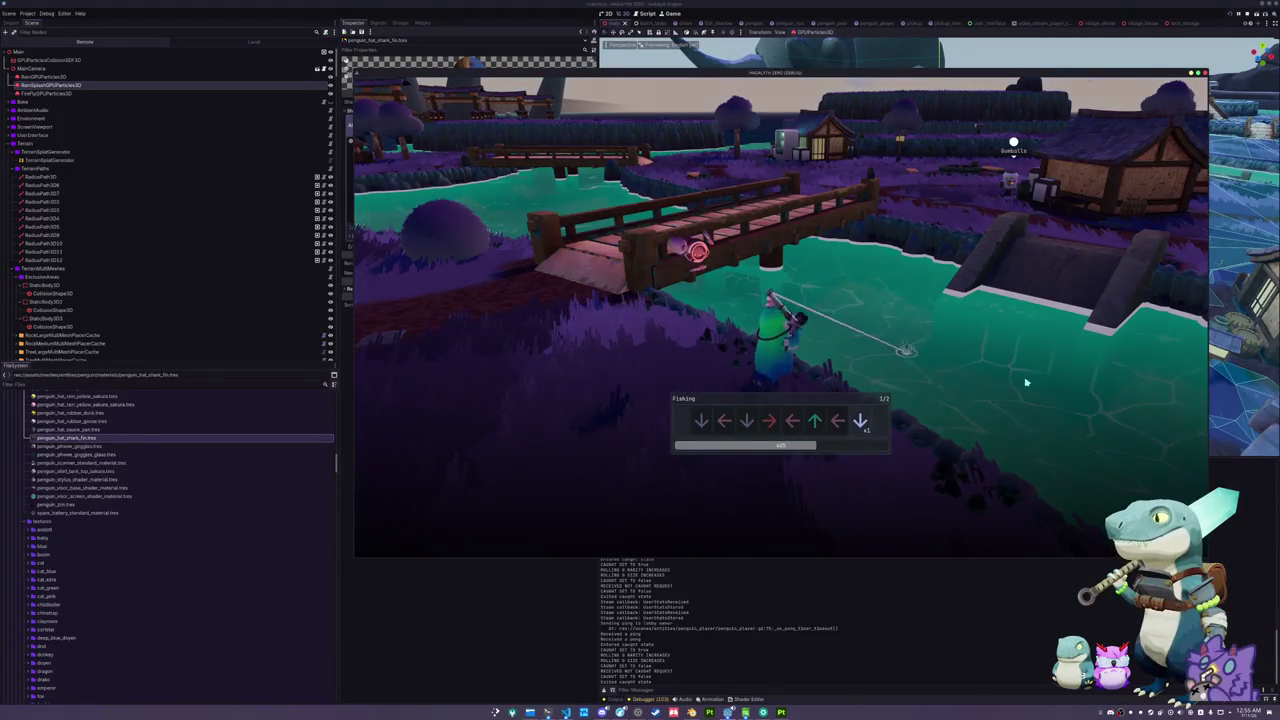
key("Down")
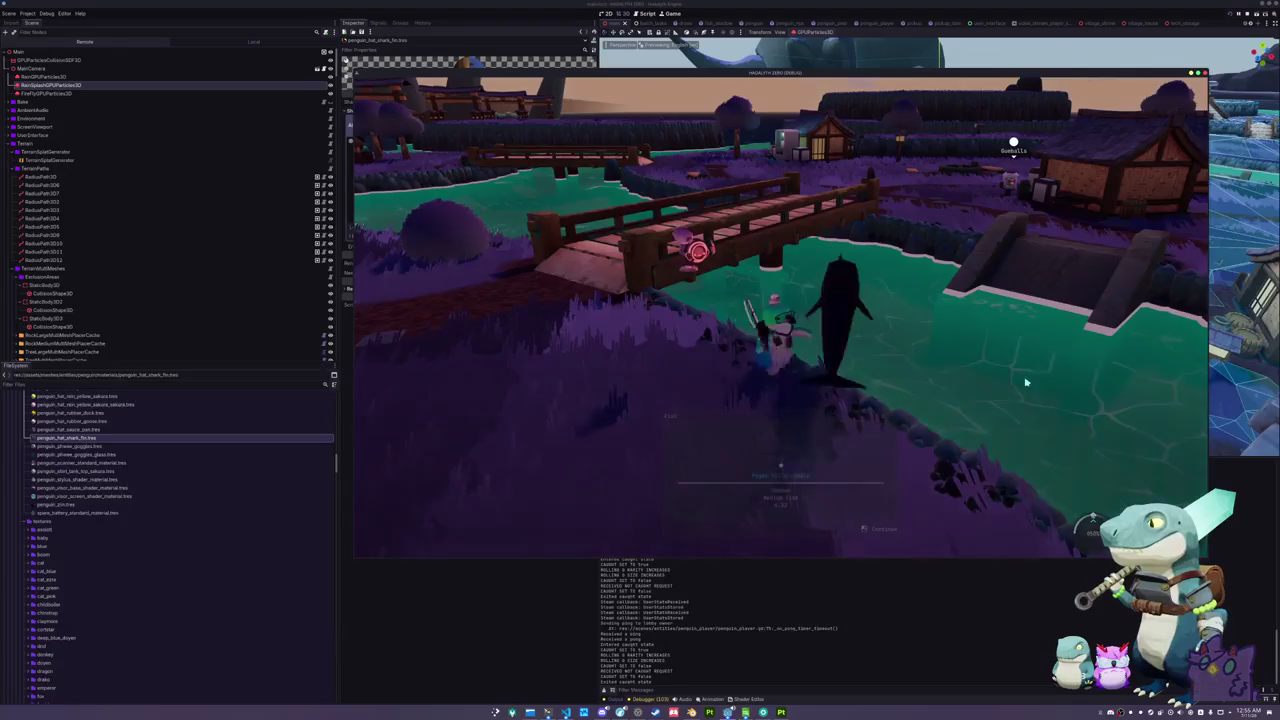
left_click(964, 391)
- Quit the running game back to the Godot editor
key("Escape")
left_click(792, 334)
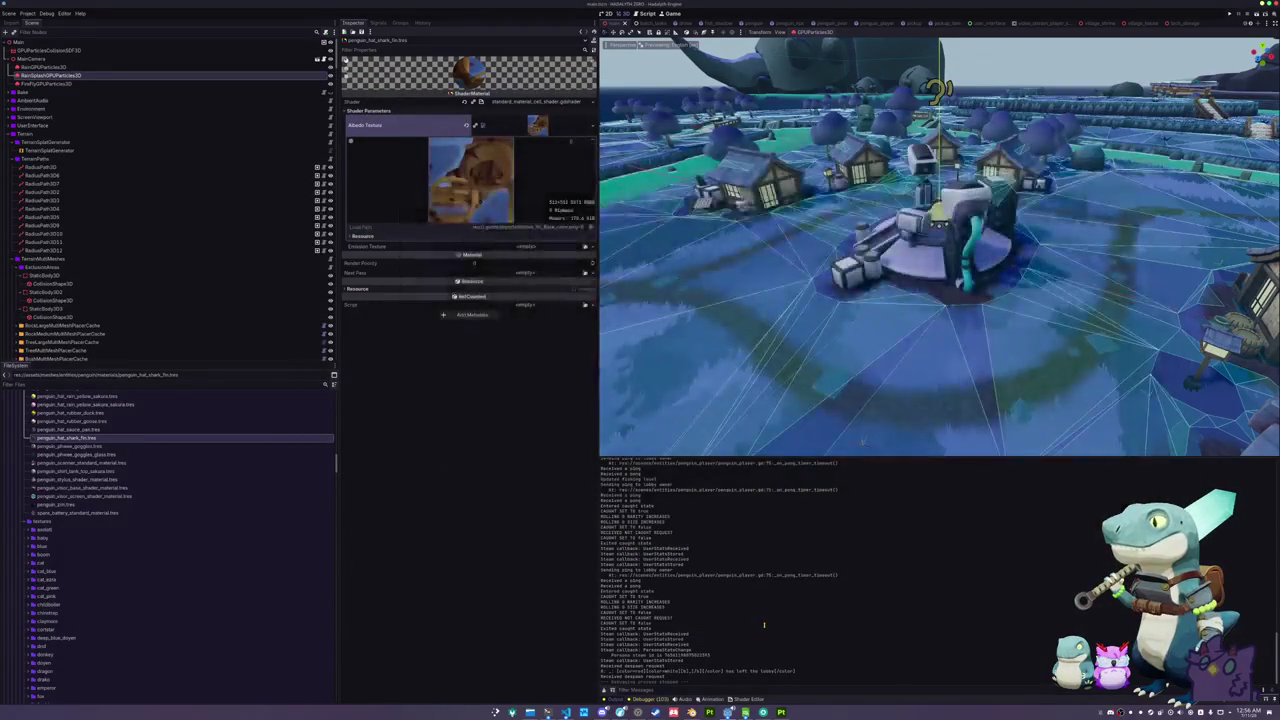
scroll(124, 543, "down", 10)
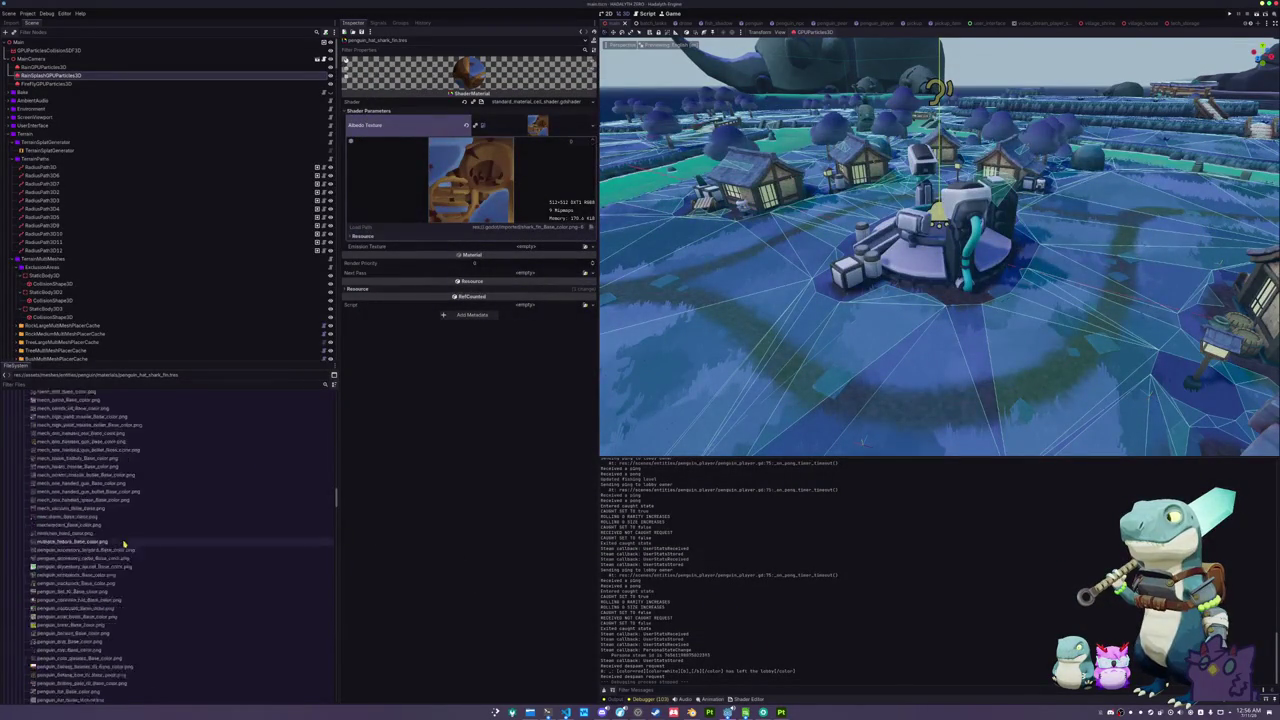
scroll(124, 543, "up", 15)
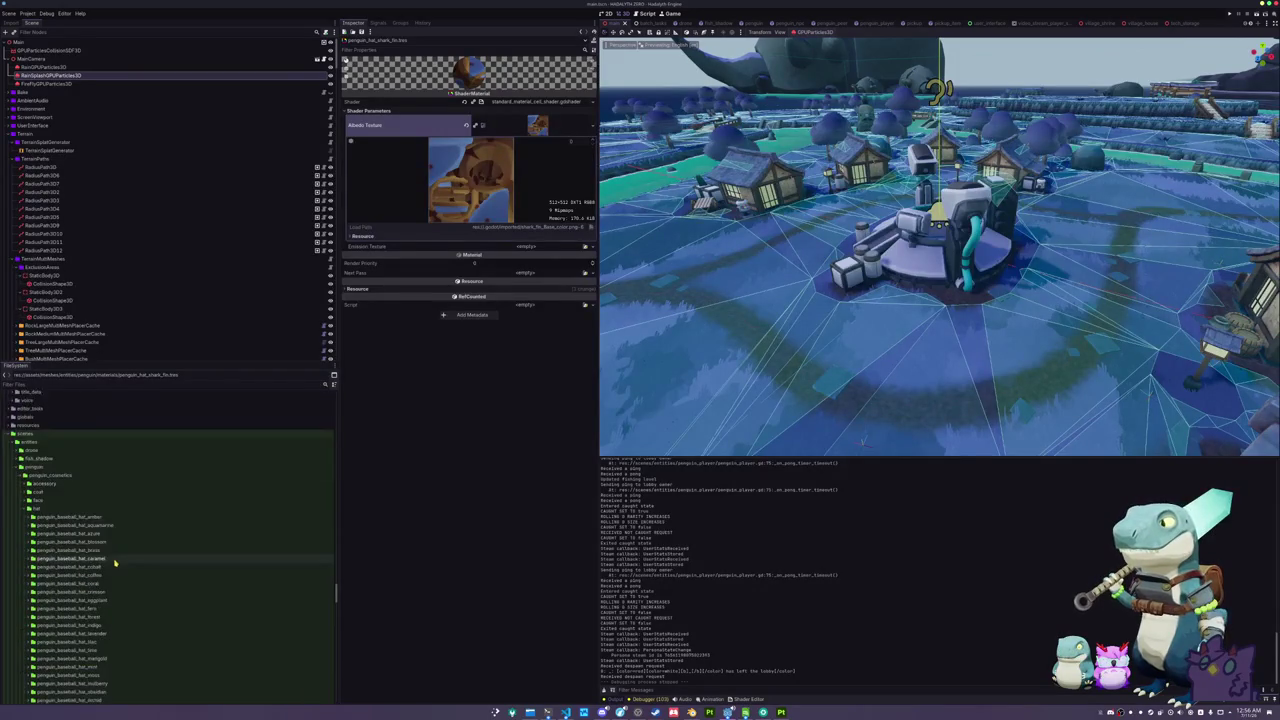
scroll(115, 563, "down", 10)
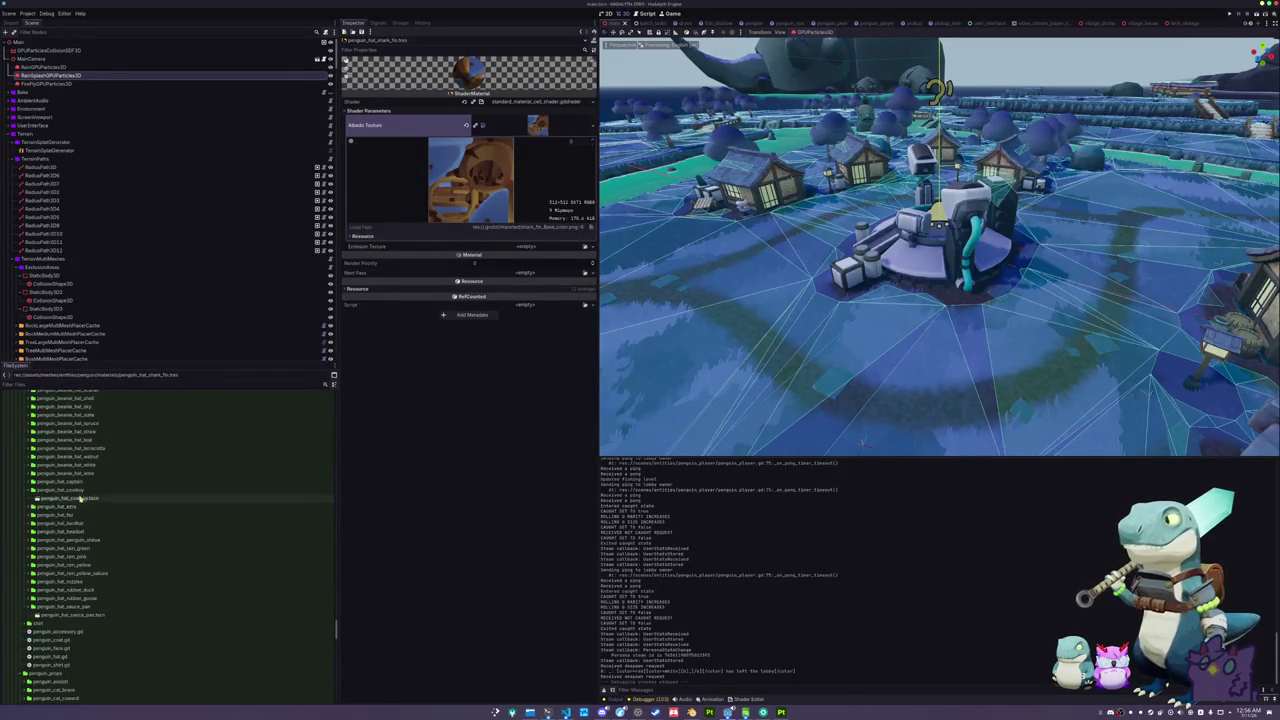
- Copy the penguin_hat_cowboy folder as penguin_hat_shark_fin and rename its scene to penguin_hat_shark_fin
left_click(82, 490)
key("ctrl+d")
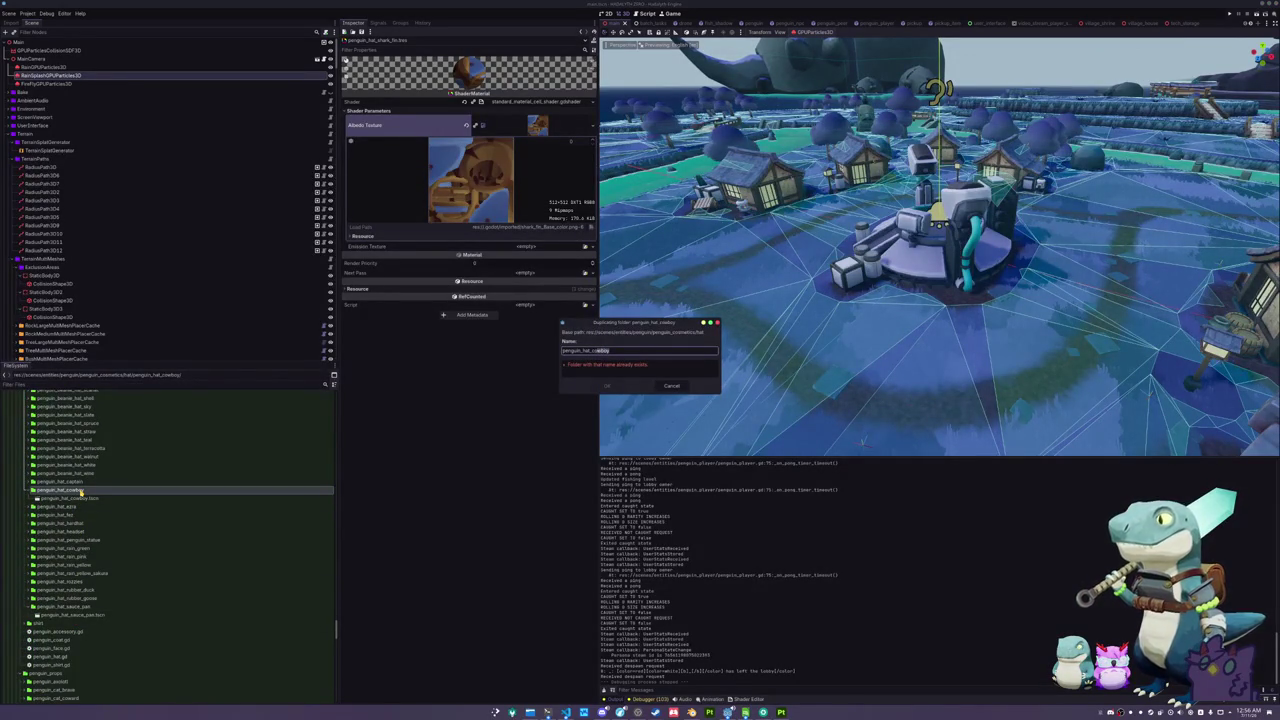
type("chef")
key("Return")
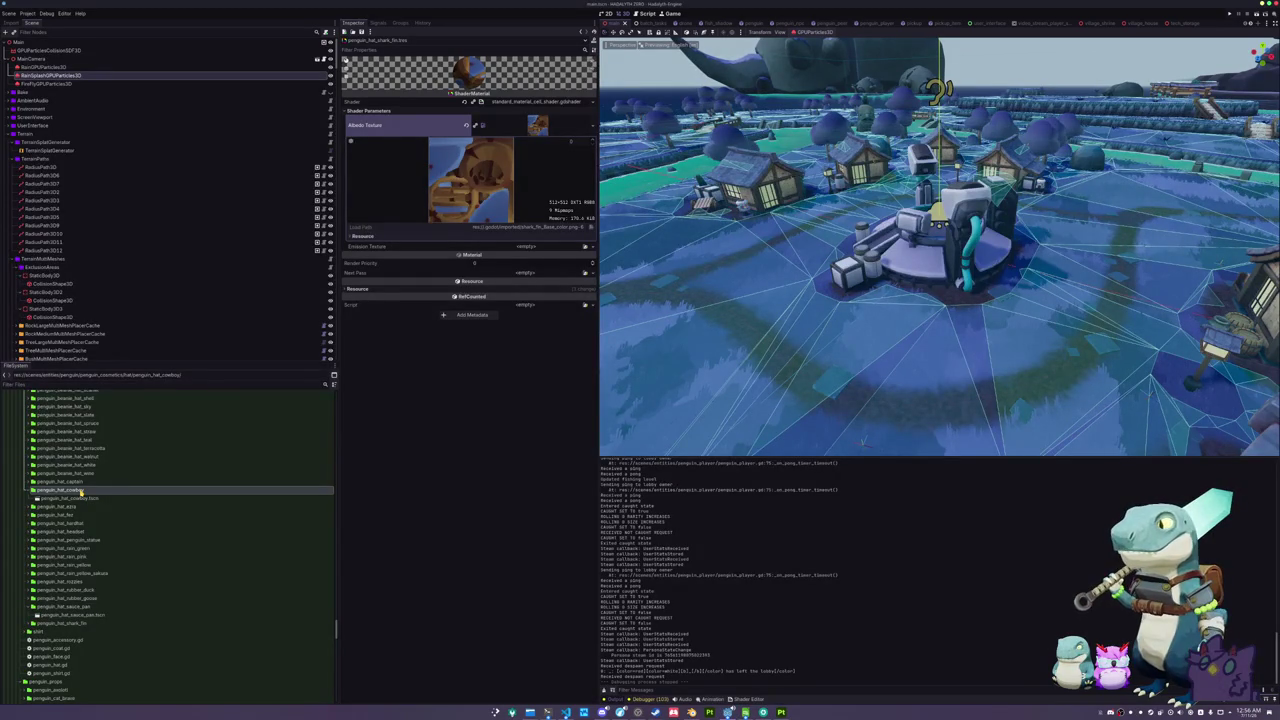
double_click(80, 623)
left_click(81, 632)
key("F2")
type("penguin_hat_shark_fin.tscn")
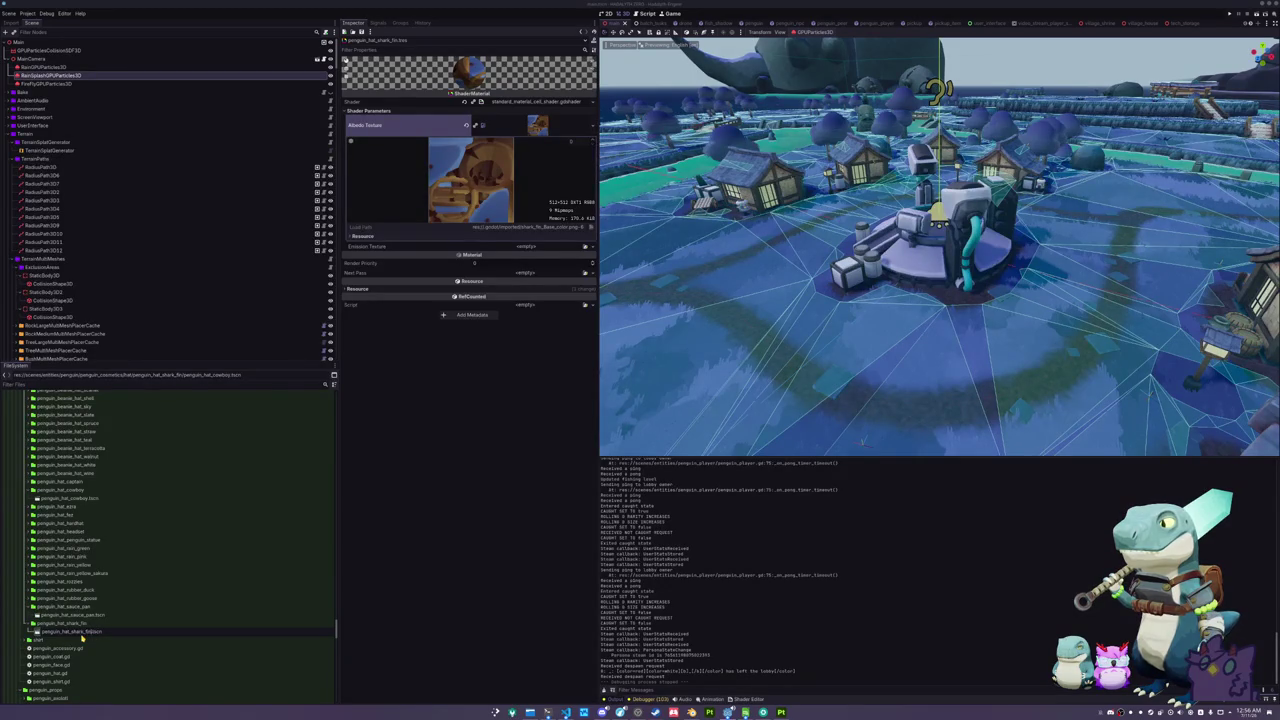
- Open the new scene, delete the cowboy hat node, save, and filter FileSystem for 'shark_fin'
double_click(83, 632)
left_click(62, 51)
key("Delete")
key("Return")
key("ctrl+s")
left_click(112, 383)
type("shark_fin")
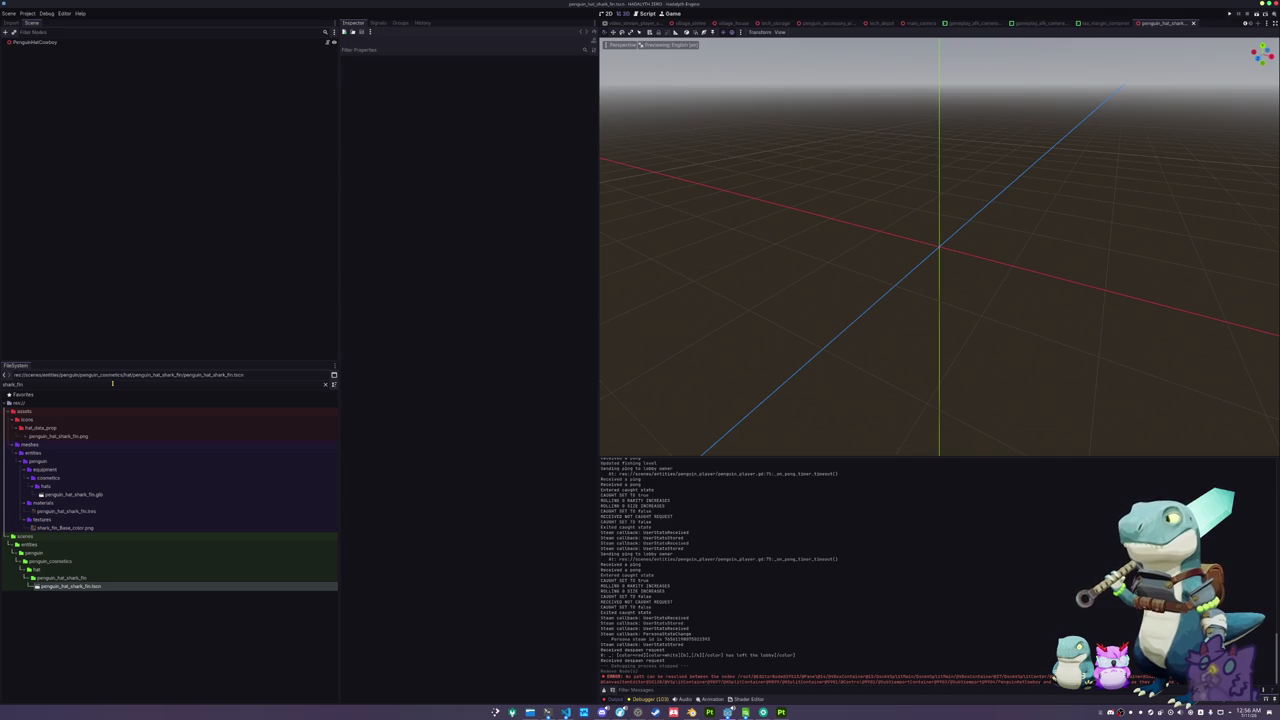
- Add shark_fin.glb under the root, enable Editable Children, and assign Skeleton3D as the skeleton
mouse_move(74, 494)
left_mouse_down()
mouse_move(86, 492)
mouse_move(63, 45)
left_mouse_up()
right_click(64, 50)
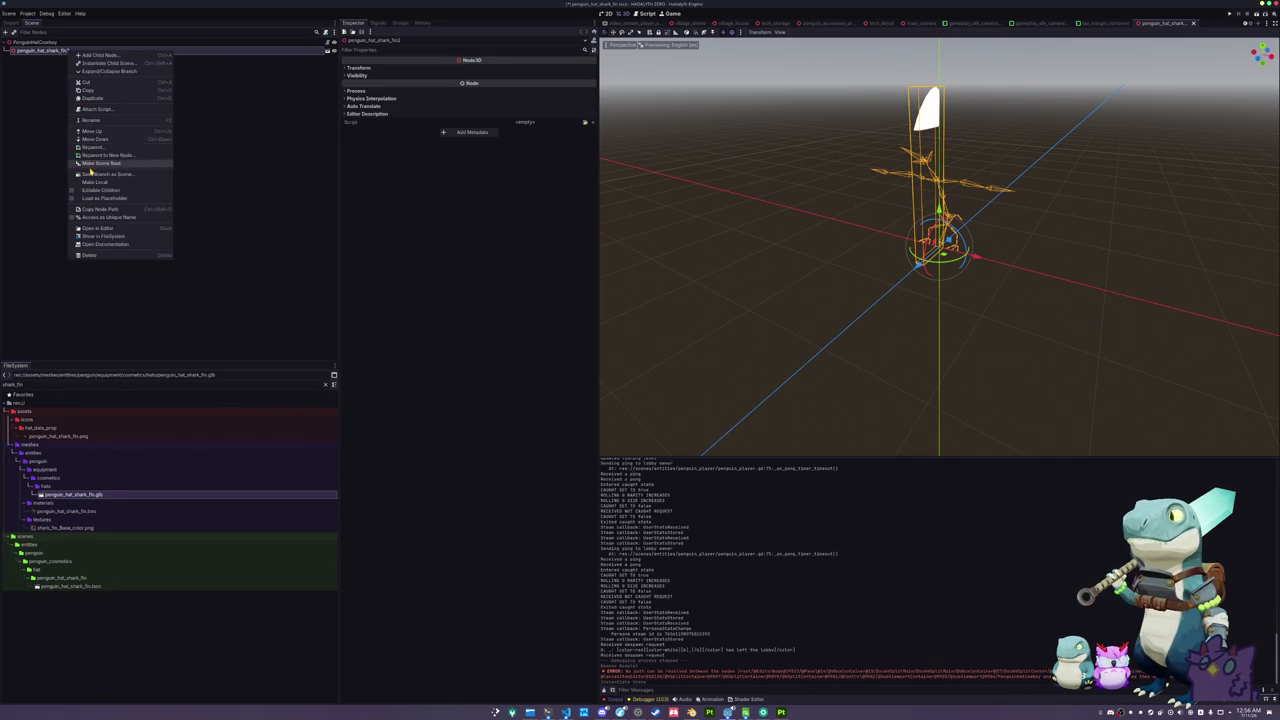
left_click(97, 190)
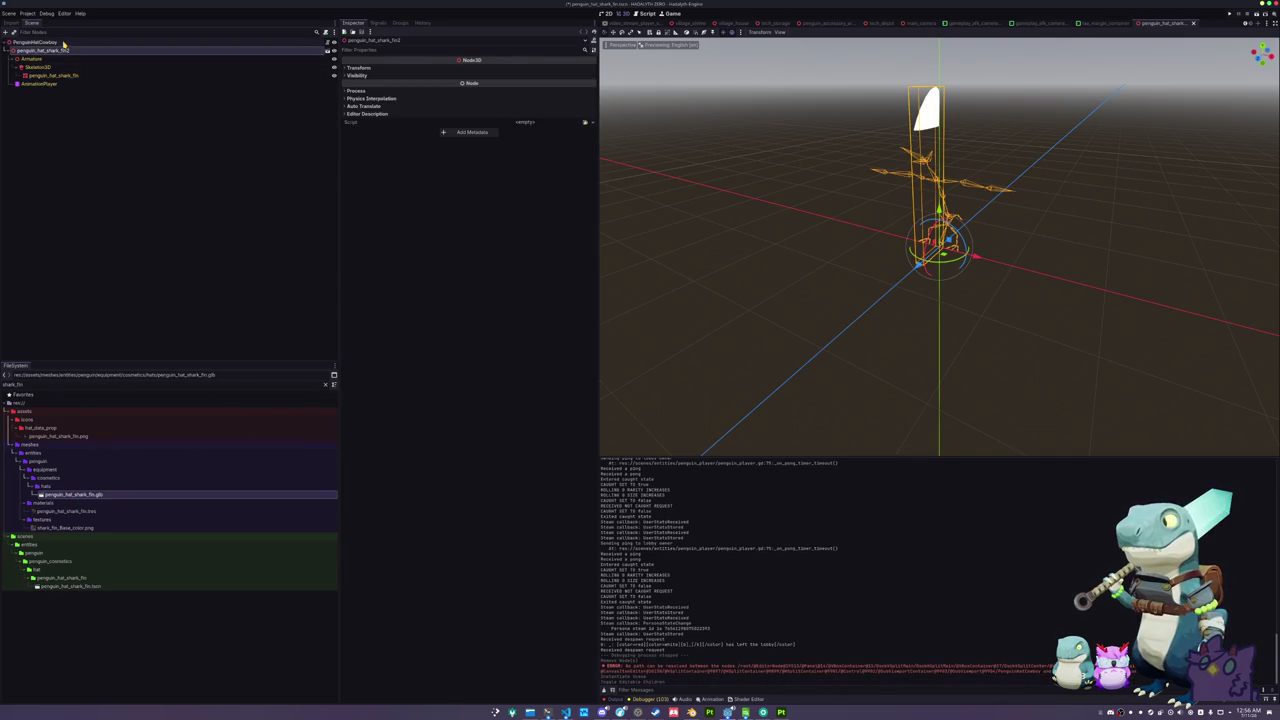
left_click(63, 43)
left_click(527, 68)
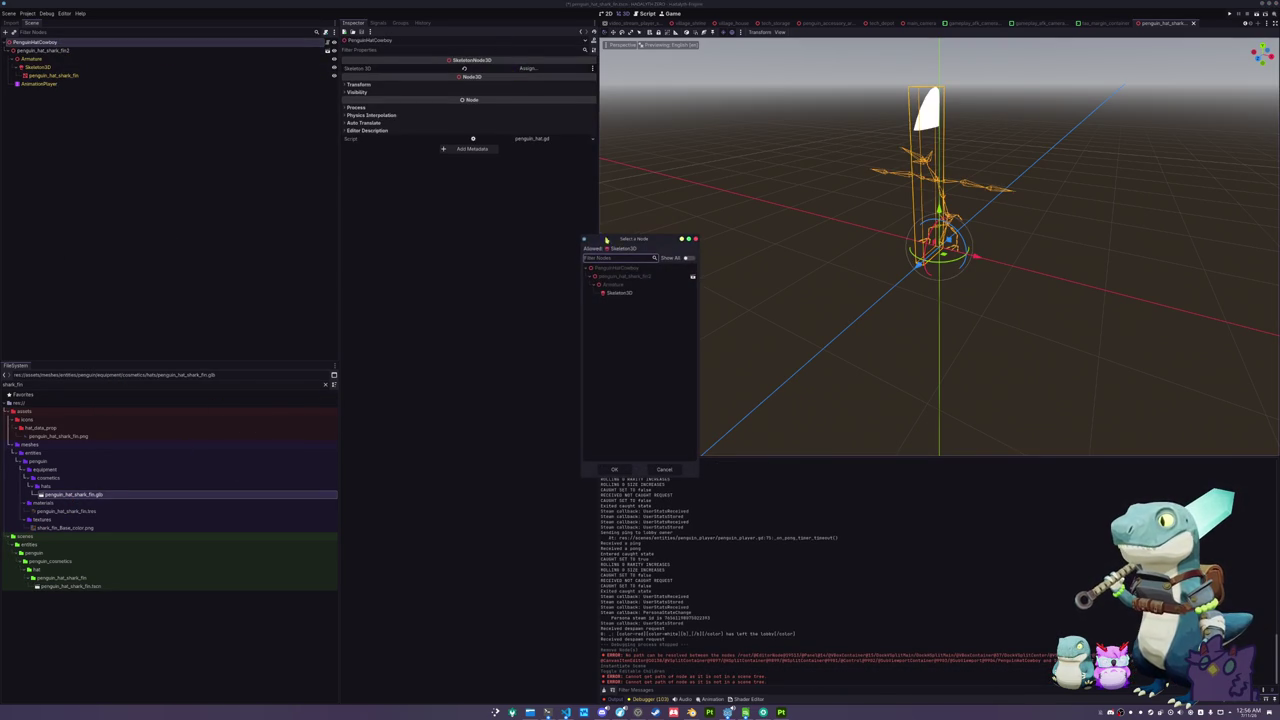
double_click(617, 293)
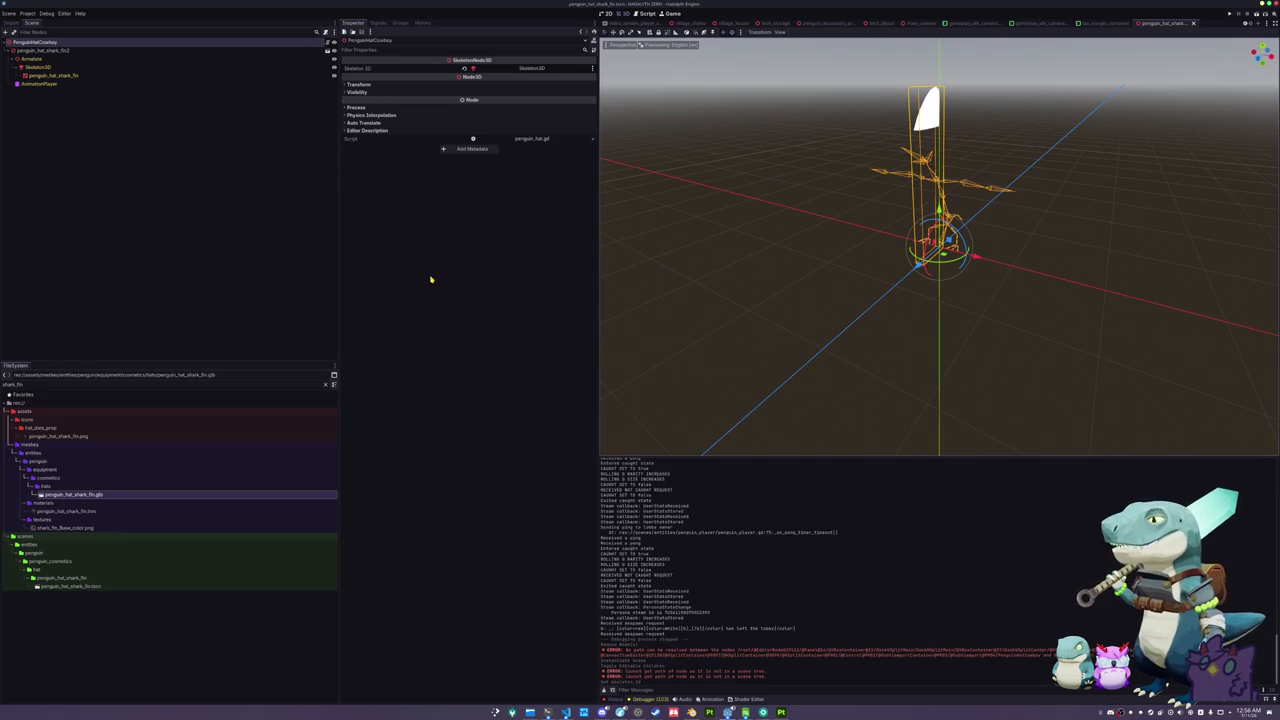
- Apply penguin_hat_shark_fin.tres as the fin mesh's material override and save the scene
left_click(70, 77)
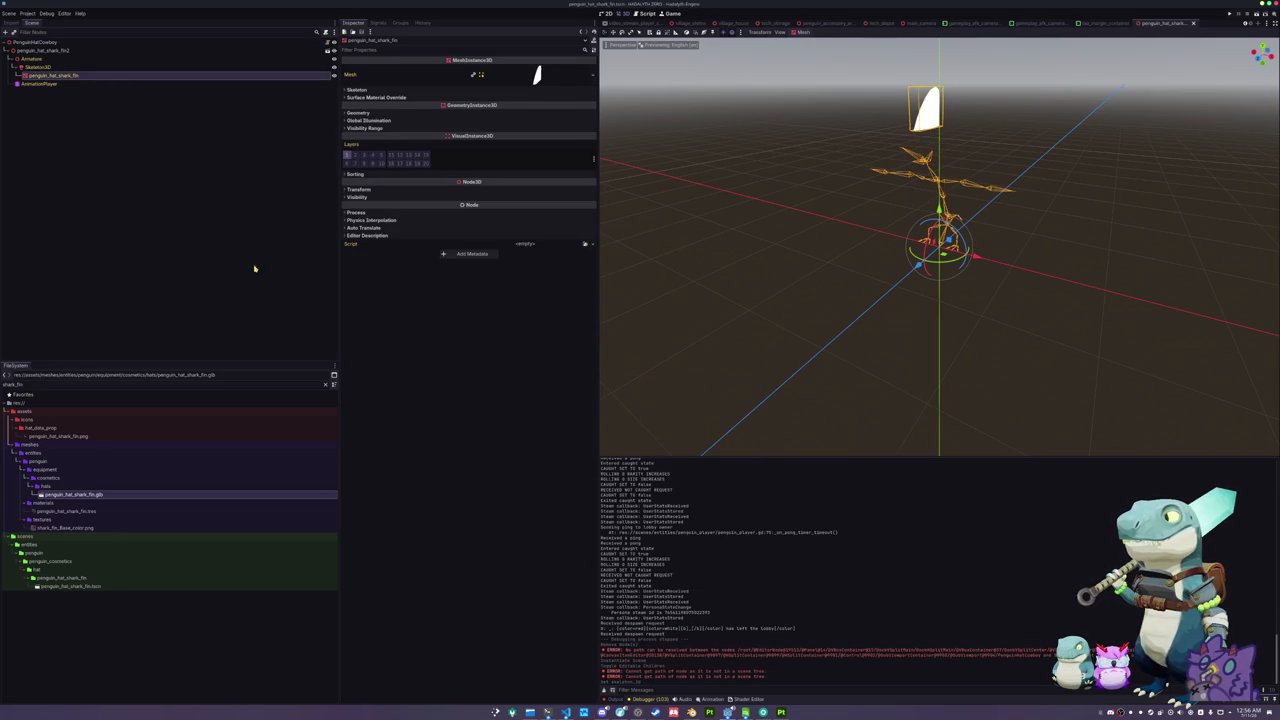
mouse_move(90, 511)
left_mouse_down()
mouse_move(123, 497)
mouse_move(357, 95)
mouse_move(375, 127)
left_mouse_up()
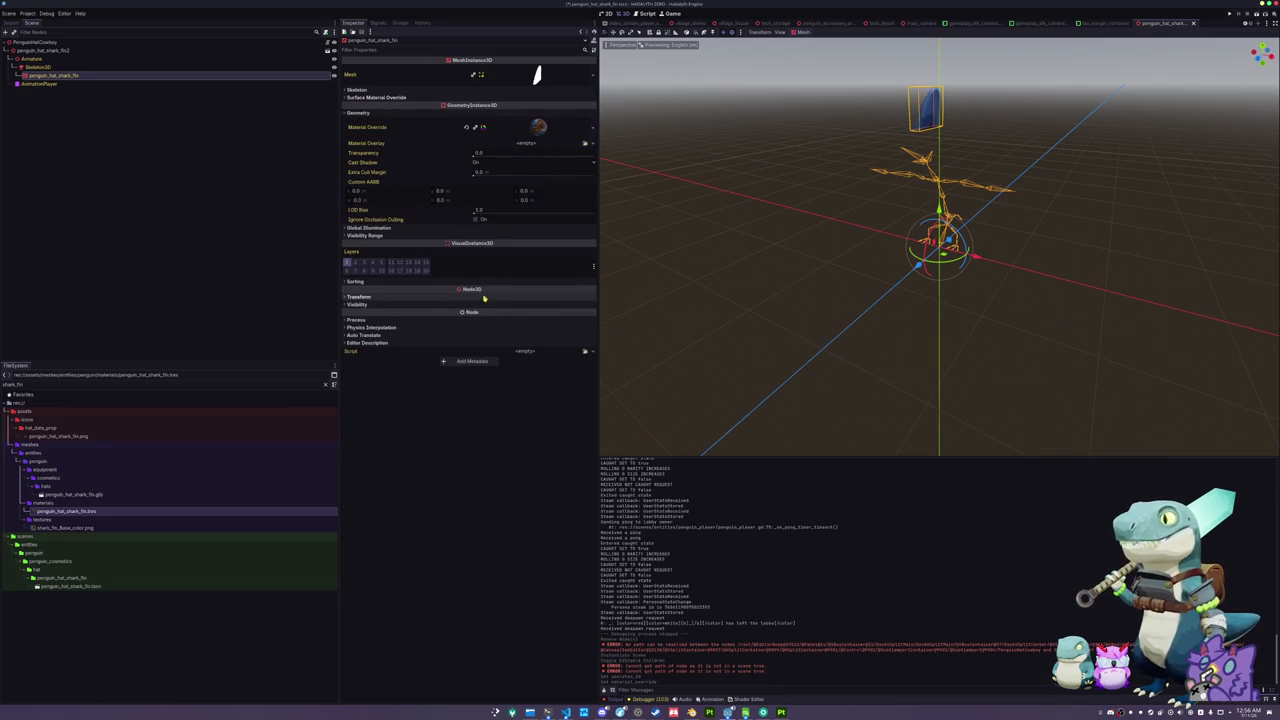
mouse_move(629, 289)
left_mouse_down()
mouse_move(751, 131)
mouse_move(743, 257)
mouse_move(700, 263)
mouse_move(737, 214)
left_mouse_up()
scroll(743, 257, "up", 2)
key("ctrl+s")
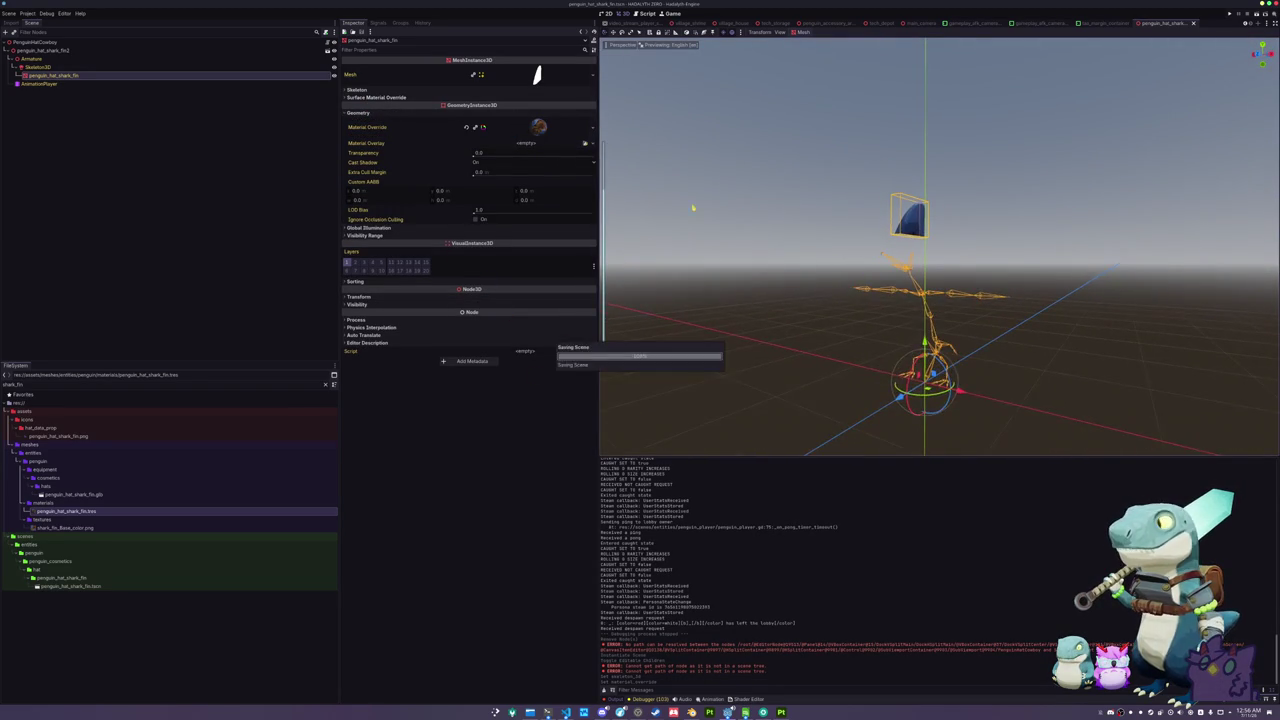
- Rename the root node to PenguinHatSharkFin and clear the FileSystem filter
left_click(111, 170)
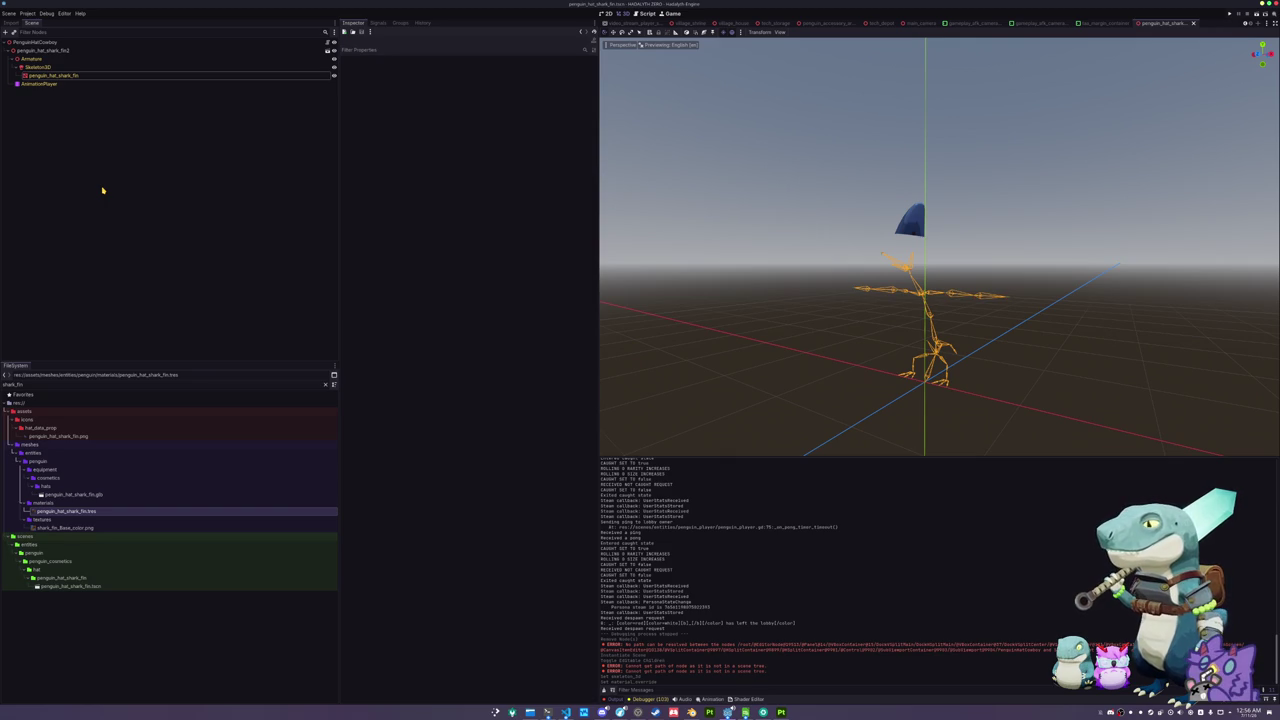
left_click(118, 42)
type("SharkFin")
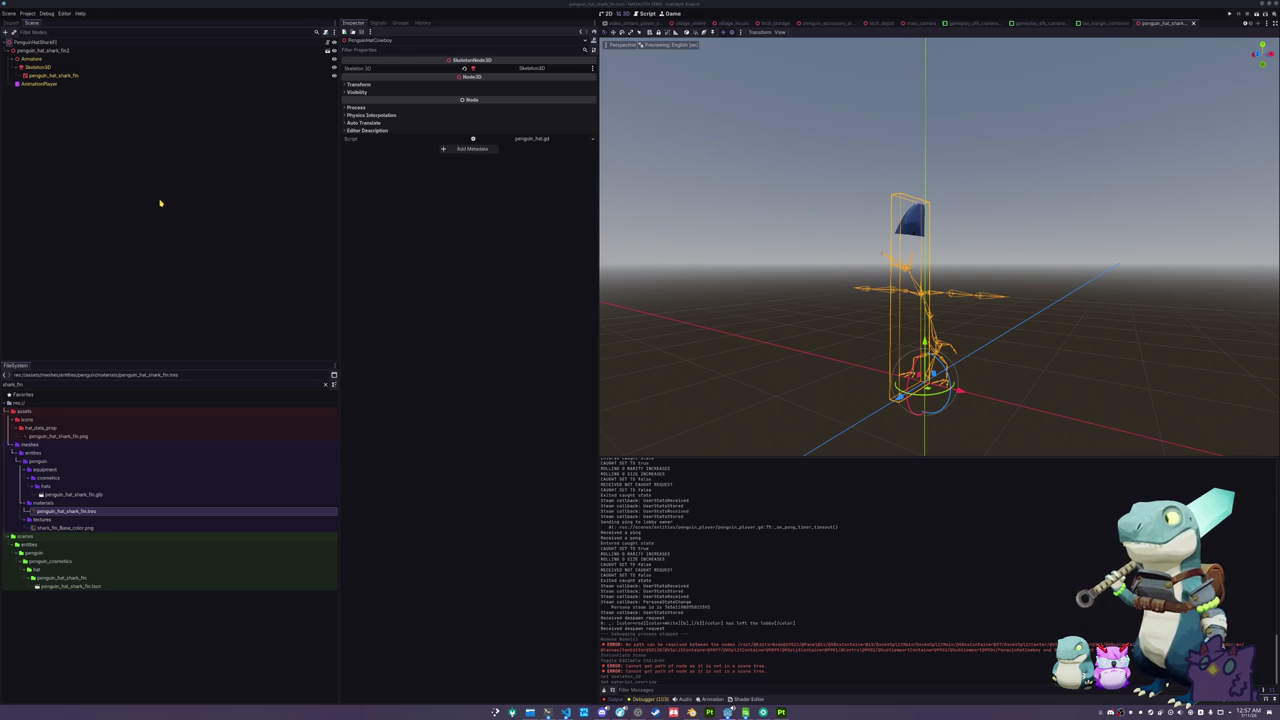
key("Return")
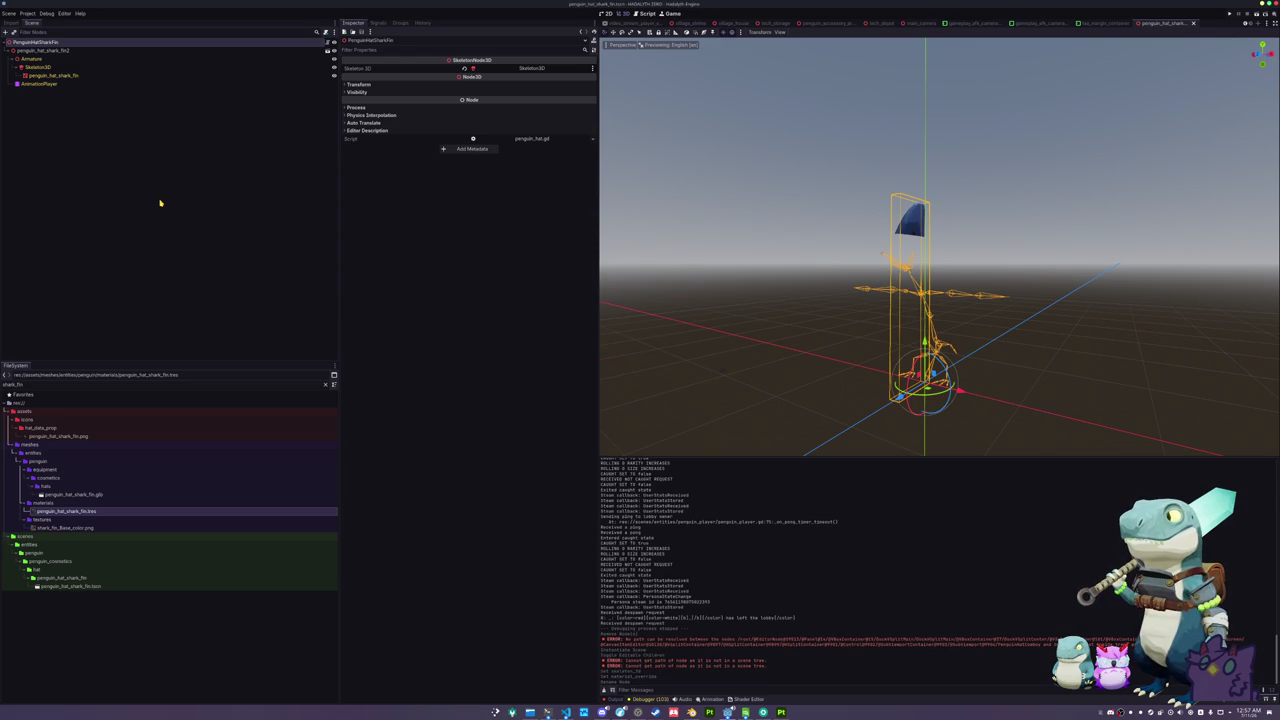
left_click(66, 76)
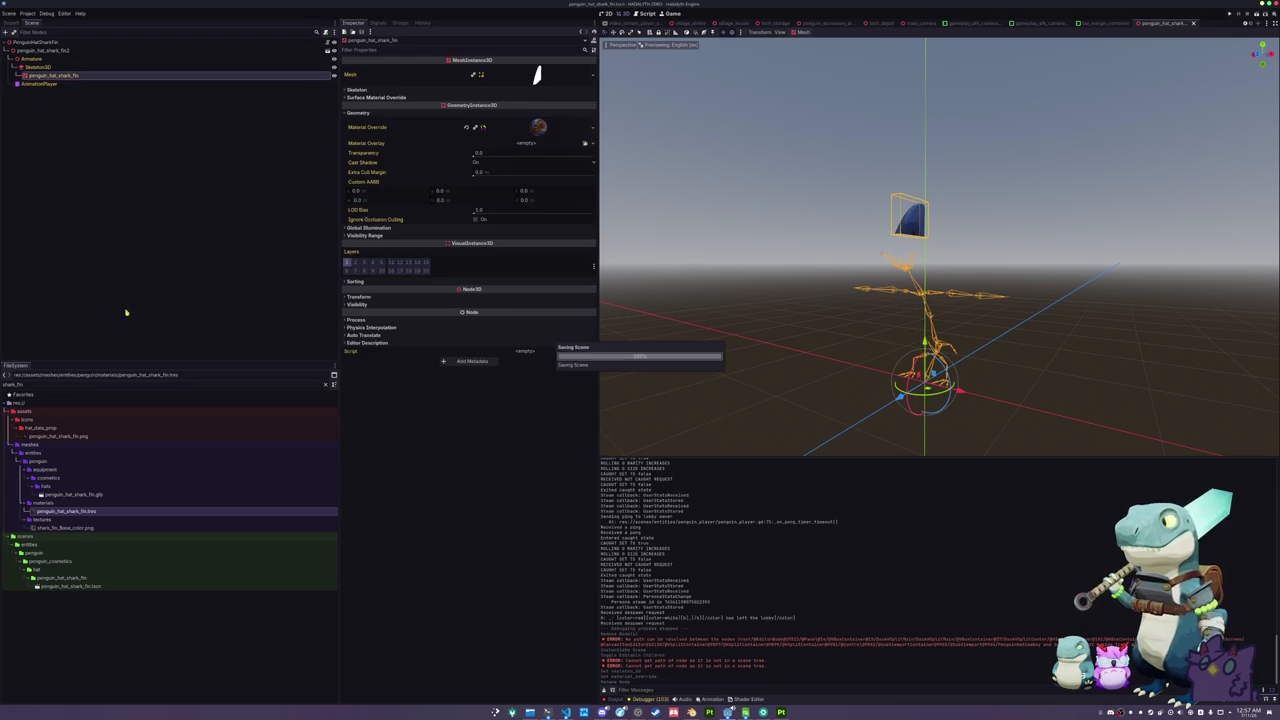
left_click(149, 443)
left_click(325, 384)
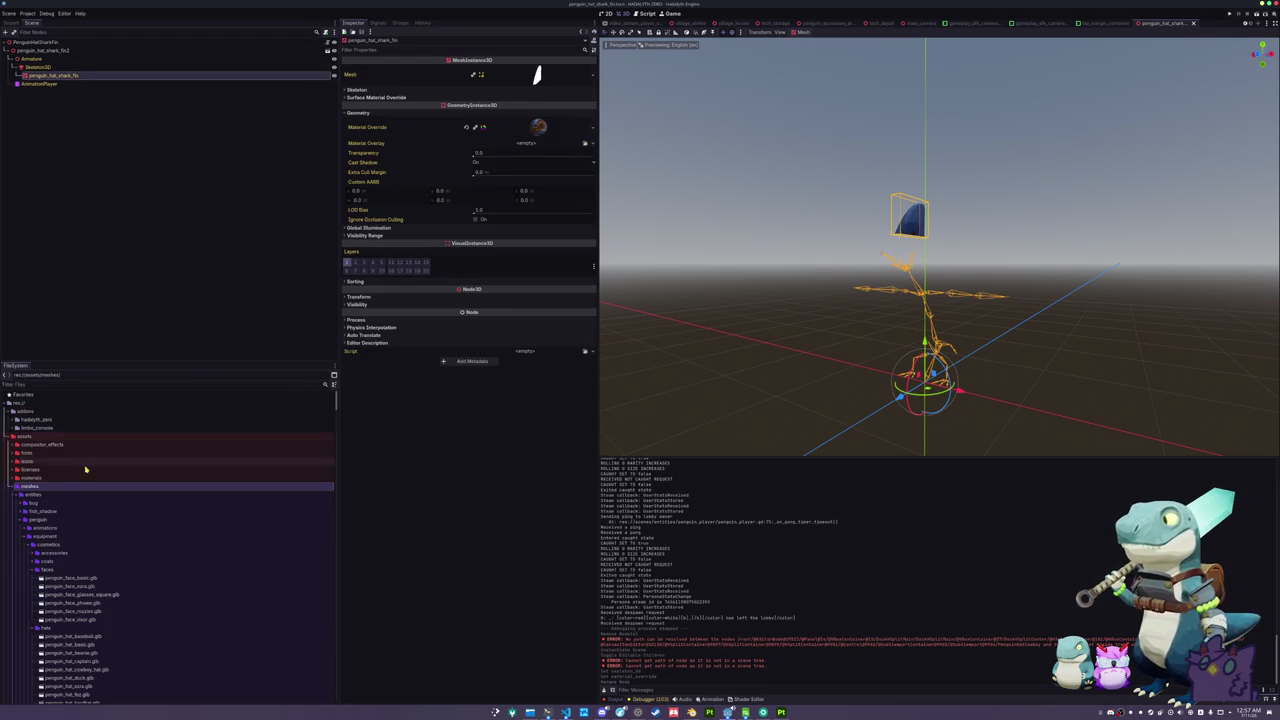
- In hat_data/prop, select penguin_hat_sauce_pan.tres and begin duplicating it
scroll(60, 482, "down", 5)
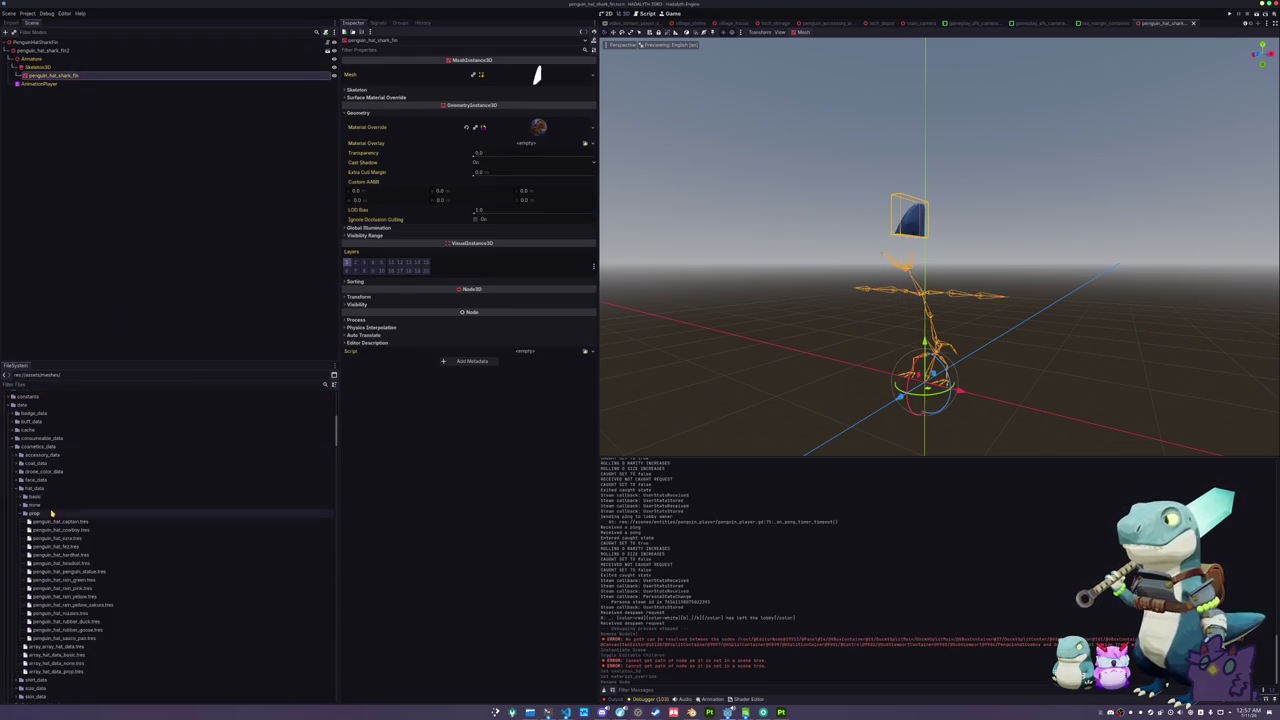
left_click(55, 521)
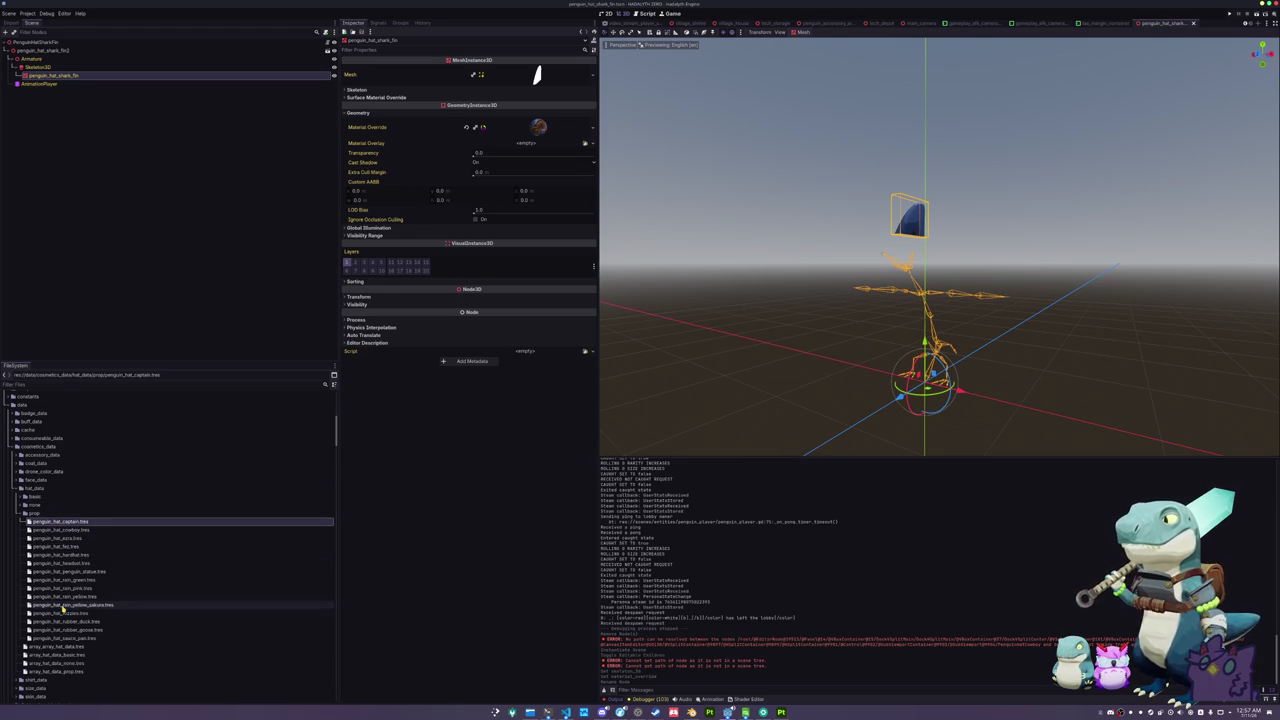
scroll(63, 607, "down", 2)
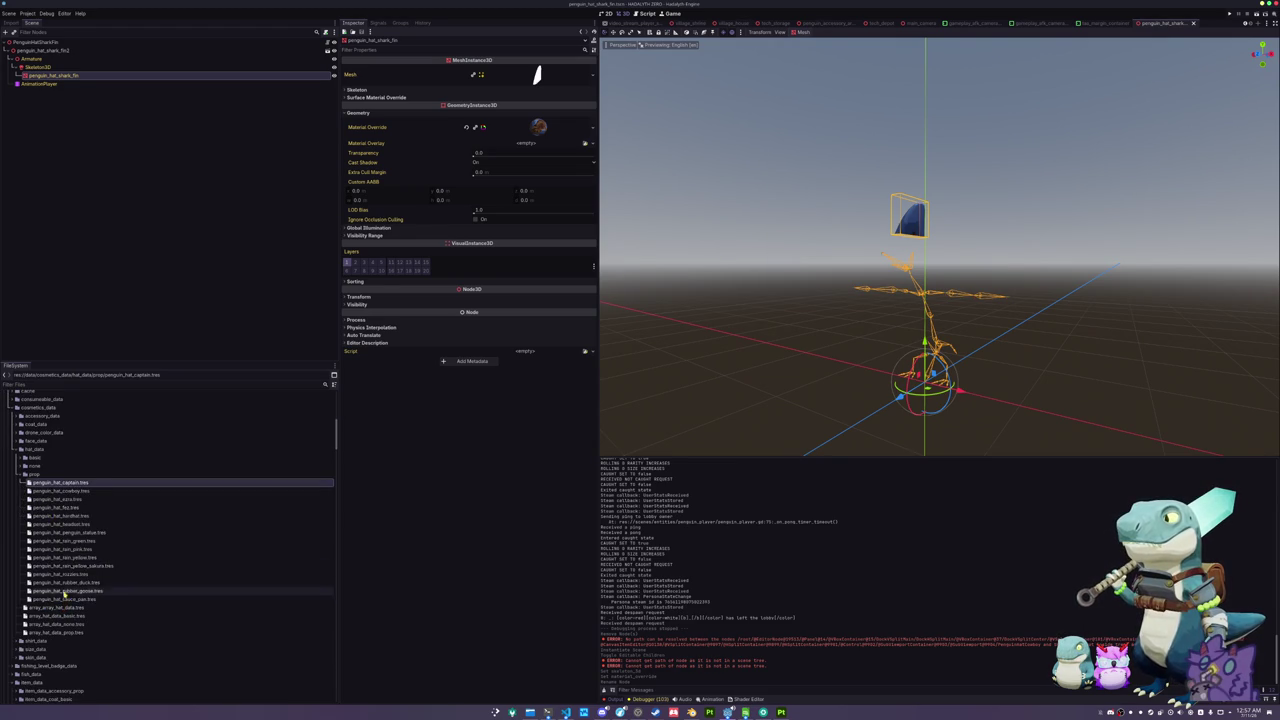
double_click(46, 475)
double_click(46, 475)
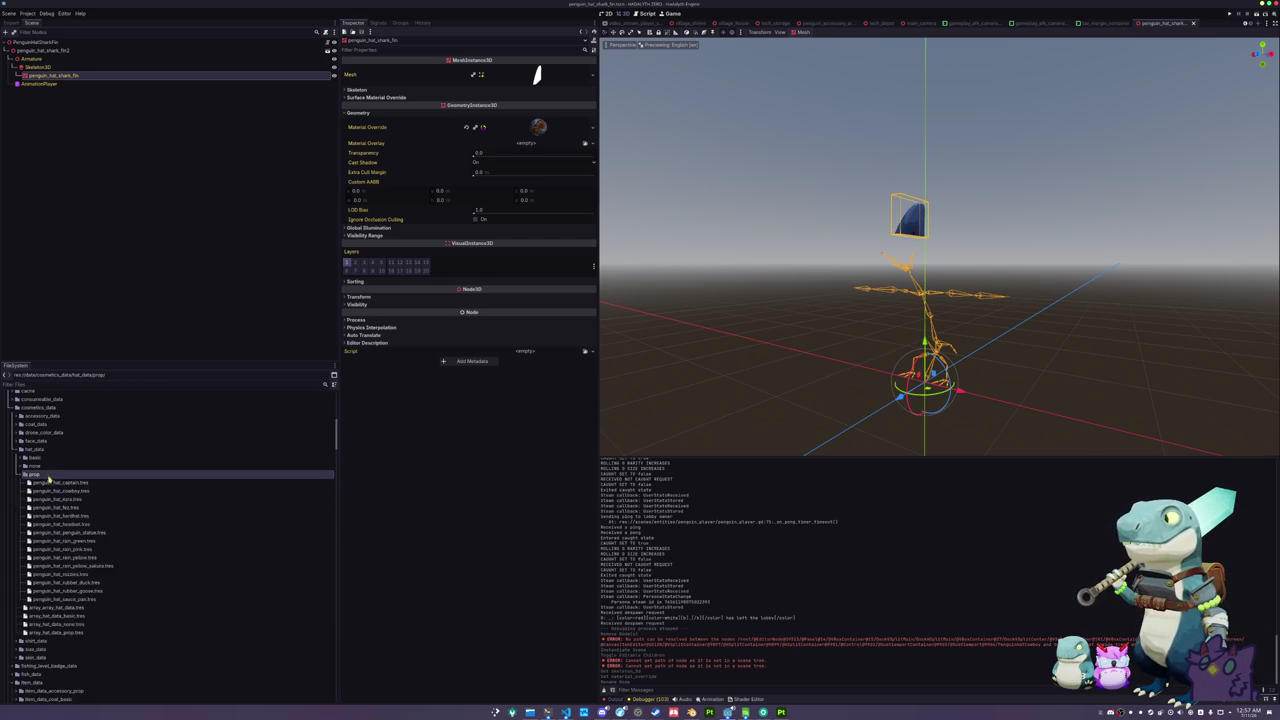
left_click(89, 602)
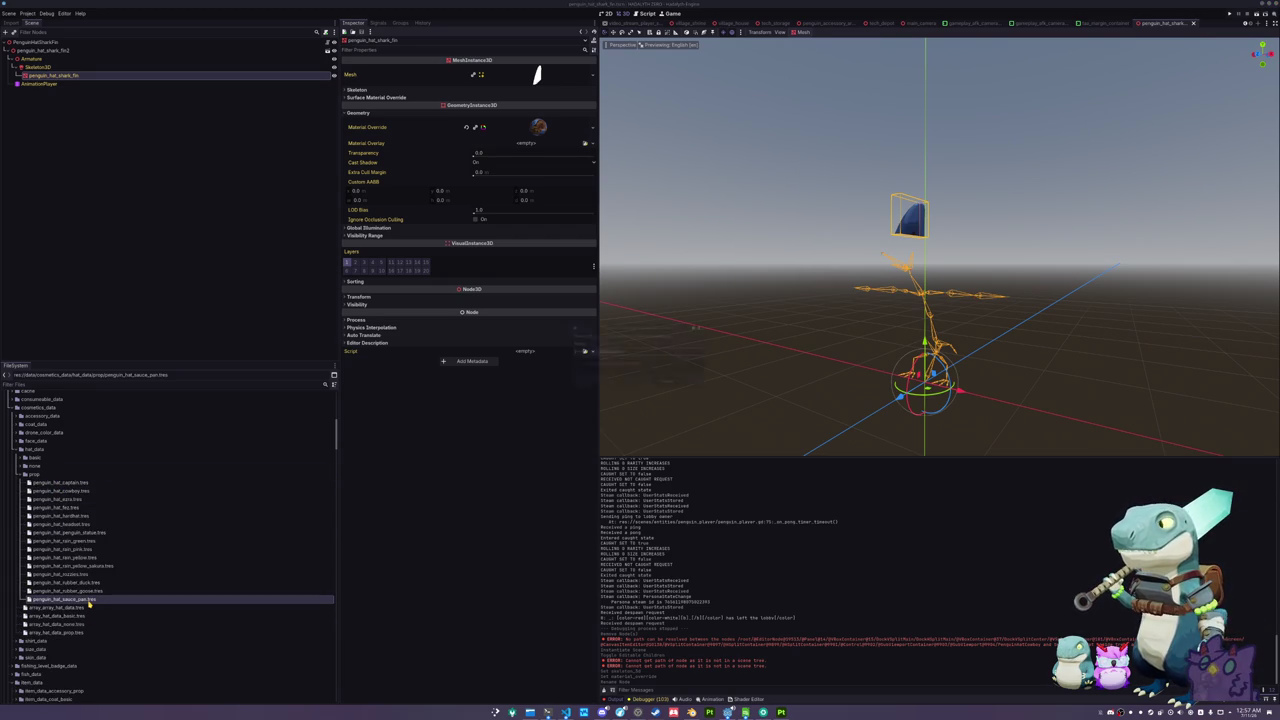
key("ctrl+d")
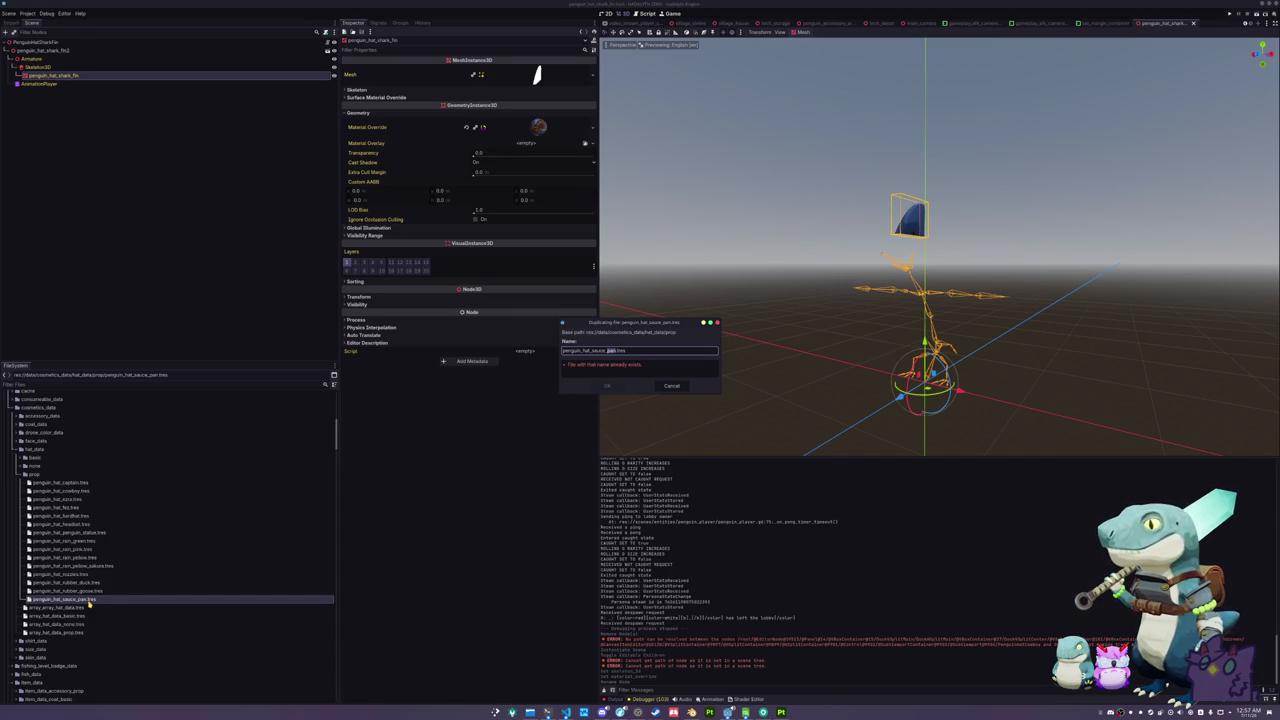
- Name the duplicated hat data for the shark fin and set its Icon to the bala_shark texture
type("shark")
key("Return")
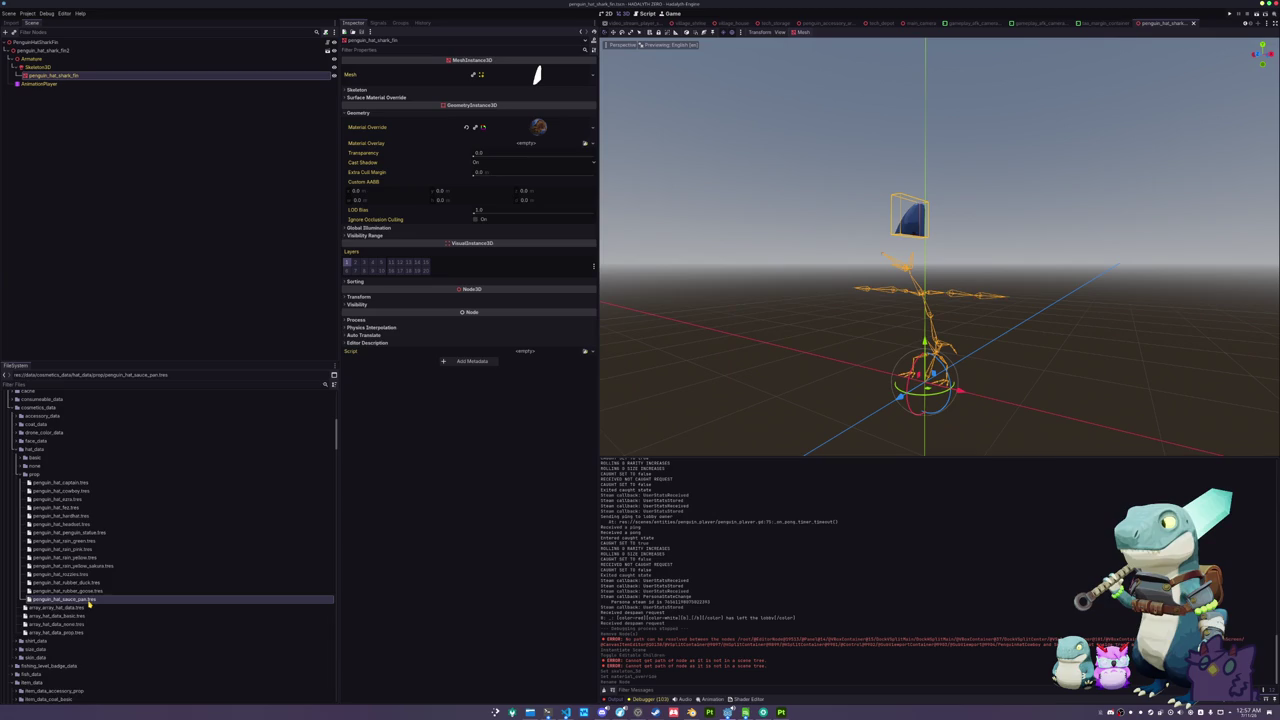
left_click(88, 607)
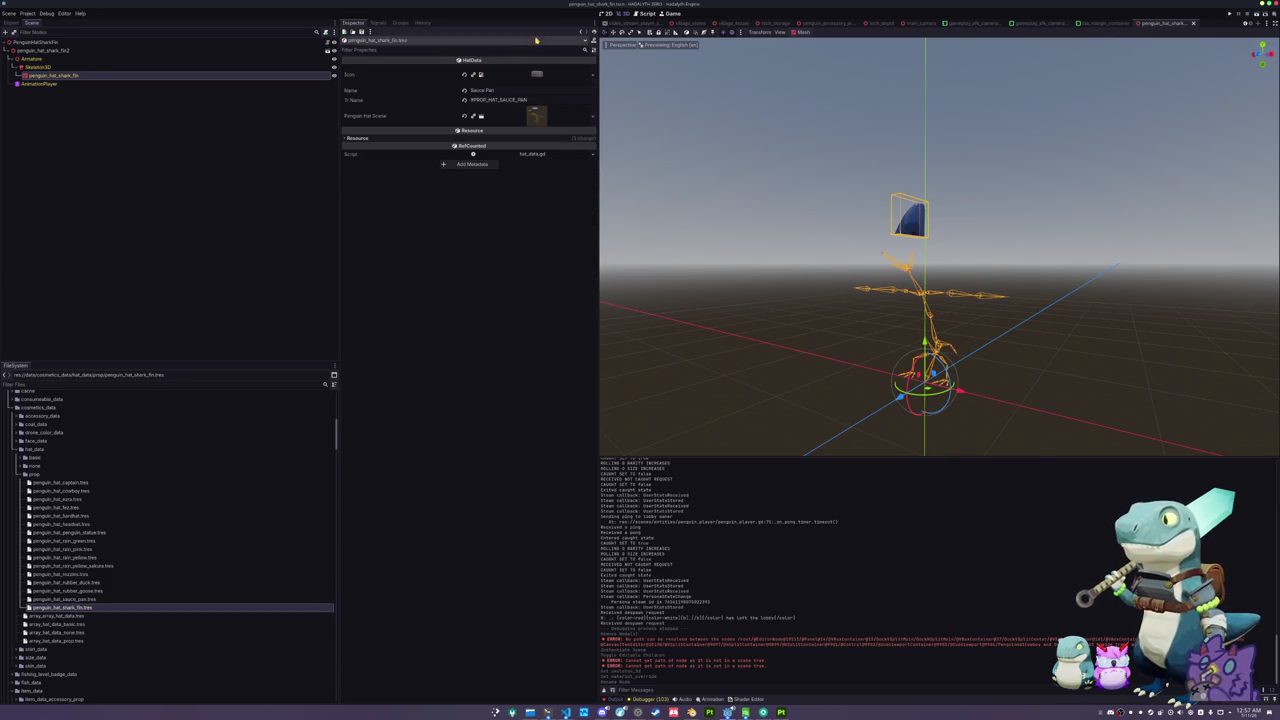
left_click(592, 74)
left_click(534, 264)
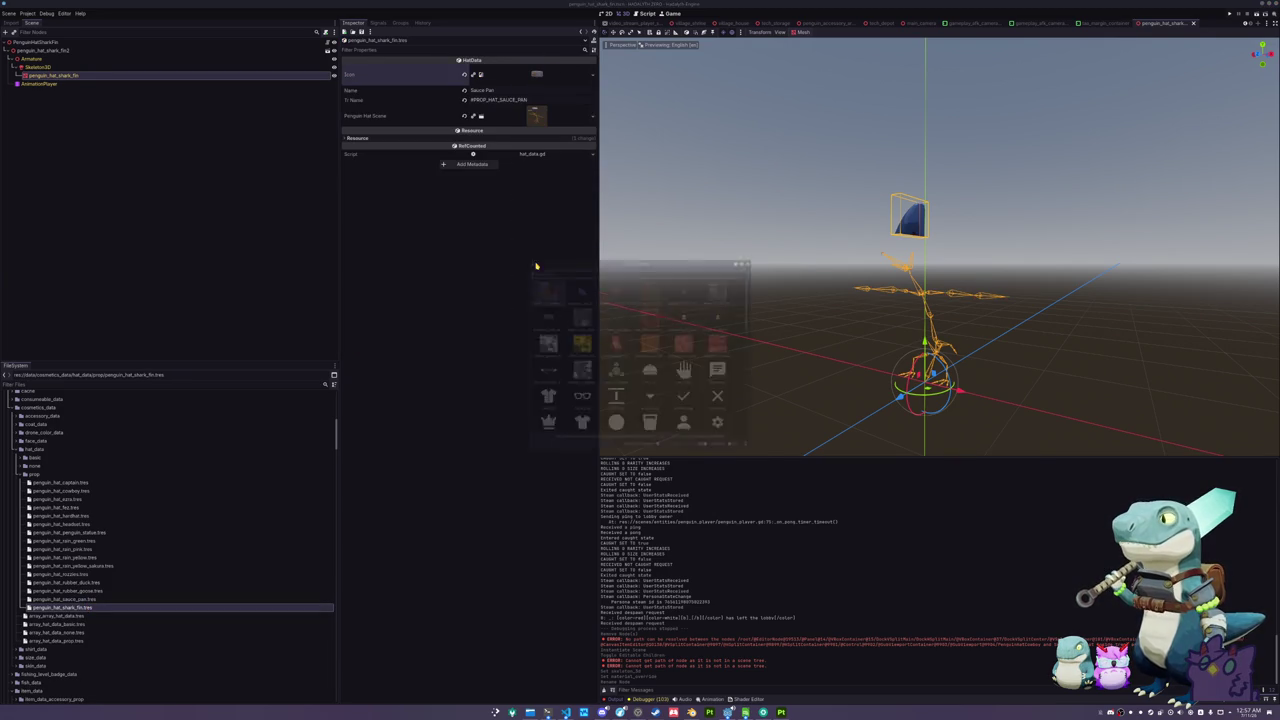
type("shark f")
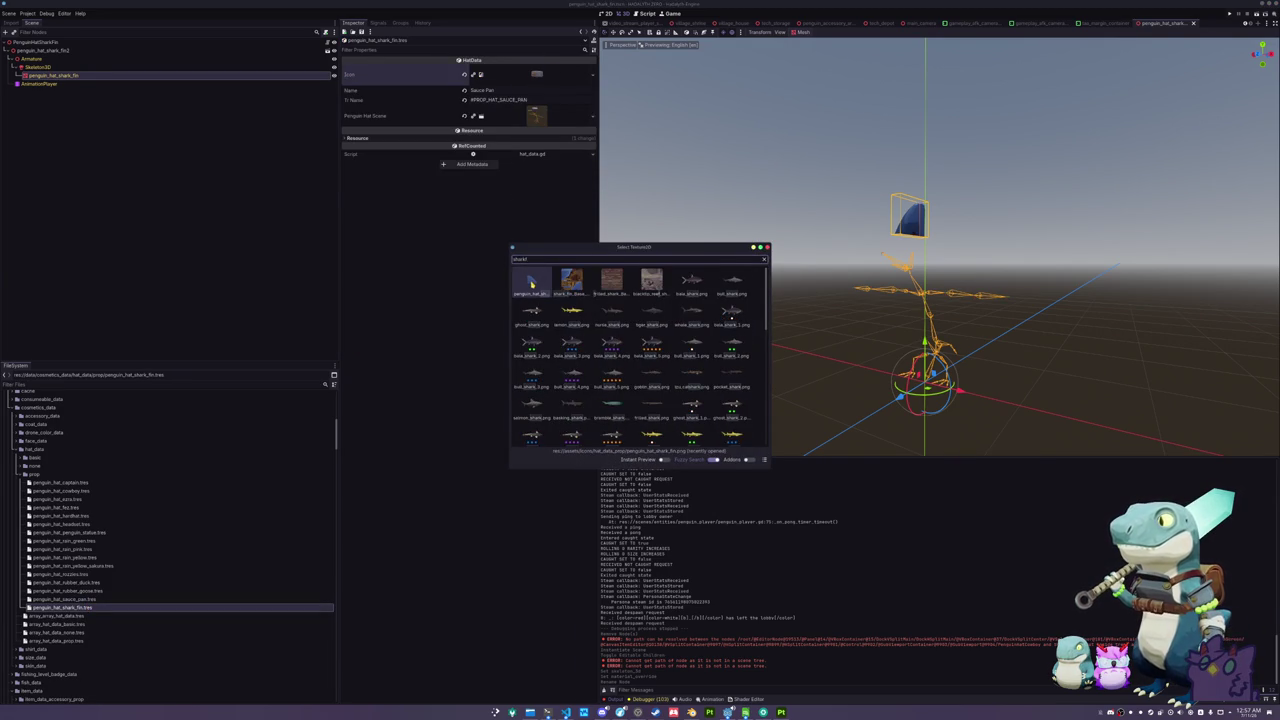
double_click(545, 279)
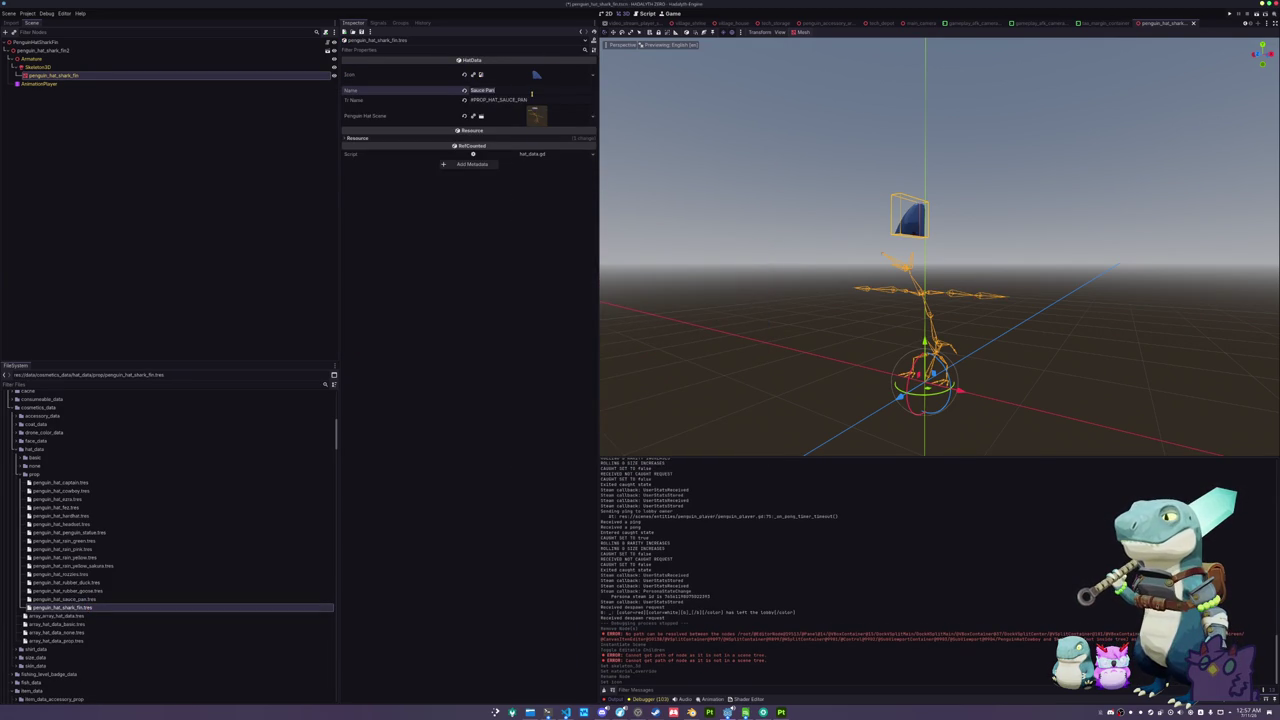
- Name the hat Shark Fin and change its translation key to #PROP_HAT_SHARK_FIN
type("Shark Fin")
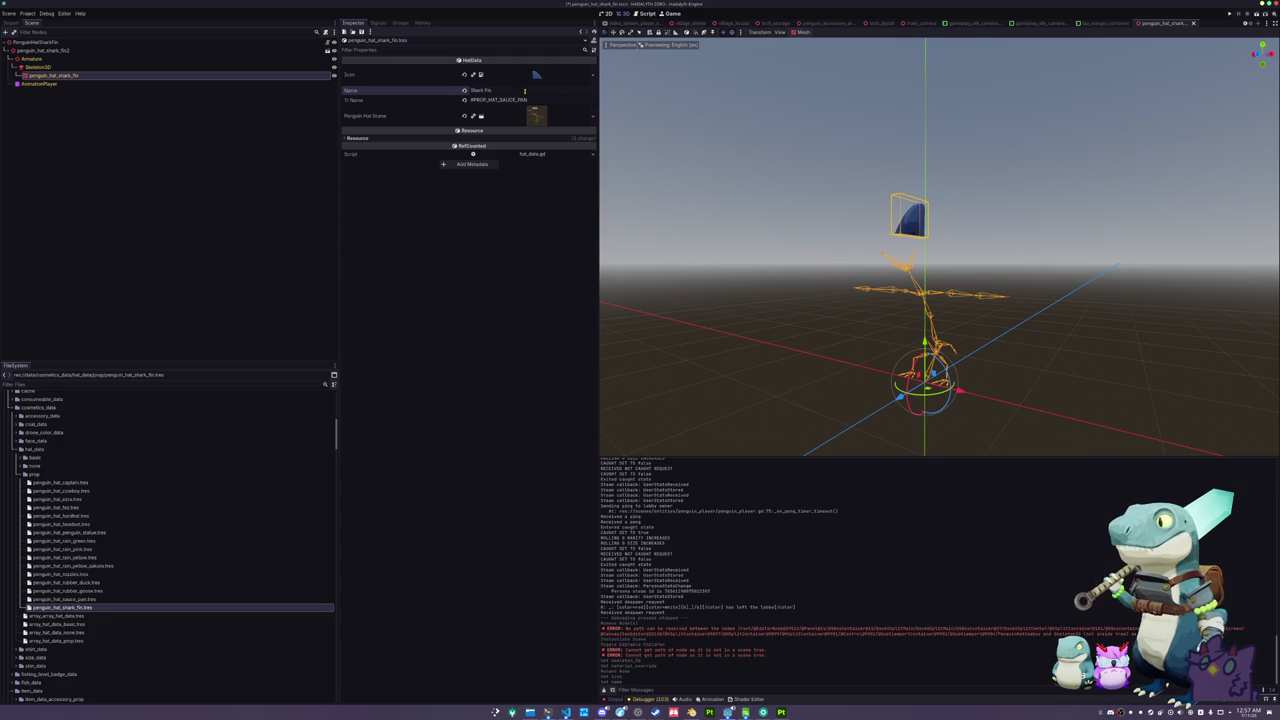
left_click_drag(529, 99, 501, 100)
type("SHARK")
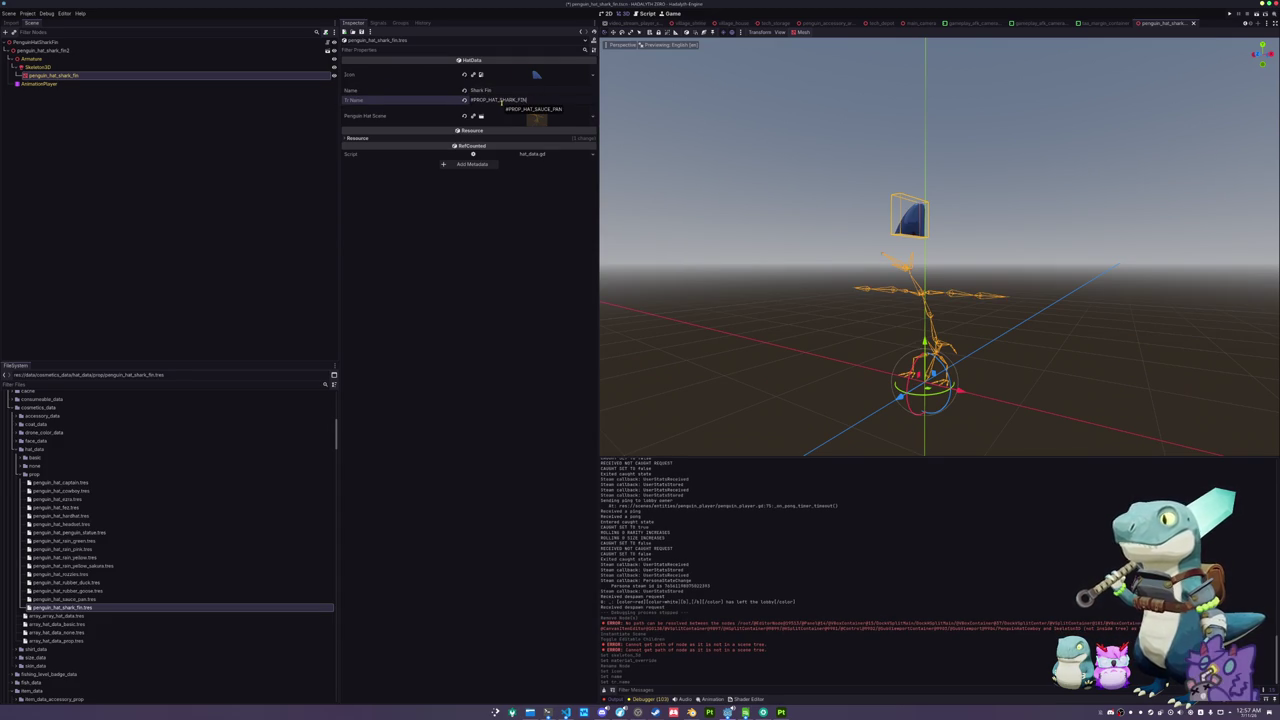
- Assign penguin_hat_shark_fin.glb as the Penguin Hat Scene and save the hat data
left_click(592, 116)
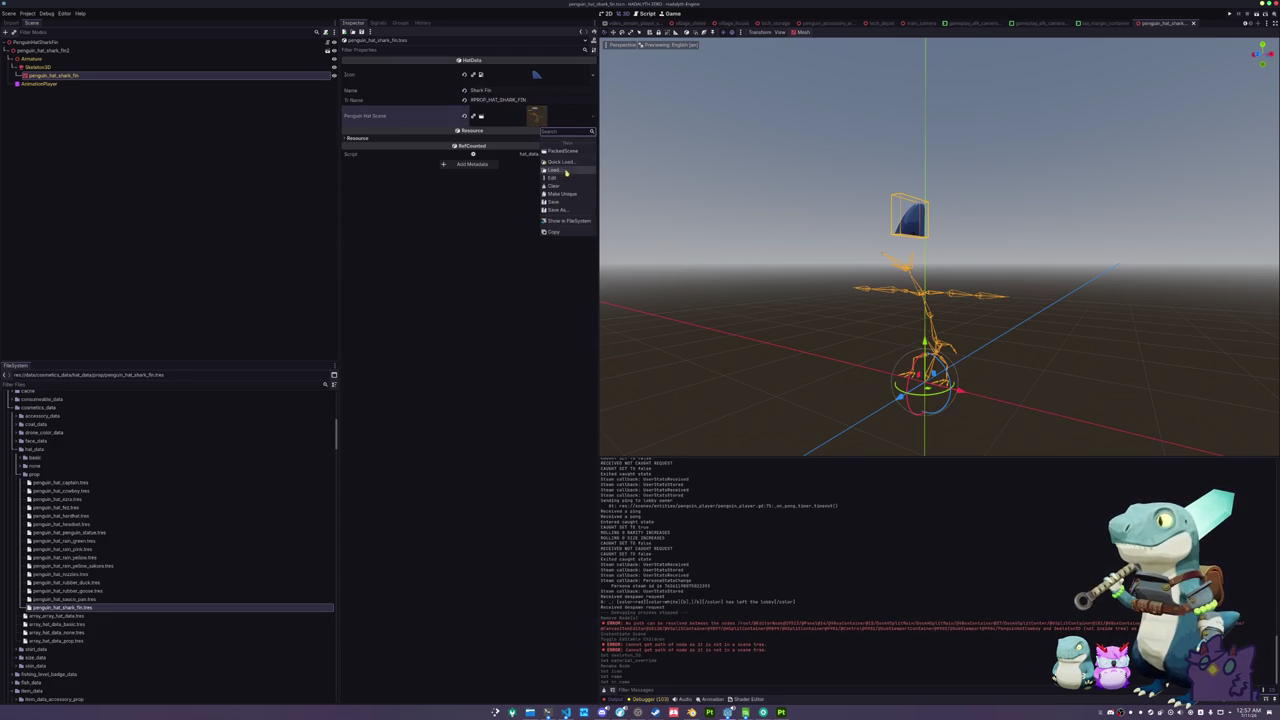
left_click(566, 162)
type("shark_fin")
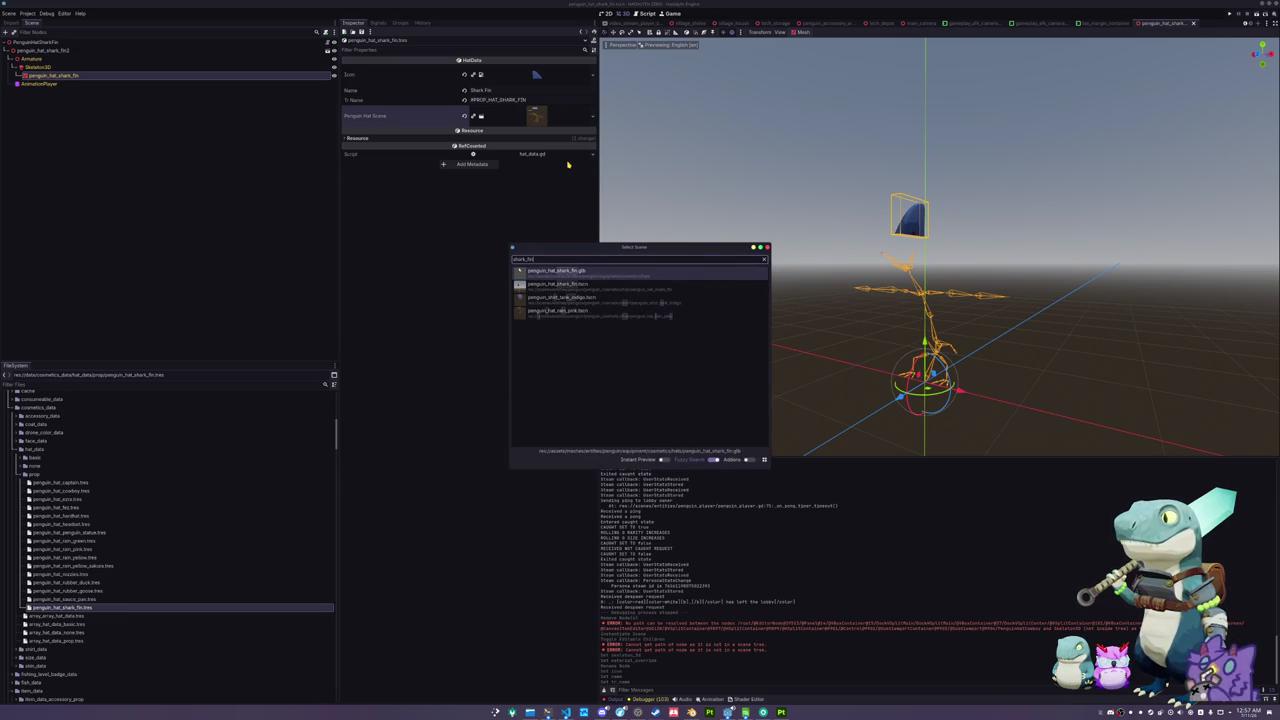
key("Down")
key("Return")
key("ctrl+s")
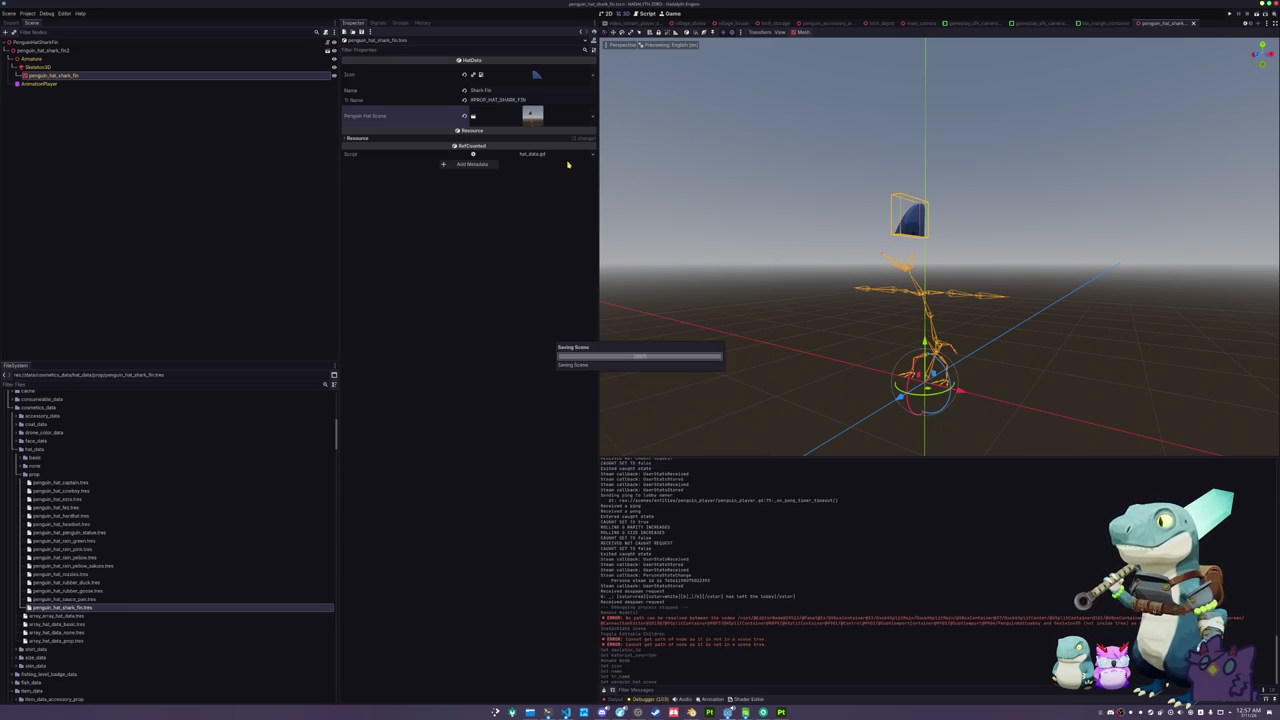
left_click(69, 641)
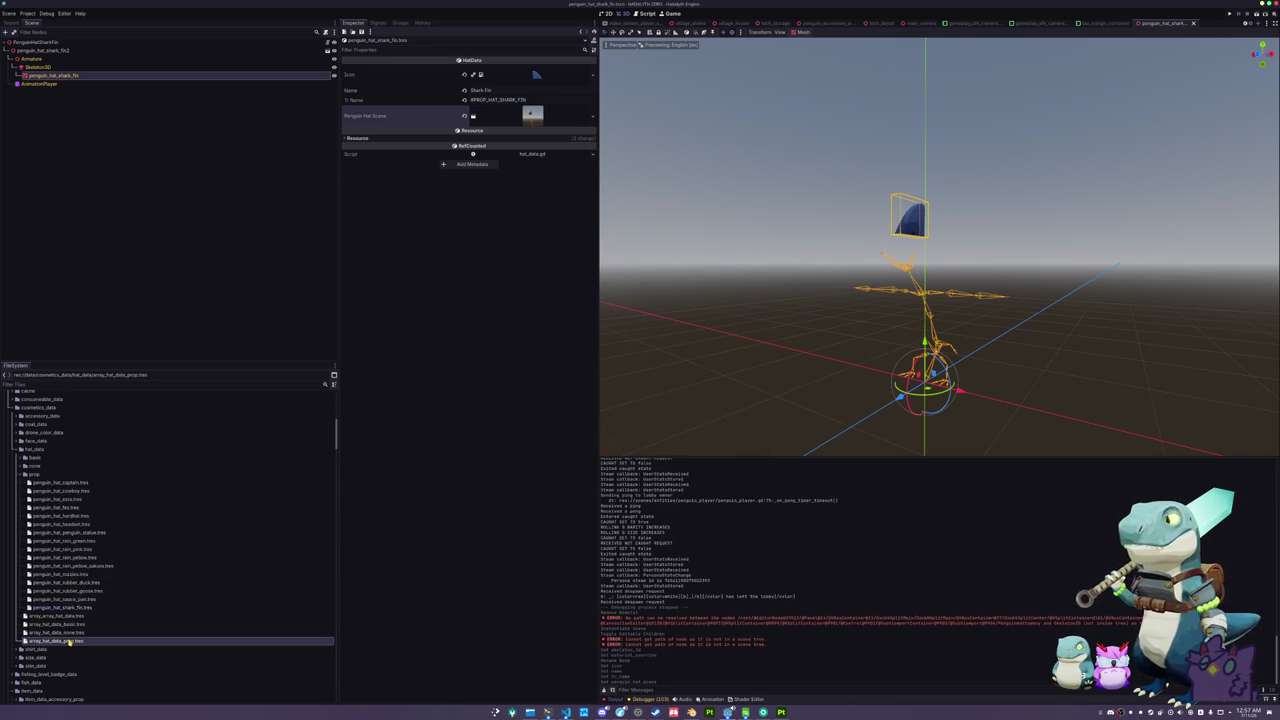
- Add penguin_hat_shark_fin.tres as element 15 of the prop hat data list
double_click(69, 641)
left_click(575, 234)
type("shark_")
key("Return")
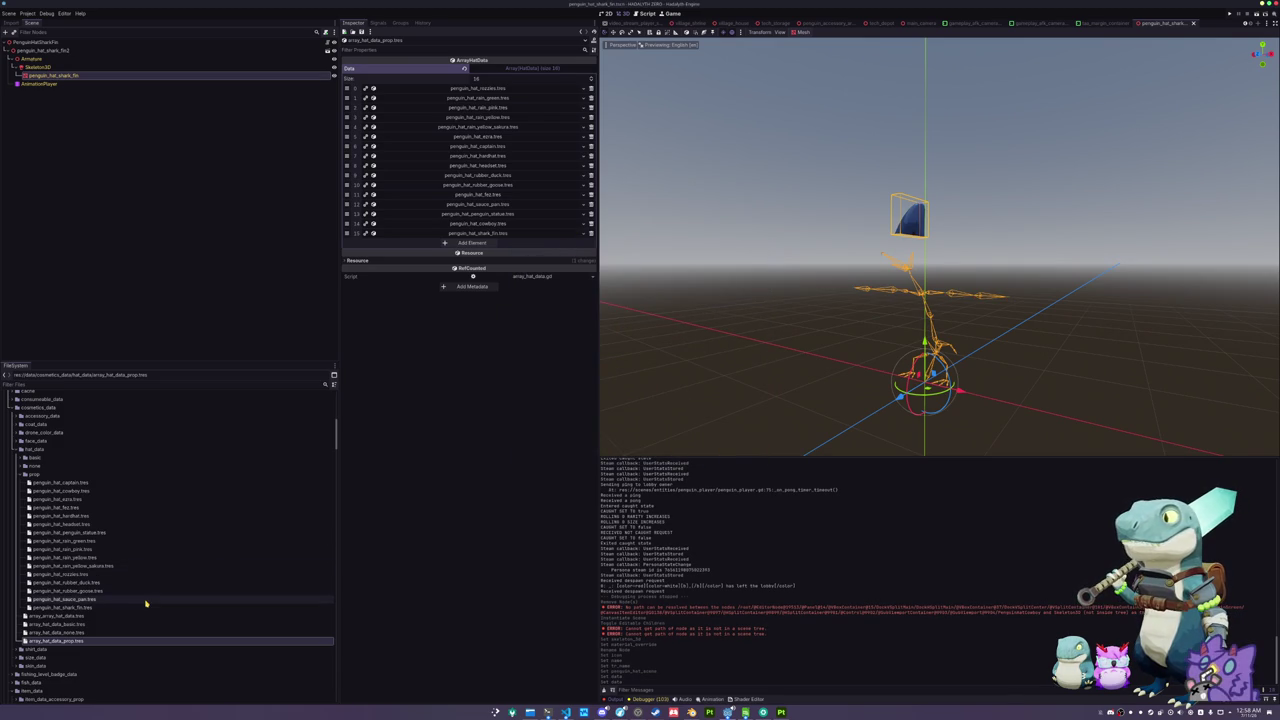
- Duplicate the sauce pan item data as penguin_hat_shark_fin.tres and set its Hat Data to the Shark Fin hat
scroll(146, 600, "down", 2)
scroll(146, 600, "down", 2)
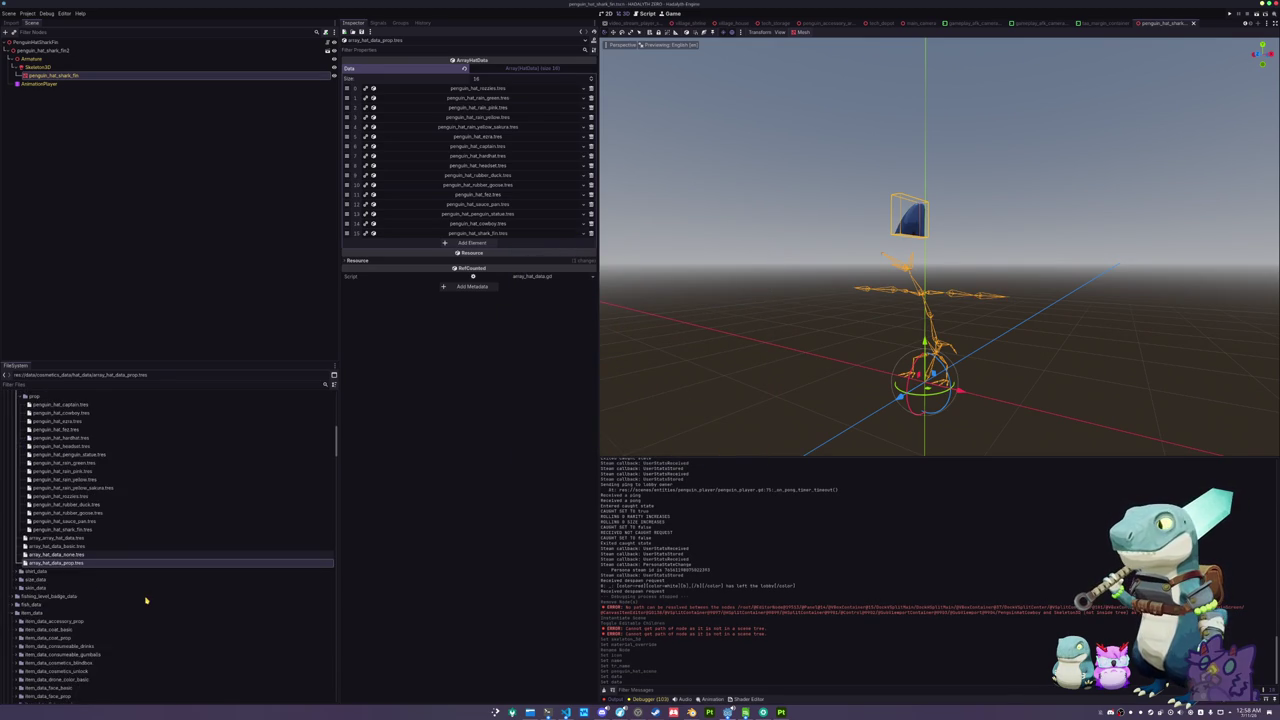
scroll(146, 600, "down", 5)
left_click(97, 660)
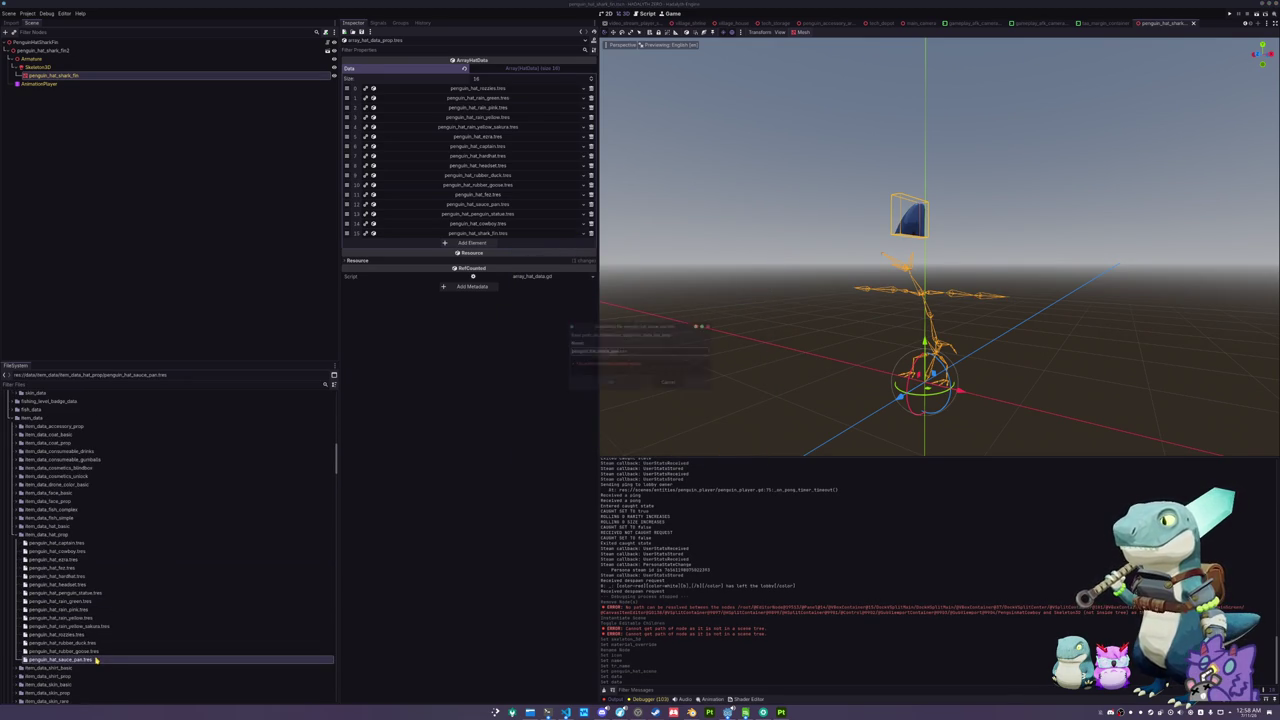
type("s")
key("Return")
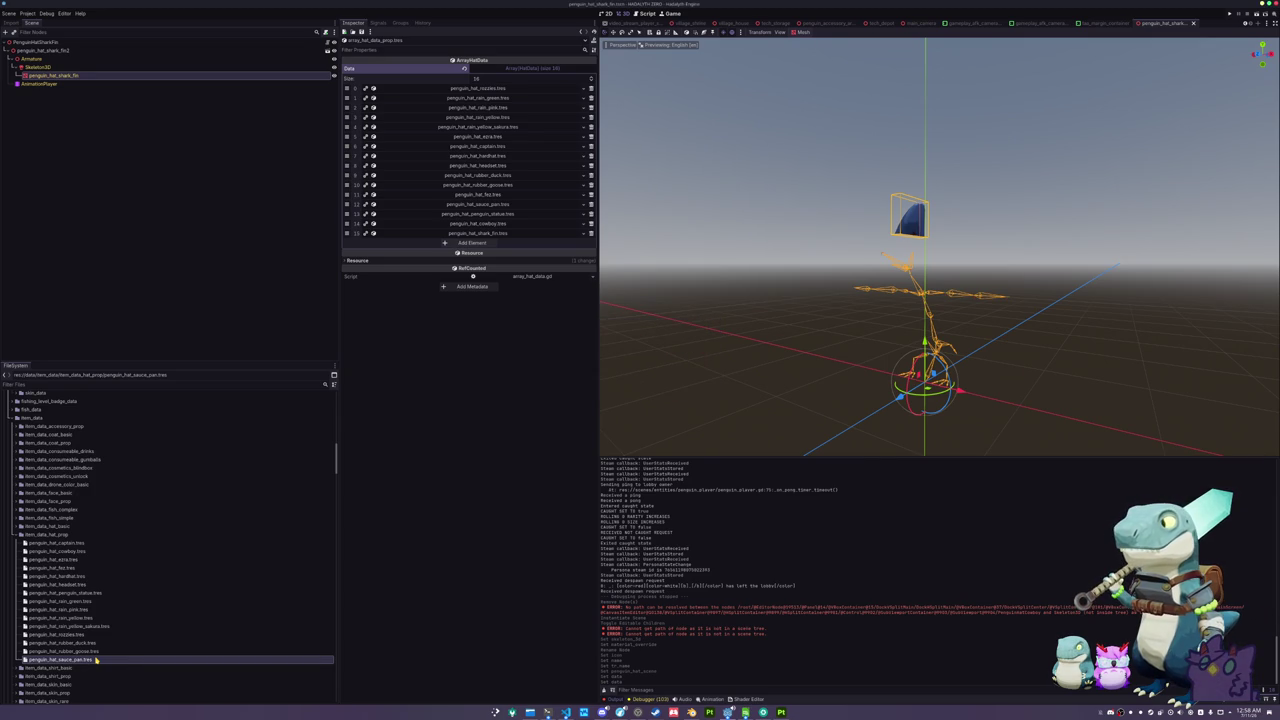
left_click(93, 666)
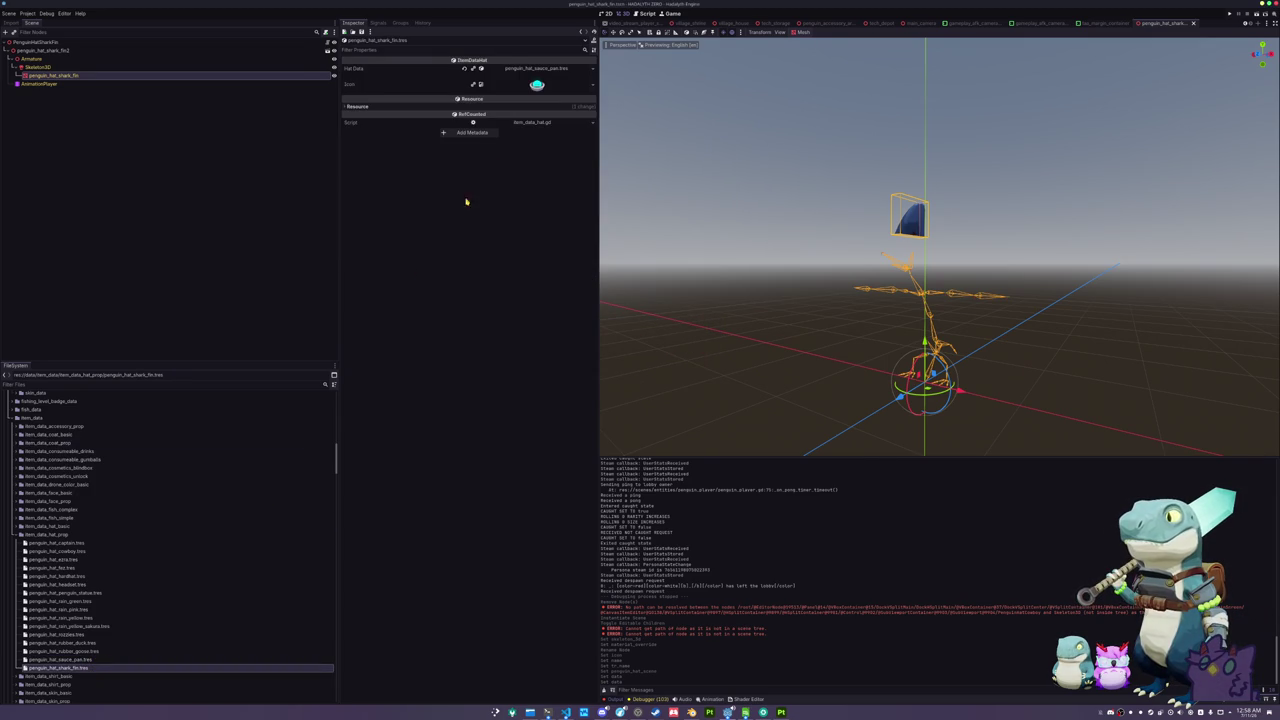
left_click(592, 69)
left_click(563, 109)
type("shar")
key("Return")
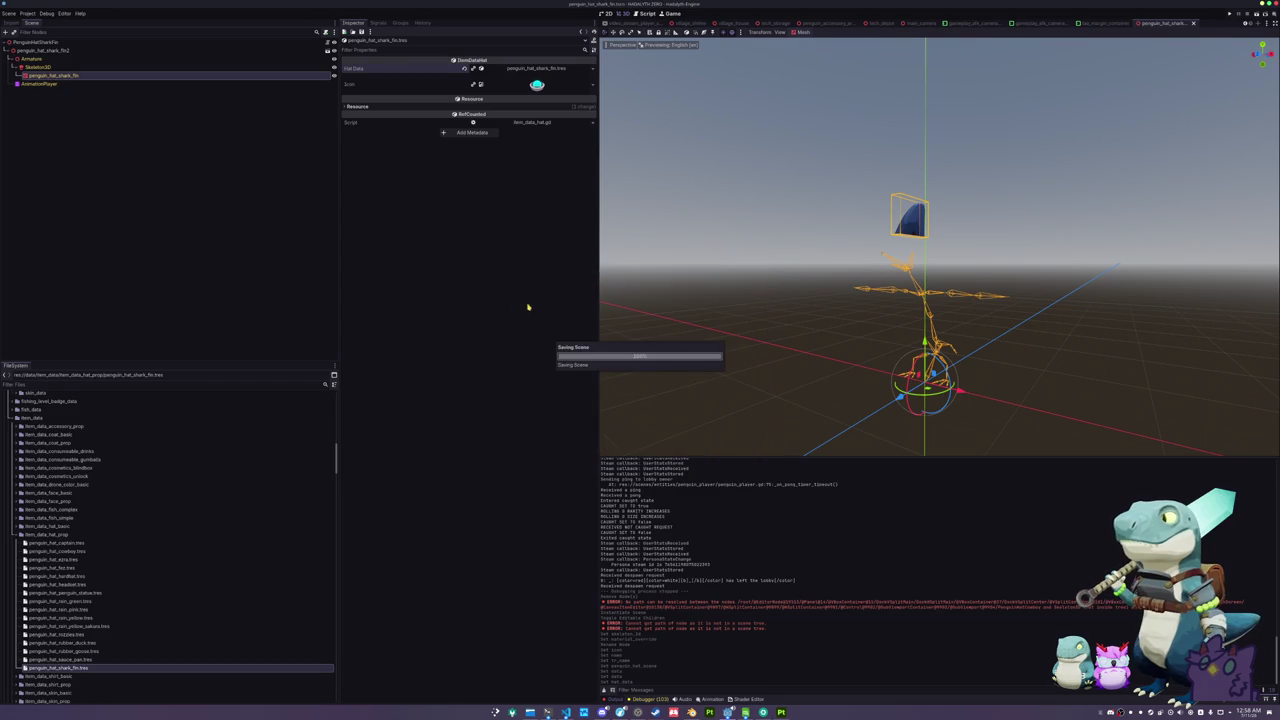
- Append the shark fin item data as element 15 of array_item_data_hat_prop
scroll(128, 601, "down", 3)
scroll(128, 601, "down", 8)
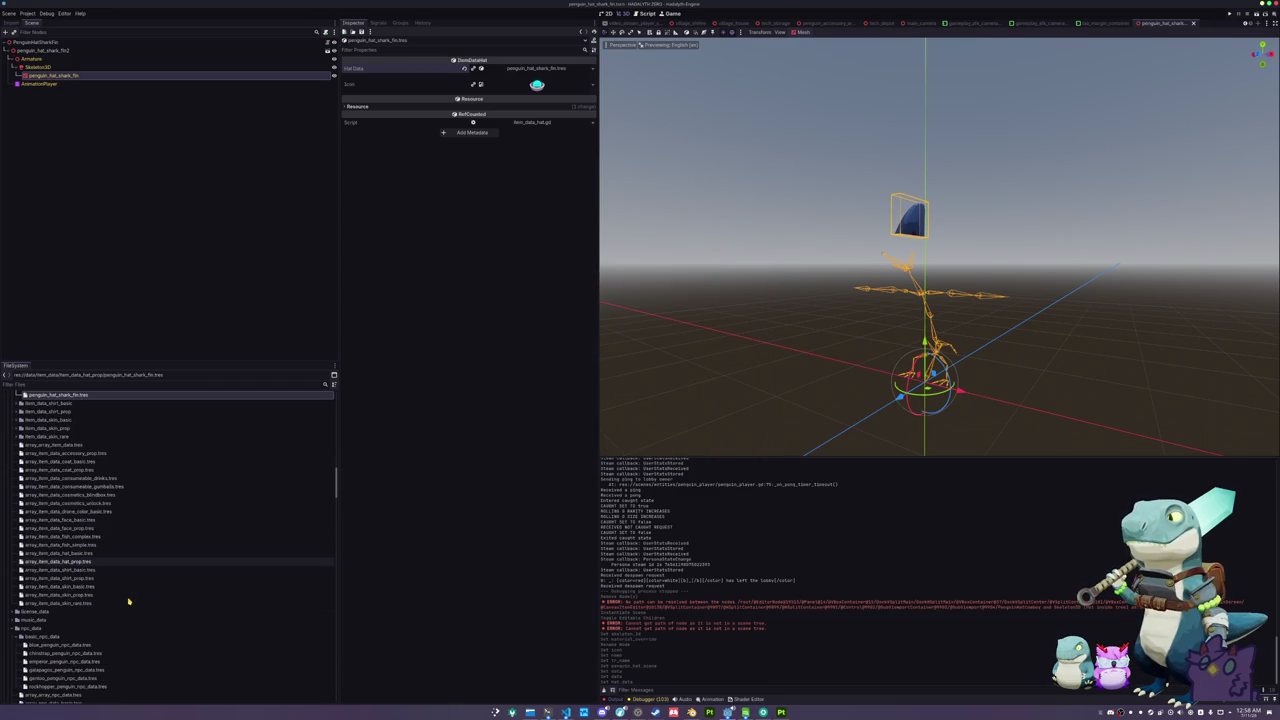
left_click(95, 561)
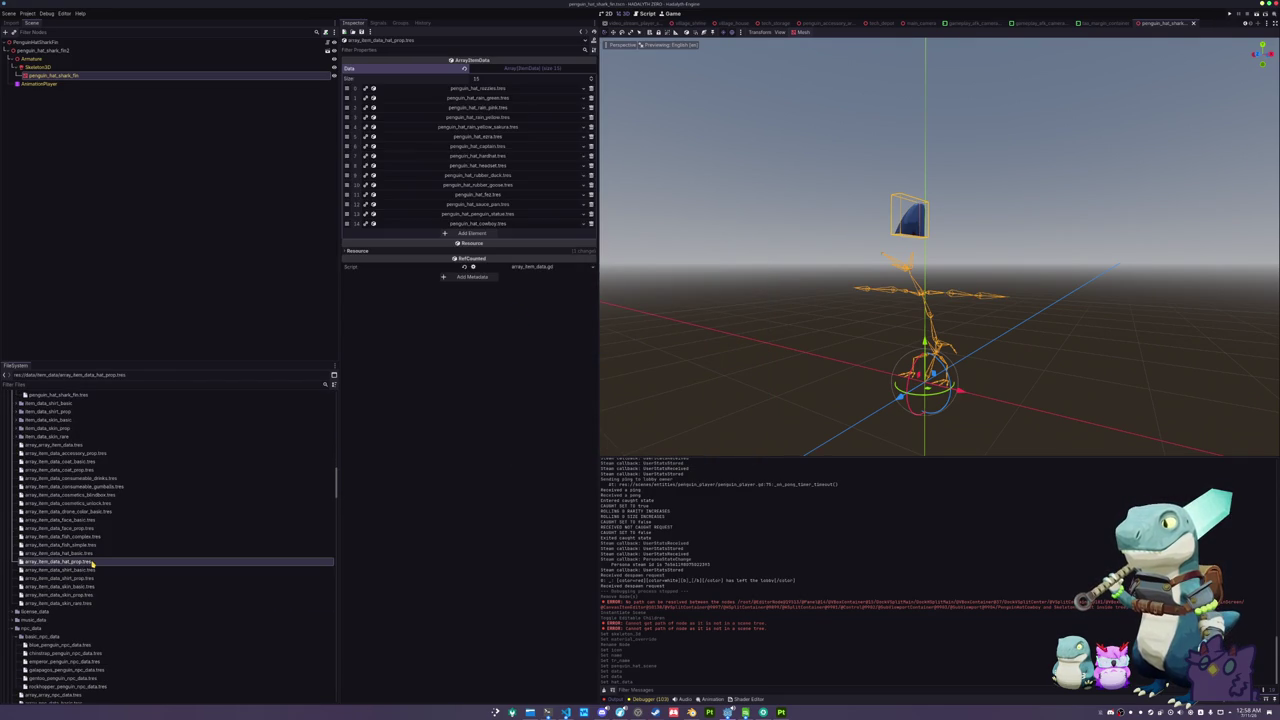
left_click(520, 234)
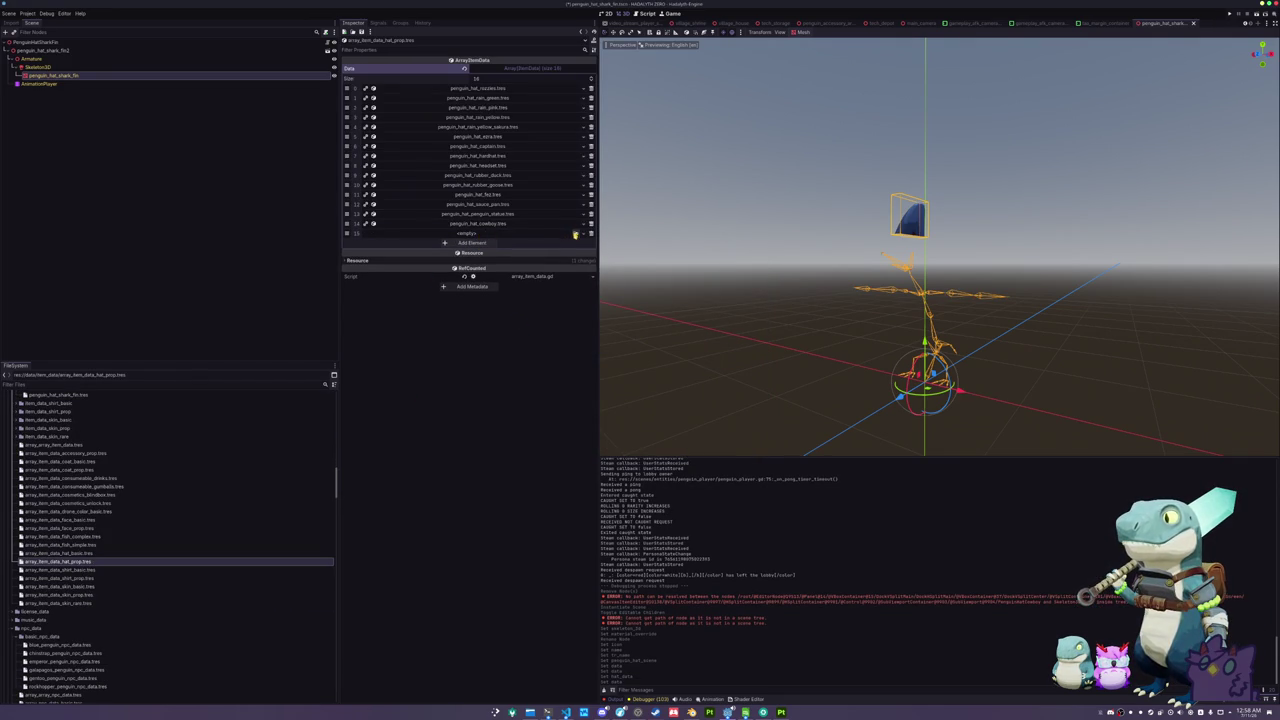
left_click(576, 234)
type("shark")
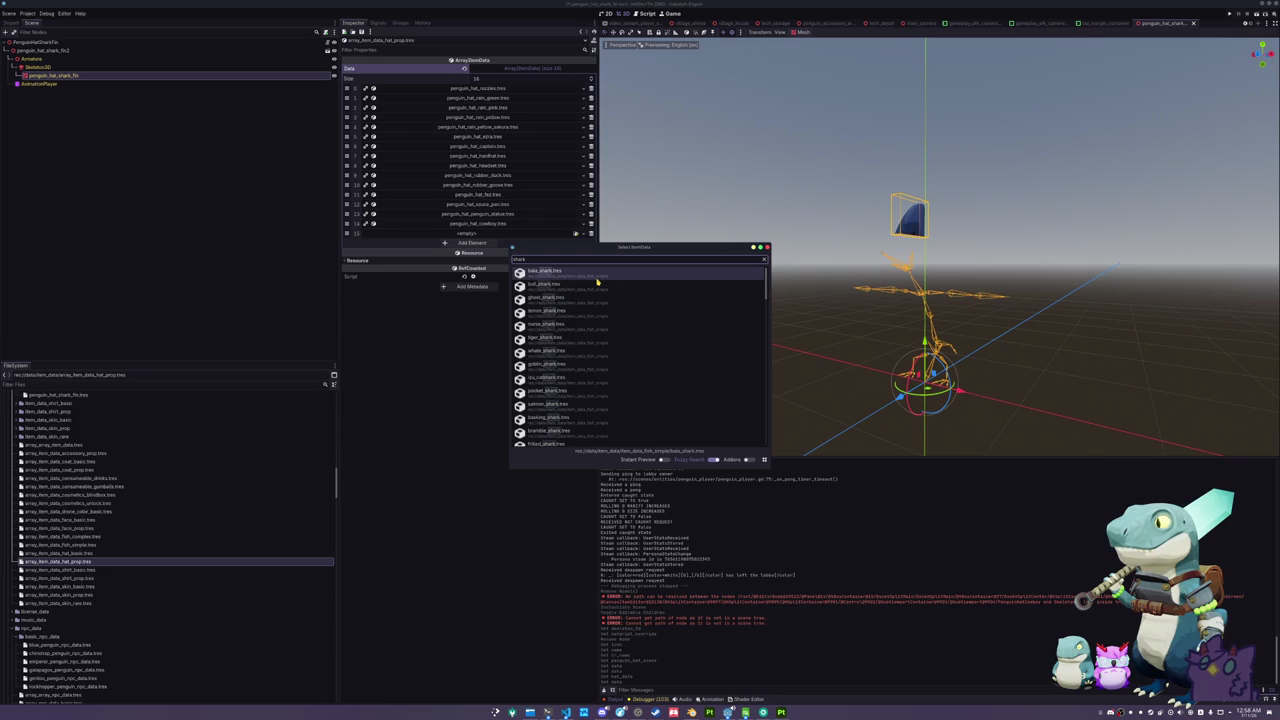
type("_fin")
key("Return")
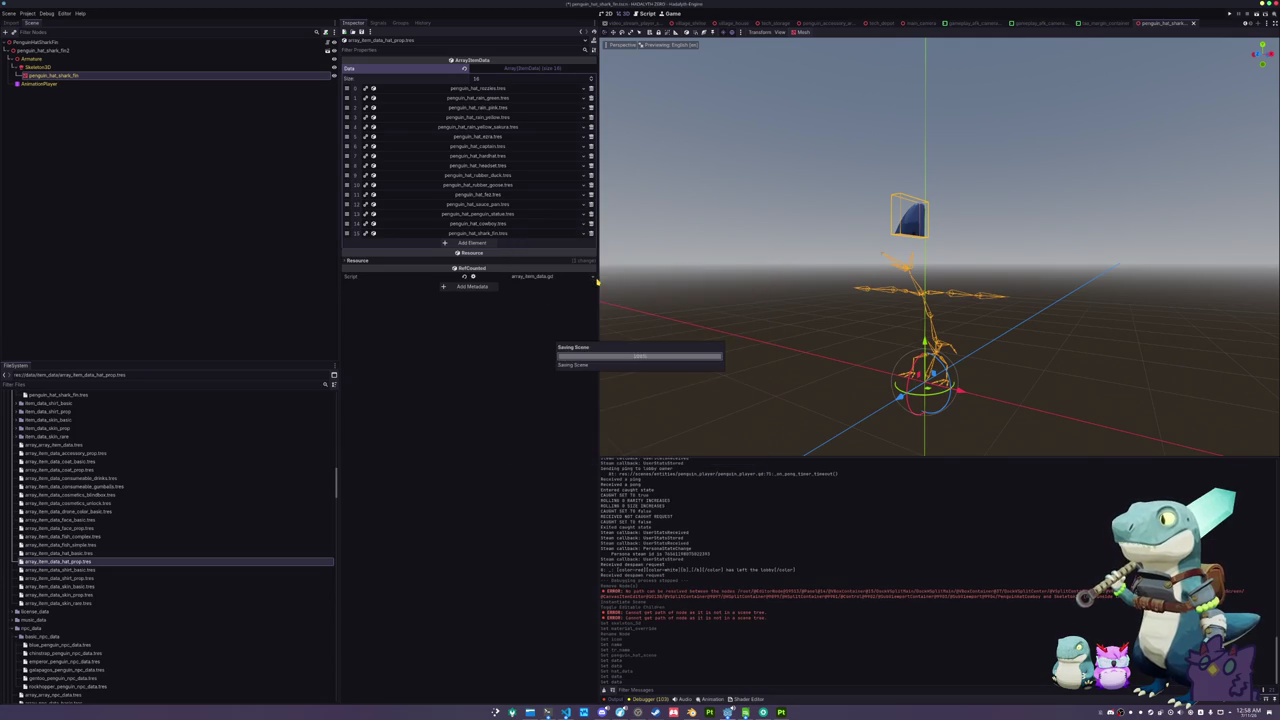
left_click(745, 712)
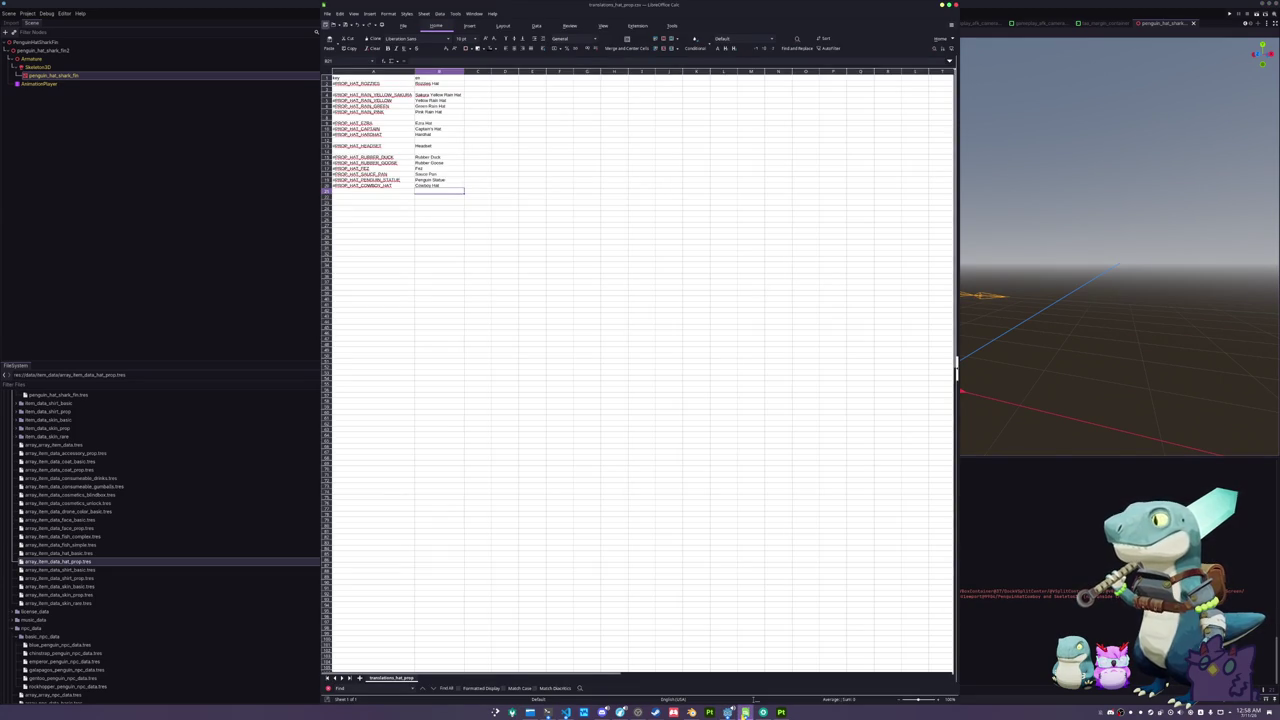
- Add row 21 with key #PROP_HAT_SHARK_FIN and text 'Shark Fin' to translations_hat_prop.csv
left_click(384, 192)
type("#PROP_HAT_SHARK_HAT")
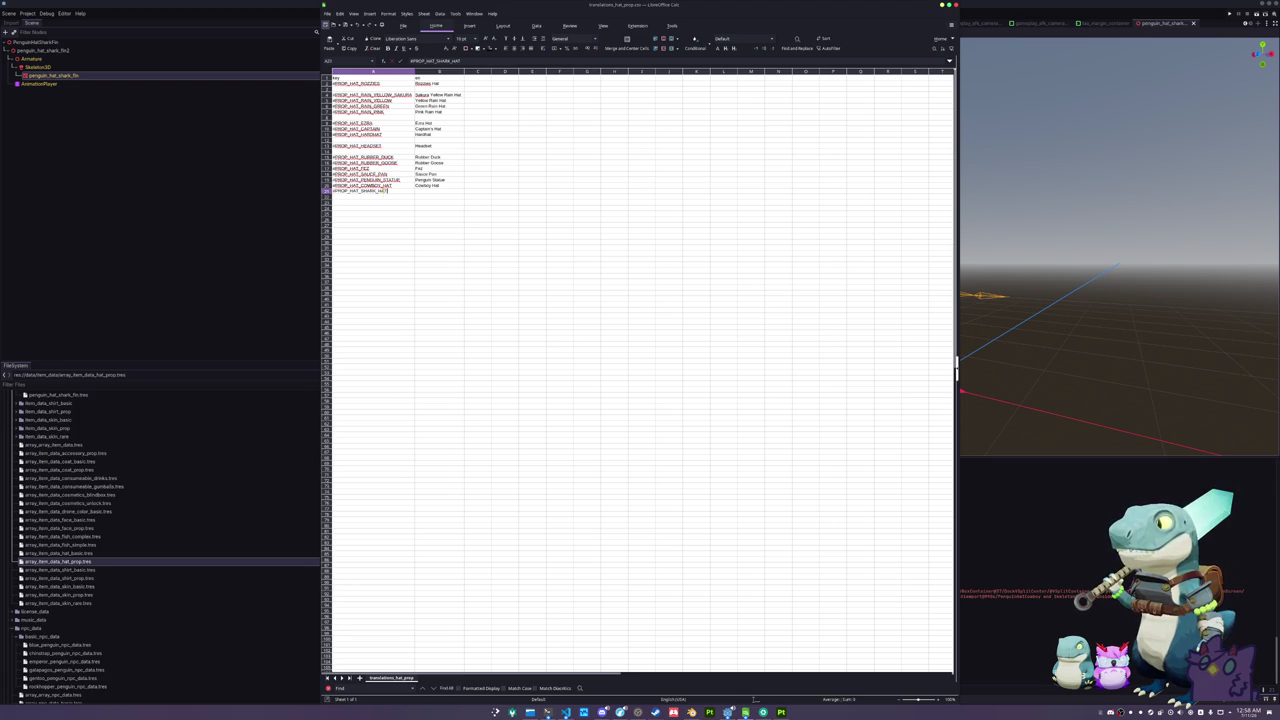
key("Return")
key("F2")
type("IN")
key("Tab")
type("Shar")
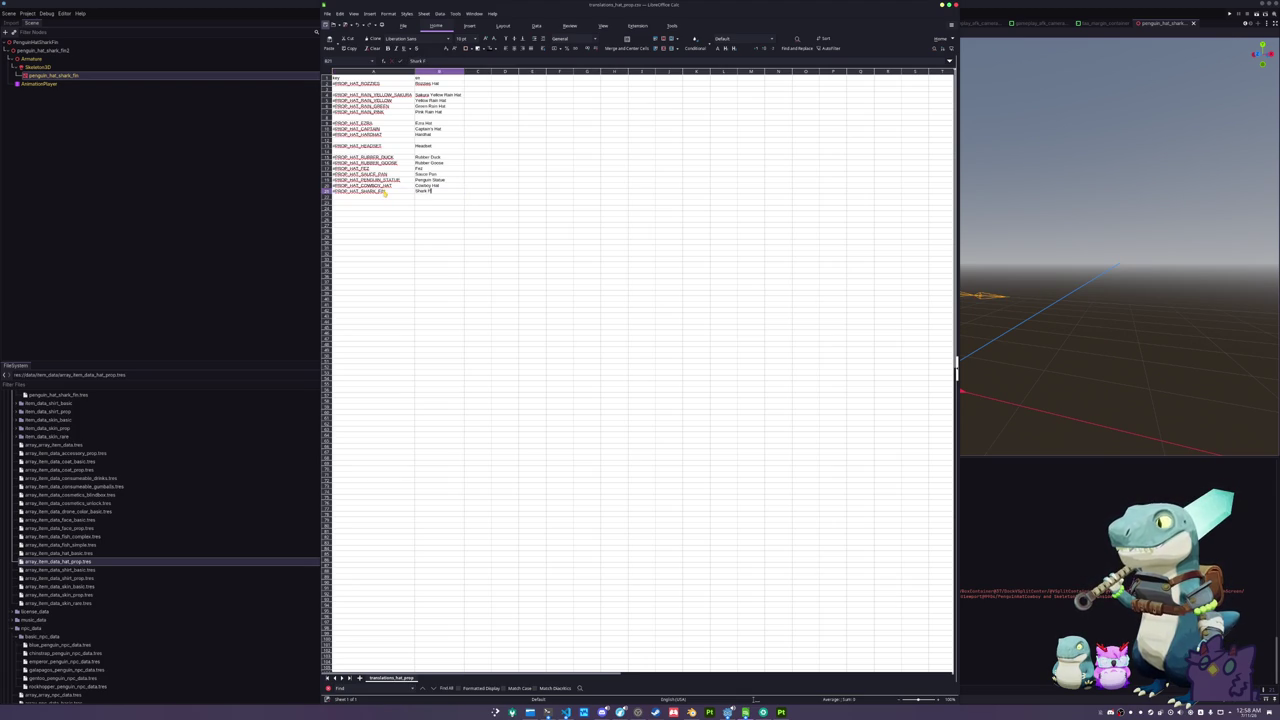
key("Return")
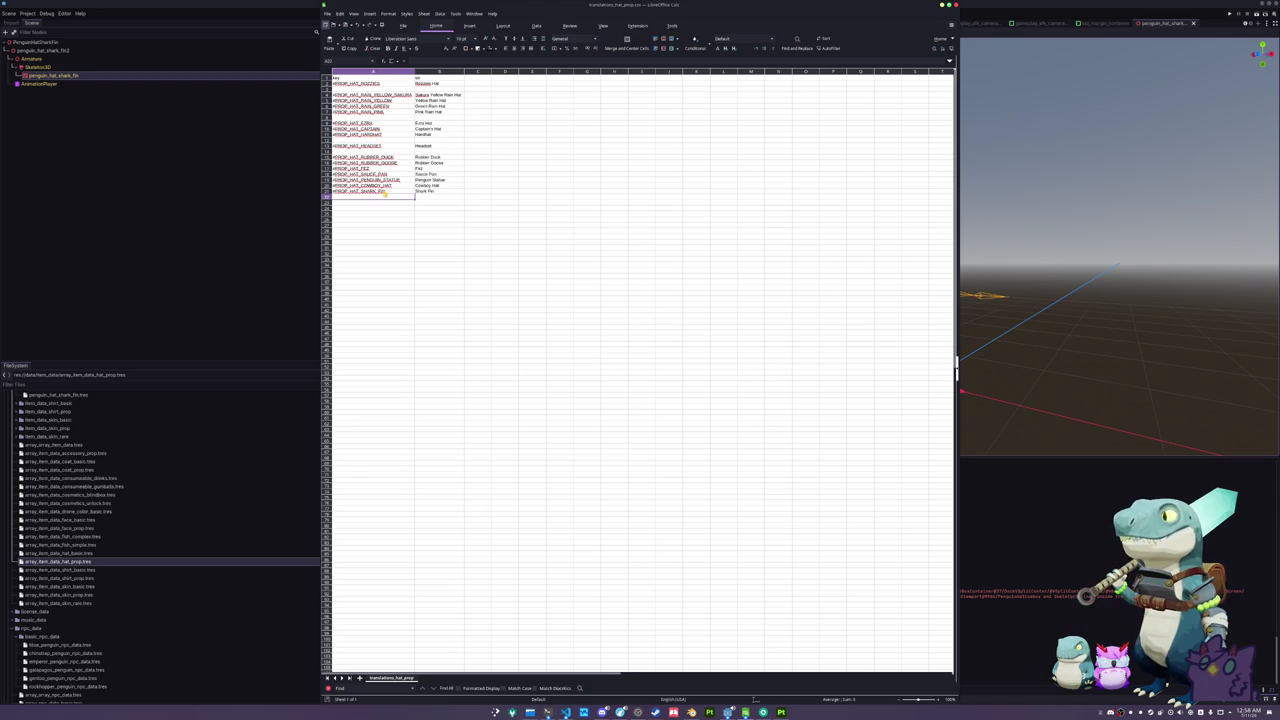
key("alt+Tab")
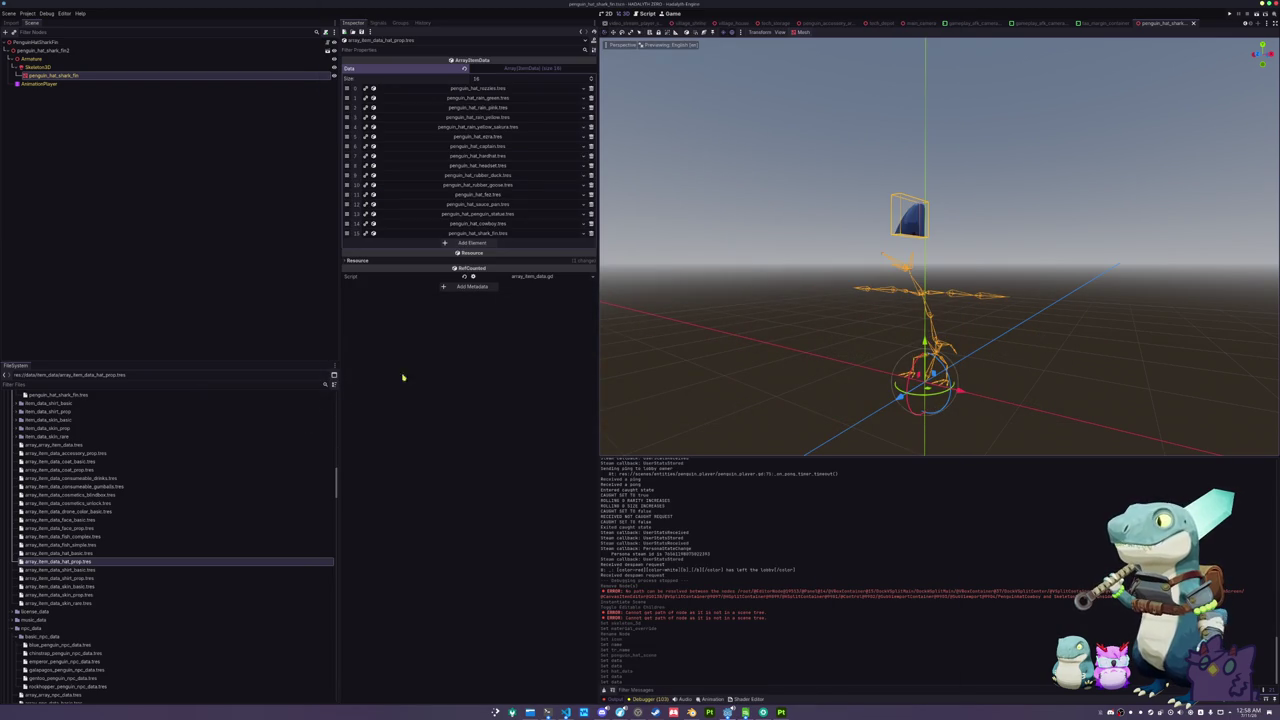
- Select the PenguinHatSharkFin root node and run the project with F5
left_click(108, 42)
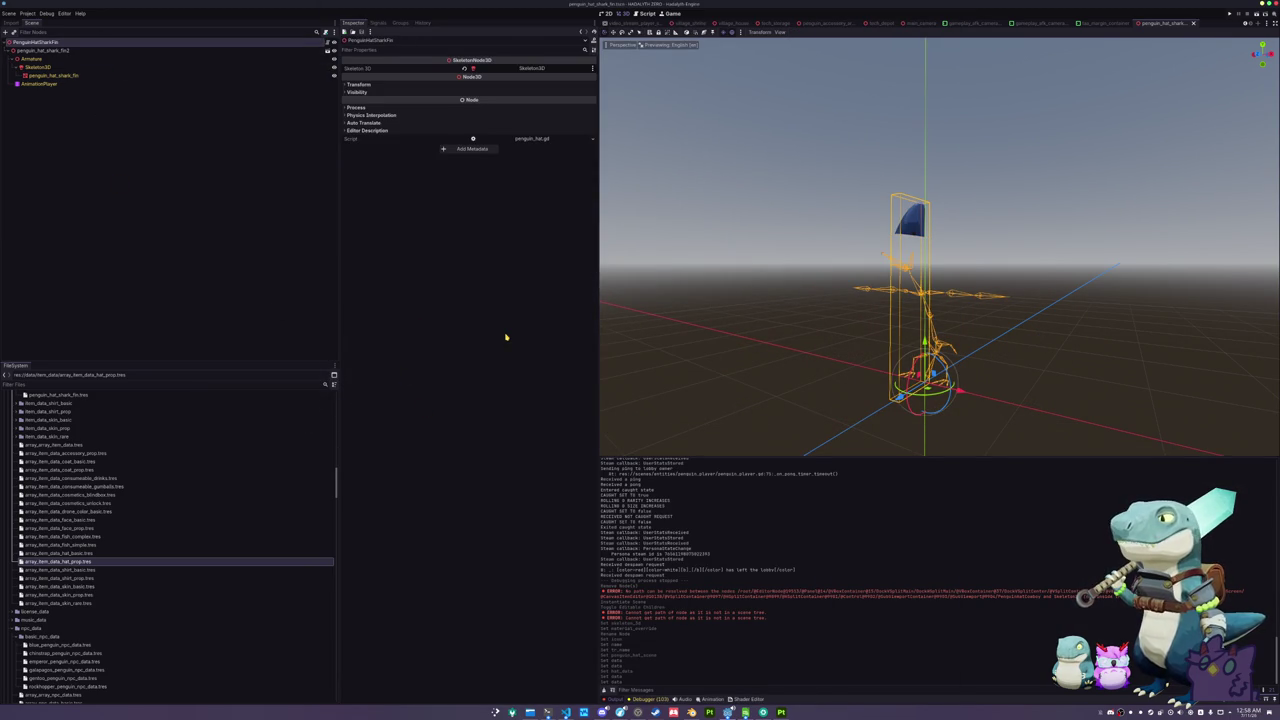
key("F5")
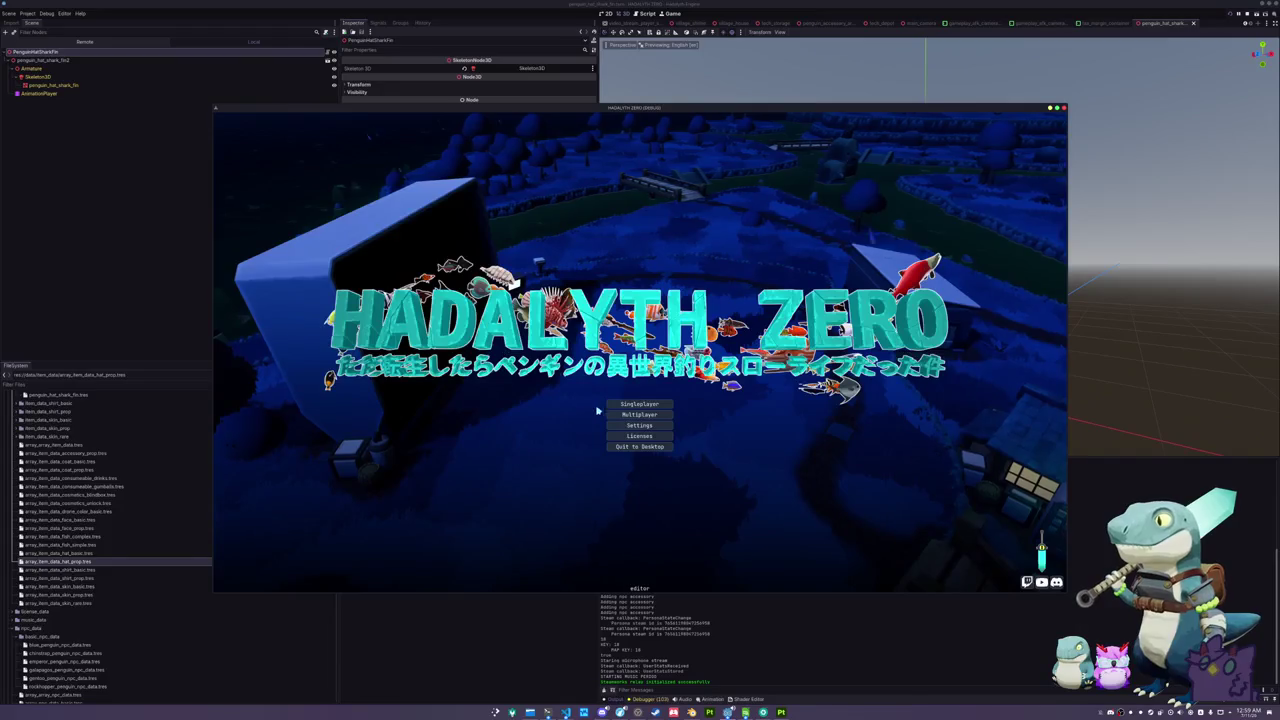
- Start the game and browse the inventory's fish journal, equipment and cosmetics pages
left_click(628, 405)
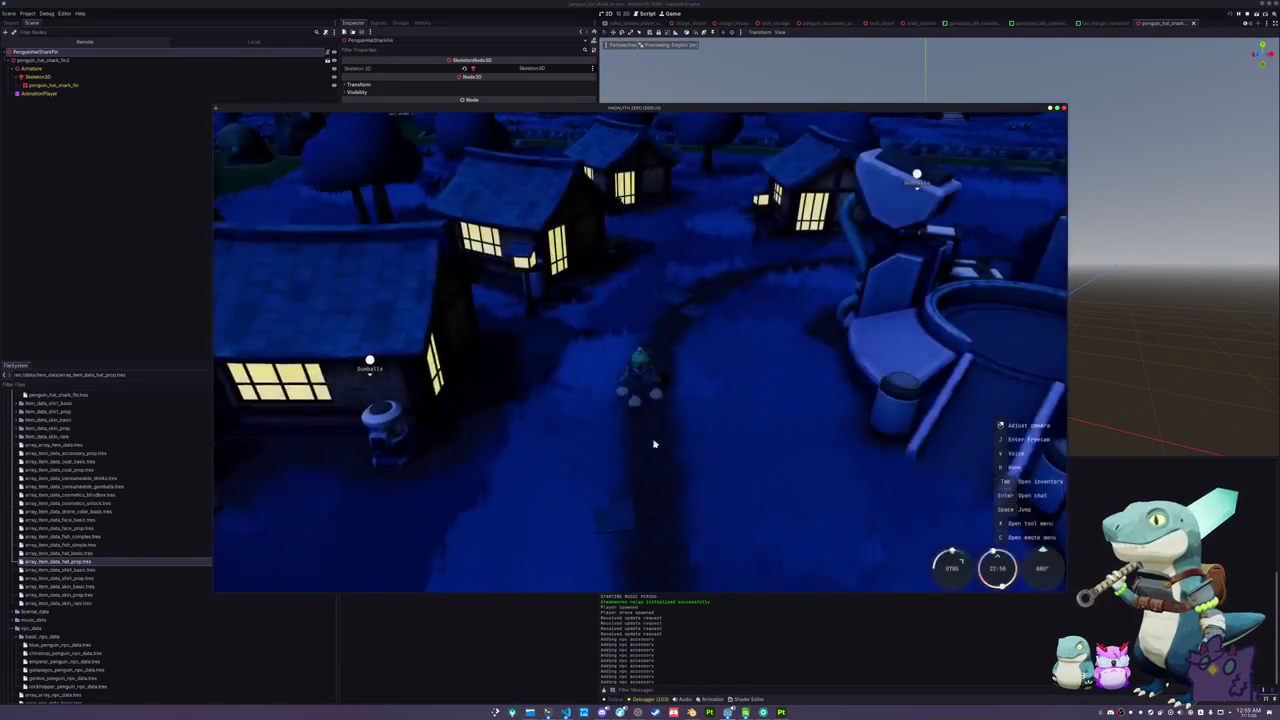
key("Tab")
left_click(588, 124)
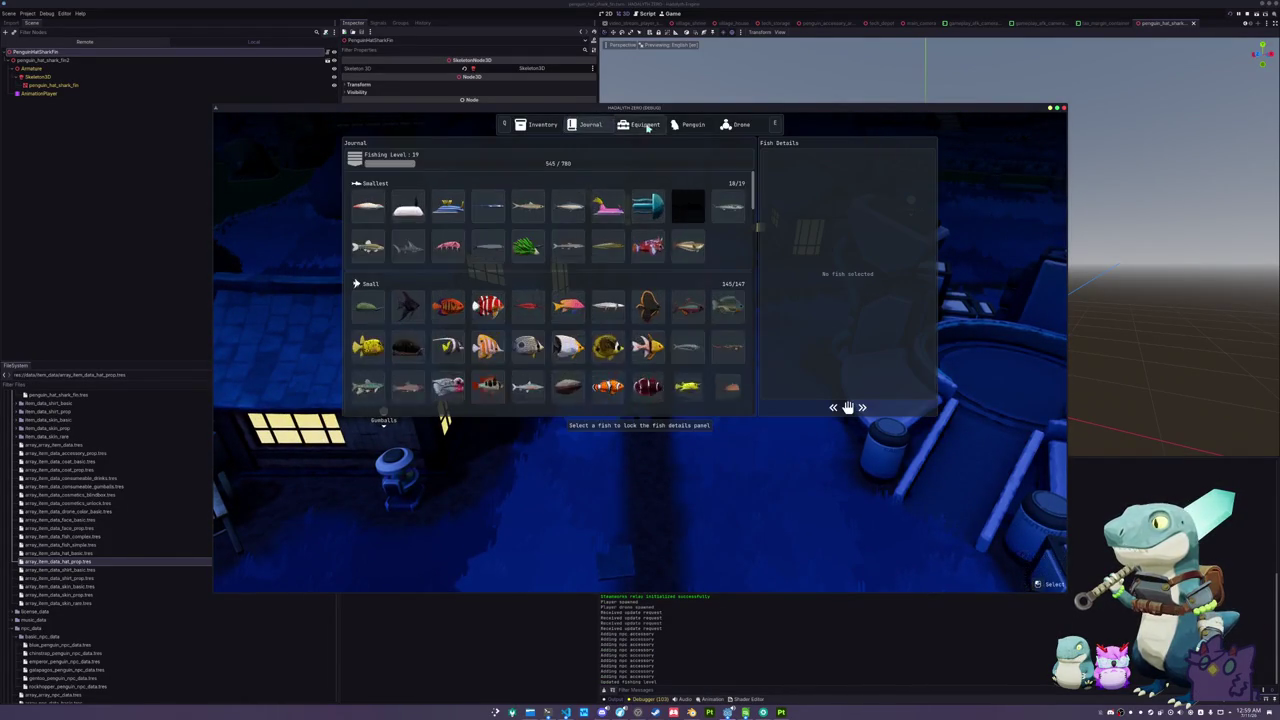
left_click(645, 124)
left_click(690, 124)
scroll(621, 297, "down", 1)
scroll(621, 297, "down", 6)
key("Tab")
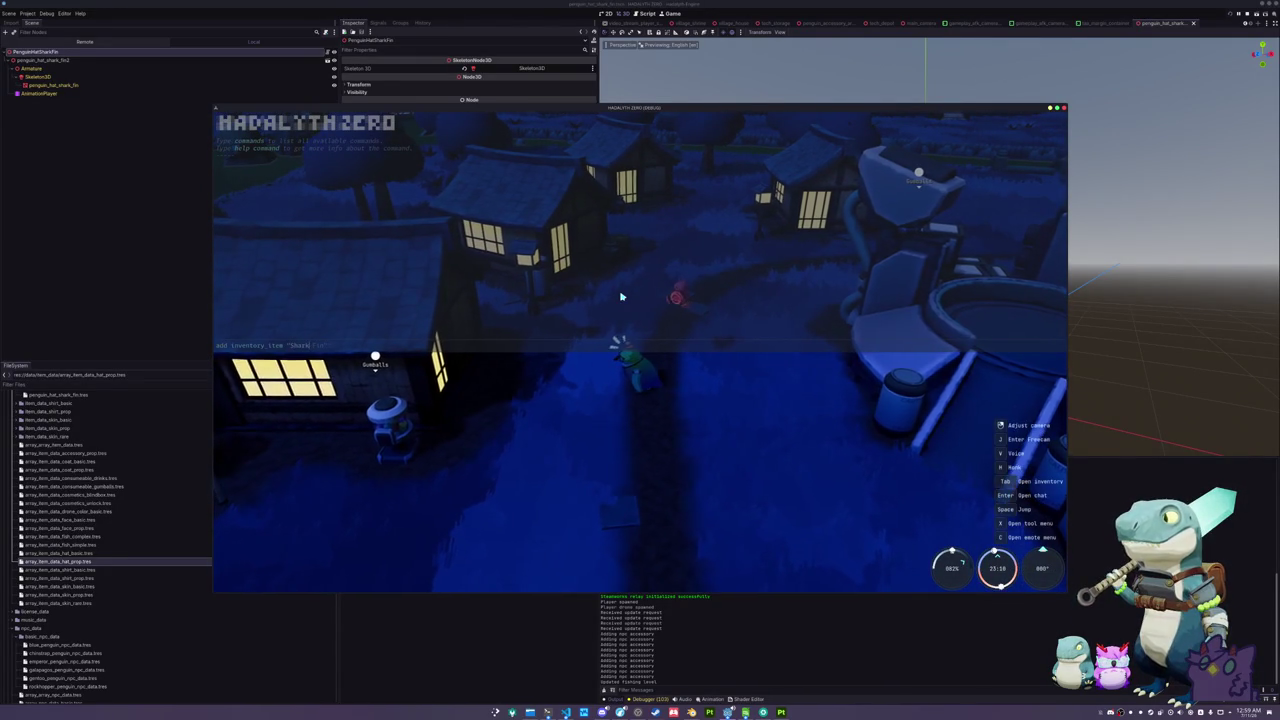
- Add the Shark Fin item with a chat command and equip it on the penguin
key("Return")
key("Escape")
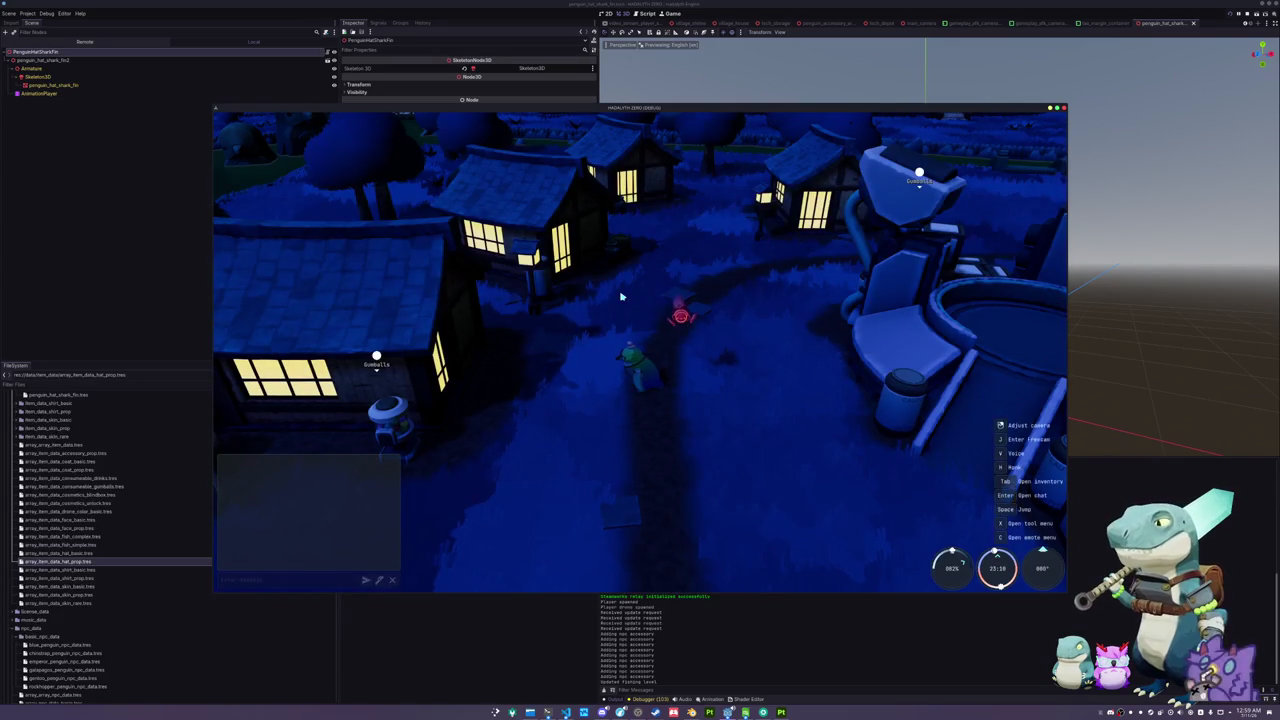
key("Tab")
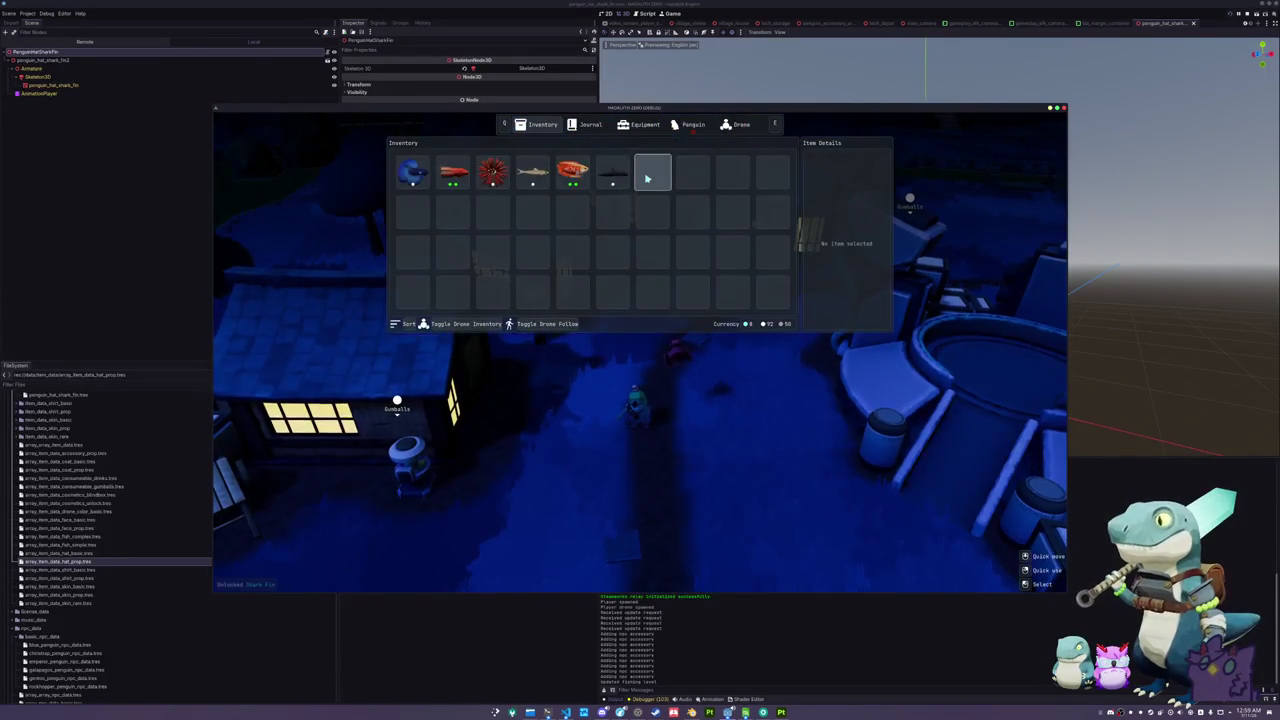
left_click(688, 124)
scroll(680, 264, "down", 15)
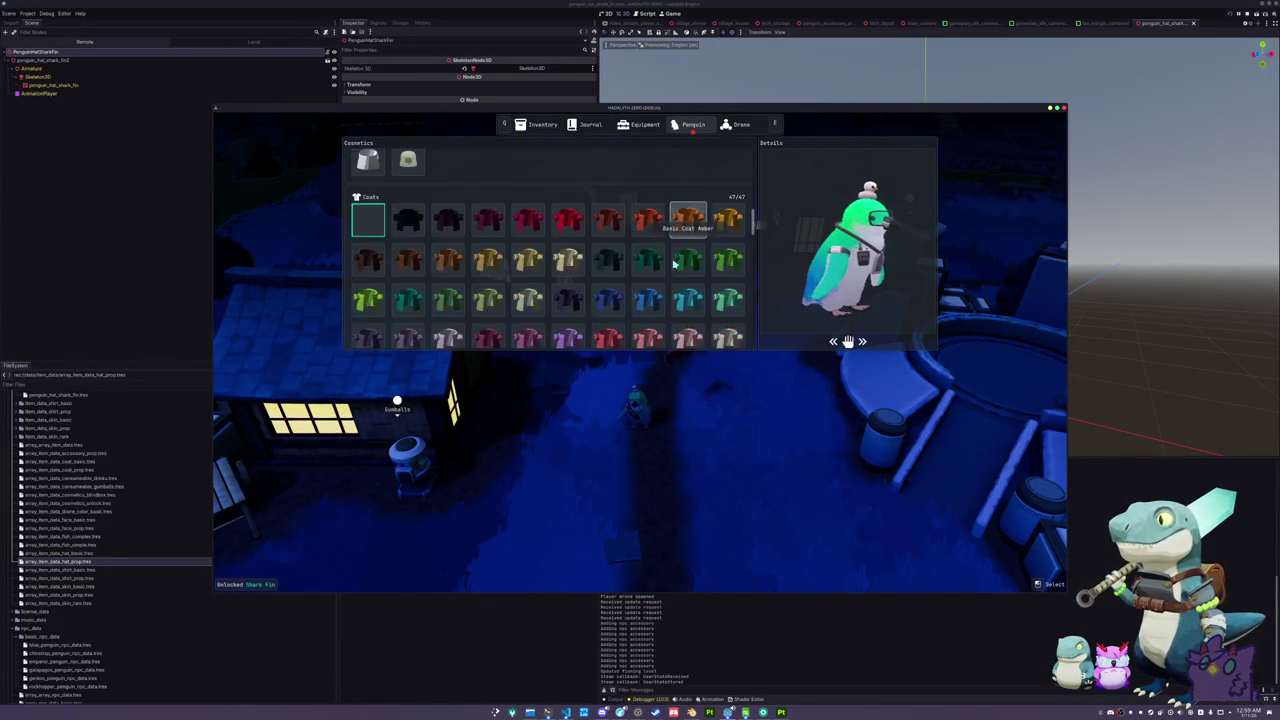
scroll(674, 250, "down", 1)
left_click(608, 176)
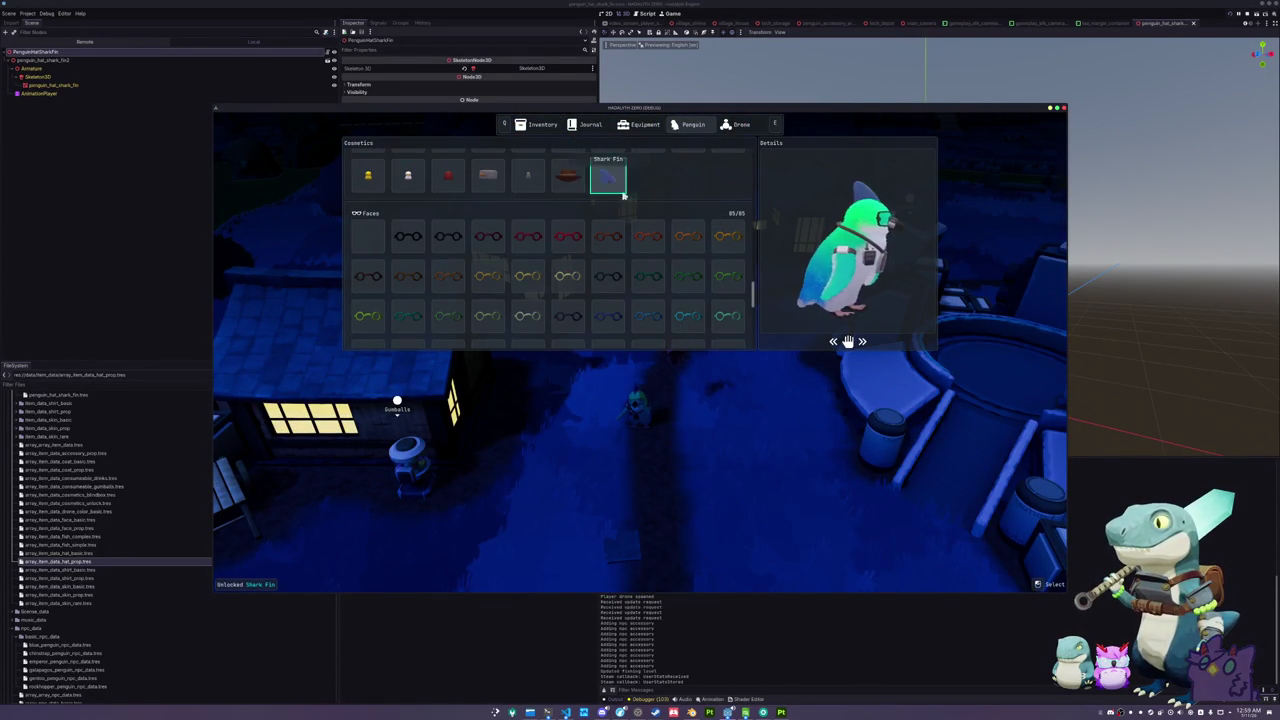
key("Tab")
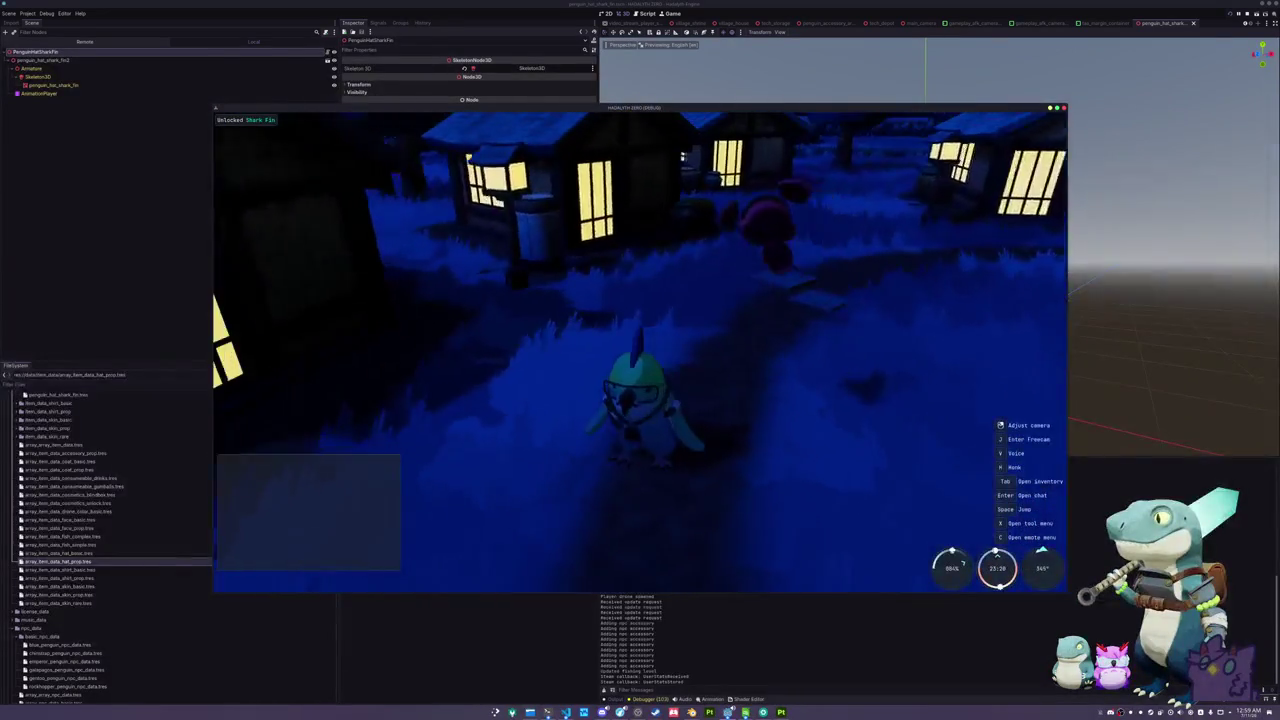
- Walk the penguin forward and back to view the hat, then return to Blender
key("w")
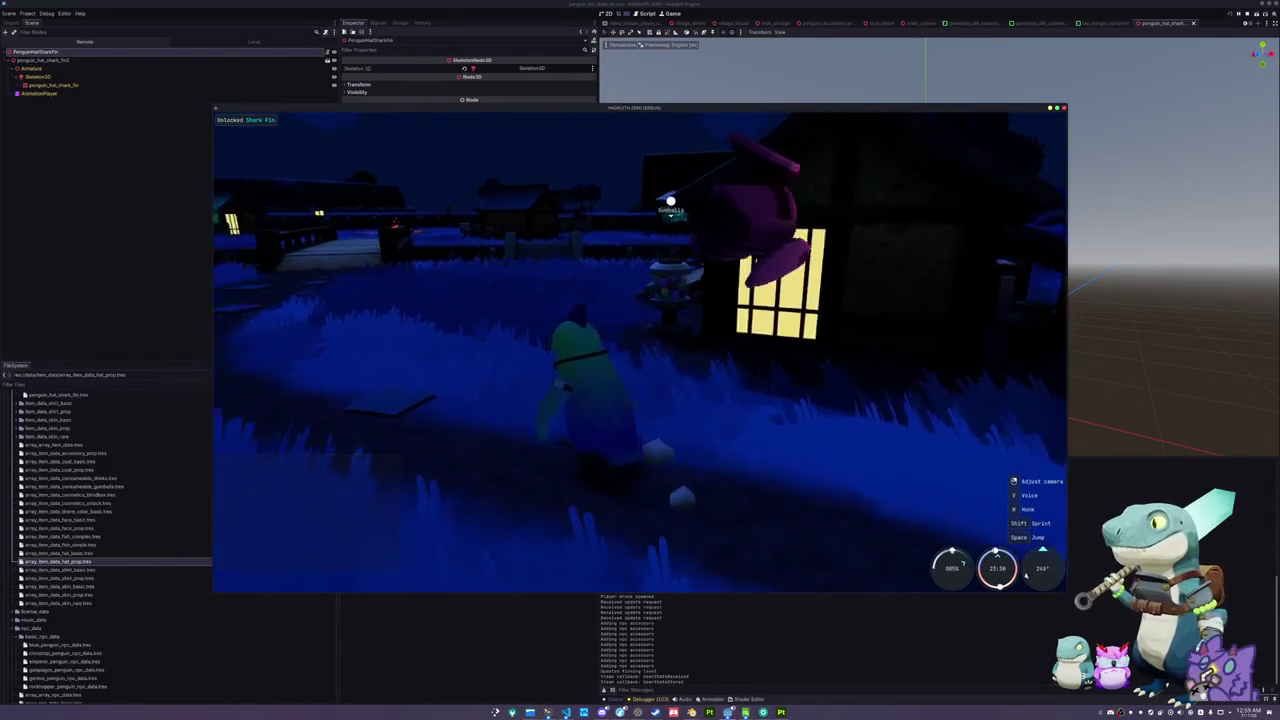
key("s")
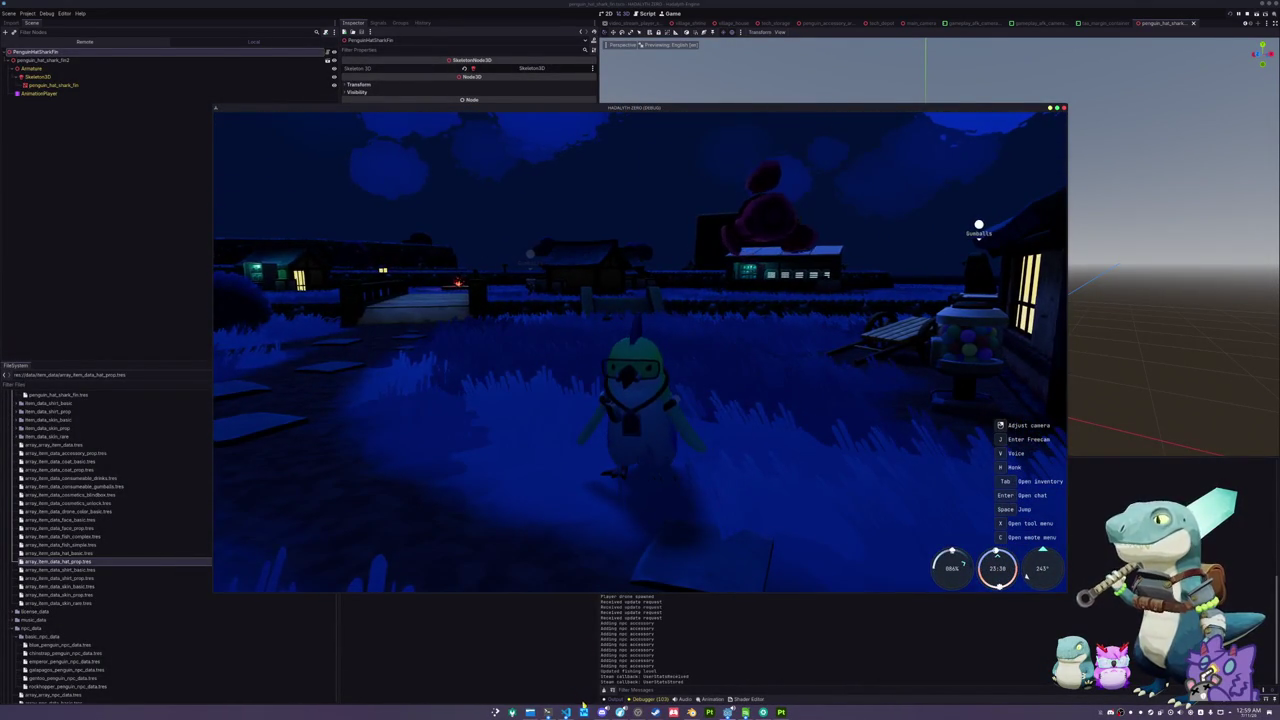
key("alt+Tab")
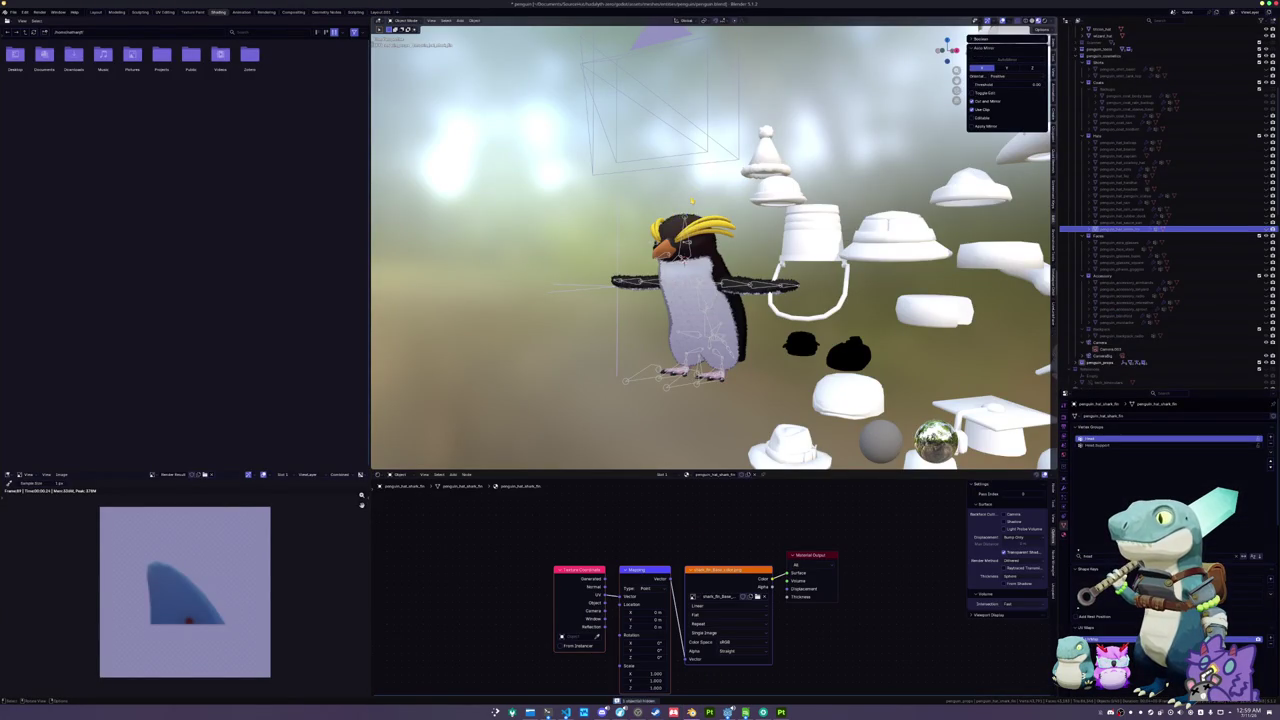
- In front view, raise the small black hat and shift it and the cheeseburger right
scroll(690, 203, "down", 3)
key("KP_1")
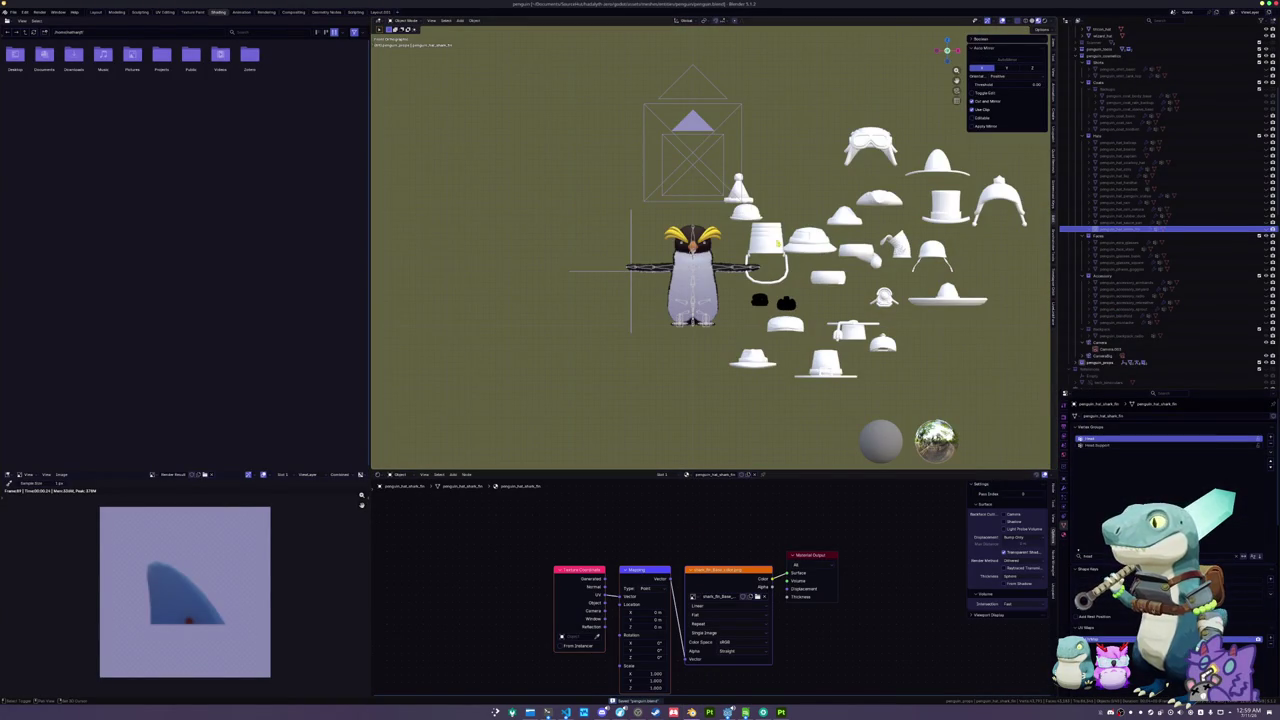
left_click_drag(777, 242, 703, 317)
left_click(722, 330)
key("g")
key("z")
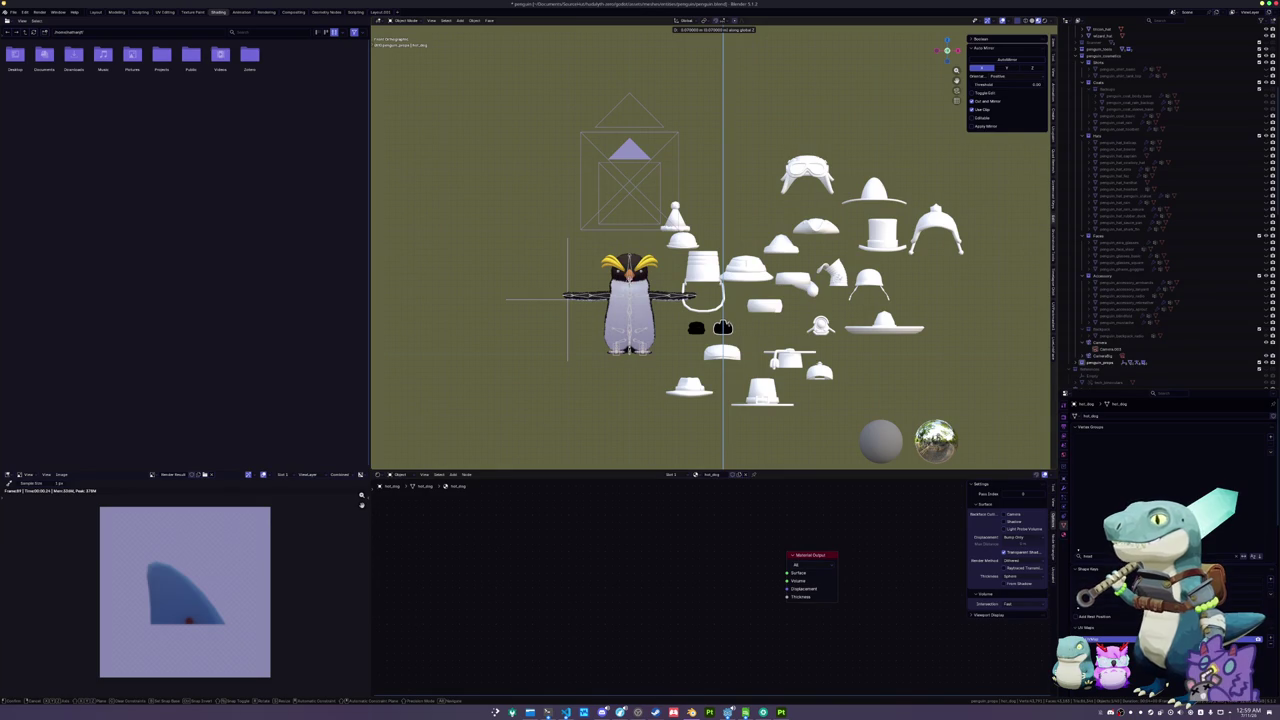
left_click(725, 328)
scroll(722, 330, "down", 2)
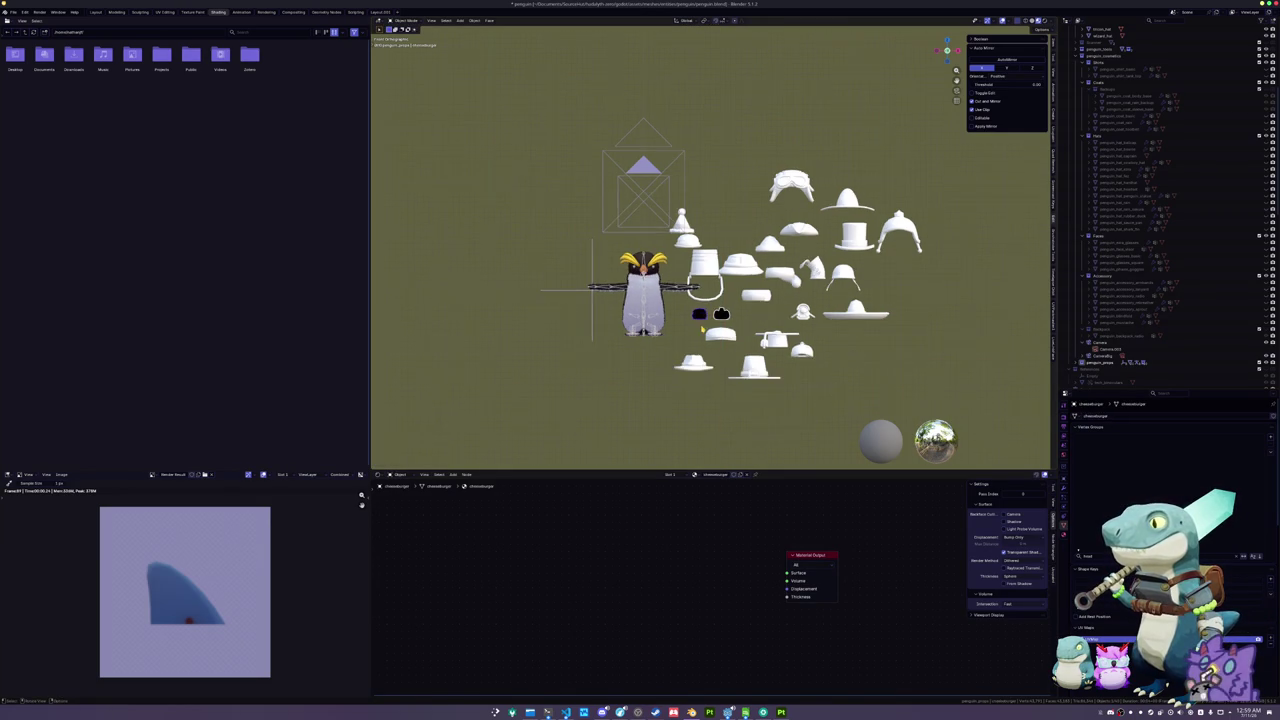
left_click(700, 316, "shift")
key("g")
key("x")
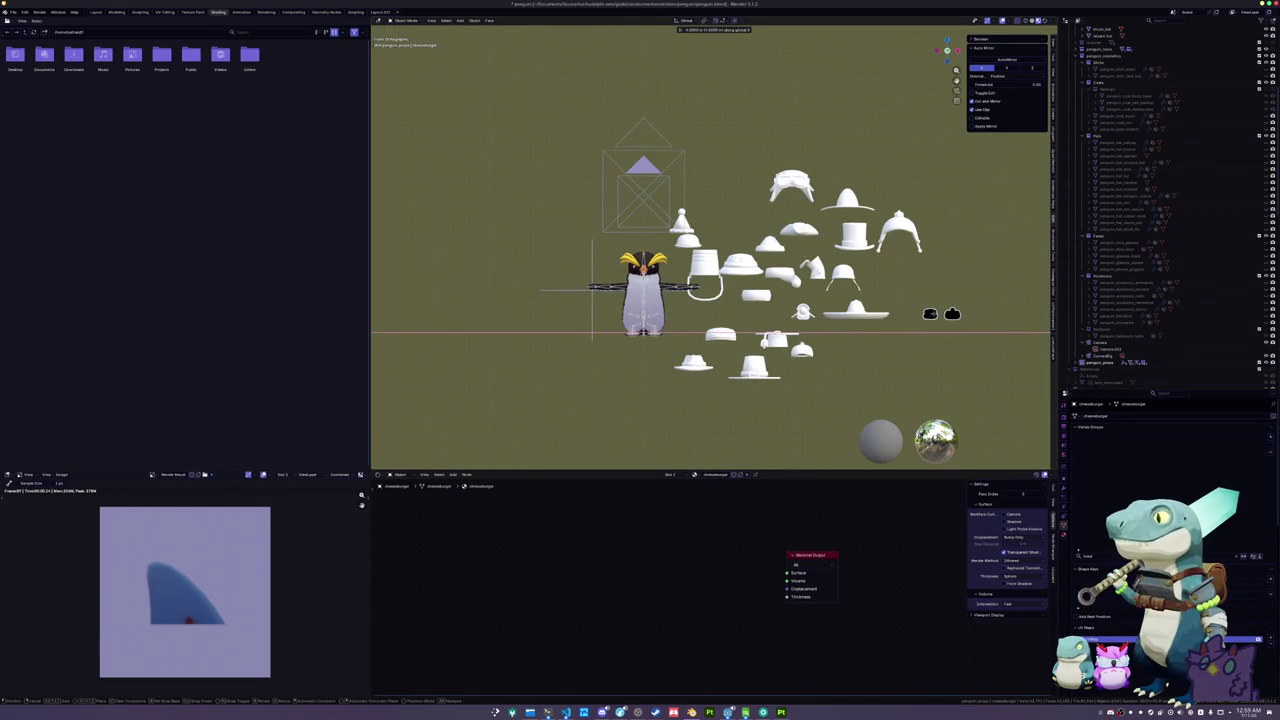
left_click(960, 316)
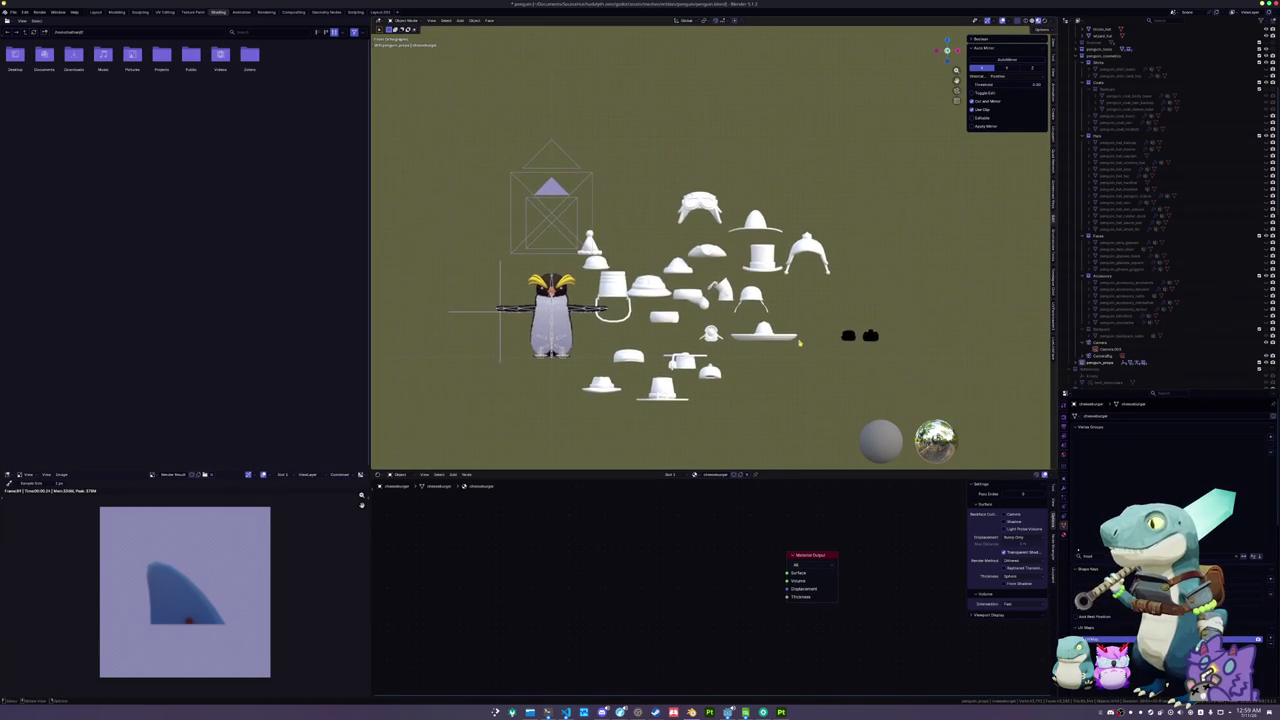
- Move the helmet right along X to start the hat column
left_click(768, 328)
scroll(768, 328, "up", 2)
left_click(773, 321, "shift")
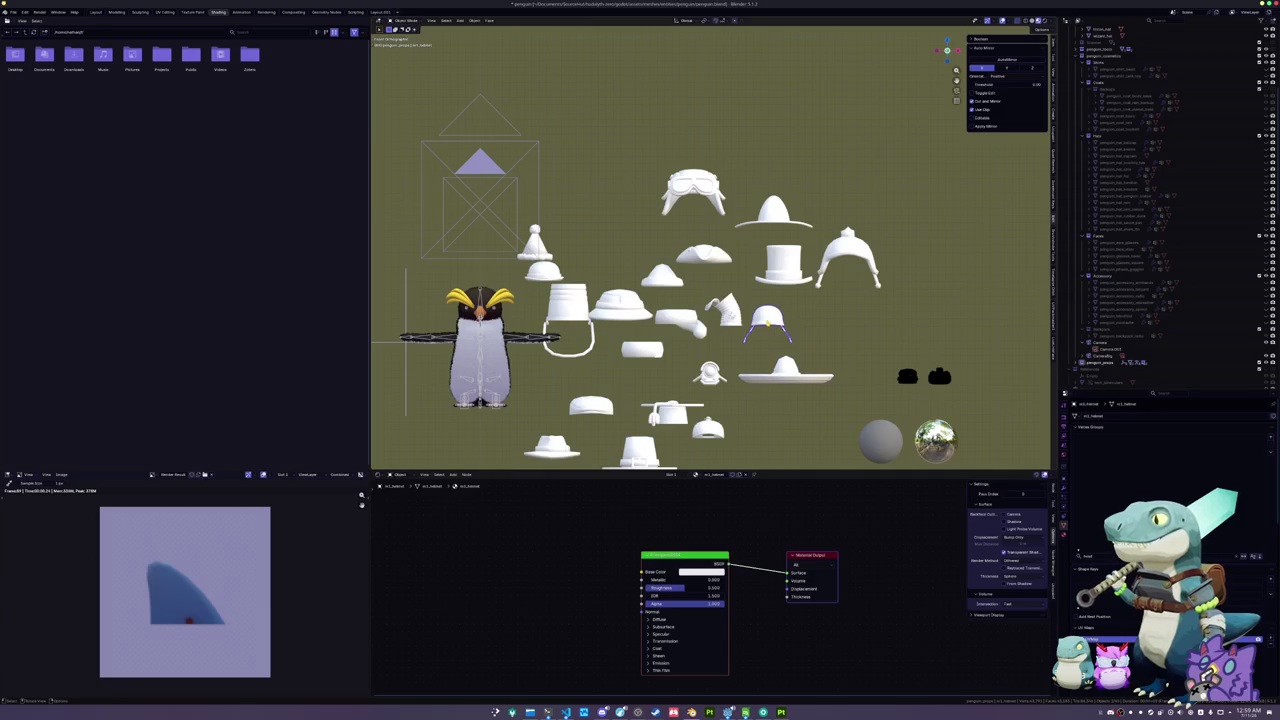
key("g")
key("x")
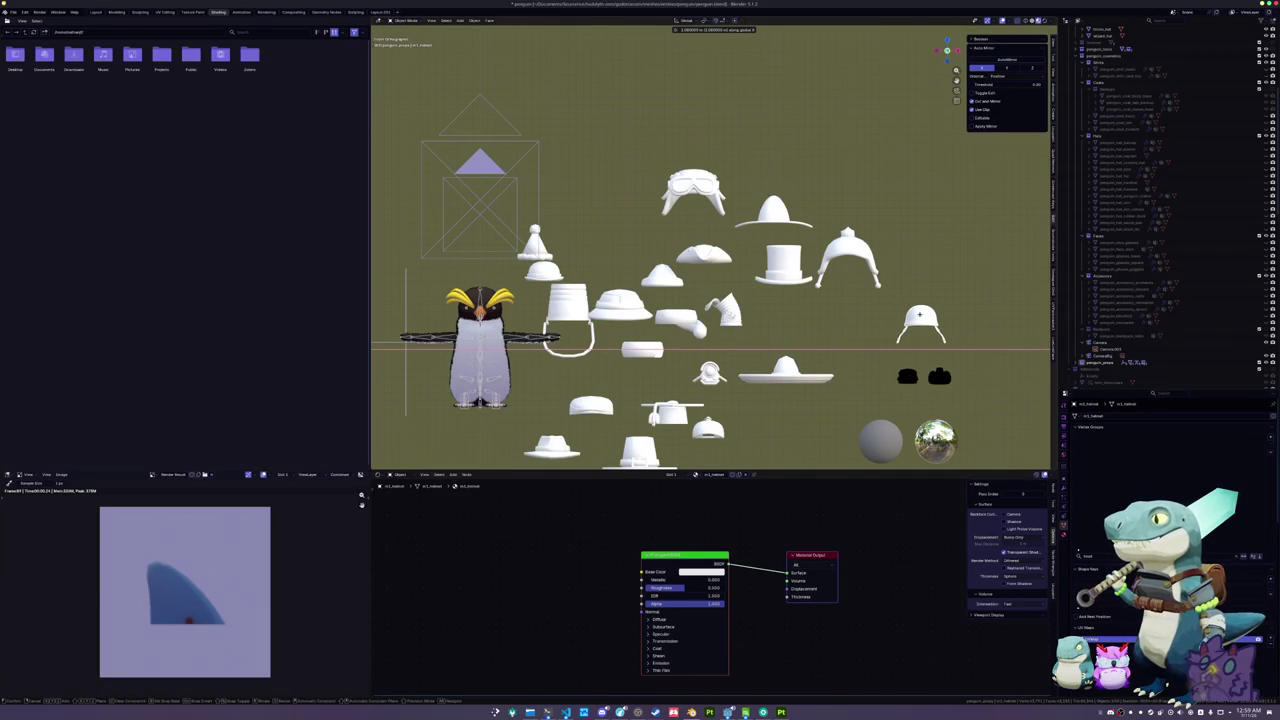
left_click(919, 316)
key("g")
key("x")
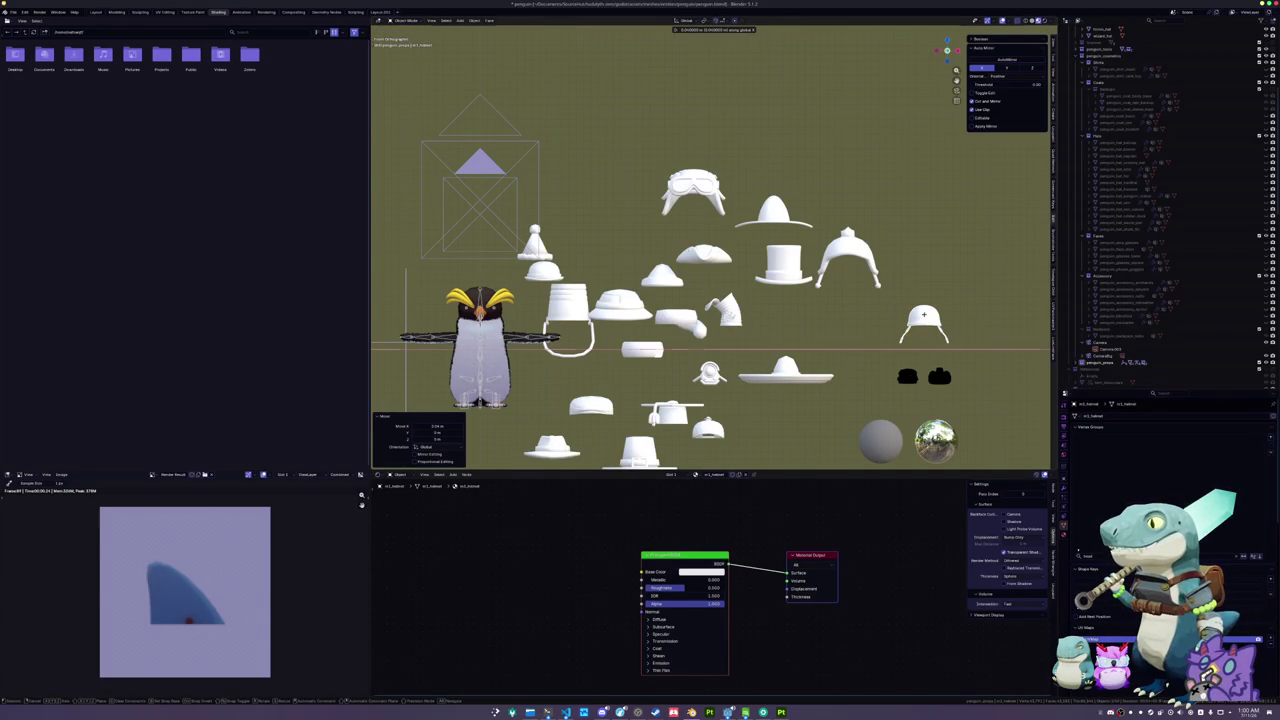
left_click(923, 315)
- Place the hooded hat in the column above the helmet
left_click(848, 252)
key("g")
key("x")
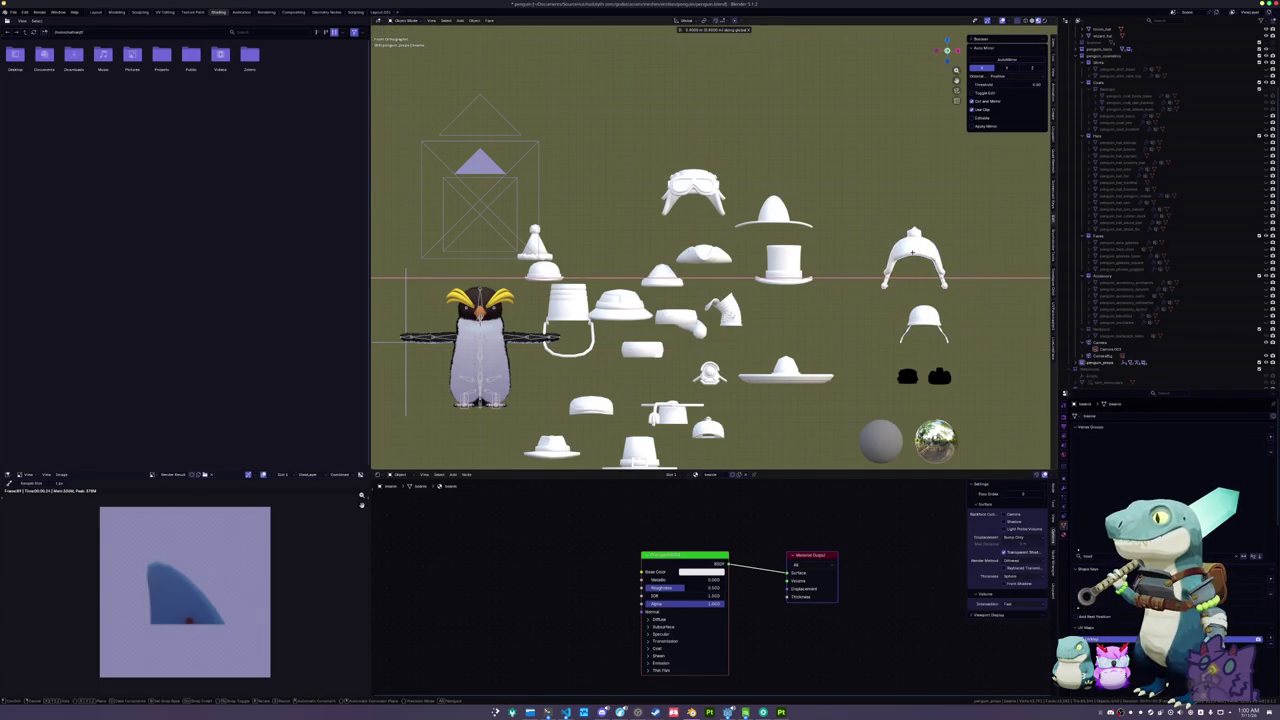
left_click(914, 250)
- Line the top hat up with the column and raise it above the hooded hat
left_click(784, 270)
key("g")
key("x")
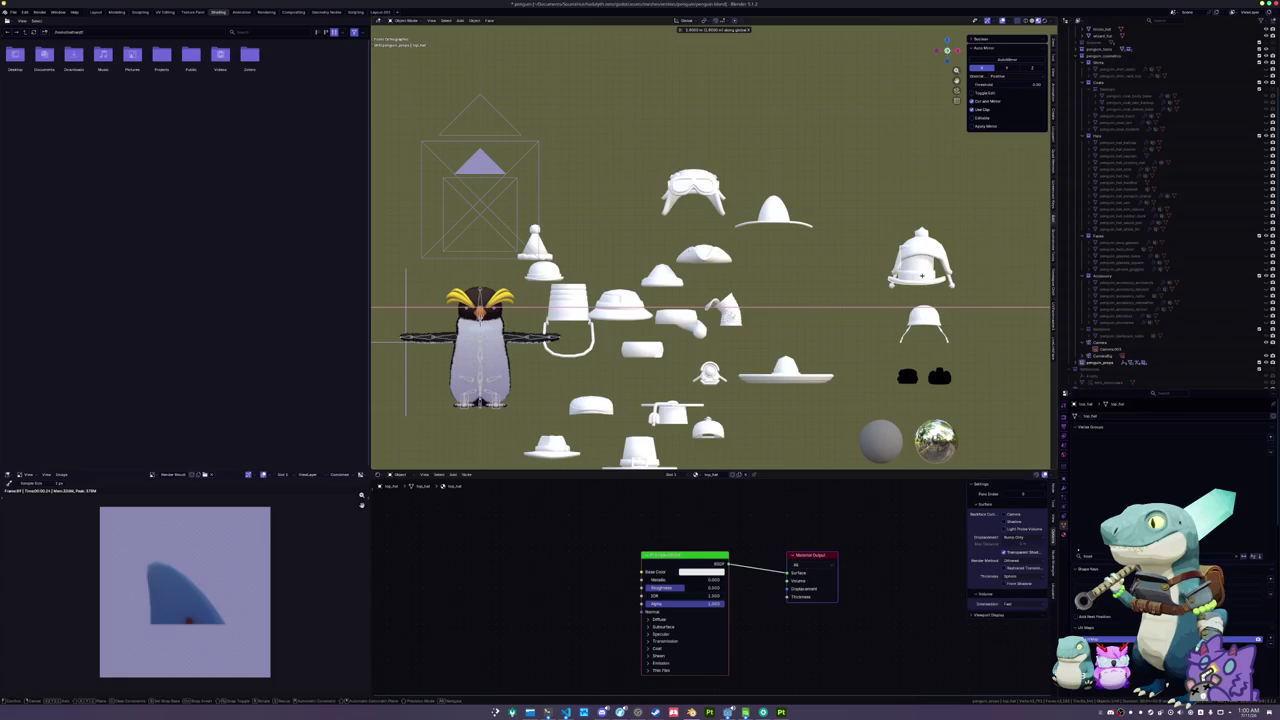
left_click(921, 262)
key("g")
key("z")
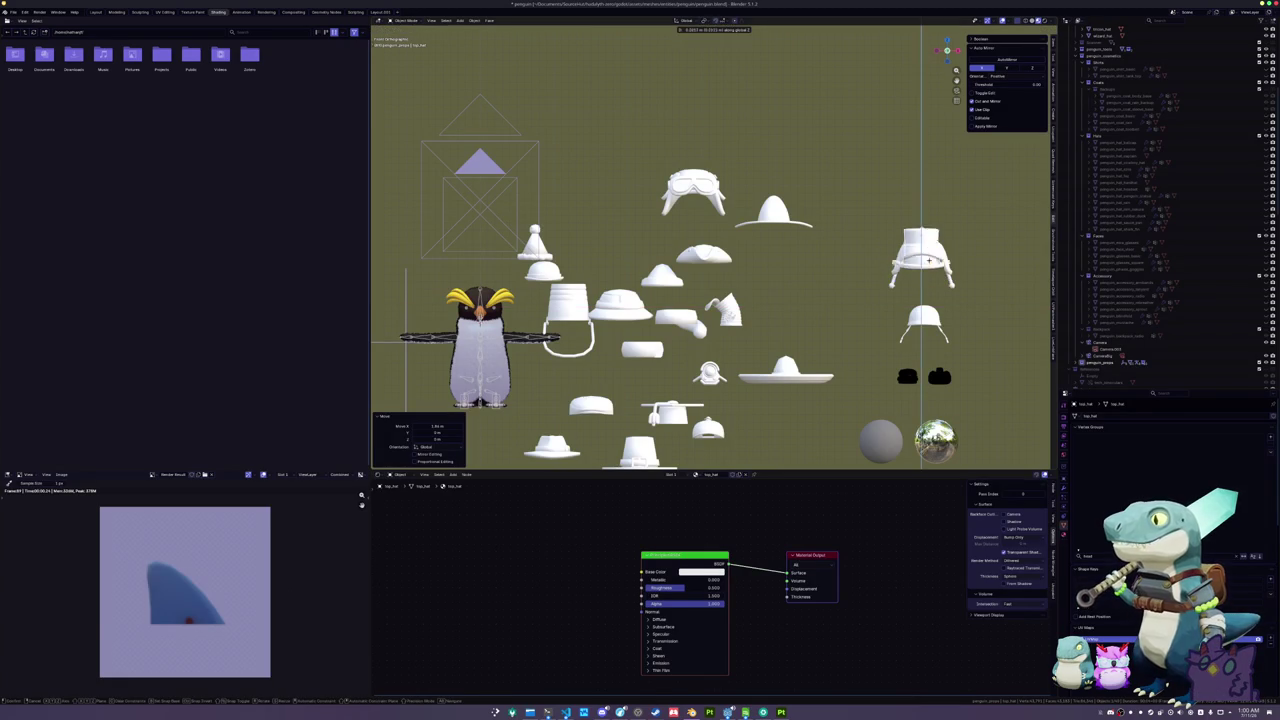
left_click(930, 212)
key("g")
key("x")
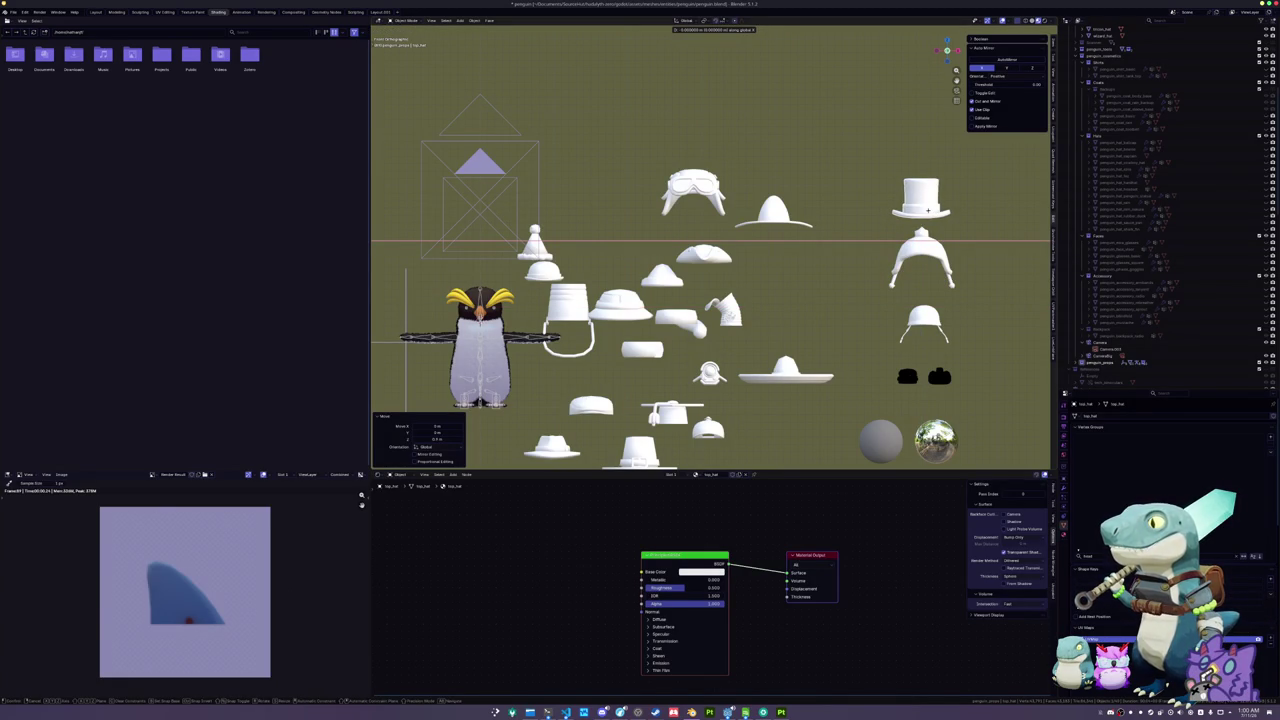
left_click(927, 210)
- Stack the wizard hat and then the wide-brim hat atop the column
left_click(768, 229)
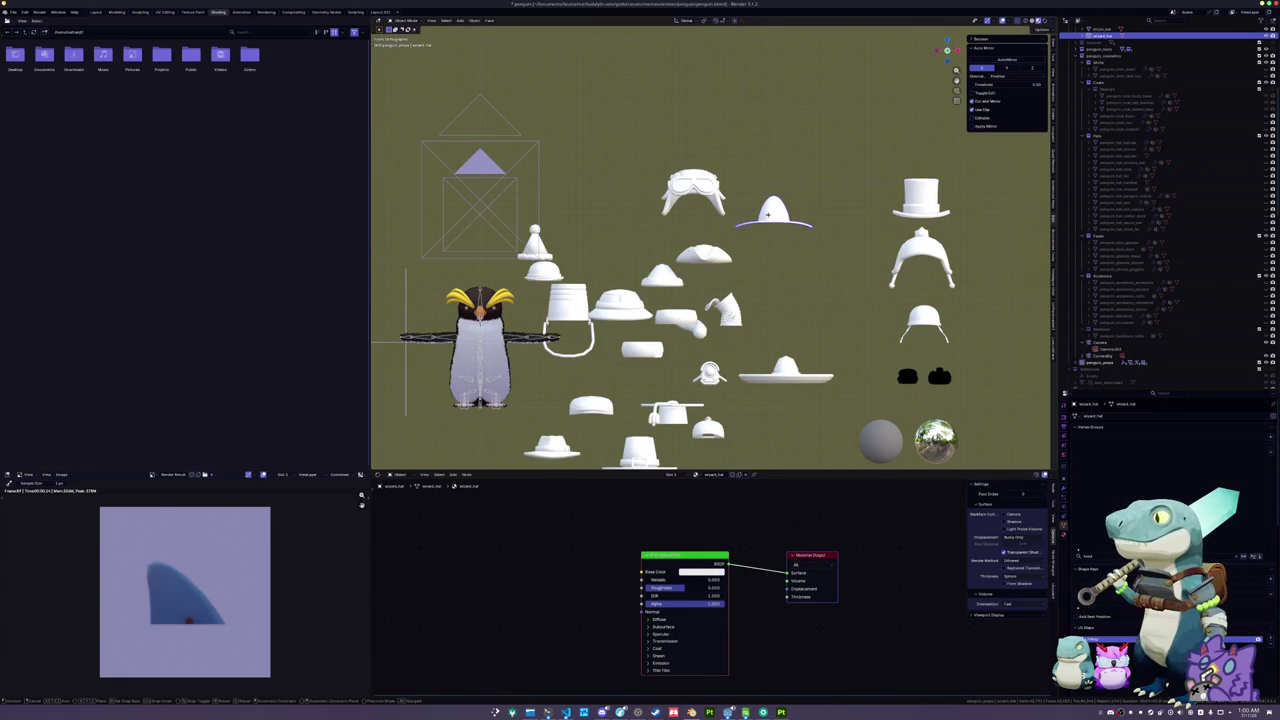
key("g")
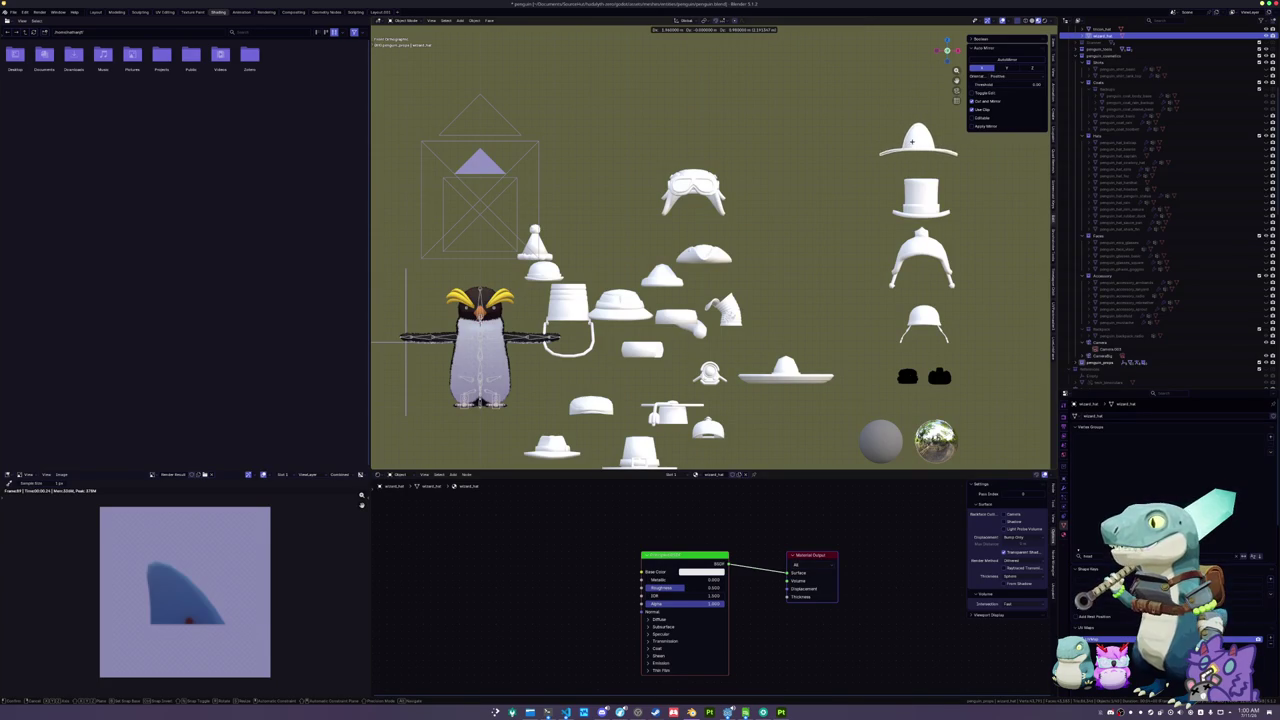
left_click(918, 137)
scroll(808, 343, "down", 1)
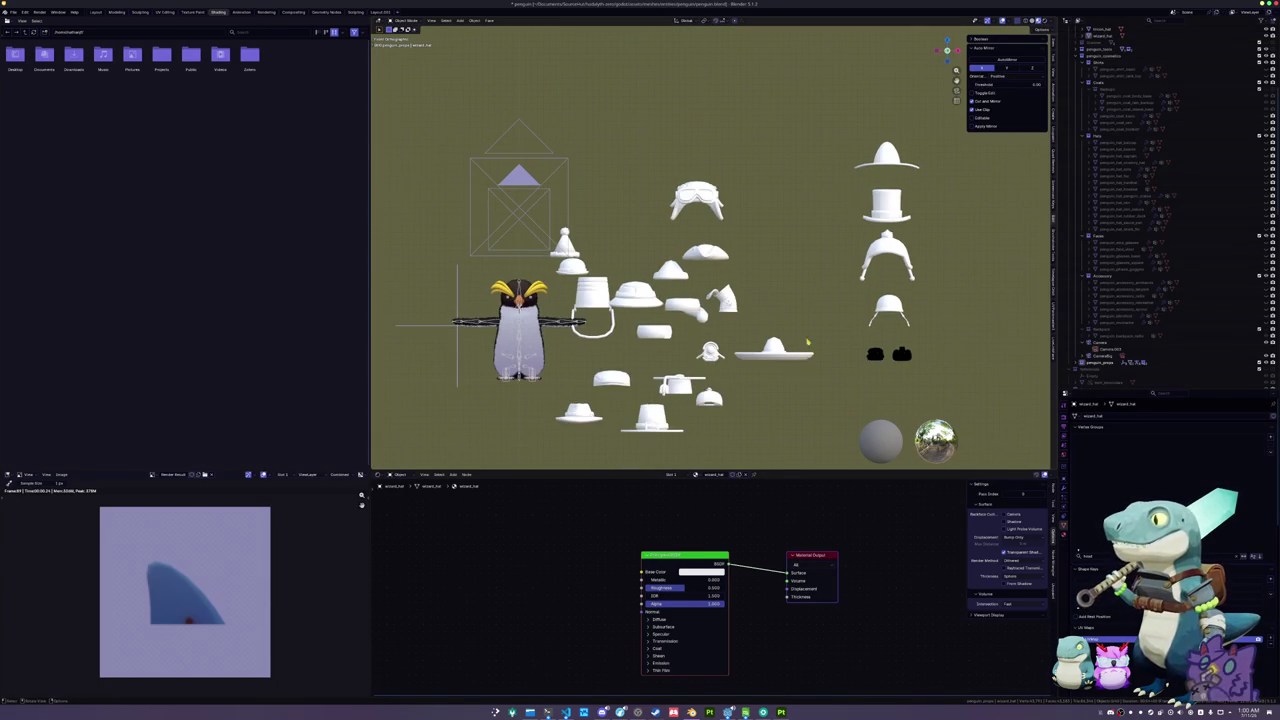
left_click(775, 352)
key("g")
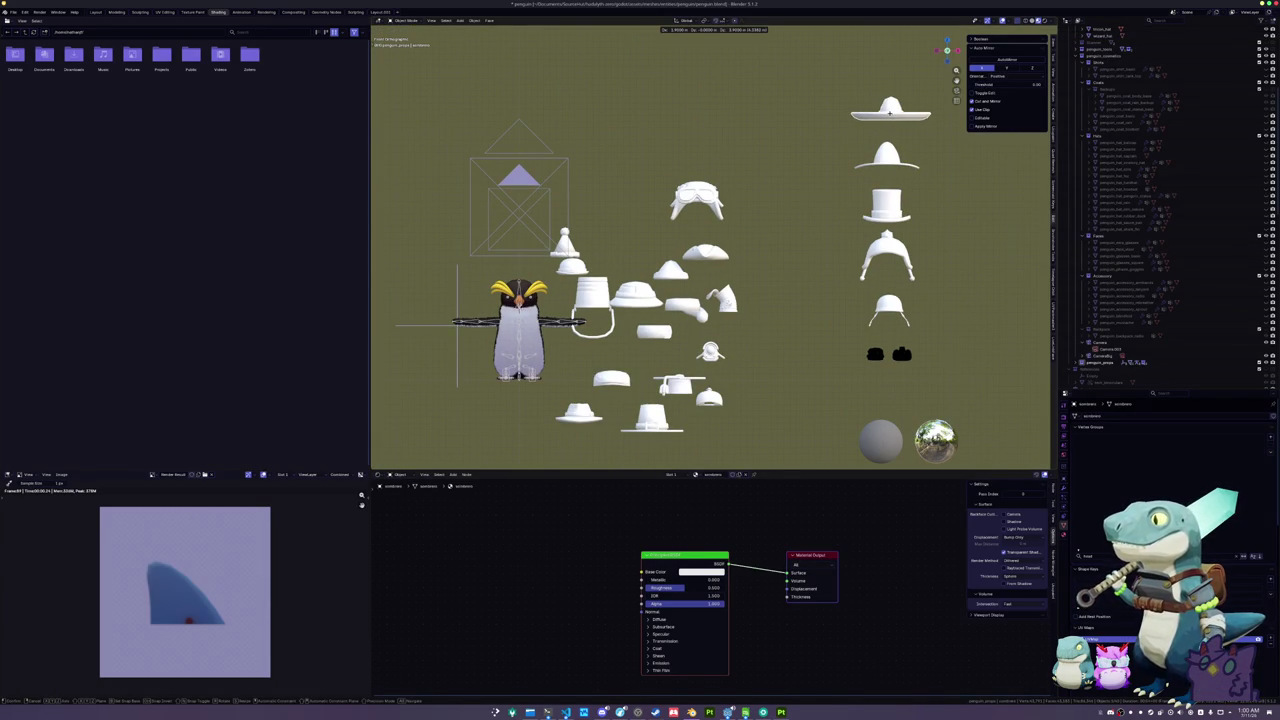
left_click(911, 86)
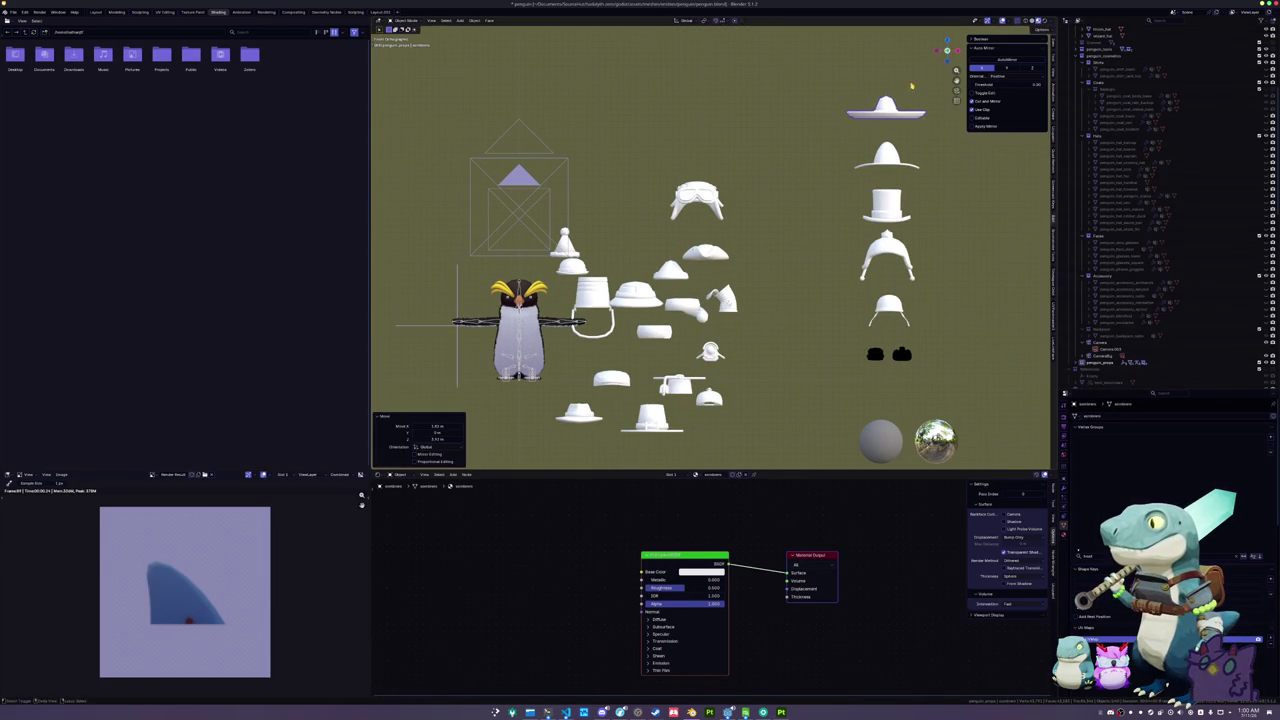
- Move the aviator hat to the top of the column and bring it into view
left_click(707, 208)
scroll(707, 208, "down", 1)
key("g")
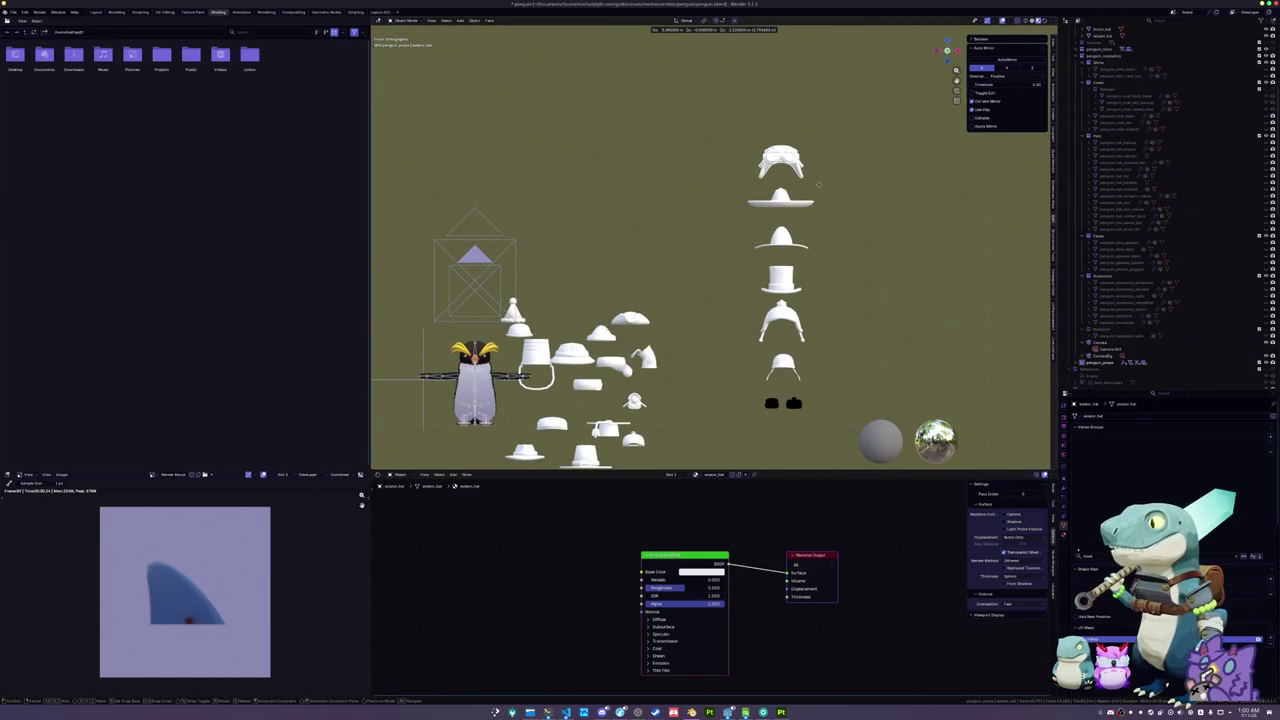
left_click(809, 183)
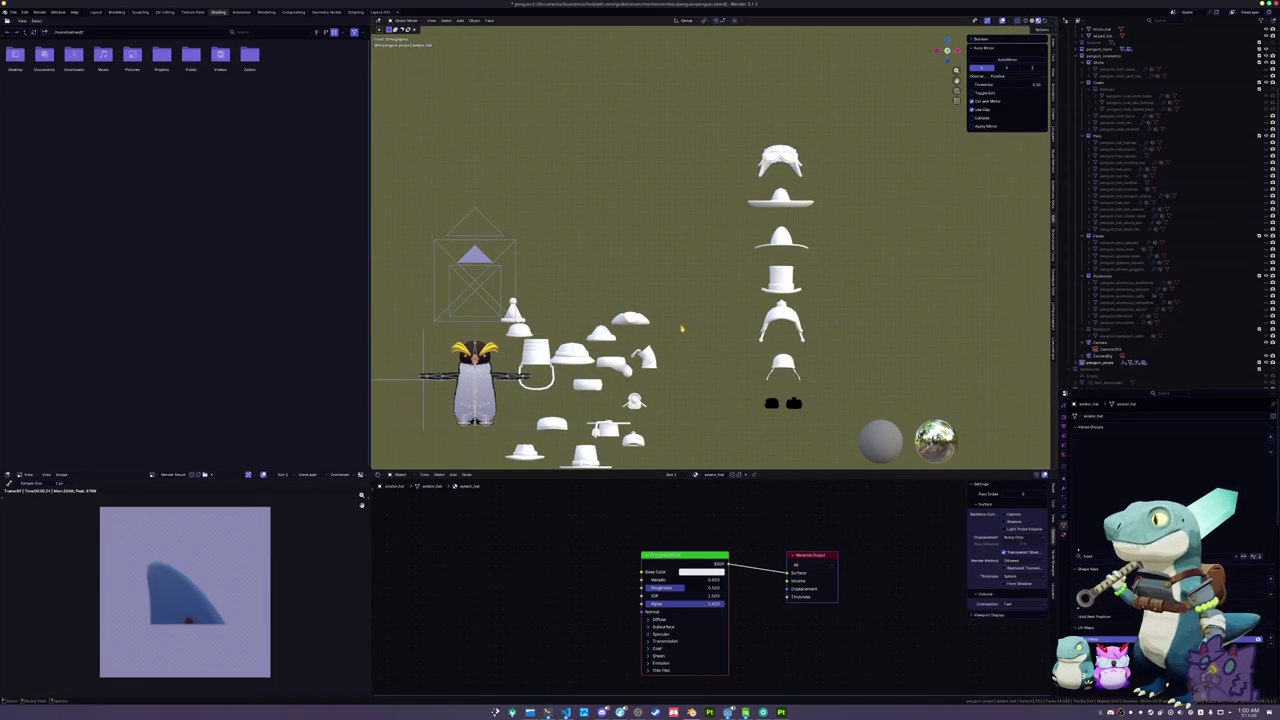
left_click_drag(680, 328, 752, 205)
- Move the pointed hat, pillow, mortarboard and a small hat into the first hat column
key("g")
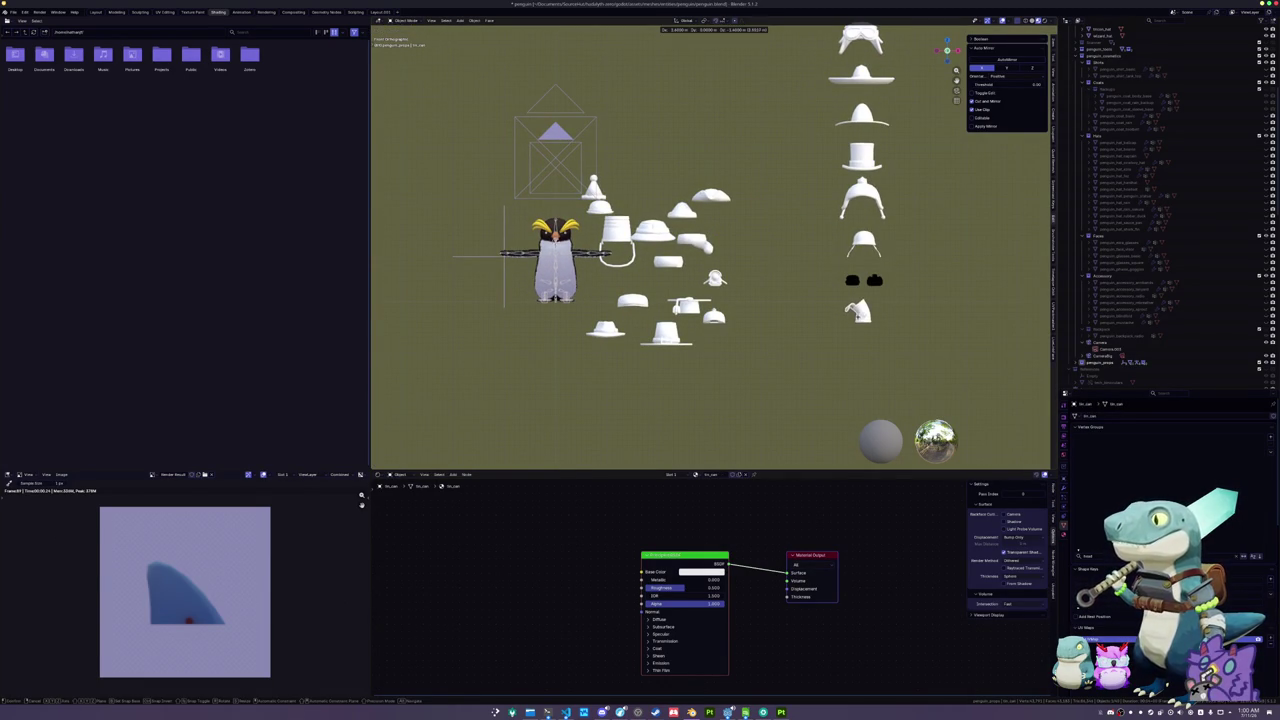
left_click(857, 305)
left_click(857, 306)
key("g")
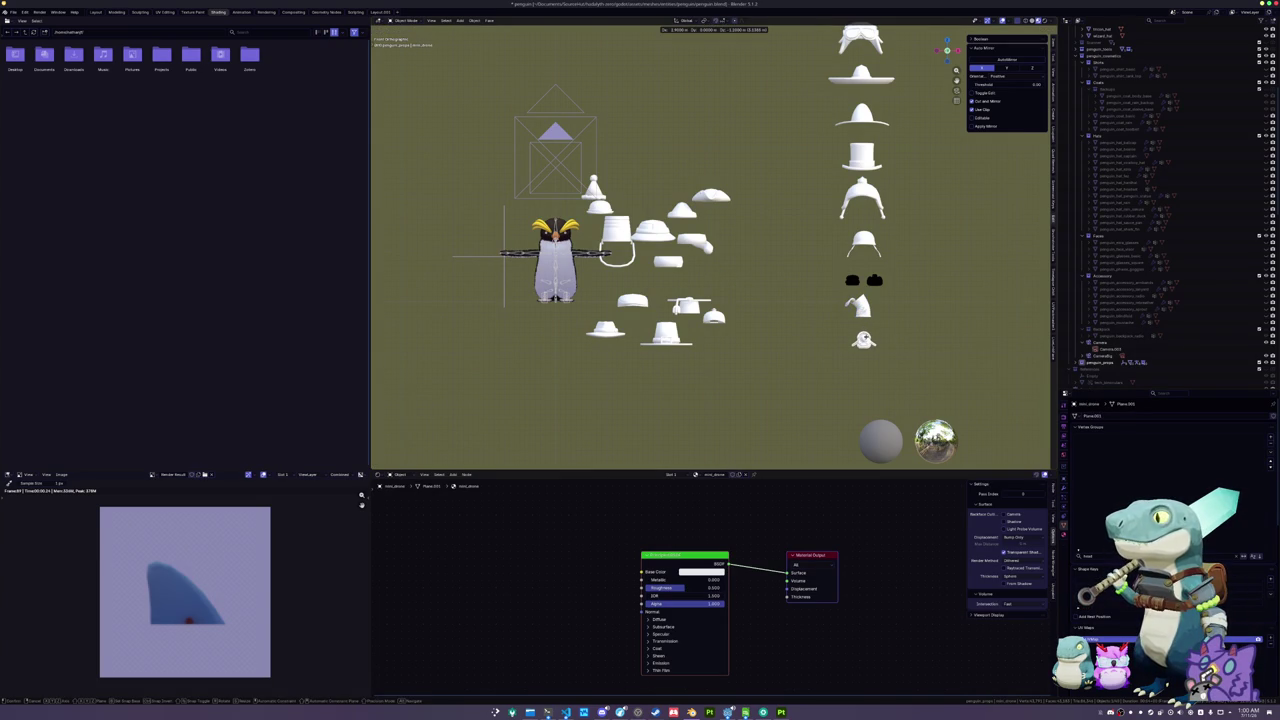
left_click(863, 339)
left_click(713, 317)
left_click(690, 306)
key("g")
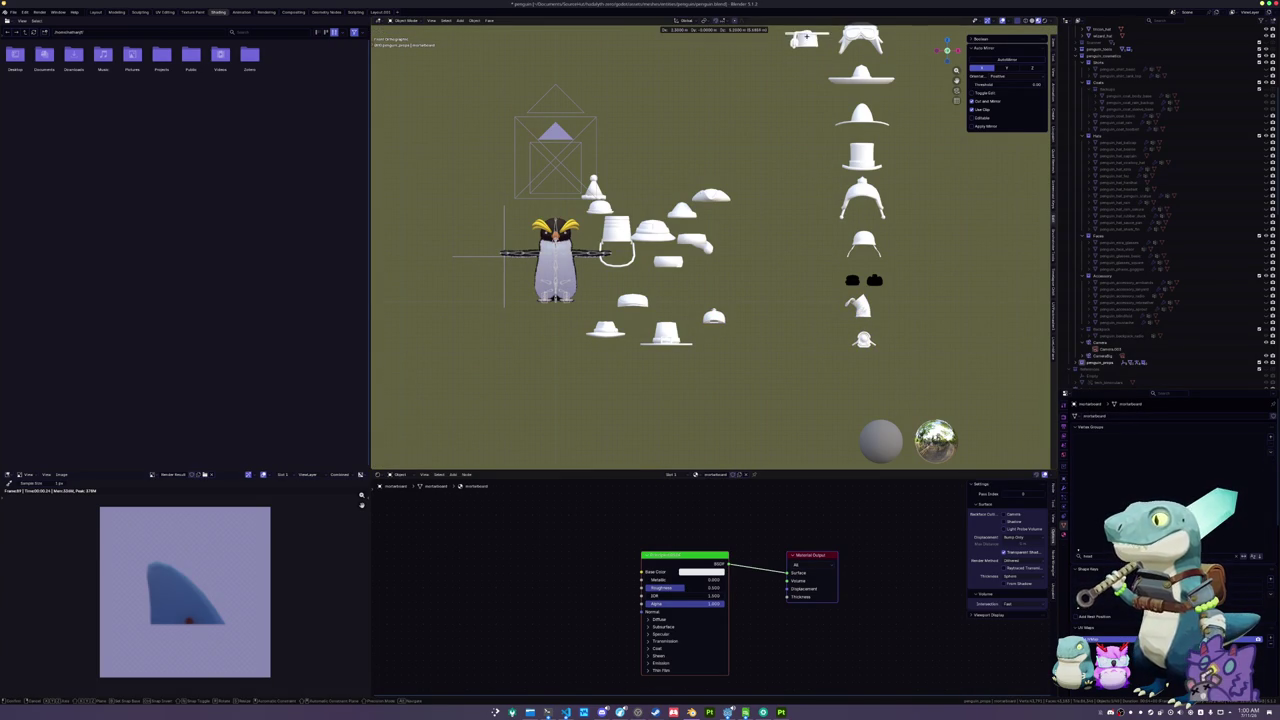
left_click(799, 36)
left_click(711, 195)
key("g")
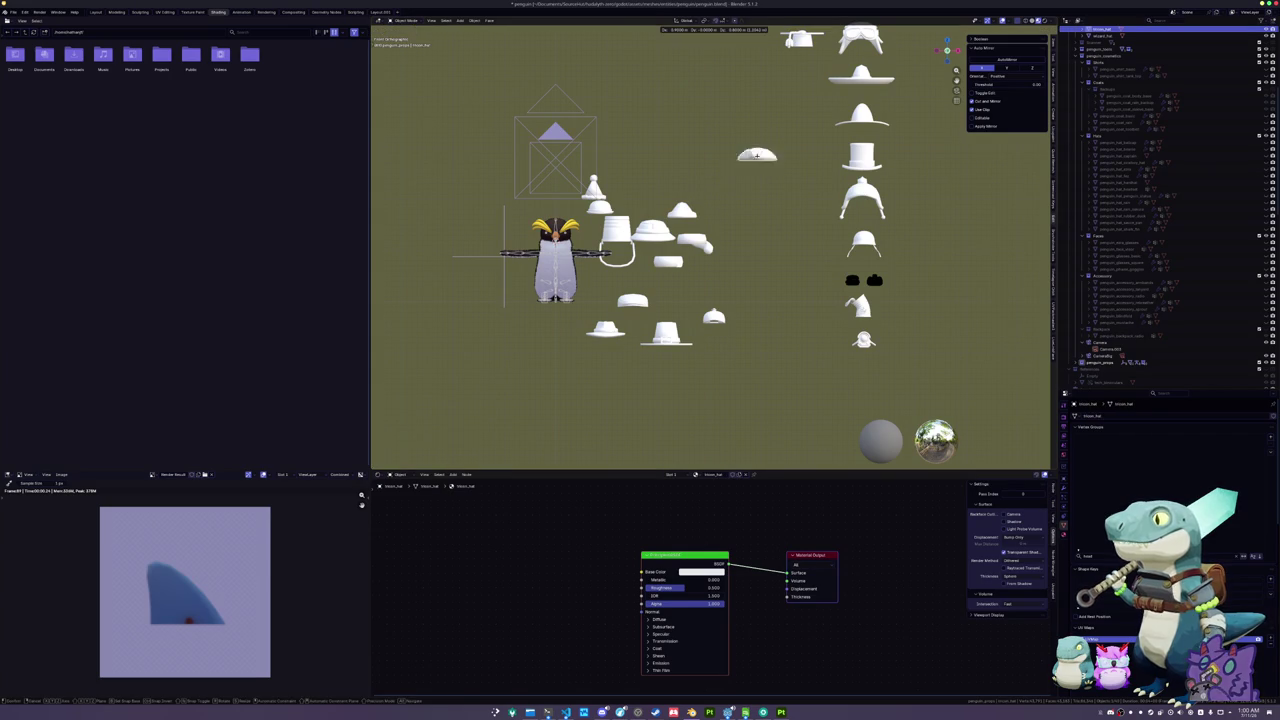
left_click(797, 75)
- Move a small hat, the raccoon hat and another small hat into the second column
left_click(681, 210)
key("g")
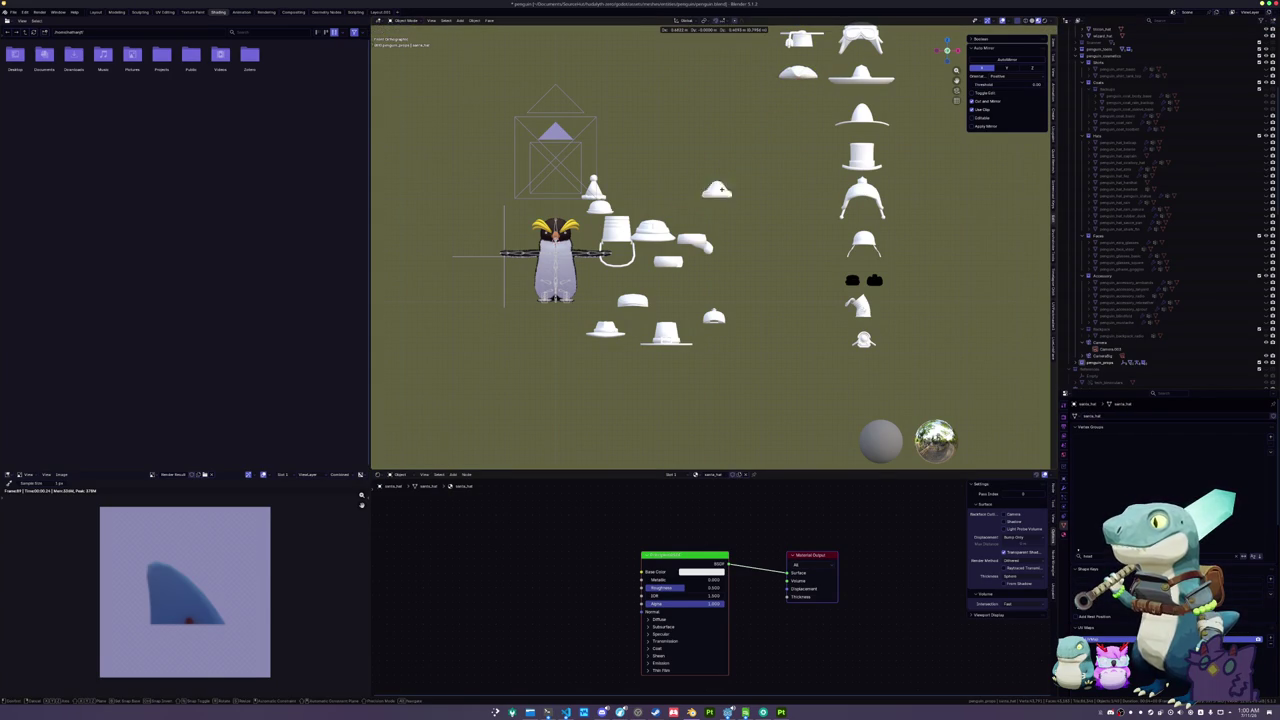
left_click(801, 115)
left_click(652, 232)
key("g")
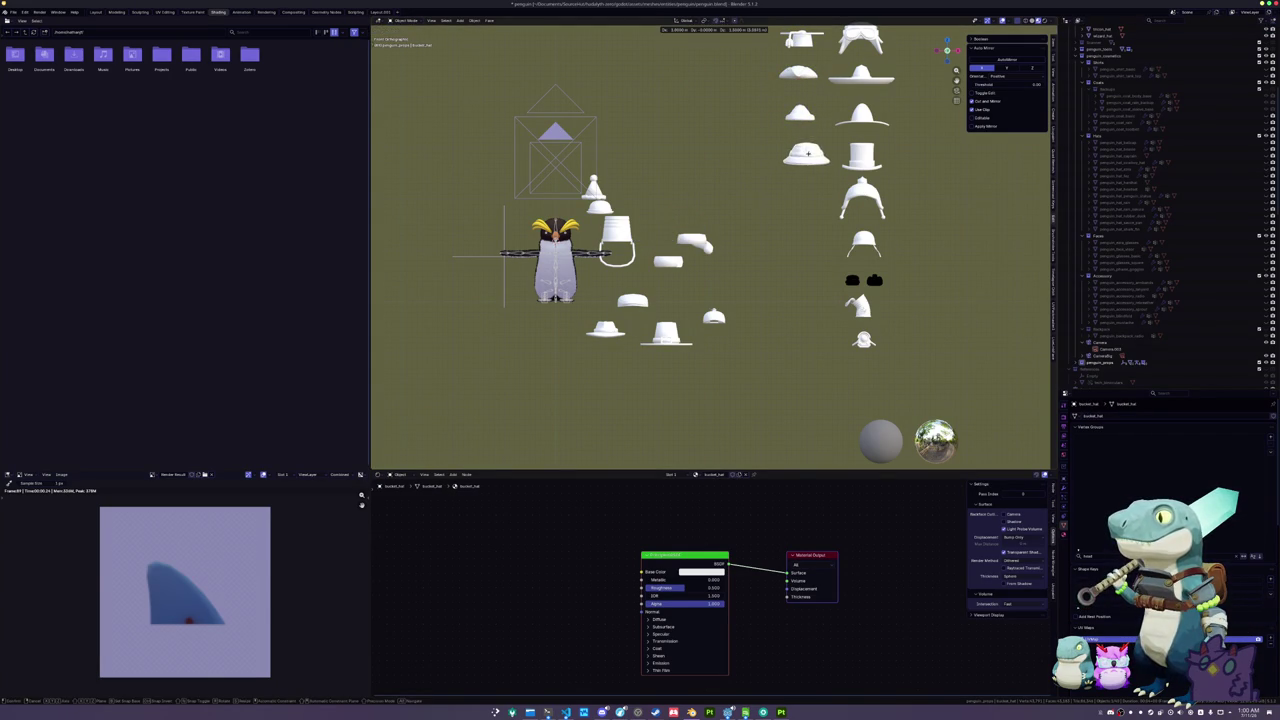
left_click(803, 157)
key("g")
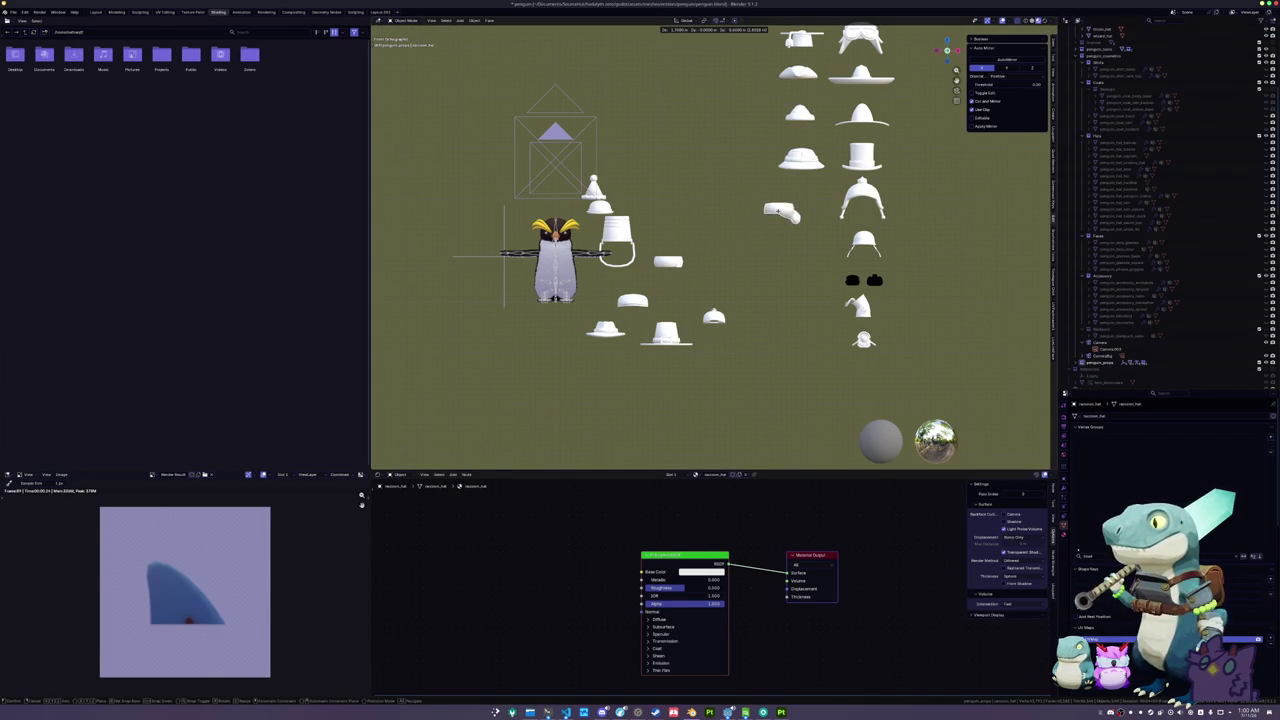
left_click(802, 208)
- Line up four more loose hats from around the penguin beside the hat column
left_click(668, 261)
key("g")
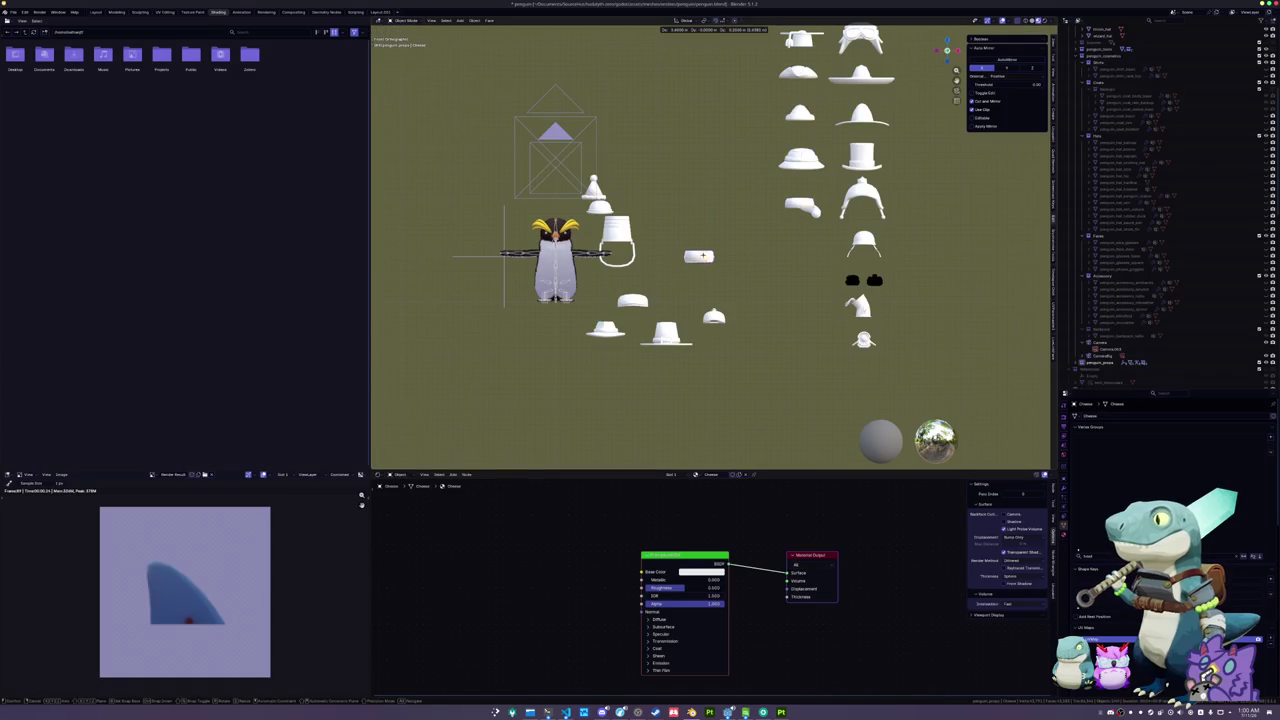
left_click(806, 245)
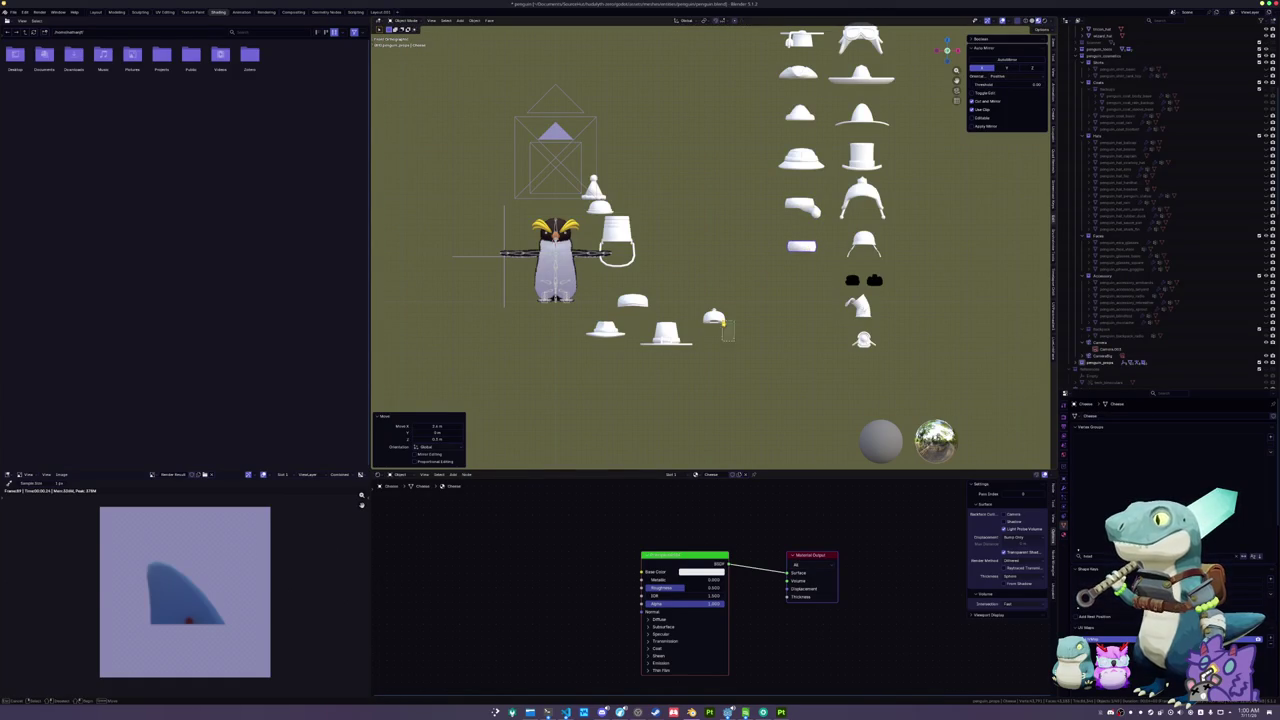
left_click(704, 297)
key("g")
left_click(806, 281)
left_click(672, 333)
key("g")
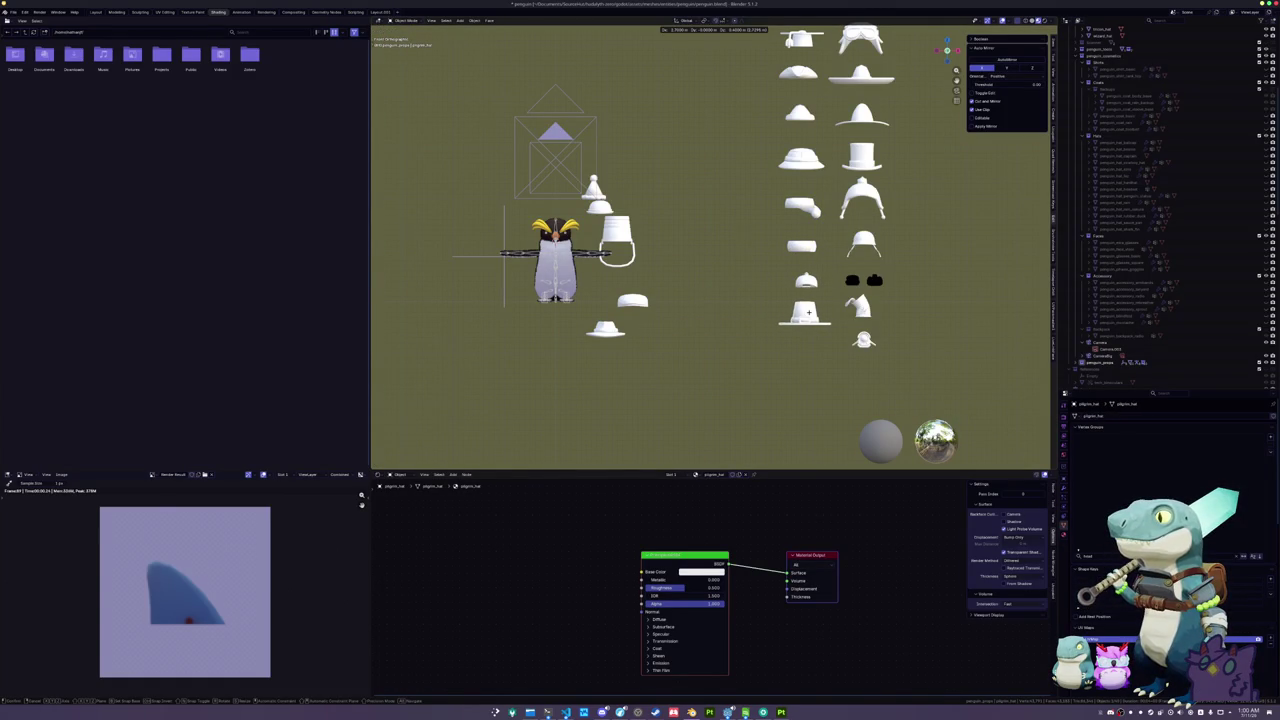
left_click(808, 311)
left_click(632, 300)
key("g")
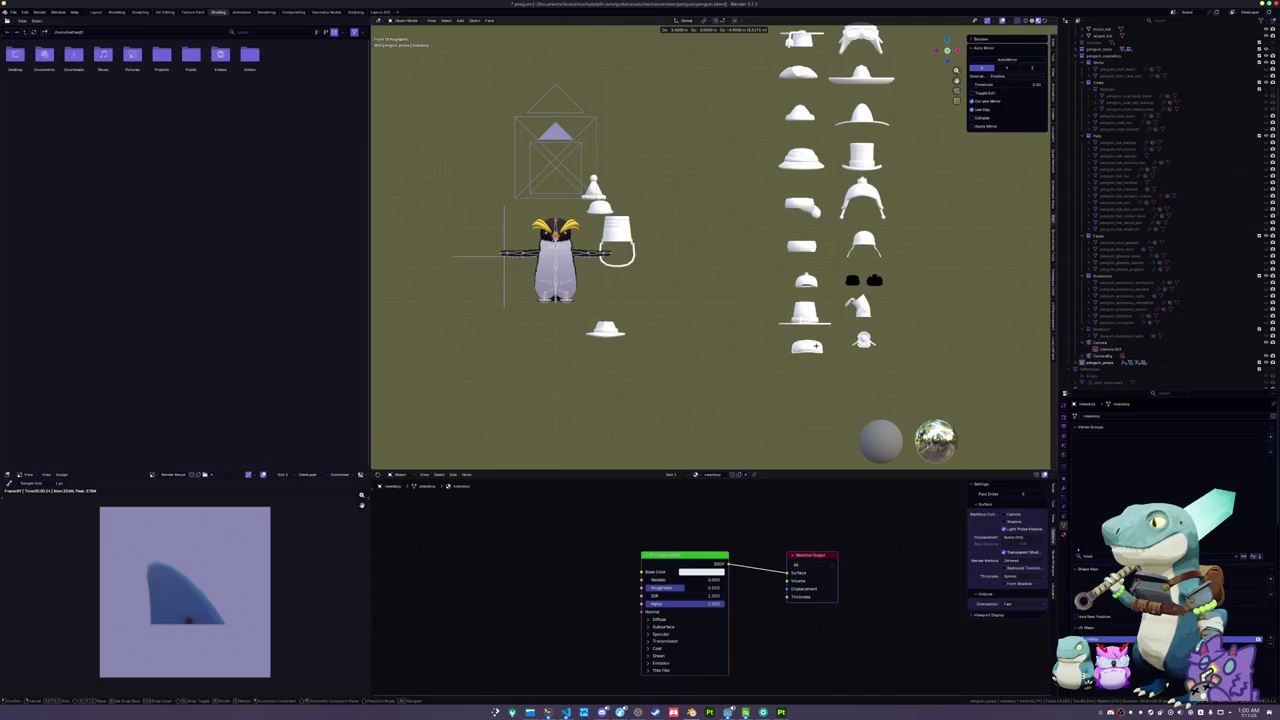
left_click(808, 343)
- Fill an extra grid column with another hat, the bucket hat, a small hat and the birthday hat
left_click(606, 329)
key("g")
left_click(745, 341)
key("g")
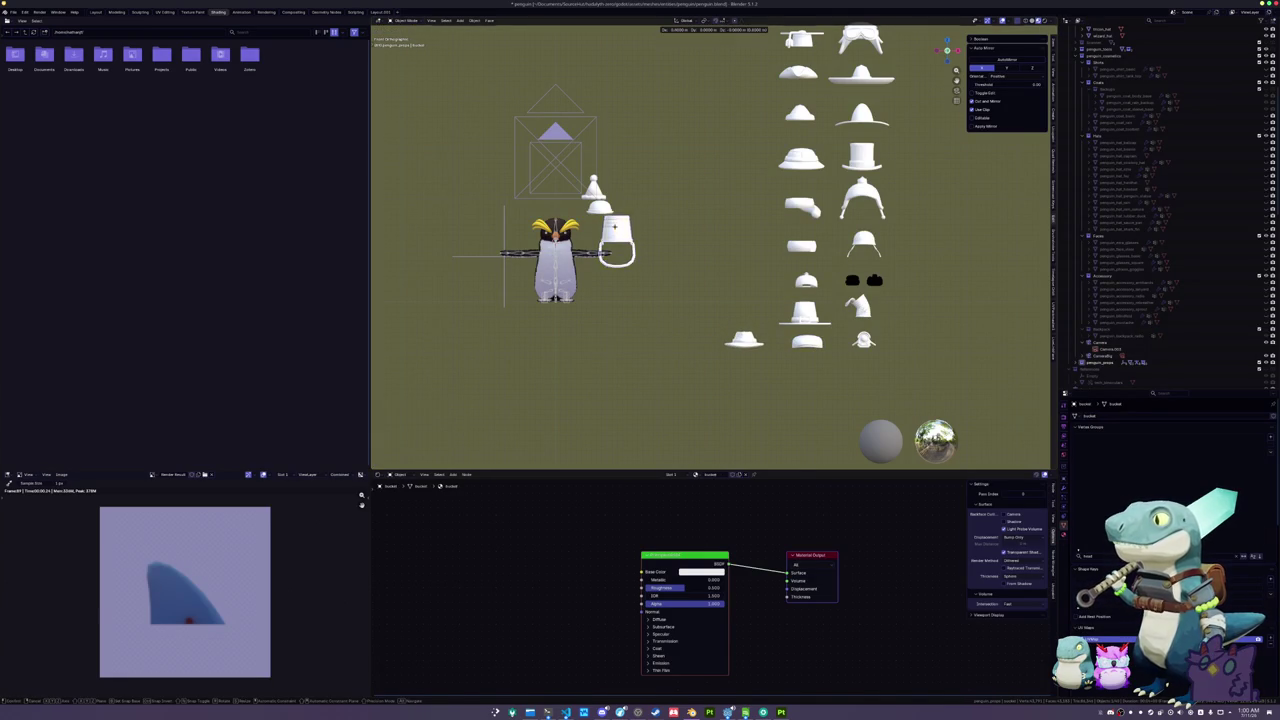
left_click(745, 295)
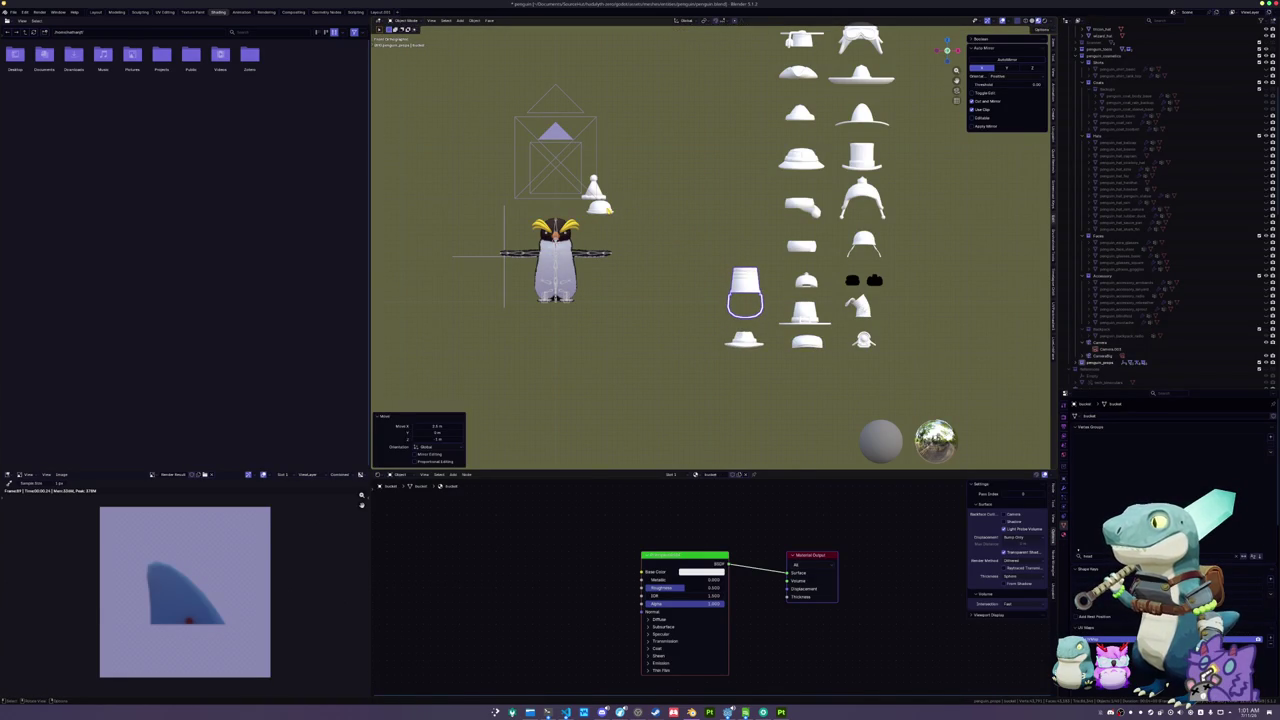
left_click(600, 207)
key("g")
left_click(749, 243)
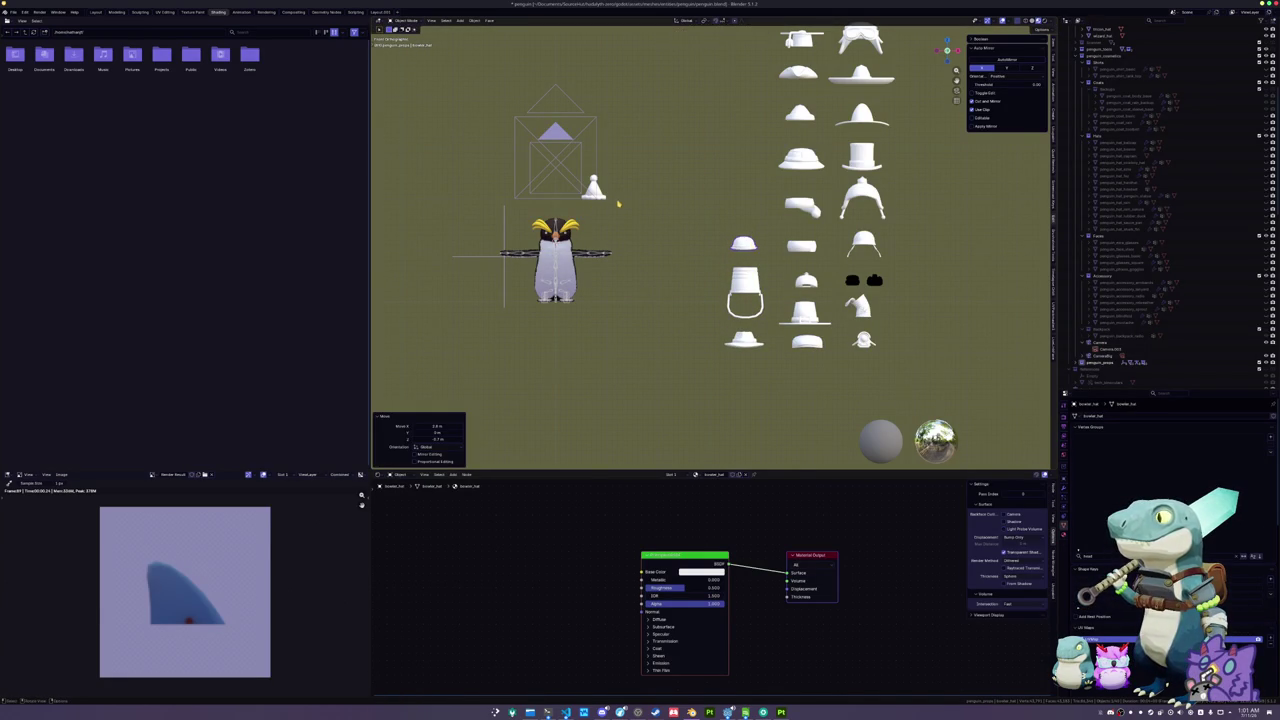
left_click(598, 193)
key("g")
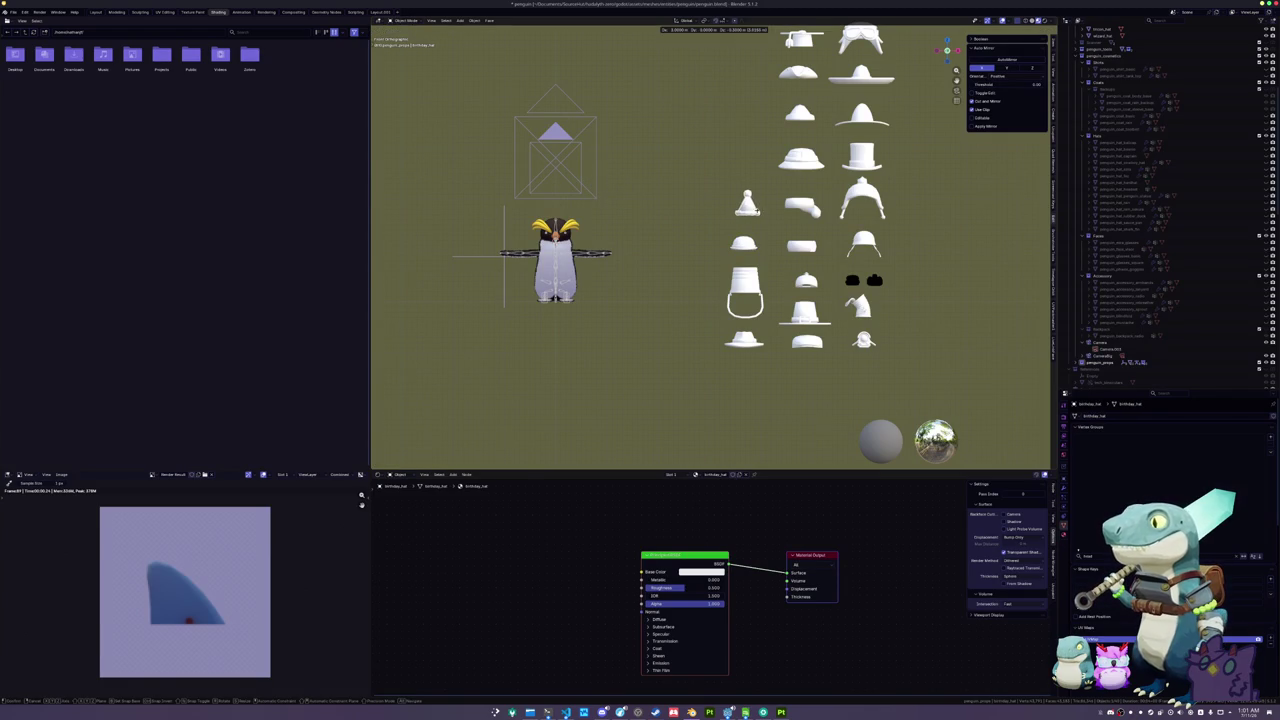
left_click(742, 205)
mouse_move(663, 257)
left_mouse_down()
mouse_move(613, 270)
mouse_move(790, 318)
left_mouse_up()
- Open the Hadalyth Zero fish journal and view the Atlantic Mackerel entry showing 0 caught
left_click(836, 288)
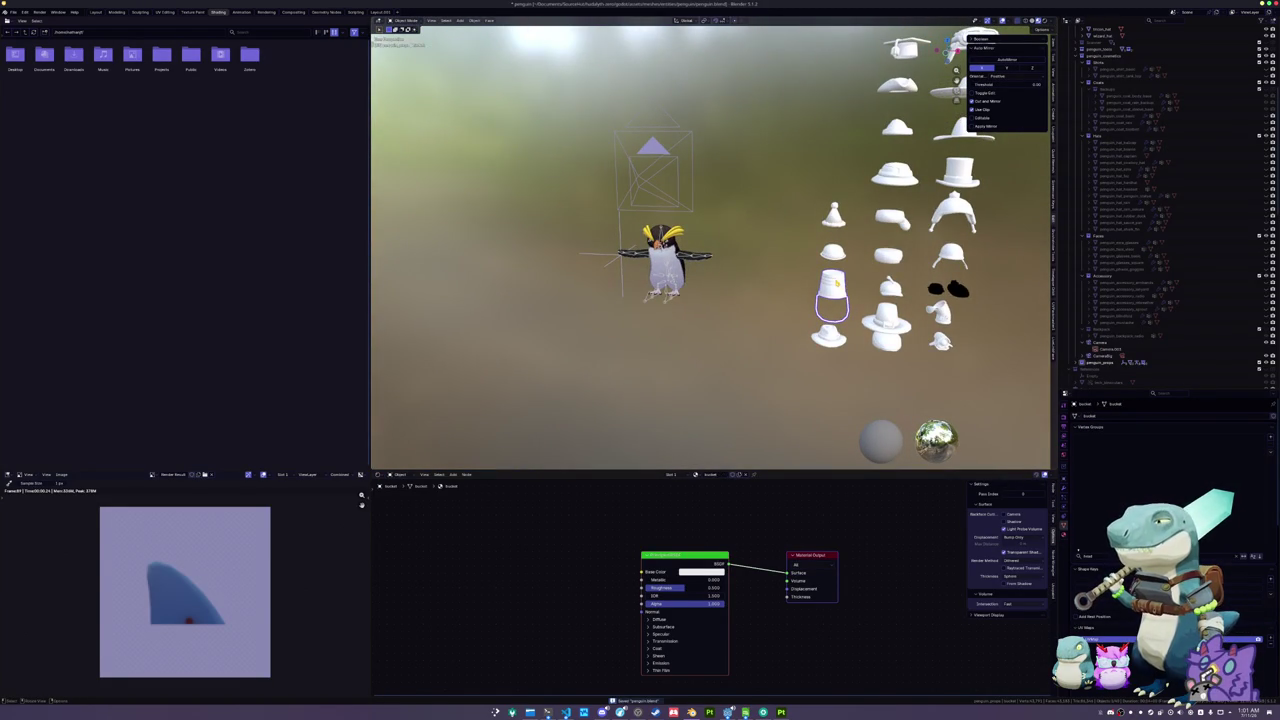
left_click(728, 712)
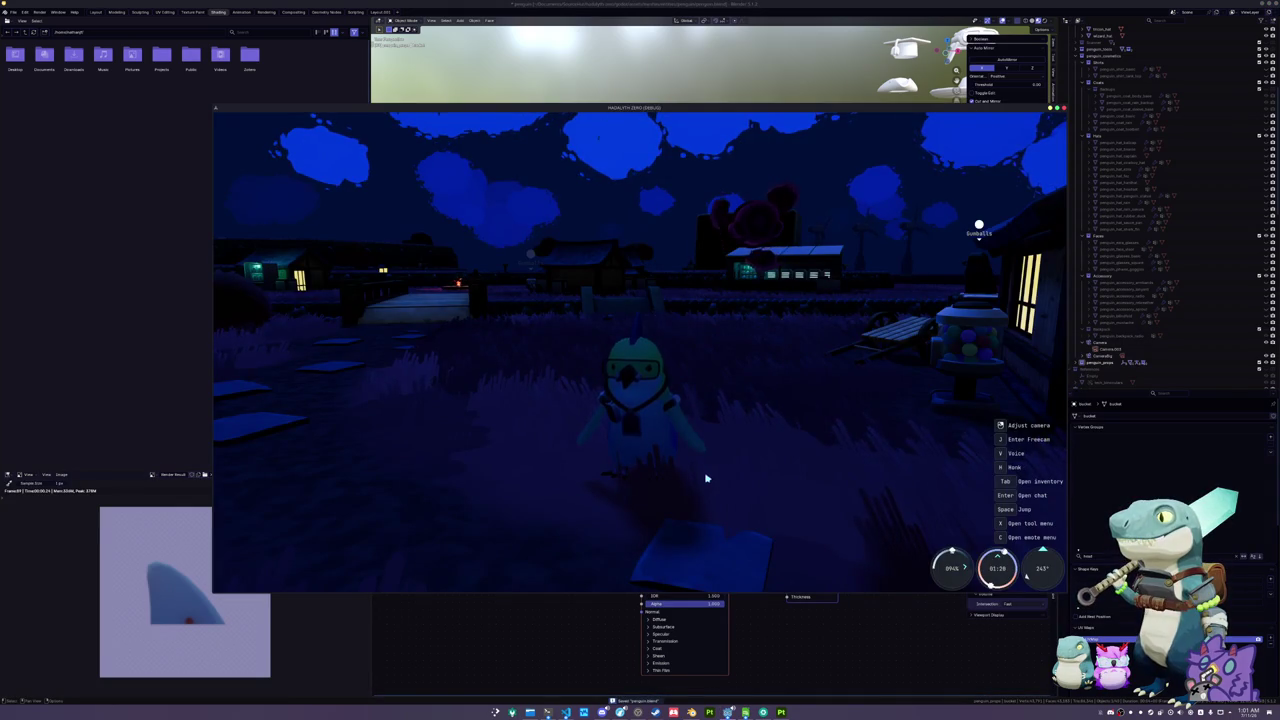
key("i")
key("e")
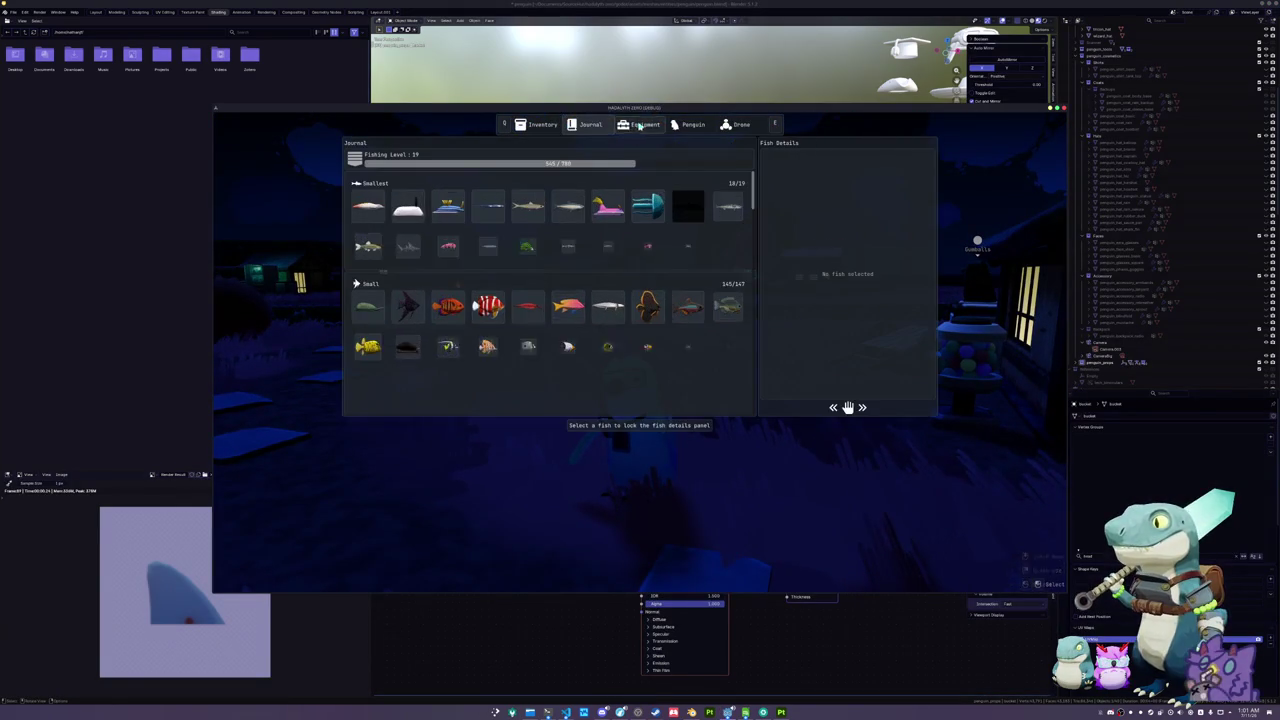
left_click(728, 207)
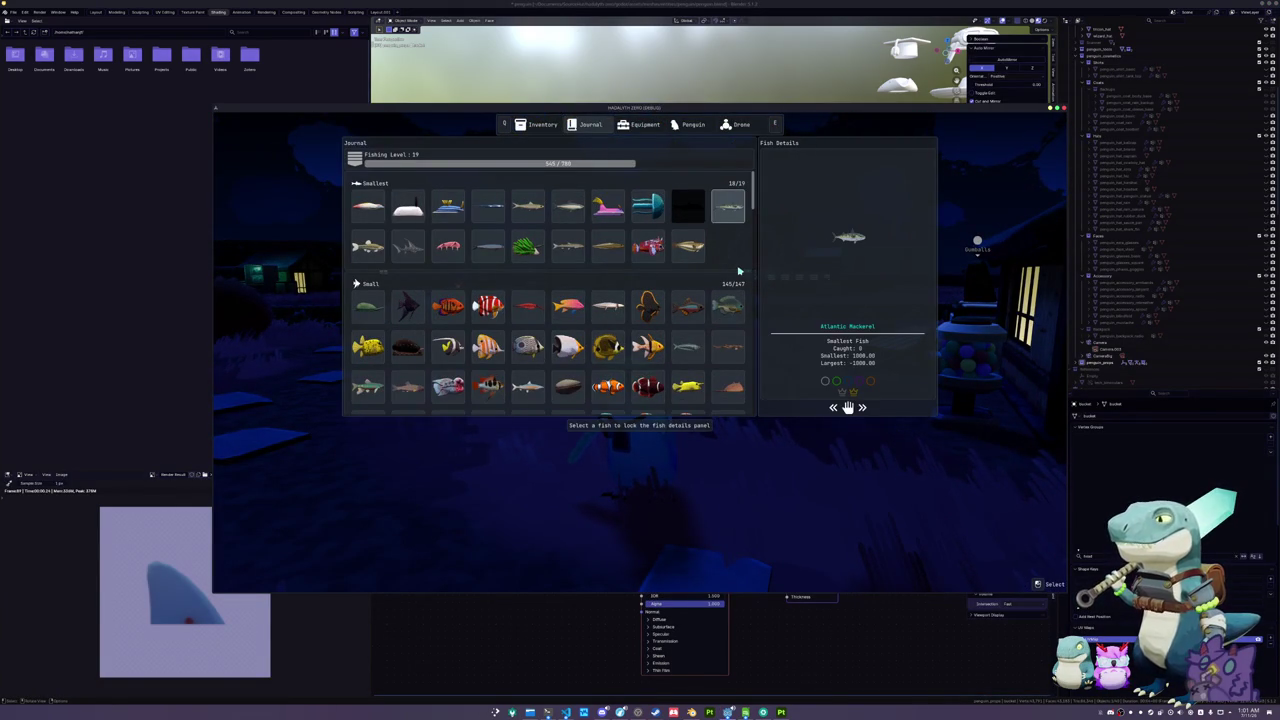
key("super")
- Launch KCalc and add the journal counts 19+147+115+52+18+3 for a total of 354
type("kcalc")
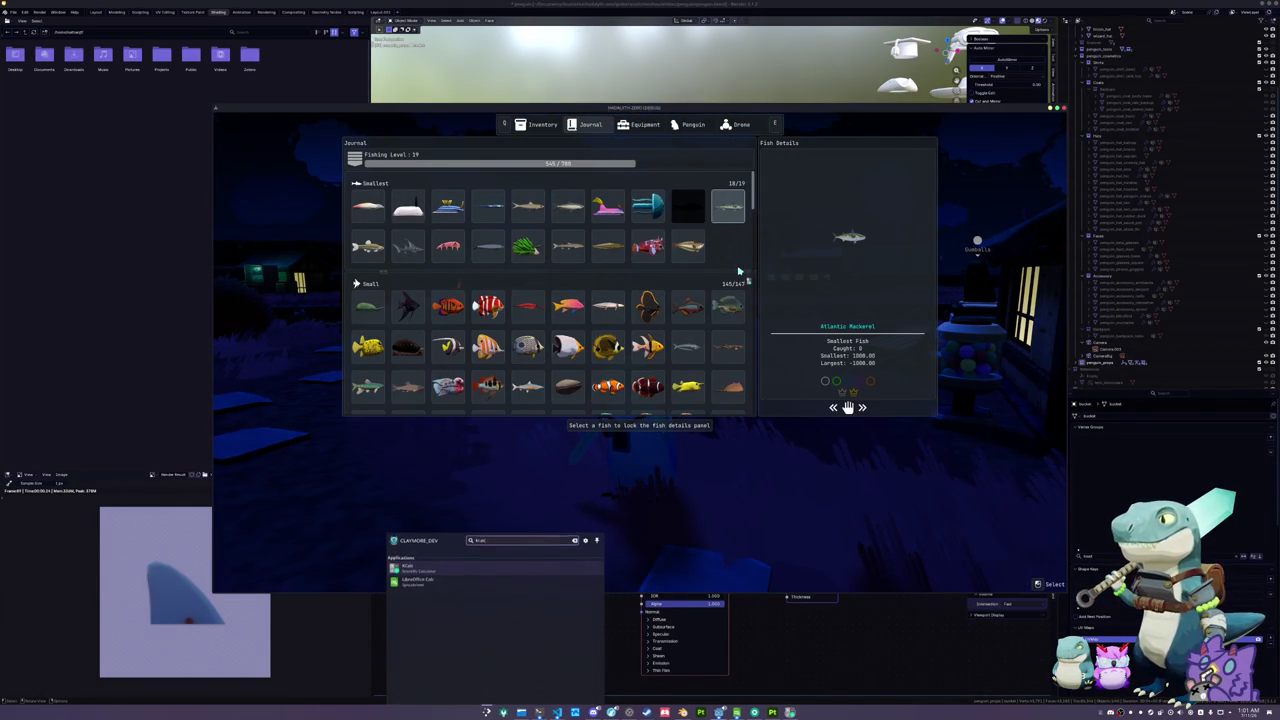
key("Return")
type("19+147=")
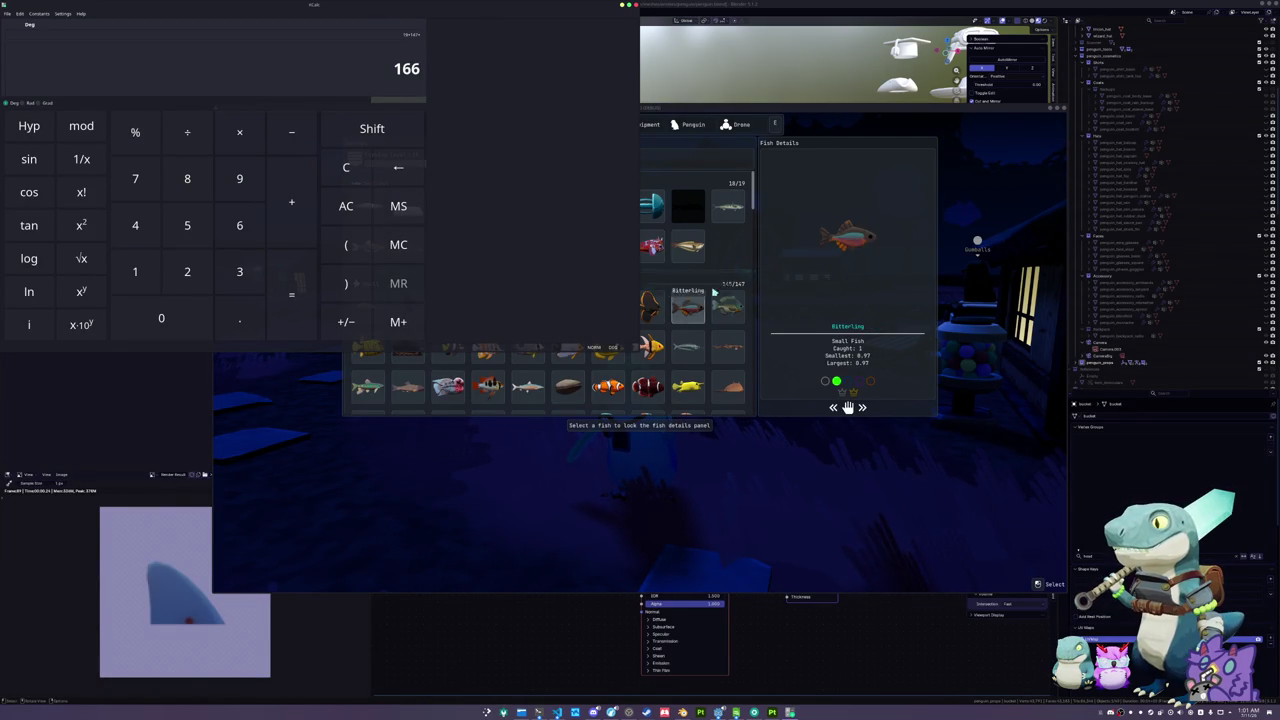
scroll(727, 307, "down", 5)
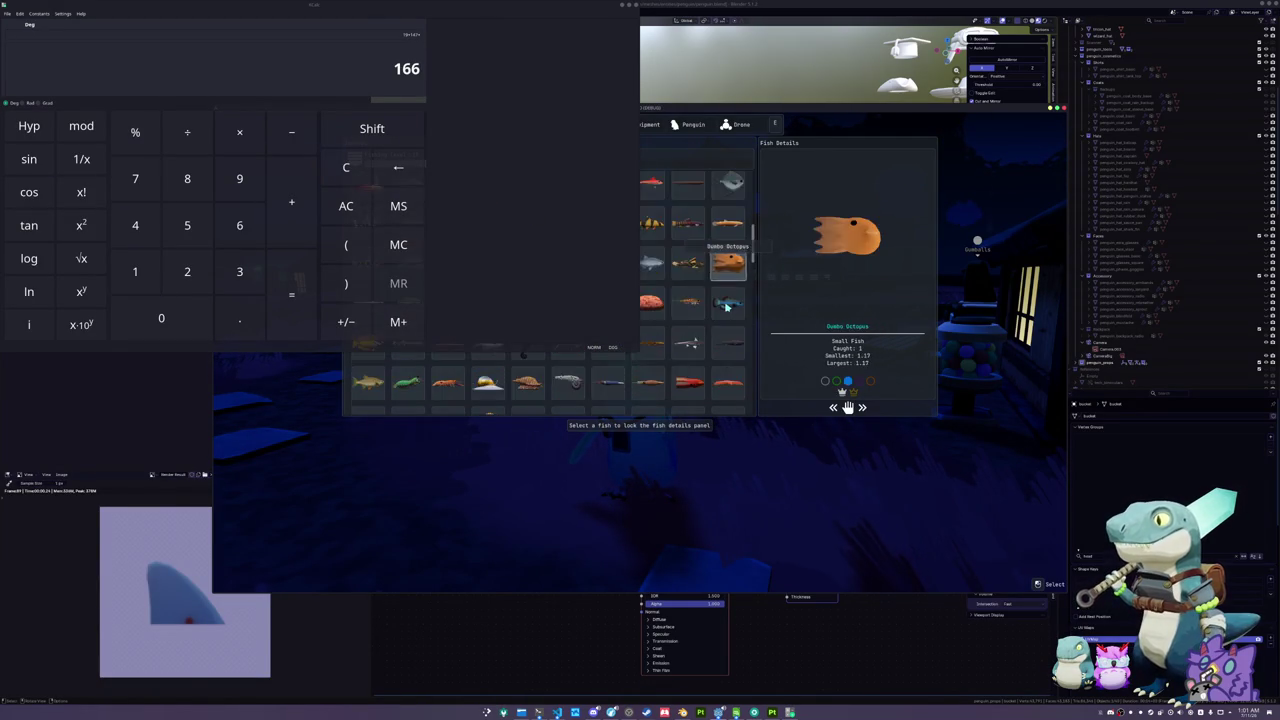
scroll(727, 307, "up", 5)
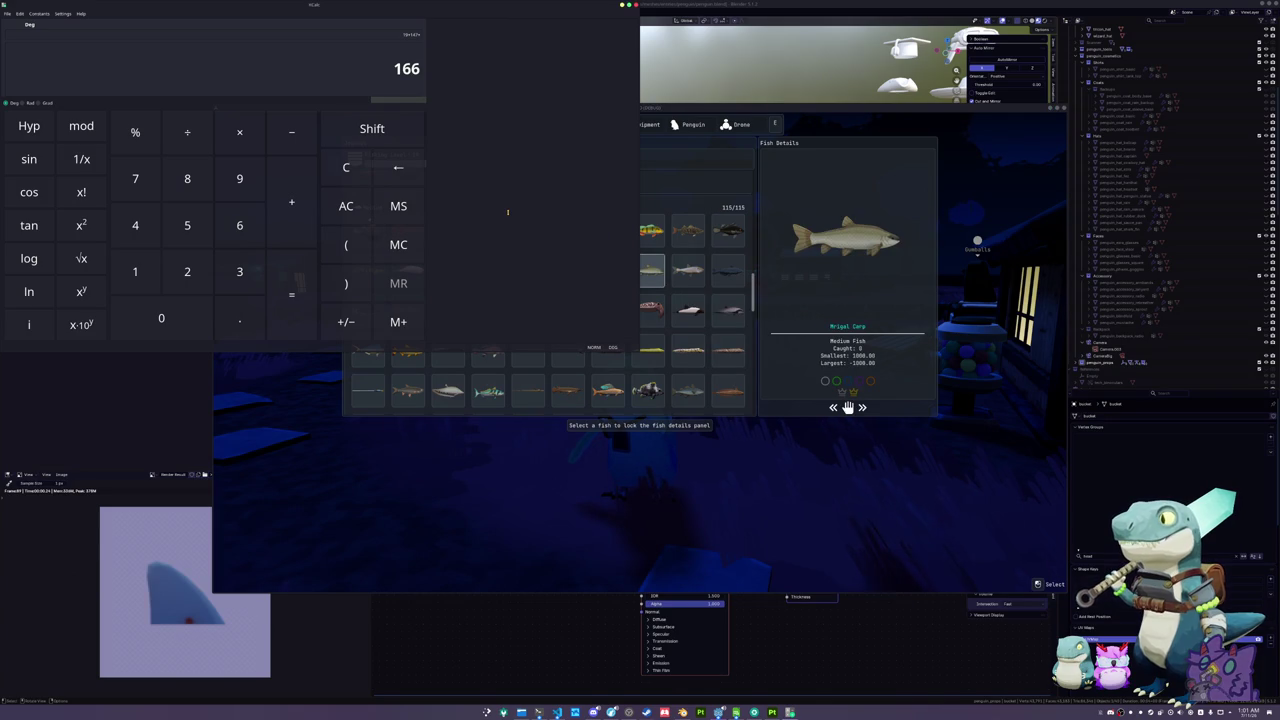
type("115+")
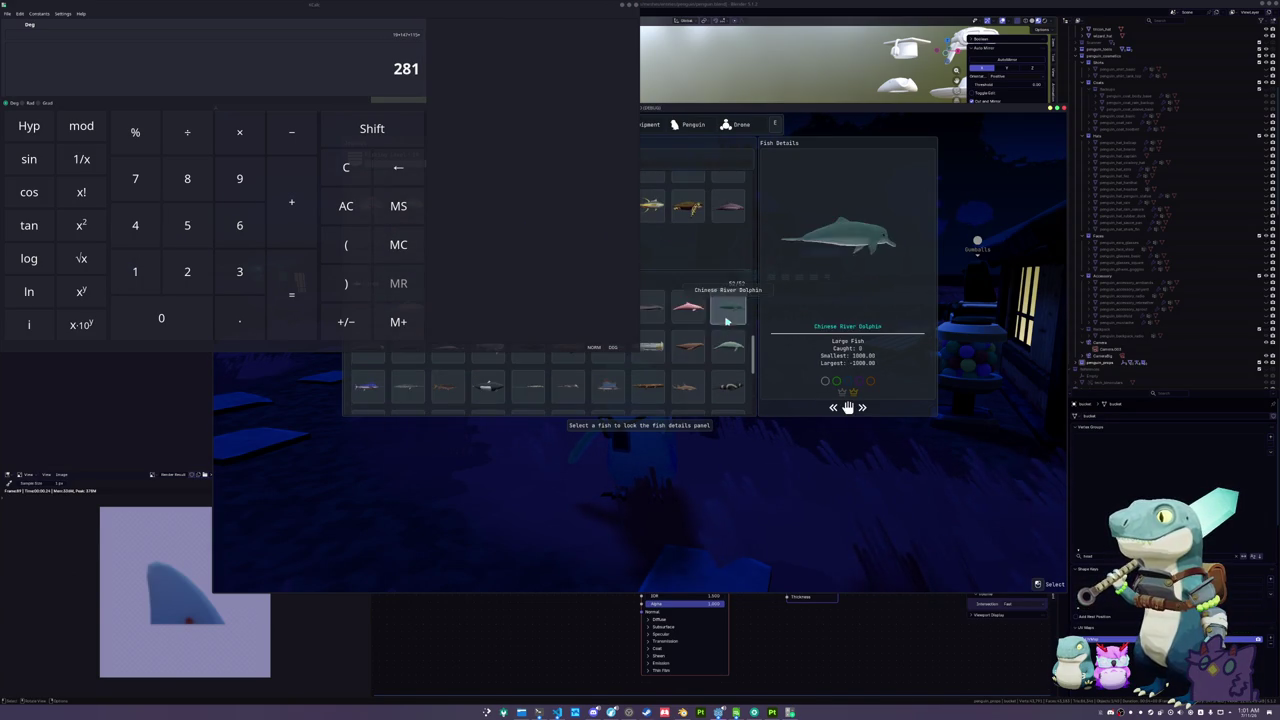
type("52")
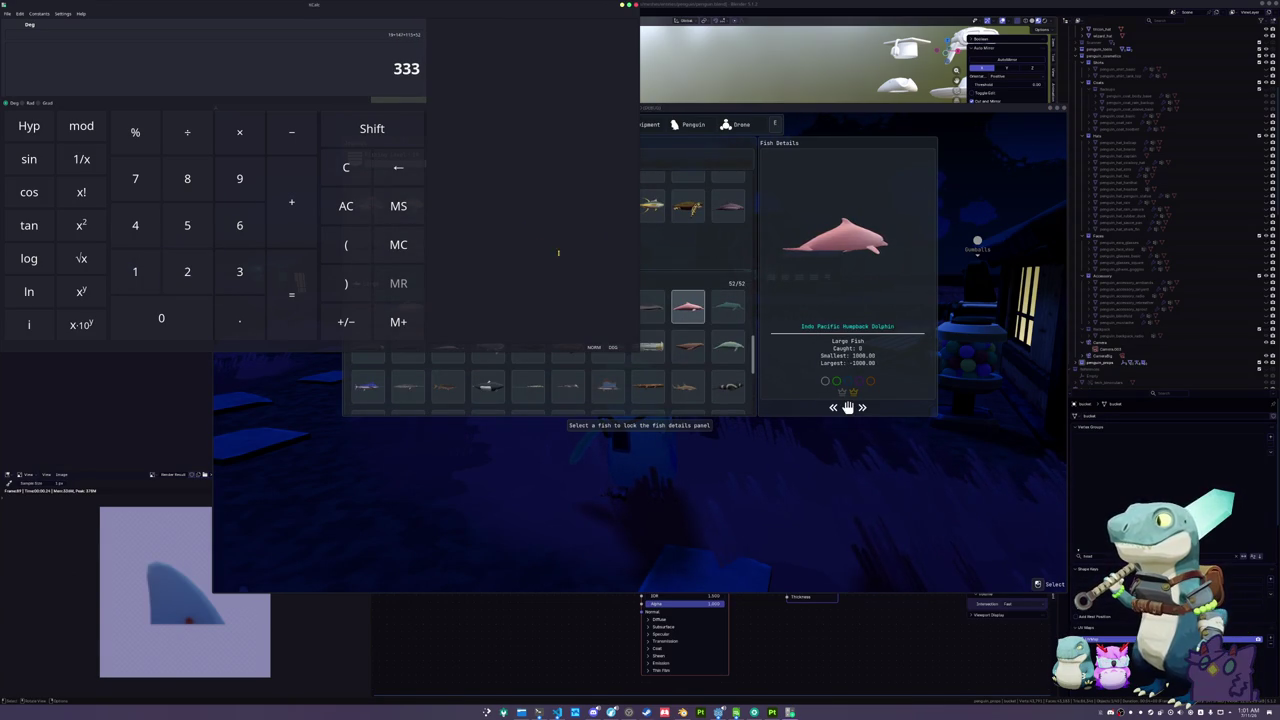
scroll(708, 341, "down", 5)
type("+18+3")
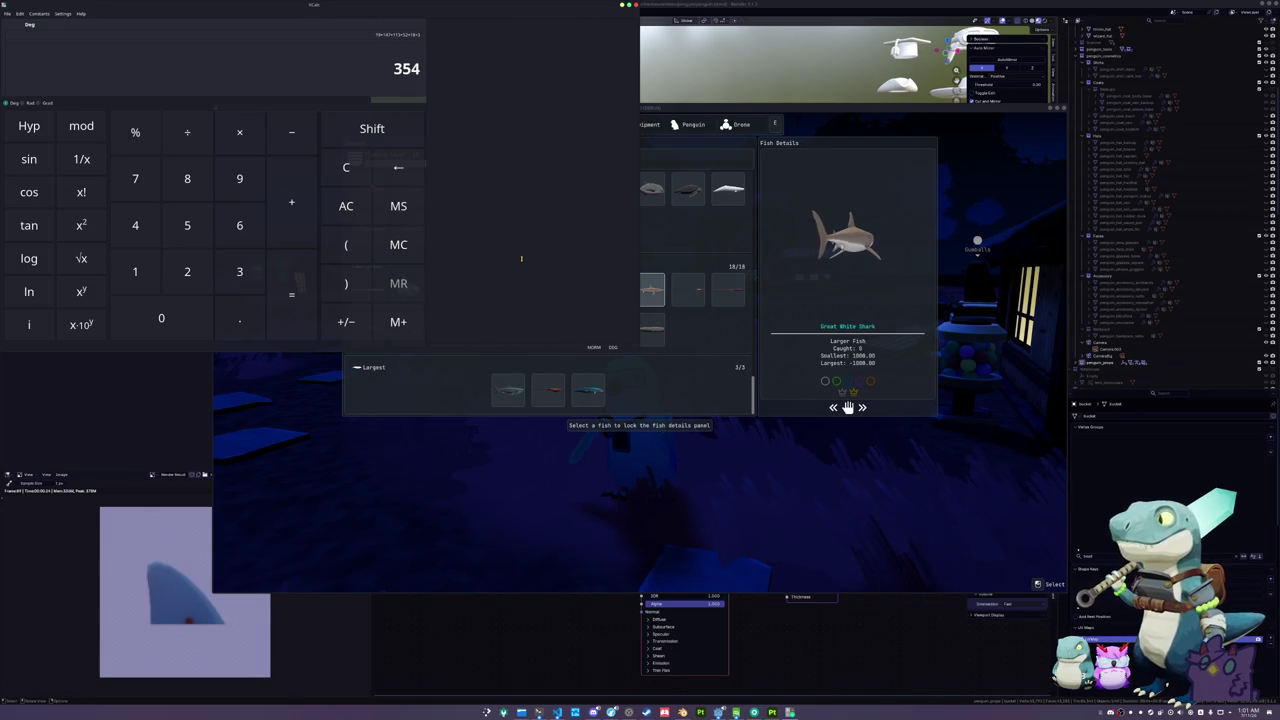
left_click(713, 392)
scroll(700, 388, "up", 5)
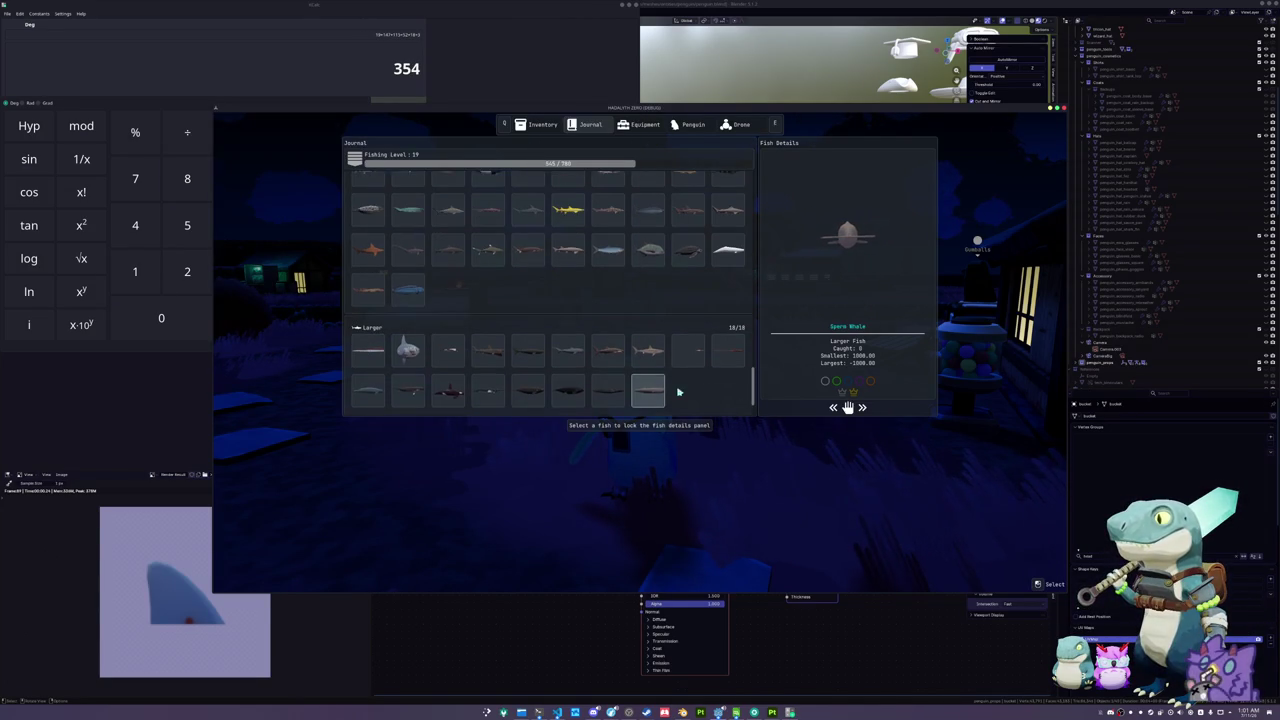
scroll(687, 292, "up", 10)
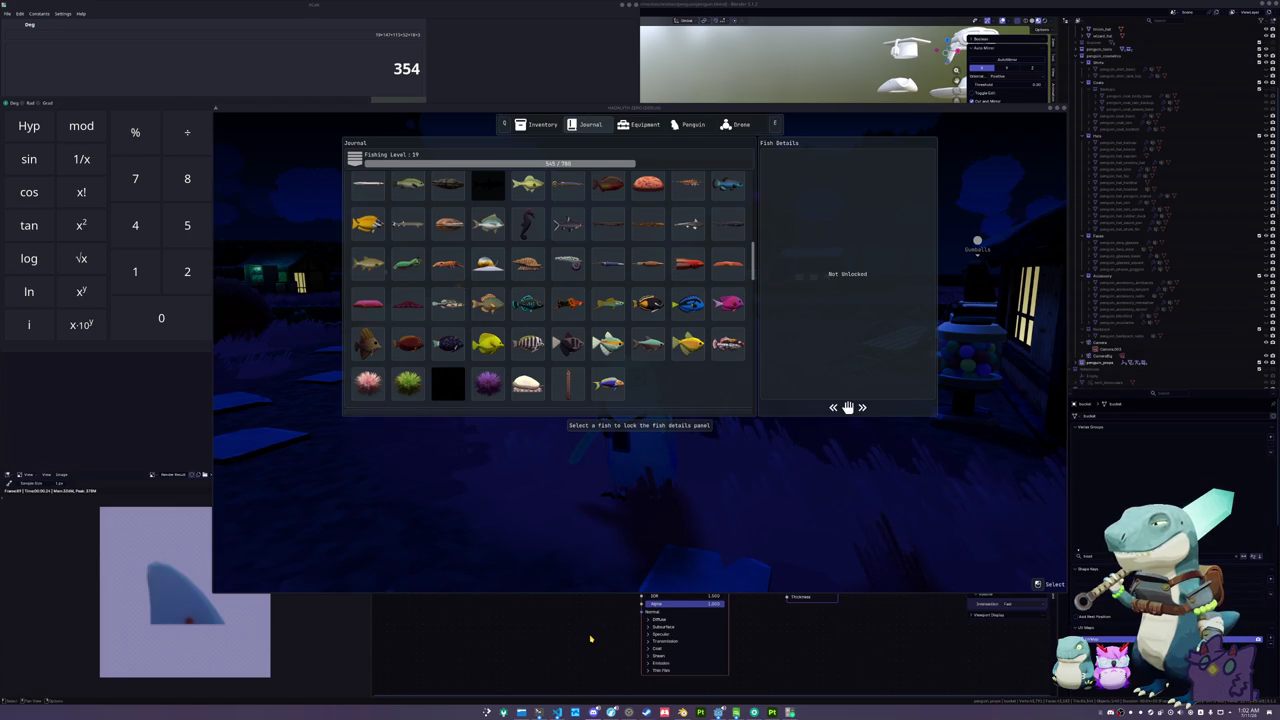
- Hide the game and KCalc windows and view Blender's hat scene in front orthographic
key("super+2")
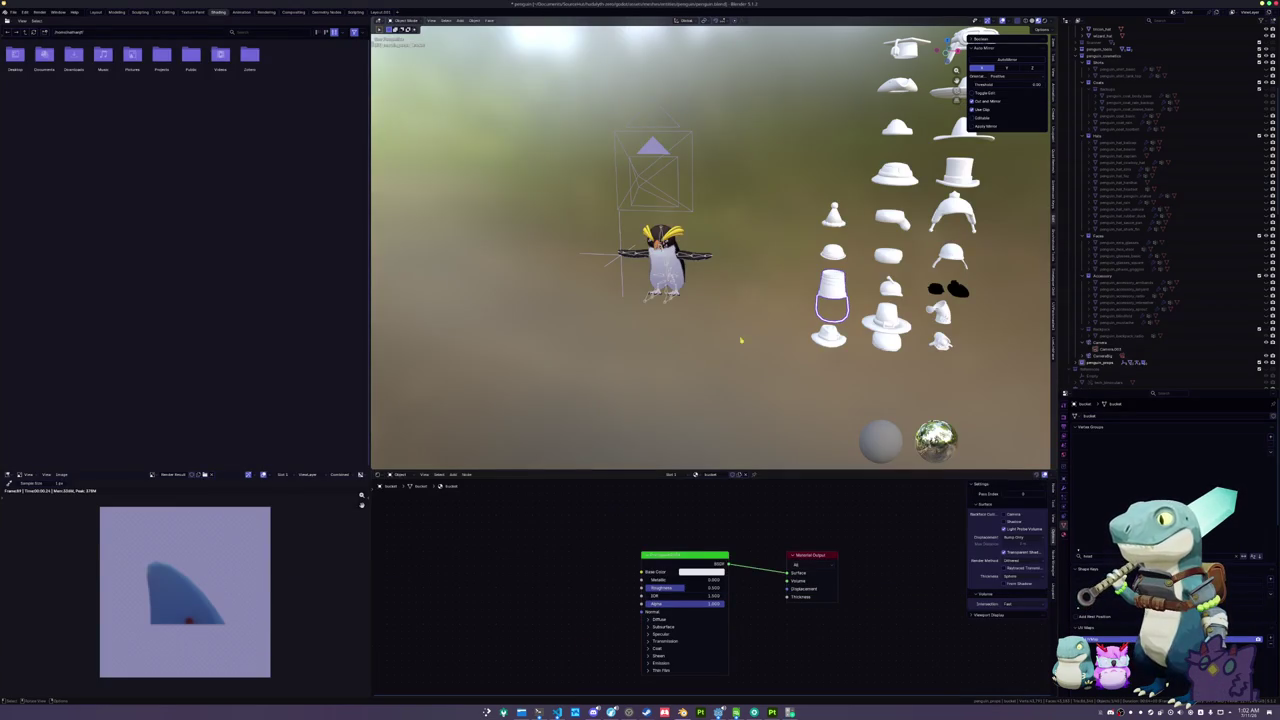
scroll(765, 338, "right", 5)
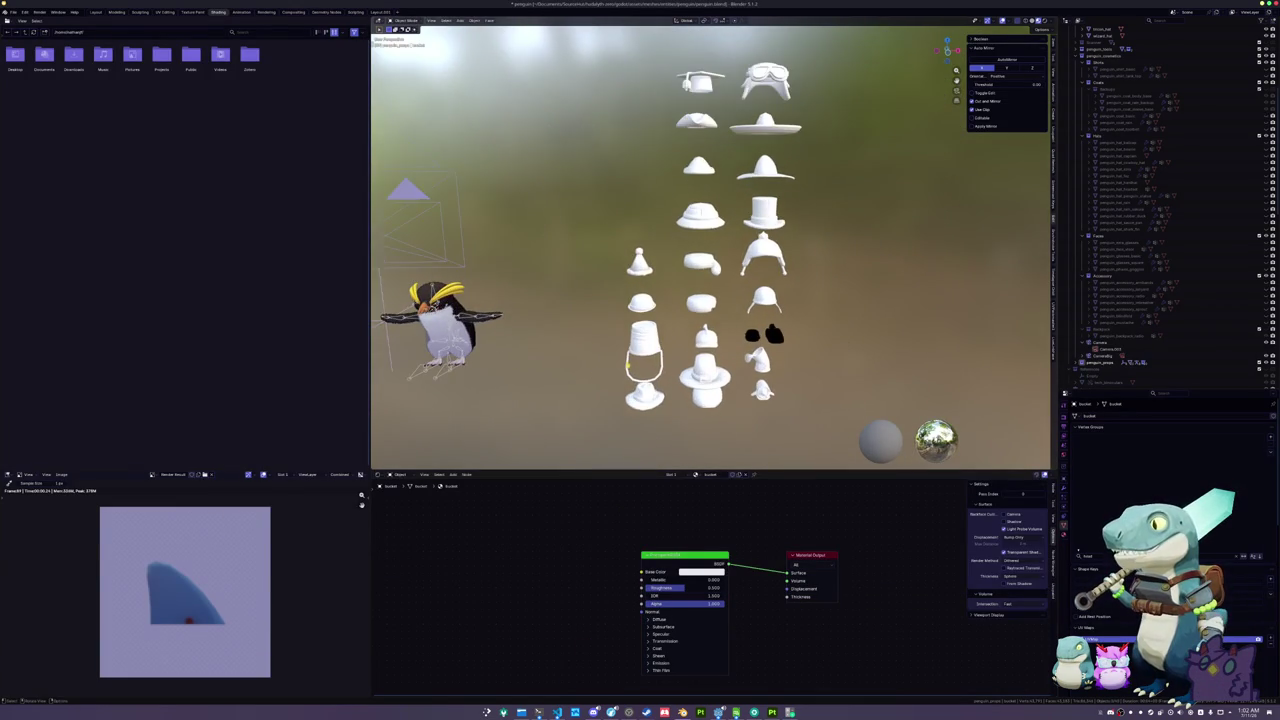
scroll(765, 338, "up", 2)
scroll(765, 338, "up", 2)
scroll(822, 344, "up", 2)
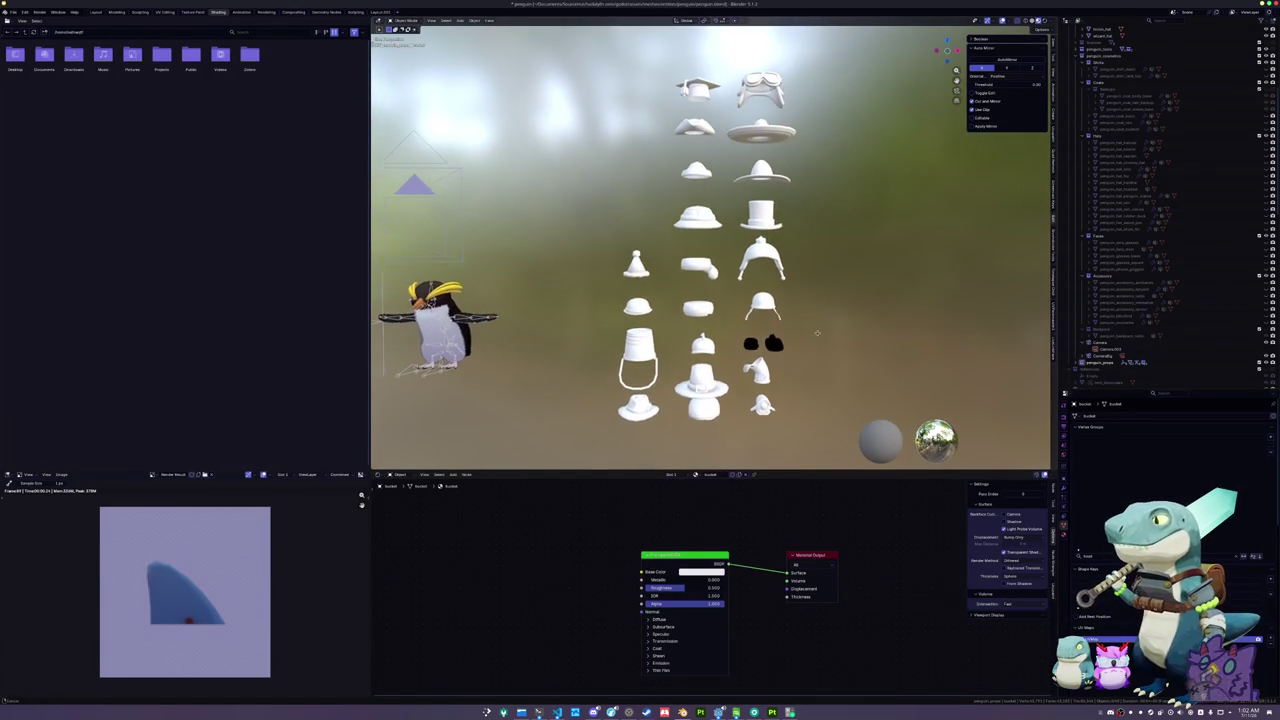
key("KP_1")
scroll(825, 332, "down", 2)
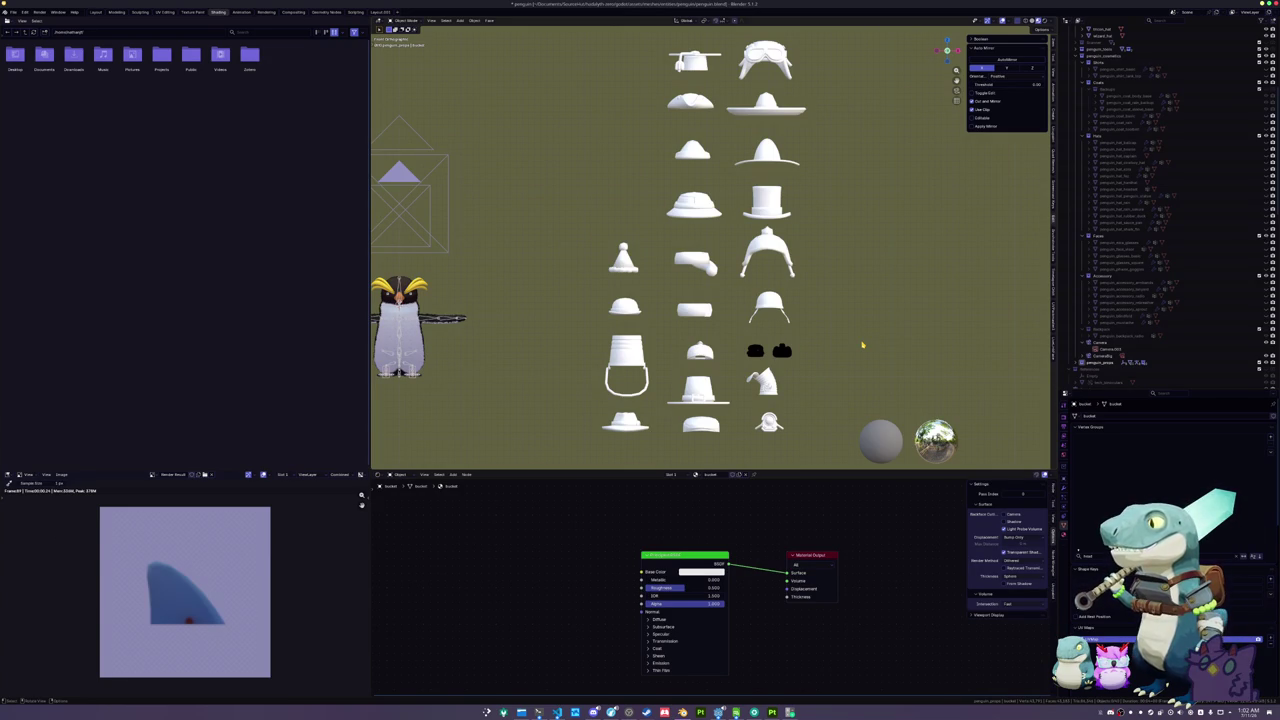
- Select the tricorn hat, clear its location and raise it onto the penguin's head
left_click(690, 101)
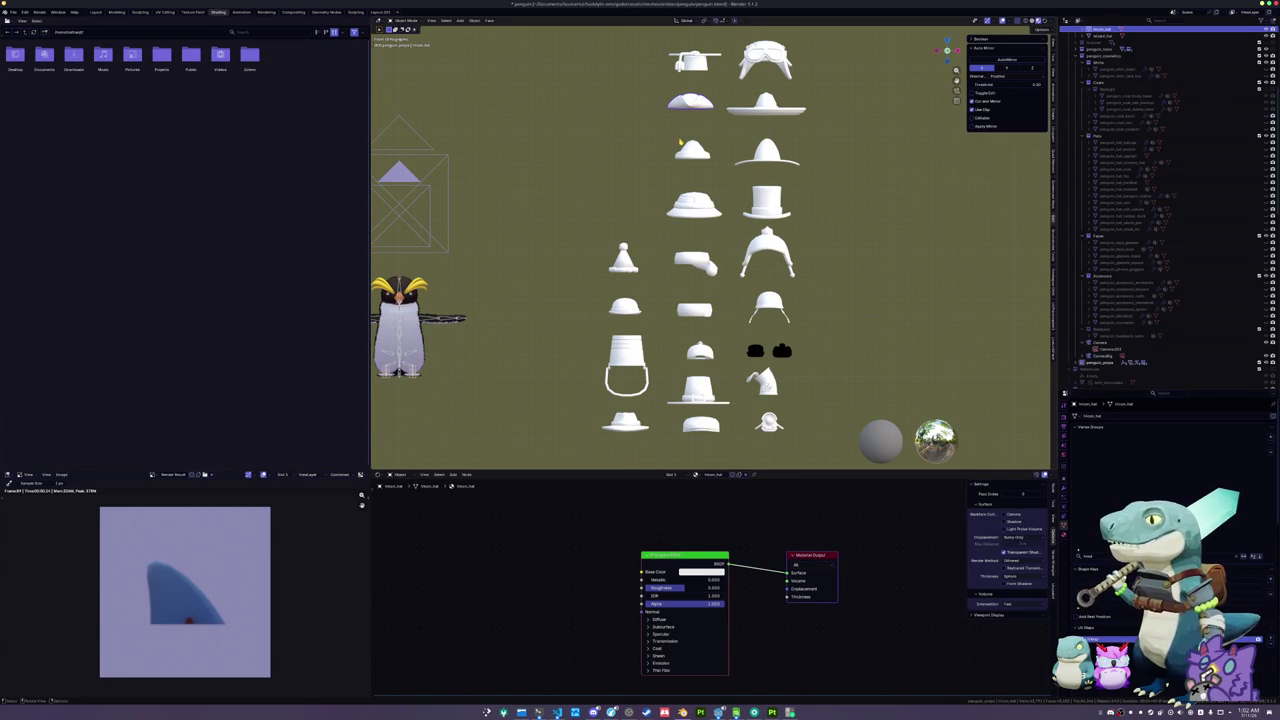
key("KP_8")
key("KP_8")
key("KP_4")
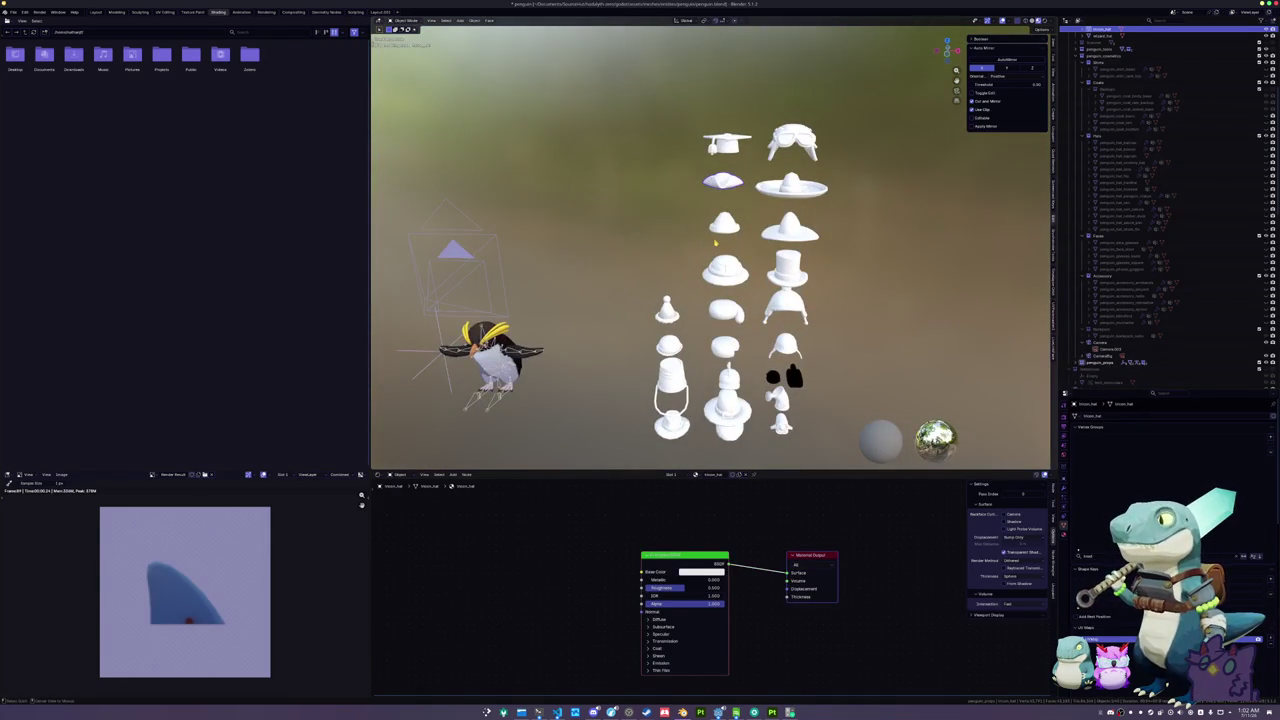
key("alt+g")
key("KP_Decimal")
key("g")
key("z")
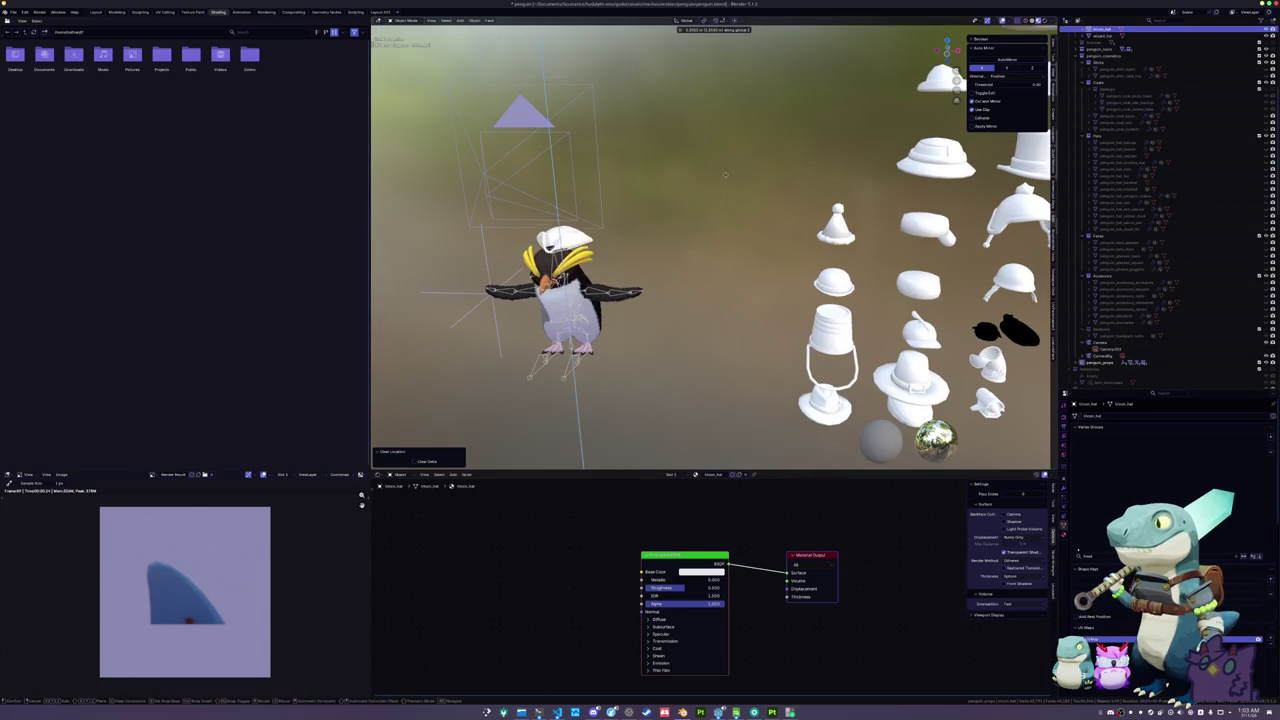
left_click(724, 177)
- Enlarge the tricorn hat on the penguin, checking it from side and front views
key("ctrl+KP_3")
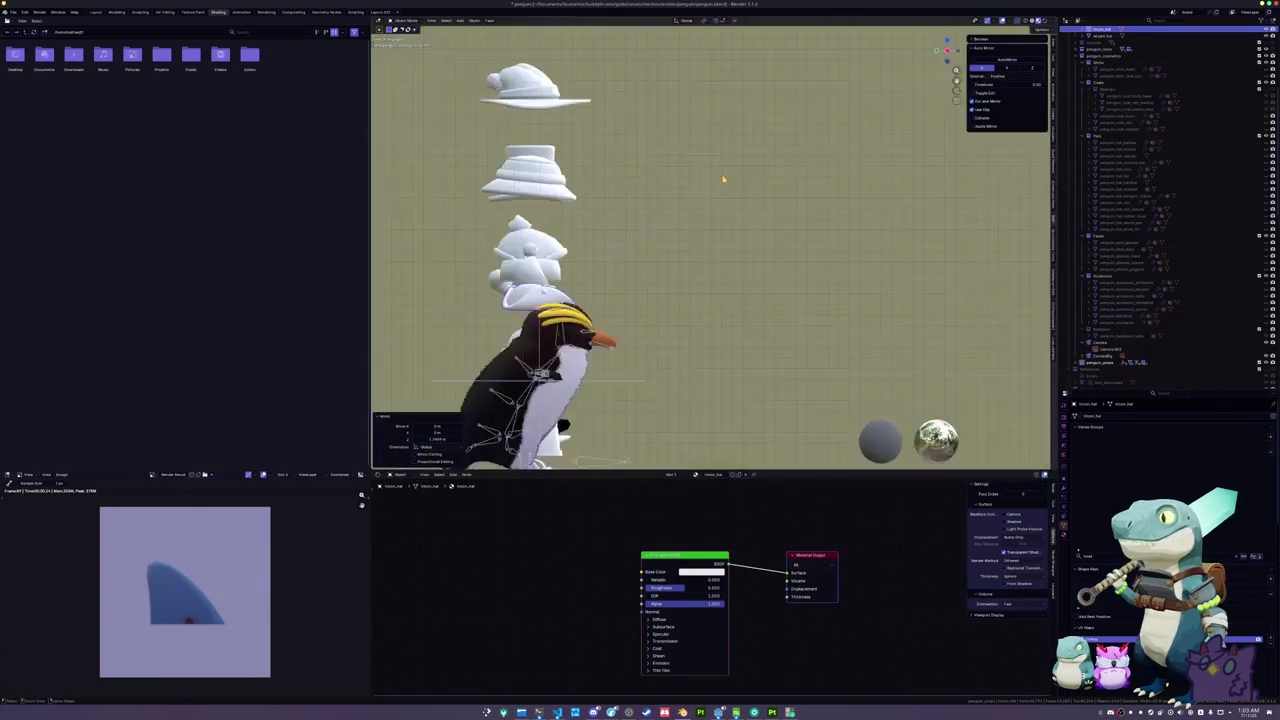
key("KP_Decimal")
key("r")
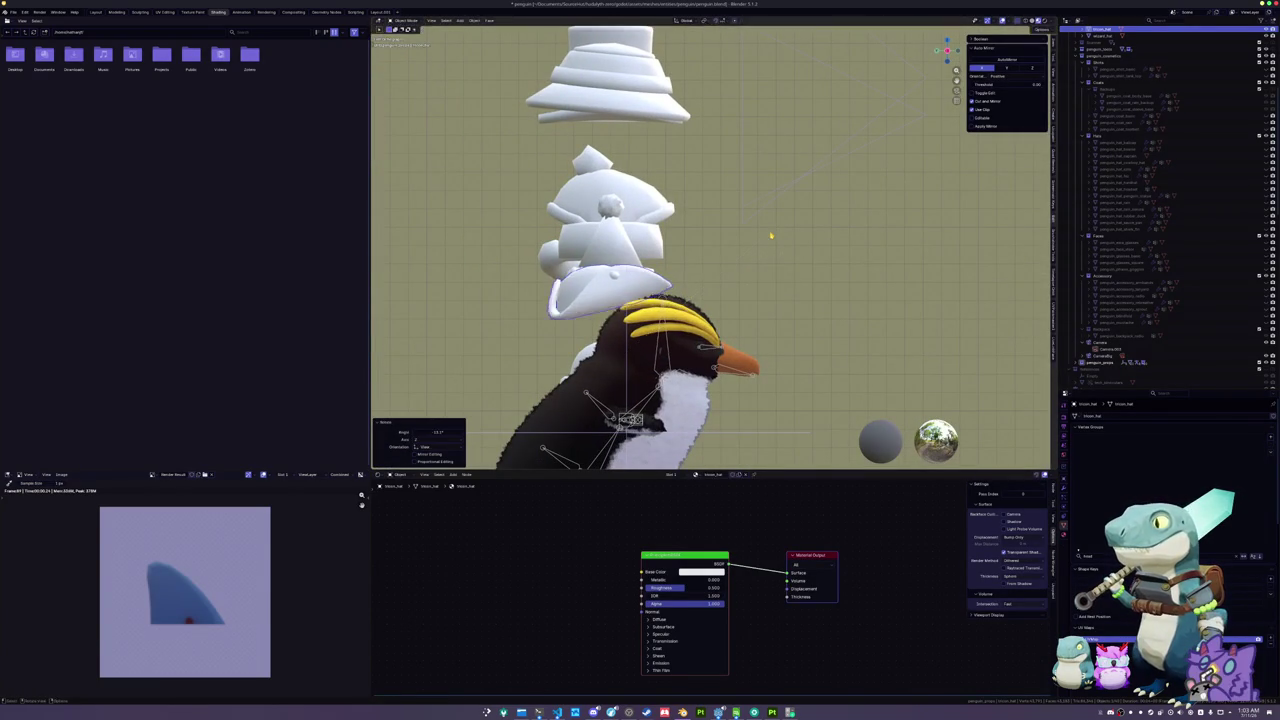
key("s")
left_click(882, 252)
left_click(851, 277)
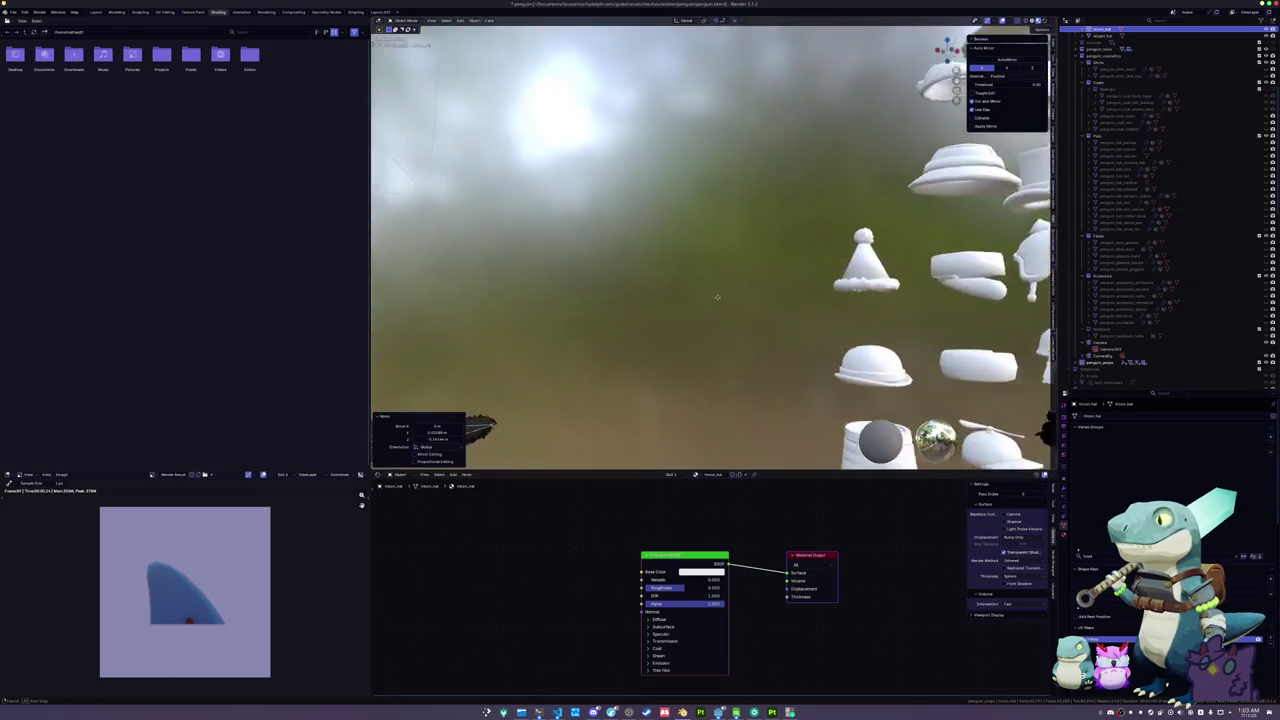
key("KP_1")
key("KP_Decimal")
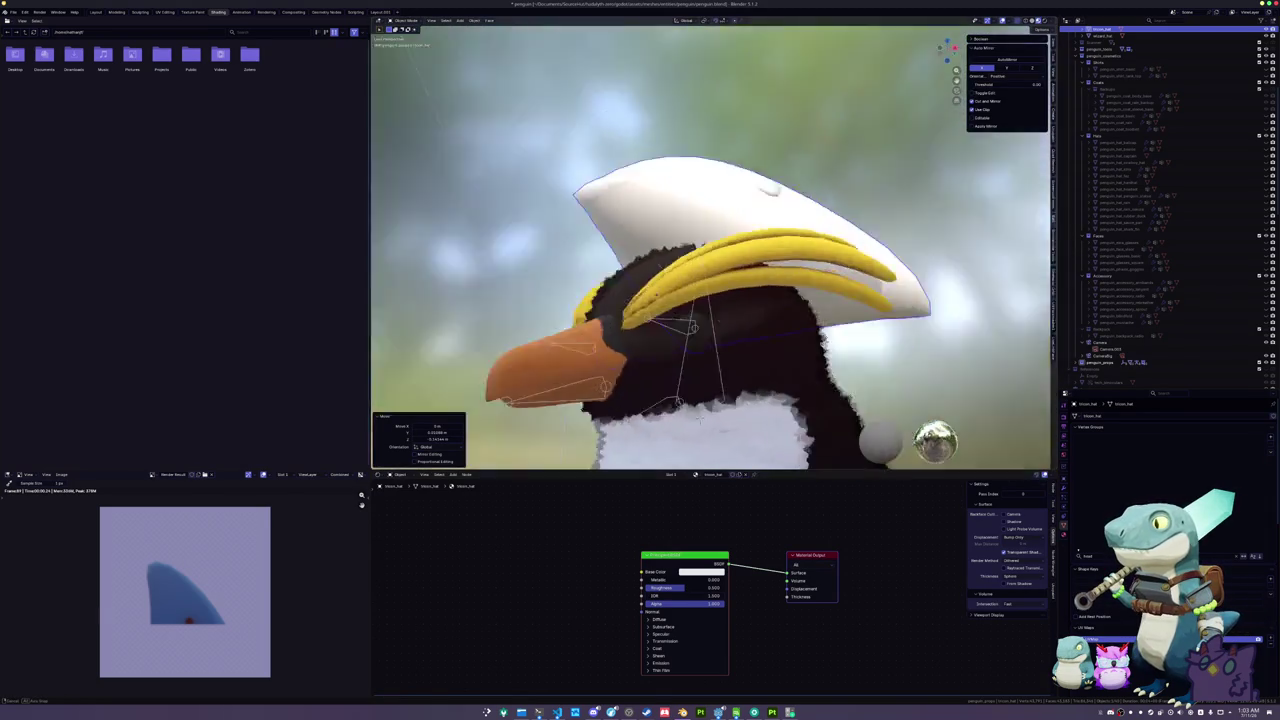
key("s")
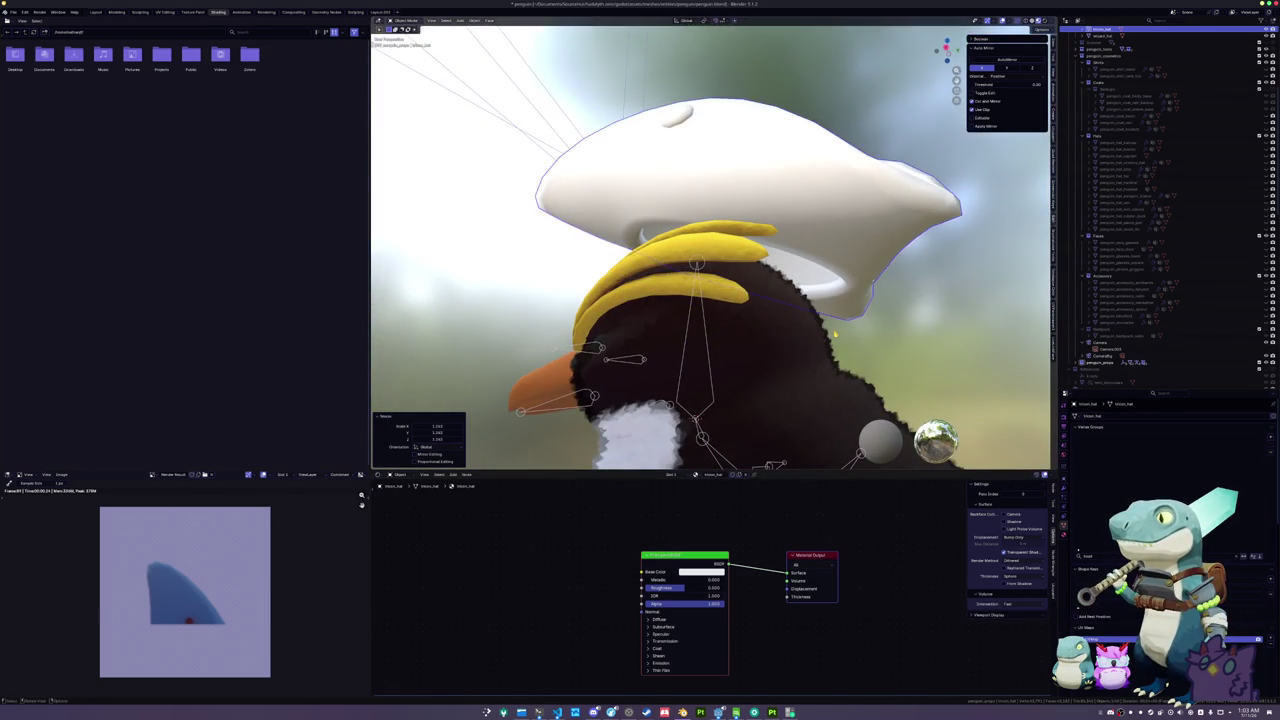
left_click(835, 335)
- Lower the hat onto the head, tilt it slightly and nudge its position
key("ctrl+KP_3")
key("g")
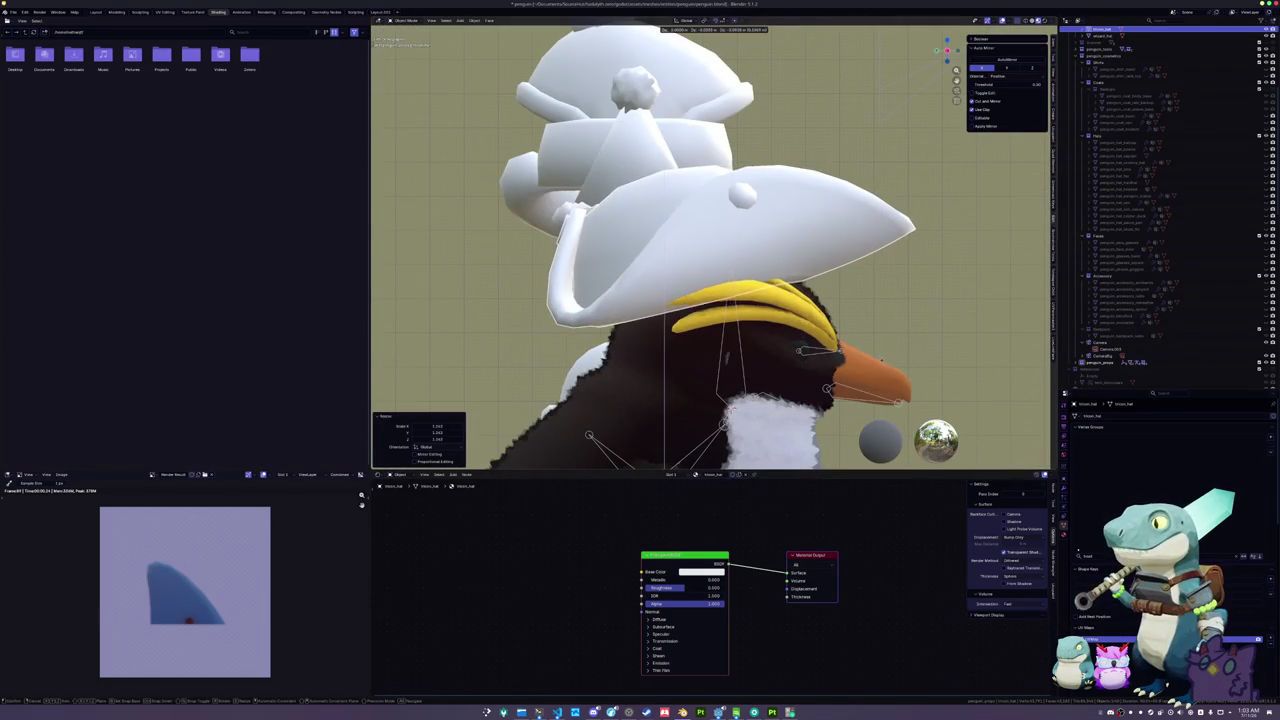
left_click(890, 350)
key("r")
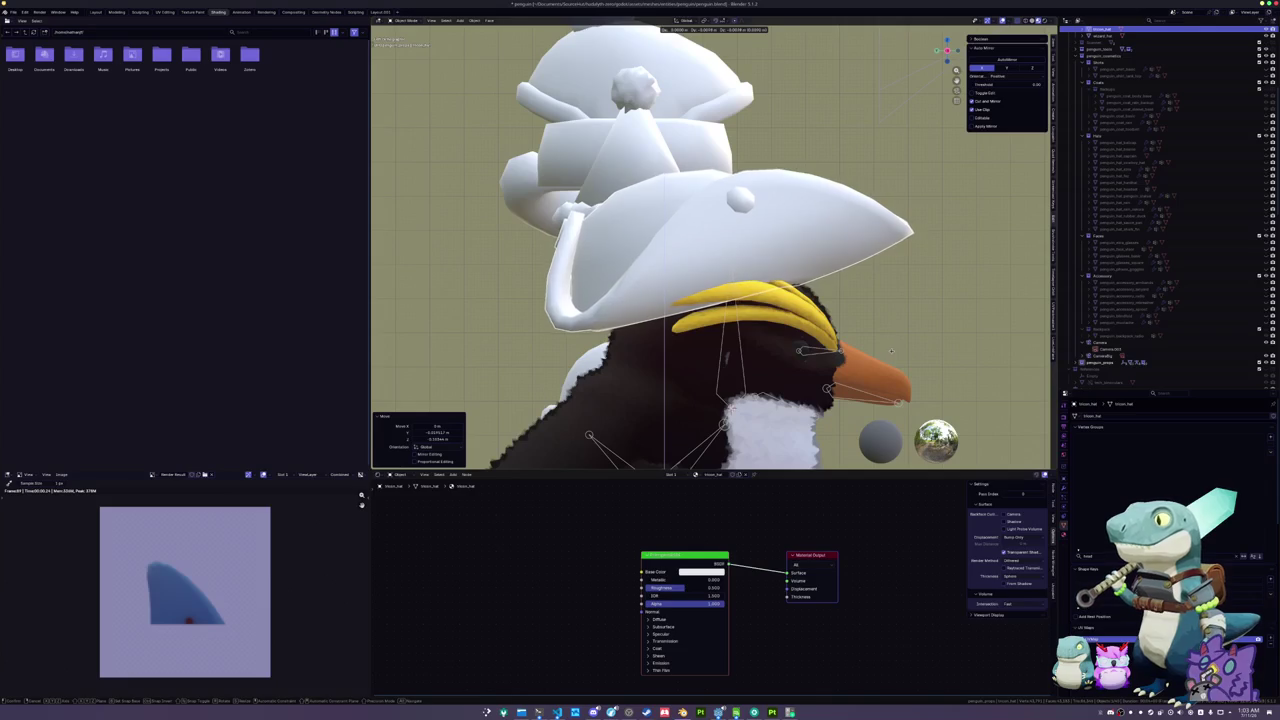
left_click(930, 320)
mouse_move(930, 320)
left_mouse_down()
mouse_move(823, 254)
mouse_move(813, 233)
left_mouse_up()
scroll(813, 233, "up", 2)
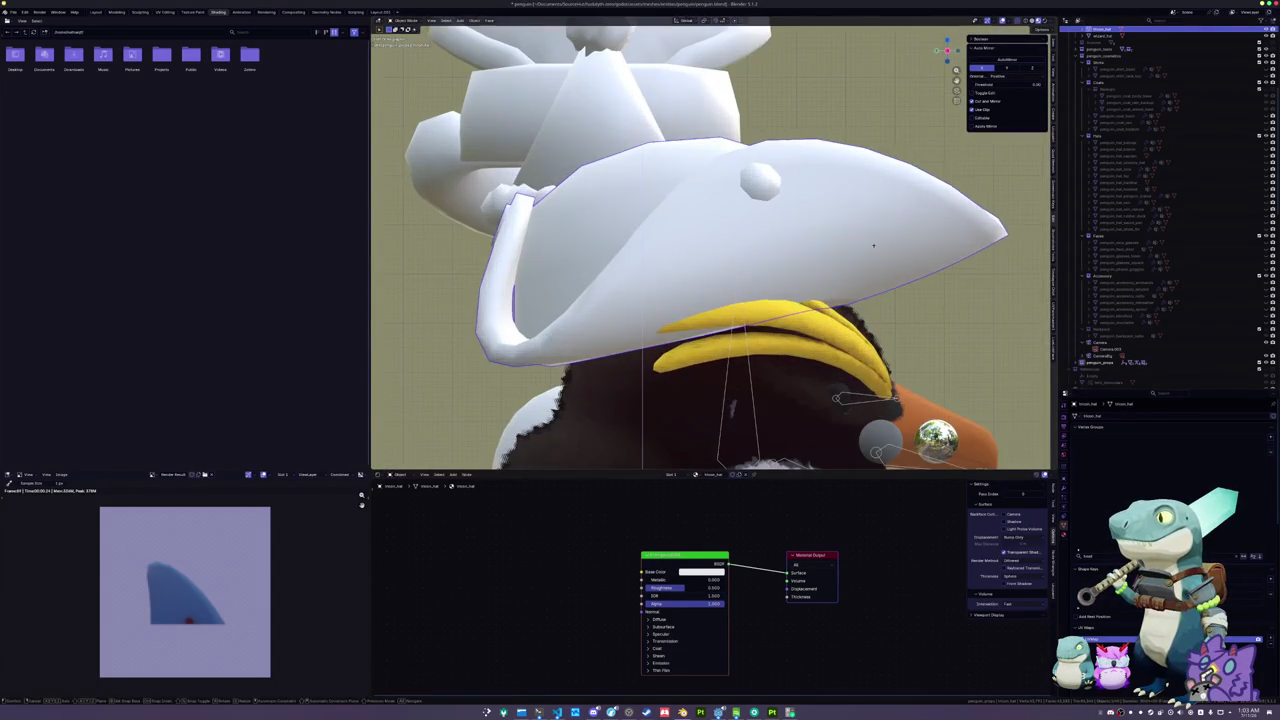
key("g")
left_click(897, 268)
- Shift the hat once more from a side view and save penguin.blend
left_click_drag(897, 268, 717, 262)
mouse_move(586, 262)
left_mouse_down()
mouse_move(551, 286)
mouse_move(551, 263)
mouse_move(535, 283)
left_mouse_up()
key("g")
left_click(580, 275)
scroll(580, 275, "down", 5)
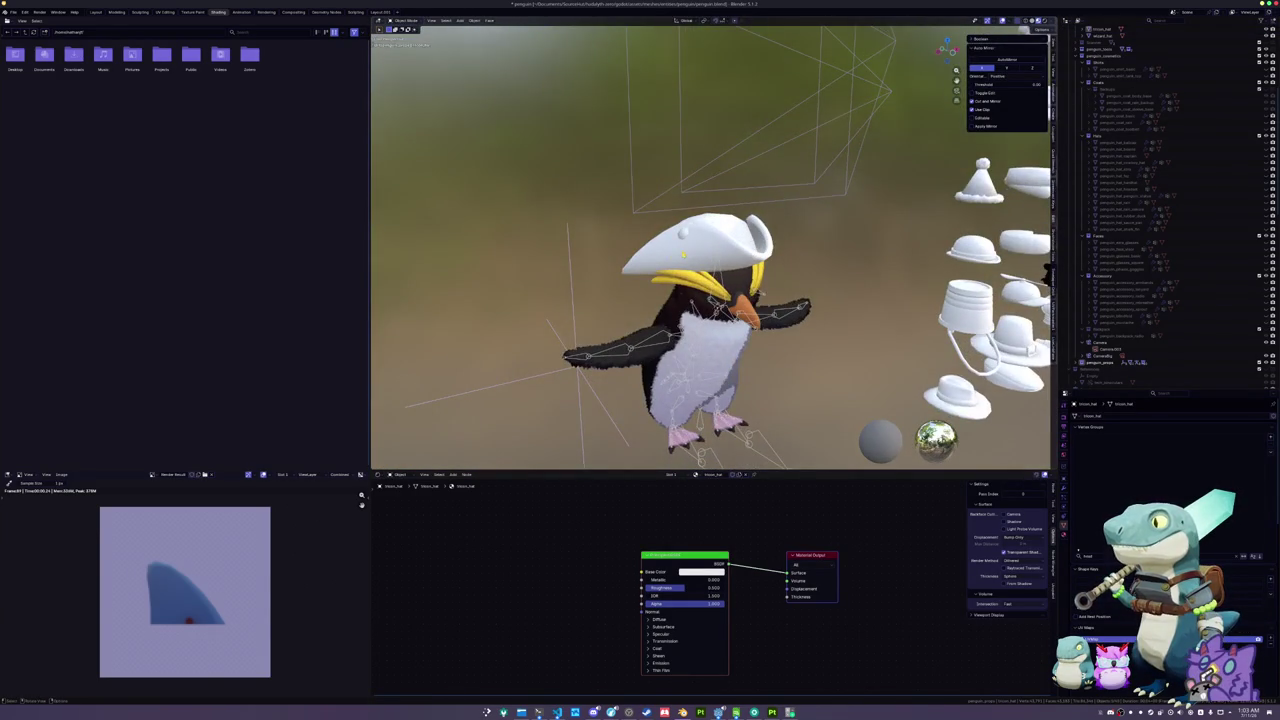
scroll(700, 300, "down", 3)
mouse_move(700, 300)
left_mouse_down()
mouse_move(620, 290)
mouse_move(886, 277)
left_mouse_up()
key("ctrl+s")
- Scale the tricorn hat down to 0.86 on the penguin
key("s")
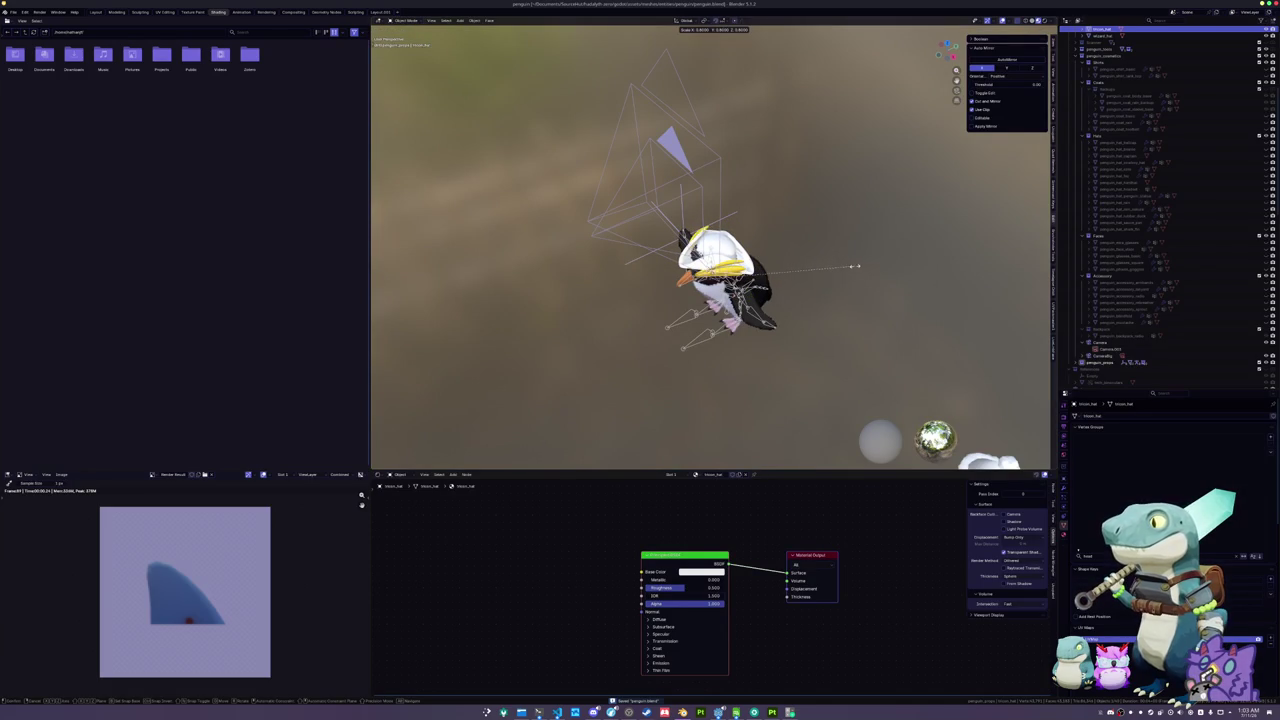
left_click(858, 266)
key("KP_1")
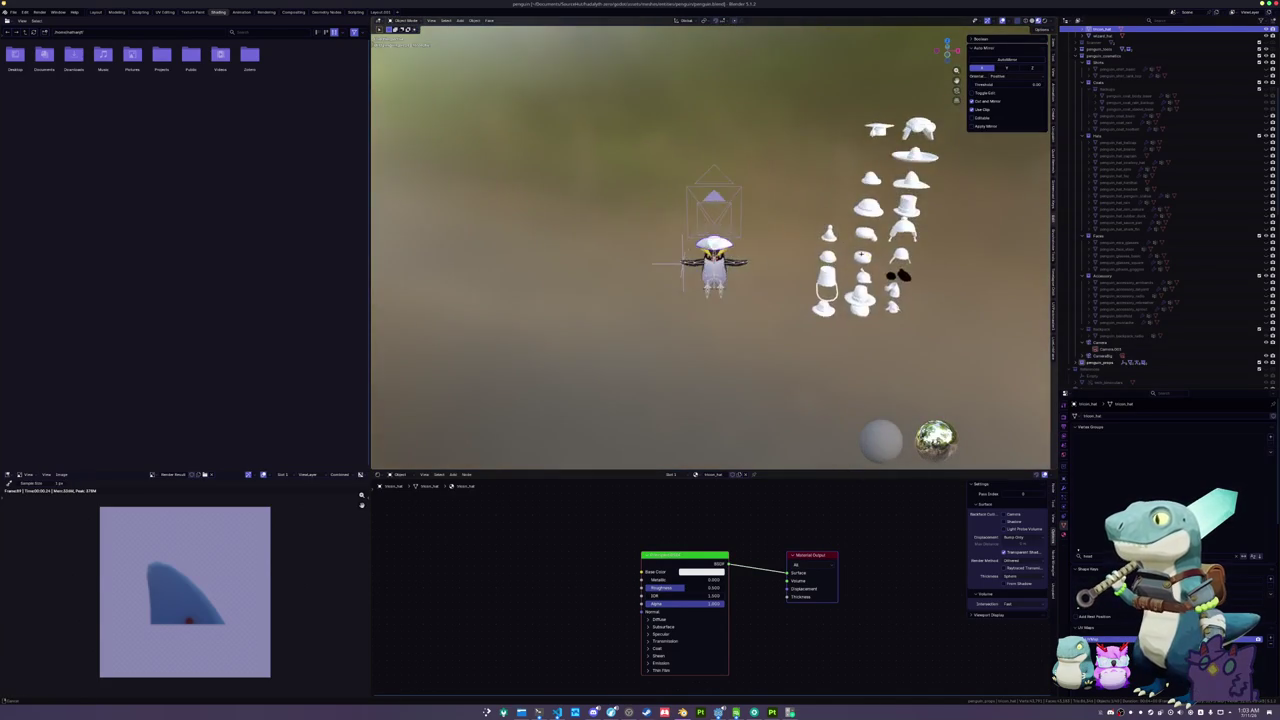
scroll(728, 307, "up", 4)
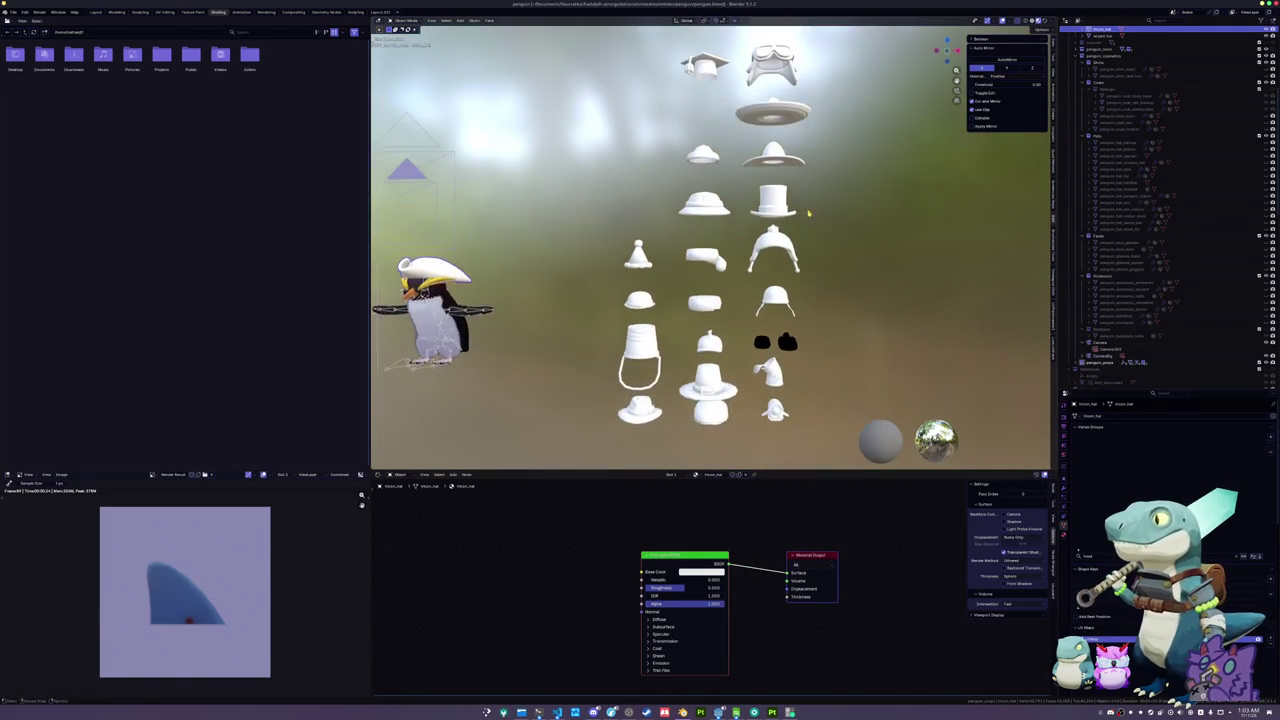
left_click_drag(803, 225, 806, 277)
- Lower the round piece at the bottom of the middle column along Z, then reselect the tricorn hat
left_click(714, 415)
key("g")
key("z")
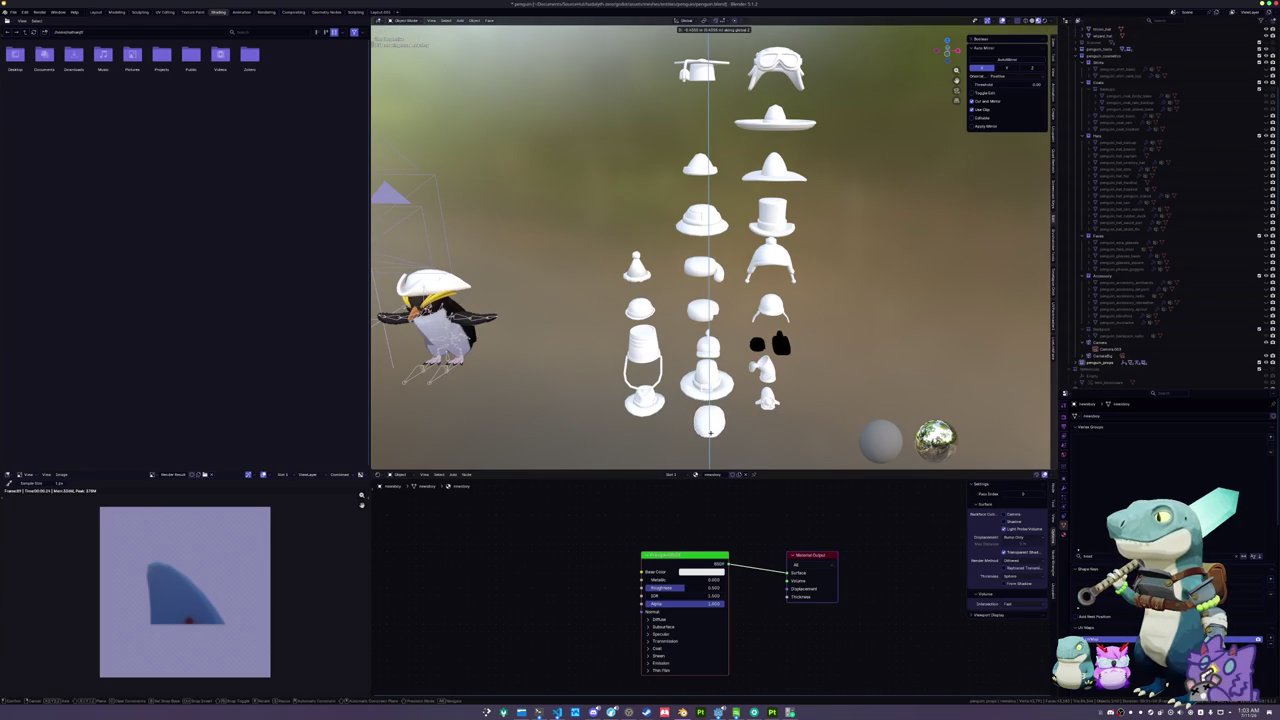
left_click(711, 431)
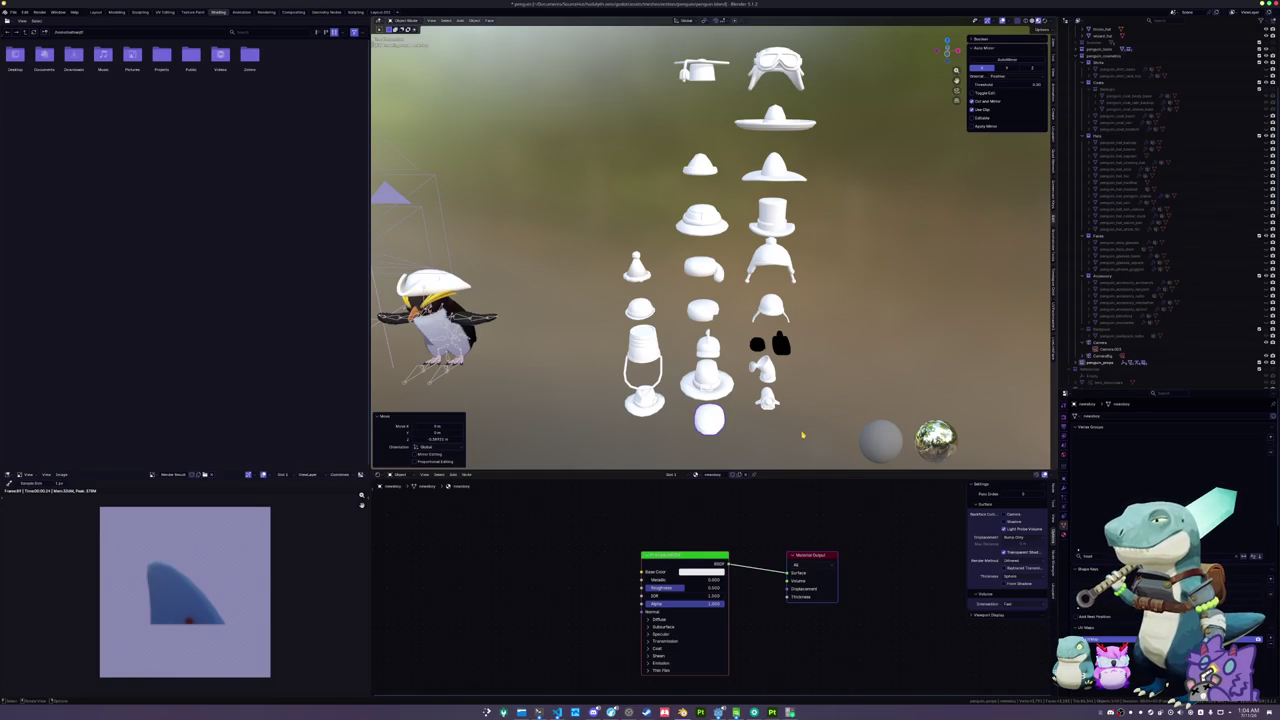
left_click(818, 325)
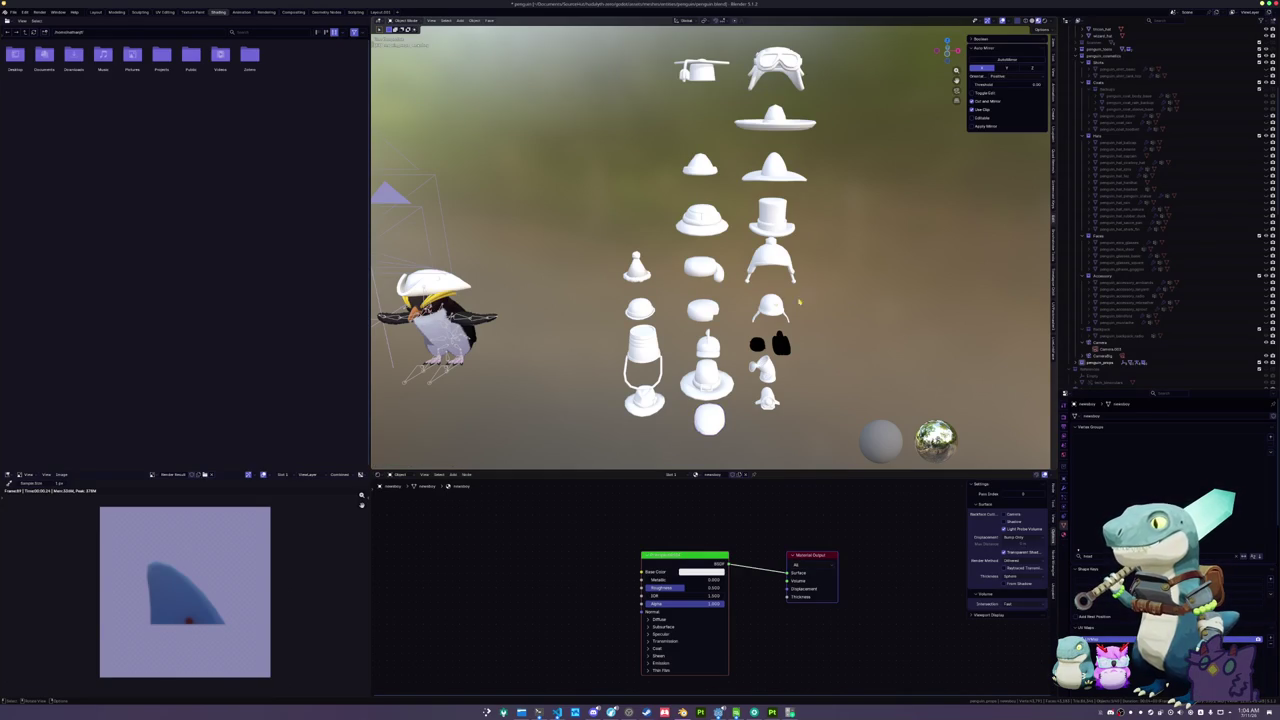
left_click(772, 258)
left_click(432, 285)
key("KP_Decimal")
mouse_move(630, 328)
left_mouse_down()
mouse_move(800, 330)
mouse_move(630, 328)
mouse_move(644, 342)
mouse_move(527, 400)
mouse_move(631, 311)
left_mouse_up()
- Rename the tricorn hat object to penguin_hat_tricorn_hat
key("r")
key("Escape")
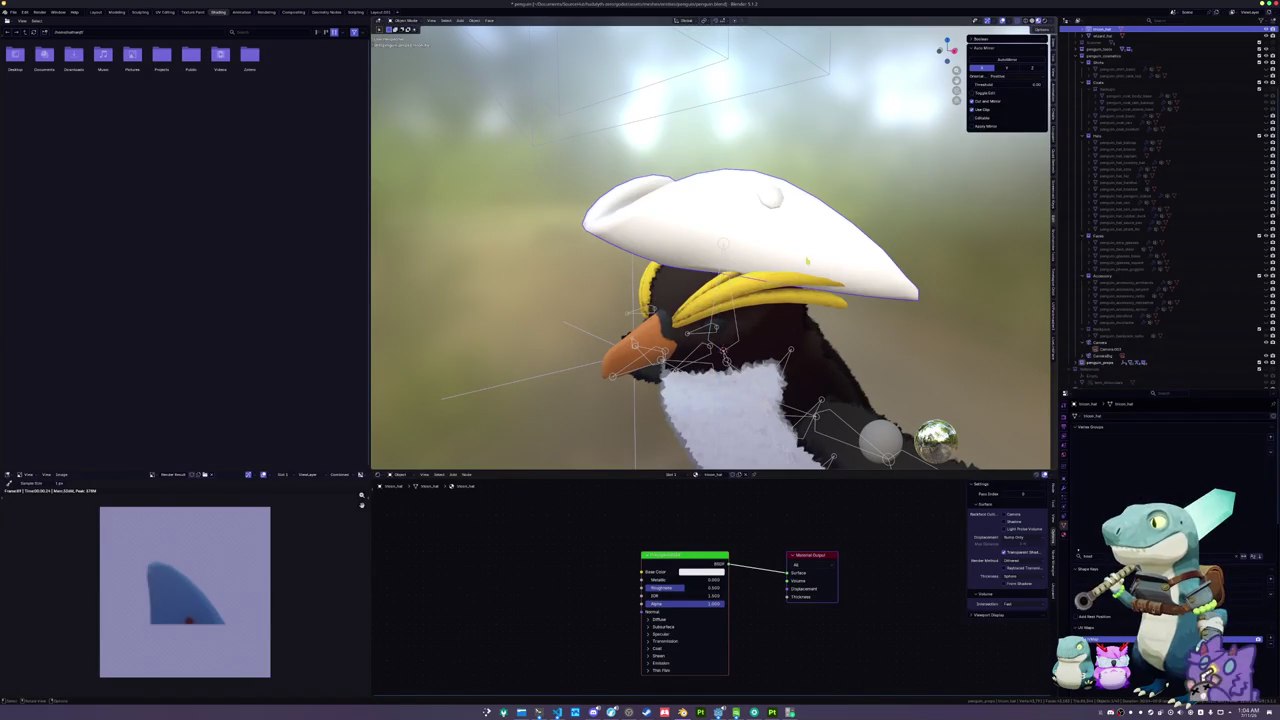
scroll(807, 261, "down", 10)
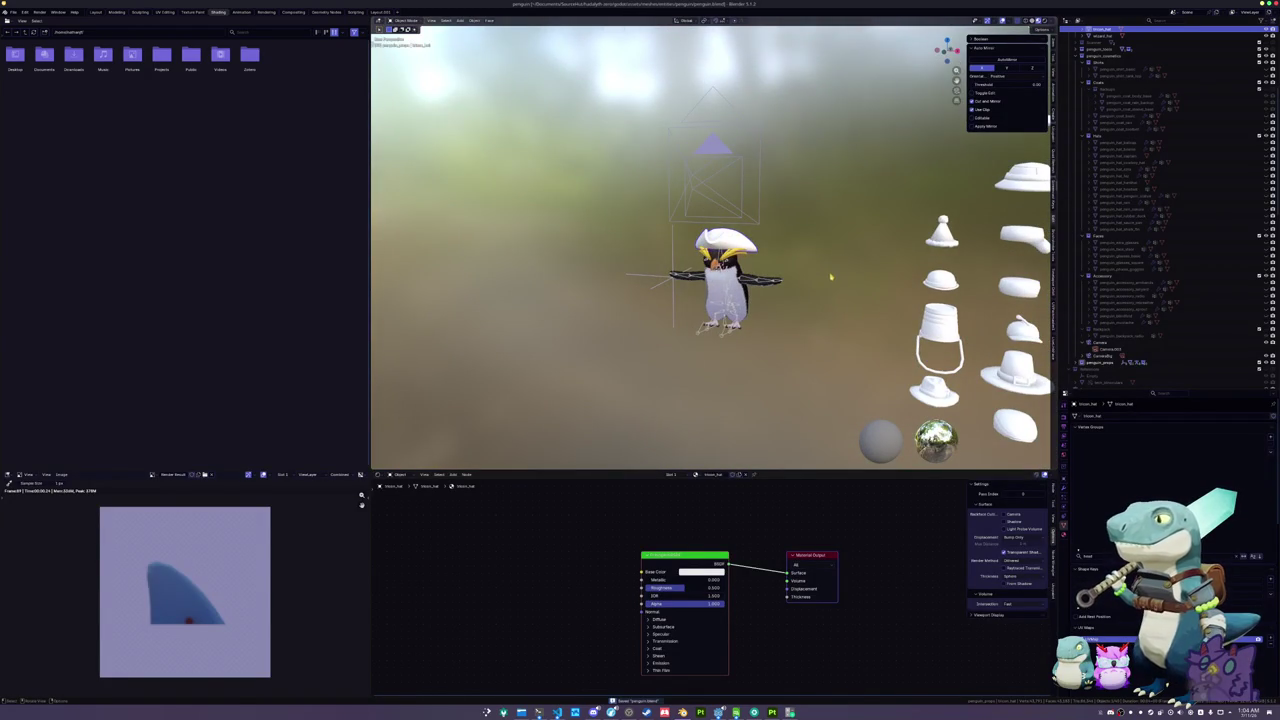
key("F2")
type("pen")
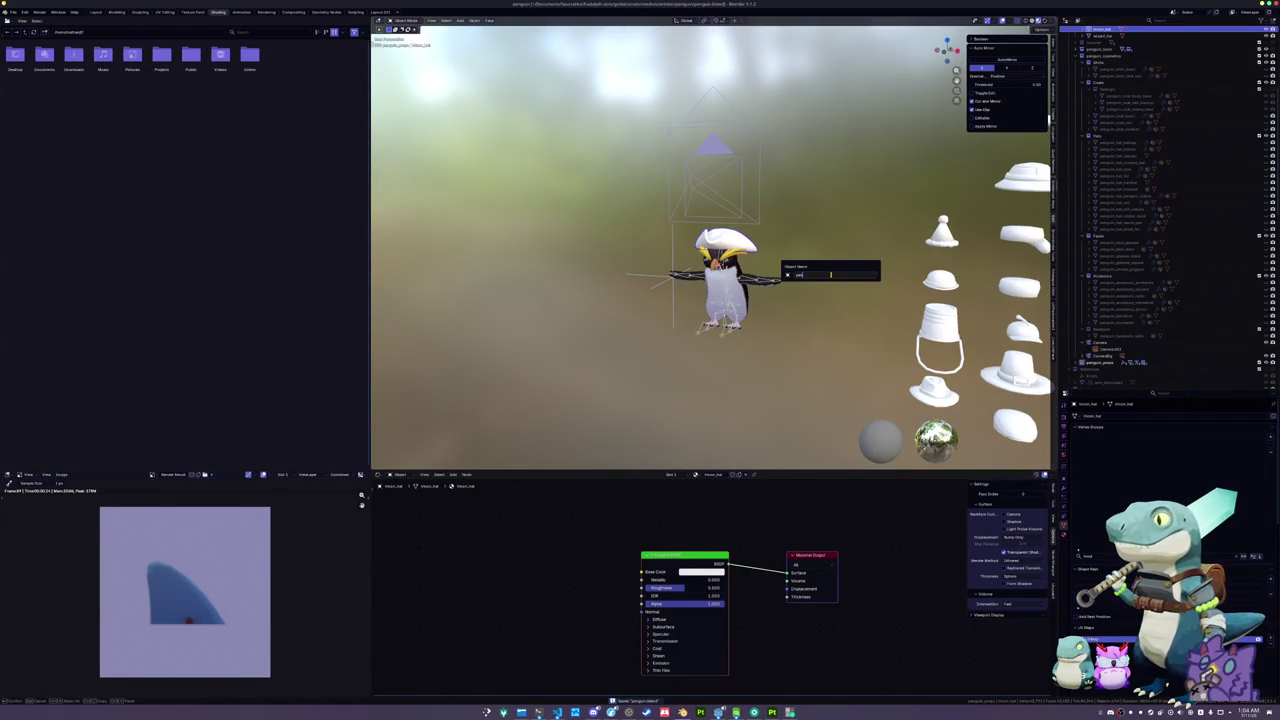
type("t_clown")
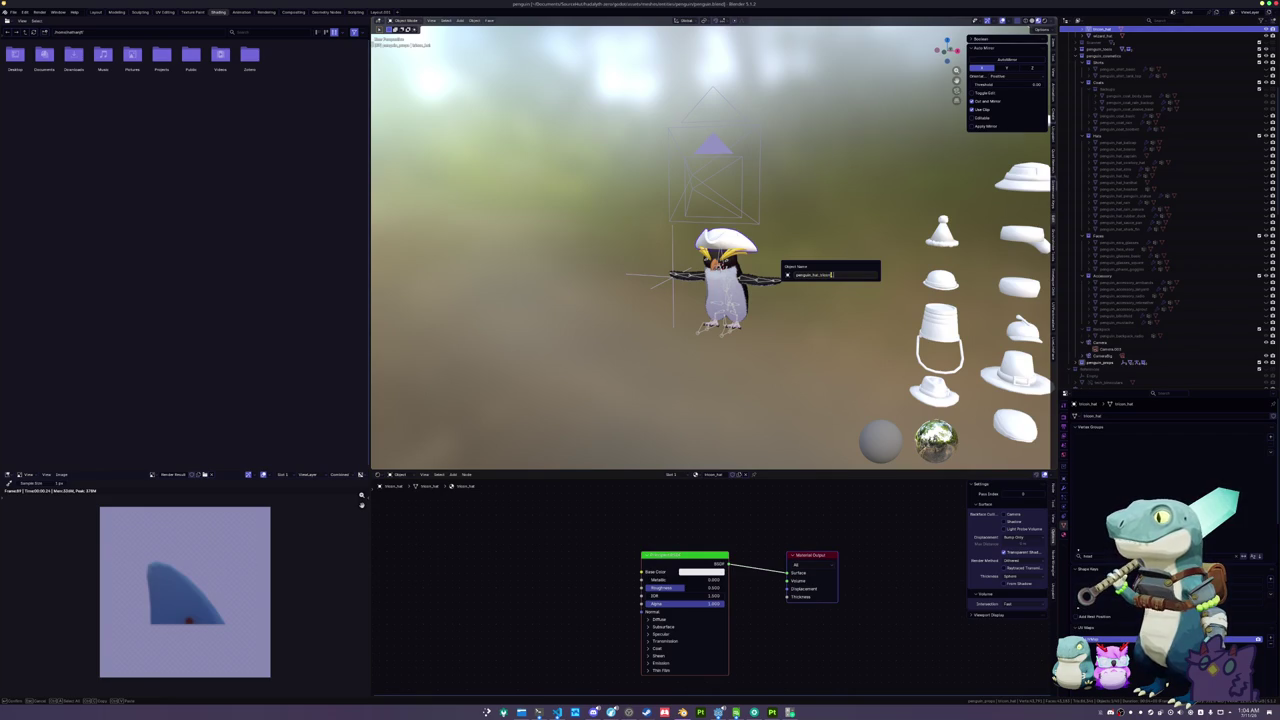
key("Return")
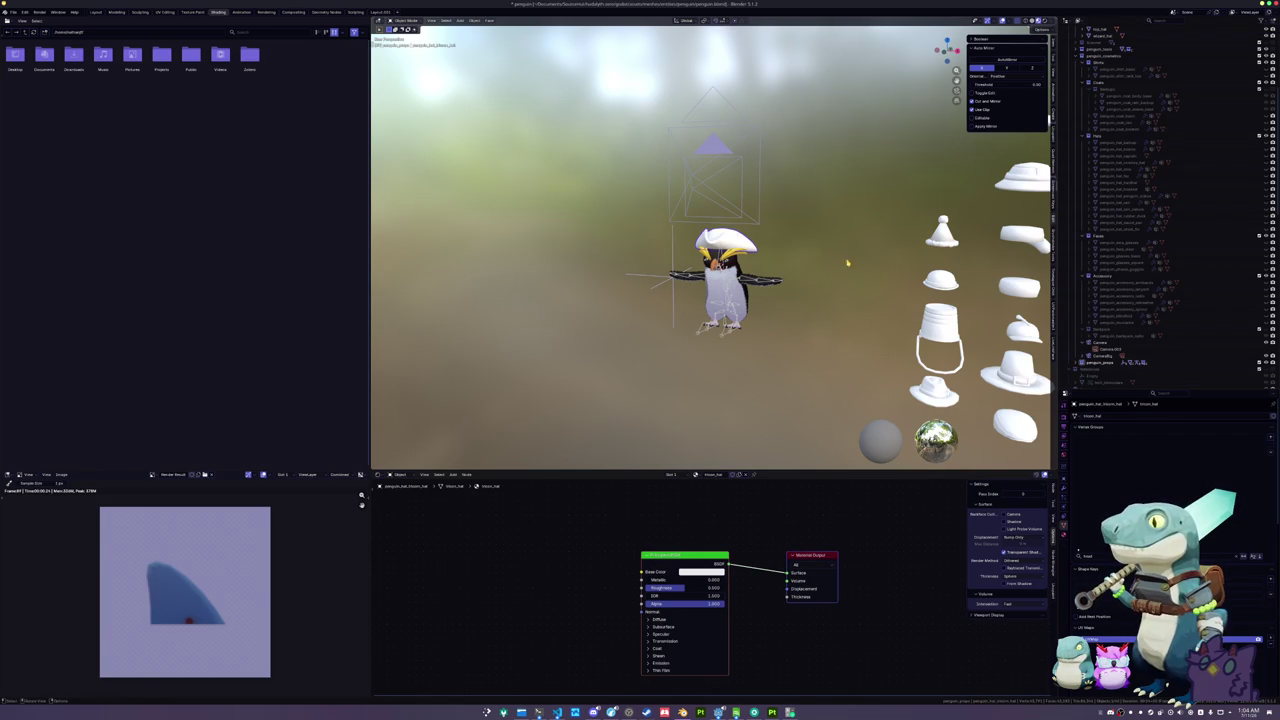
- Apply all transforms (location, rotation and scale) to the tricorn hat
scroll(847, 263, "right", 3)
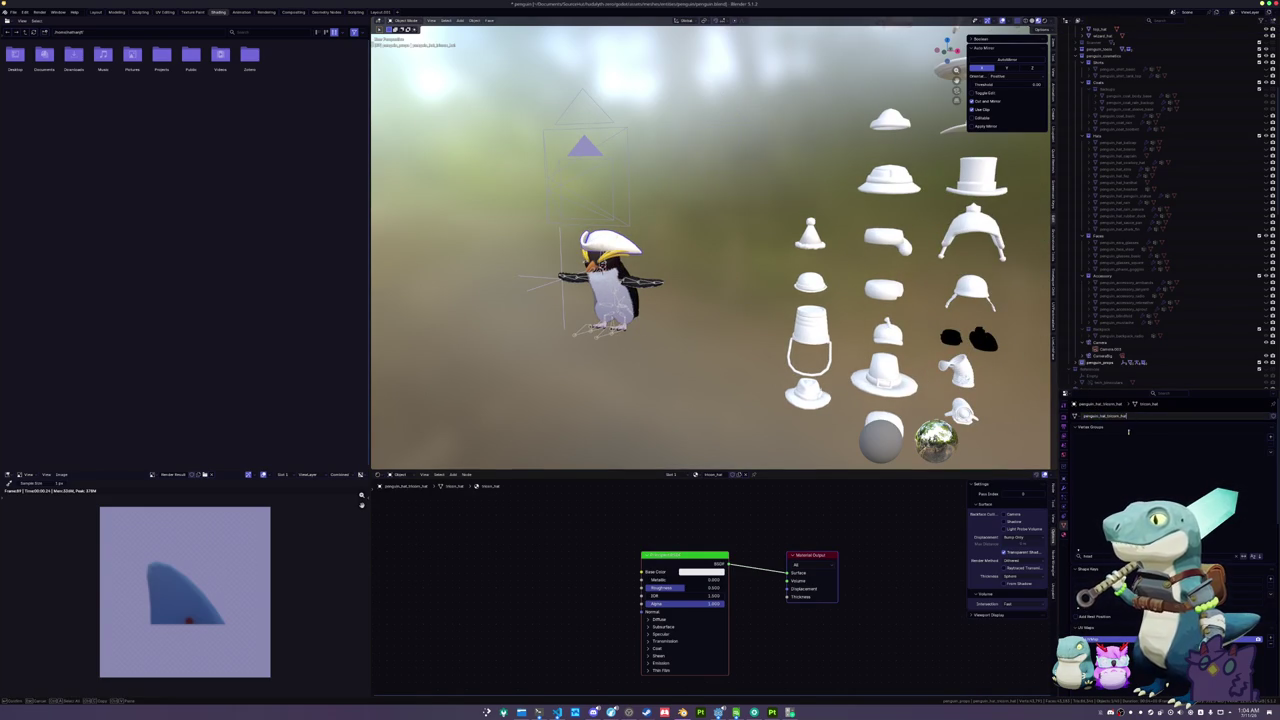
left_click(1065, 535)
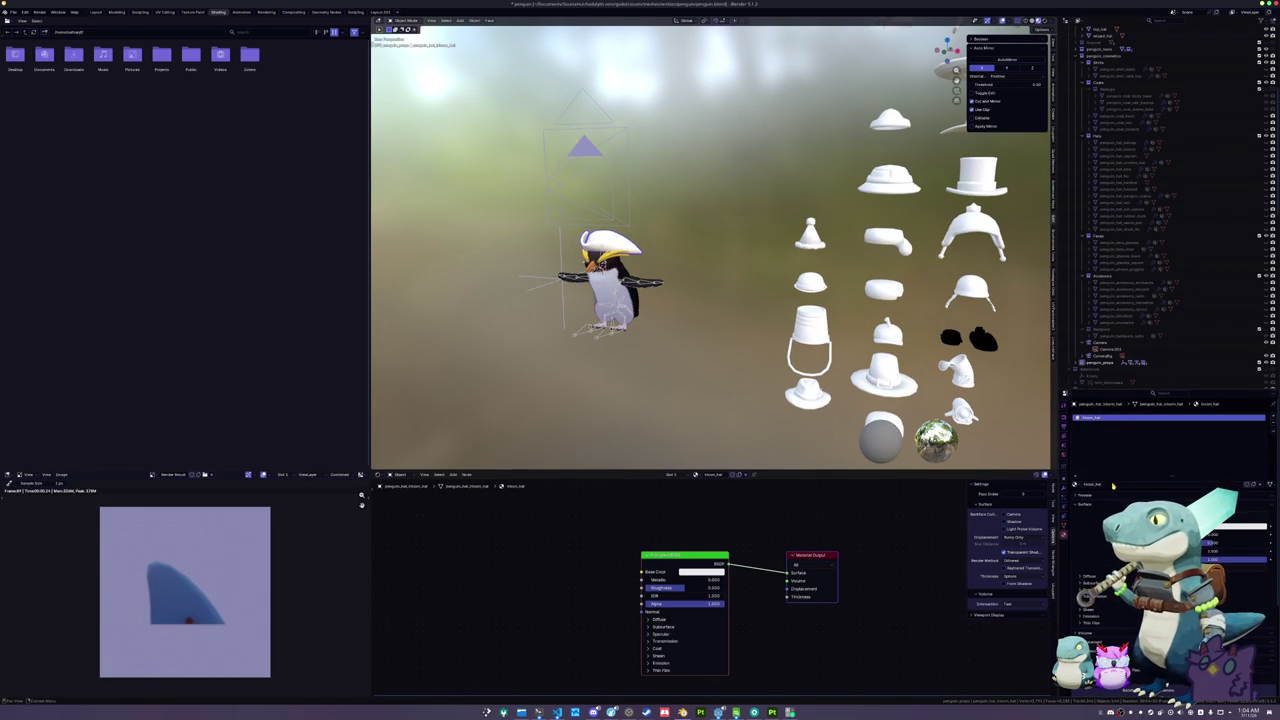
scroll(886, 308, "down", 3)
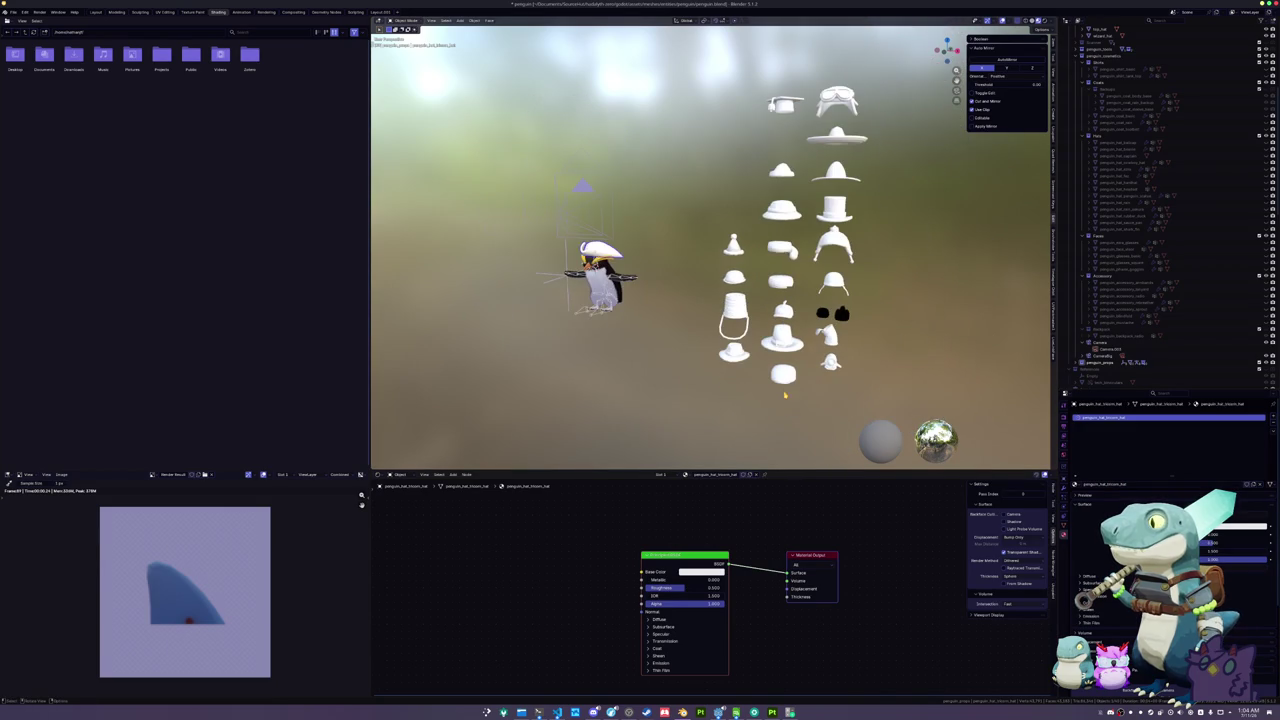
key("ctrl+a")
left_click(701, 292)
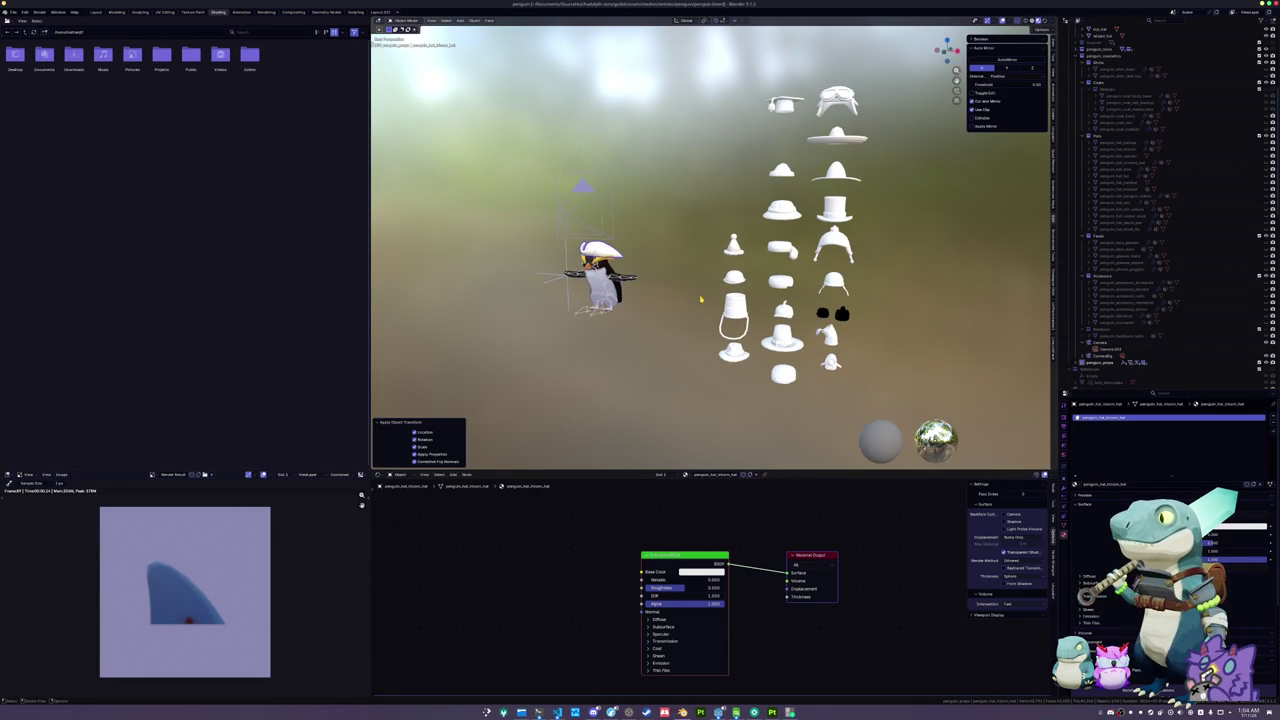
- Parent the tricorn hat to the penguin armature with envelope weights, replacing an automatic-weights attempt
left_click(600, 285, "shift")
key("ctrl+p")
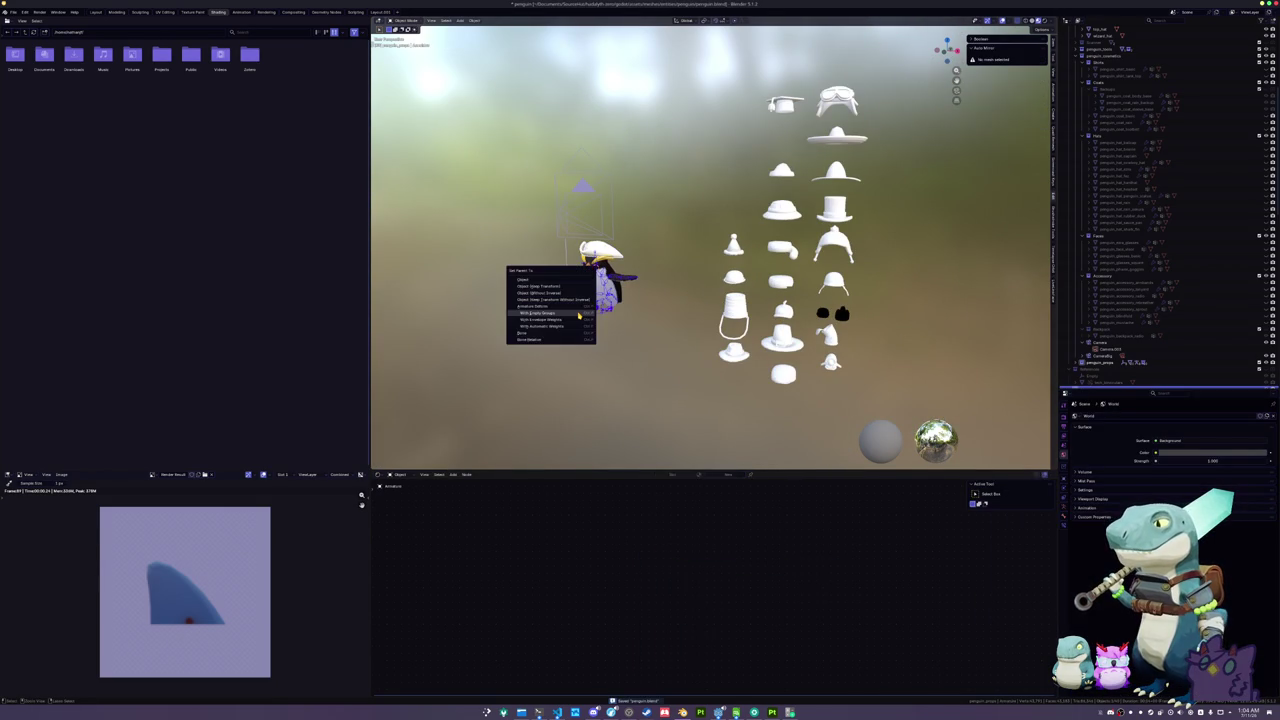
left_click(578, 326)
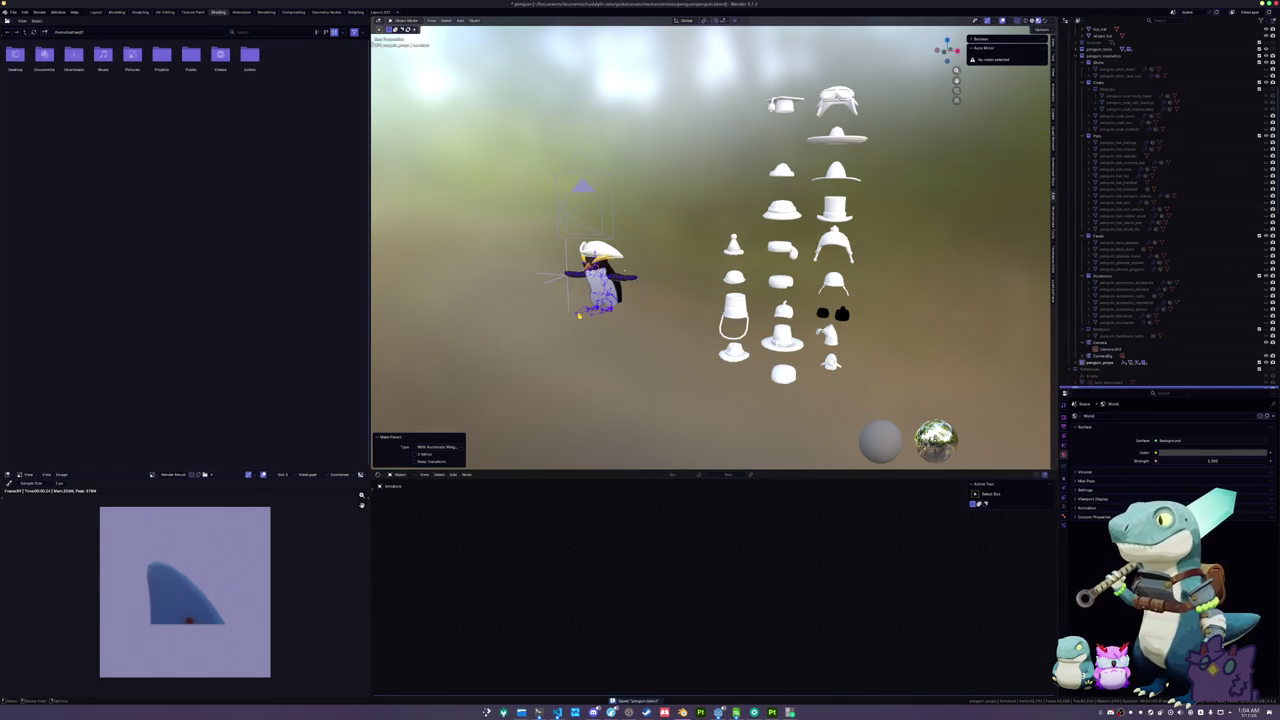
key("ctrl+z")
key("ctrl+p")
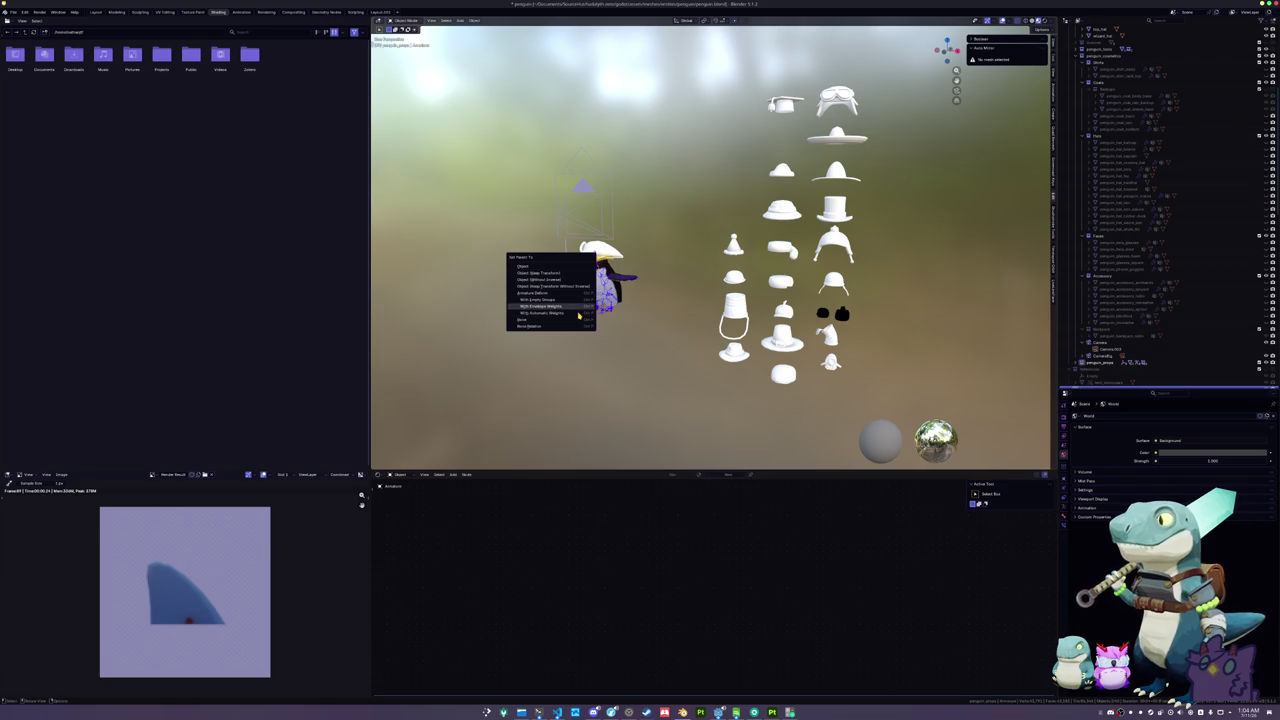
left_click(578, 316)
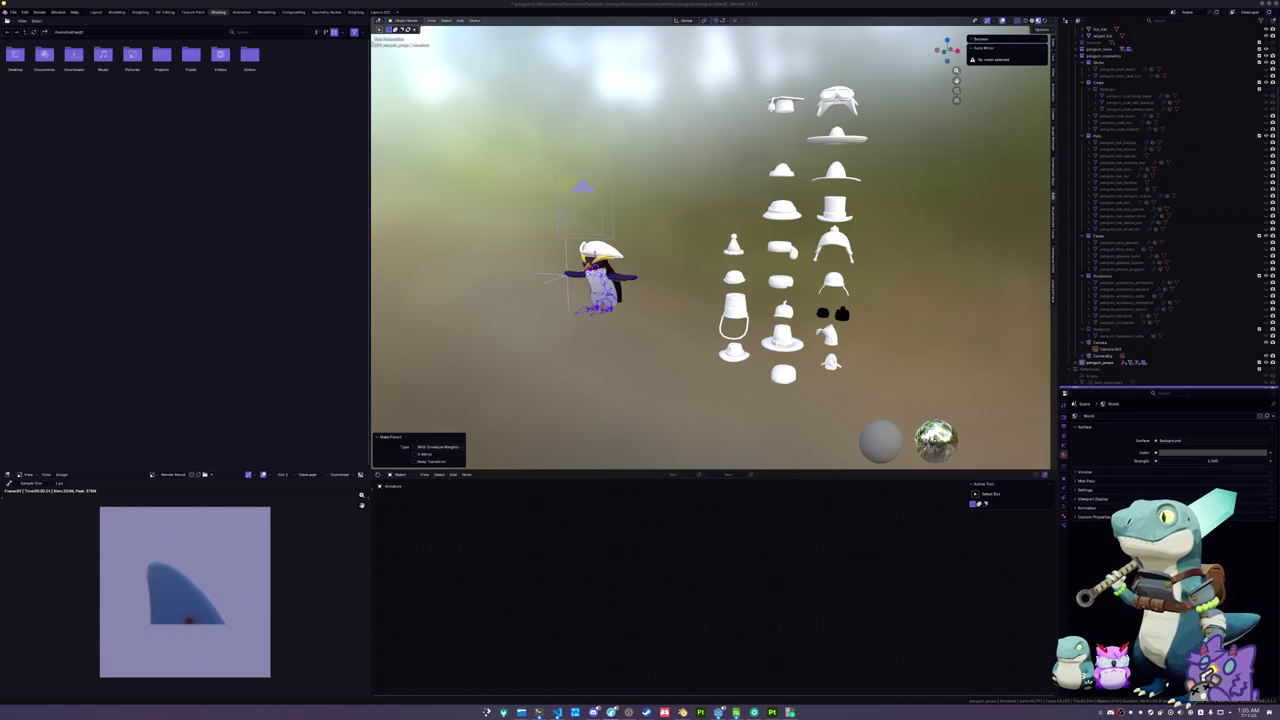
- Reselect the penguin's armature and the hat on its head, viewed from the side
left_click(821, 313)
left_click(736, 352)
left_click(734, 318)
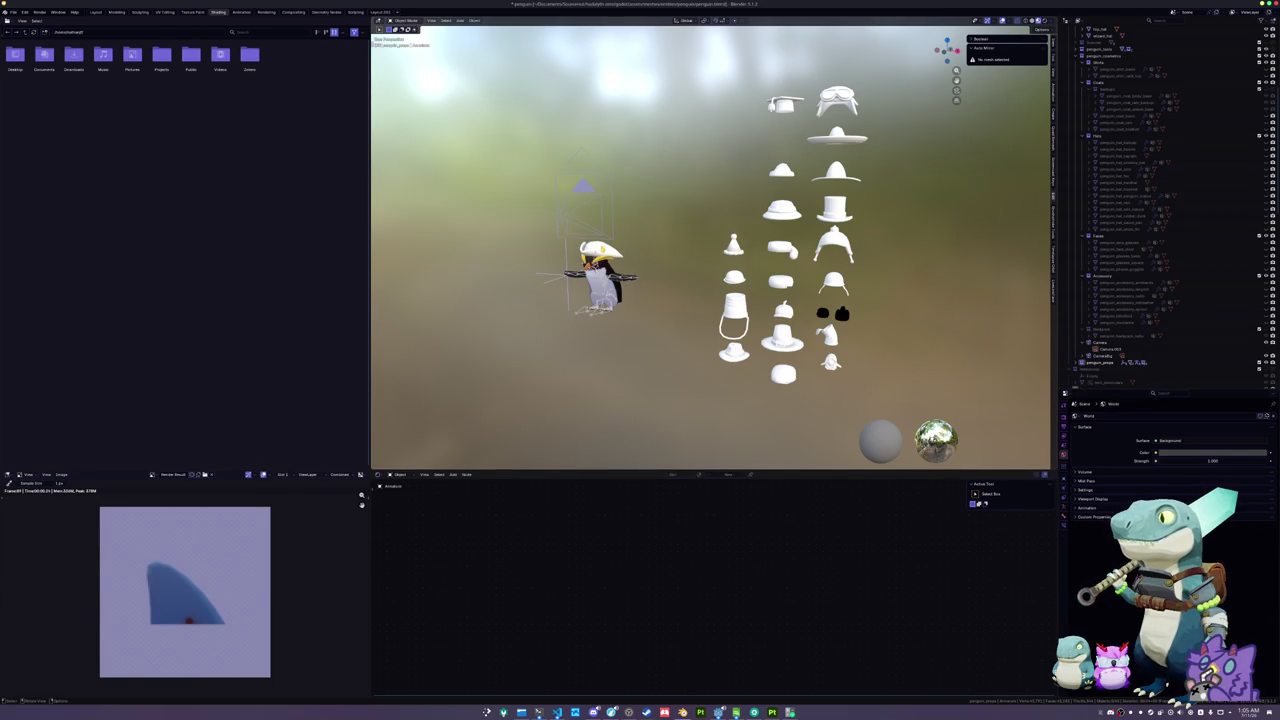
scroll(709, 256, "up", 2)
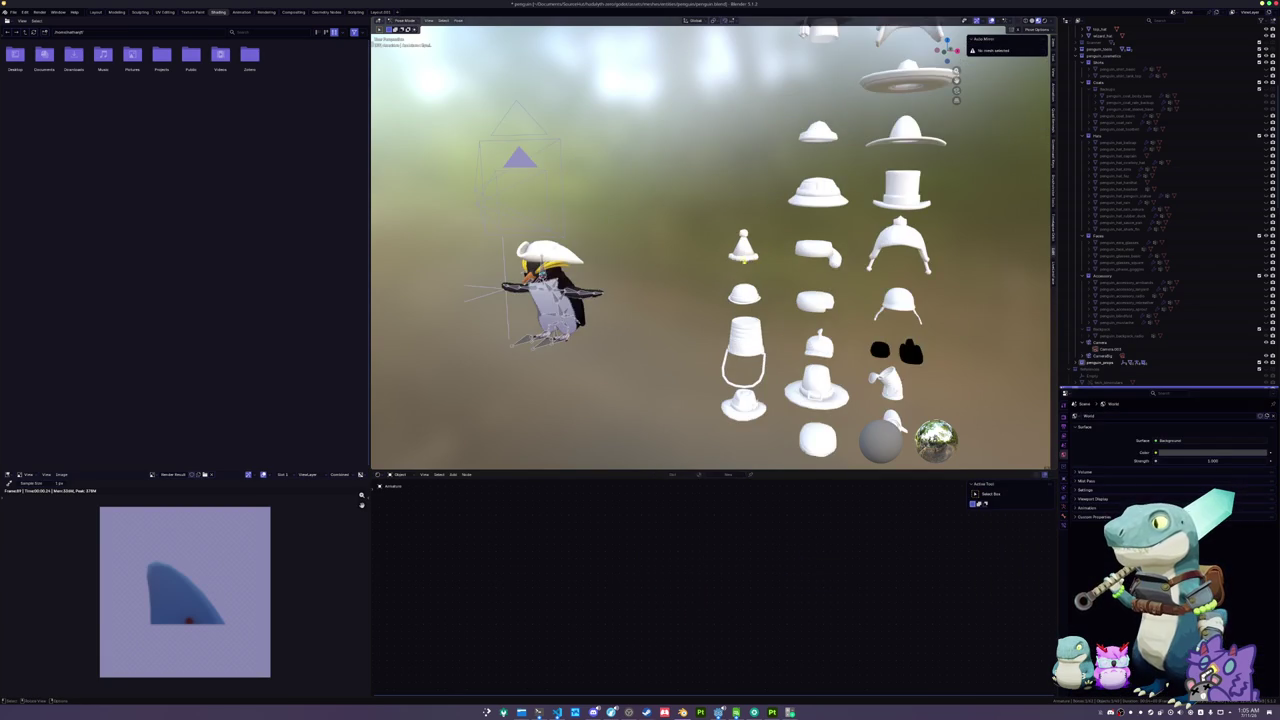
scroll(672, 226, "left", 3)
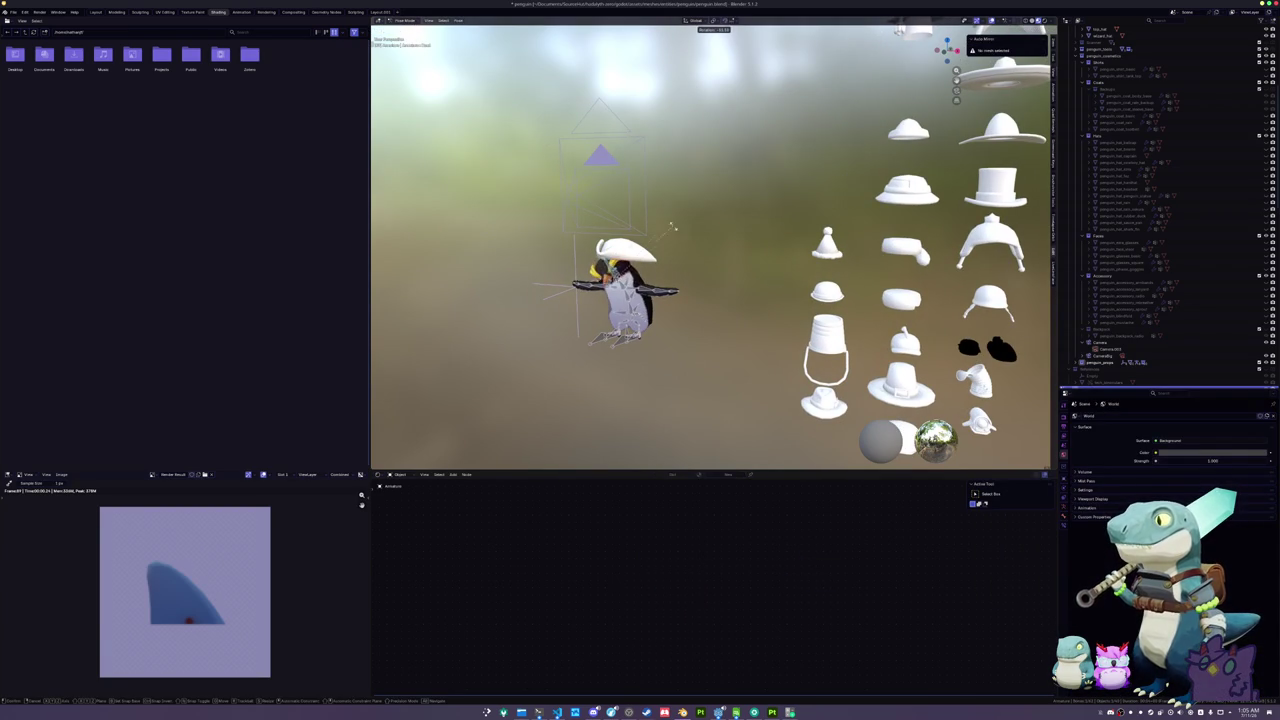
left_click(564, 255)
left_click(625, 250)
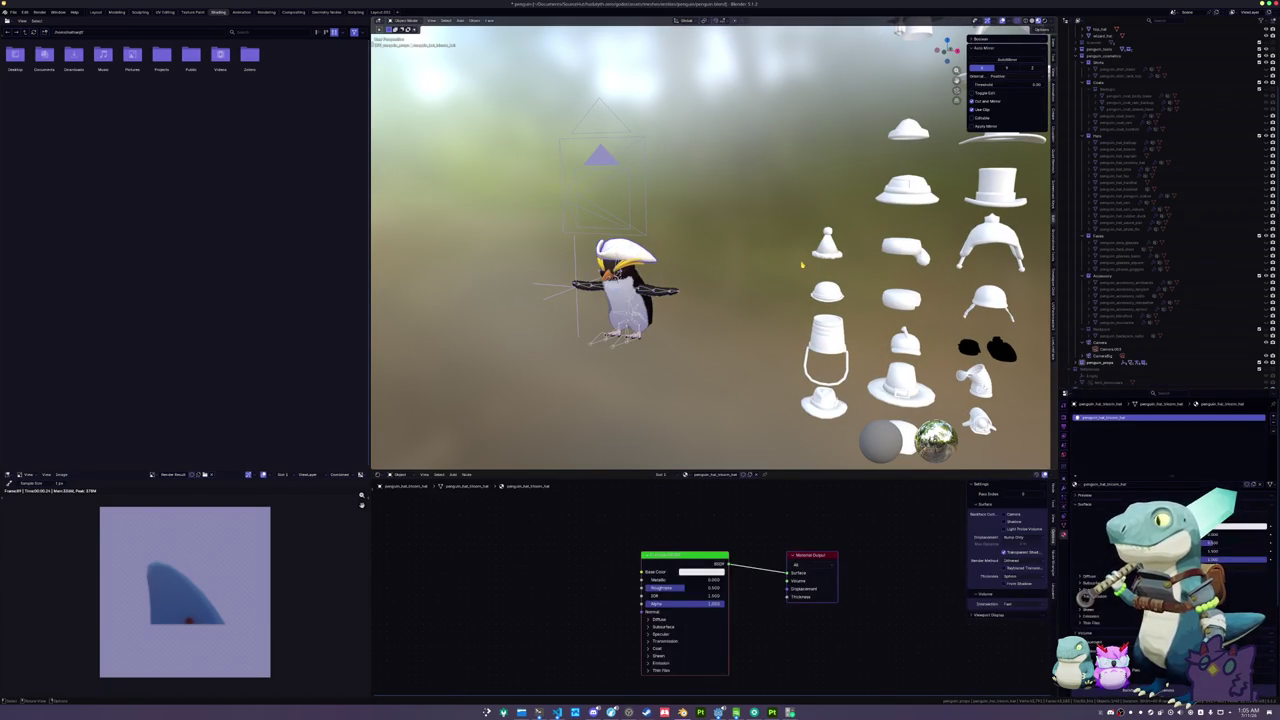
key("KP_3")
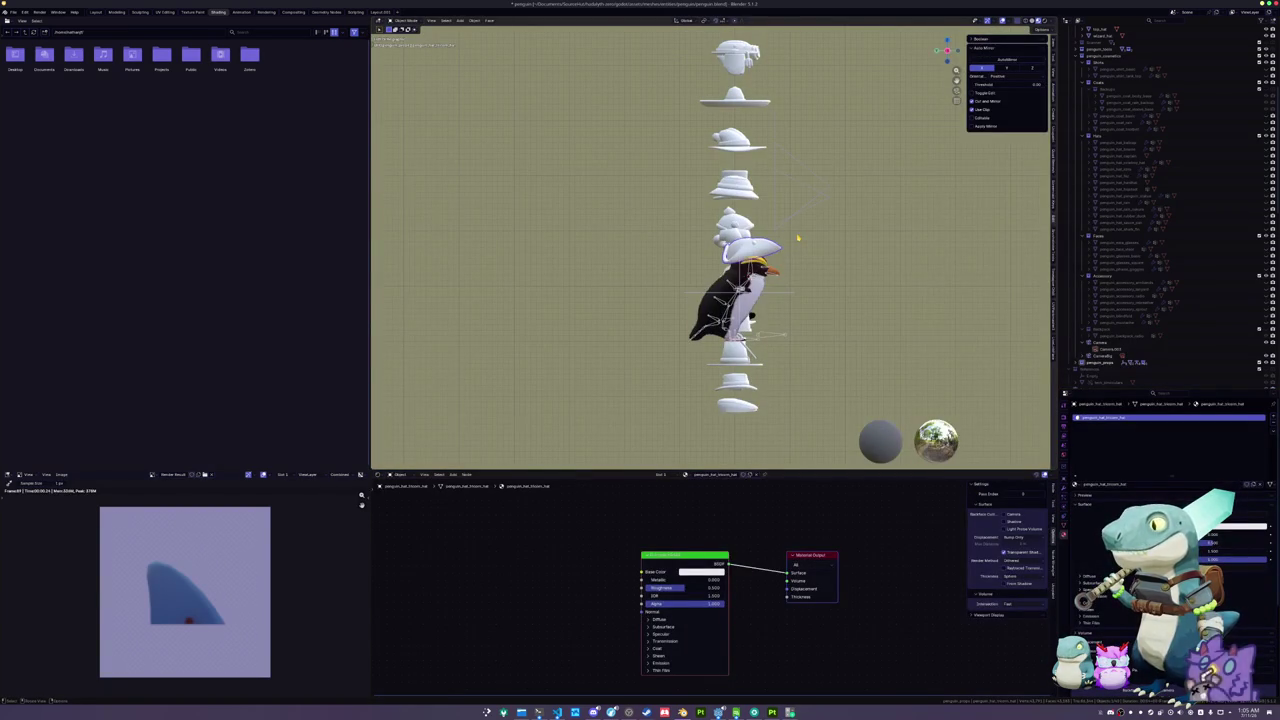
- Check the hat's Head vertex group in mesh editing
key("Tab")
scroll(797, 235, "up", 3)
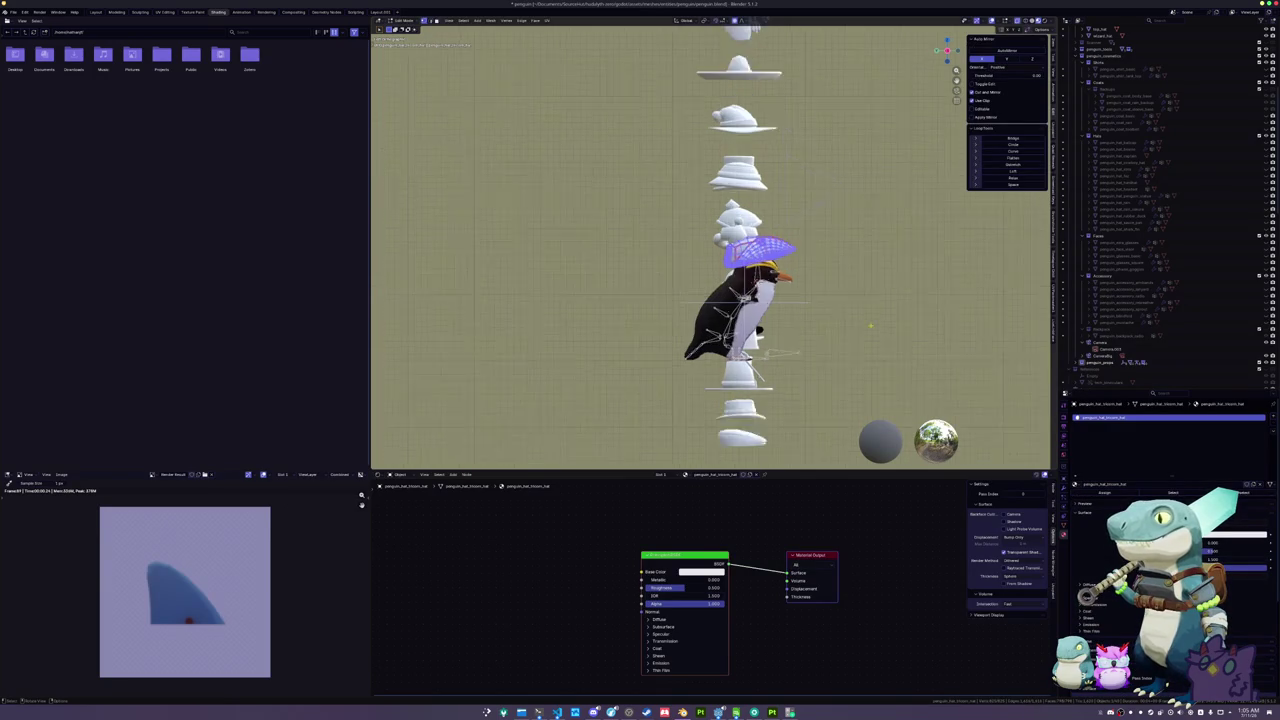
left_click(1104, 440)
mouse_move(700, 300)
left_mouse_down()
mouse_move(677, 363)
mouse_move(645, 322)
left_mouse_up()
key("Tab")
- Lower the tricorn hat along Z until it sits on the penguin's head
scroll(650, 320, "up", 4)
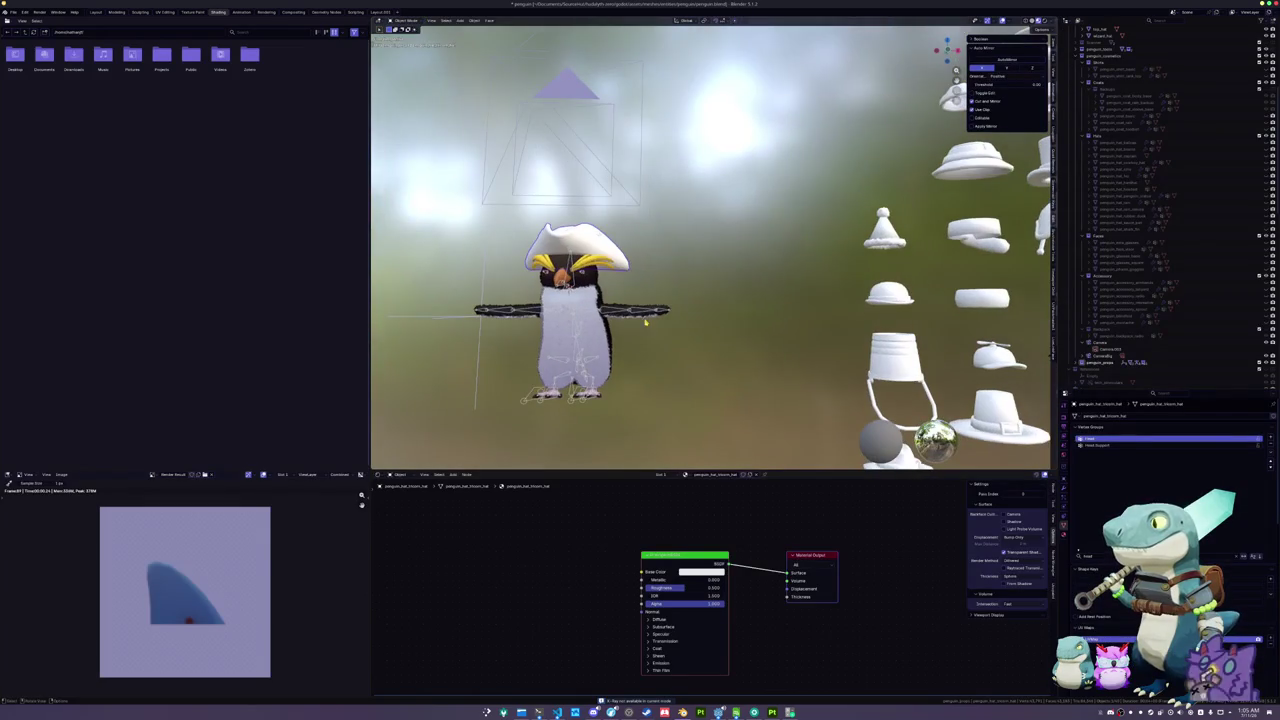
key("KP_1")
scroll(611, 226, "up", 4)
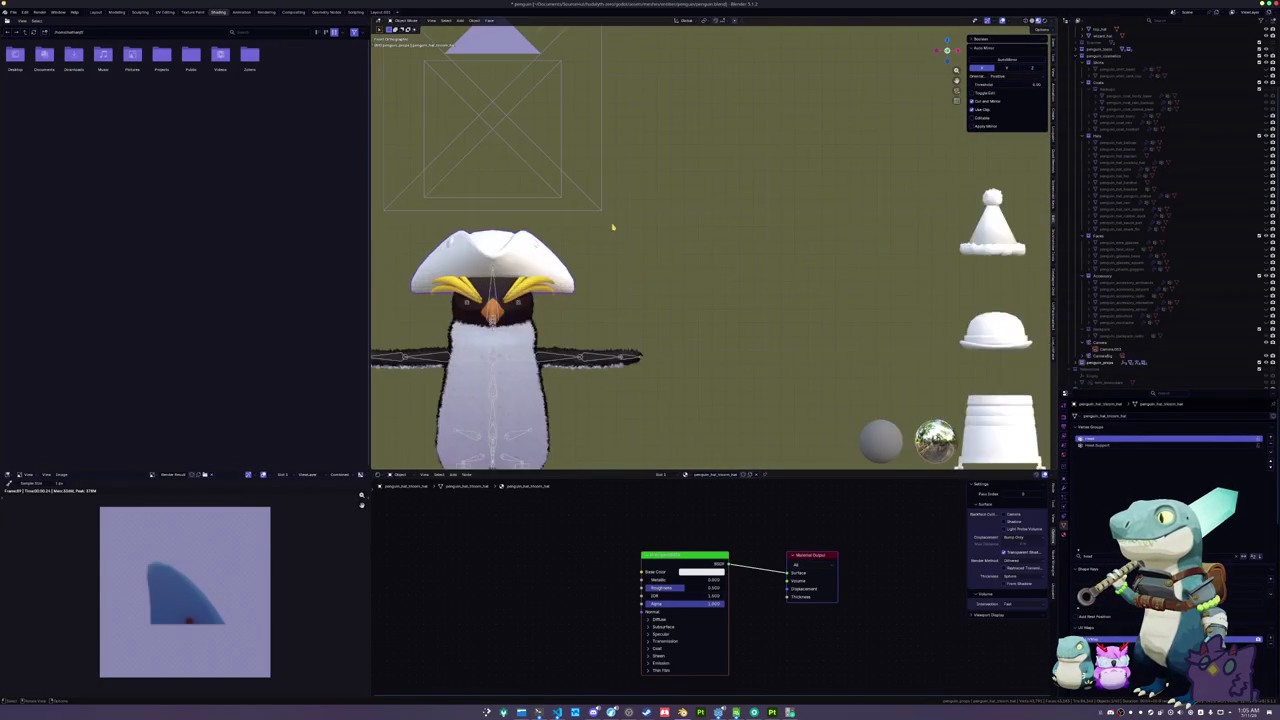
key("g")
key("z")
left_click(700, 235)
mouse_move(700, 235)
left_mouse_down()
mouse_move(755, 280)
mouse_move(614, 290)
mouse_move(699, 262)
left_mouse_up()
key("g")
key("z")
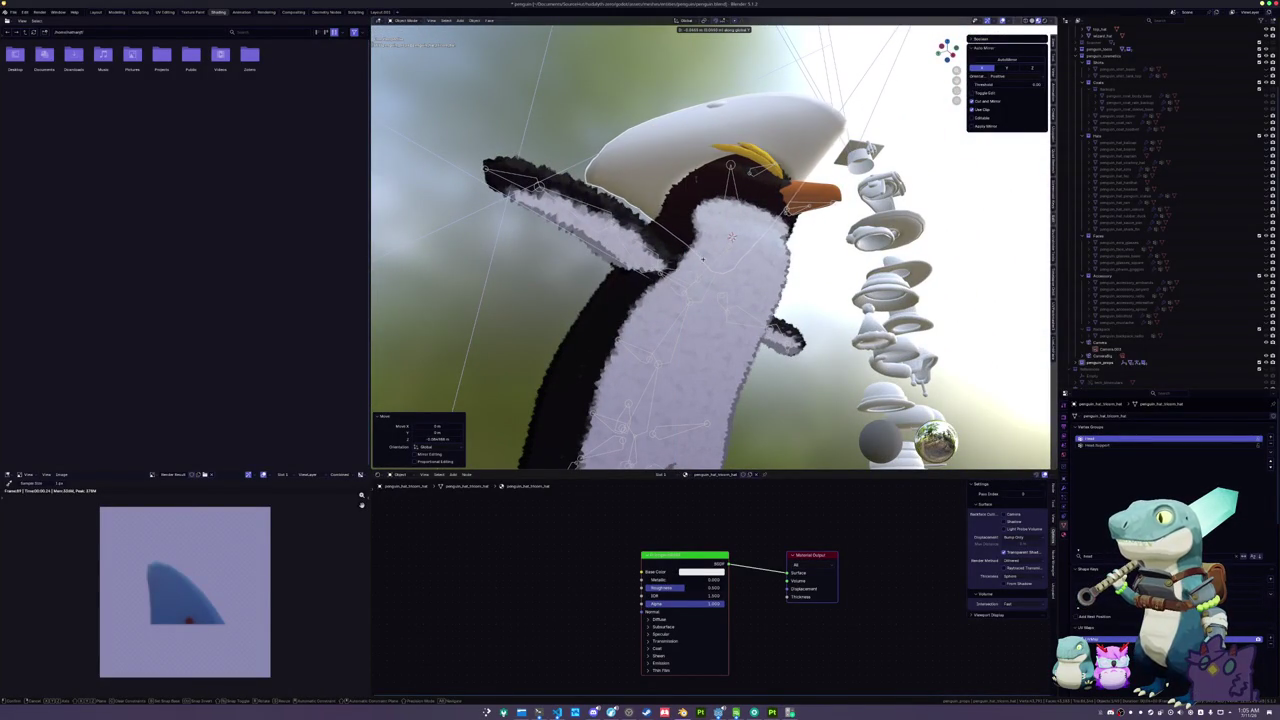
left_click_drag(731, 237, 609, 285)
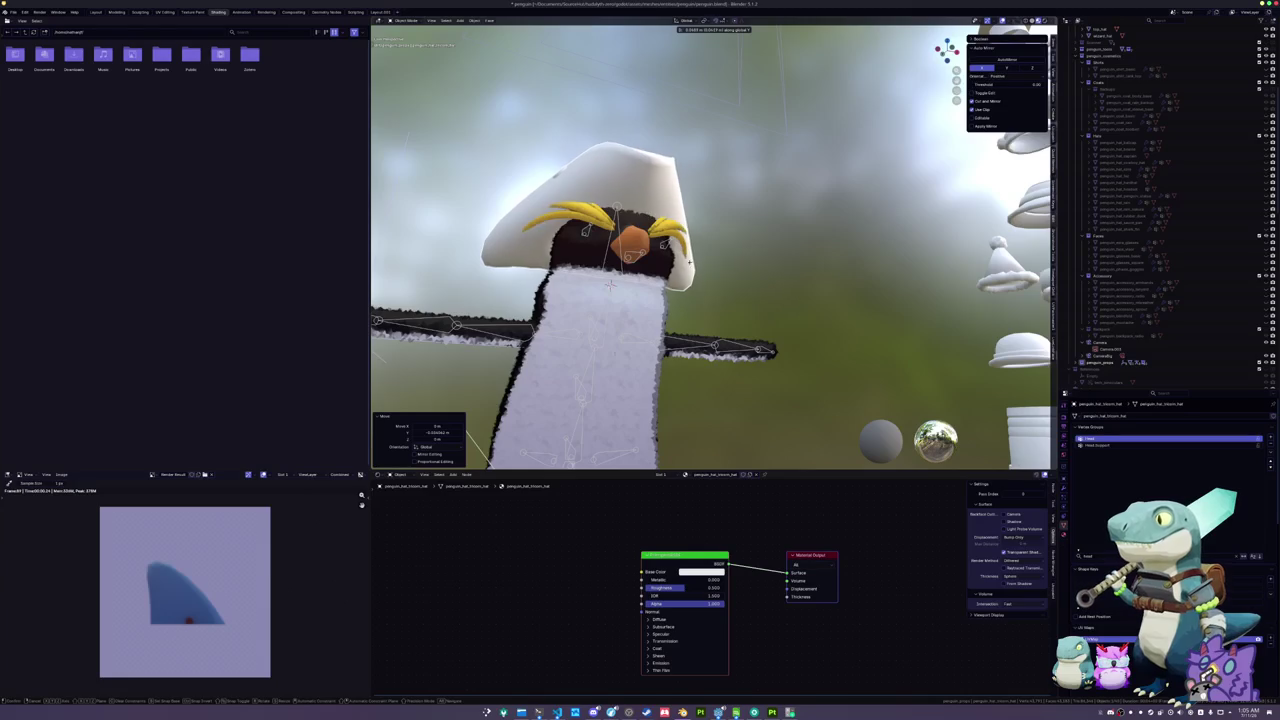
left_click(609, 285)
mouse_move(609, 285)
left_mouse_down()
mouse_move(762, 251)
mouse_move(797, 268)
mouse_move(706, 393)
left_mouse_up()
- Apply all transforms to the hat and select it together with the armature
key("ctrl+a")
left_click(797, 268)
left_click(706, 393, "alt")
left_click(690, 420)
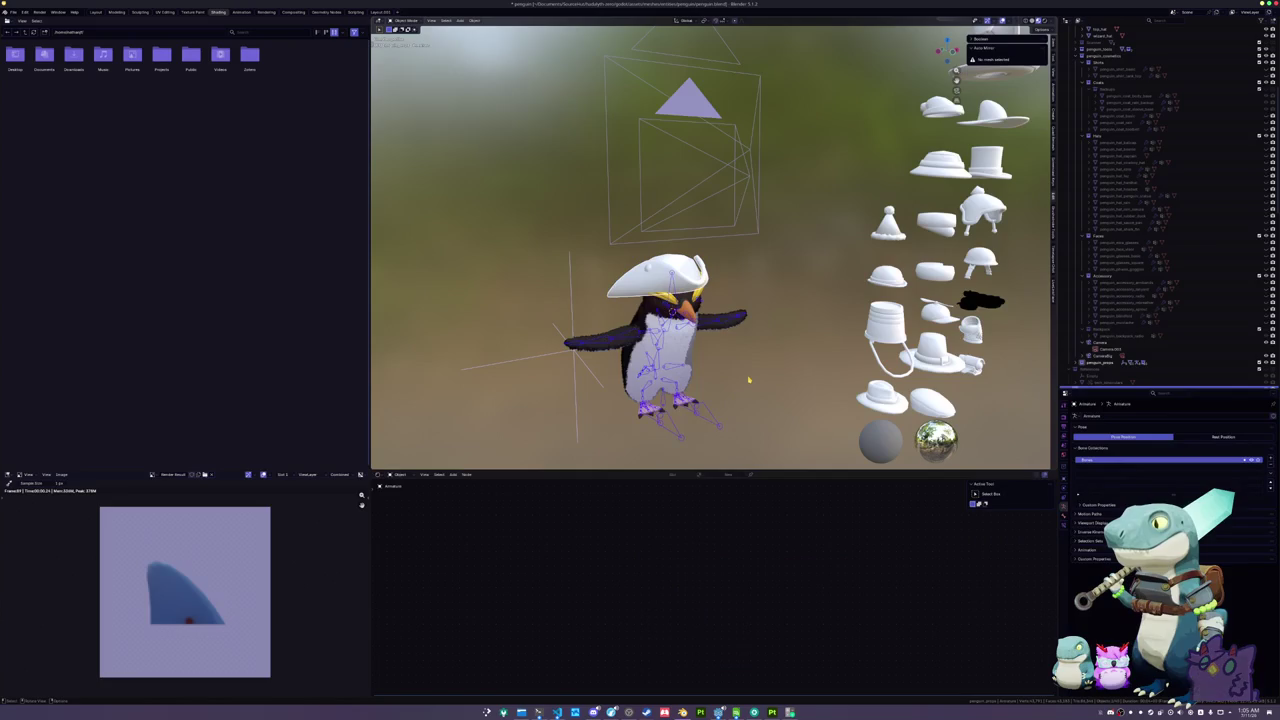
- Parent the hat to the armature with envelope weights and inspect its weights
key("ctrl+p")
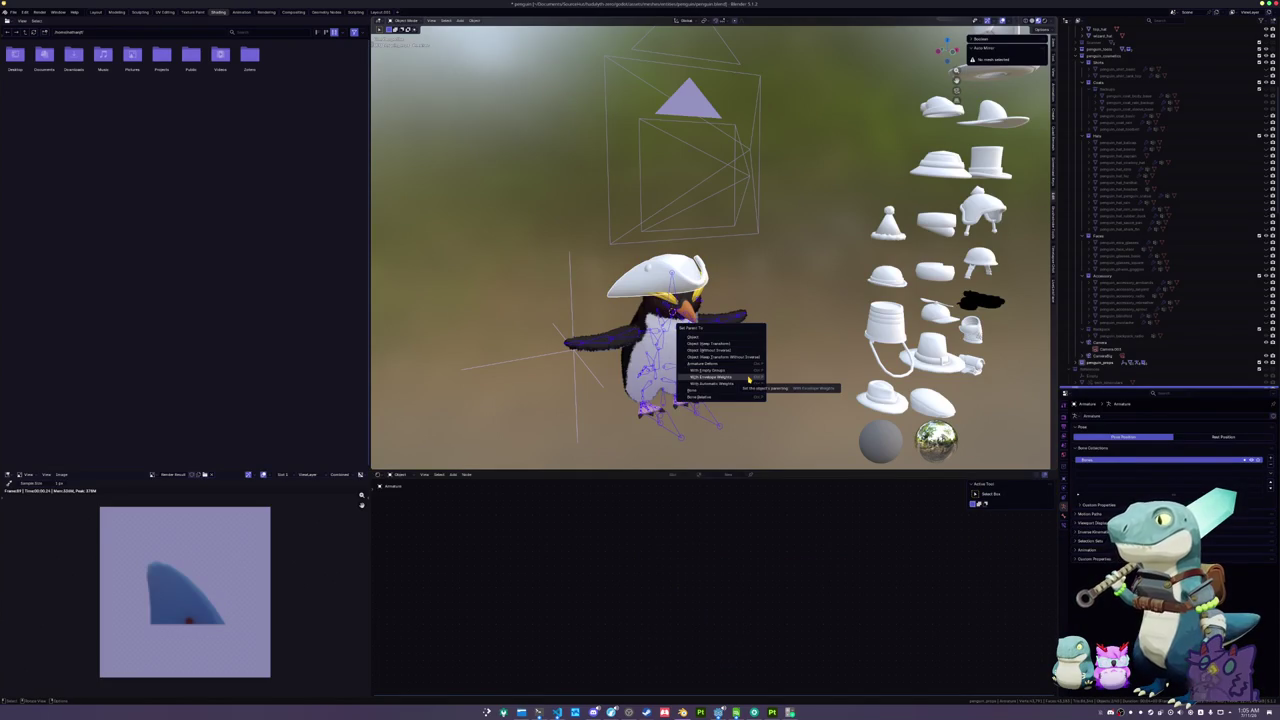
left_click(748, 377)
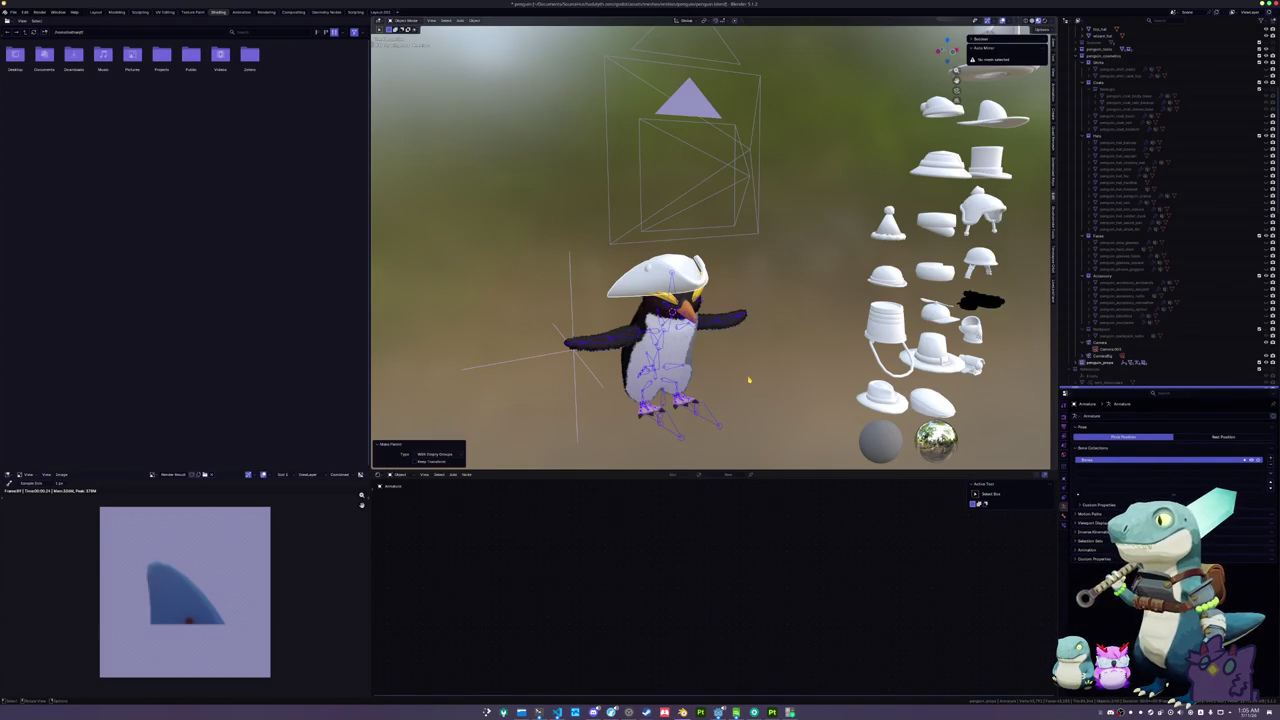
left_click(660, 280)
key("Tab")
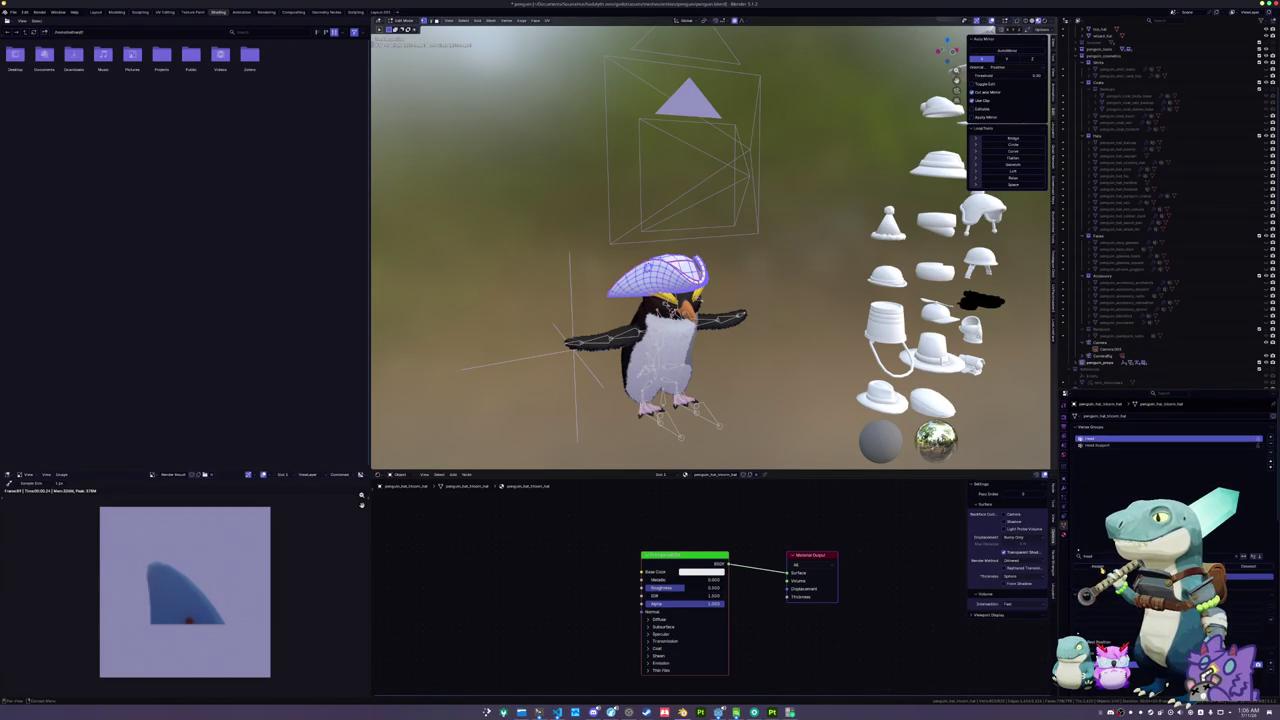
key("Tab")
- Re-parent the hat with empty groups and check its Head and Head Support vertex groups
left_click(705, 420)
key("ctrl+Tab")
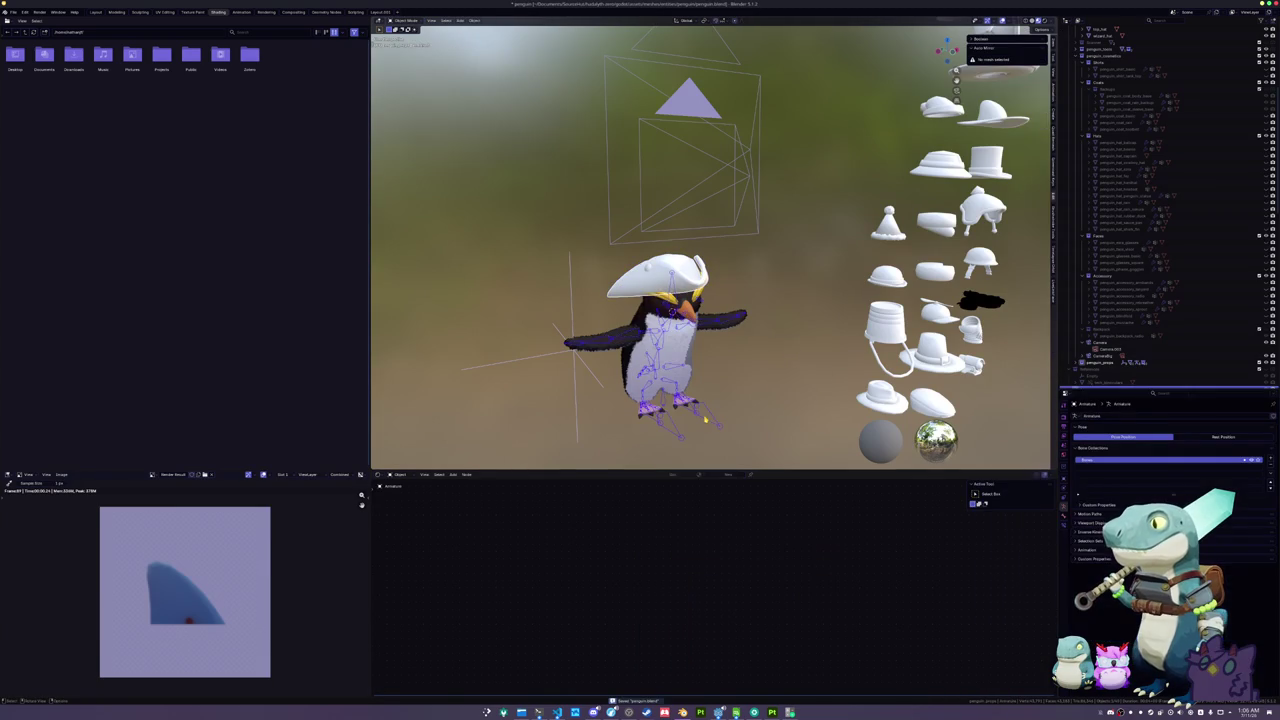
key("ctrl+p")
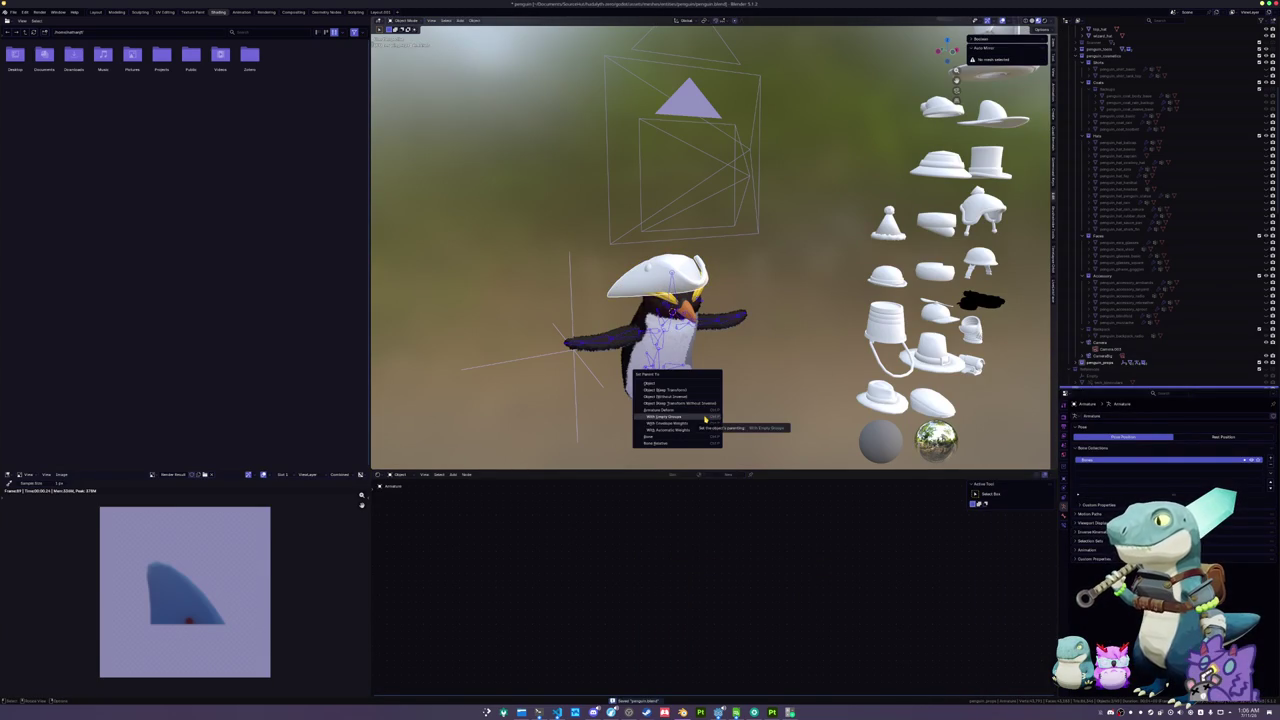
left_click(705, 419)
left_click(656, 275)
key("Tab")
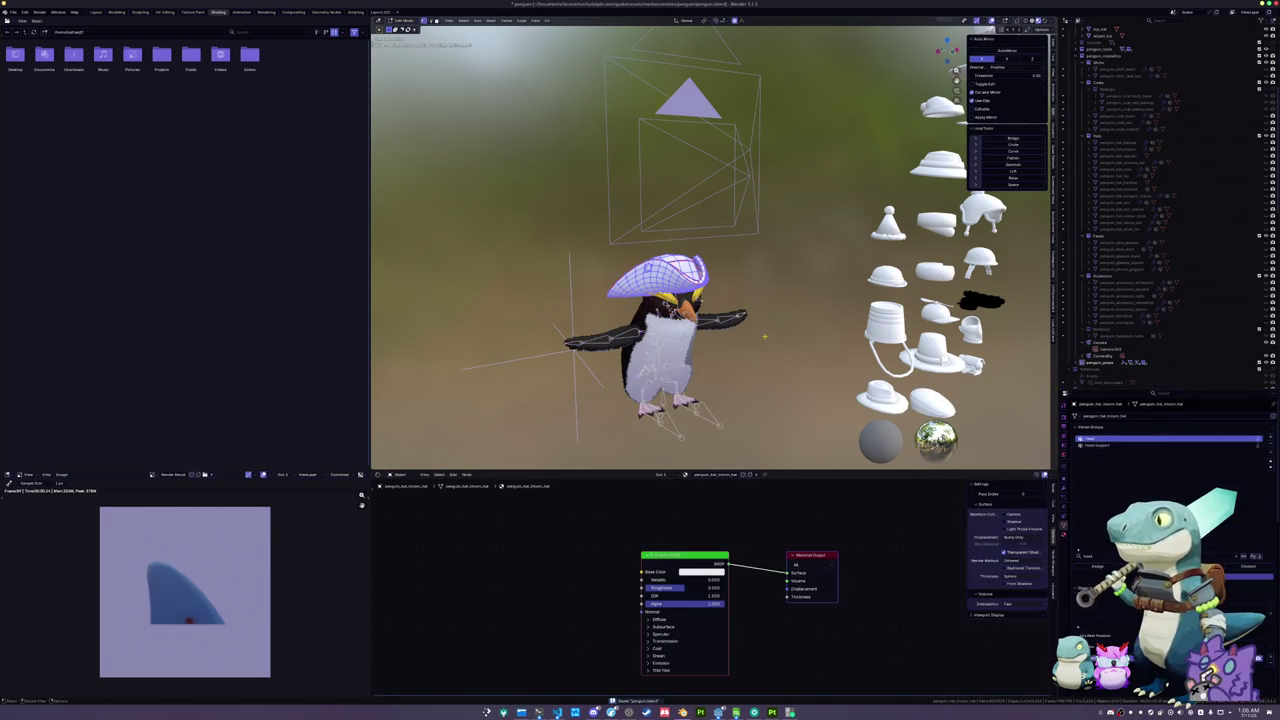
key("Tab")
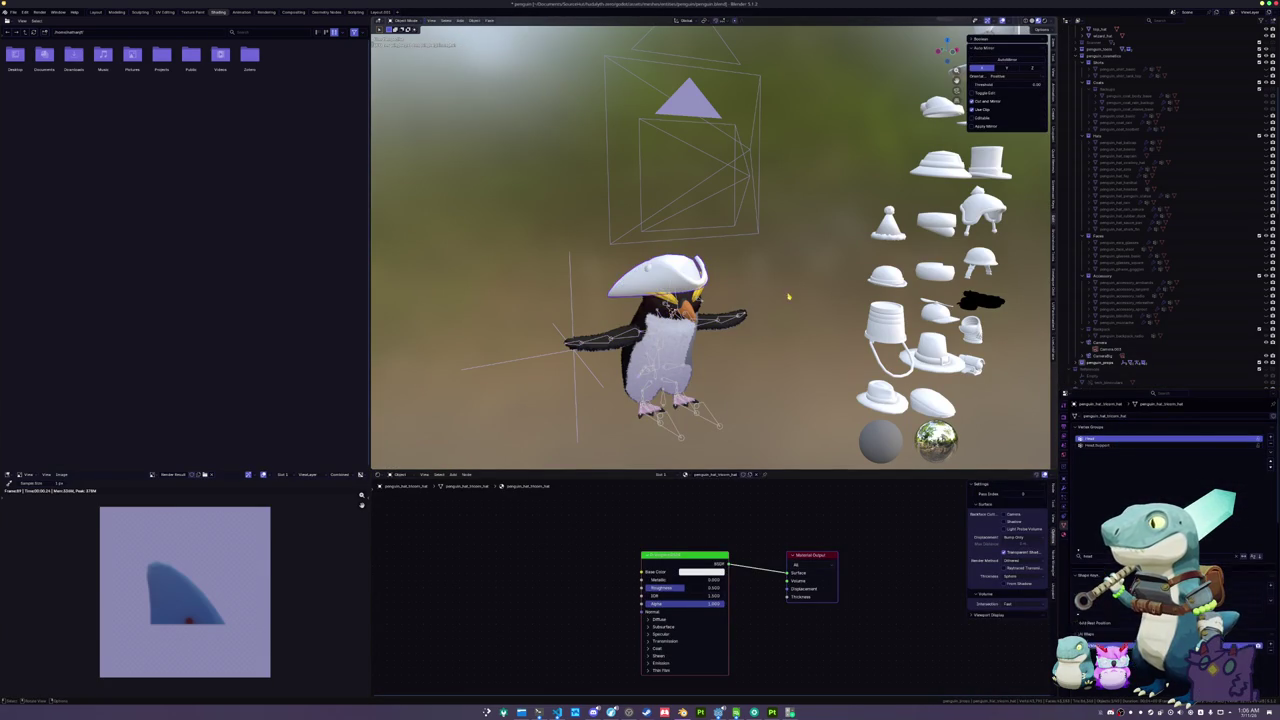
- Rotate the head bone in Pose Mode to test that the hat follows
left_click(668, 310)
key("ctrl+Tab")
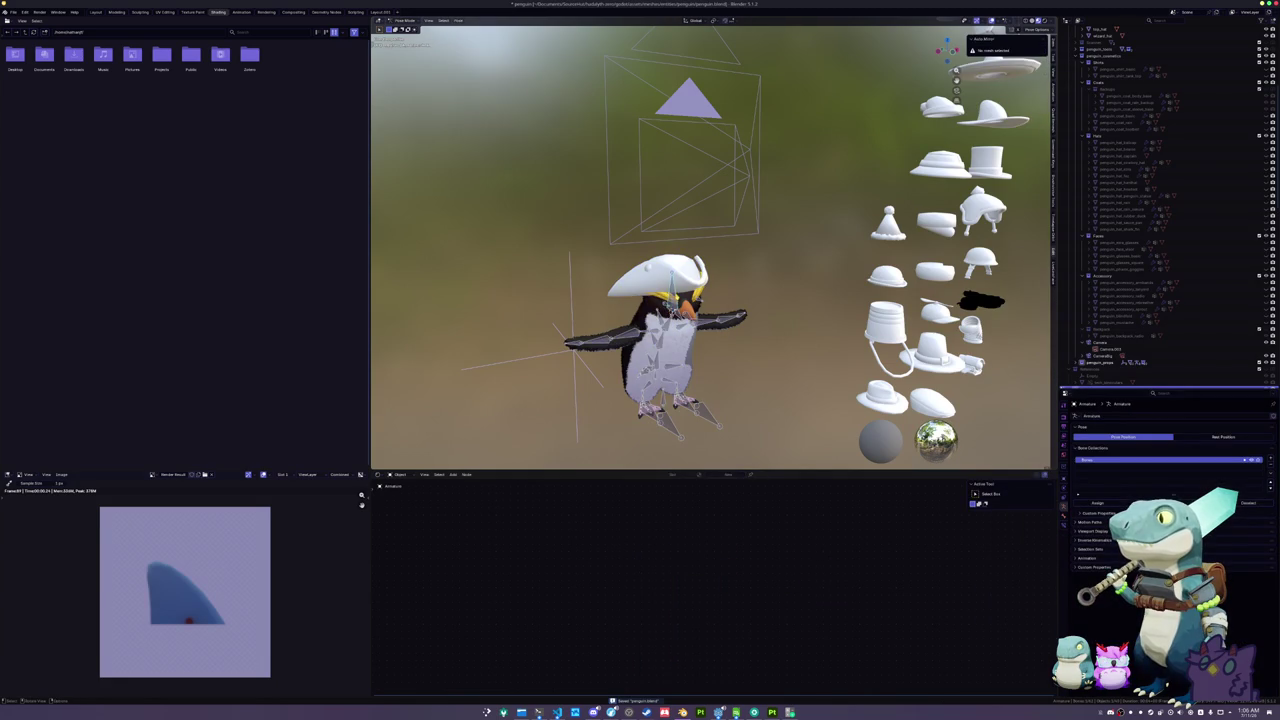
key("r")
left_click(648, 243)
key("ctrl+Tab")
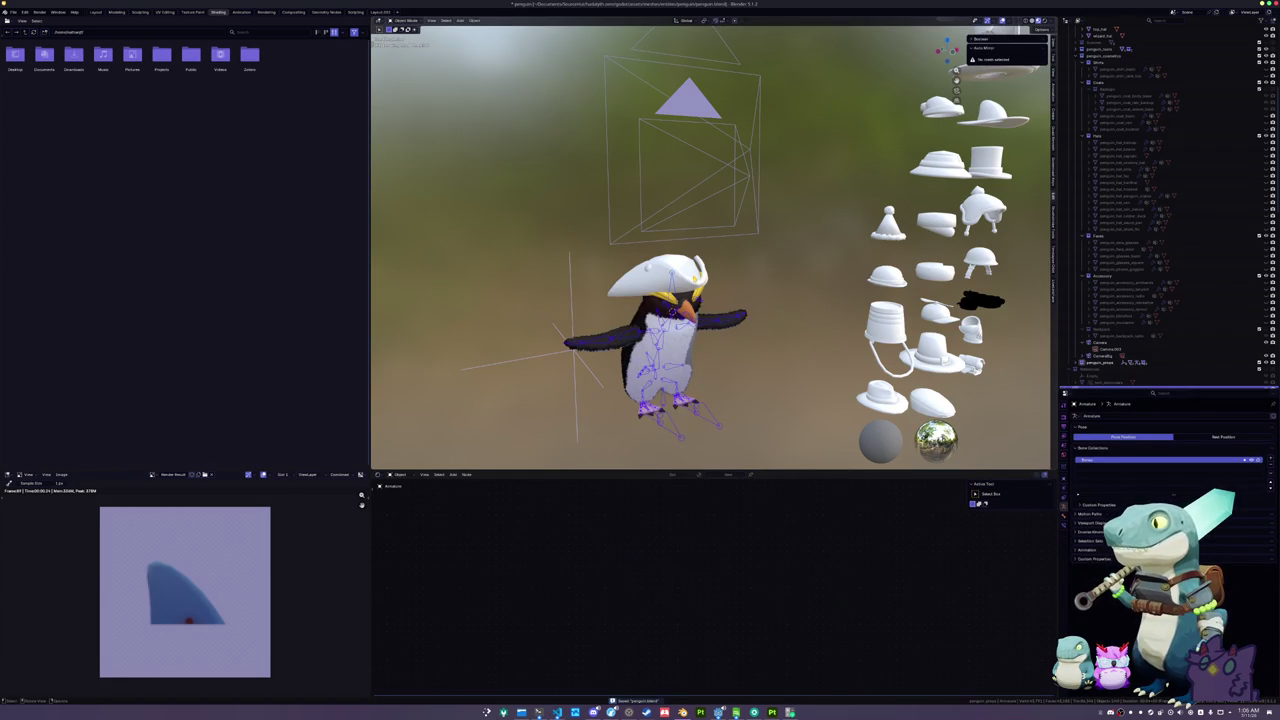
left_click(660, 275)
key("KP_1")
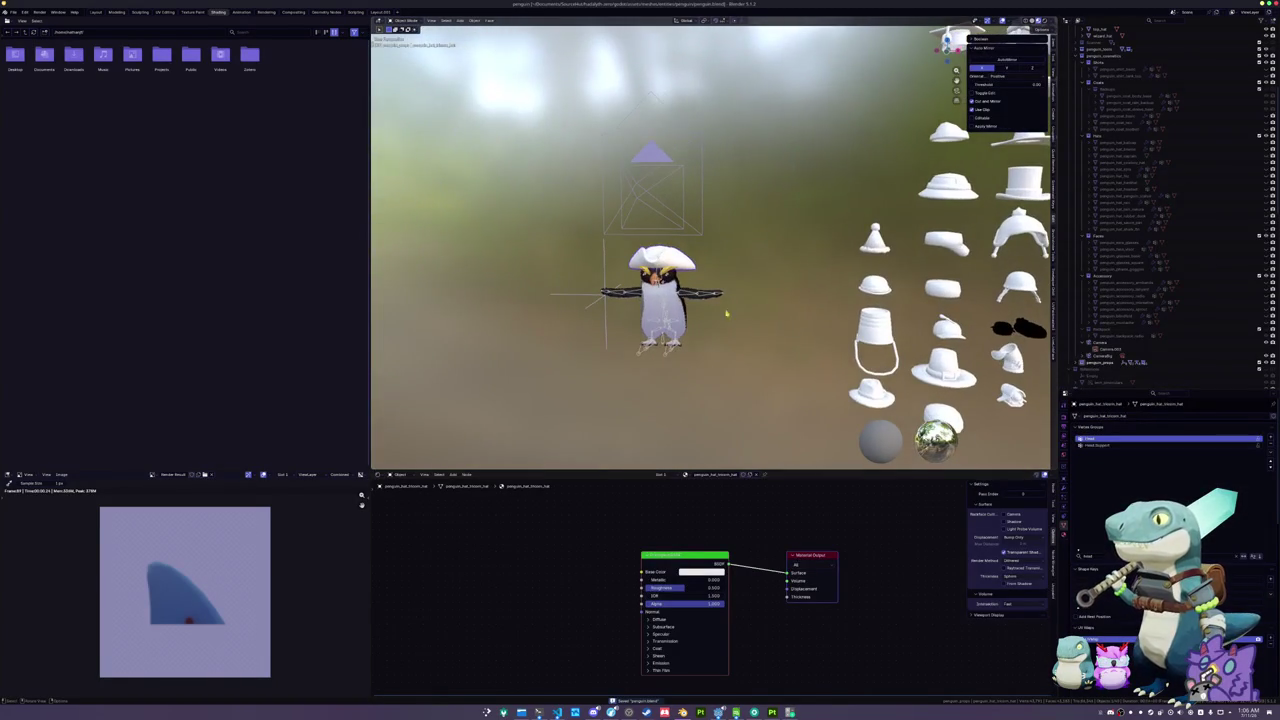
- Show the material settings and select the tricorn hat for editing
left_click(1064, 535)
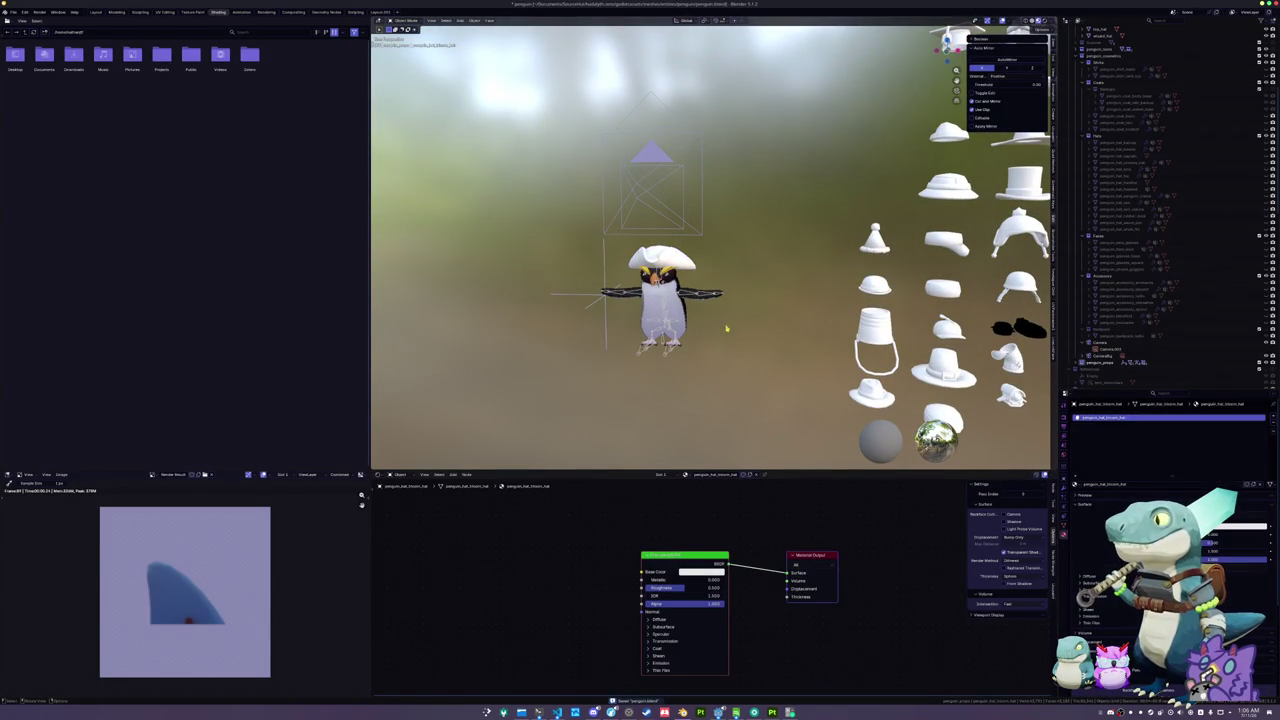
key("Tab")
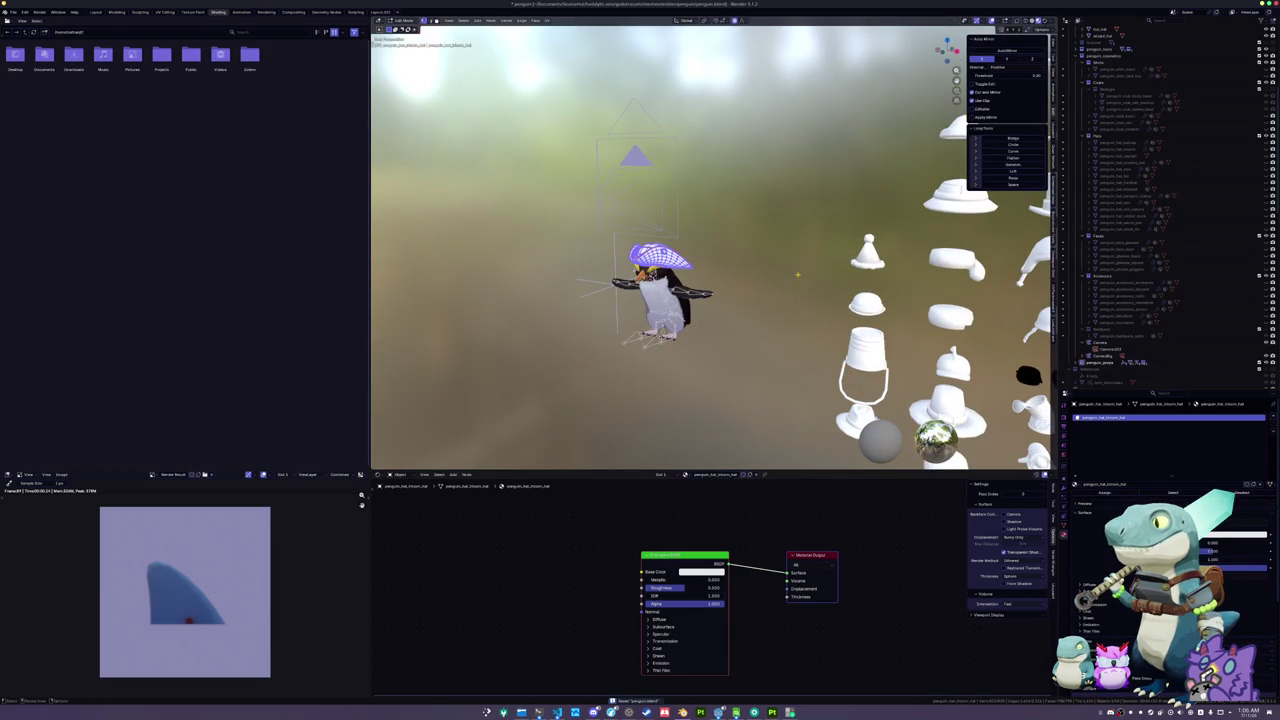
key("Tab")
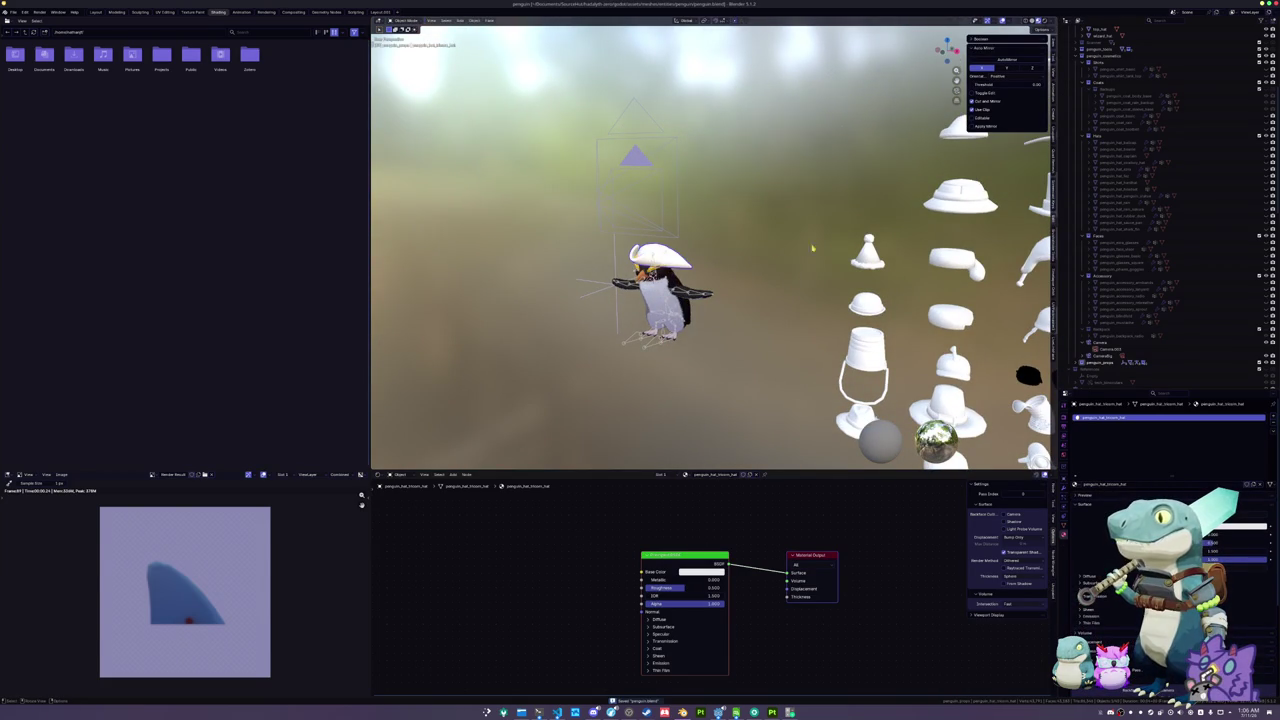
left_click(660, 353)
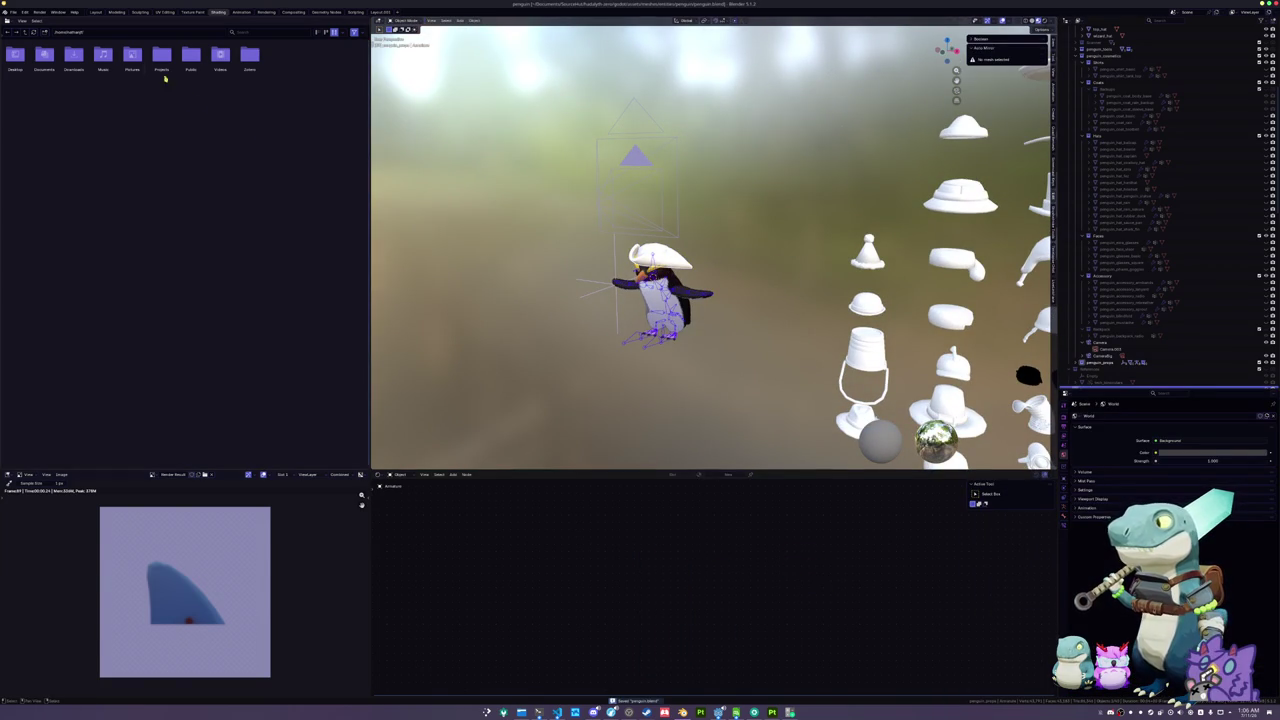
left_click(660, 256)
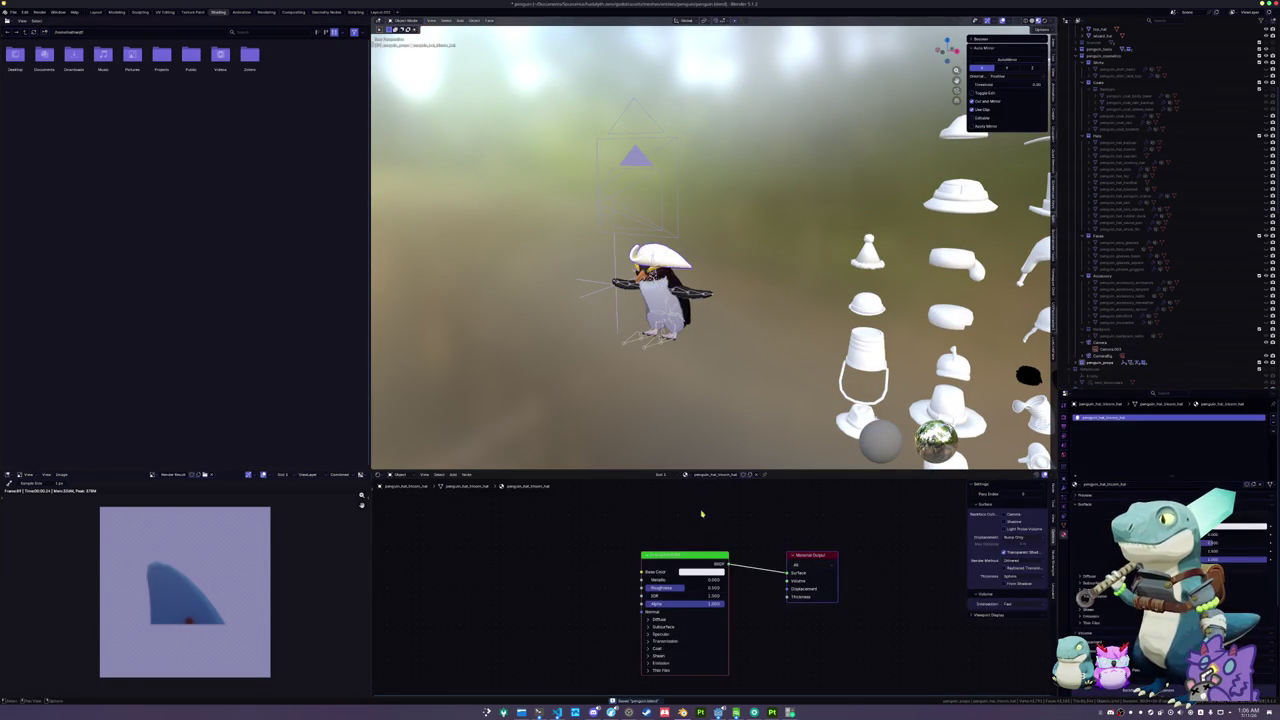
- Replace the Principled BSDF with texture coordinate, mapping and image texture nodes
key("Delete")
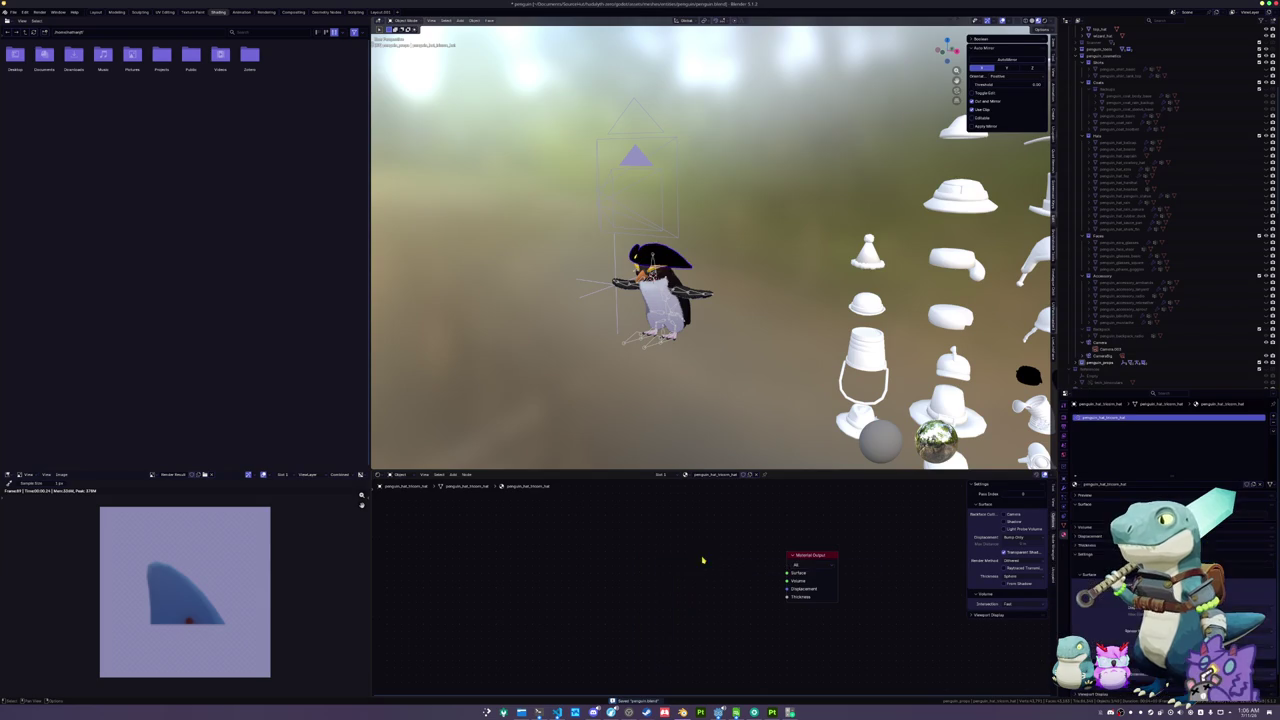
left_click(806, 556)
key("ctrl+t")
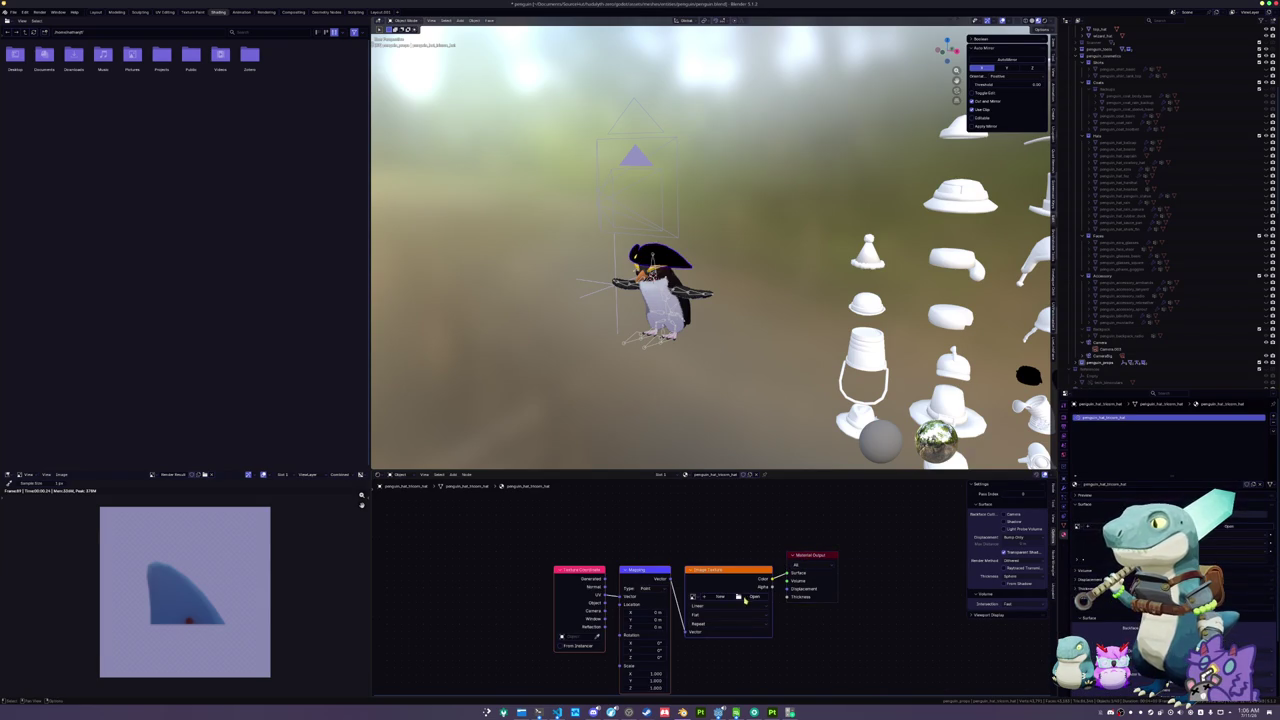
- Load tricorn_hat_Base_color.png into the Image Texture node, filtering files by 'hat'
left_click(745, 598)
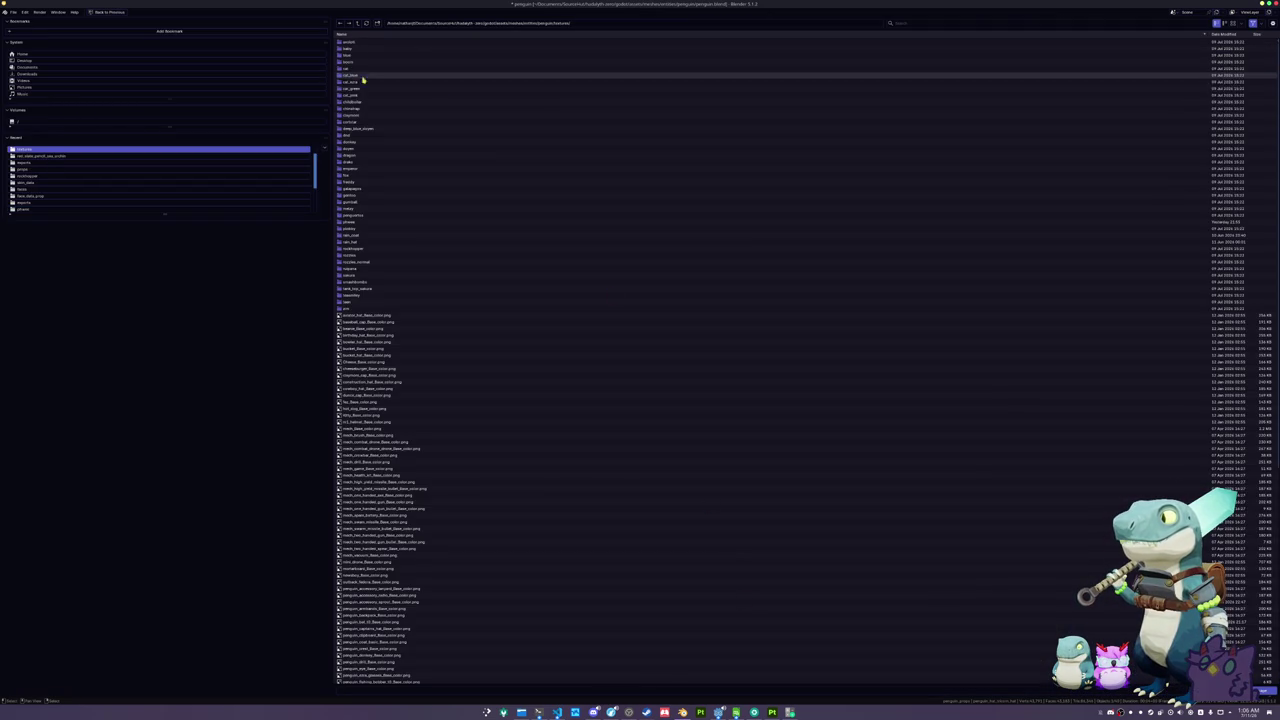
left_click(905, 23)
type("tr")
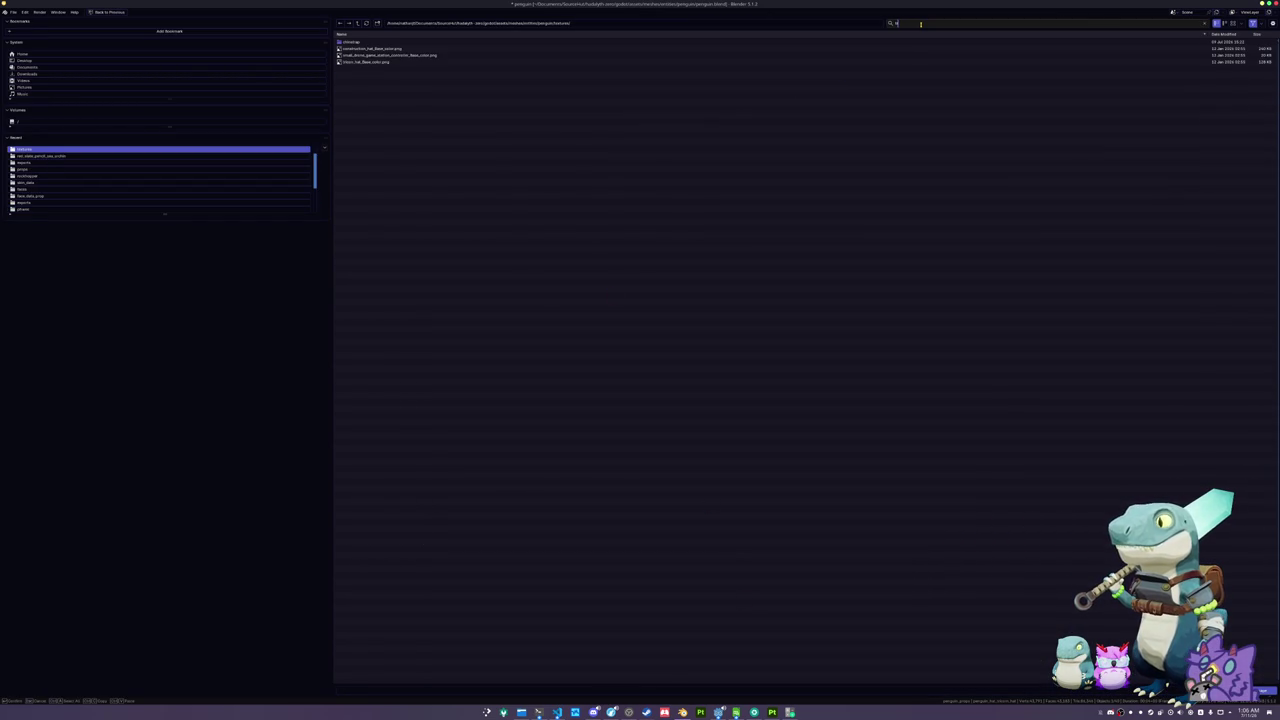
key("BackSpace")
key("BackSpace")
type("hood")
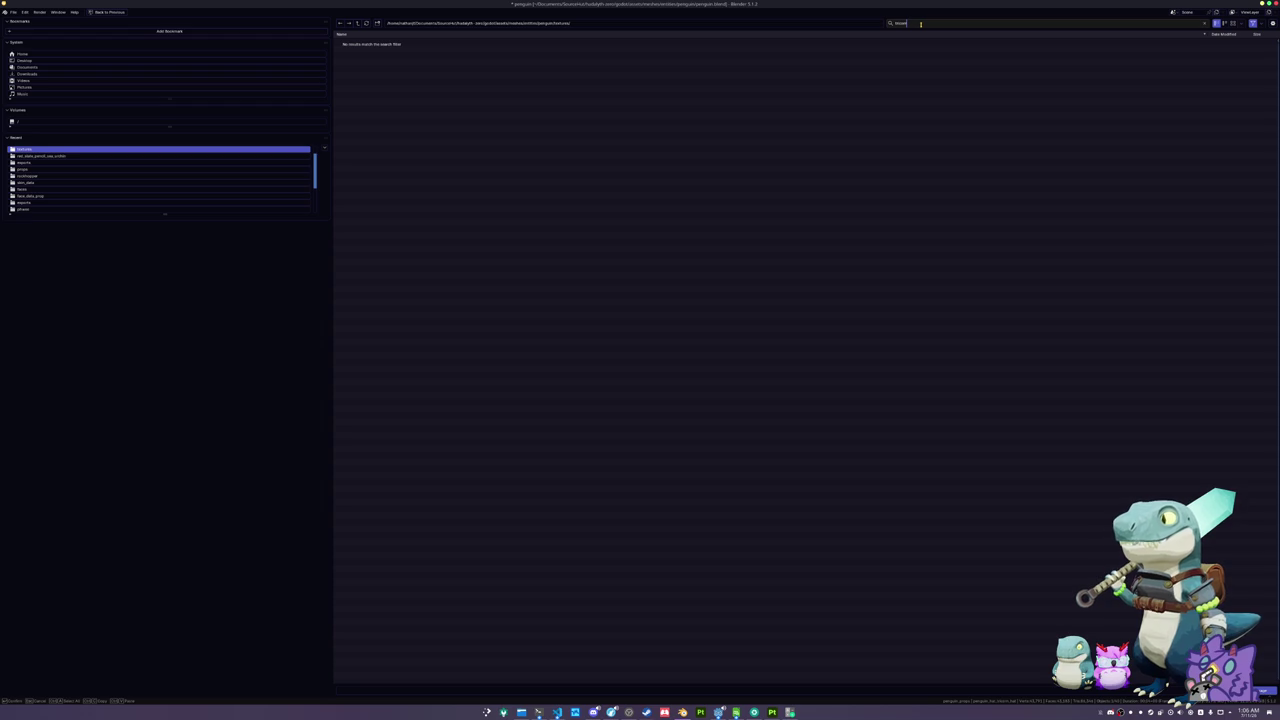
key("BackSpace")
key("BackSpace")
key("BackSpace")
type("hat")
key("Return")
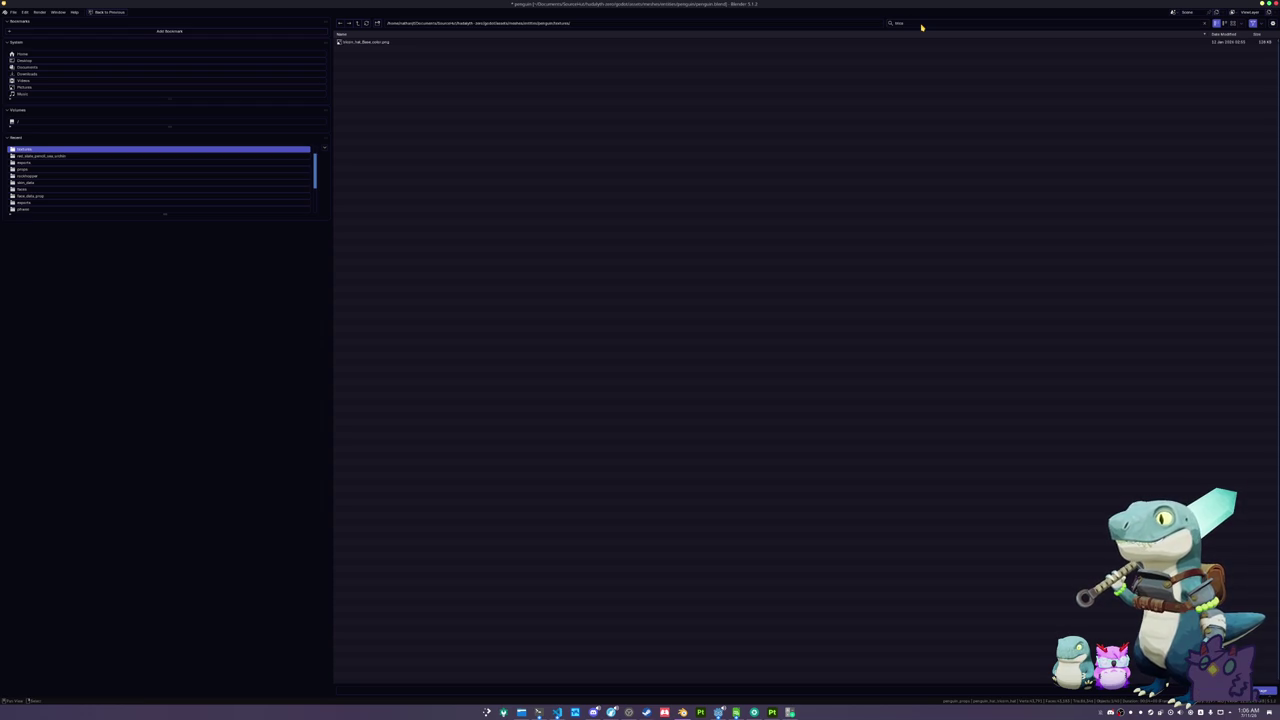
double_click(957, 42)
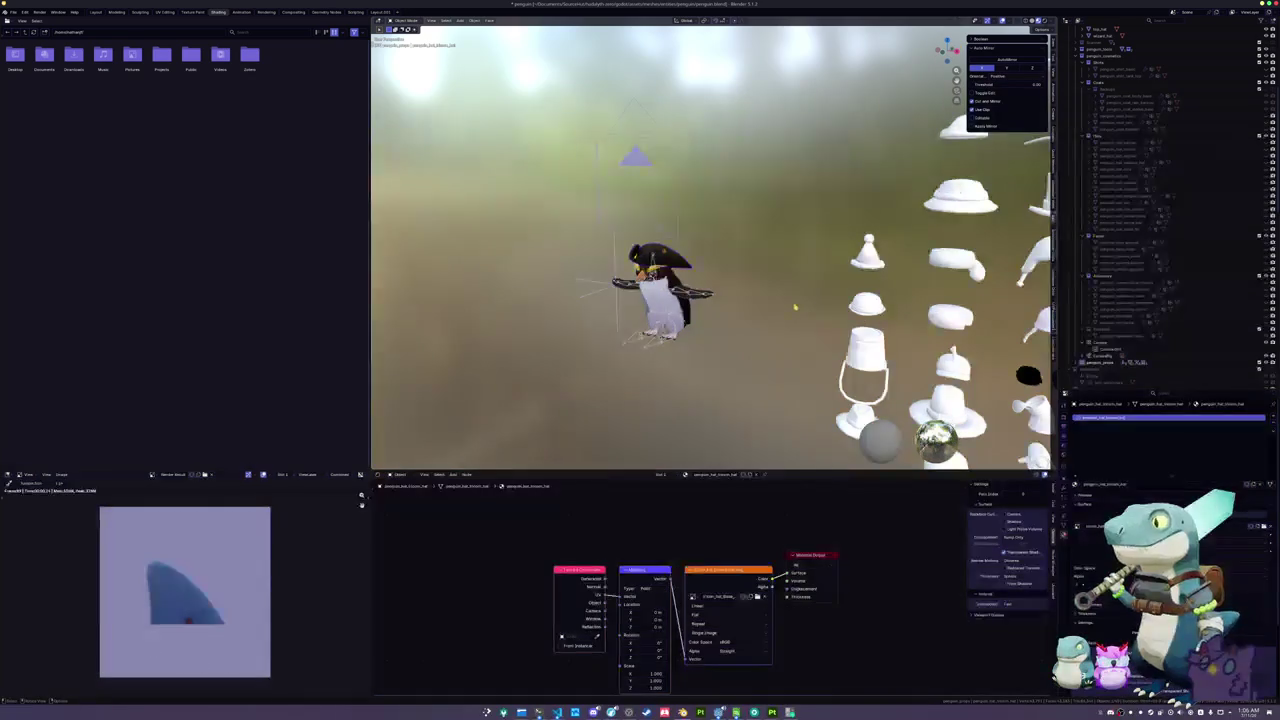
scroll(800, 295, "left", 2)
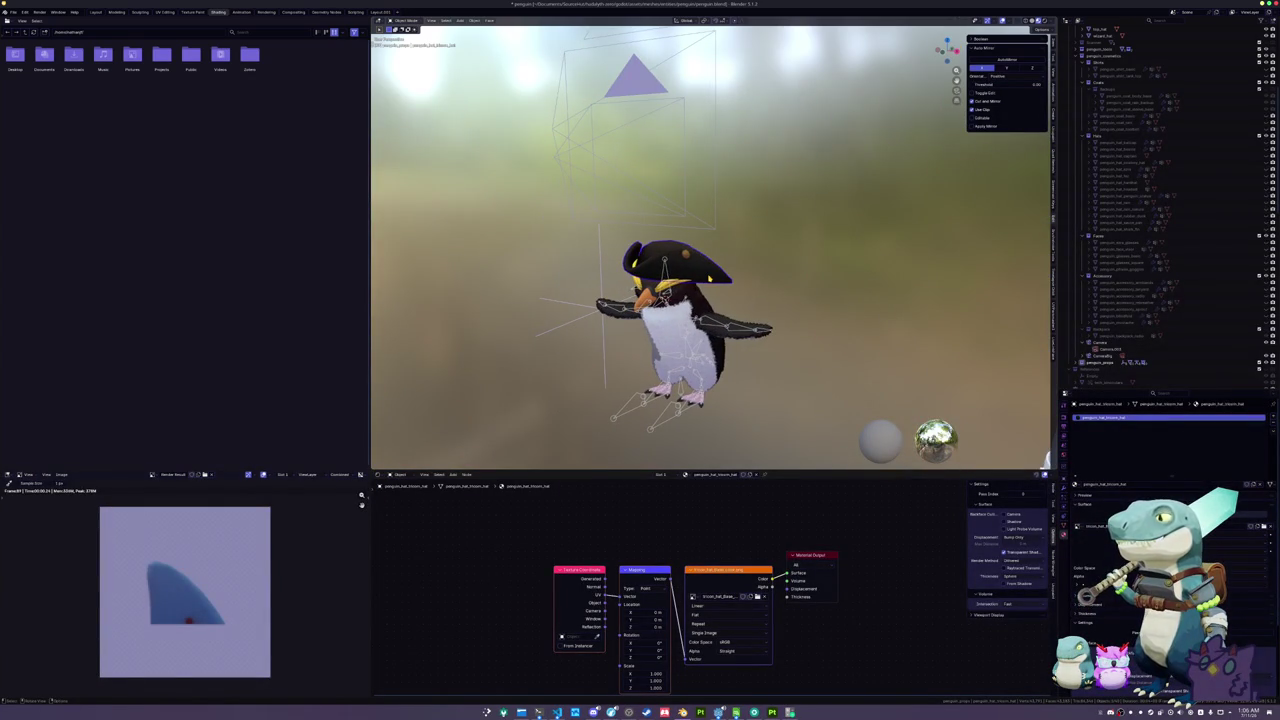
- Move the hat vertically and frame it through the camera
key("KP_1")
key("g")
key("z")
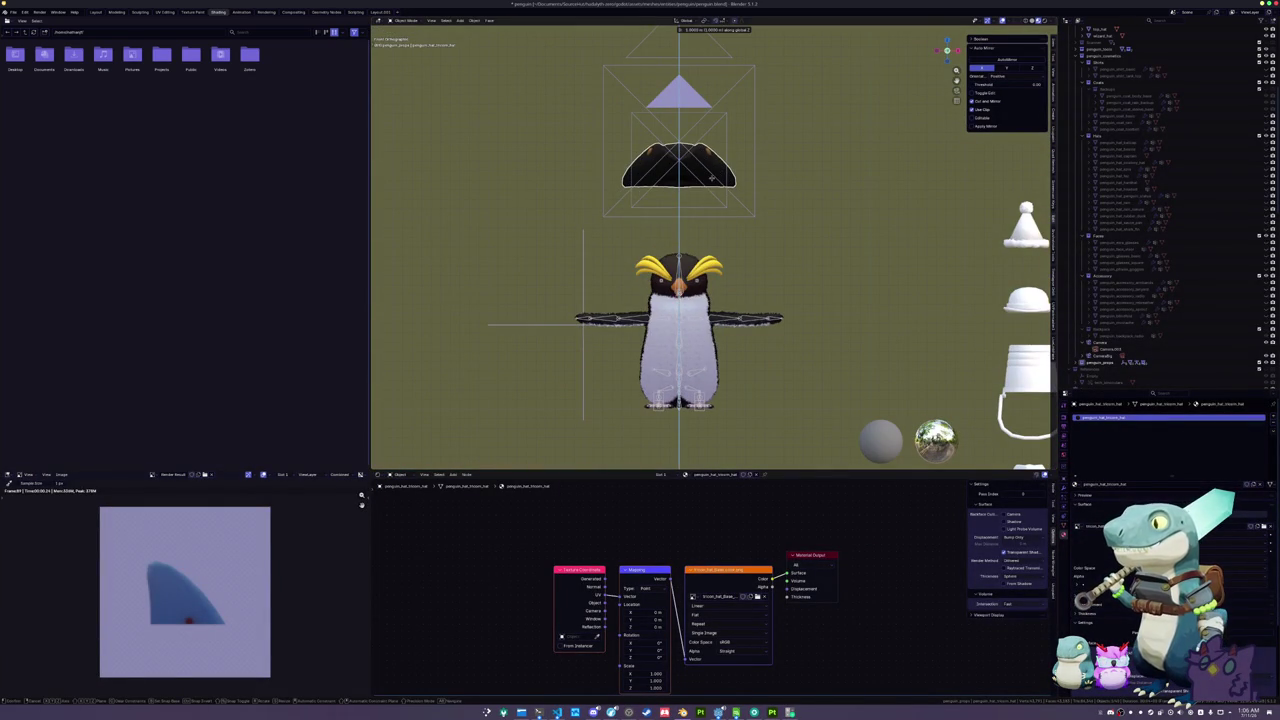
left_click(711, 178)
key("KP_0")
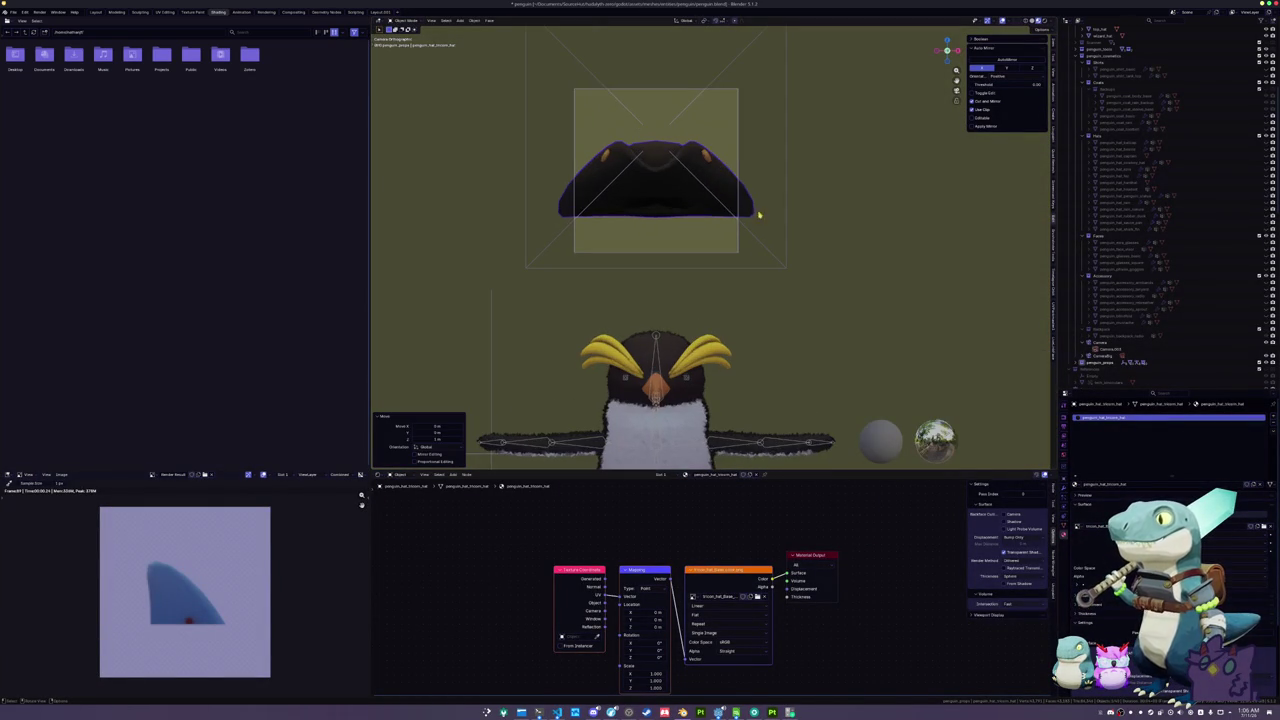
- Scale the hat mesh to 0.783 and raise it slightly
key("Tab")
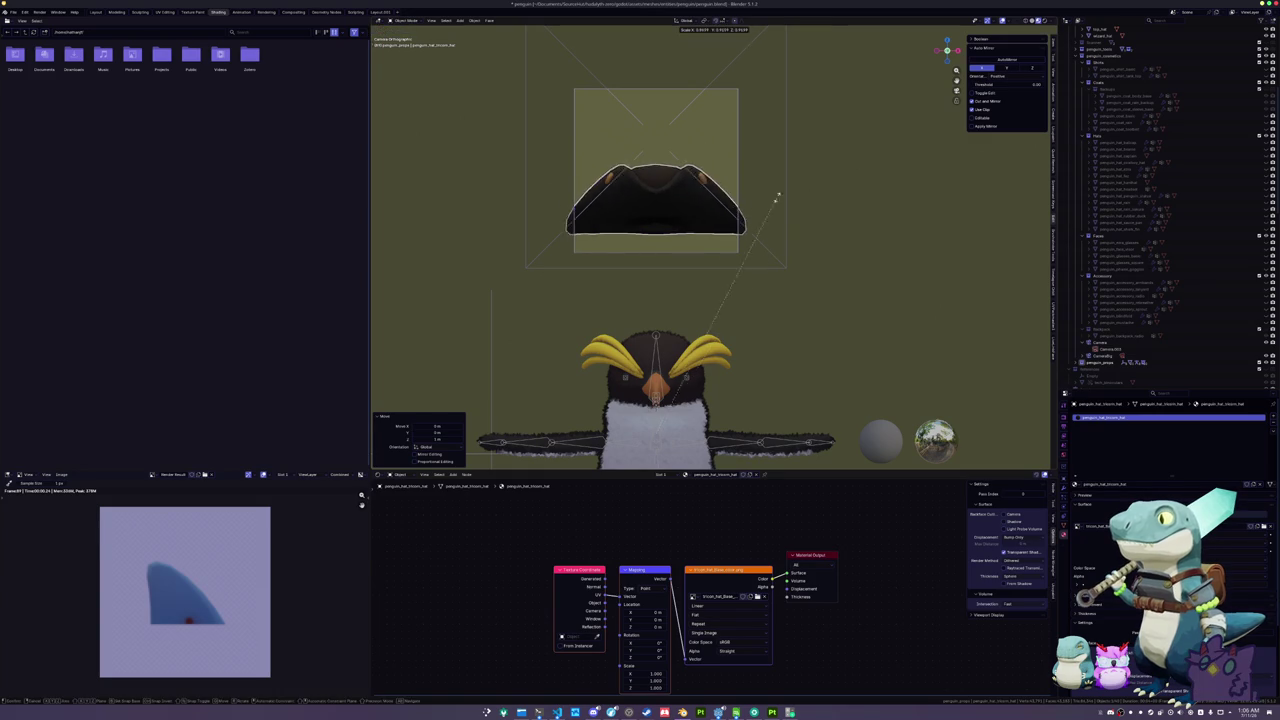
key("a")
key("s")
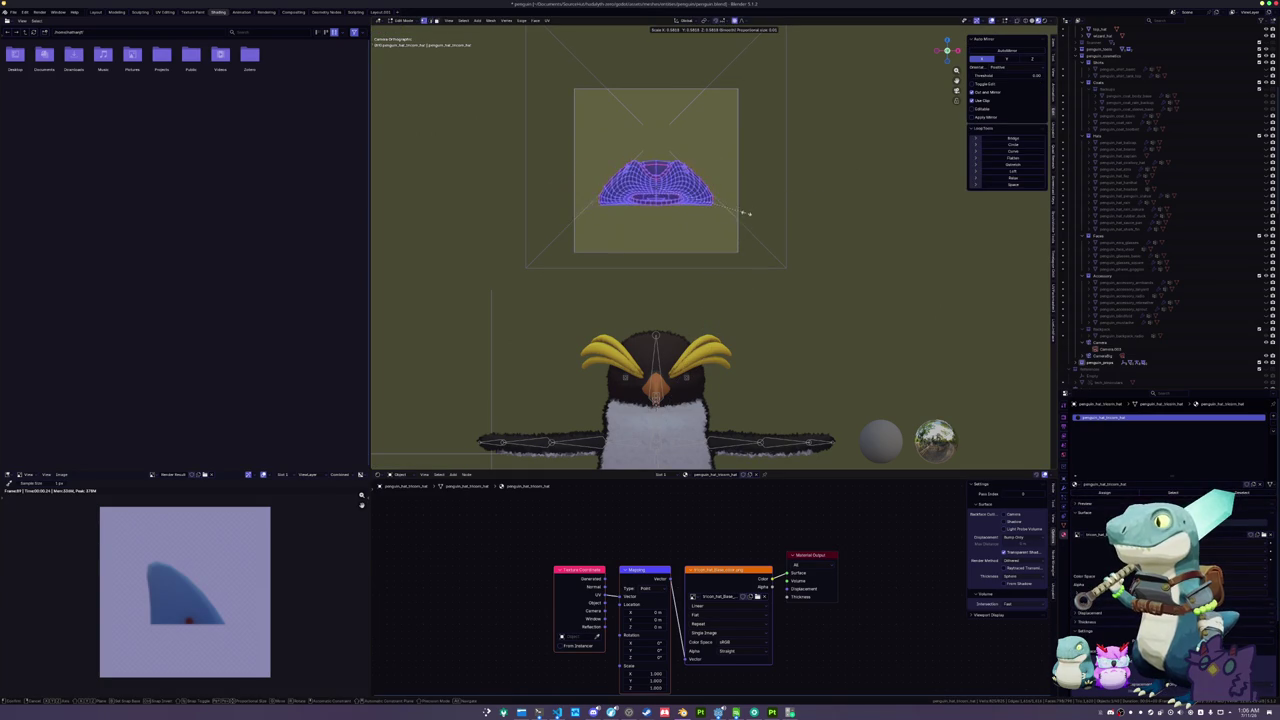
left_click(780, 210)
key("Tab")
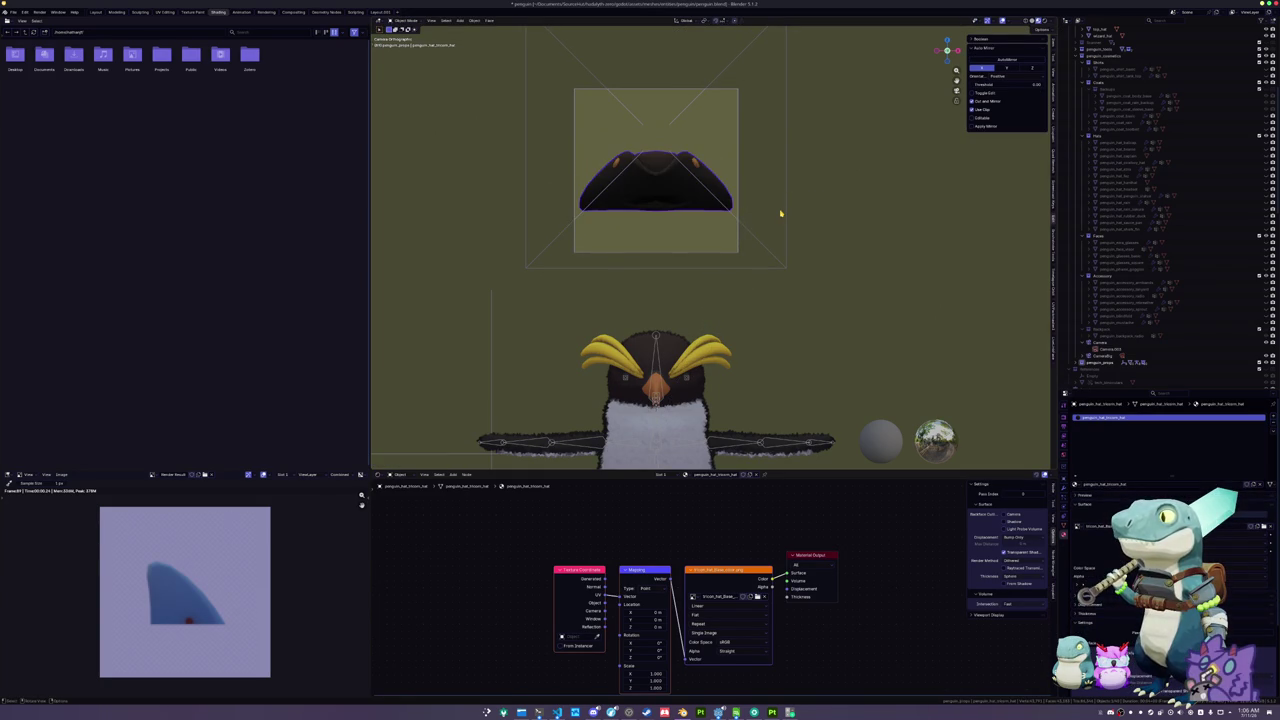
key("g")
key("z")
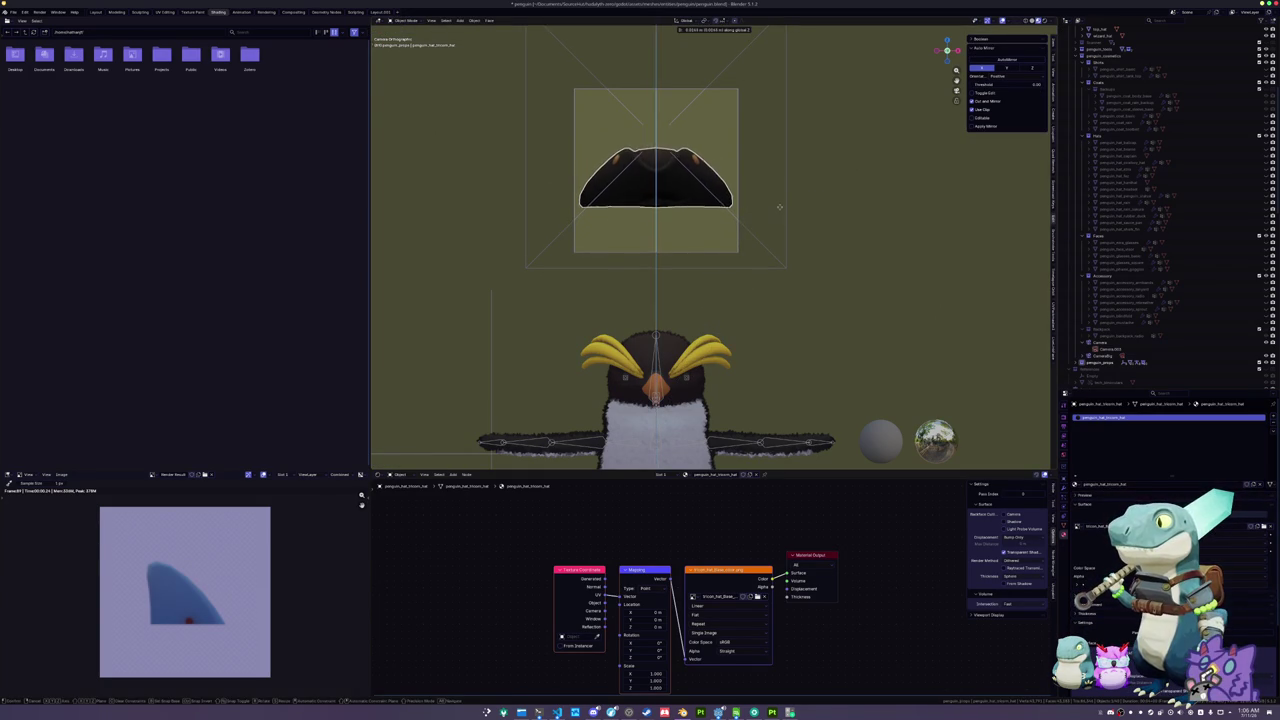
left_click(781, 209)
- Render a fresh preview of the hat and start saving it as an image
key("F12")
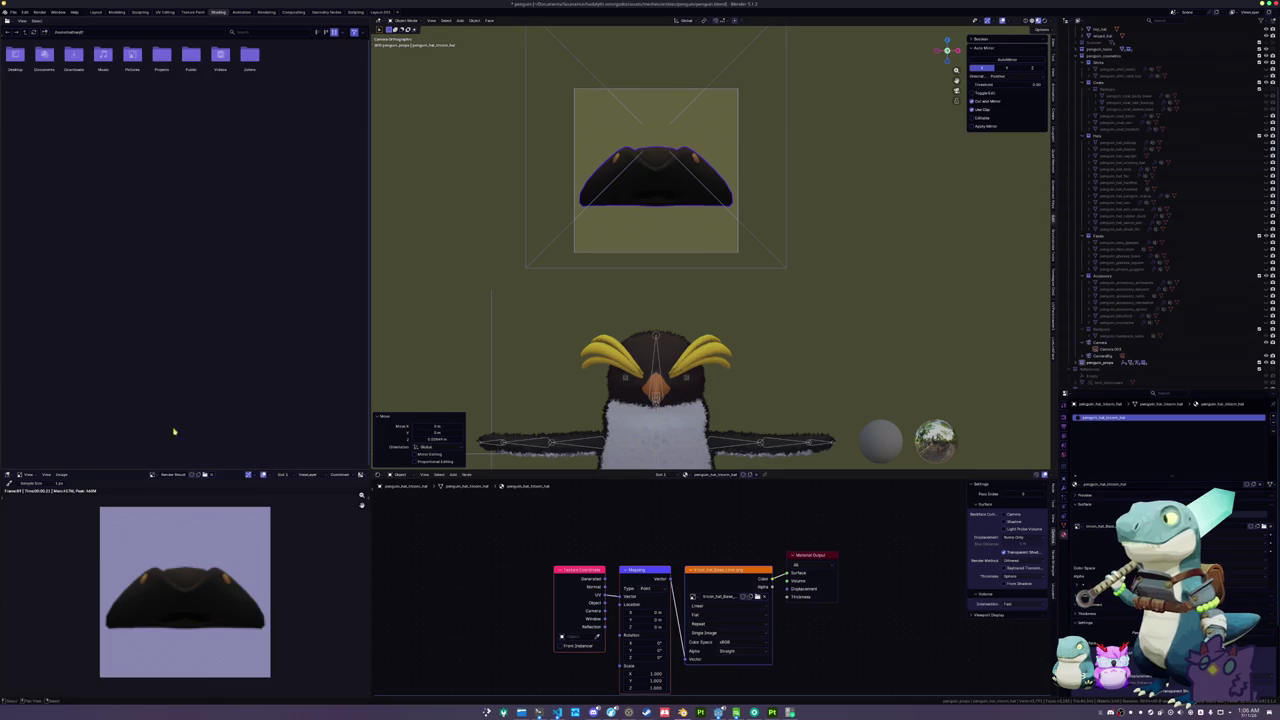
left_click(61, 474)
left_click(72, 536)
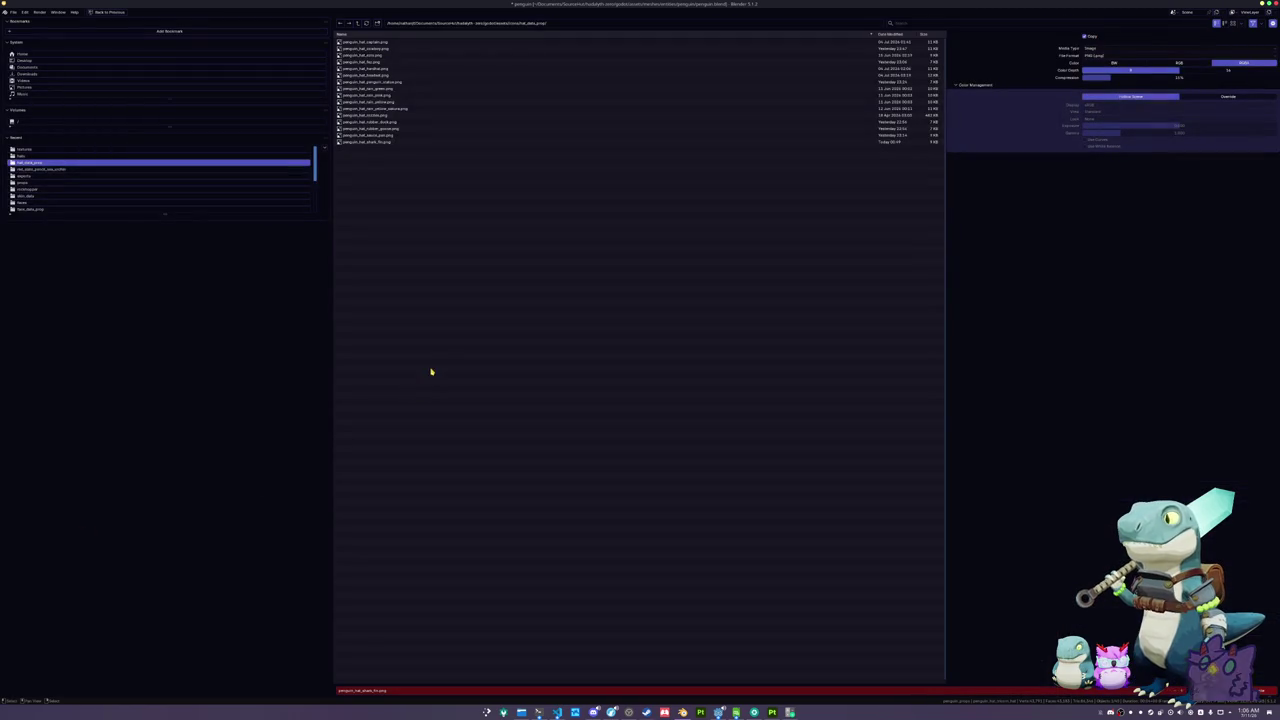
- Save the render as the tricorn hat PNG among the penguin hat icons
left_click(401, 685)
type("peng")
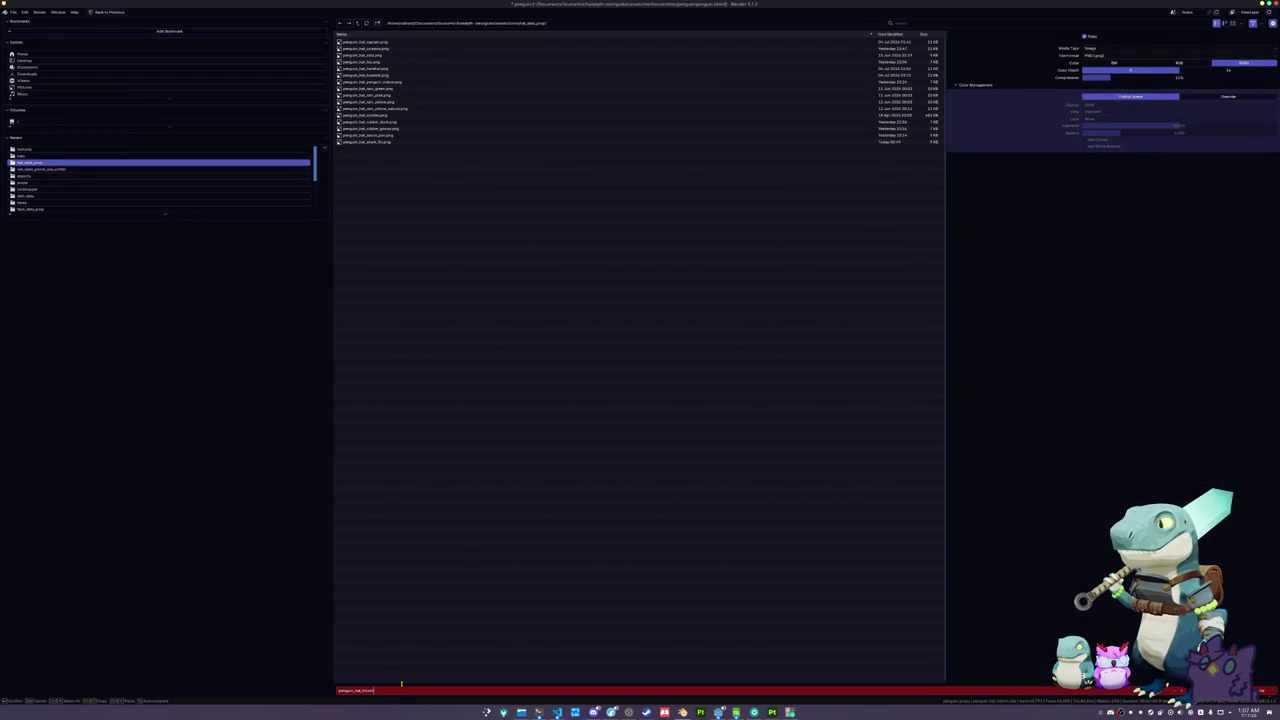
key("Return")
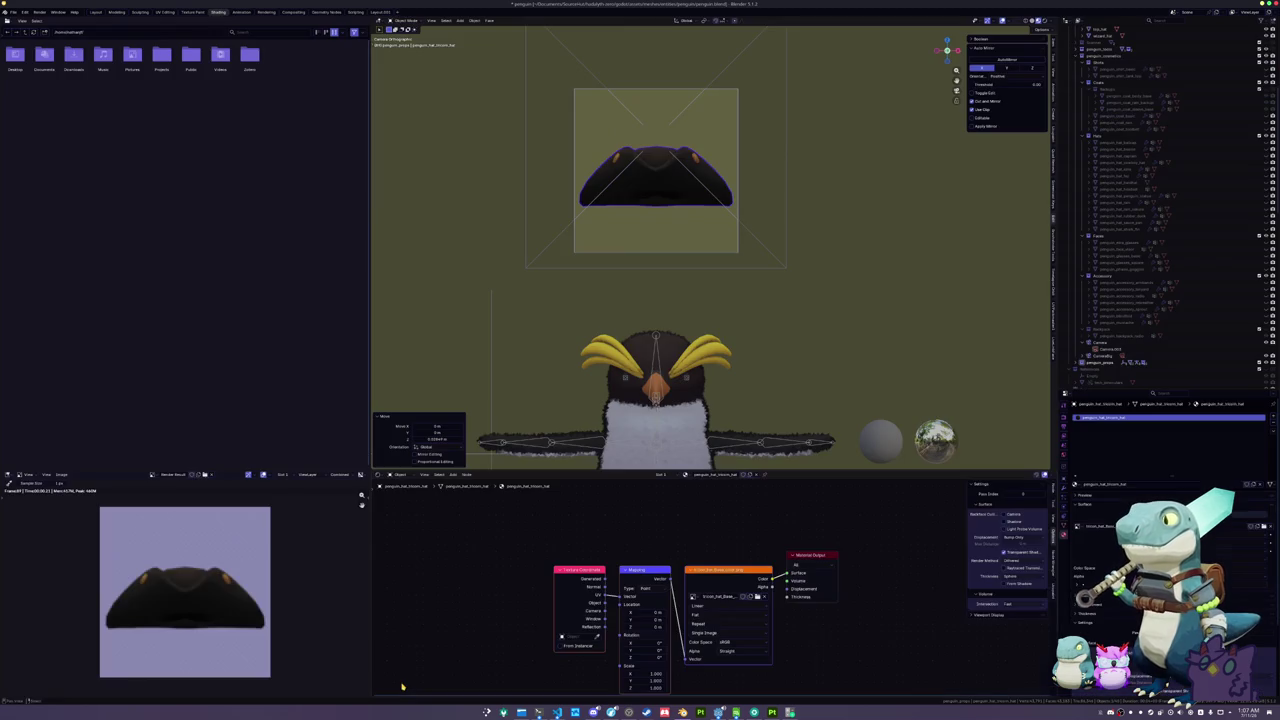
- Restore the hat on the penguin's head and zoom out to the hatted penguin
key("Tab")
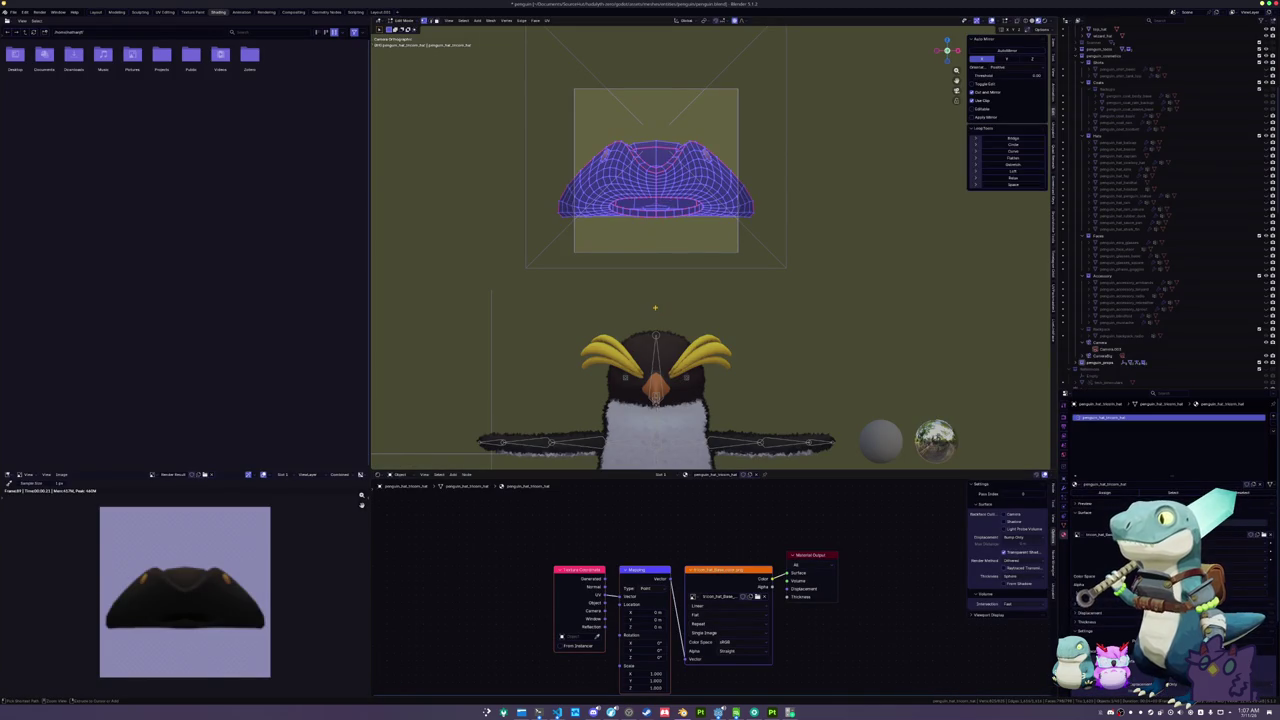
key("ctrl+z")
key("ctrl+z")
scroll(660, 316, "down", 2)
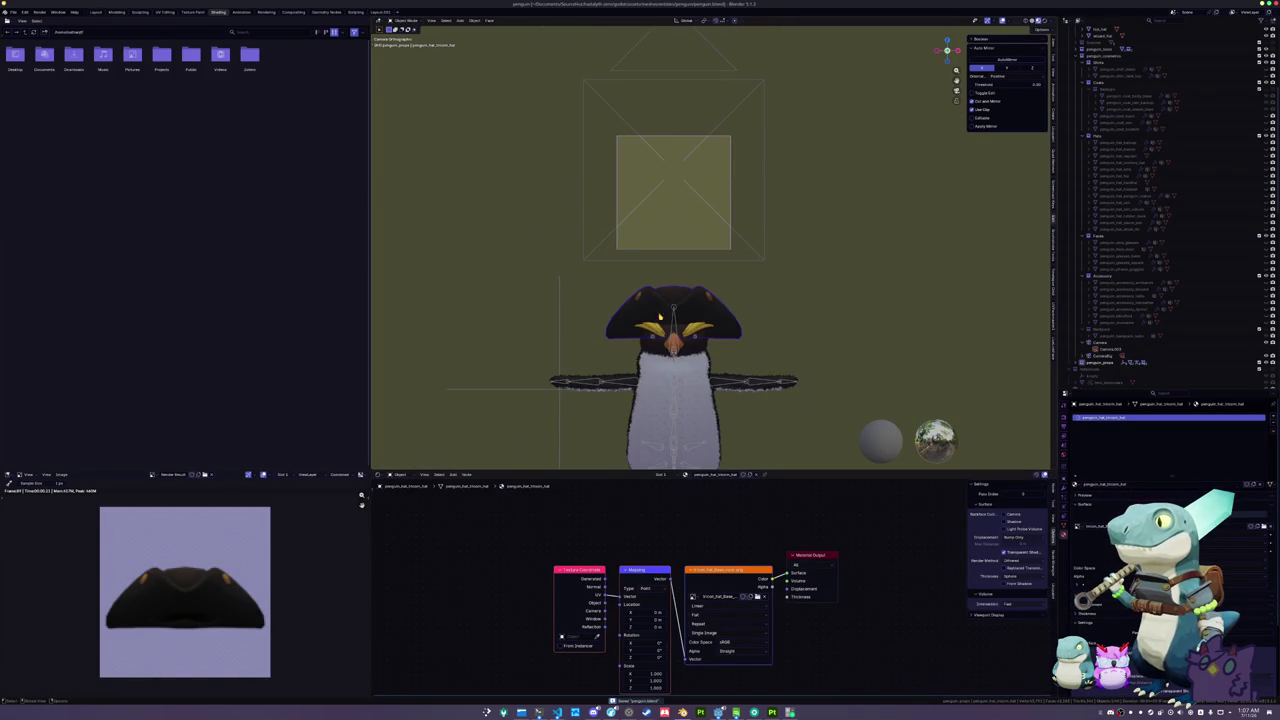
scroll(657, 383, "down", 3)
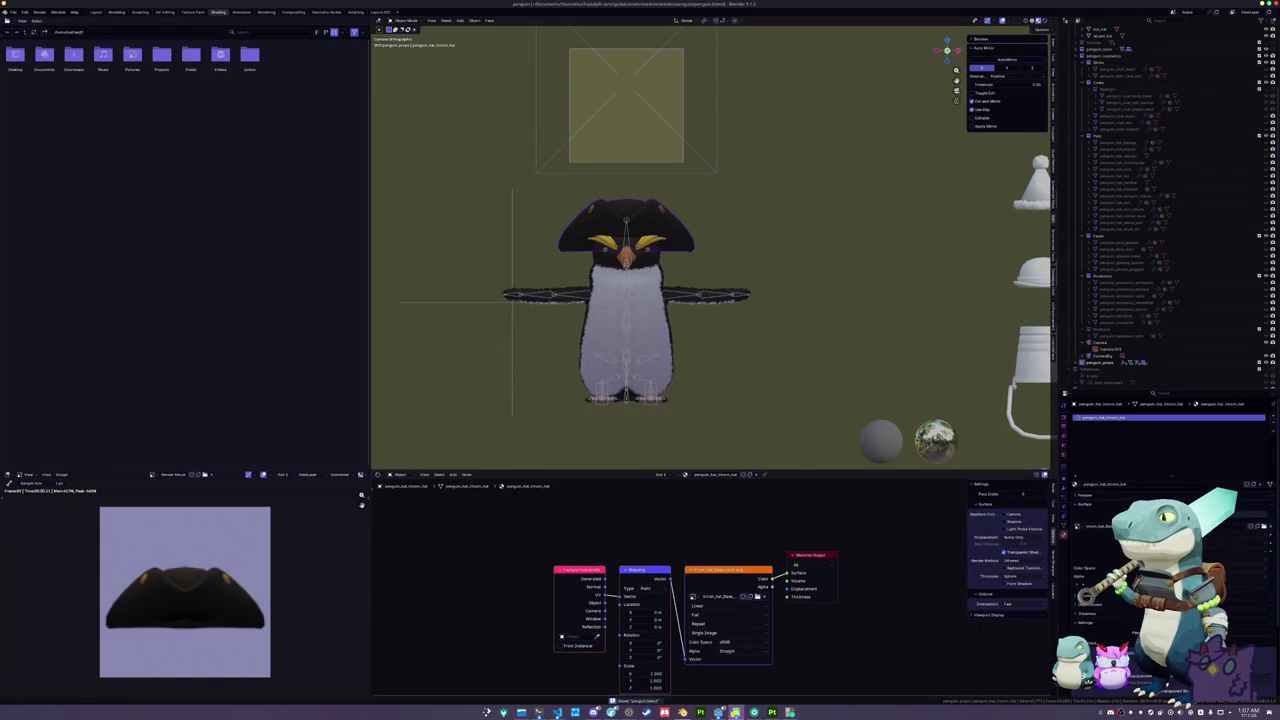
- Duplicate penguin_hat_cowboy in Godot's FileSystem as the new penguin_hat_tricorn folder
left_click(718, 712)
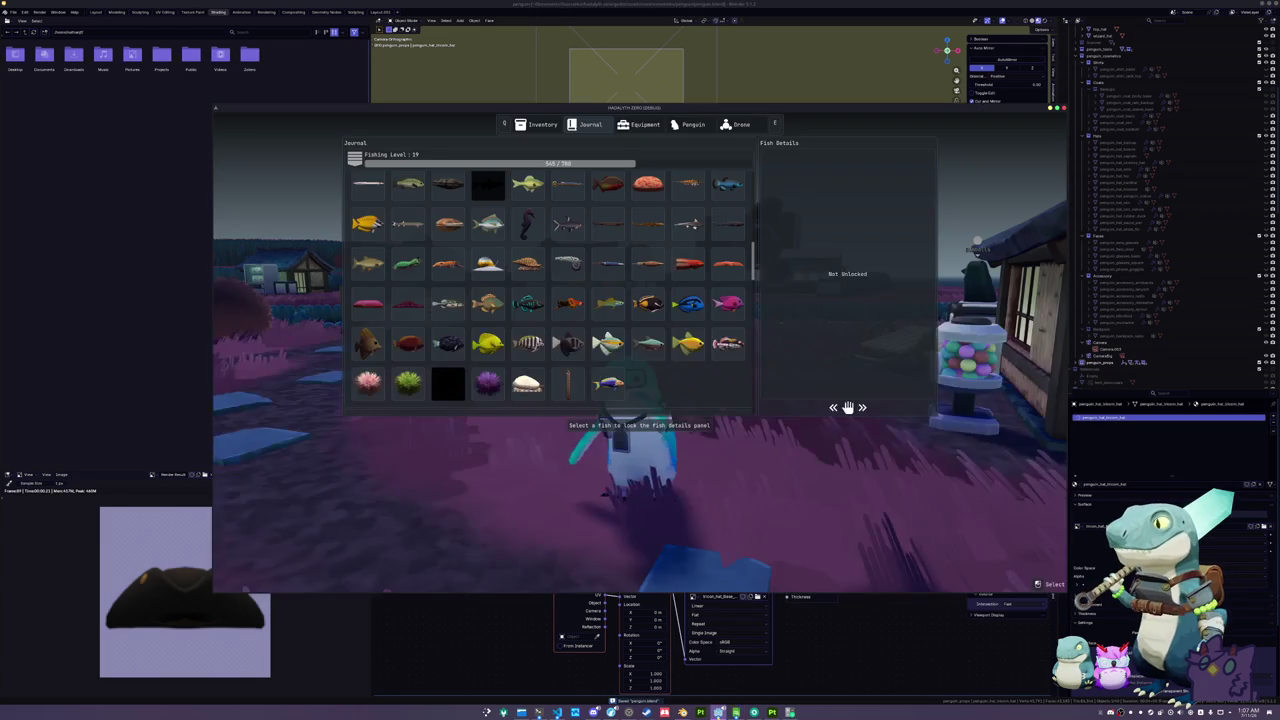
key("alt+Tab")
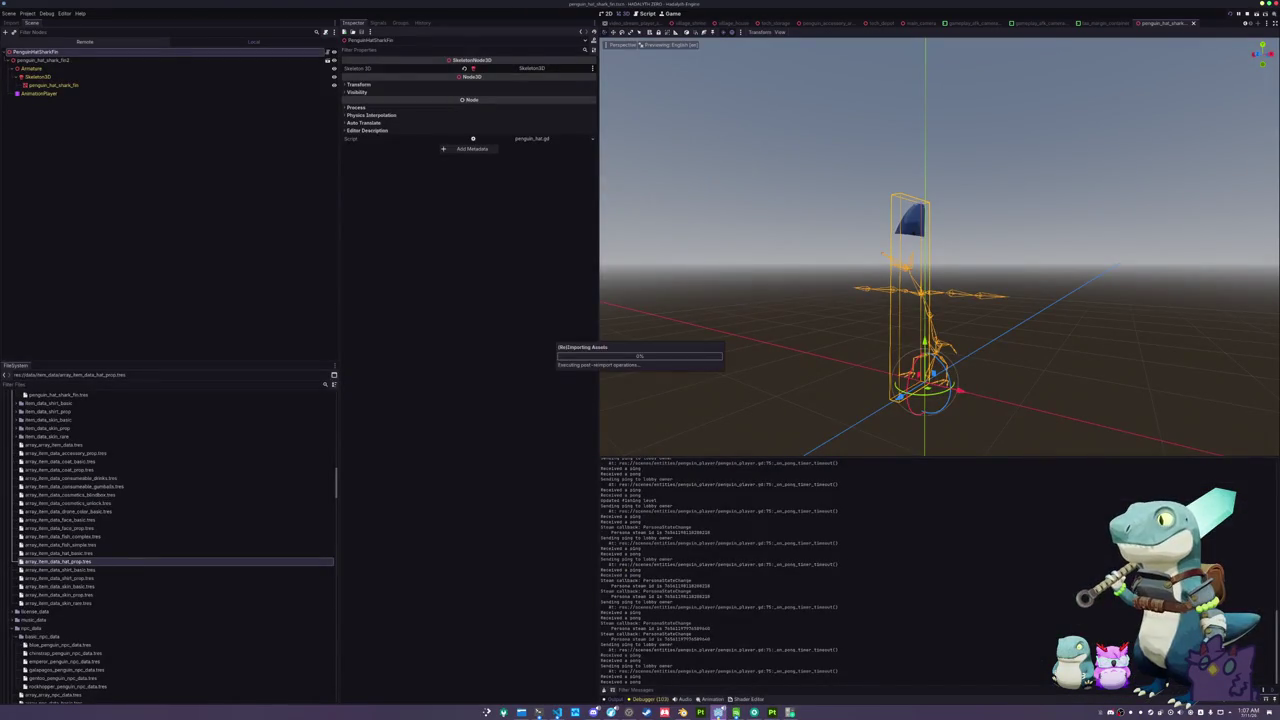
left_click(55, 544)
scroll(55, 544, "down", 10)
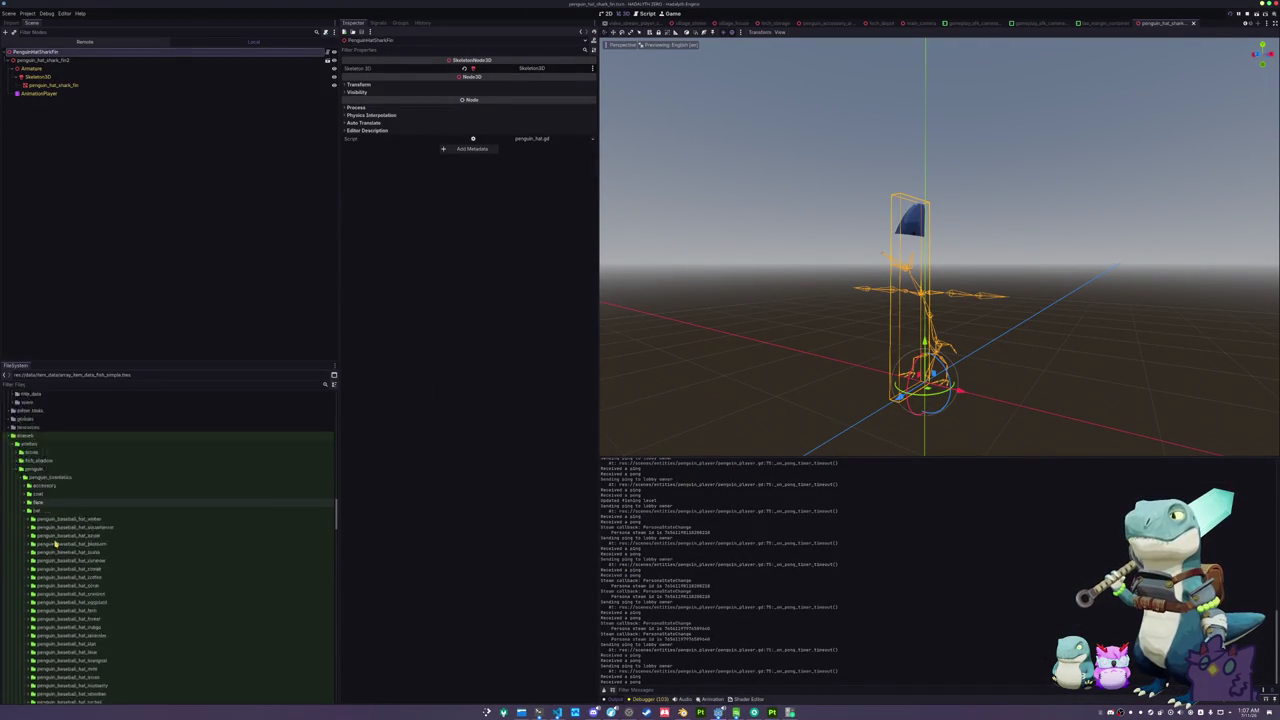
scroll(55, 544, "down", 8)
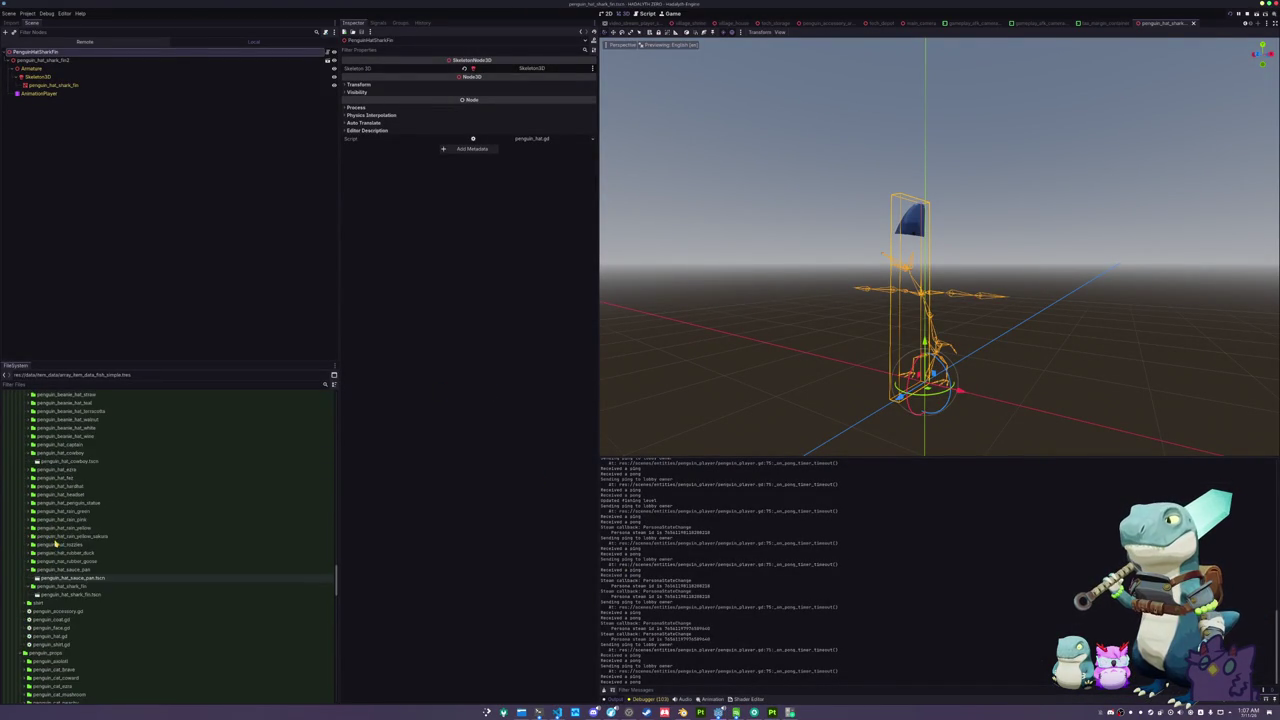
left_click(62, 455)
key("ctrl+d")
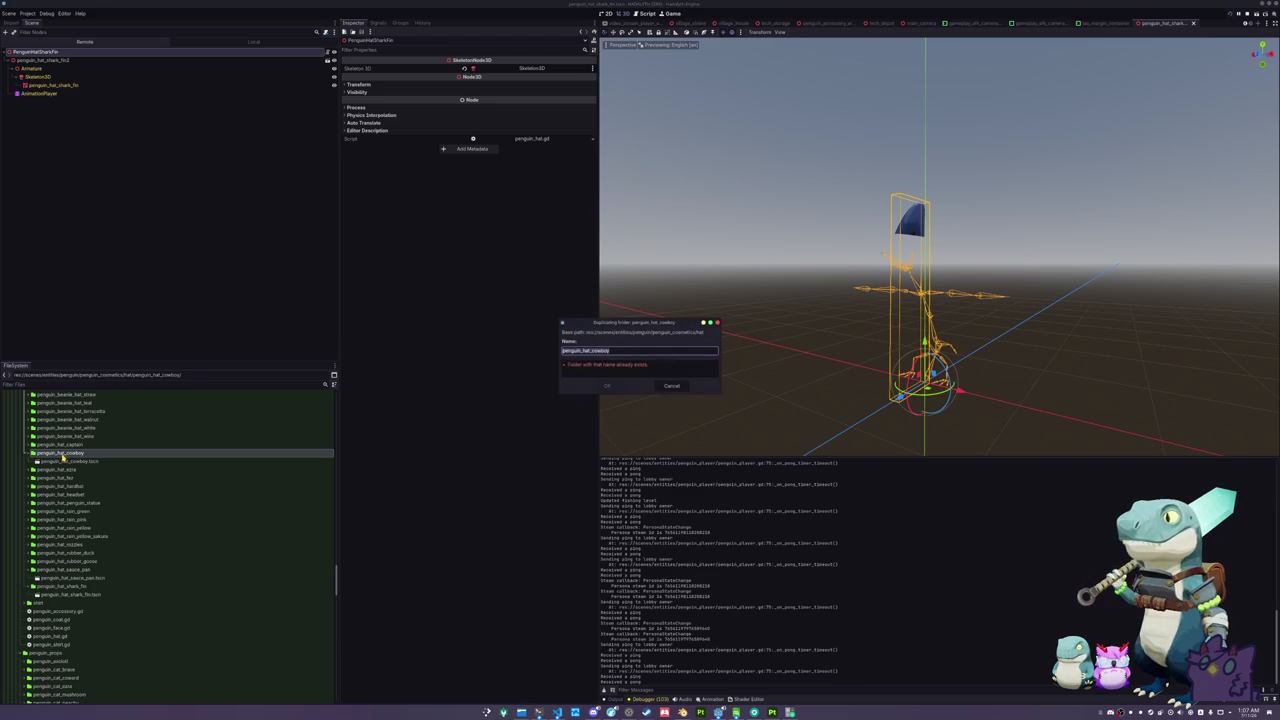
type("sheriff")
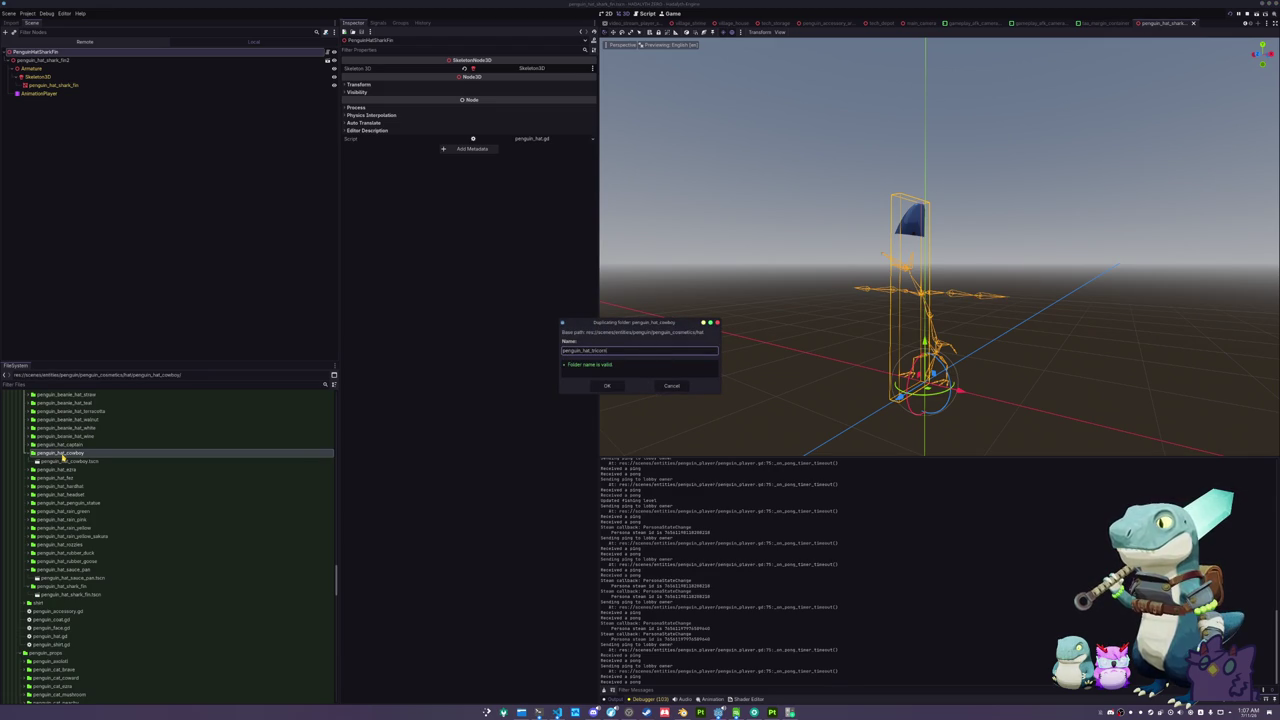
key("Return")
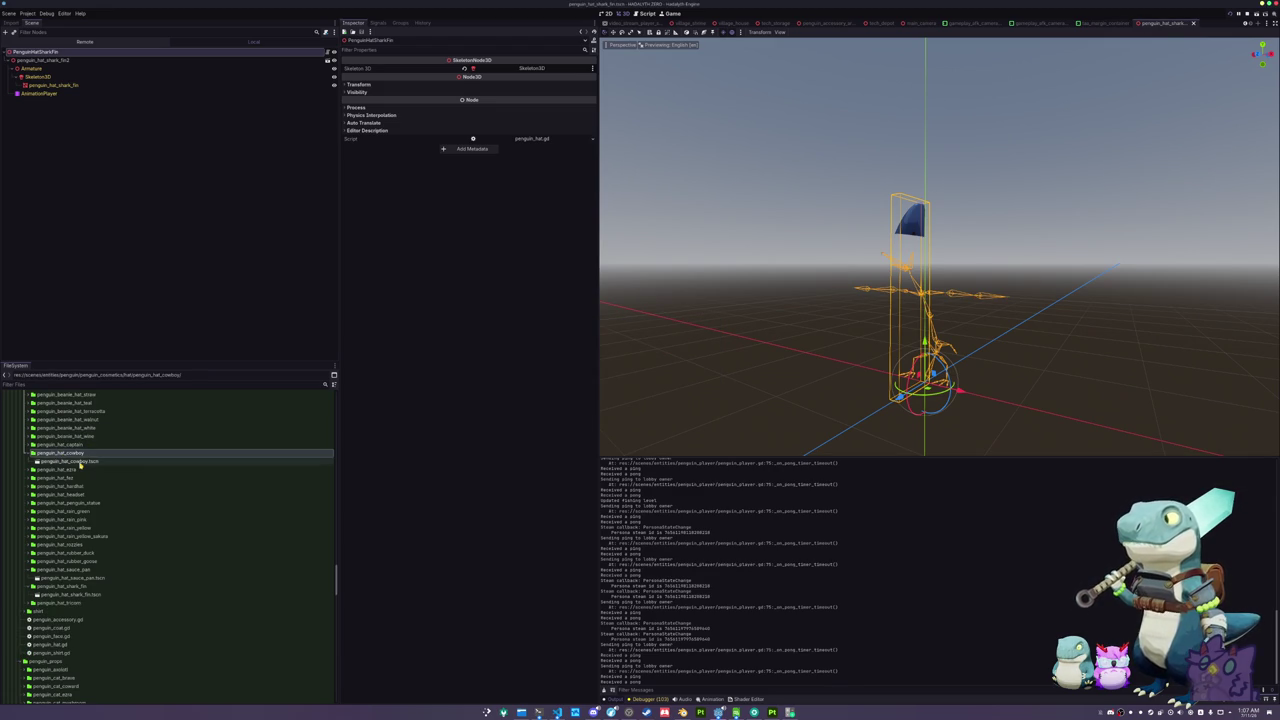
left_click(682, 712)
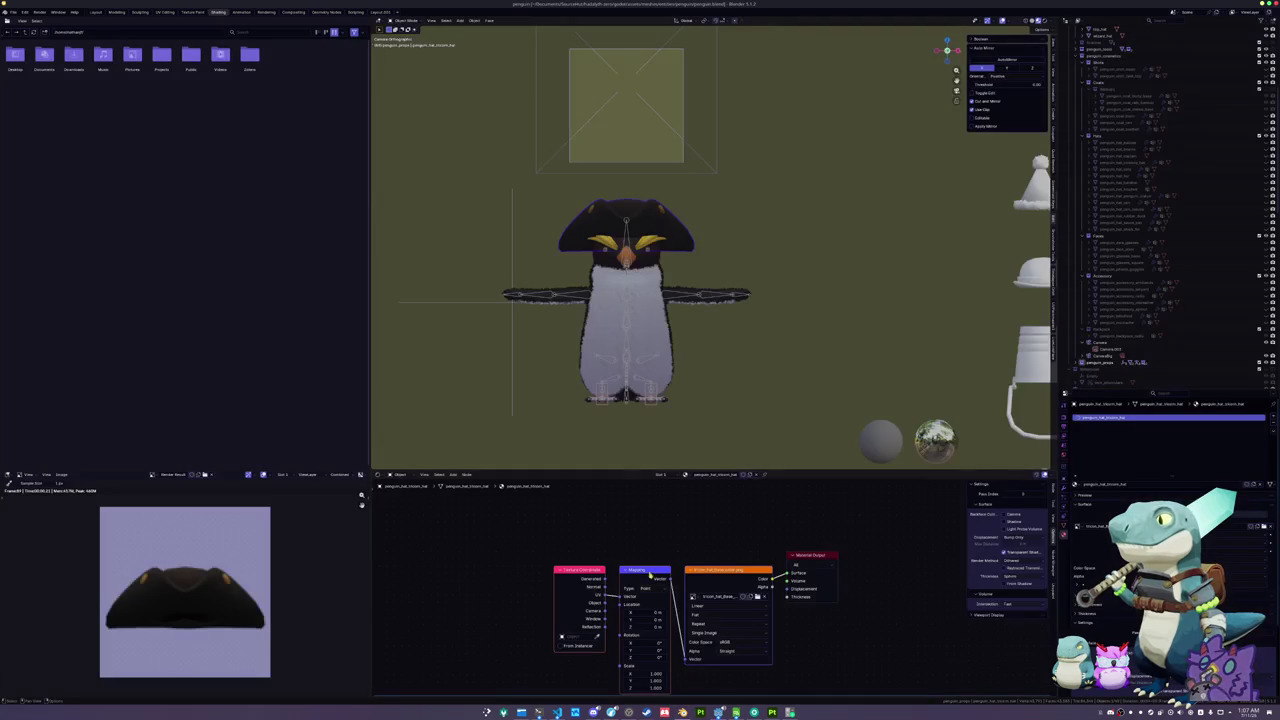
- Select the penguin's armature and start a glTF 2.0 export
key("KP_Decimal")
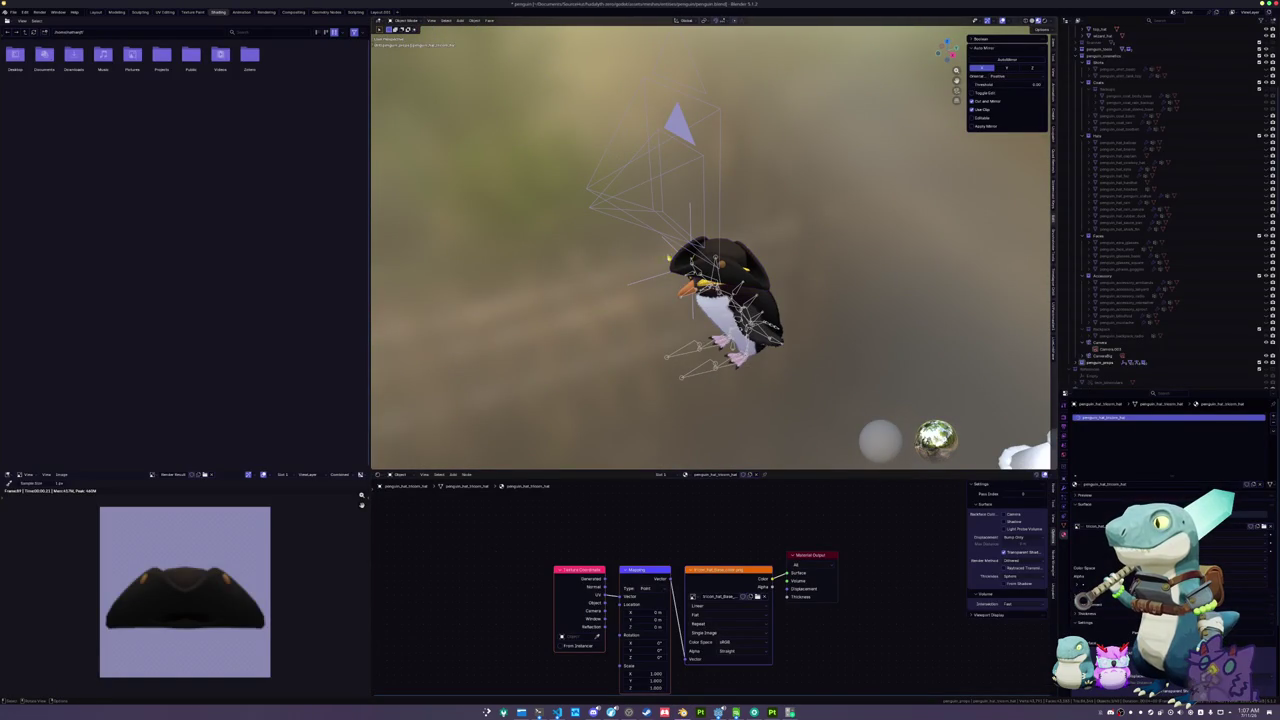
left_click(678, 360)
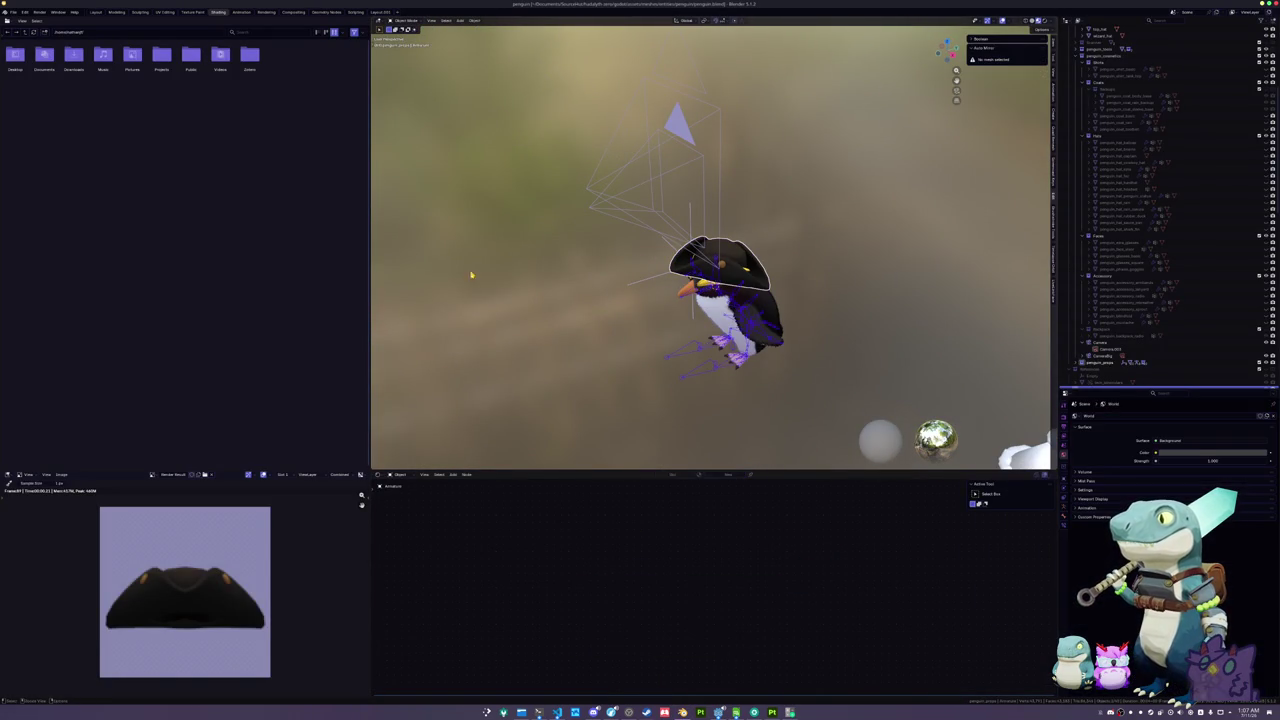
left_click(13, 11)
mouse_move(37, 122)
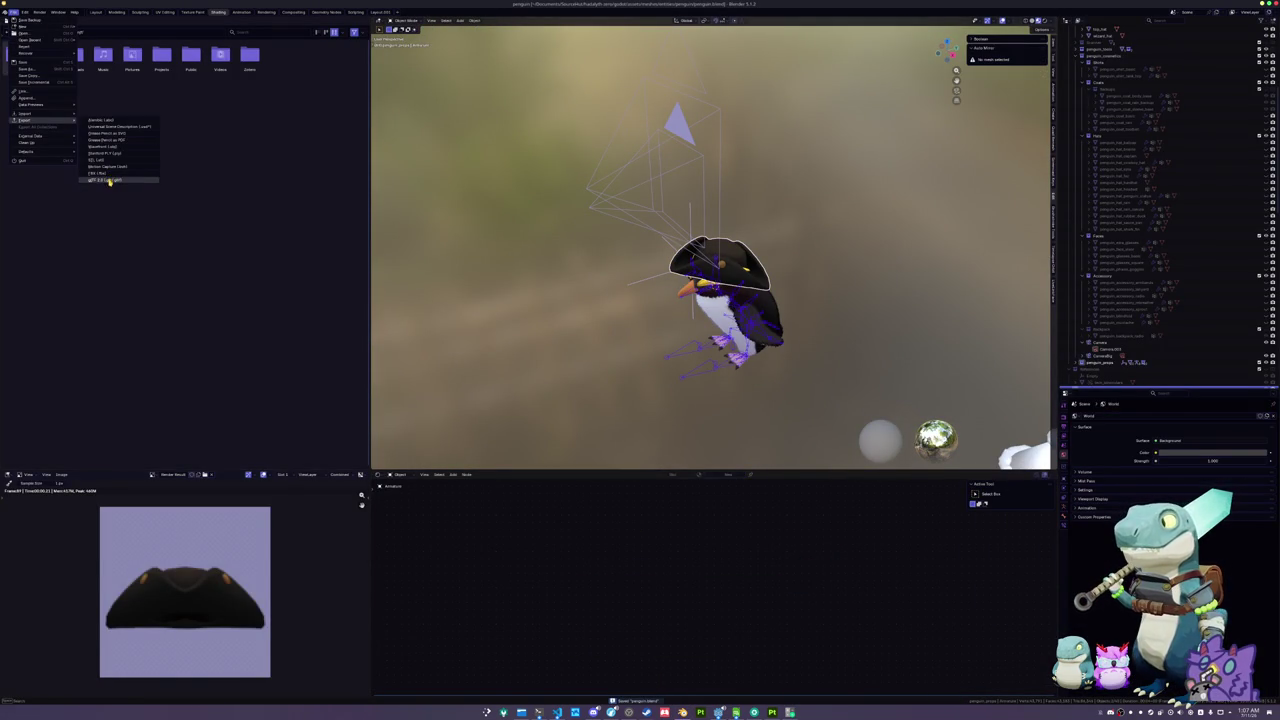
left_click(108, 178)
- Export as penguin_hat_tricorn.glb with the Action Filter list expanded, then return to Godot
left_click(396, 689)
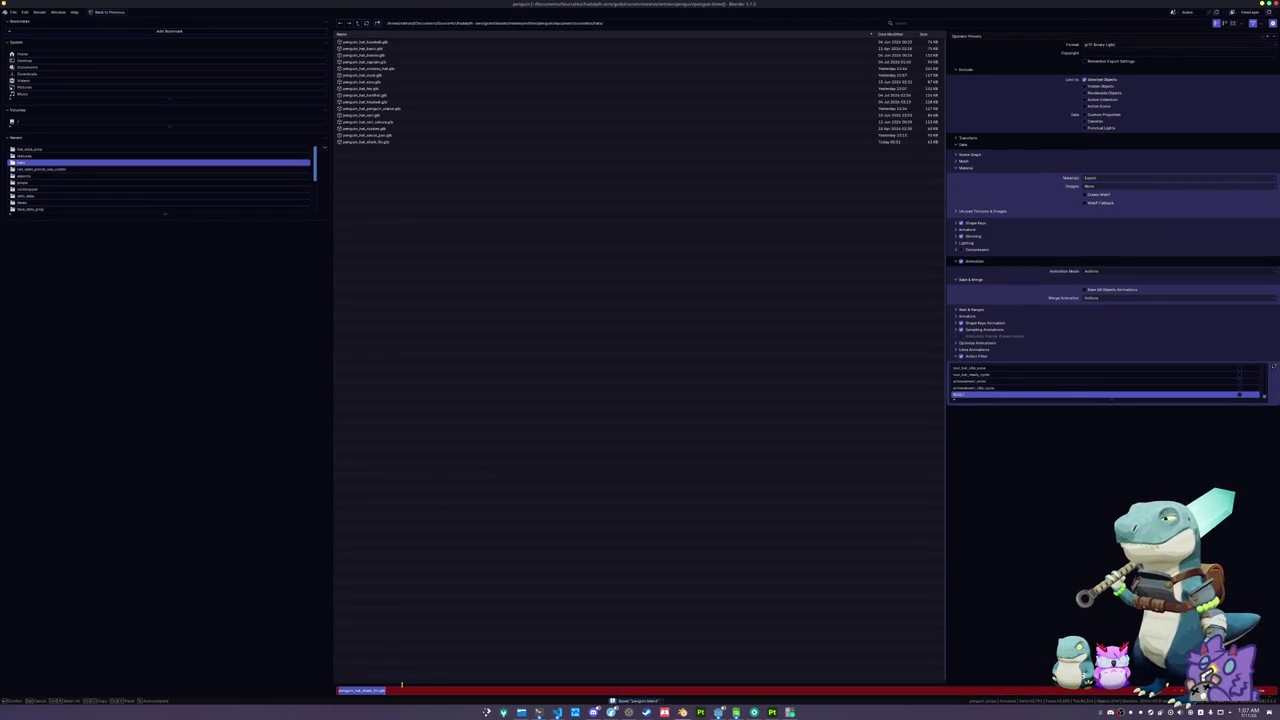
type("penguin_ha")
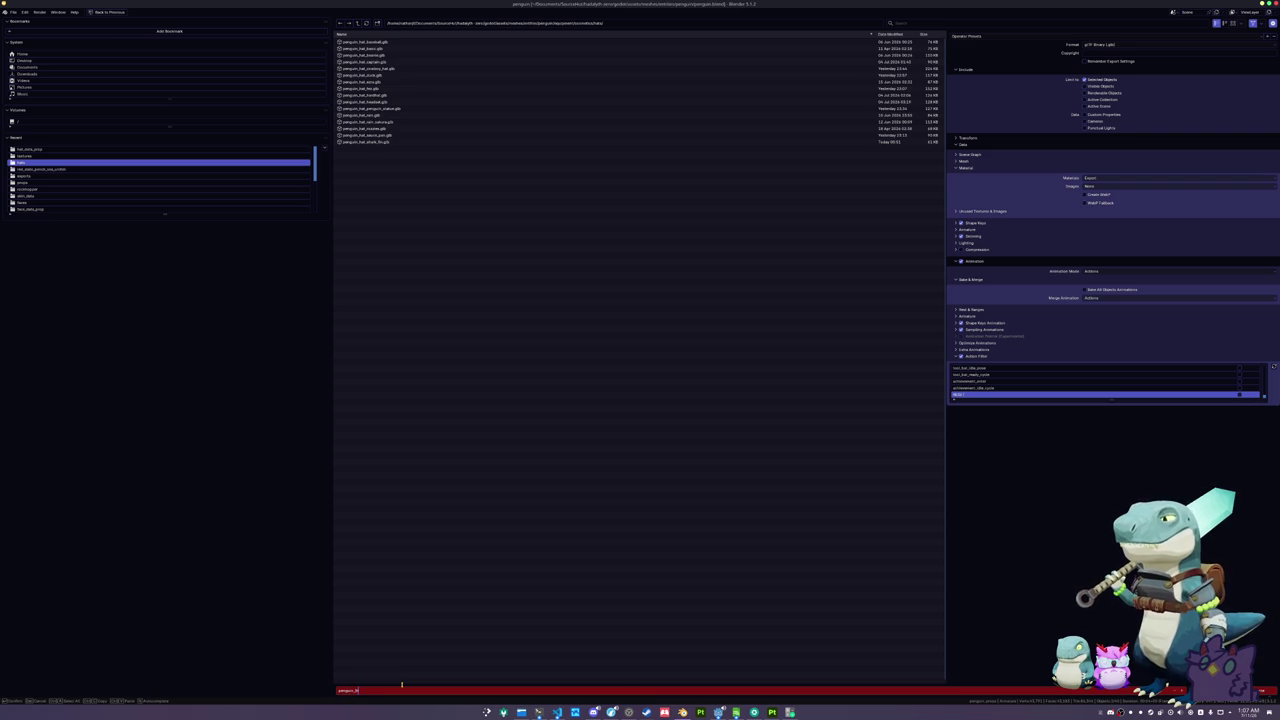
key("Return")
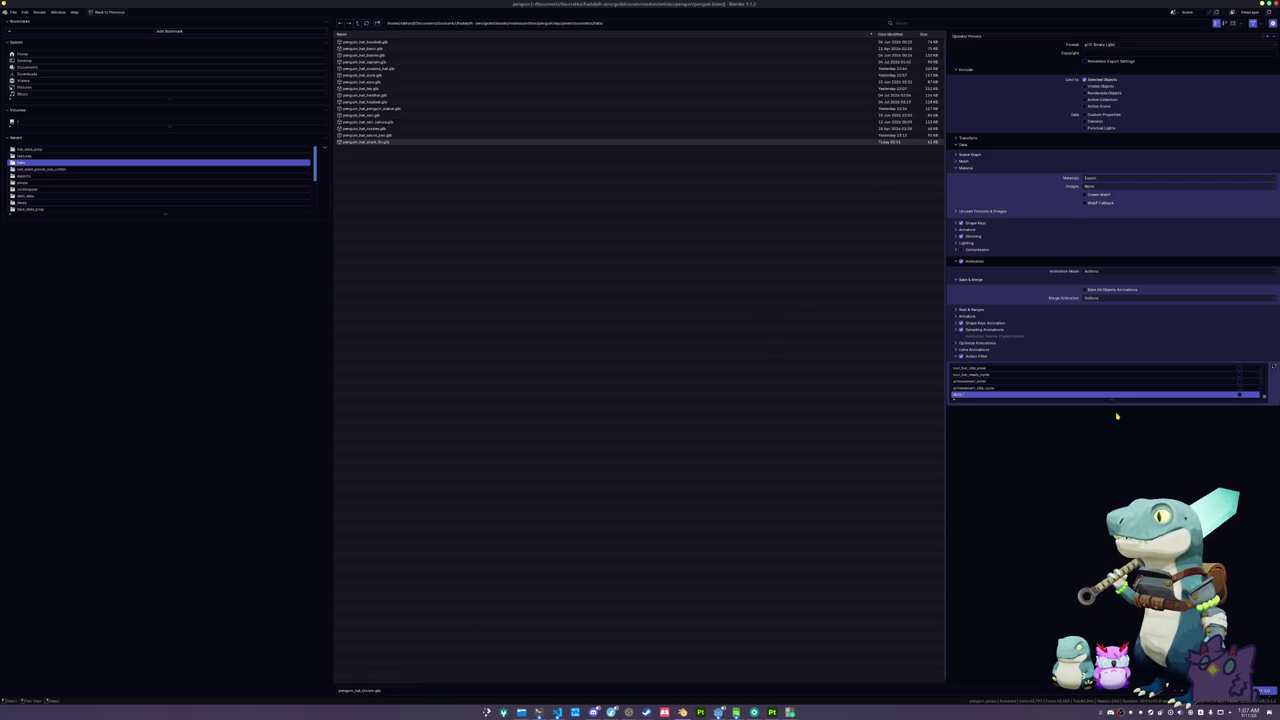
left_click_drag(1110, 400, 1105, 665)
scroll(1100, 548, "up", 5)
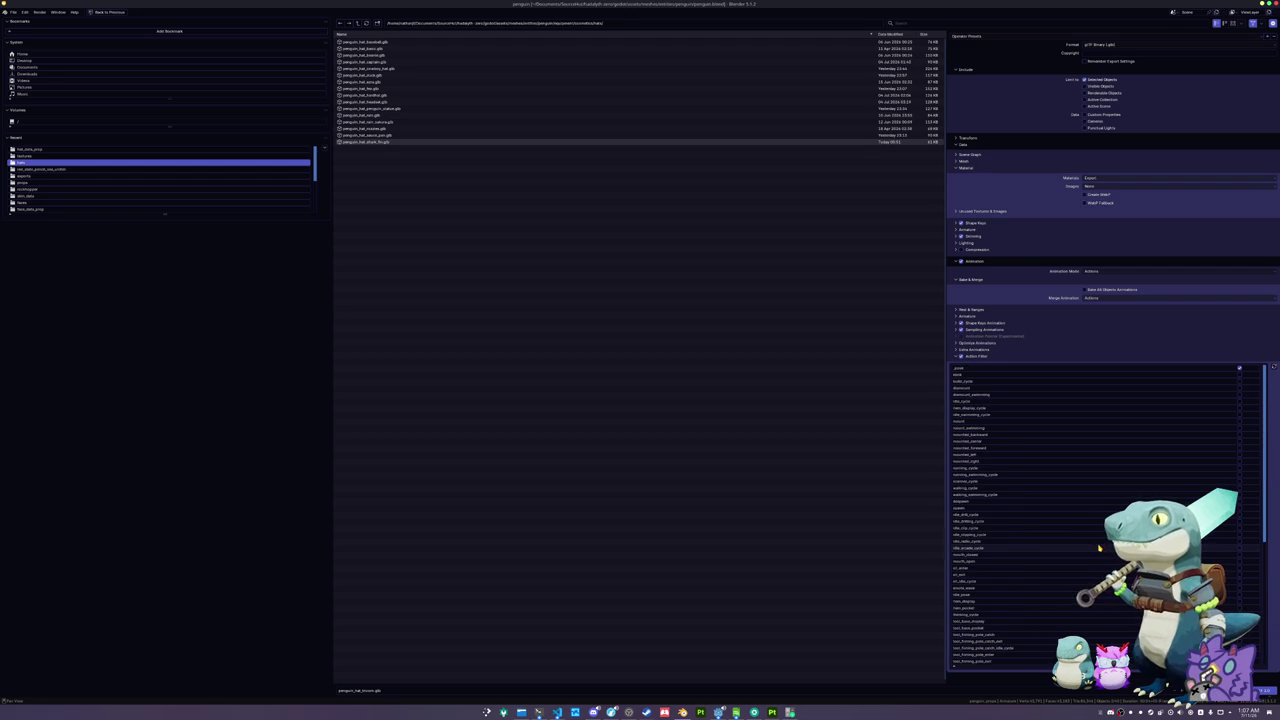
key("Return")
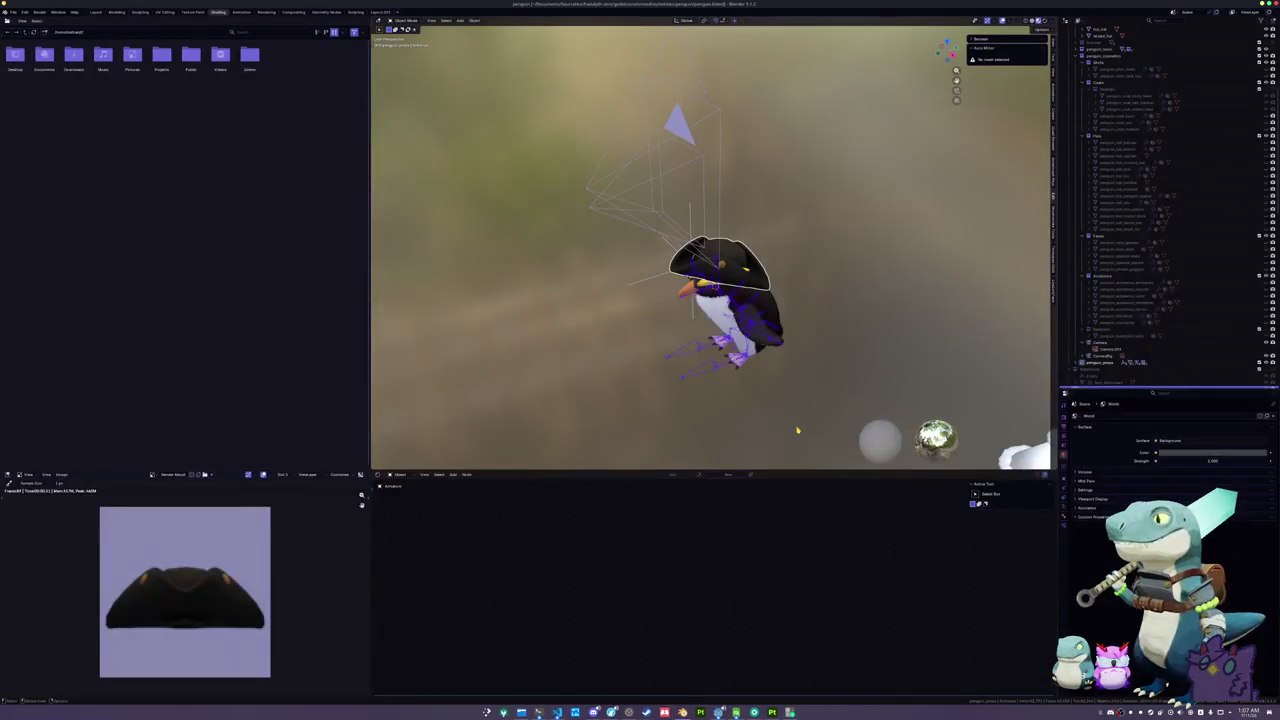
key("alt+Tab")
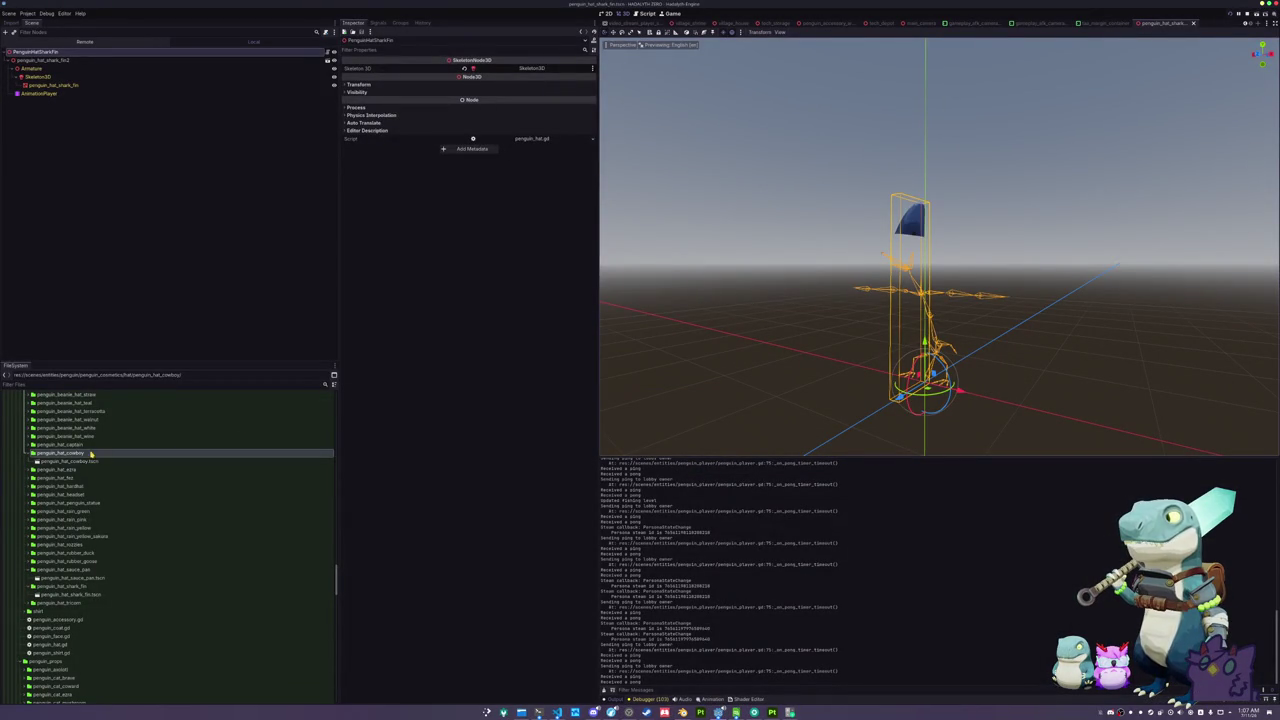
- Rename the scene file in the tricorn folder to penguin_hat_tricorn.tscn
left_click(82, 587)
scroll(66, 516, "up", 10)
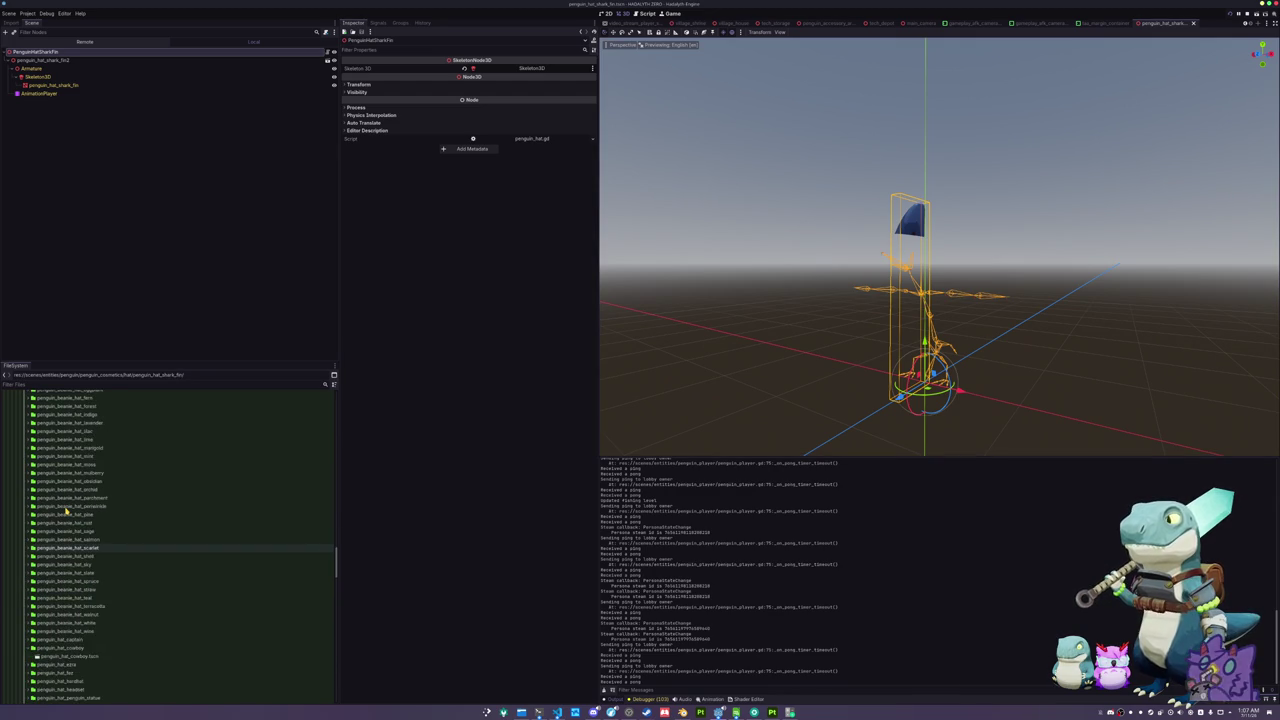
scroll(66, 516, "down", 5)
double_click(67, 609)
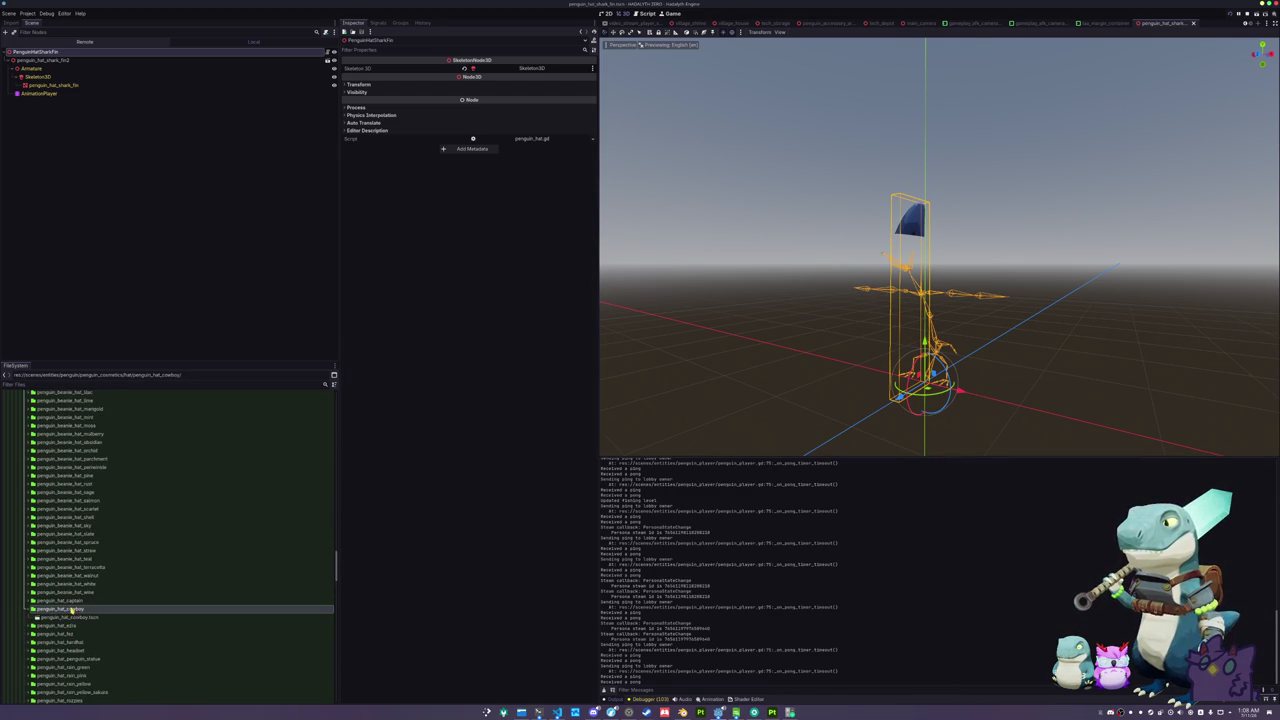
scroll(71, 609, "down", 5)
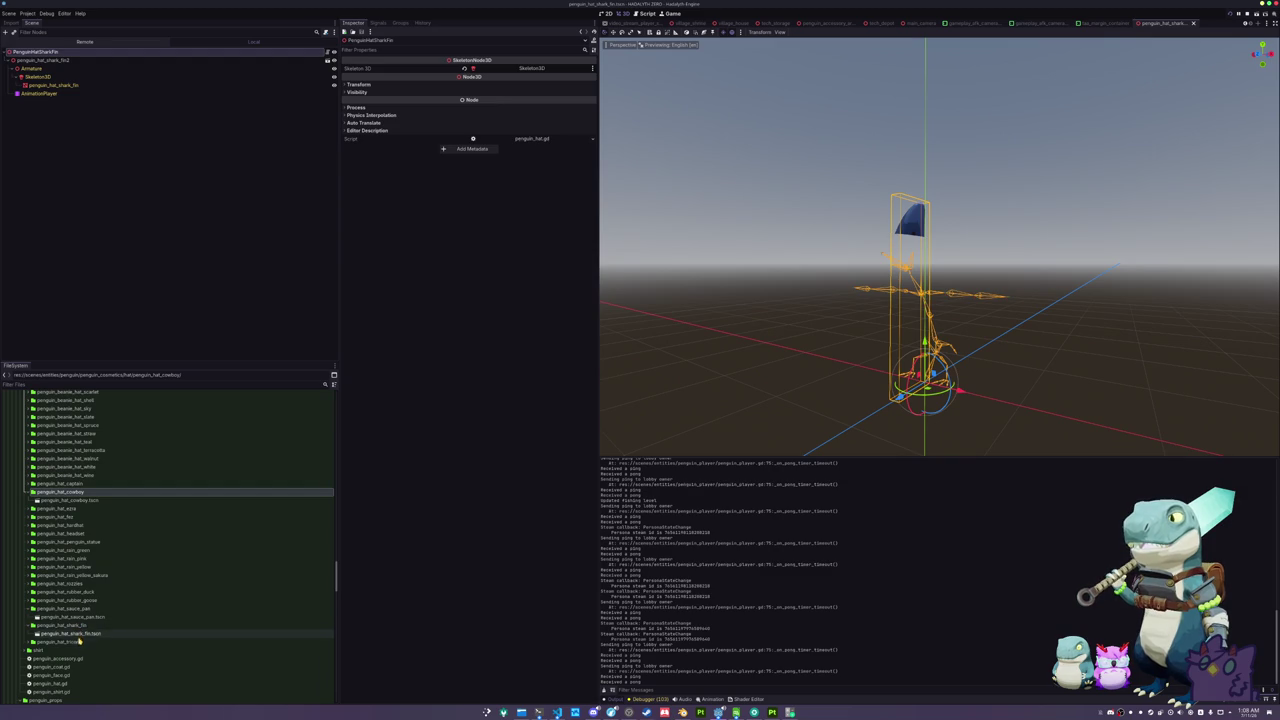
double_click(79, 641)
left_click(80, 649)
type("penguin_hat_tricorn.tscn")
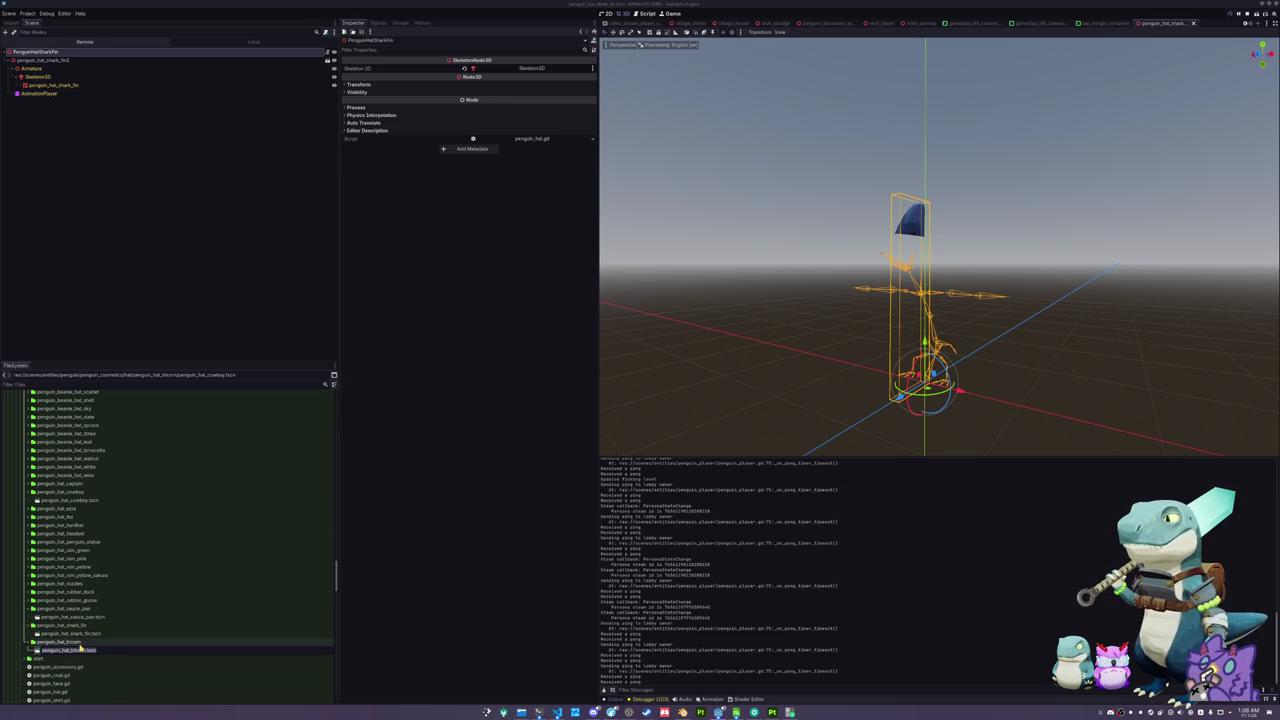
key("Return")
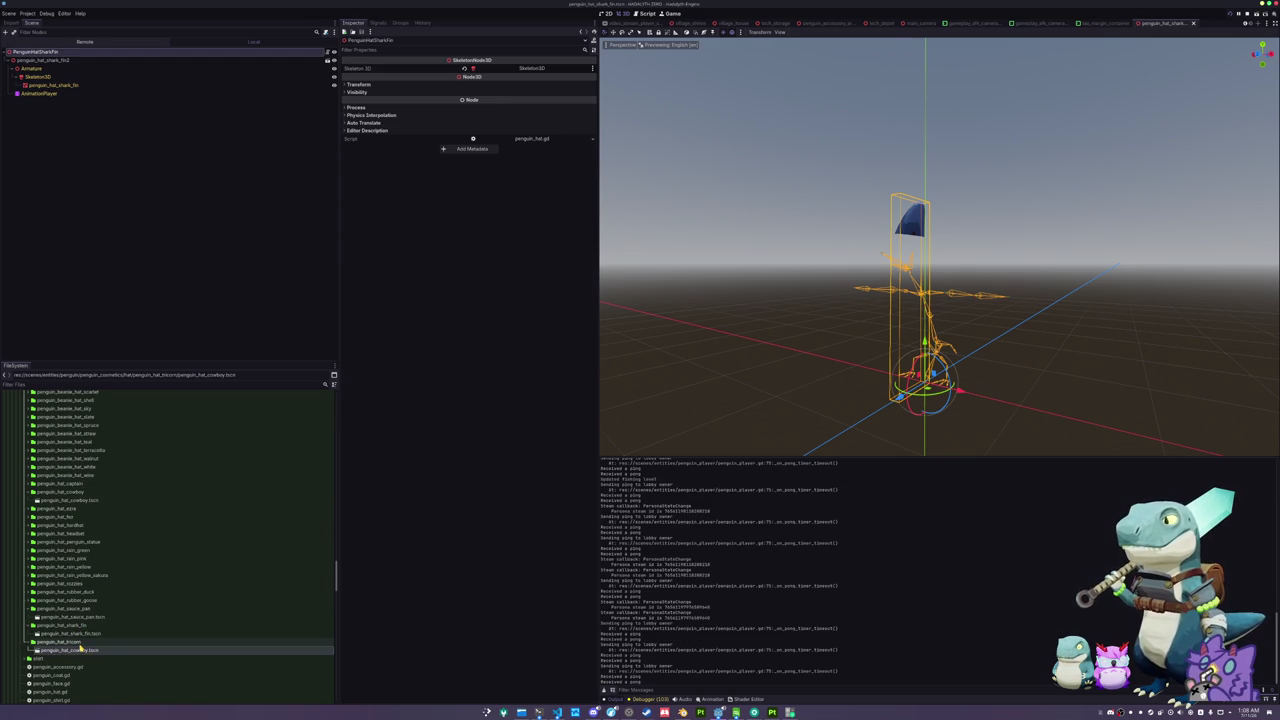
- Open penguin_hat_tricorn.tscn and rename its root node to PenguinHatTricorn
double_click(80, 649)
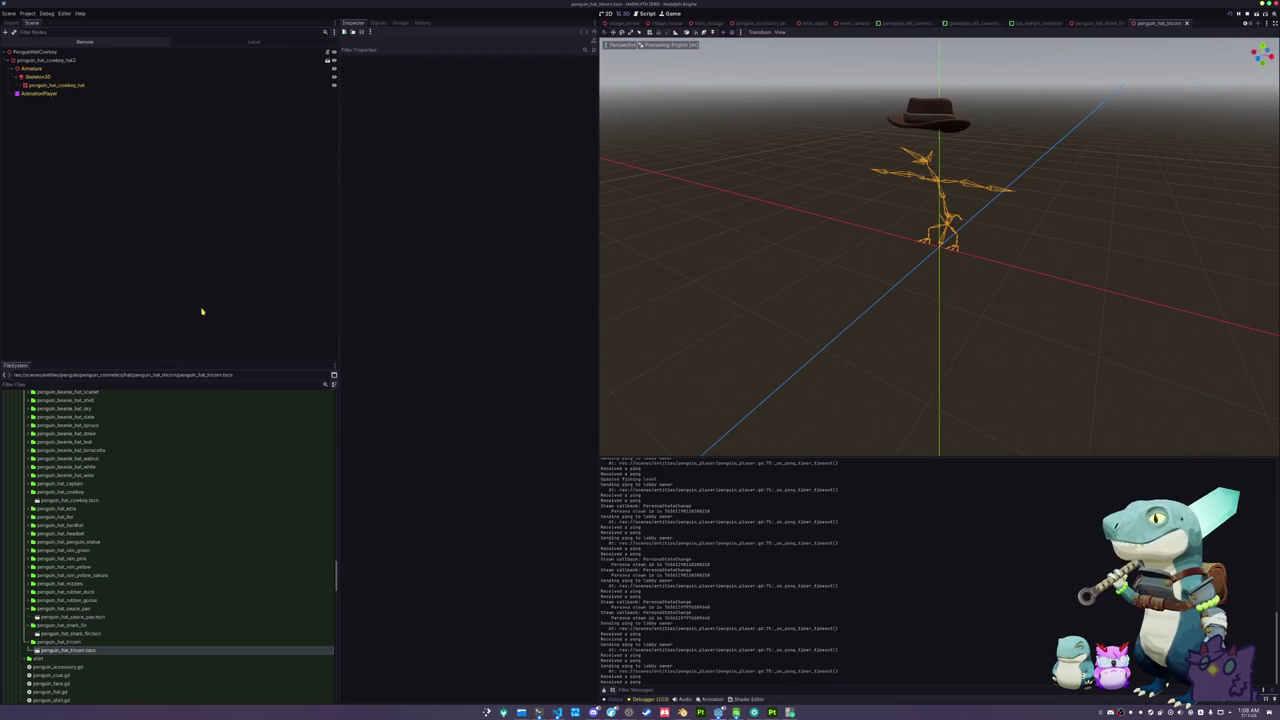
left_click(60, 52)
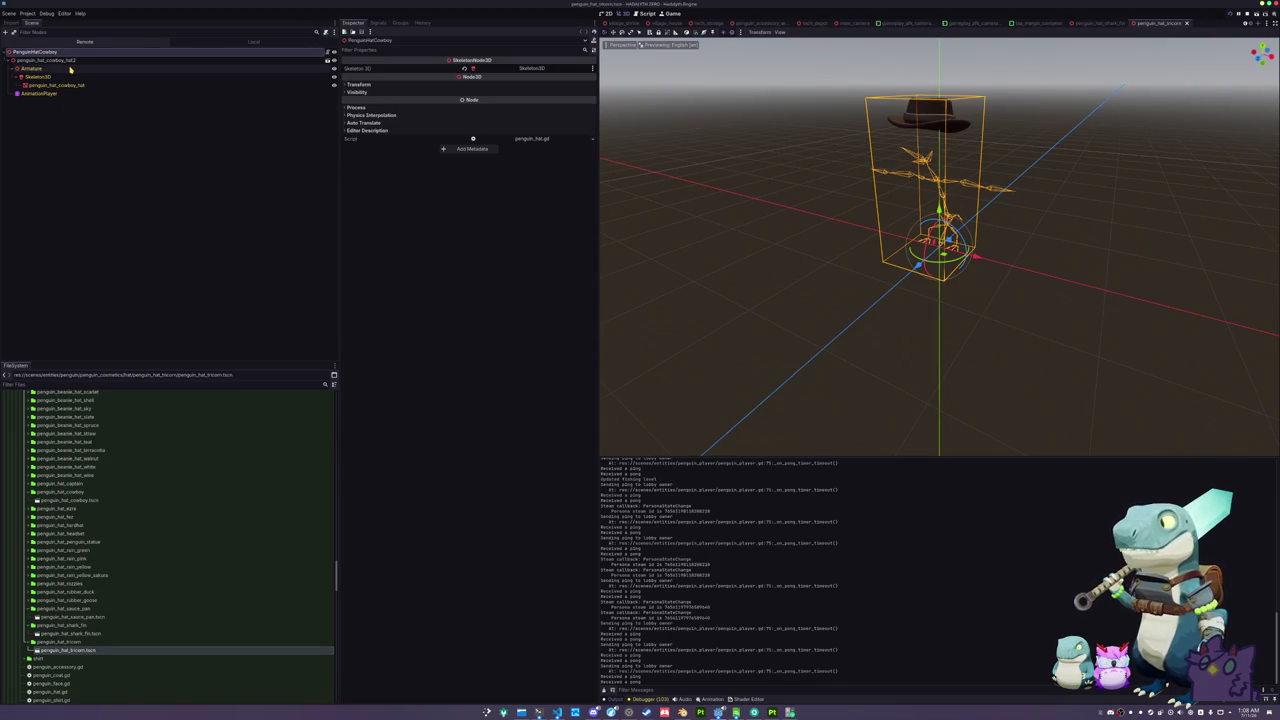
type("Pe")
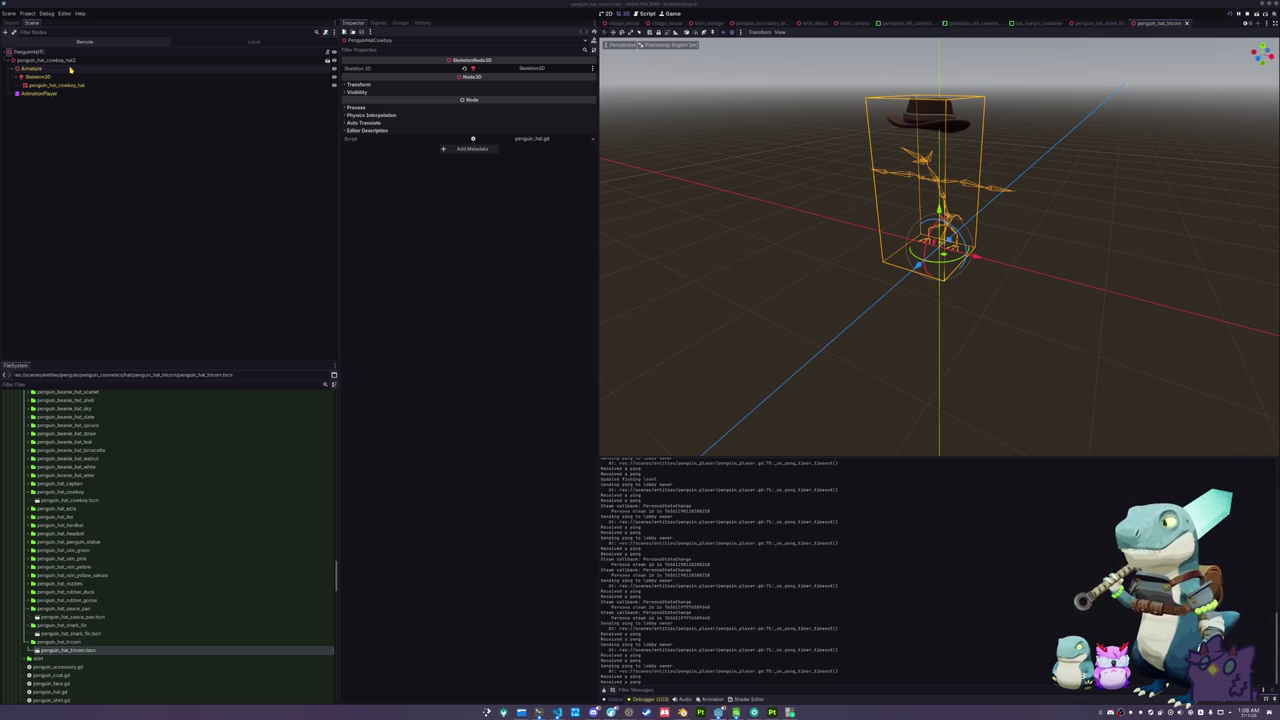
key("Return")
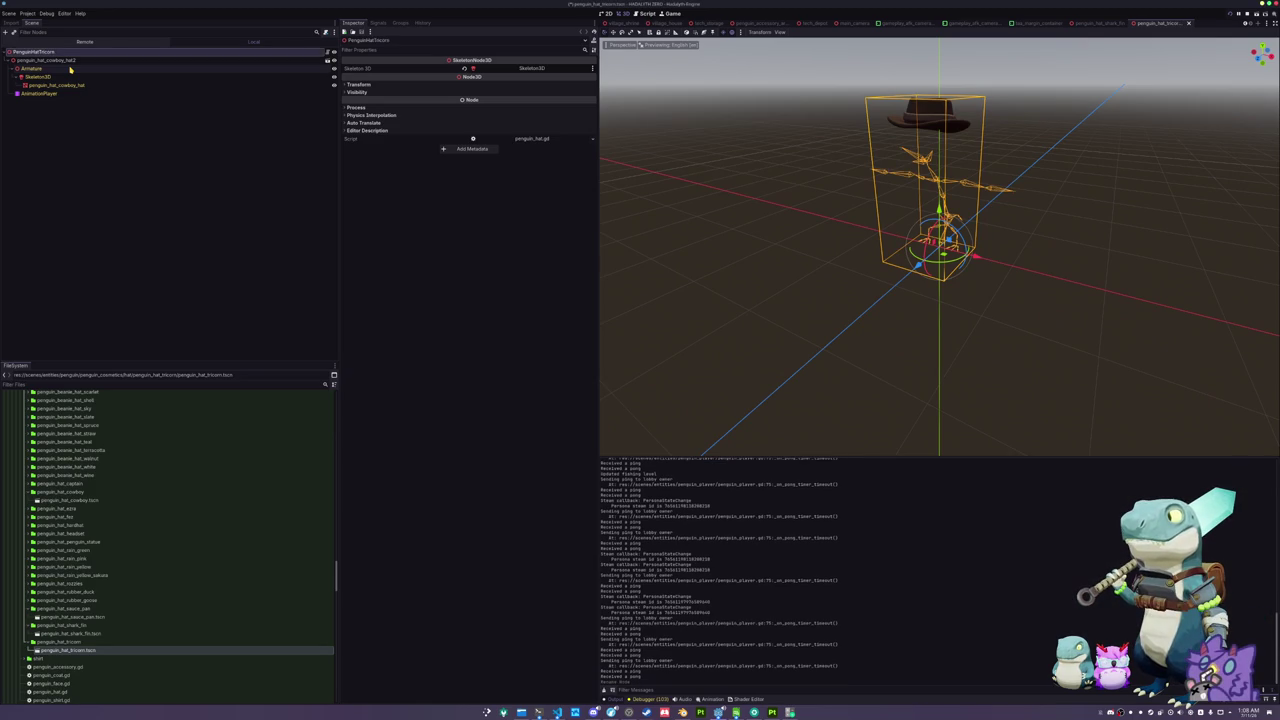
- Delete the leftover penguin_hat_cowboy_hat2 node and its children
left_click(72, 60)
key("Delete")
key("Return")
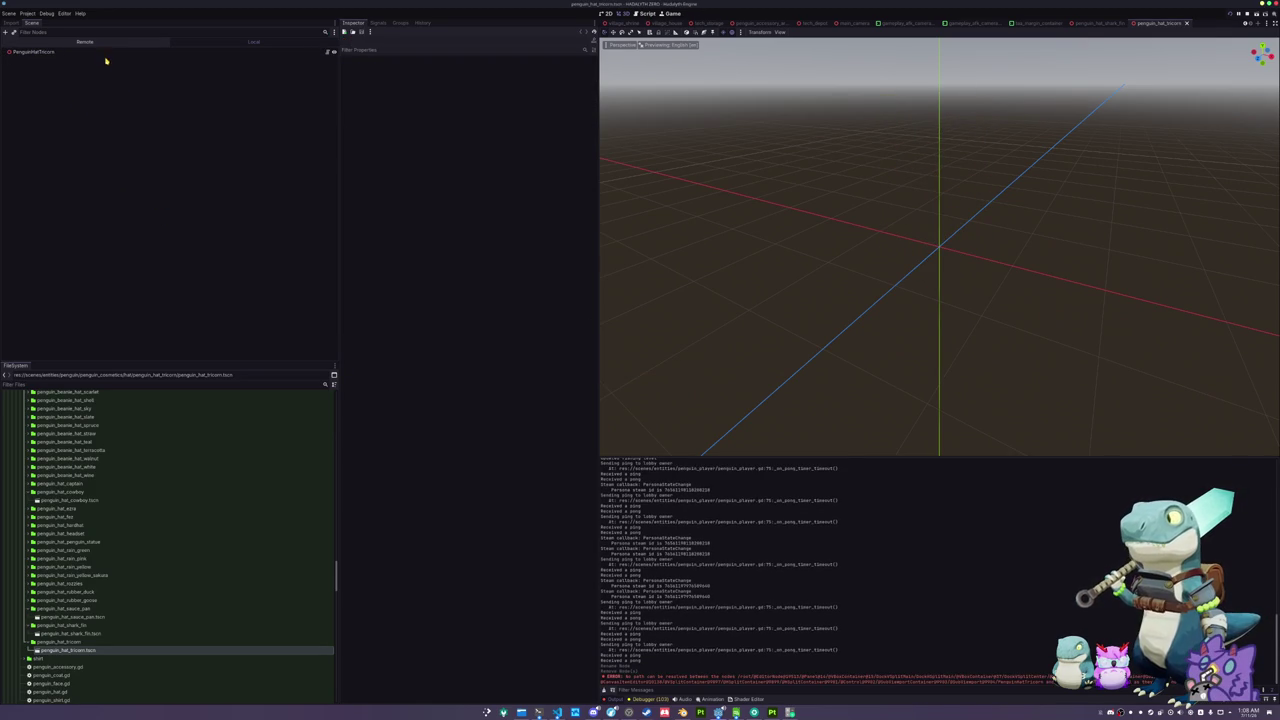
- Drag penguin_hat_tricorn.glb under the PenguinHatTricorn root and enable Editable Children on it
left_click(105, 54)
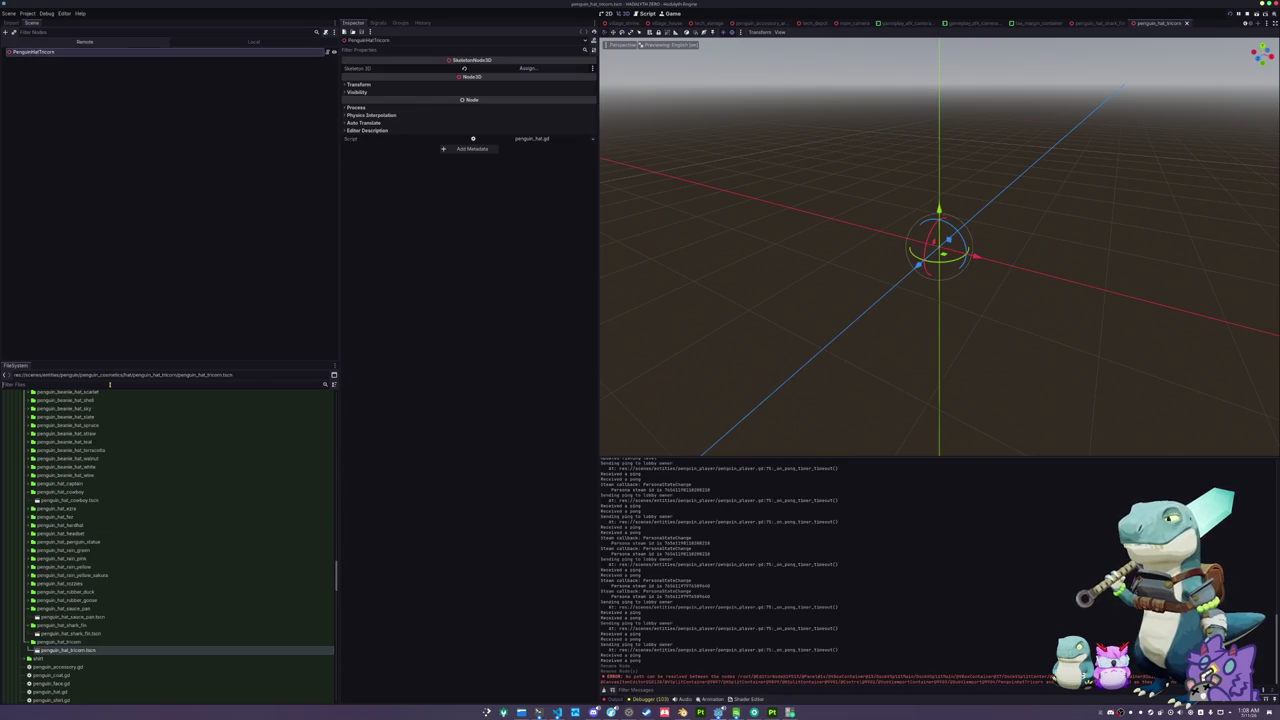
type("tricorn")
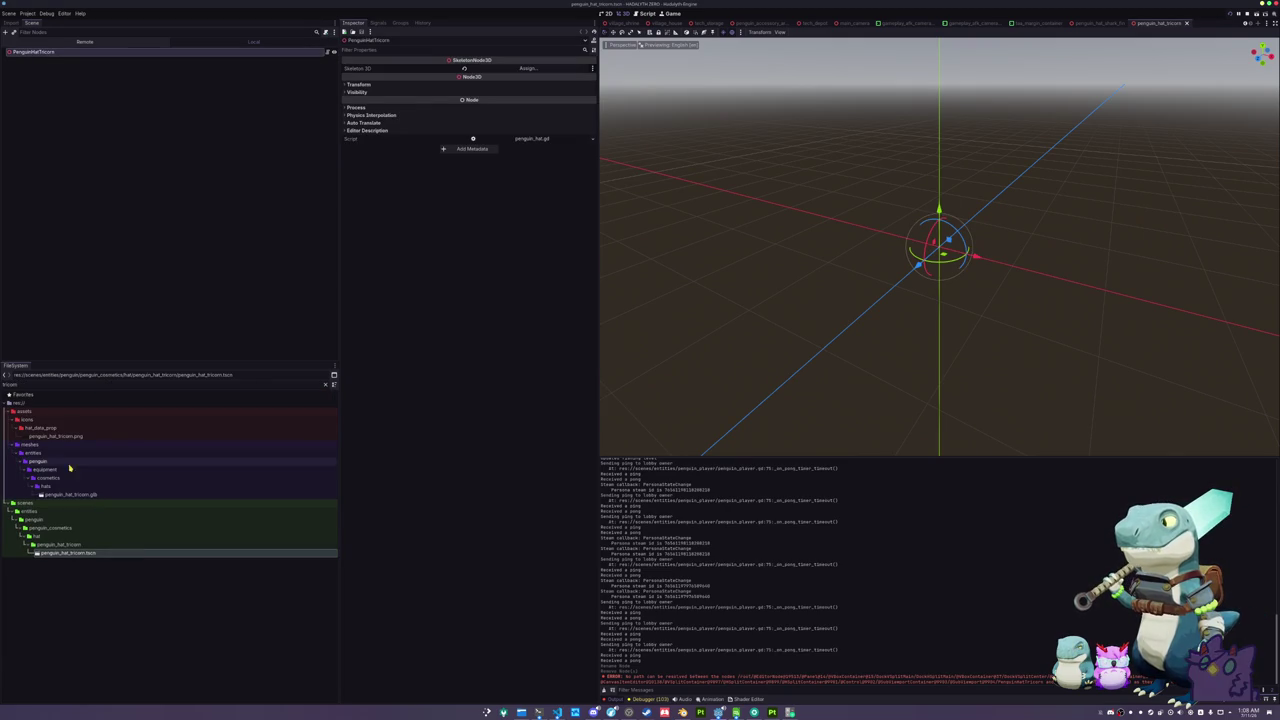
mouse_move(70, 494)
left_mouse_down()
mouse_move(112, 164)
mouse_move(50, 56)
left_mouse_up()
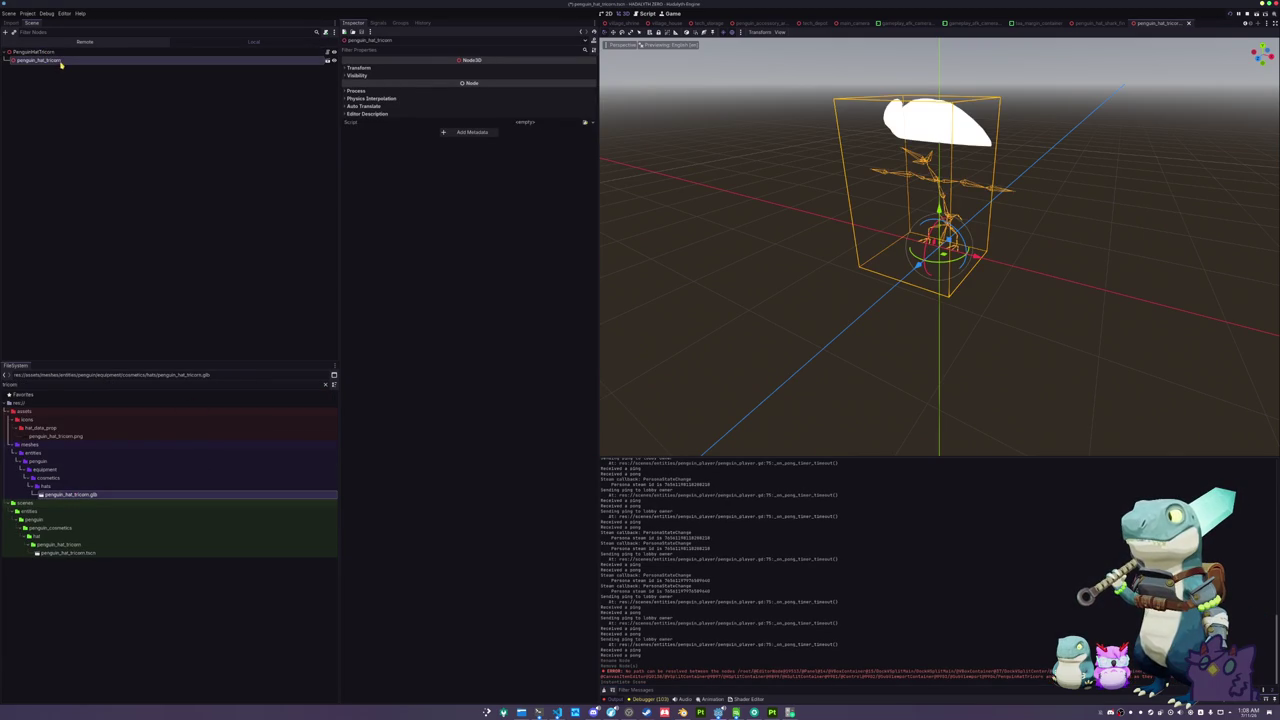
right_click(64, 61)
left_click(97, 202)
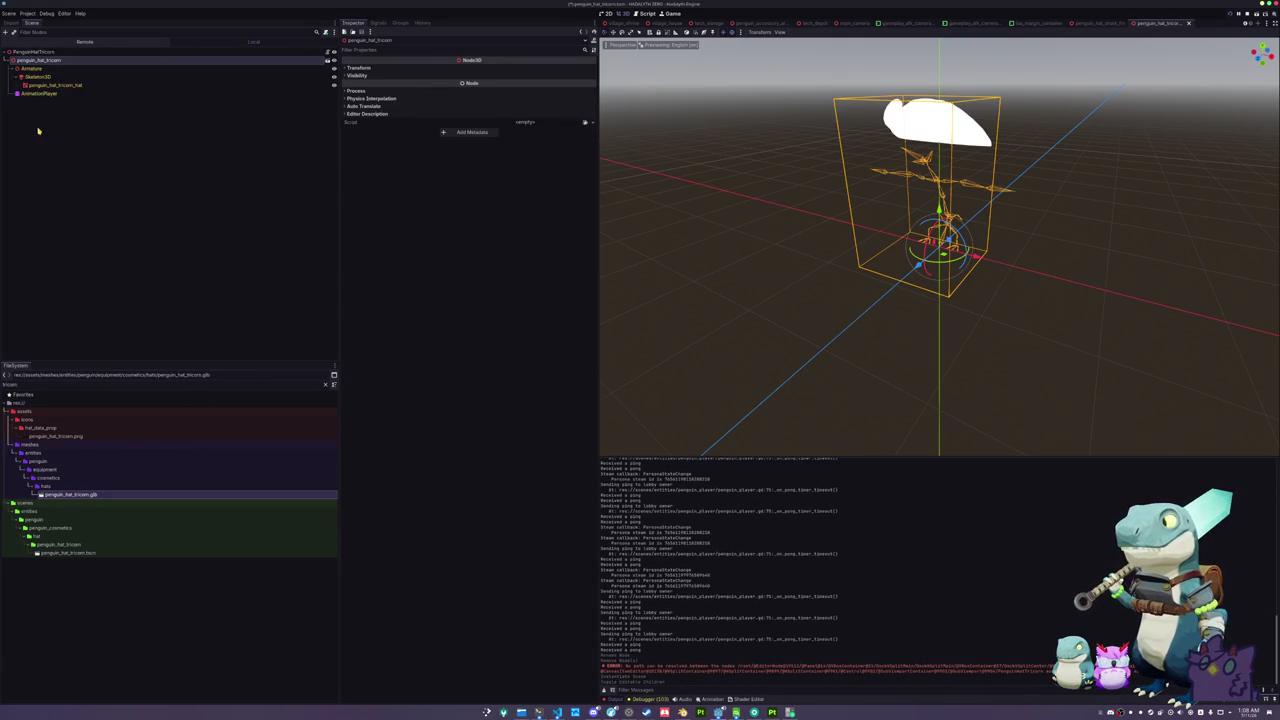
- Select the tricorn hat mesh, clear the 'tricorn' FileSystem filter and collapse the cosmetics folder
left_click(55, 85)
left_click(47, 486)
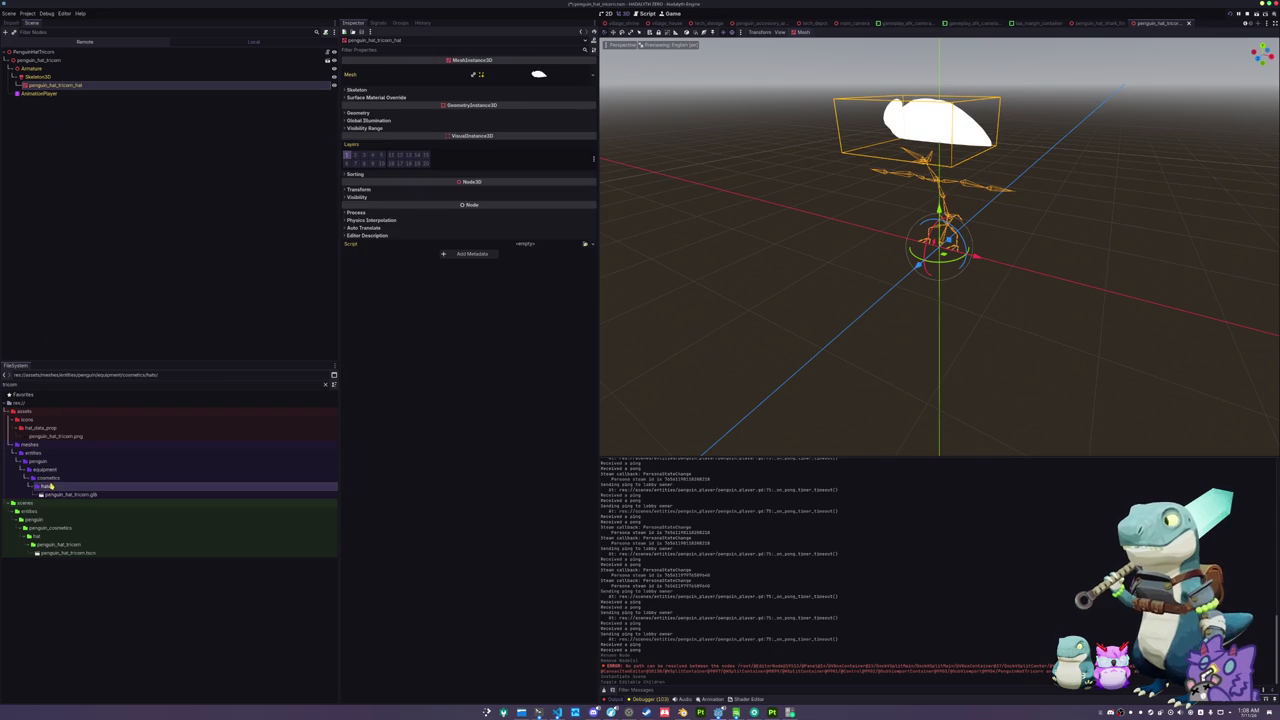
left_click(325, 384)
left_click(44, 467)
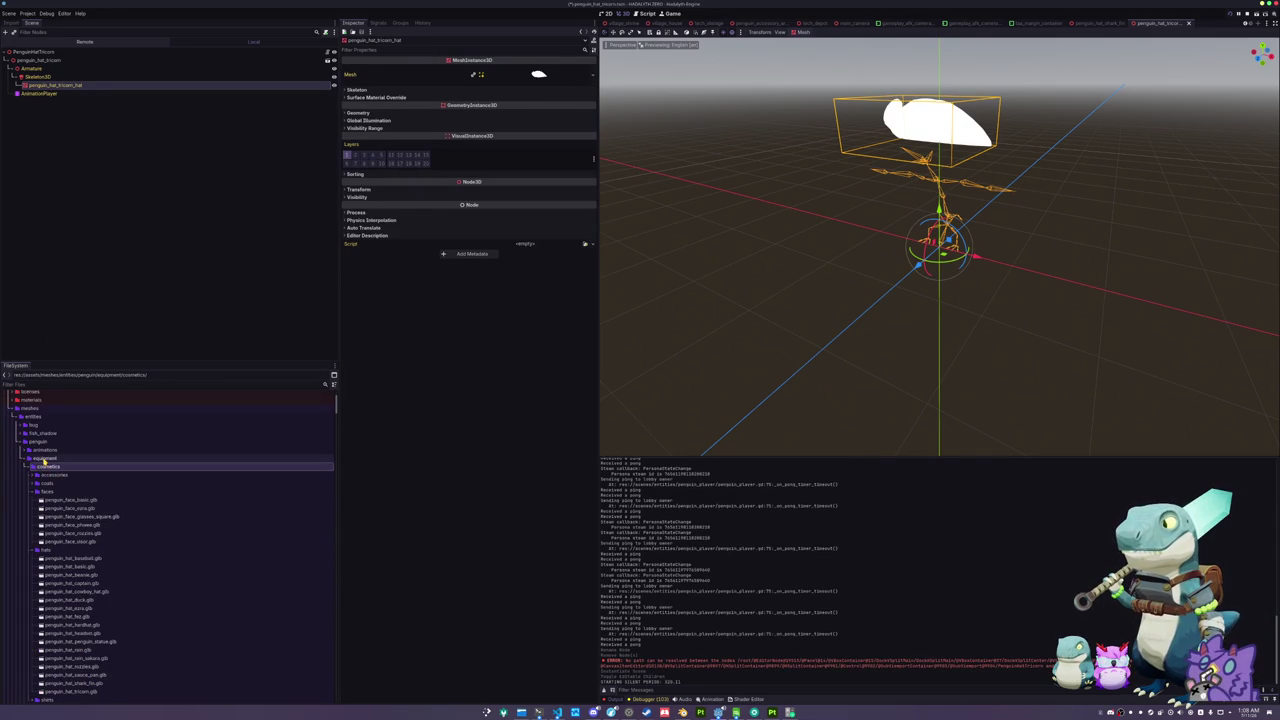
left_click(38, 457)
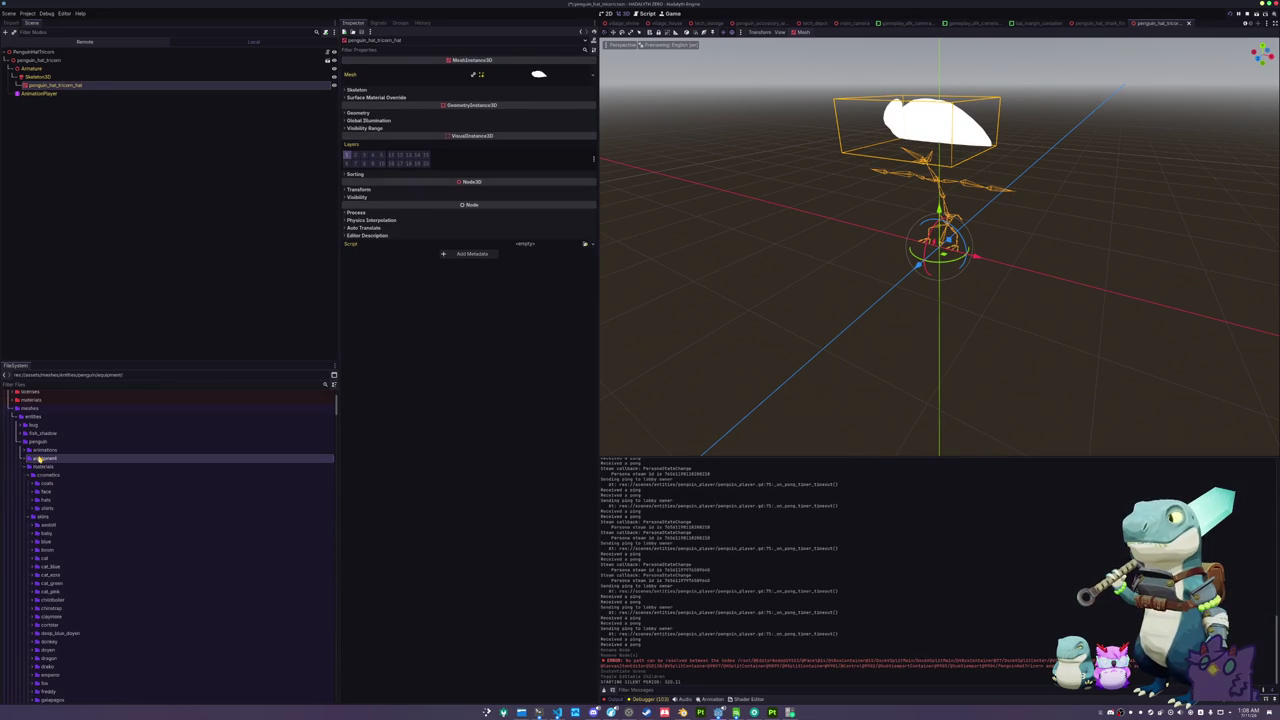
- Duplicate penguin_hat_rubber_goose.tres as penguin_hat_tricorn.tres in the equipment materials folder
left_click(28, 466)
scroll(55, 568, "down", 5)
scroll(55, 568, "down", 3)
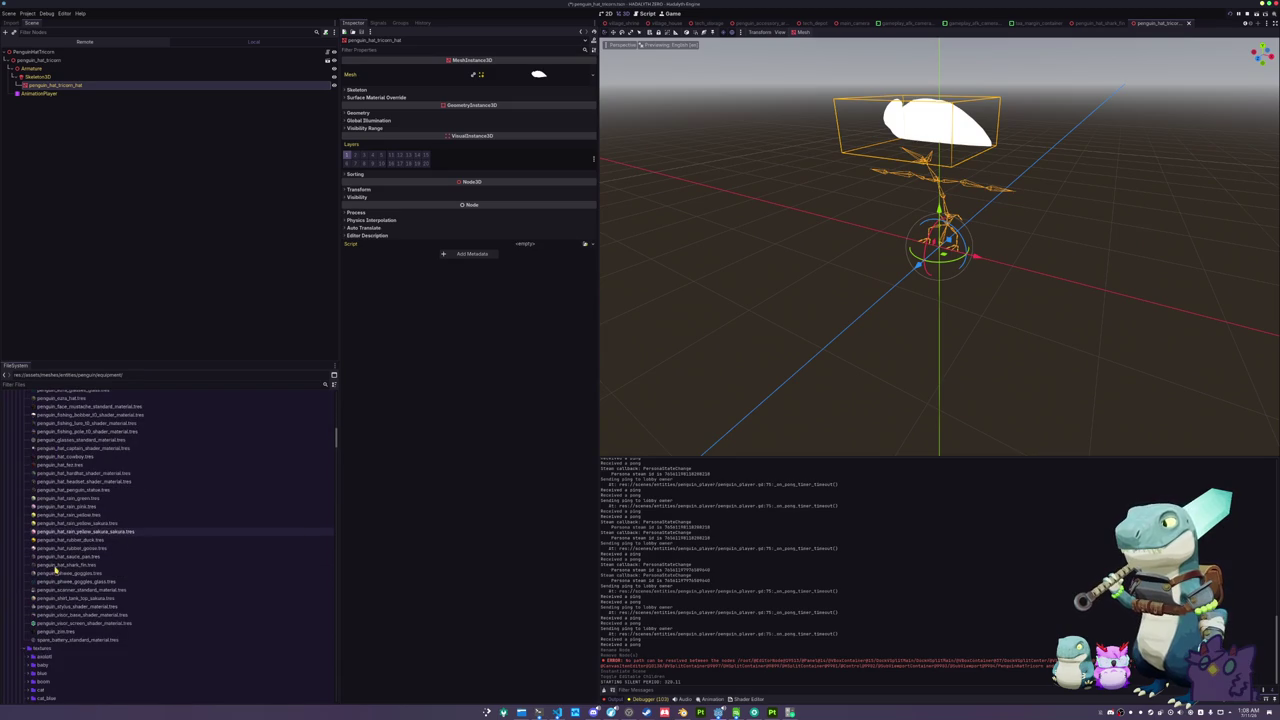
left_click(69, 548)
key("ctrl+d")
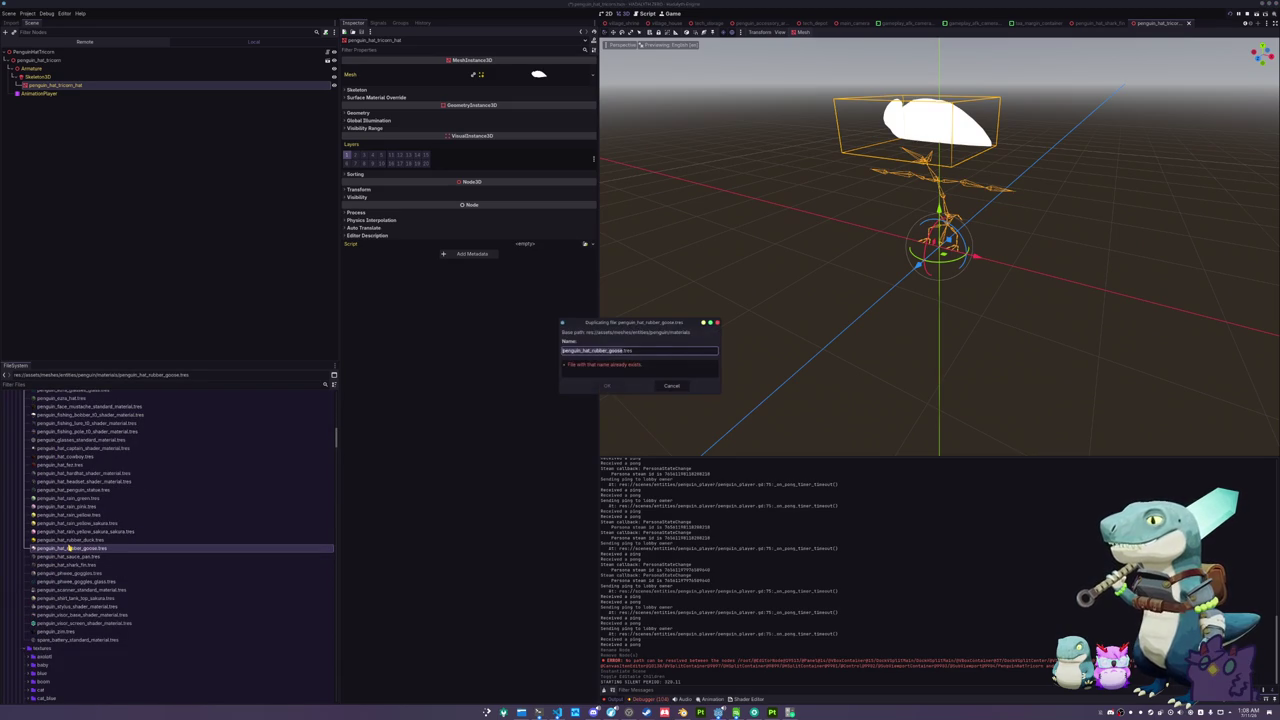
type("tricorn")
key("Return")
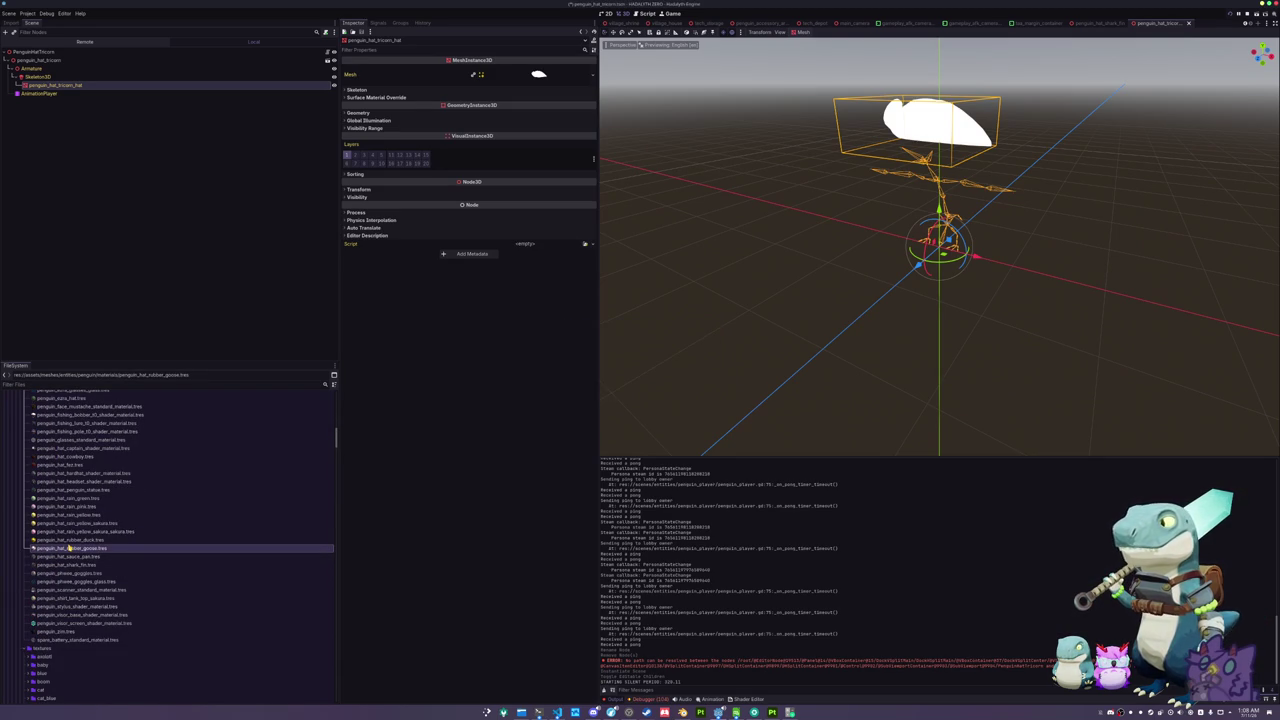
- Quick Load the tricorn hat texture into penguin_hat_tricorn.tres's Albedo Texture
left_click(66, 574)
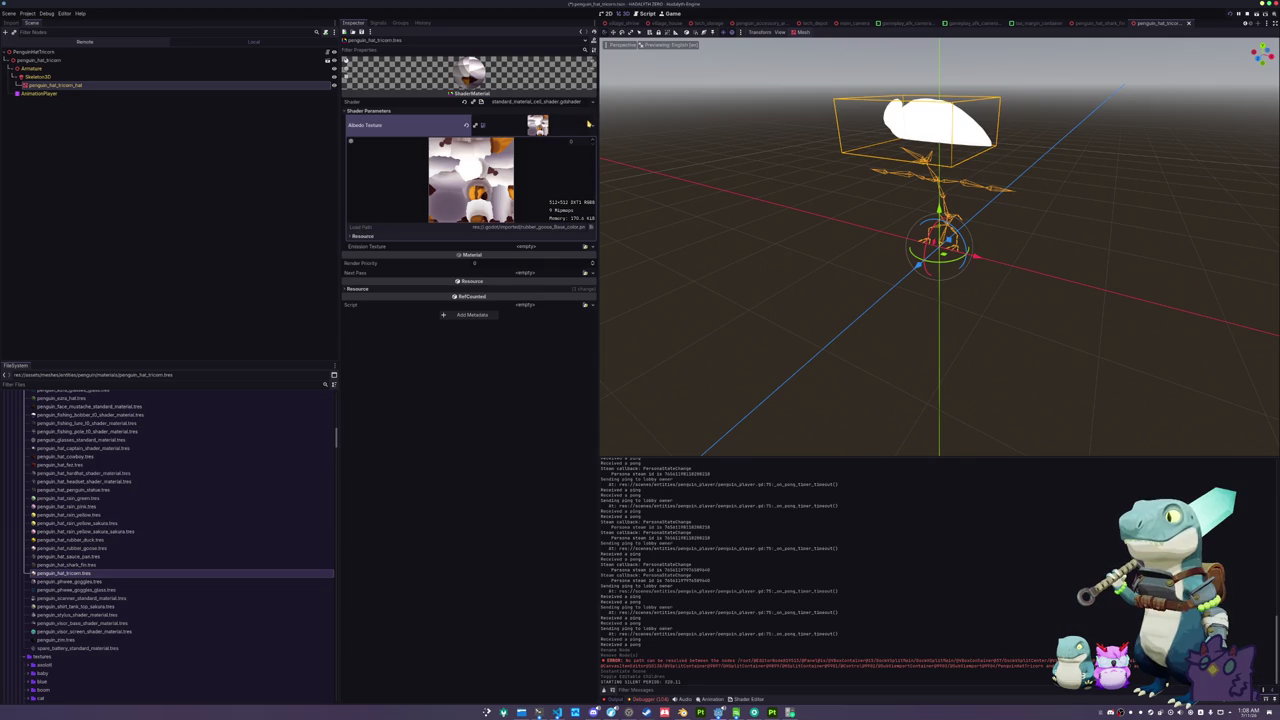
left_click(589, 124)
left_click(541, 318)
type("tricorn")
key("Return")
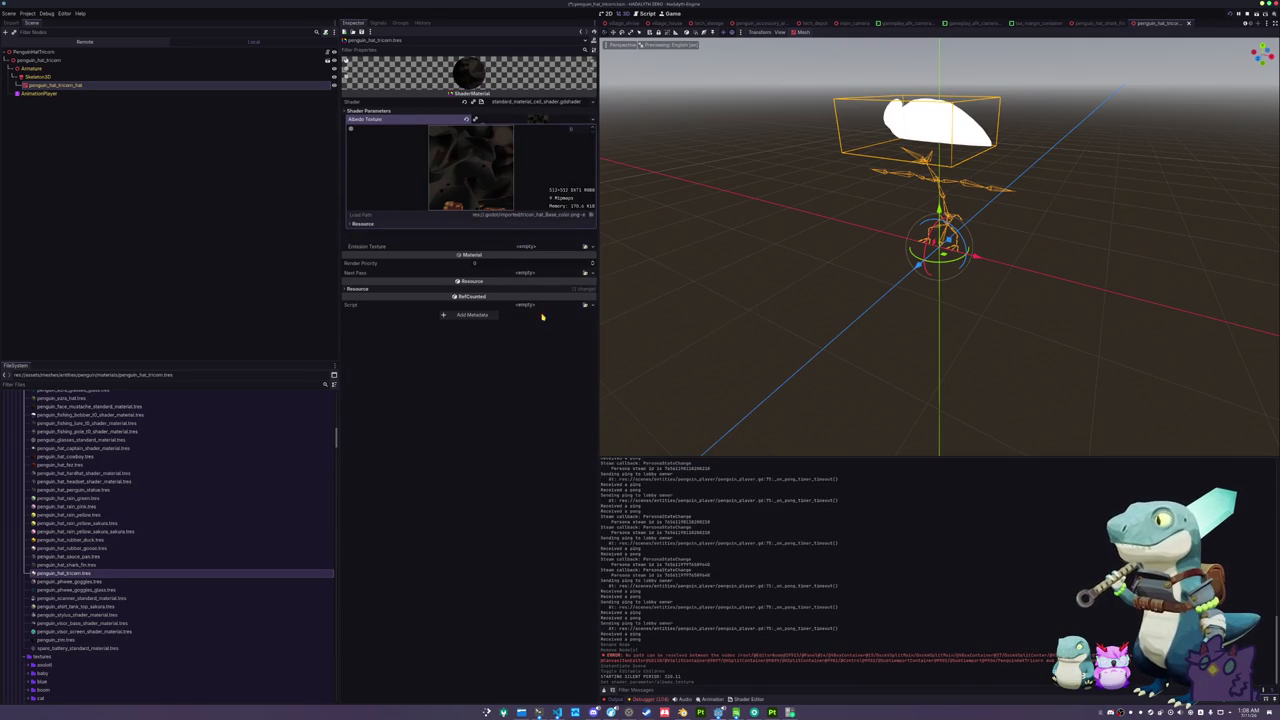
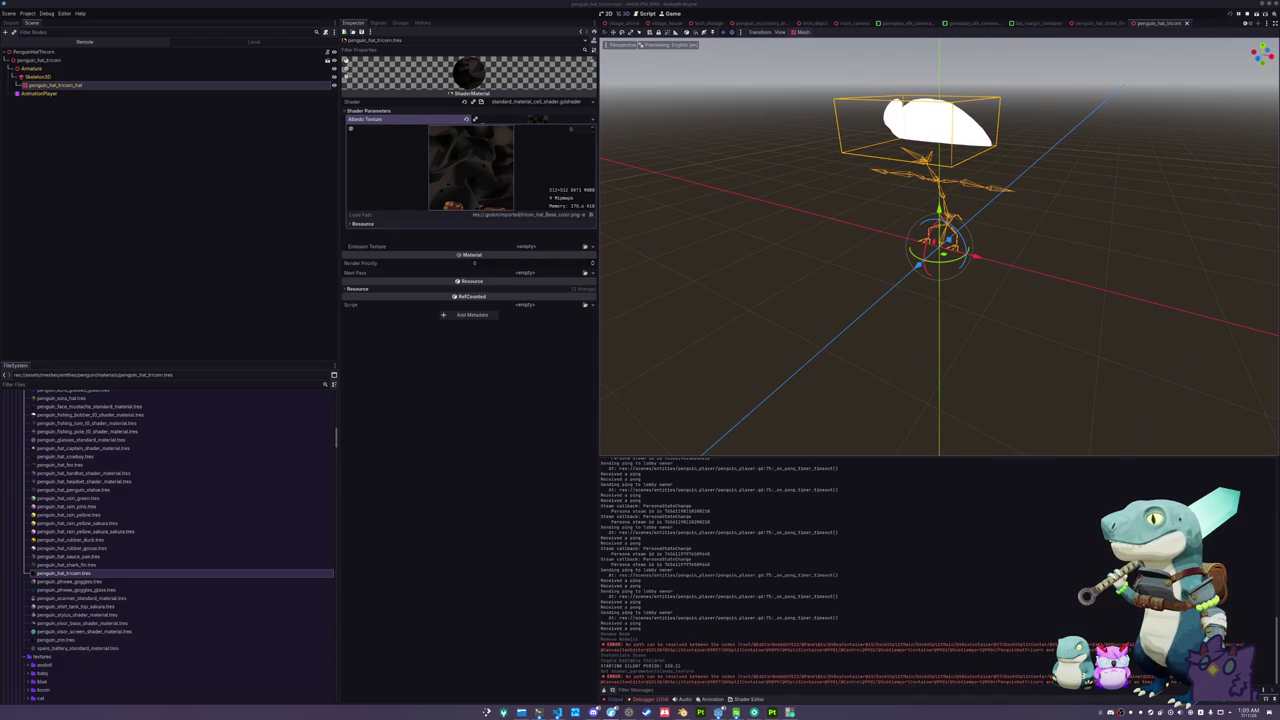
- Apply the dark tricorn material as the hat mesh's Material Override
left_click(112, 85)
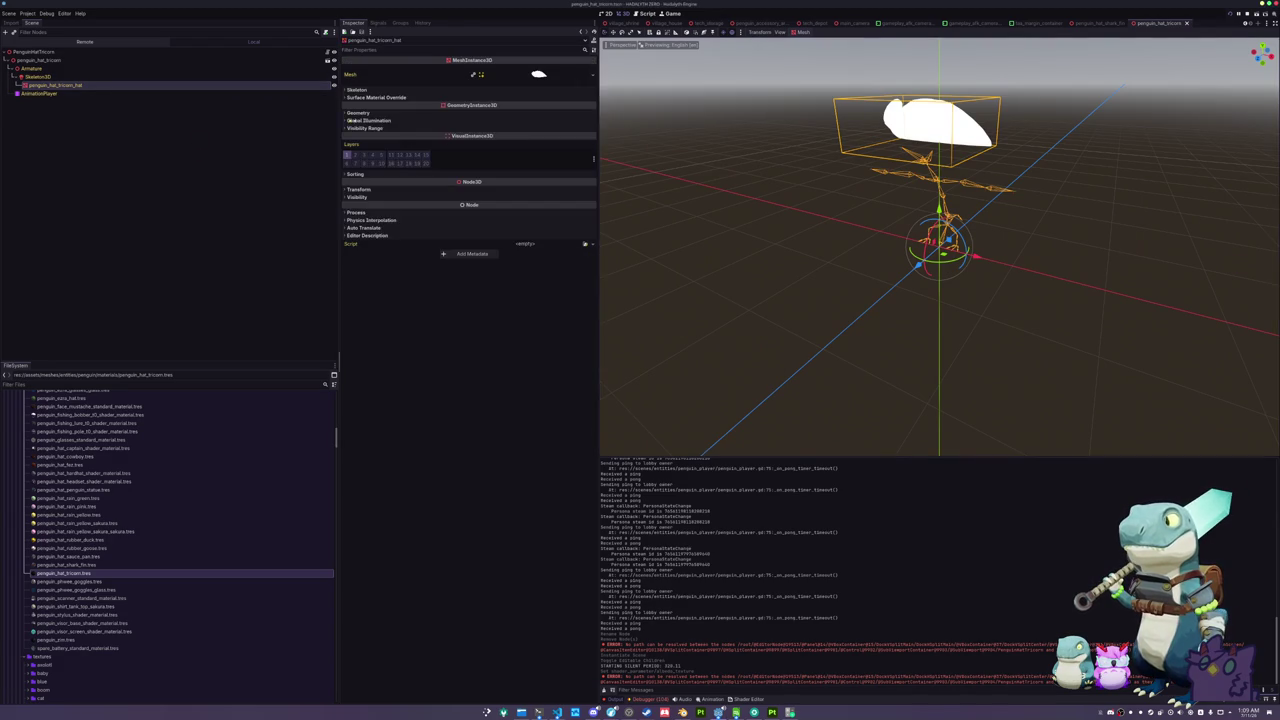
left_click(584, 121)
type("tricorn")
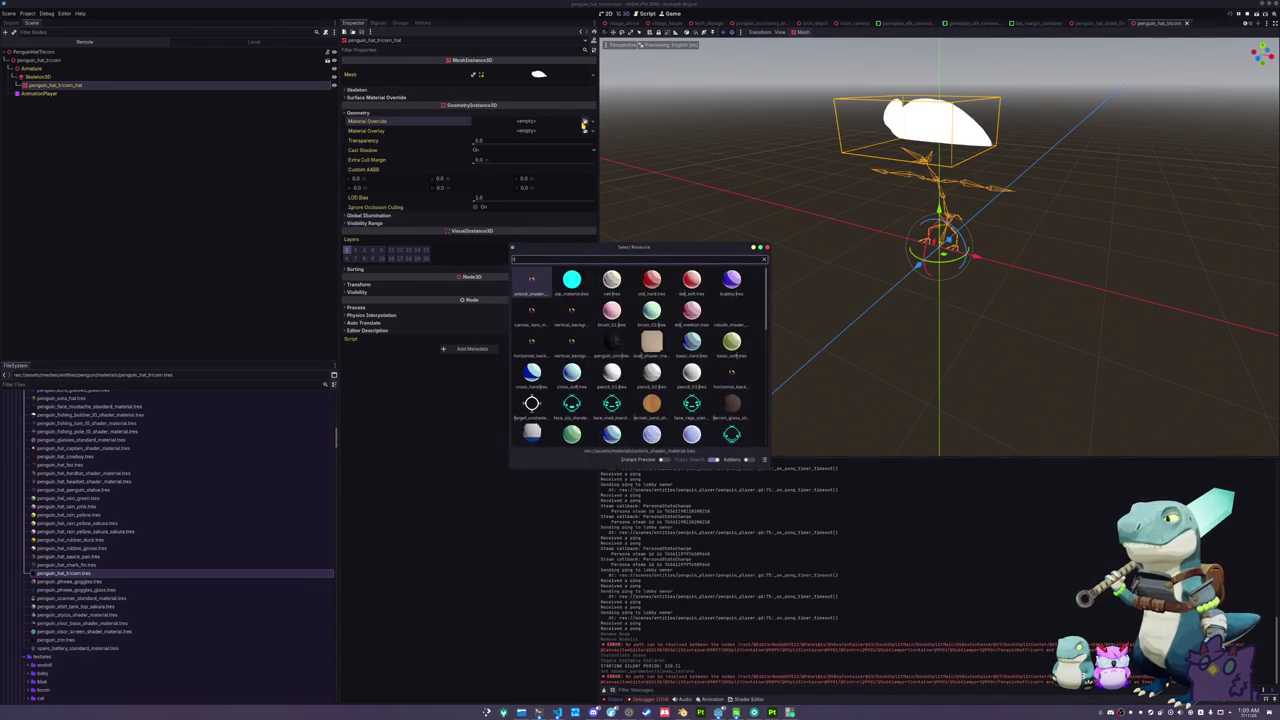
key("Return")
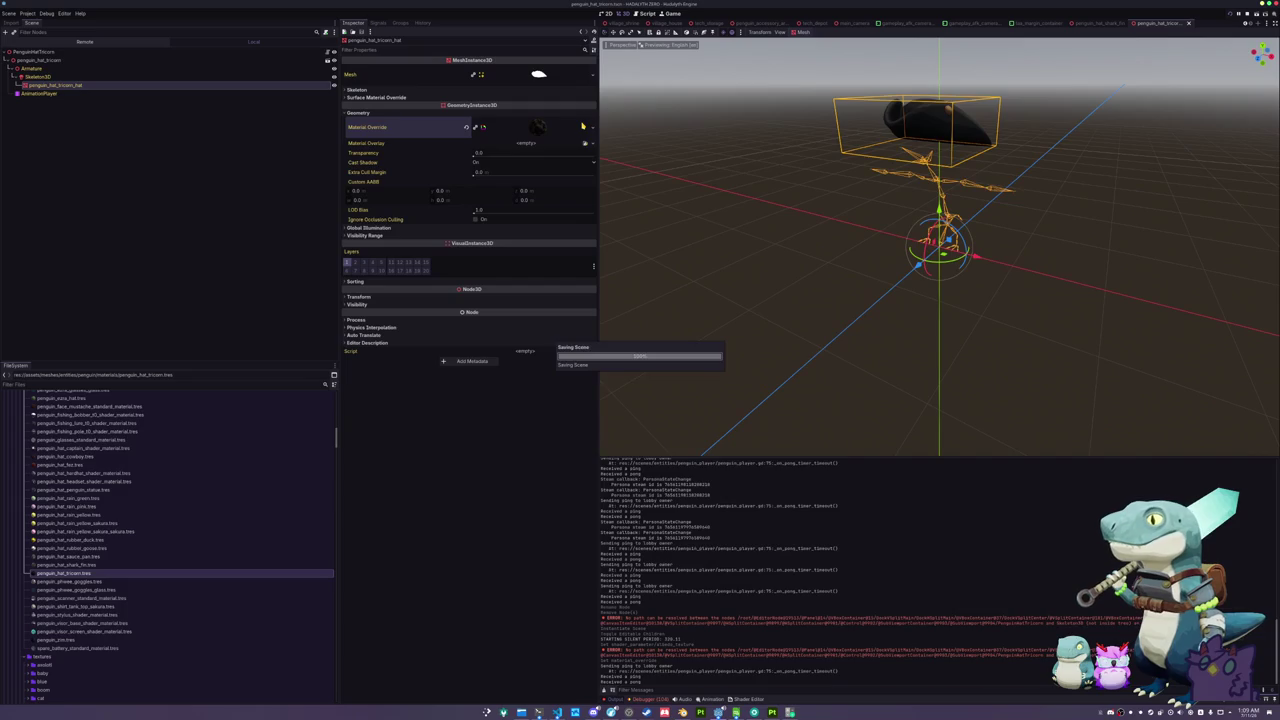
- Set the hat root node's Skeleton 3D property to Skeleton3D
left_click(35, 51)
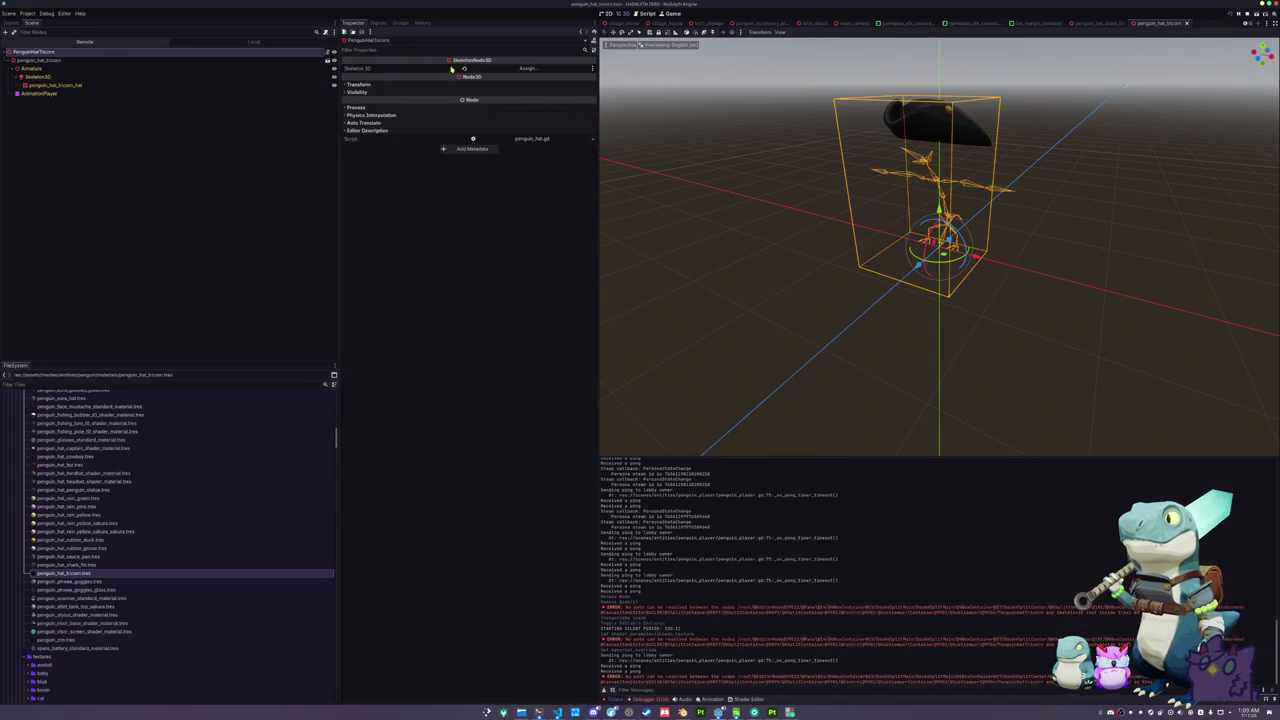
left_click(527, 68)
double_click(621, 293)
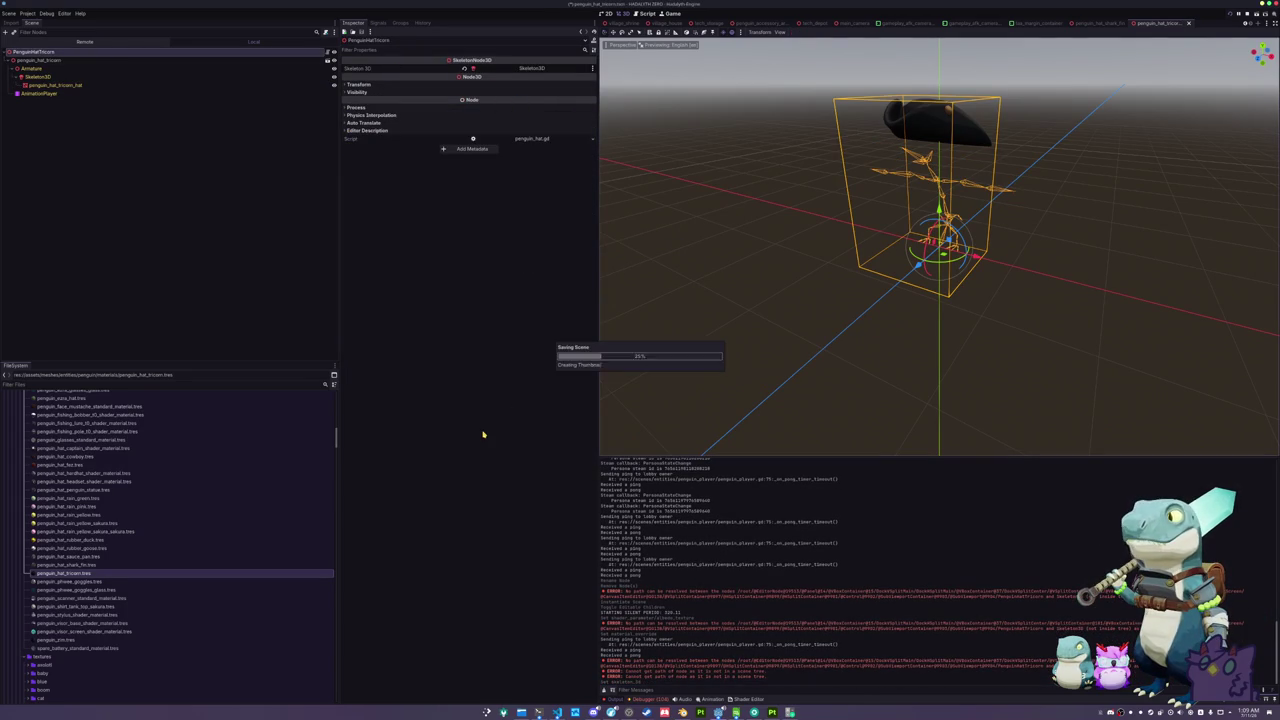
scroll(80, 607, "down", 10)
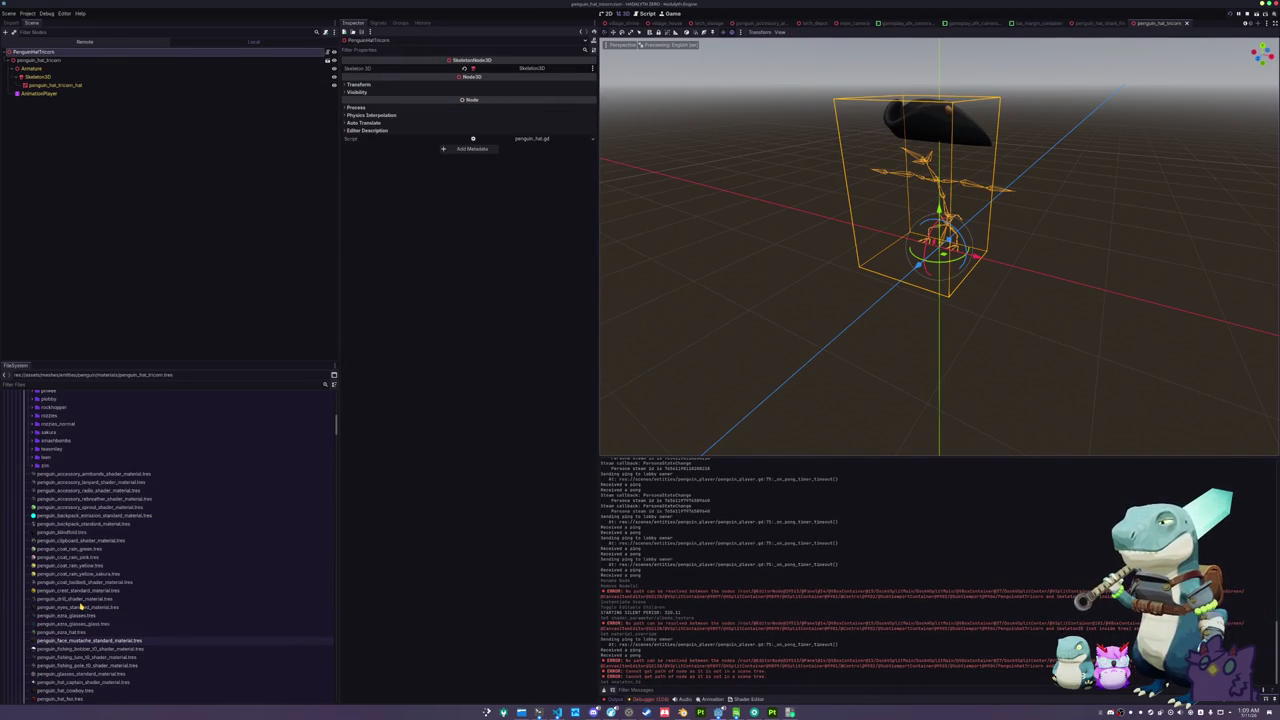
scroll(80, 600, "down", 15)
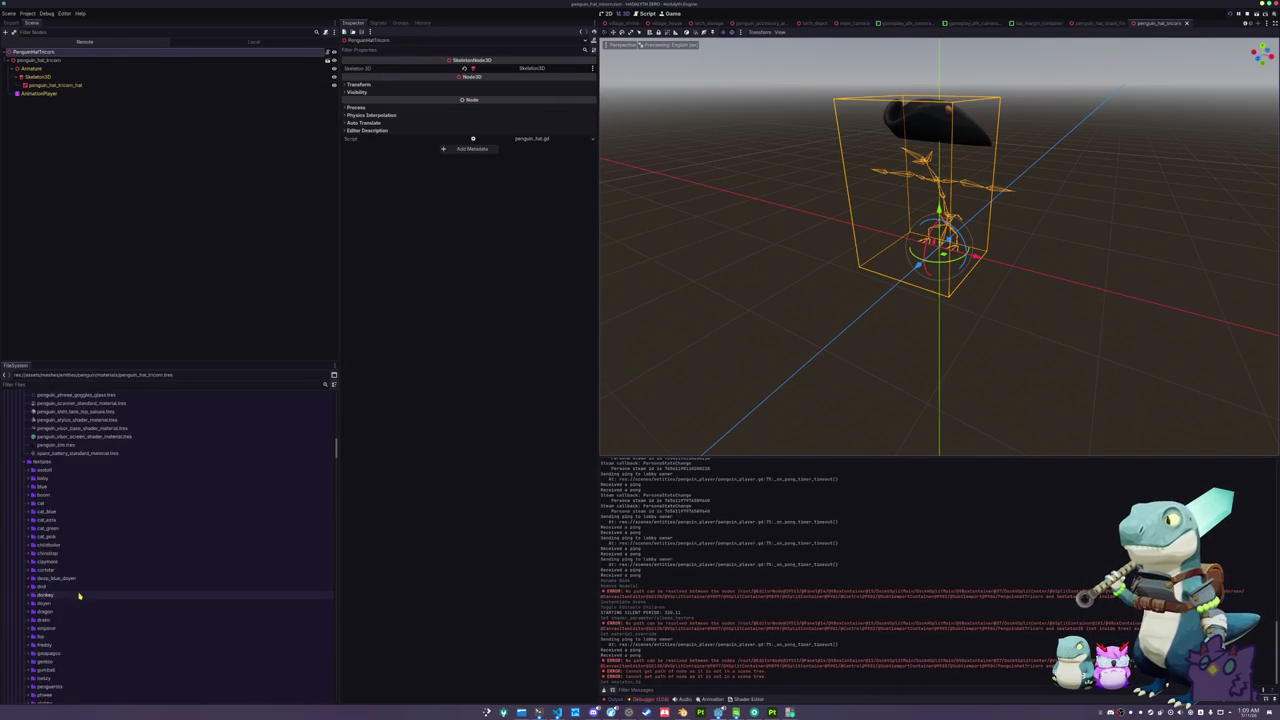
scroll(80, 588, "down", 15)
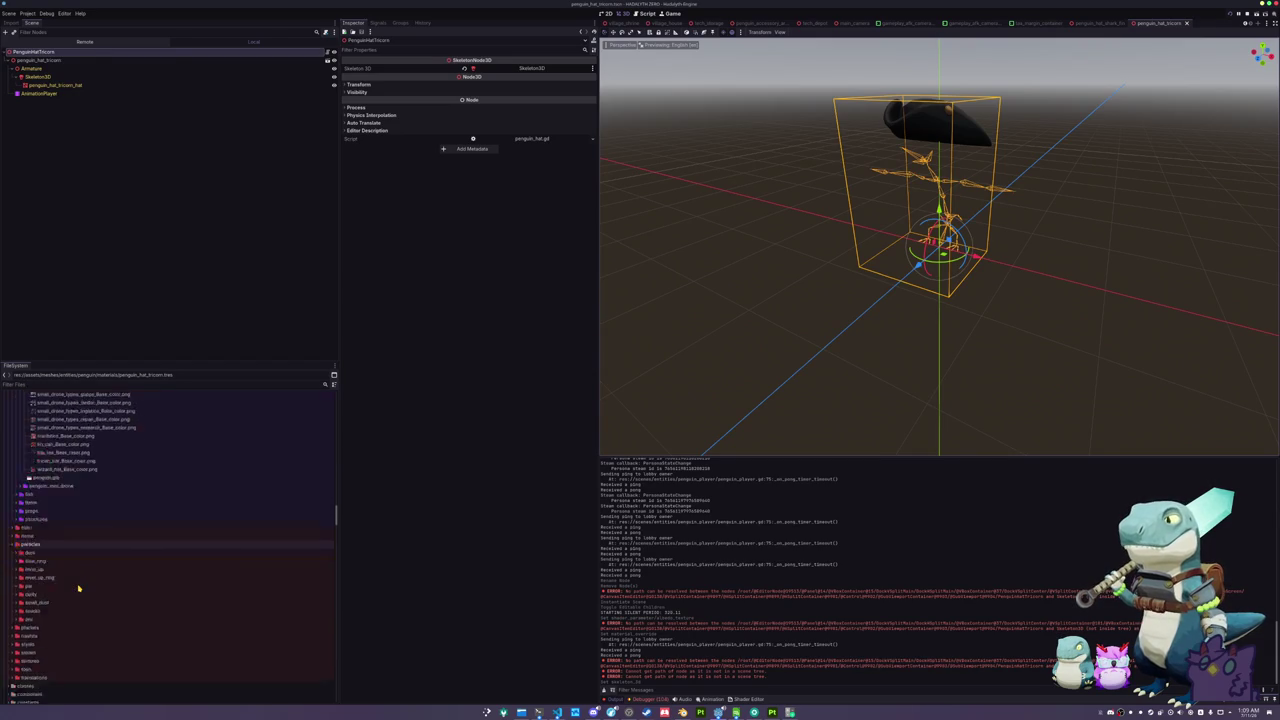
- Duplicate penguin_hat_shark_fin.tres as penguin_hat_tricorn.tres
left_click(84, 563)
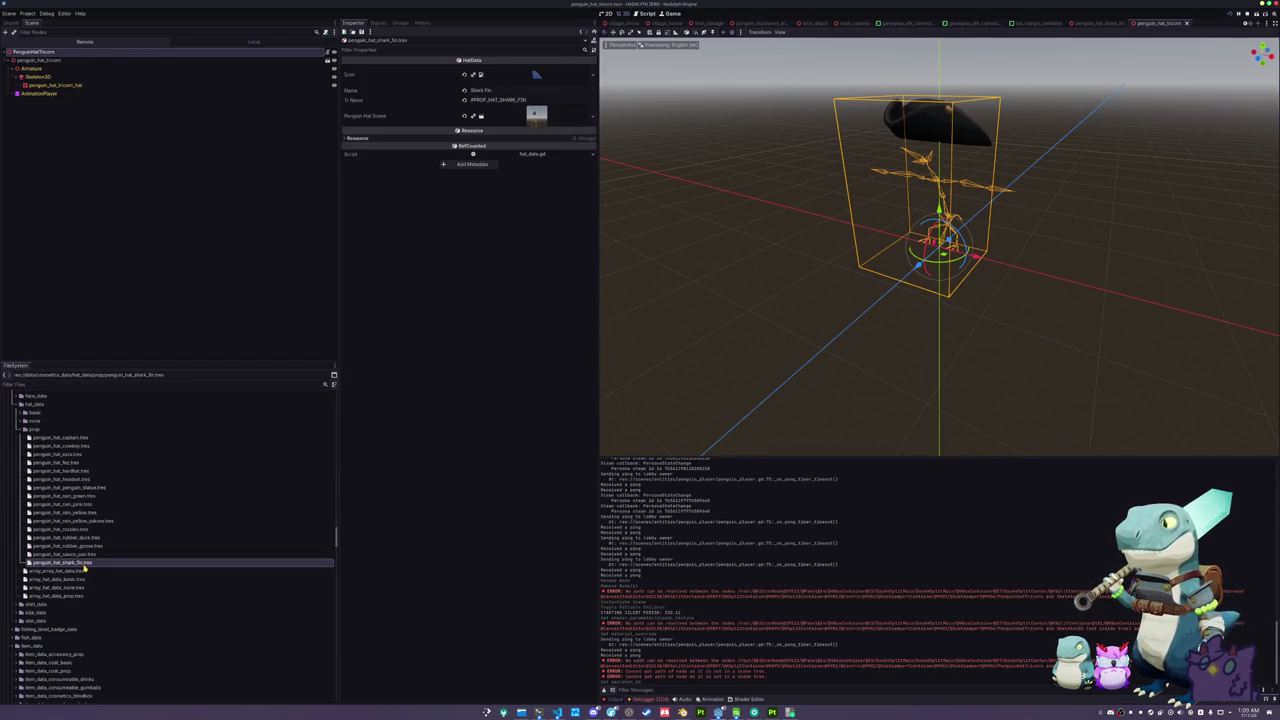
key("ctrl+d")
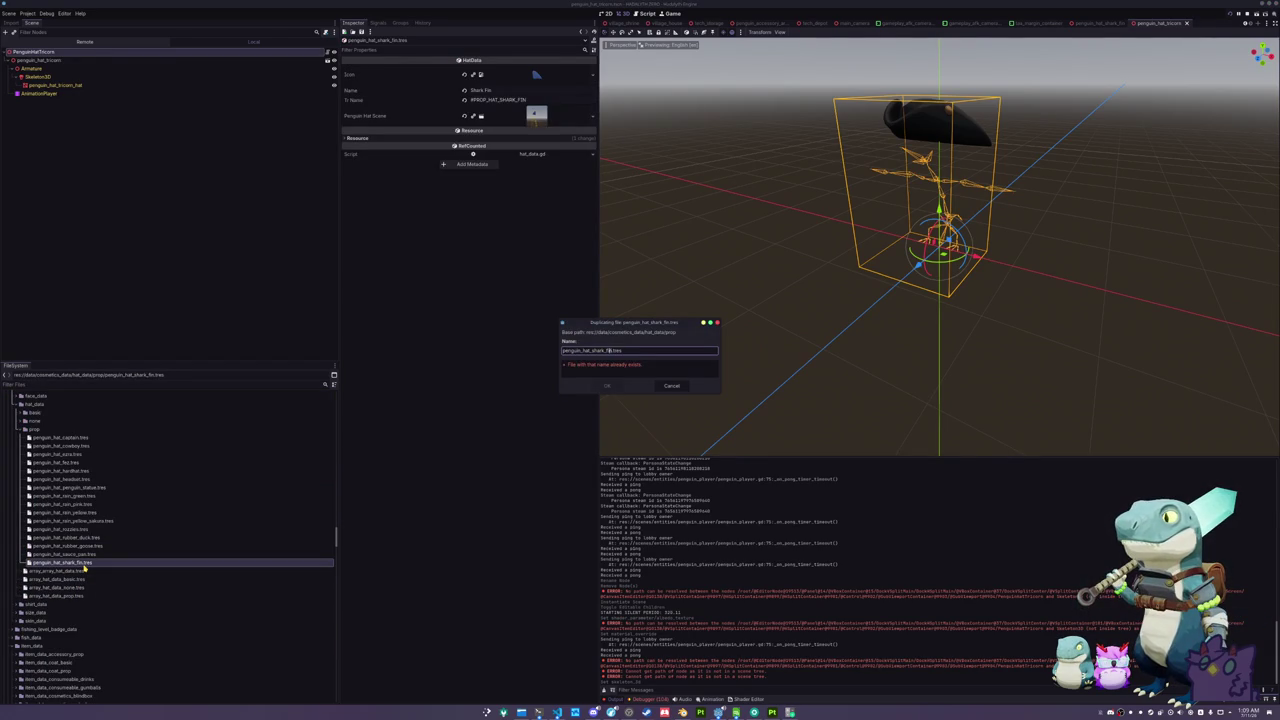
key("BackSpace")
key("Return")
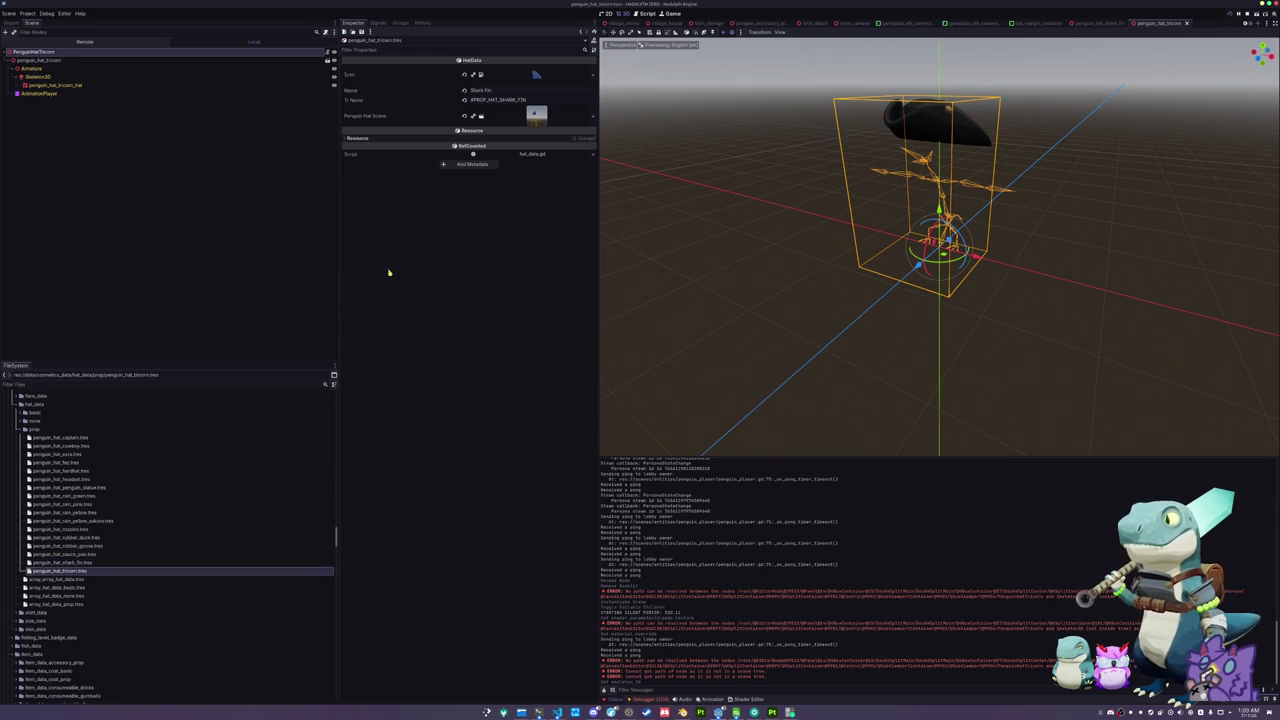
- Set the new hat data's icon to the tricorn texture
left_click(592, 74)
left_click(555, 265)
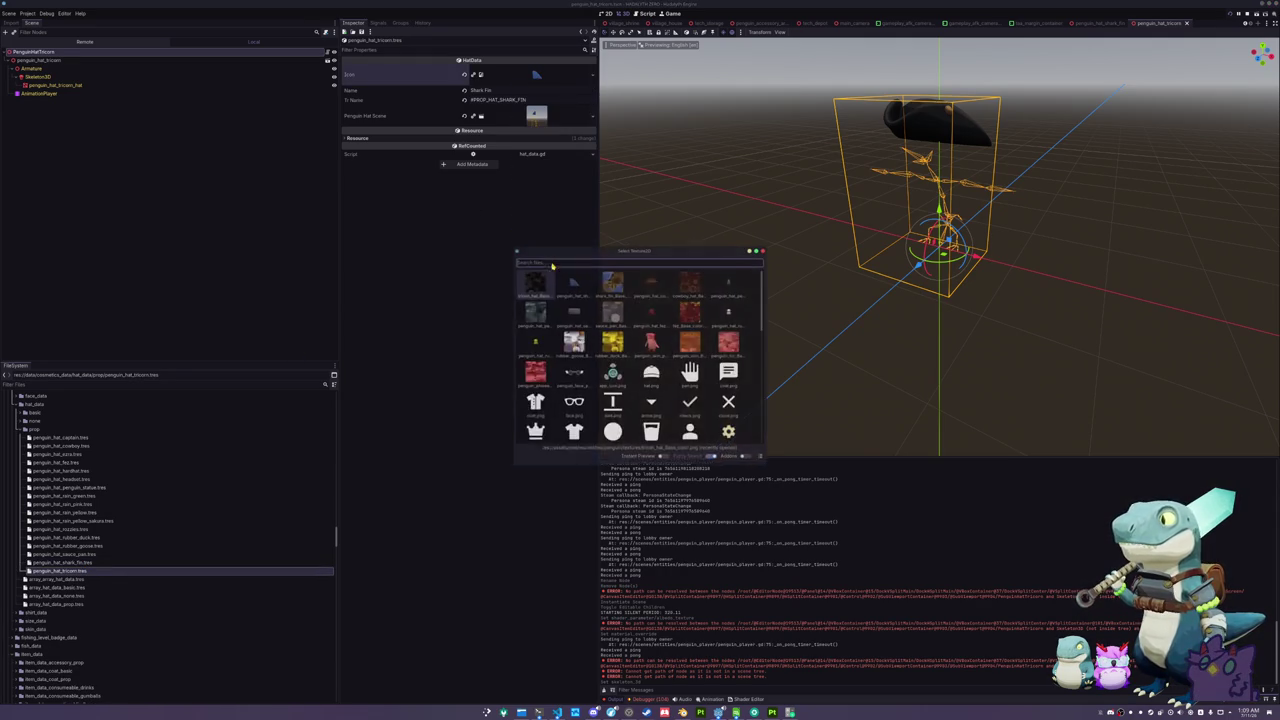
type("tri")
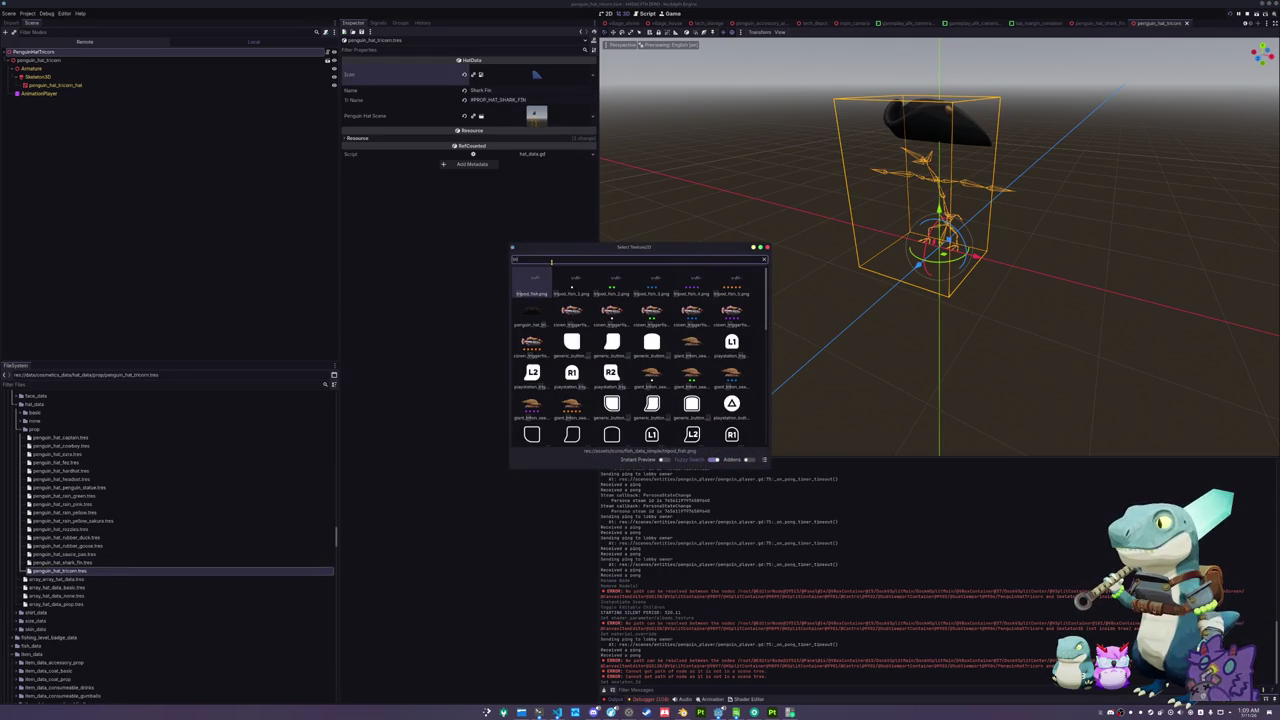
type("corn")
key("Return")
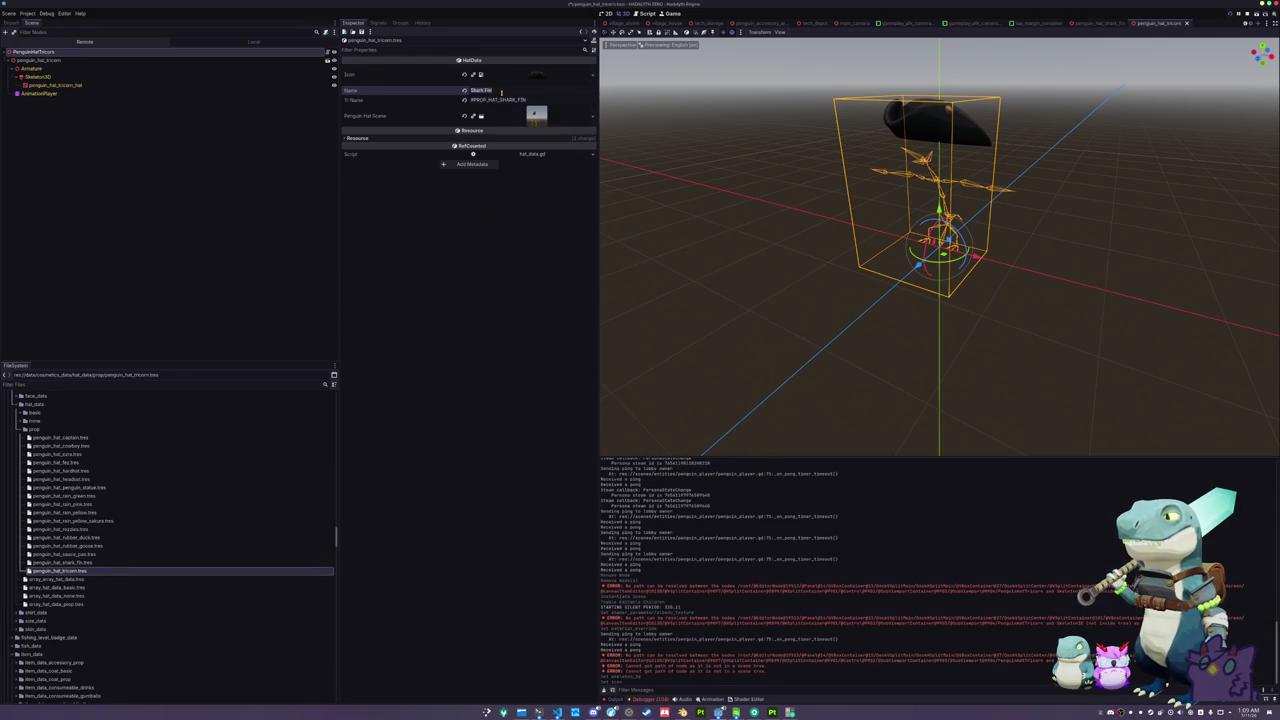
- Change the Name to Tricorn and Tr Name to #PROP_HAT_TRICORN, then save
triple_click(501, 92)
type("Tricorn")
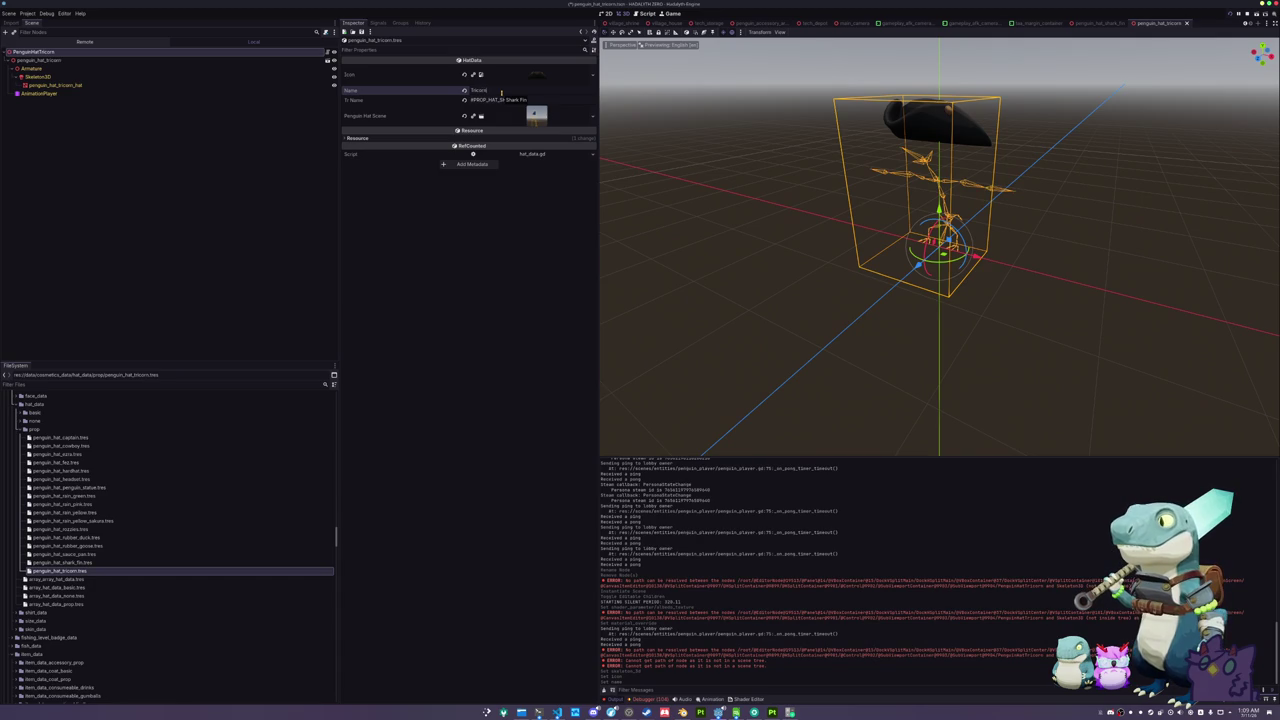
left_click_drag(499, 100, 545, 100)
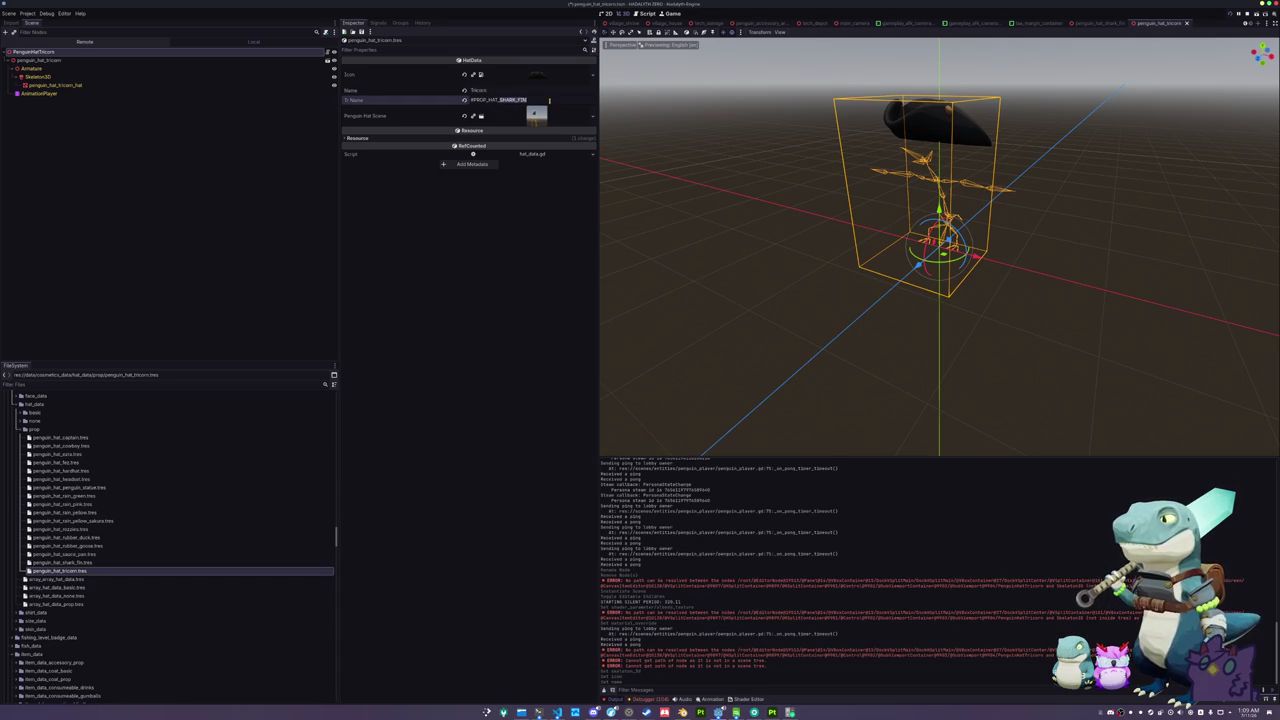
type("TR")
key("ctrl+s")
- Assign the tricorn hat scene to the hat data's scene property
left_click(592, 118)
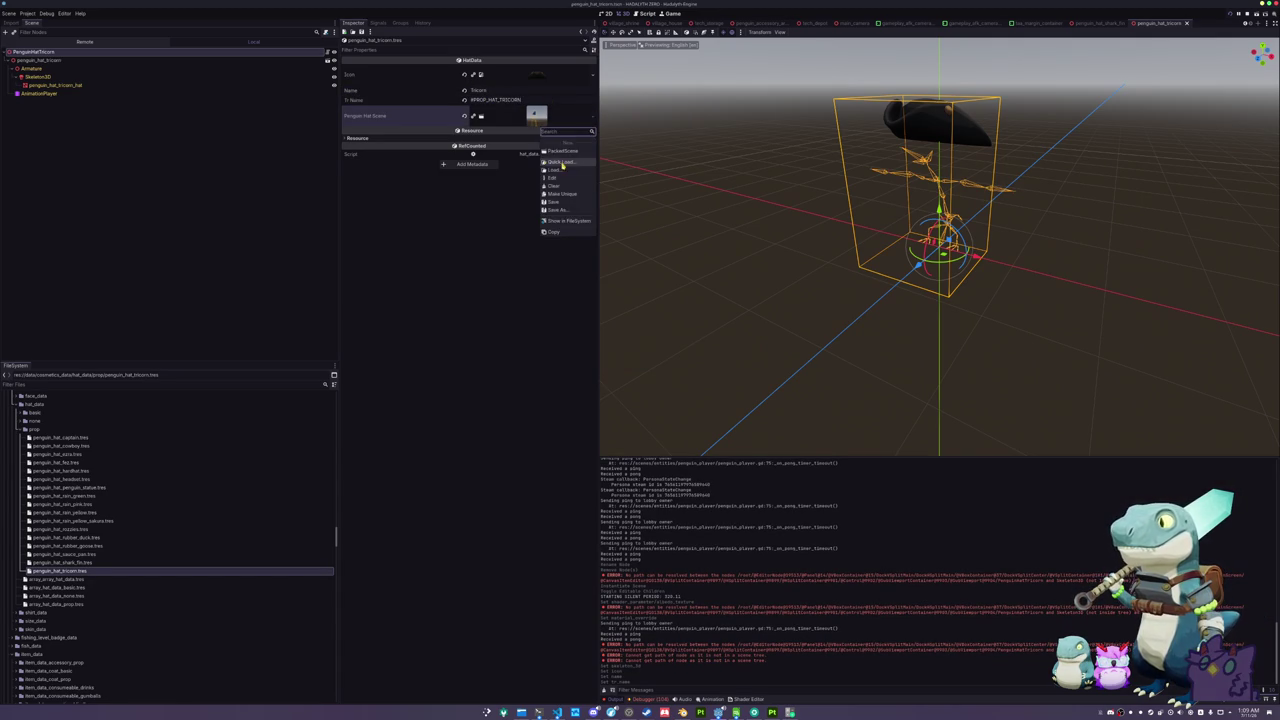
left_click(566, 171)
type("tricorn")
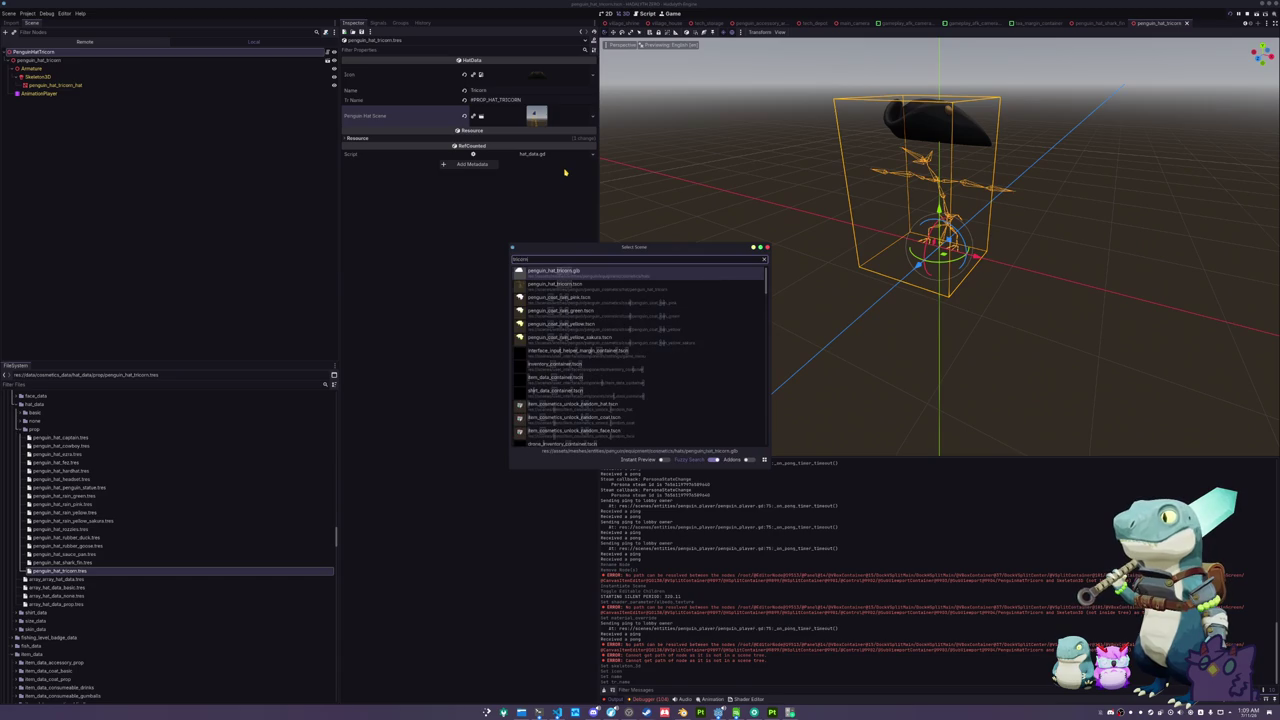
key("Down")
key("Return")
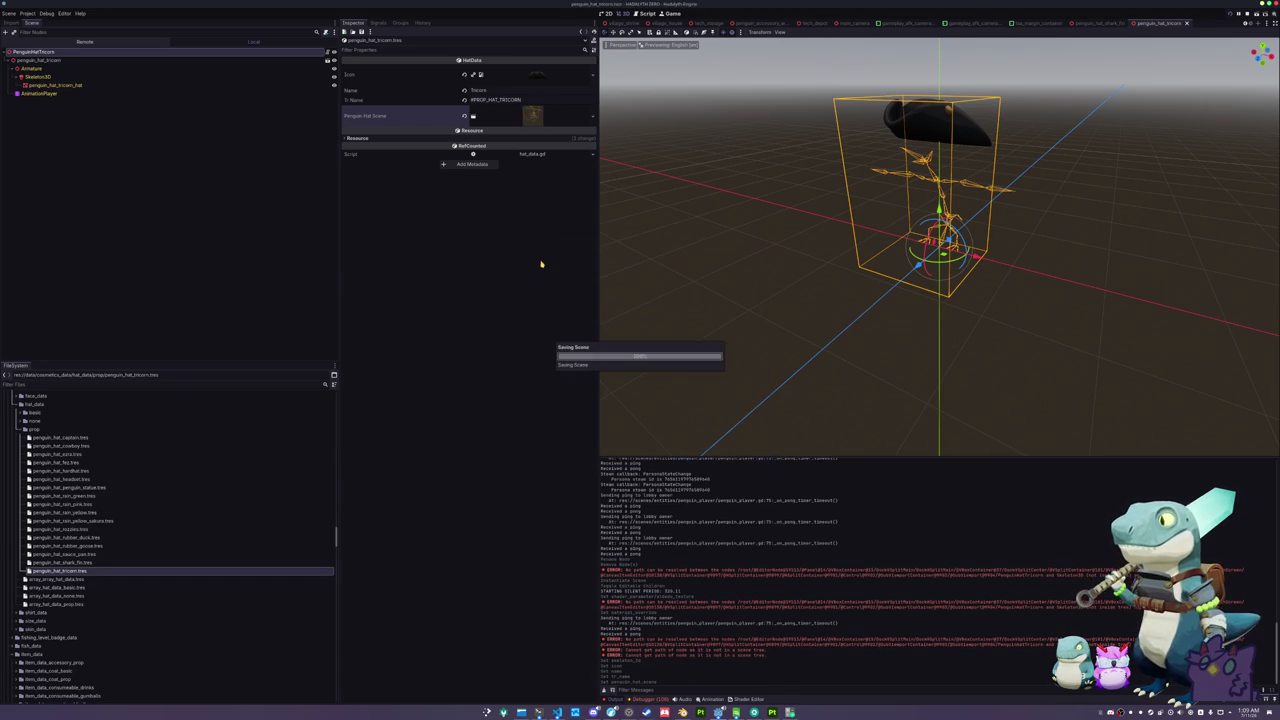
left_click(77, 603)
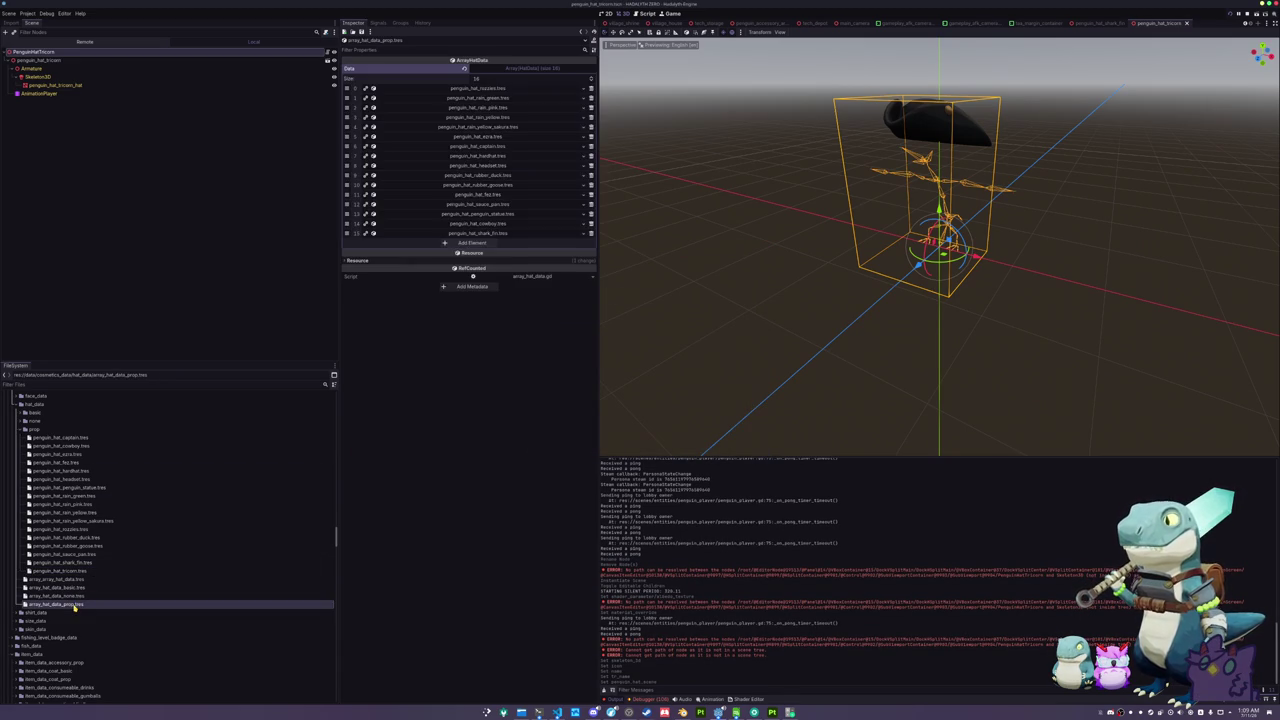
- Append penguin_hat_tricorn.tres as a new slot in the hat data array
left_click(470, 244)
left_click(576, 245)
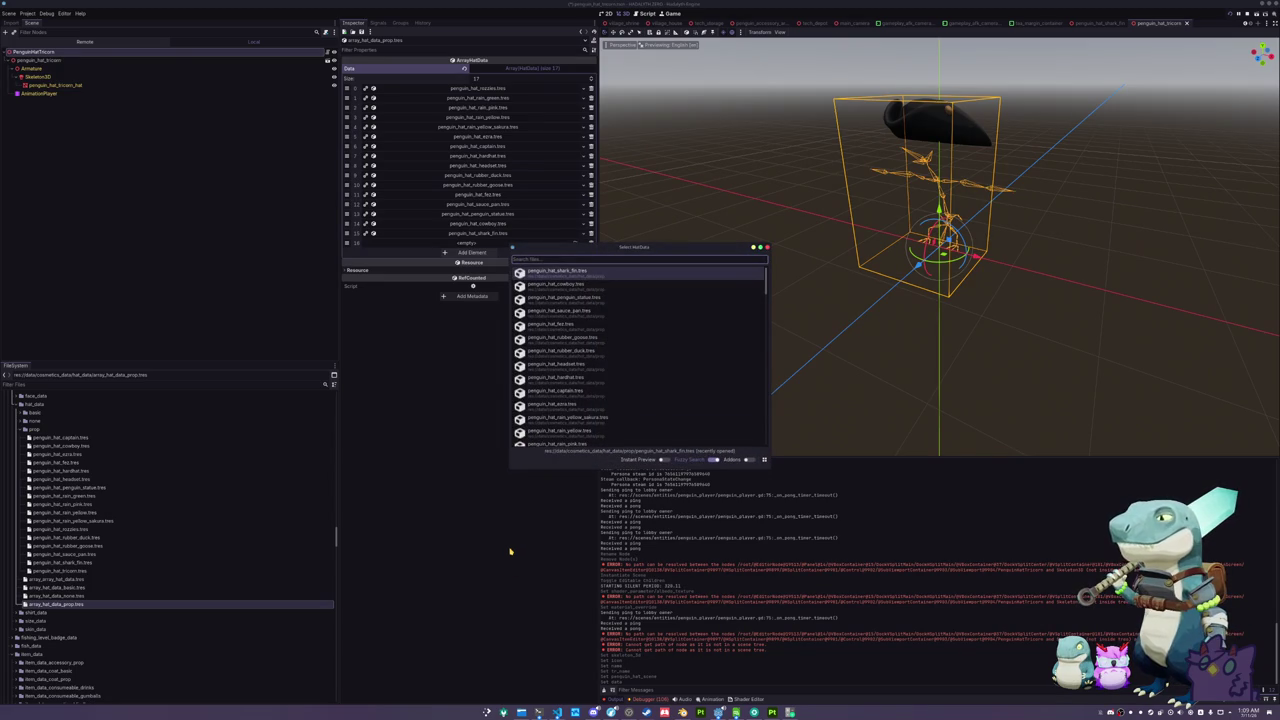
type("tricorn")
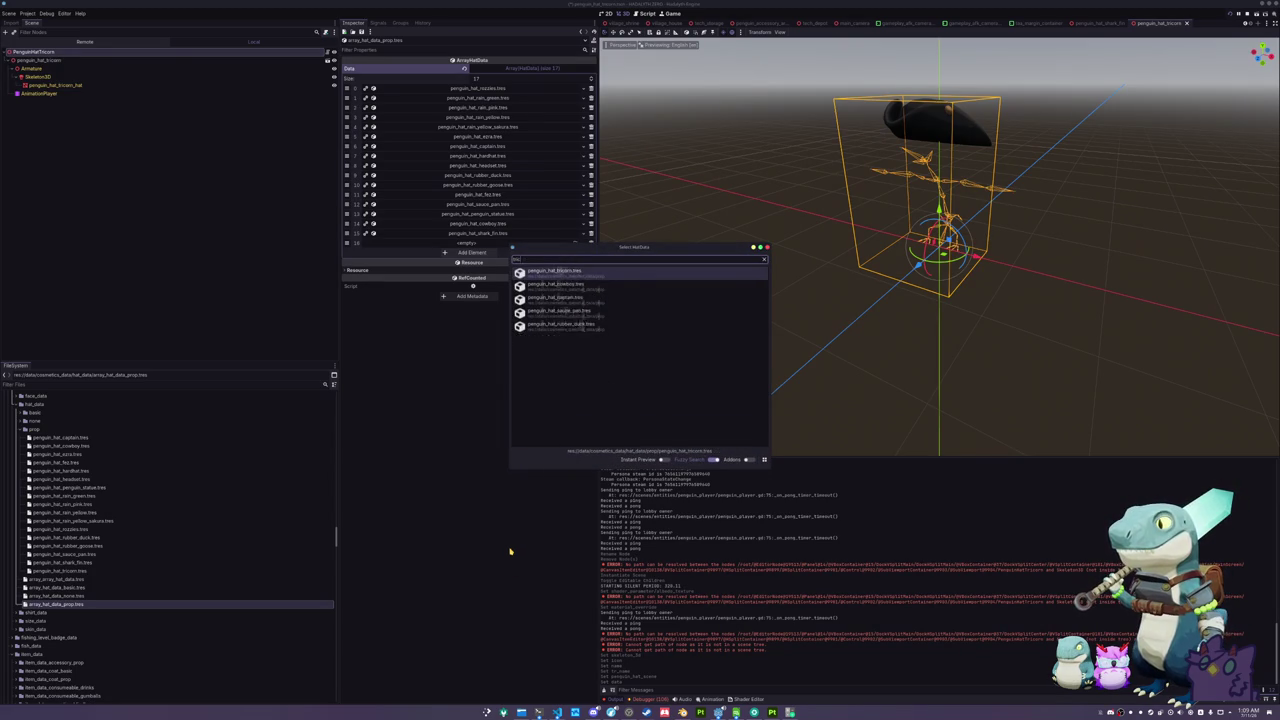
key("Return")
scroll(68, 584, "down", 5)
- Duplicate the shark fin item data into a tricorn item linked to penguin_hat_tricorn.tres
left_click(68, 632)
key("ctrl+d")
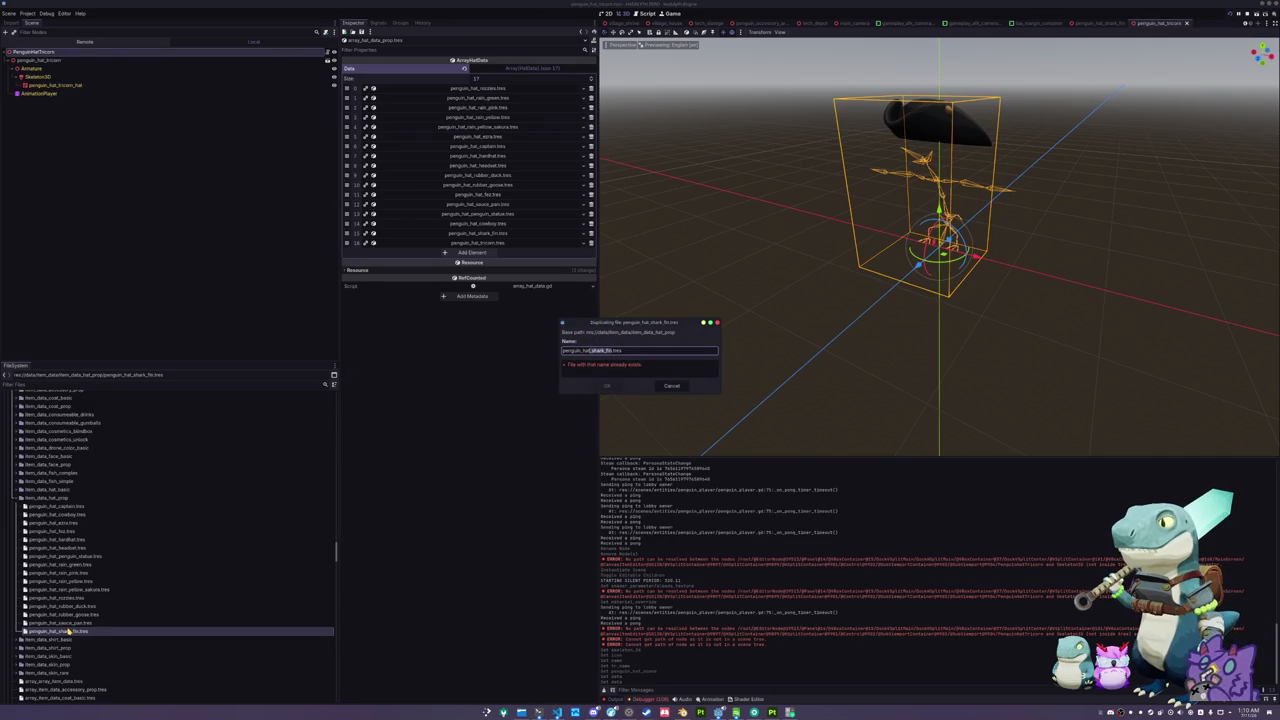
type("tric")
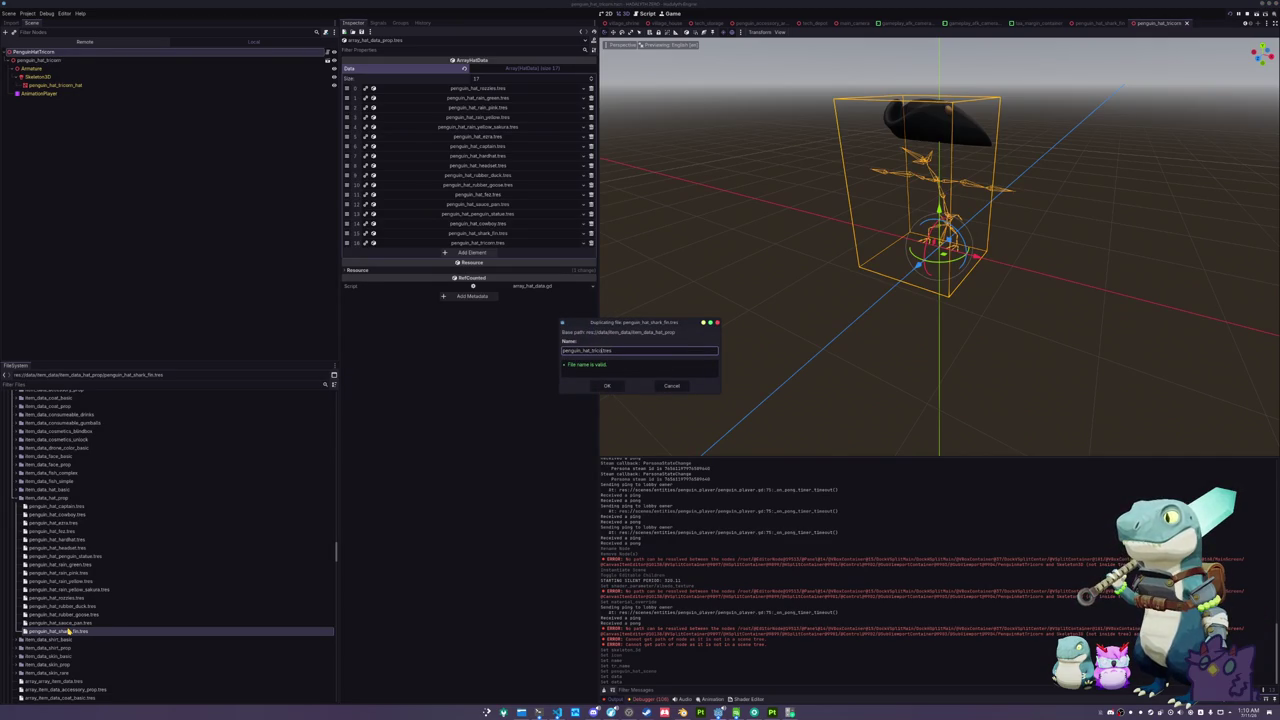
key("Return")
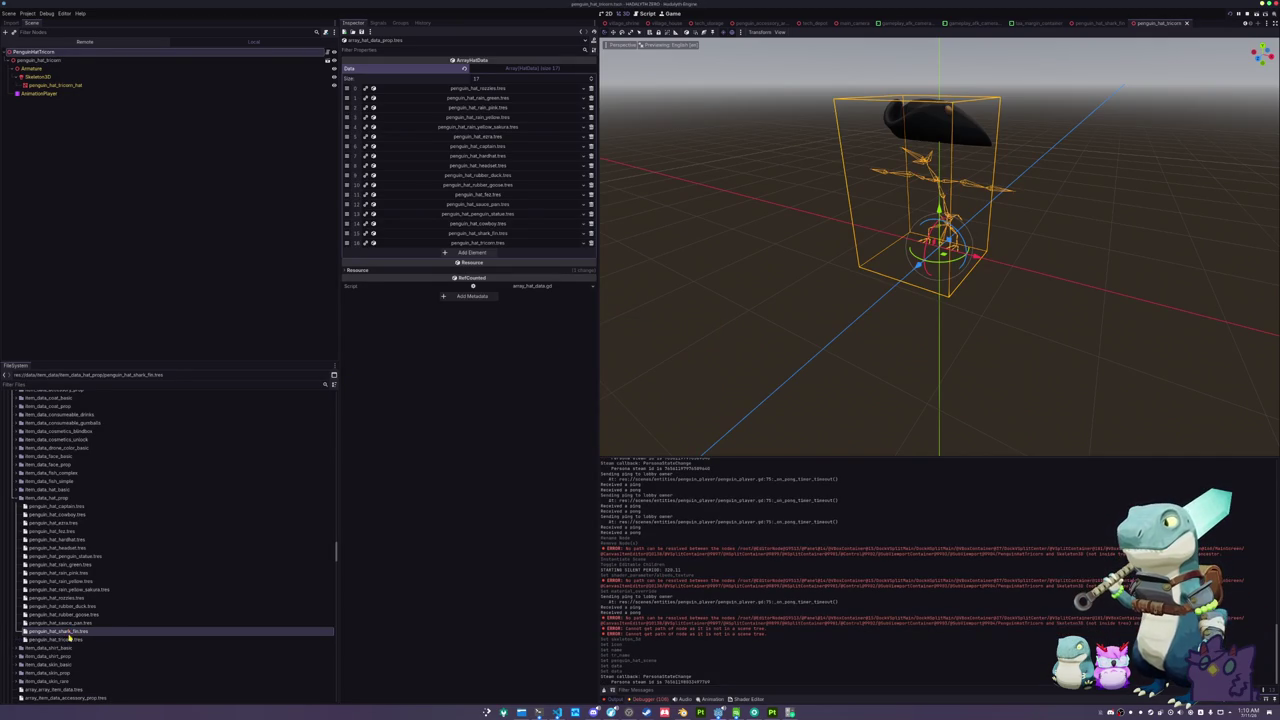
left_click(70, 639)
left_click(593, 68)
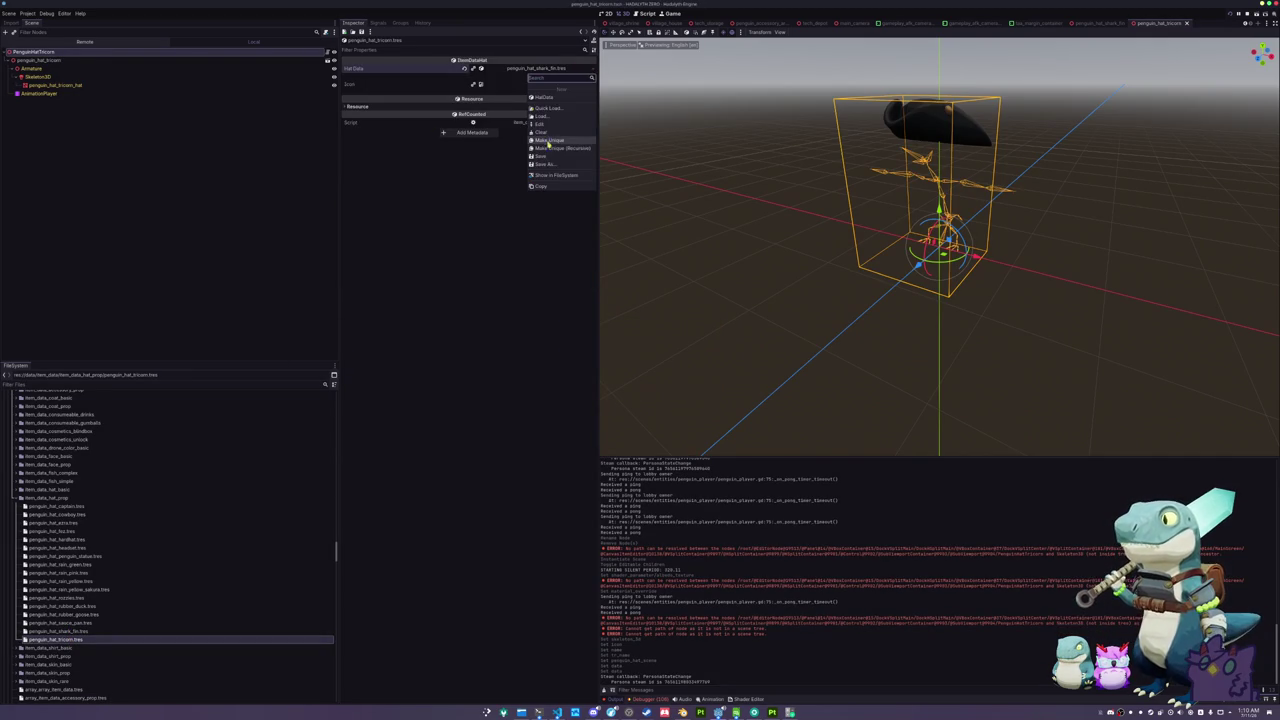
left_click(555, 109)
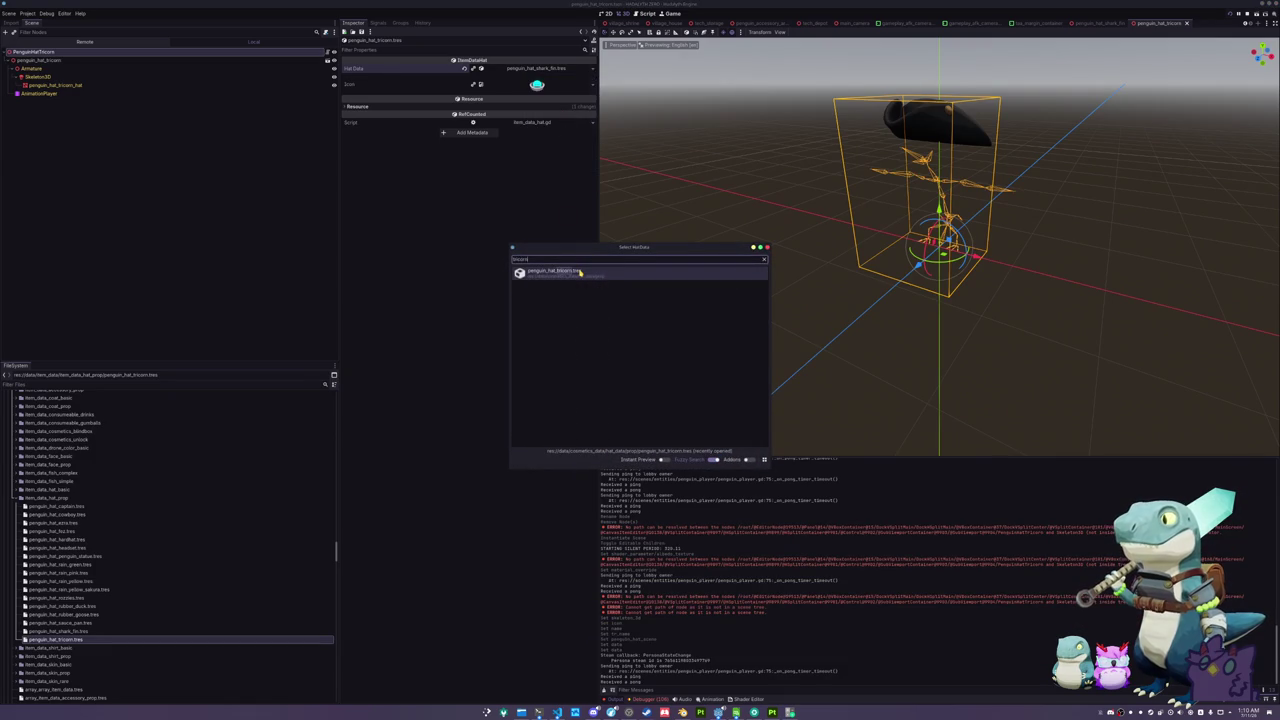
double_click(579, 272)
scroll(143, 587, "down", 5)
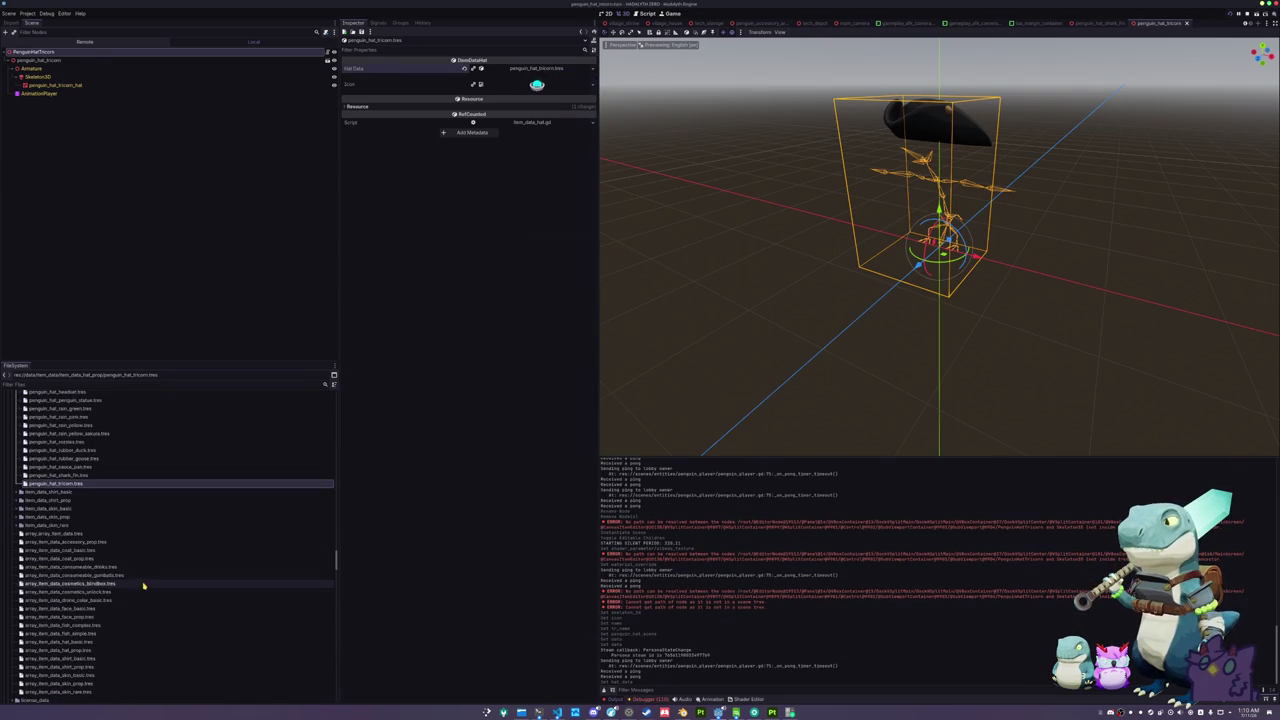
- Add the tricorn item data as a new entry in the hat prop item list
left_click(82, 650)
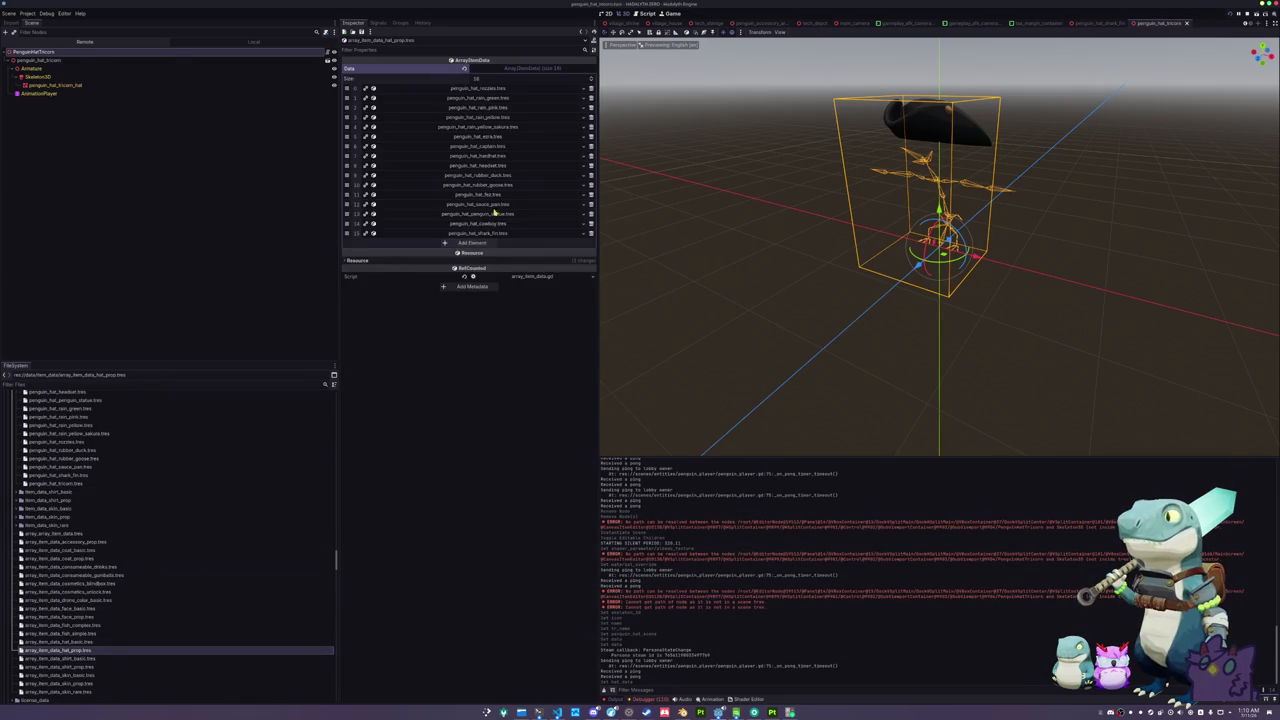
left_click(471, 243)
left_click(478, 243)
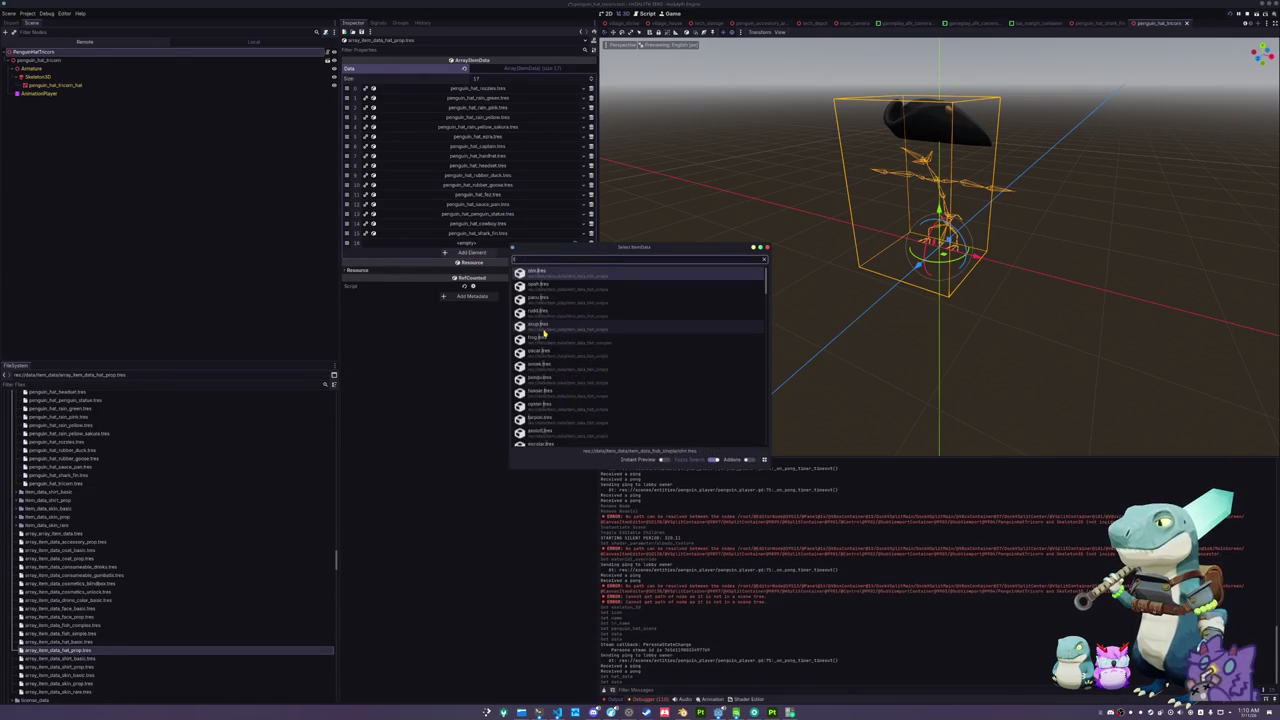
type("orn")
key("Return")
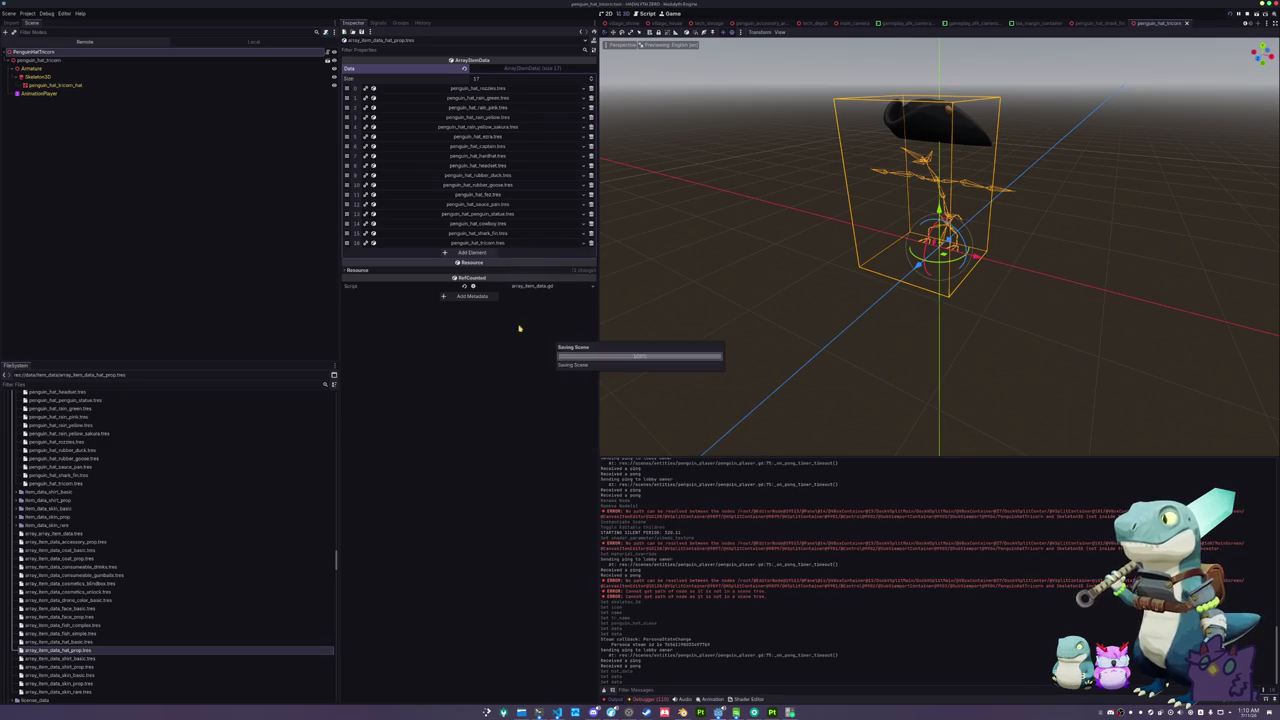
left_click(474, 243)
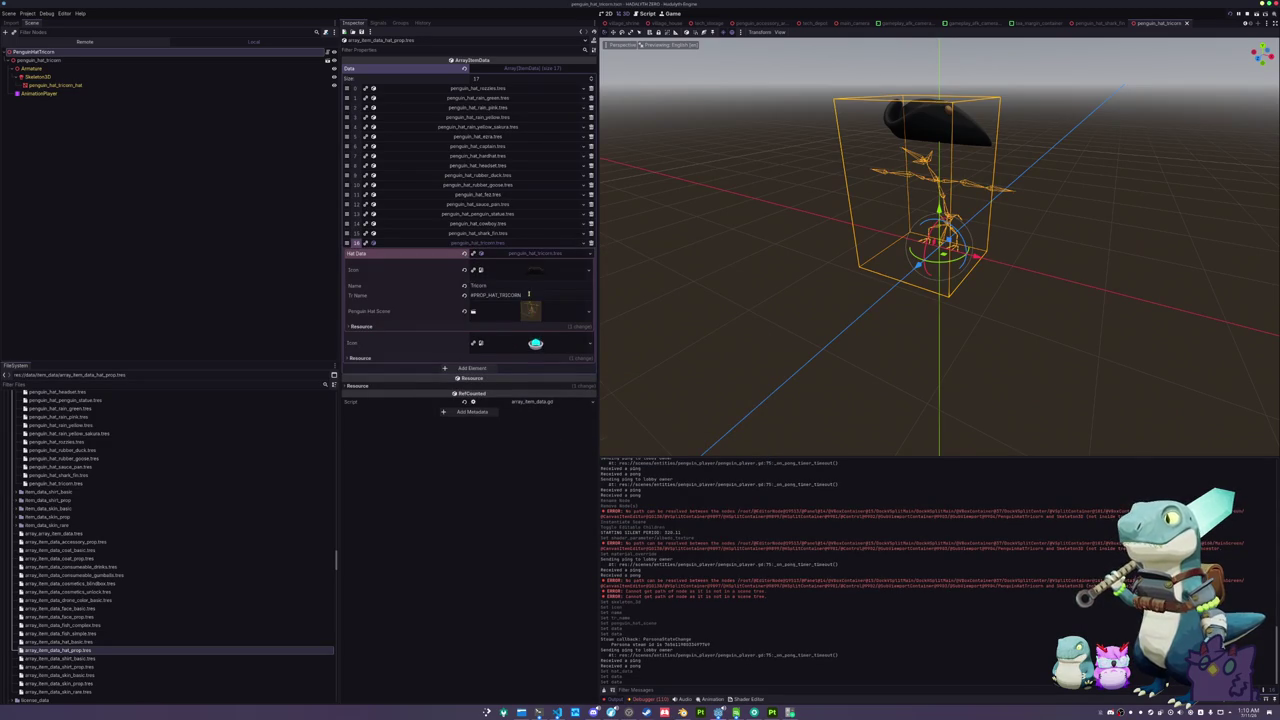
left_click(737, 712)
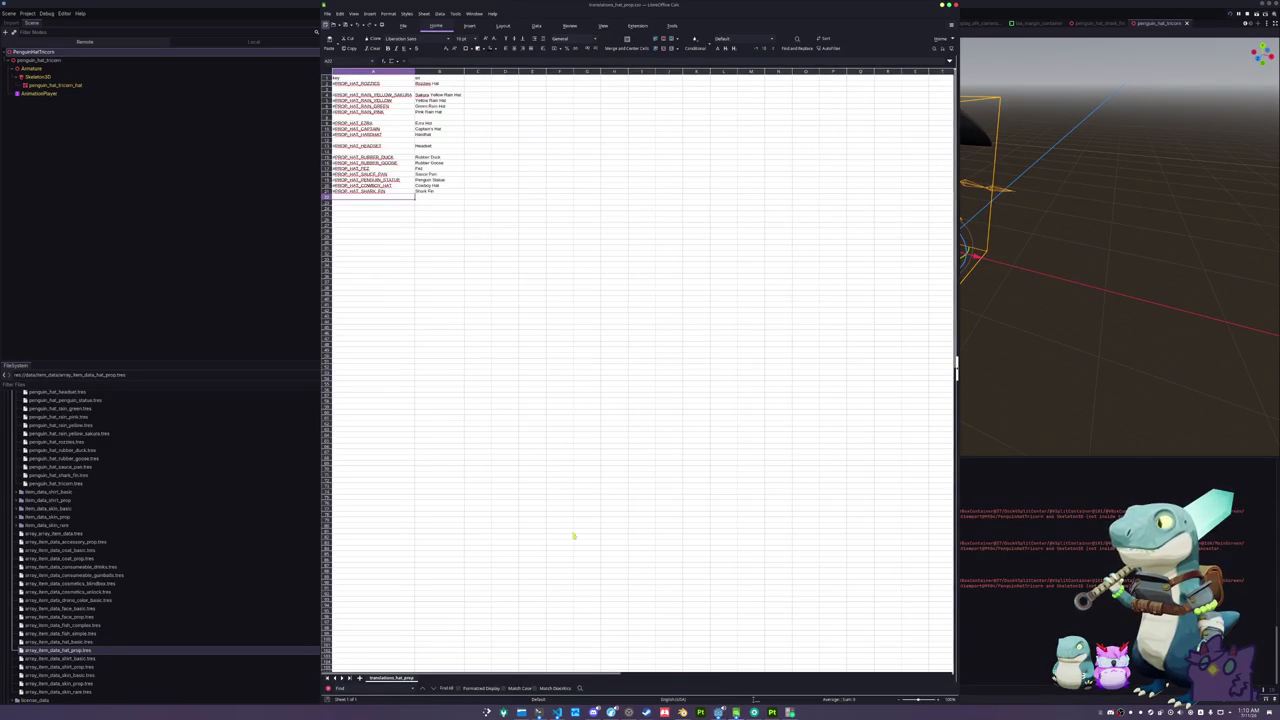
- Add a #PROP_HAT_TRICORN row reading 'Tricorn Hat' to the translations sheet
type("#PROP_HAT_TRICORN")
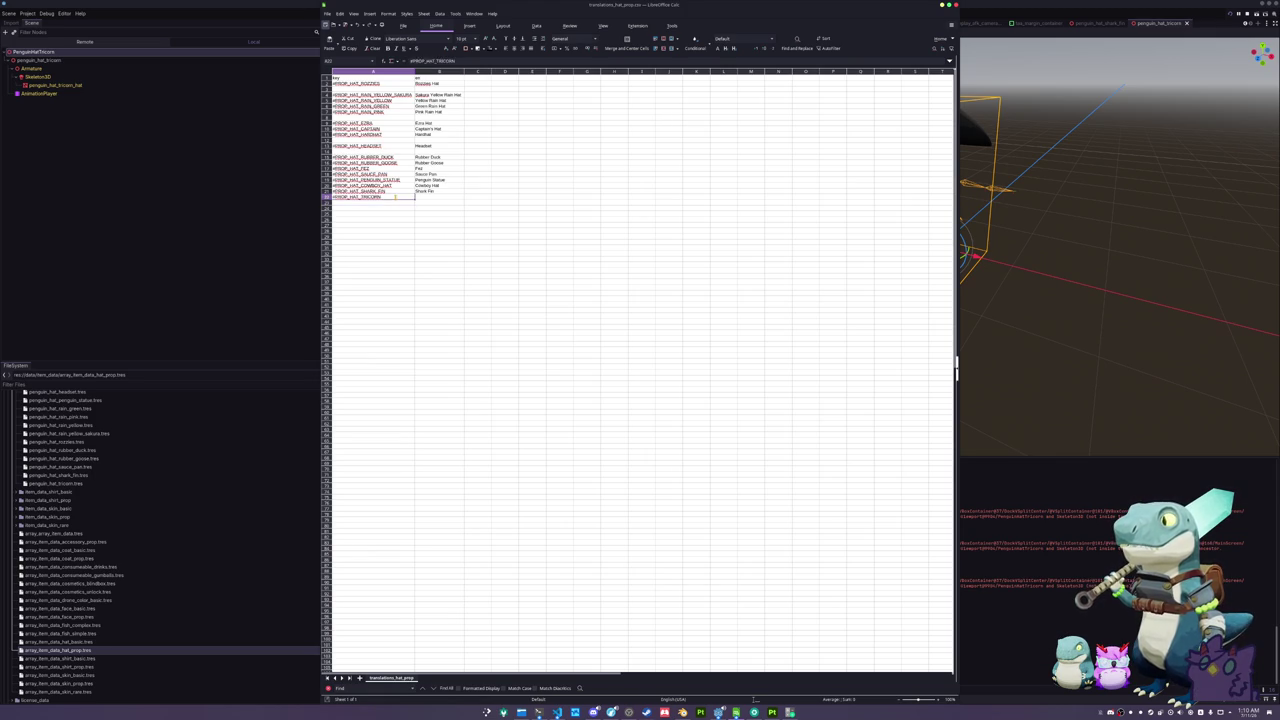
key("Tab")
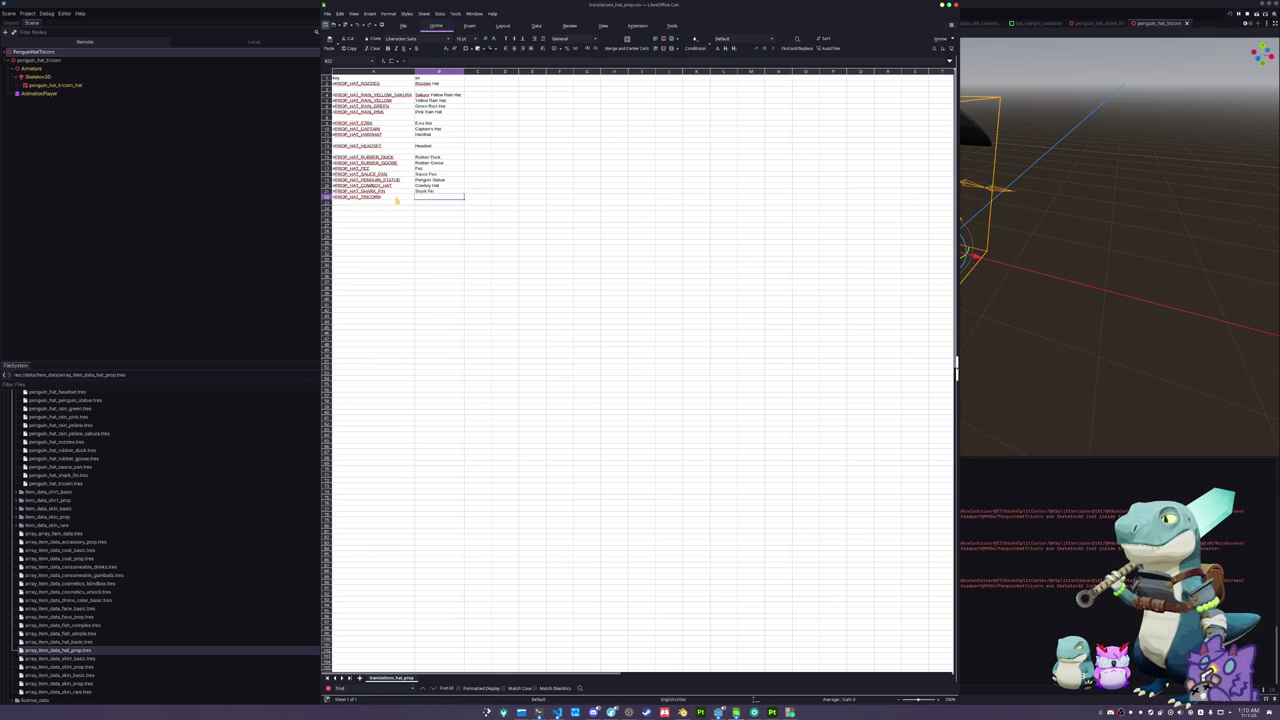
type("Tricorn Hat")
key("Return")
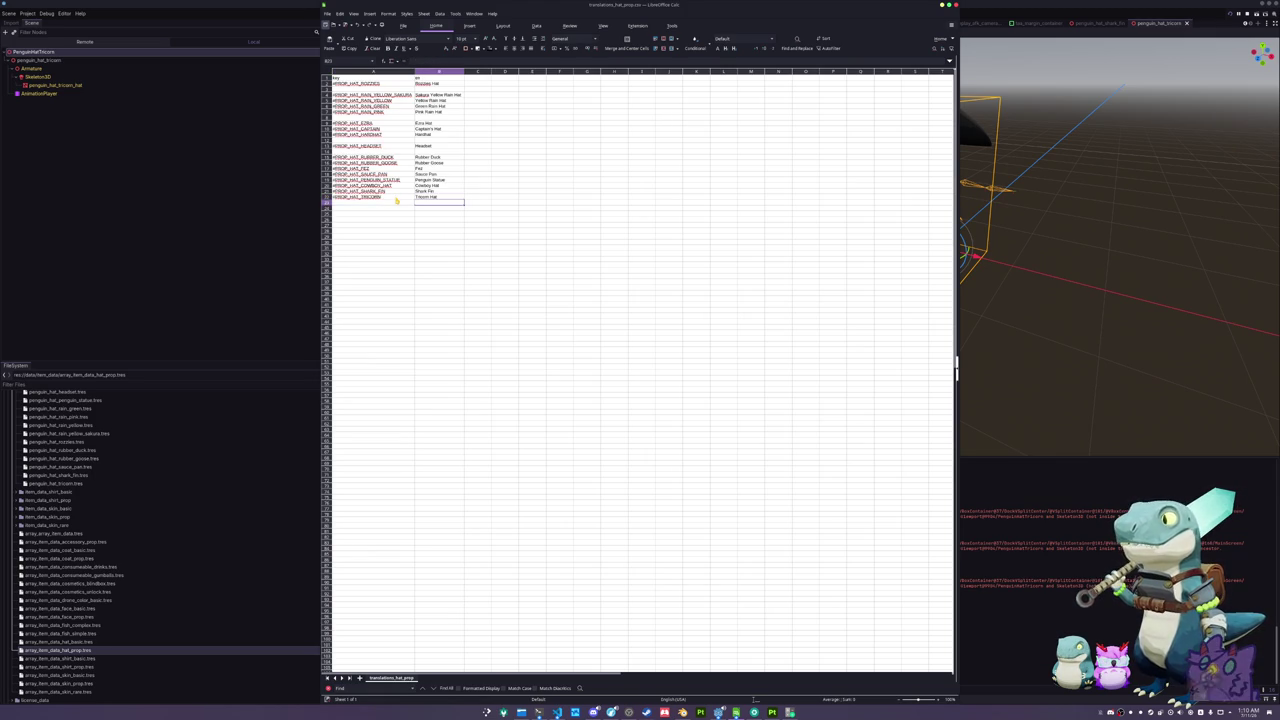
left_click(216, 296)
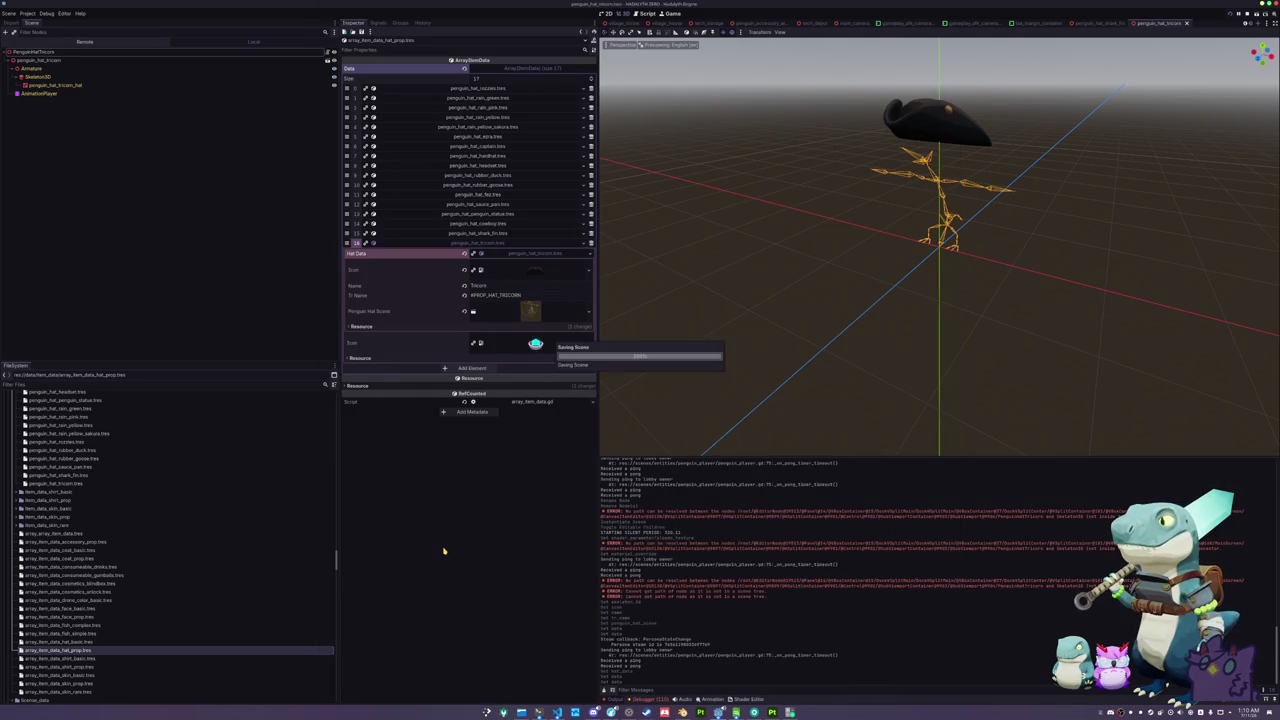
- Run the project with F5 and choose Singleplayer on the title screen
key("F5")
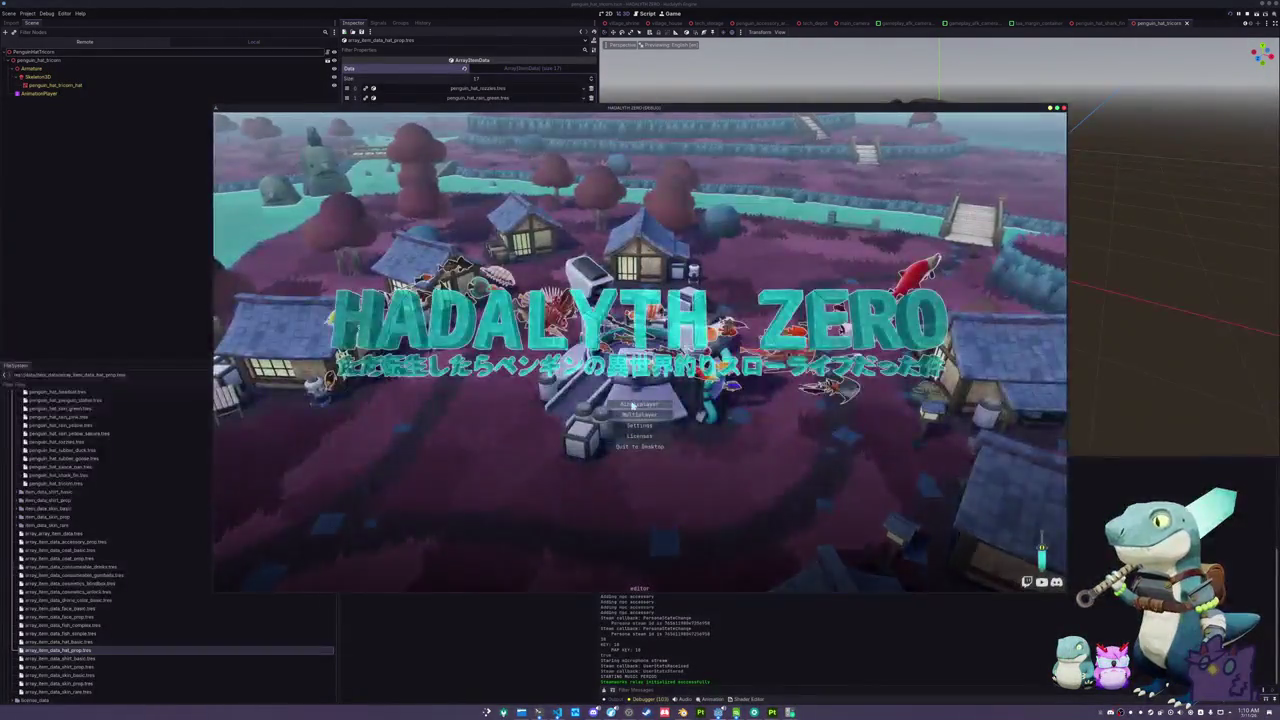
left_click(630, 403)
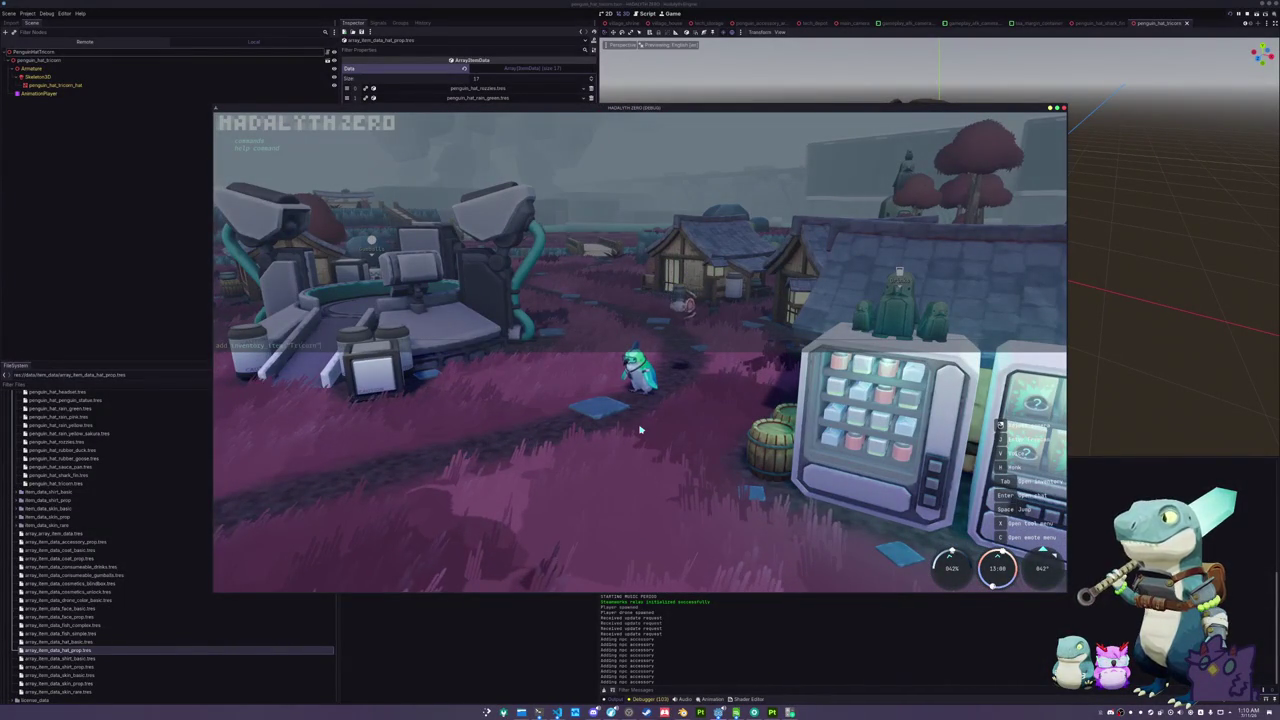
- Equip the Tricorn Hat from the Penguin cosmetics page and close the menu
key("Tab")
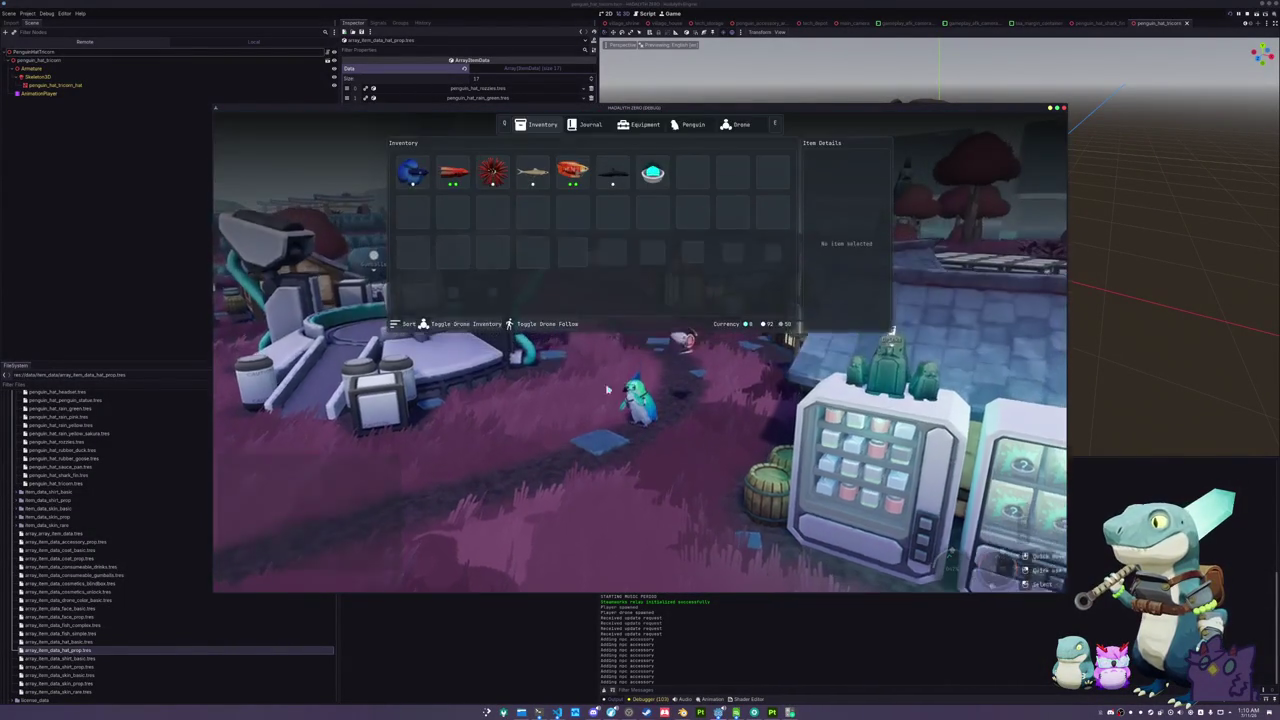
left_click(690, 124)
scroll(668, 165, "down", 10)
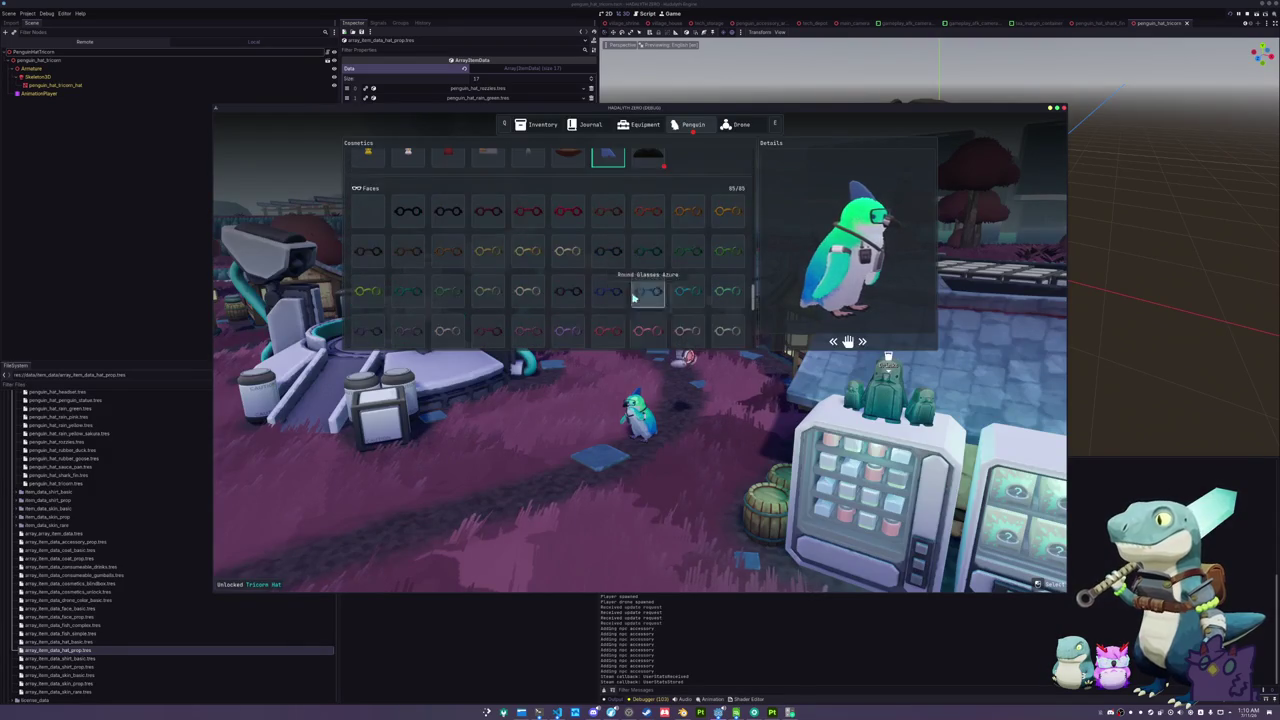
key("Tab")
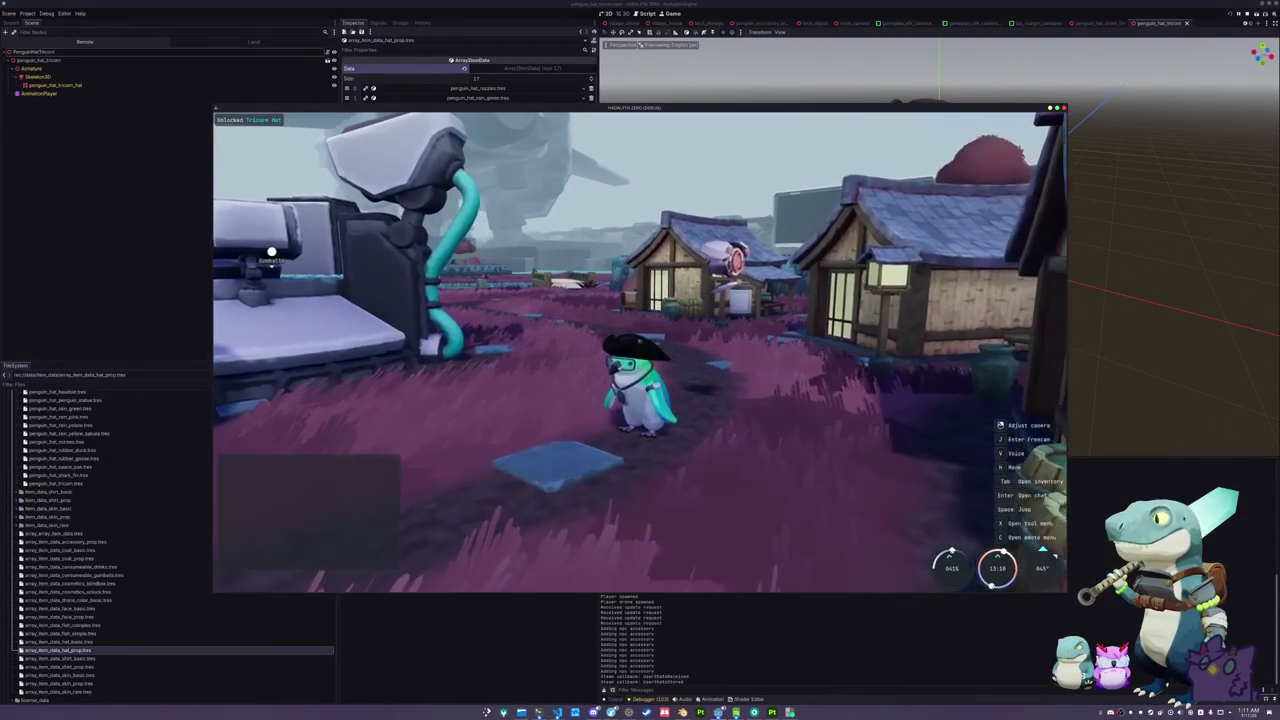
- Run the penguin across the field to the water with its fishing rod out
key("a")
key("w")
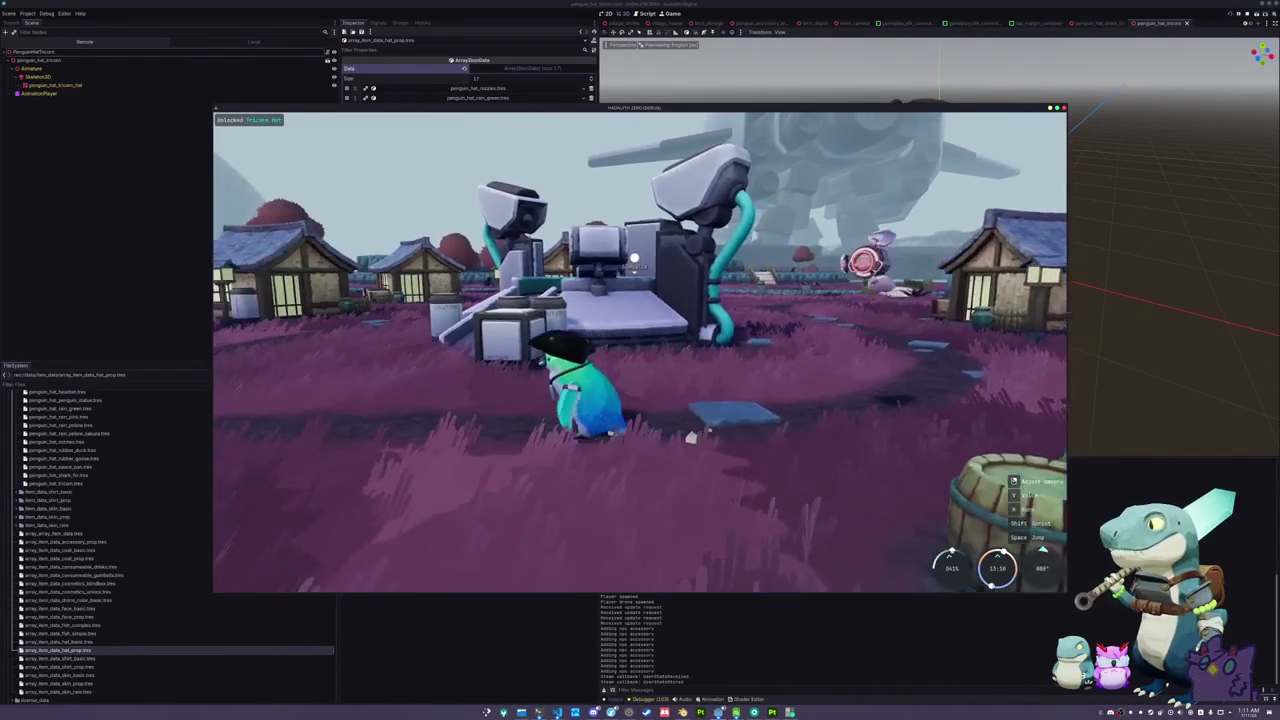
key("a")
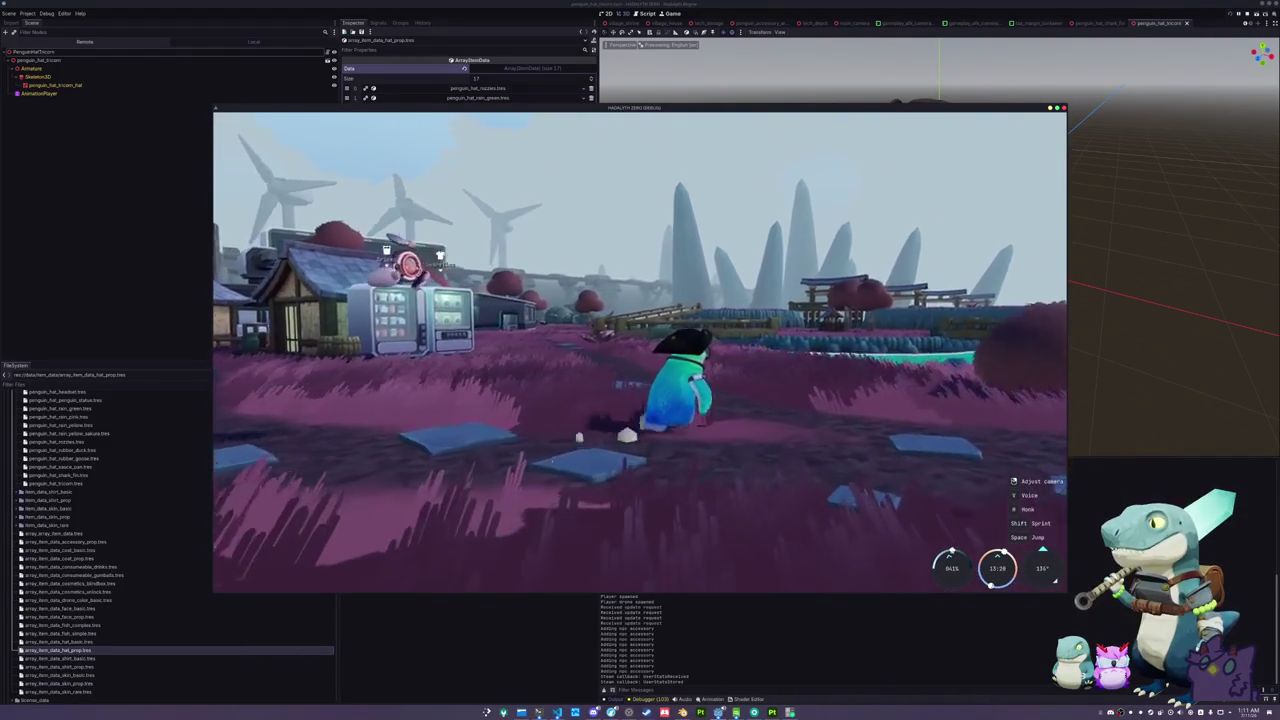
key("w")
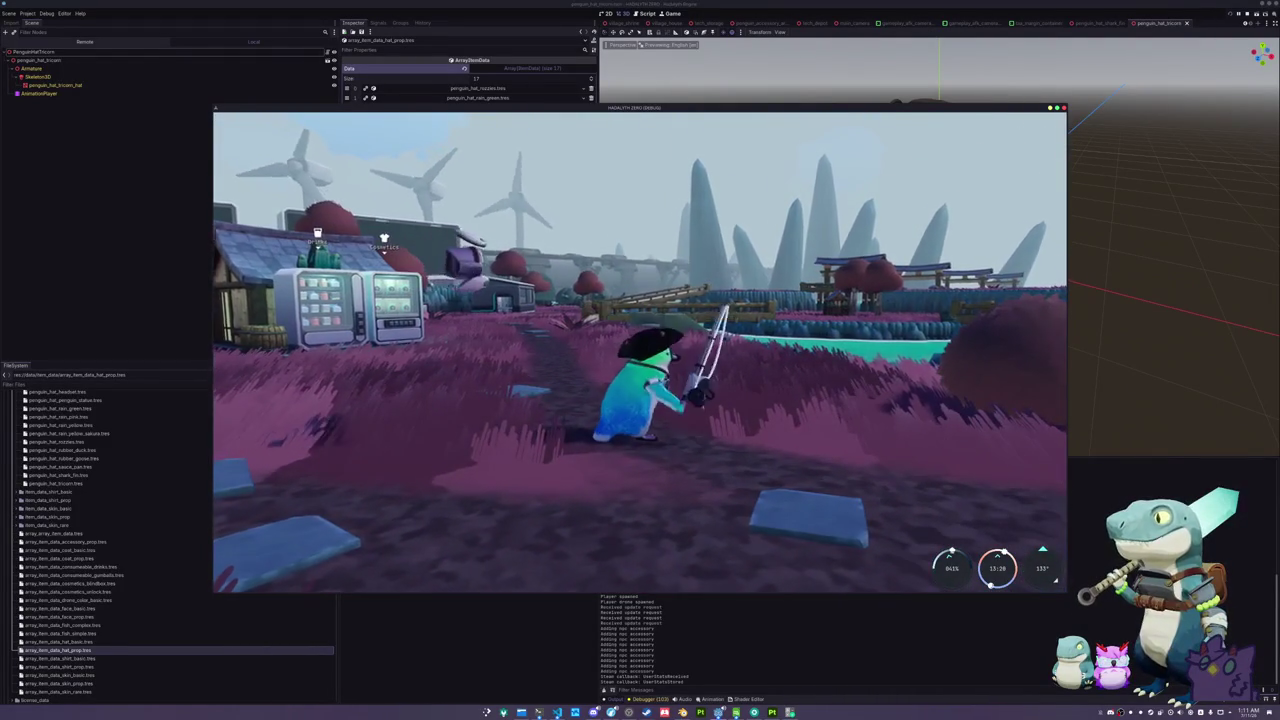
key("d")
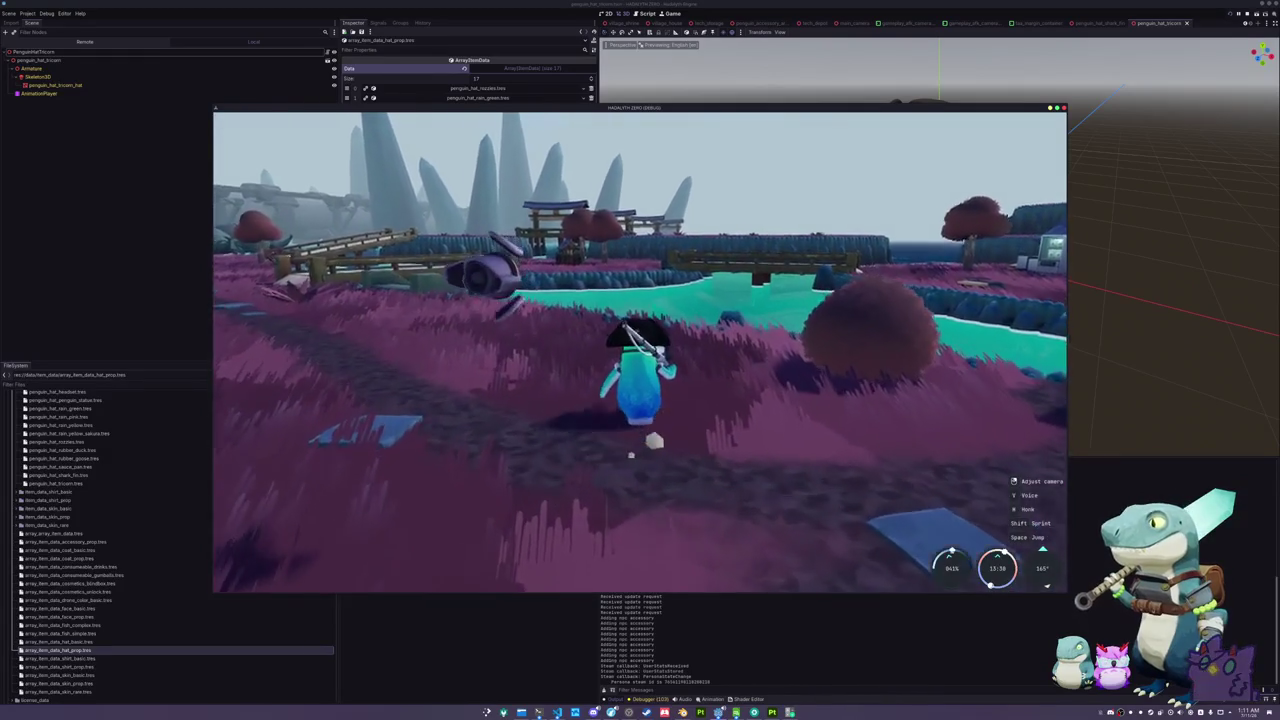
key("d")
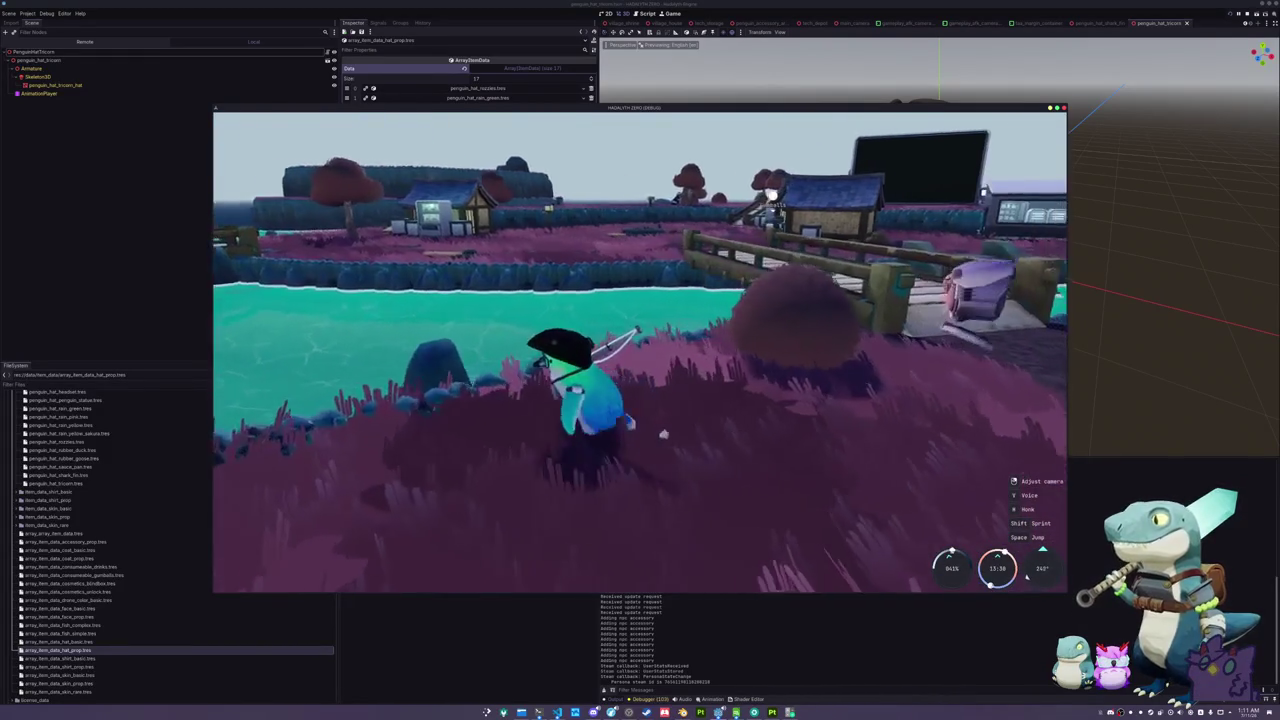
- Move the penguin onto the rock in the water and cast the fishing line
key("w")
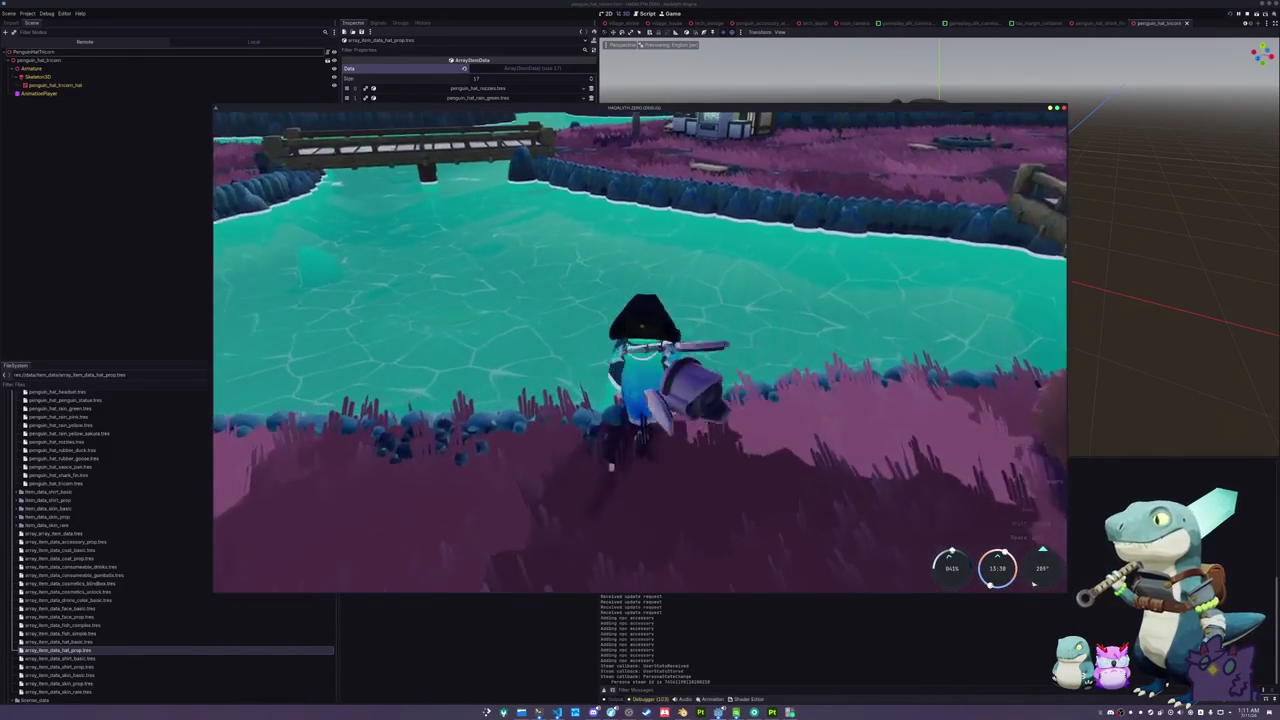
key("a")
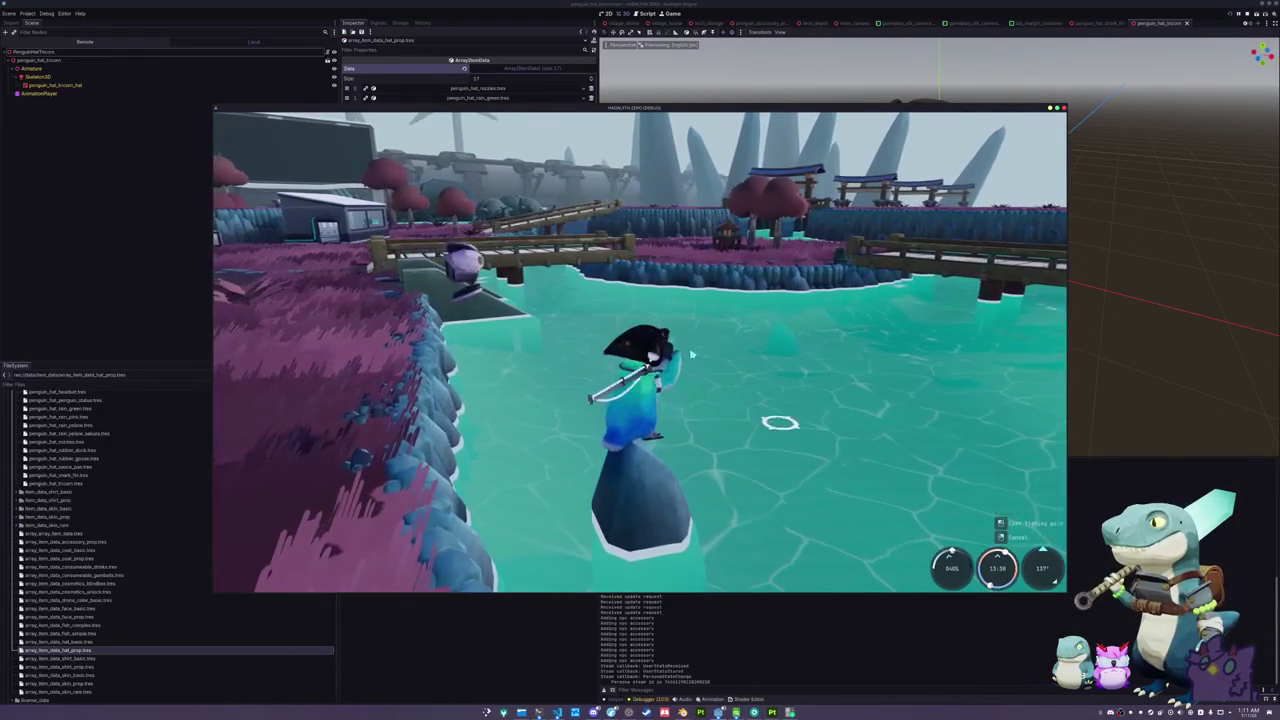
key("a")
left_click(756, 399)
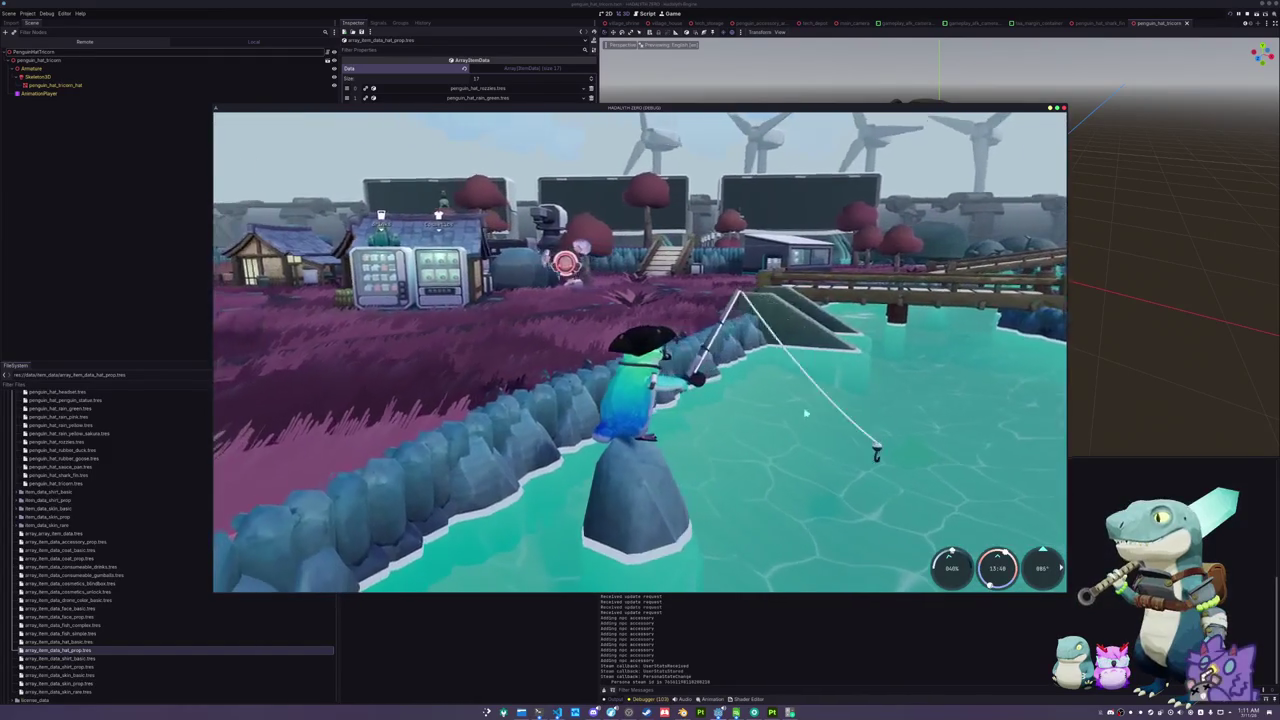
key("a")
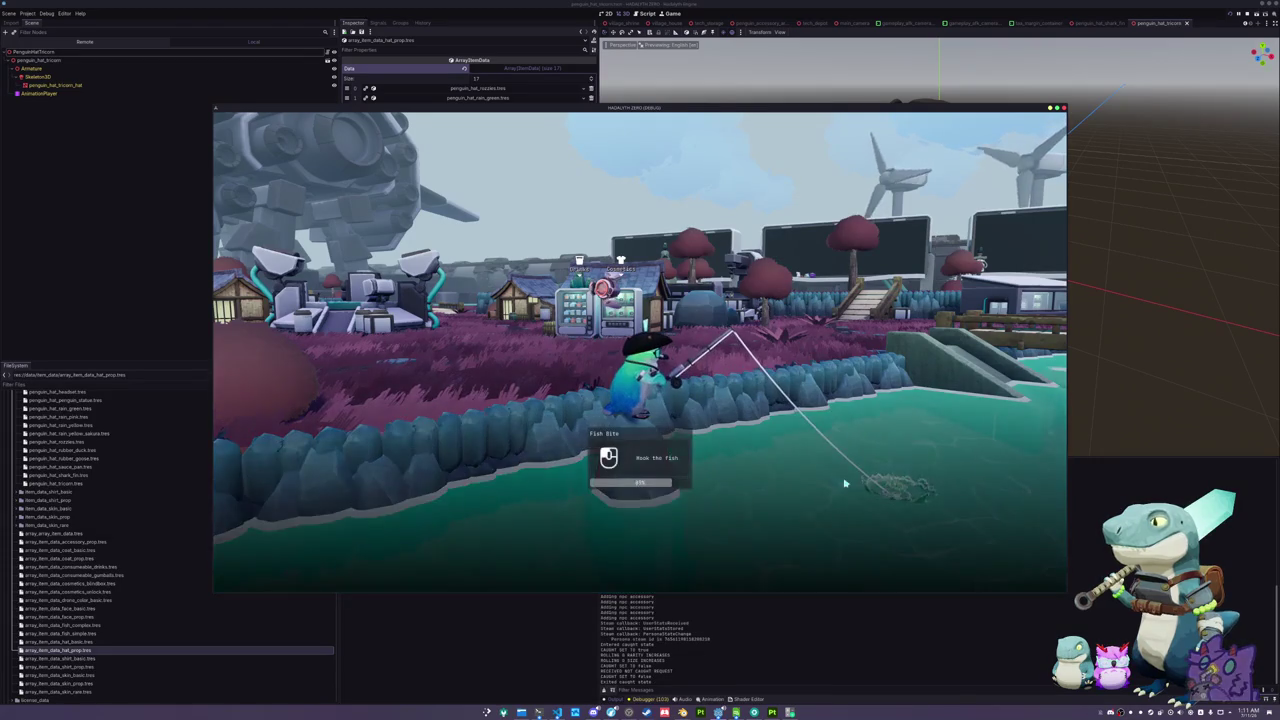
- Hook the fish and reel in a Golden Shiner with the arrow sequence
left_click(845, 484)
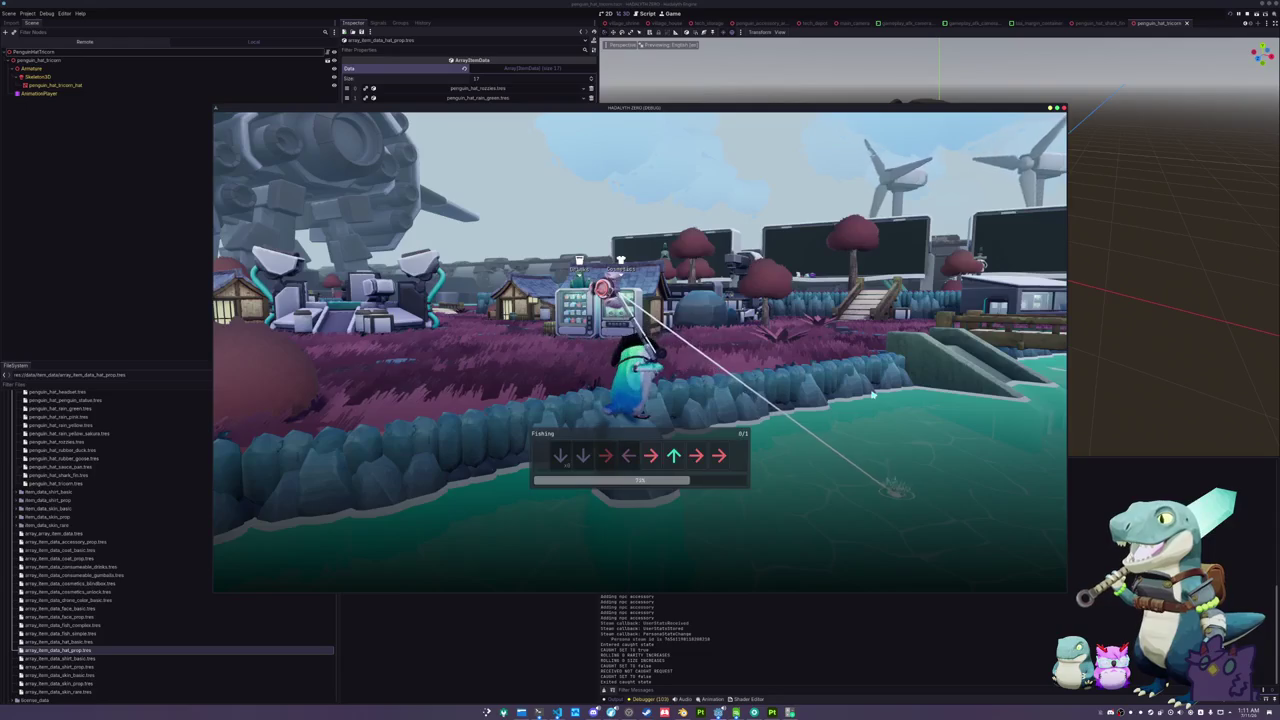
key("Right")
key("Left")
key("Right")
key("Up")
key("Right")
key("Right")
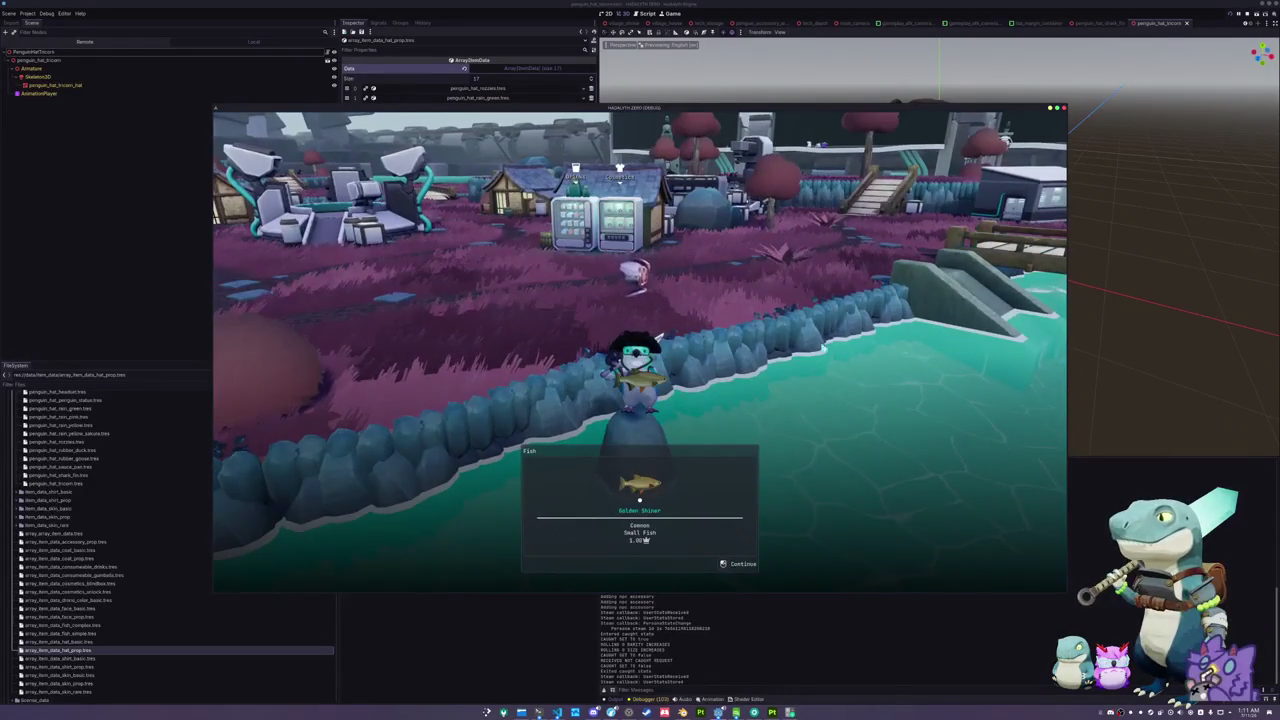
left_click(793, 364)
- Run along the stone wall to the stone bench, then stop the game with F8
key("a")
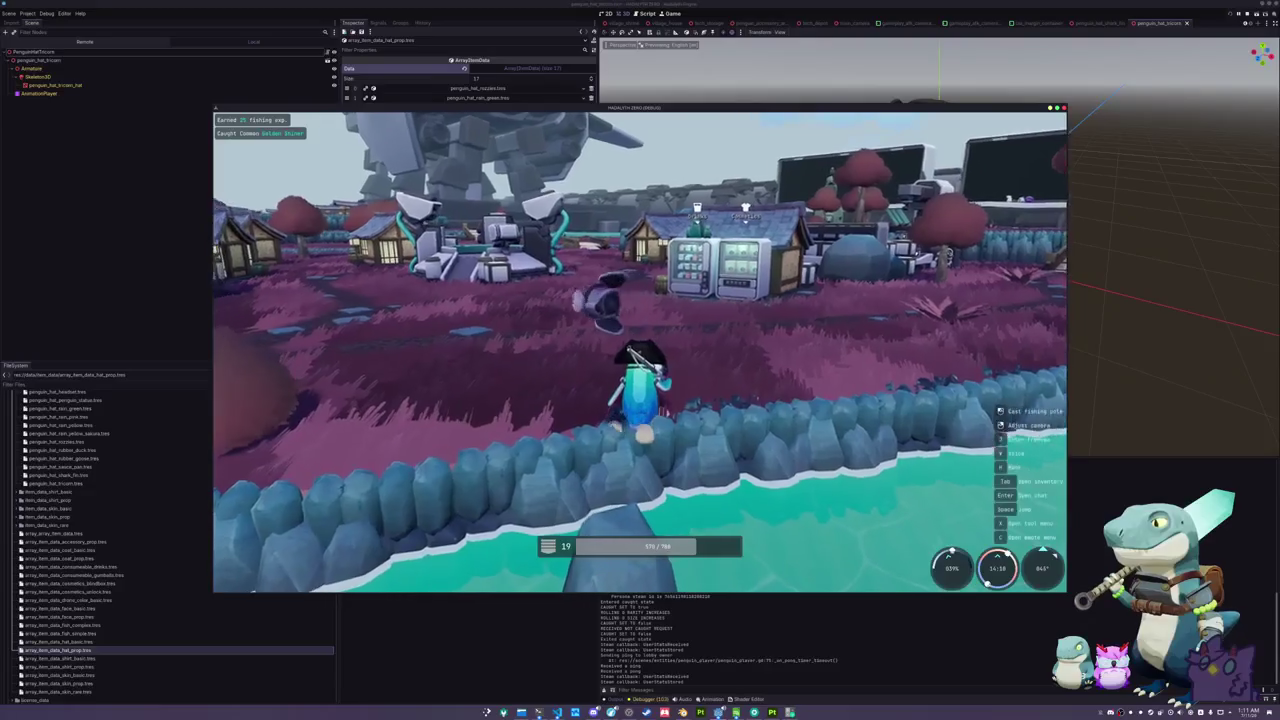
key("w")
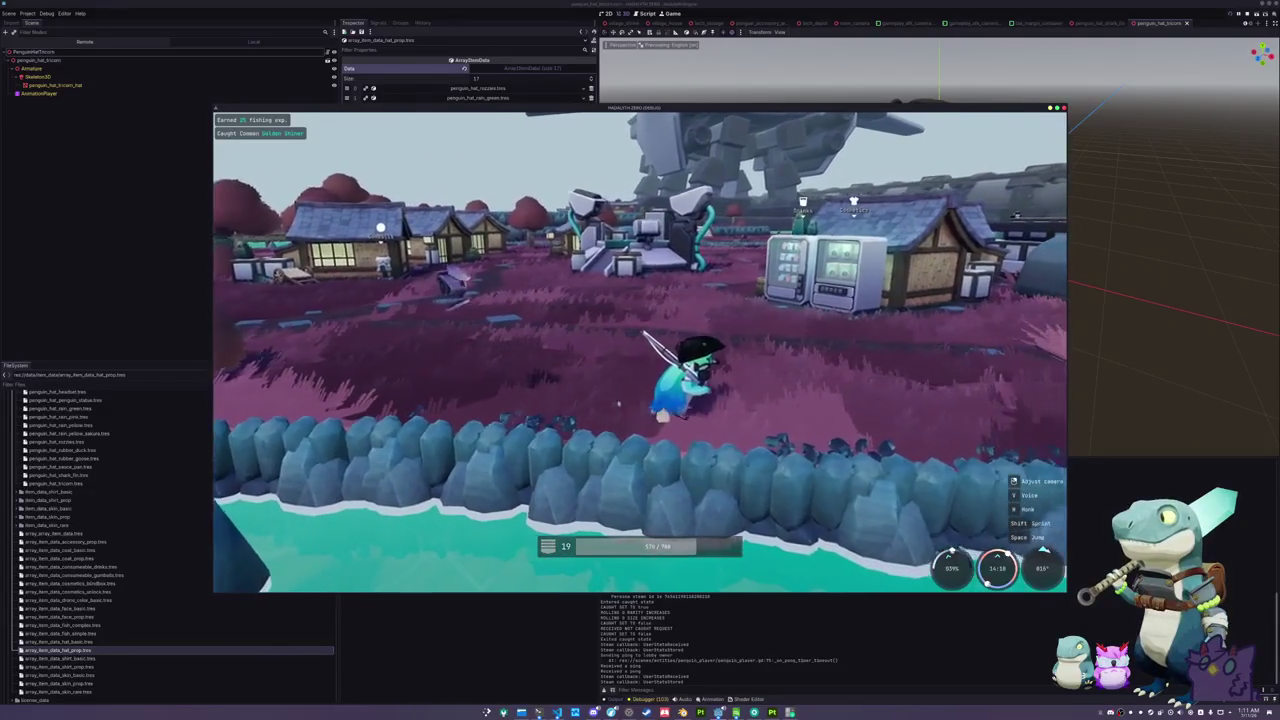
key("w")
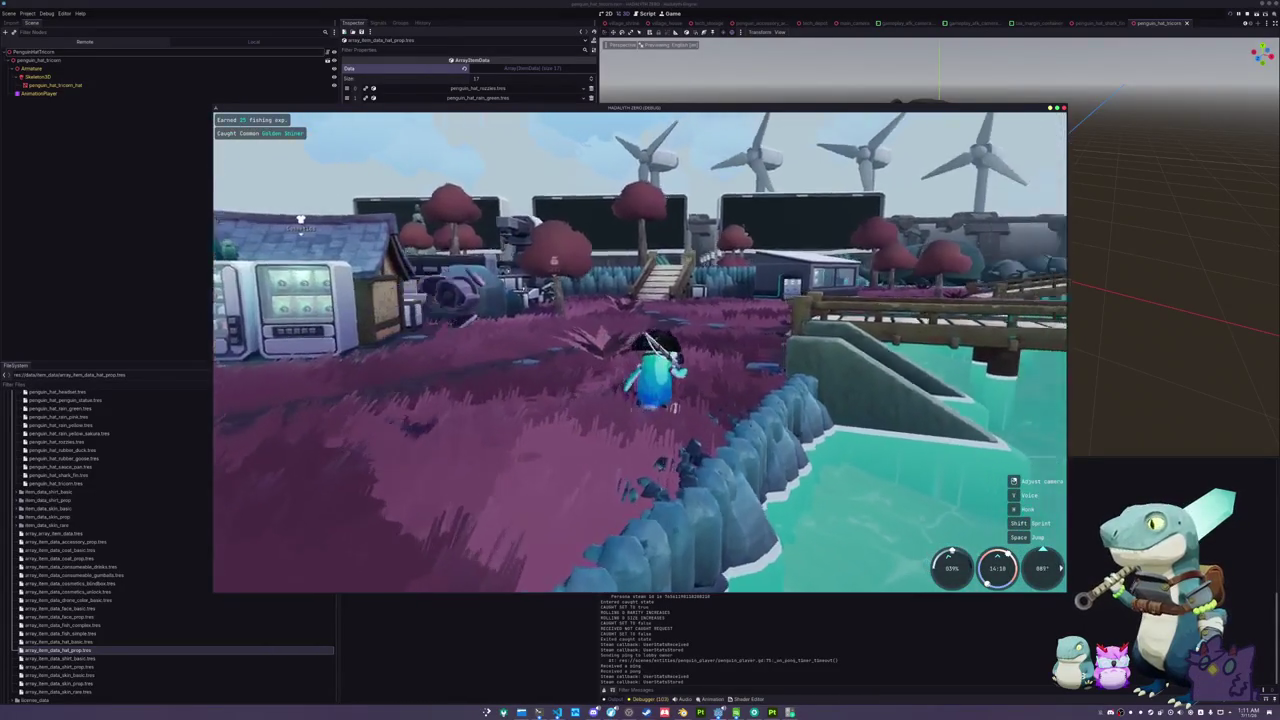
key("w")
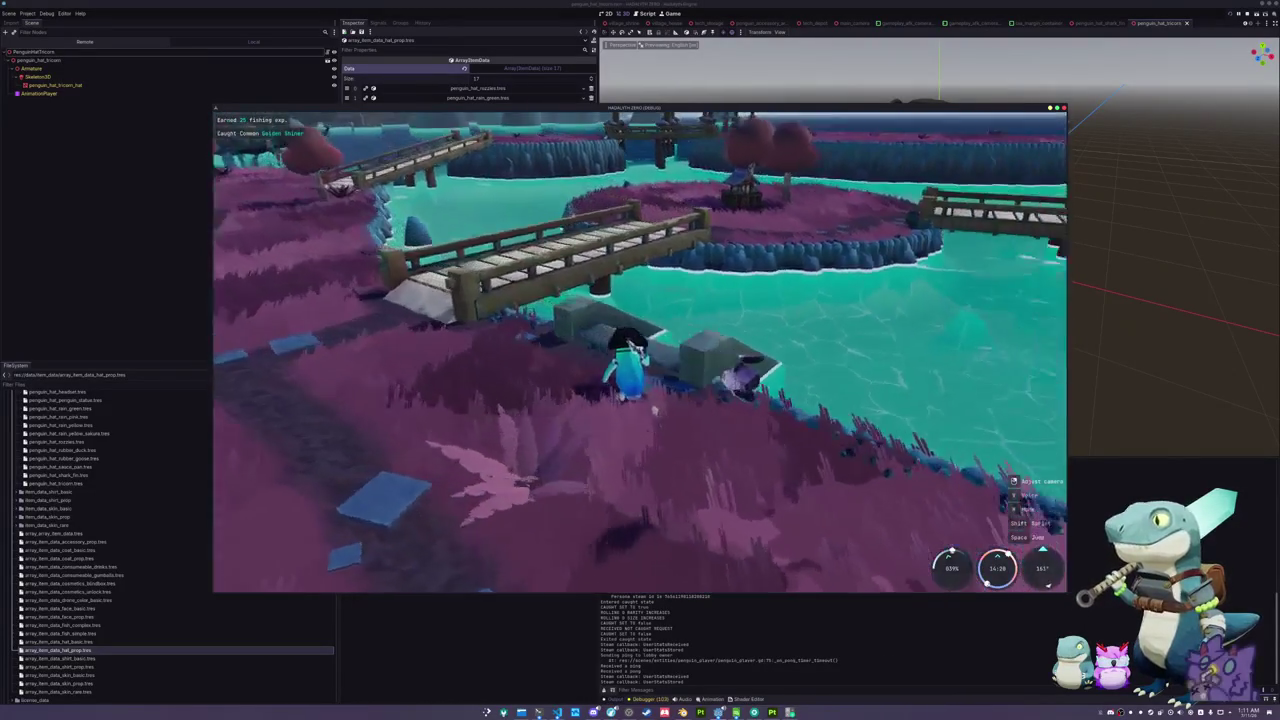
key("w")
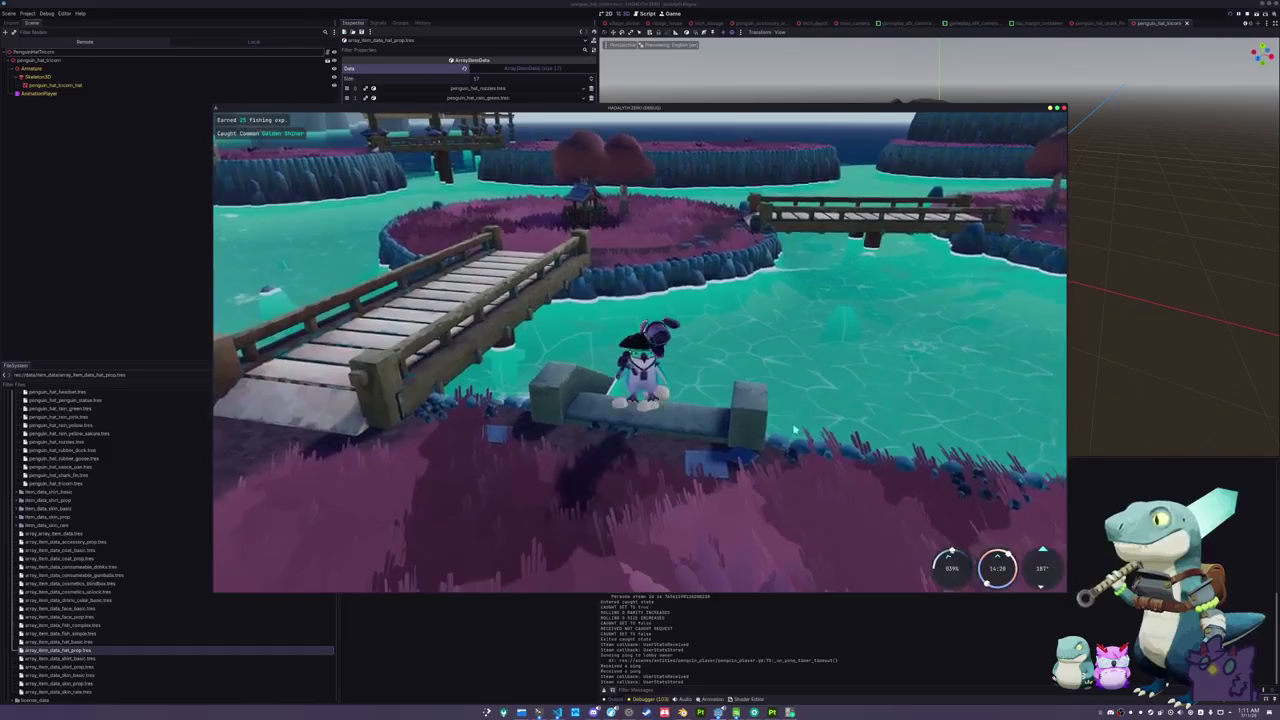
key("F8")
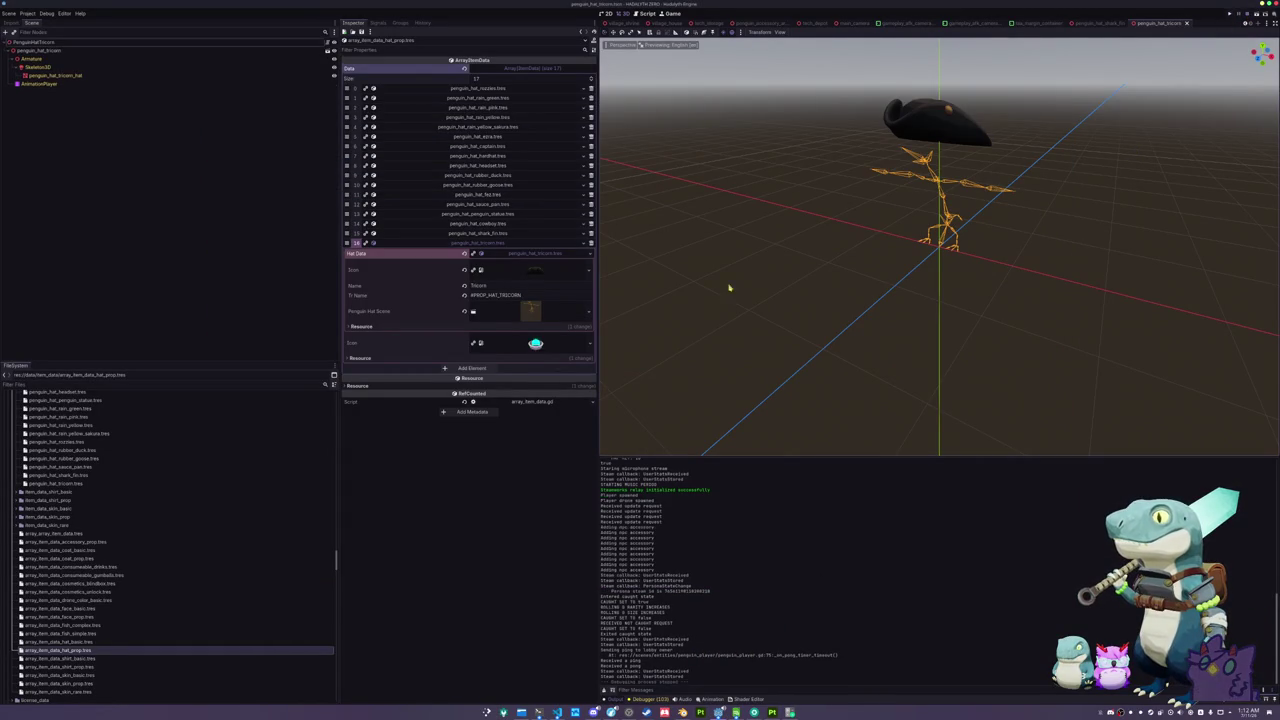
- Run Export All as a Release build for every preset, then close the export window
left_click(28, 13)
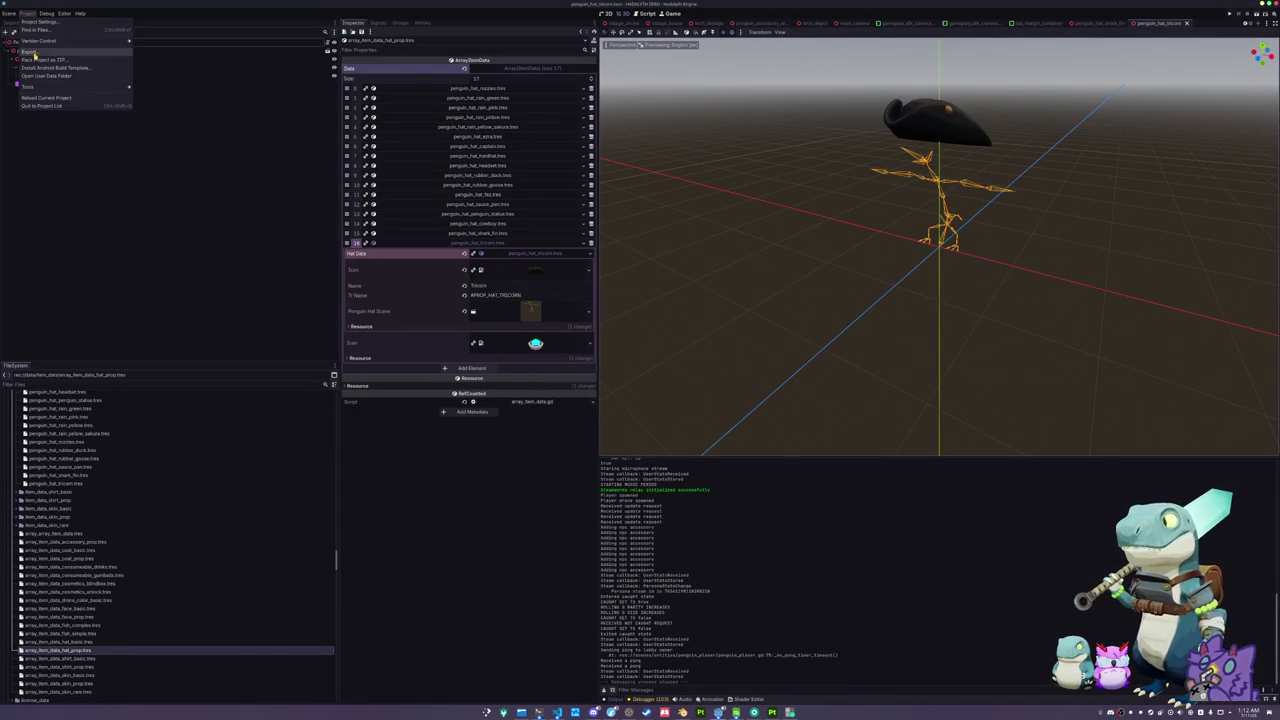
left_click(45, 54)
left_click(85, 392)
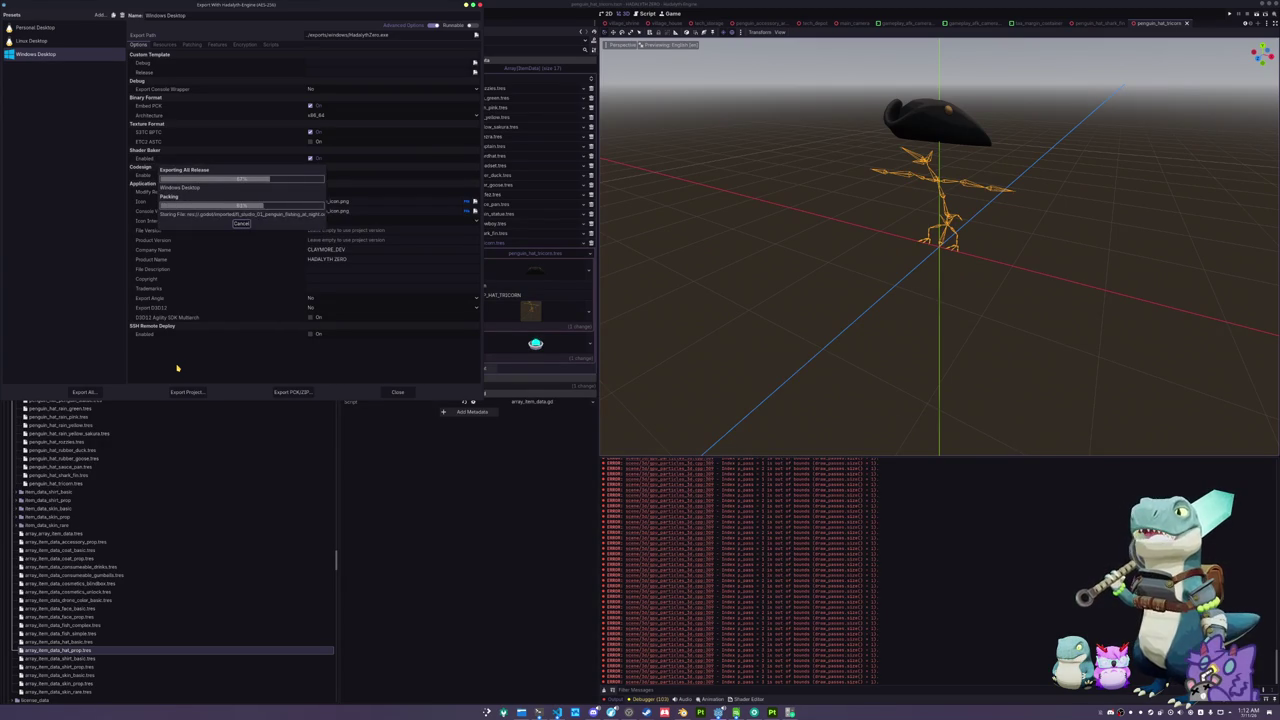
left_click(100, 390)
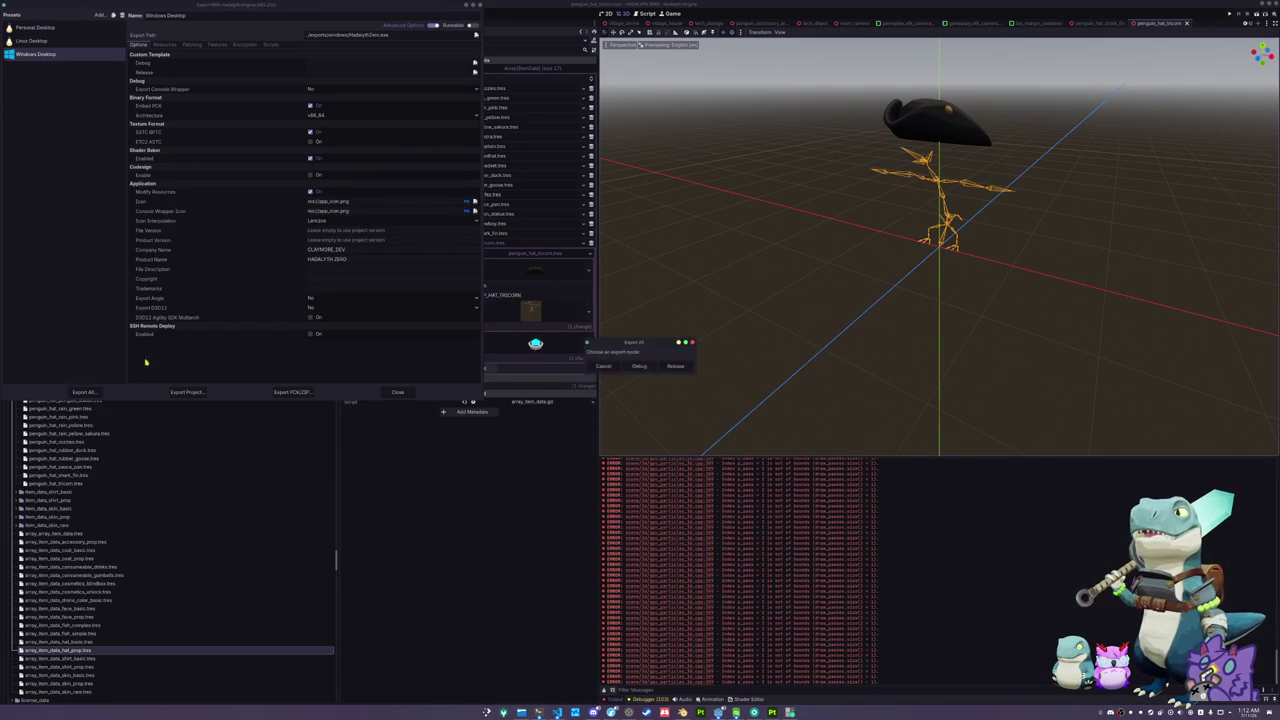
left_click(660, 367)
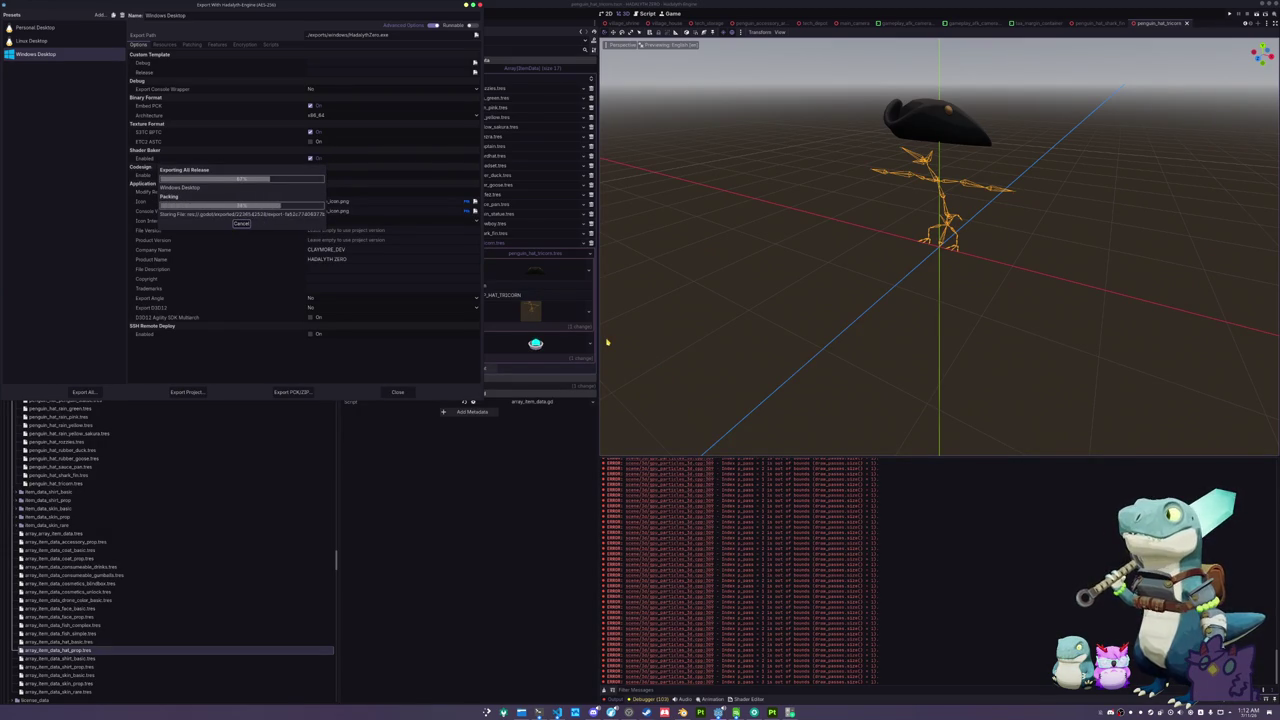
left_click(84, 392)
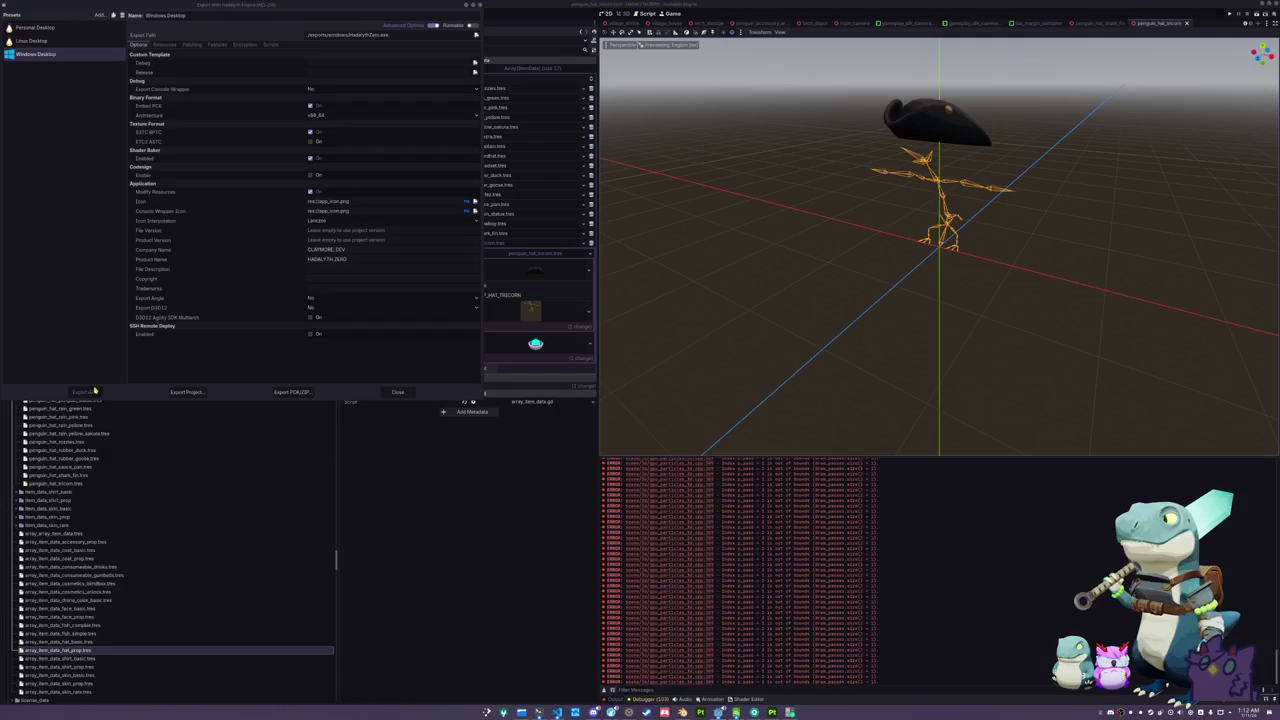
left_click(676, 367)
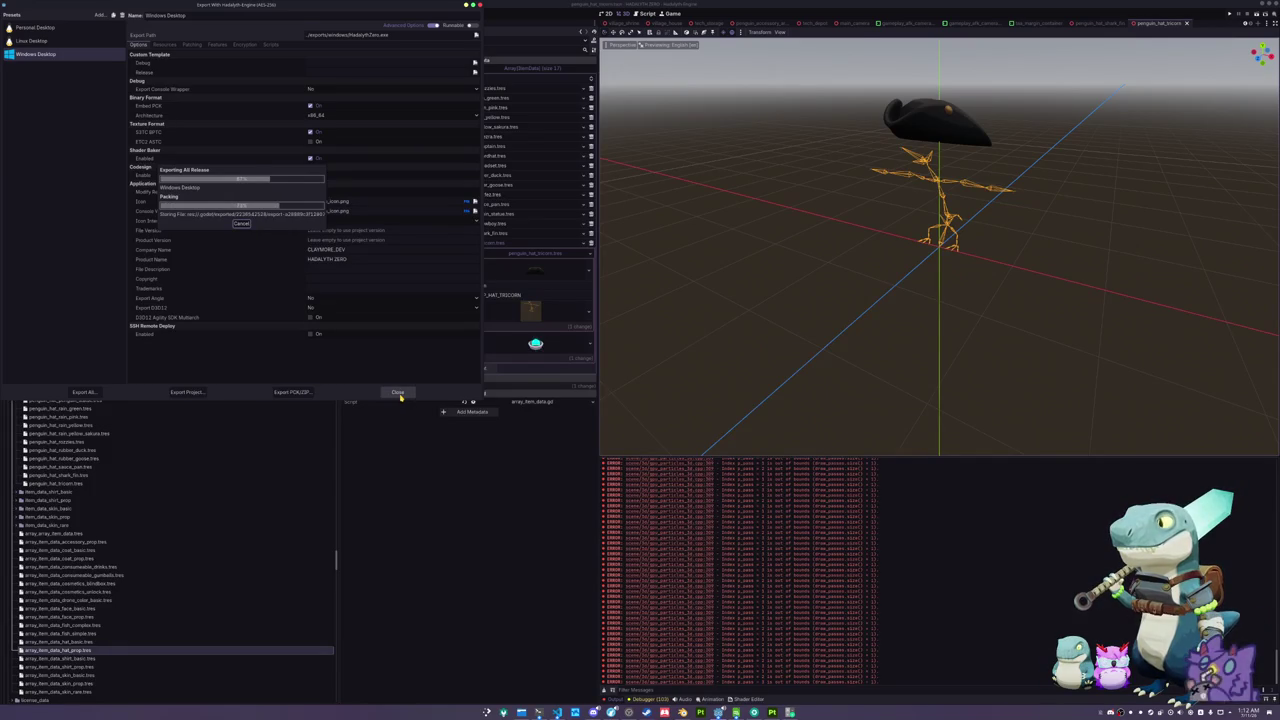
left_click(400, 397)
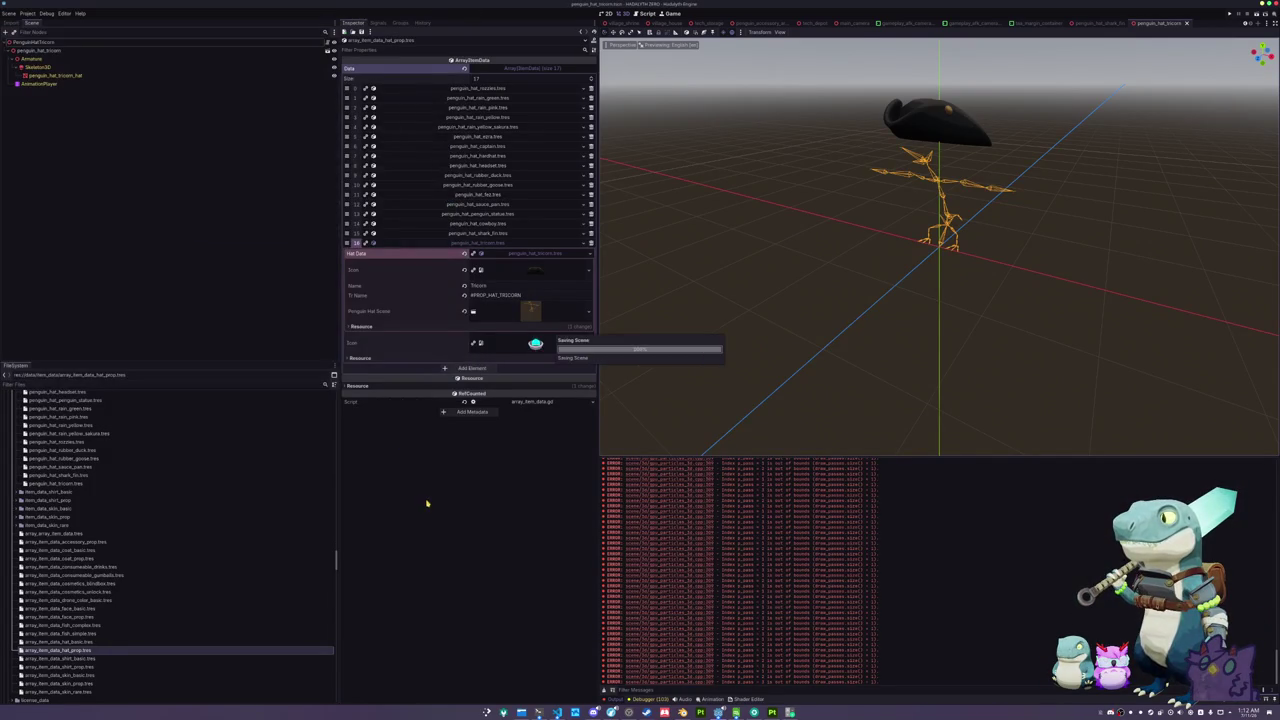
key("alt+Tab")
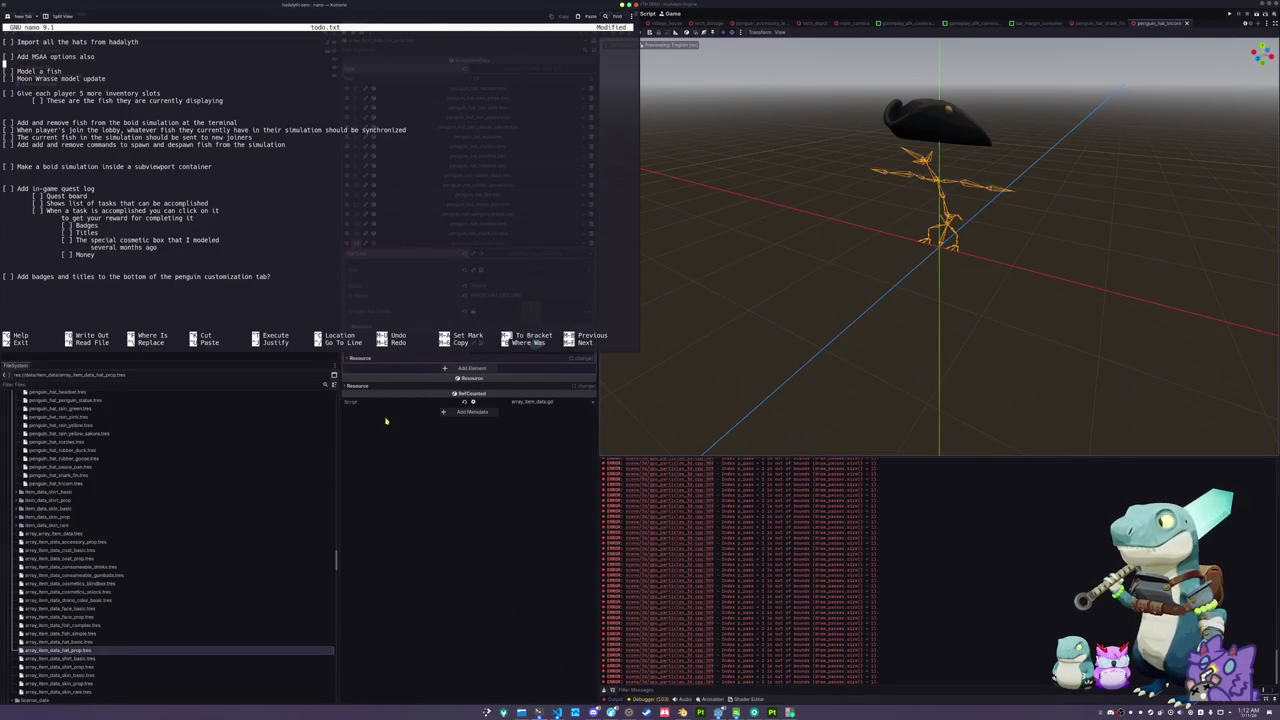
- Add an MSAA line to the to-do list in nano and save it
key("Down")
key("shift+End")
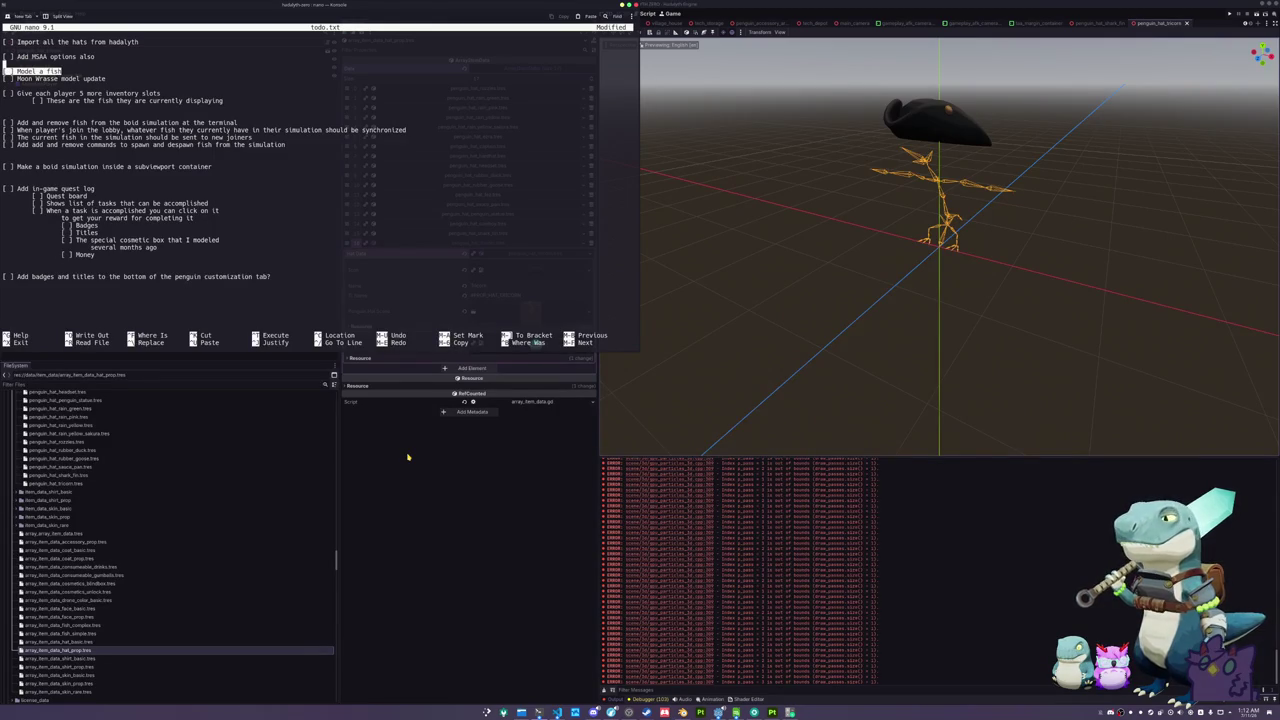
key("ctrl+u")
key("ctrl+x")
key("y")
key("Return")
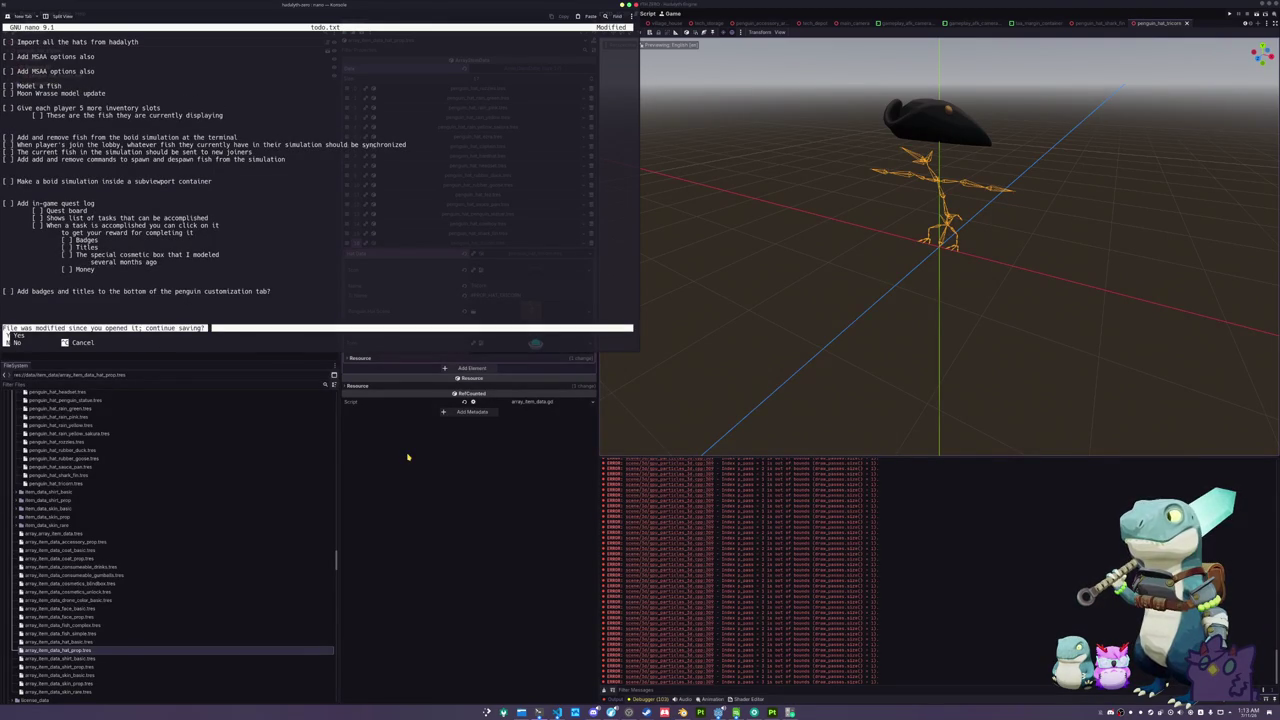
- List the project folder contents and check git status
type("y")
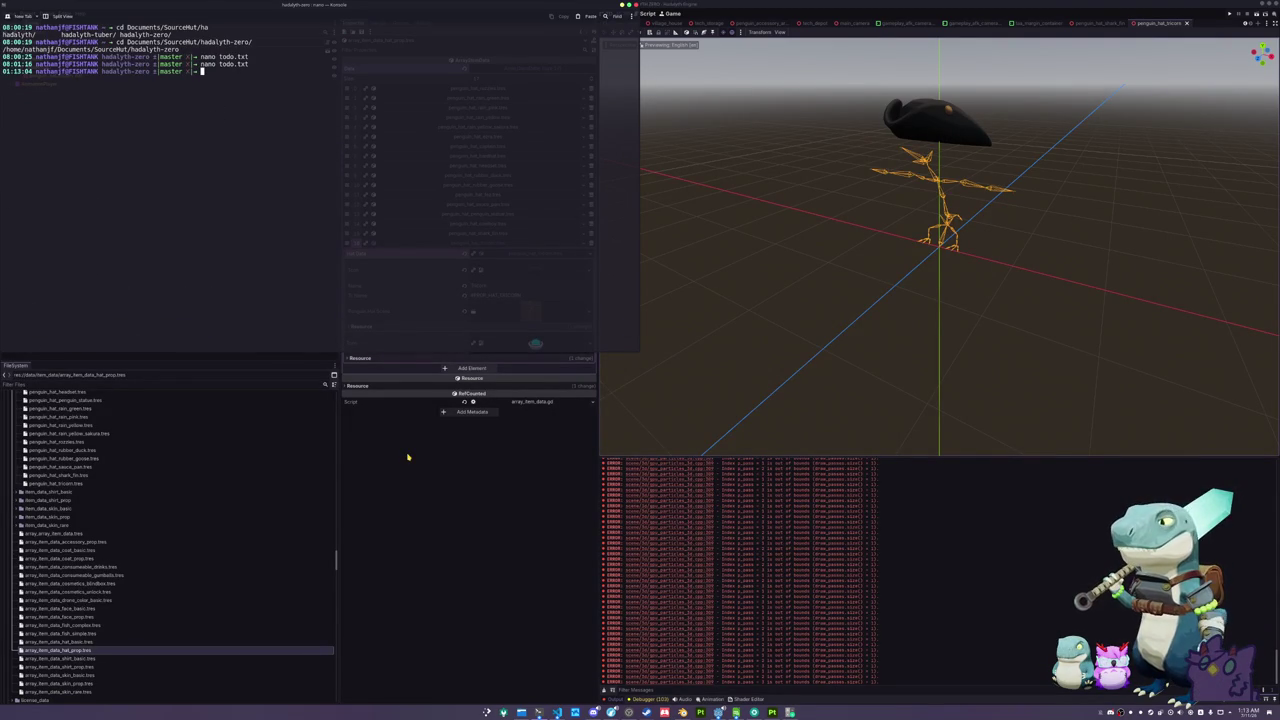
type("ls")
key("Return")
type("git statu")
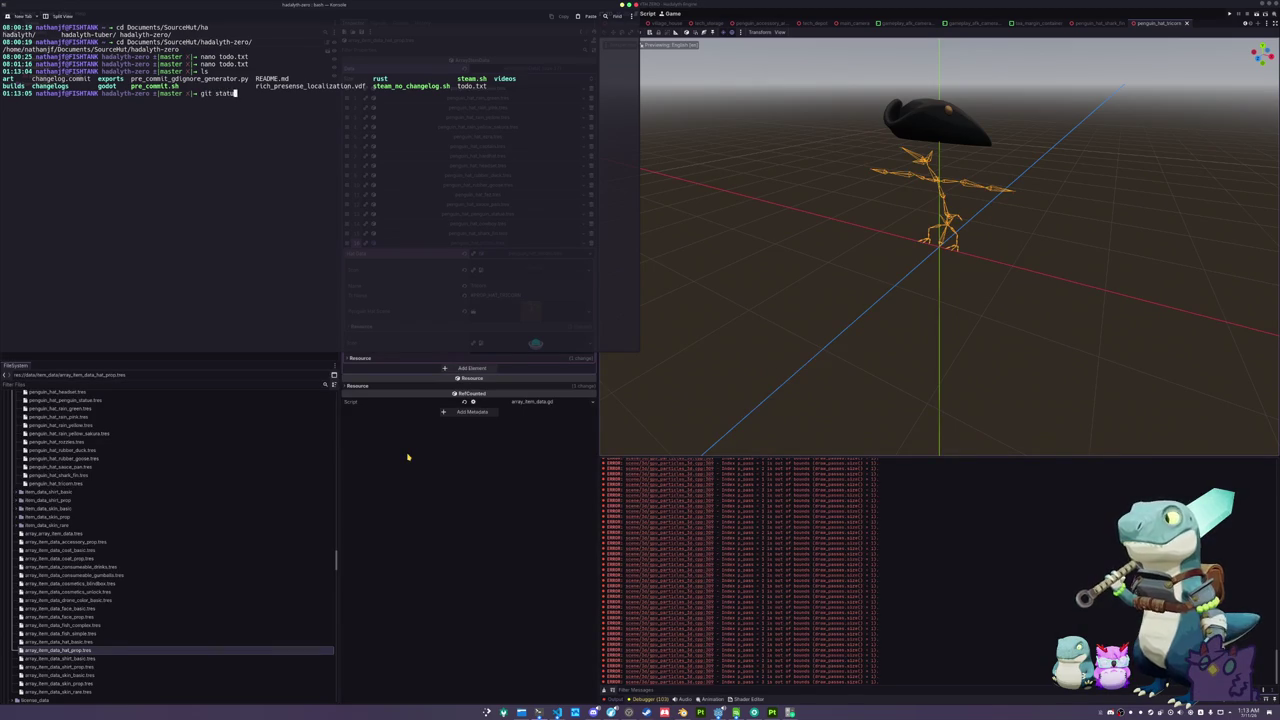
type("s")
key("Return")
- Run ./steam.sh and enter the Steam password, retrying until login succeeds
type("./steam")
key("Tab")
key("Tab")
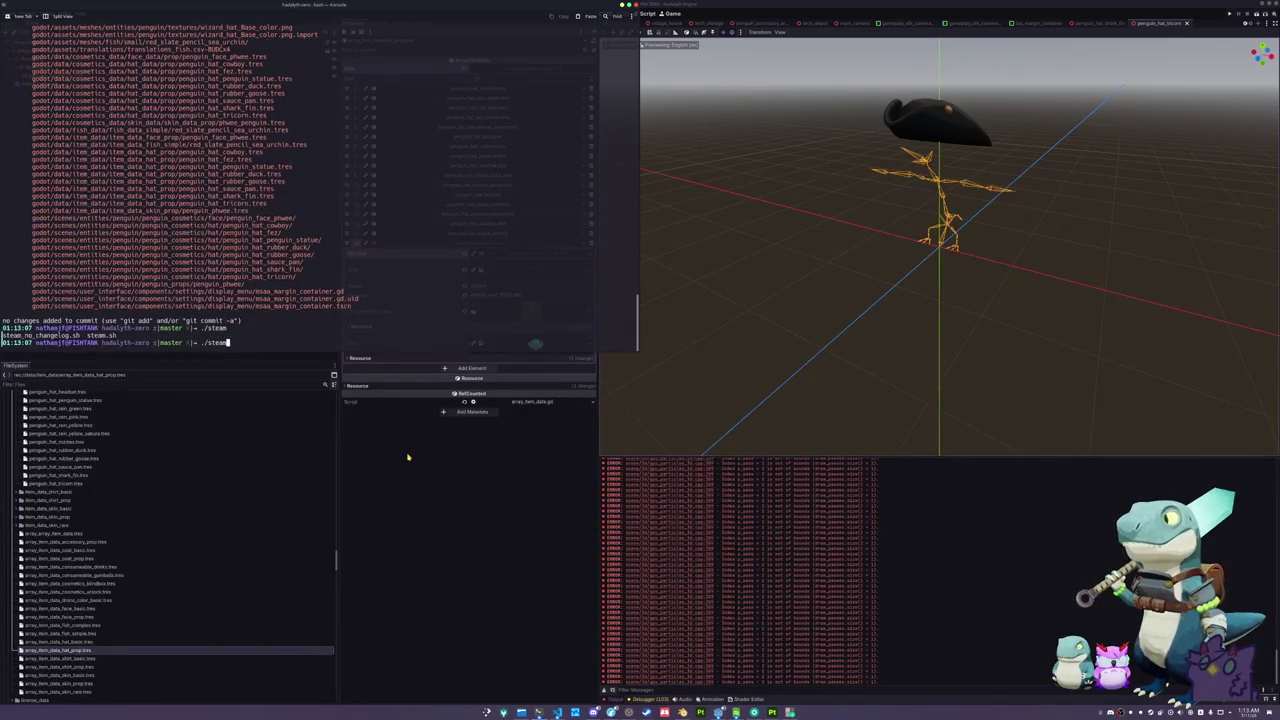
type(".sh")
key("Return")
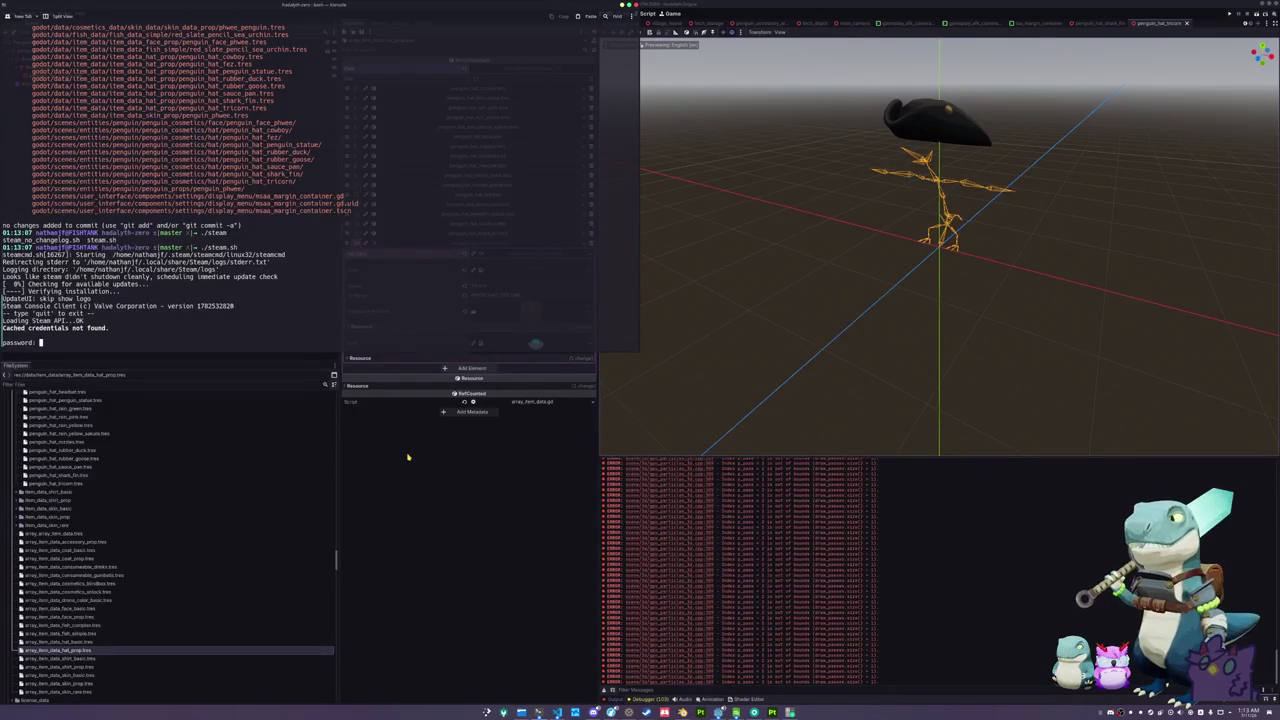
key("Return")
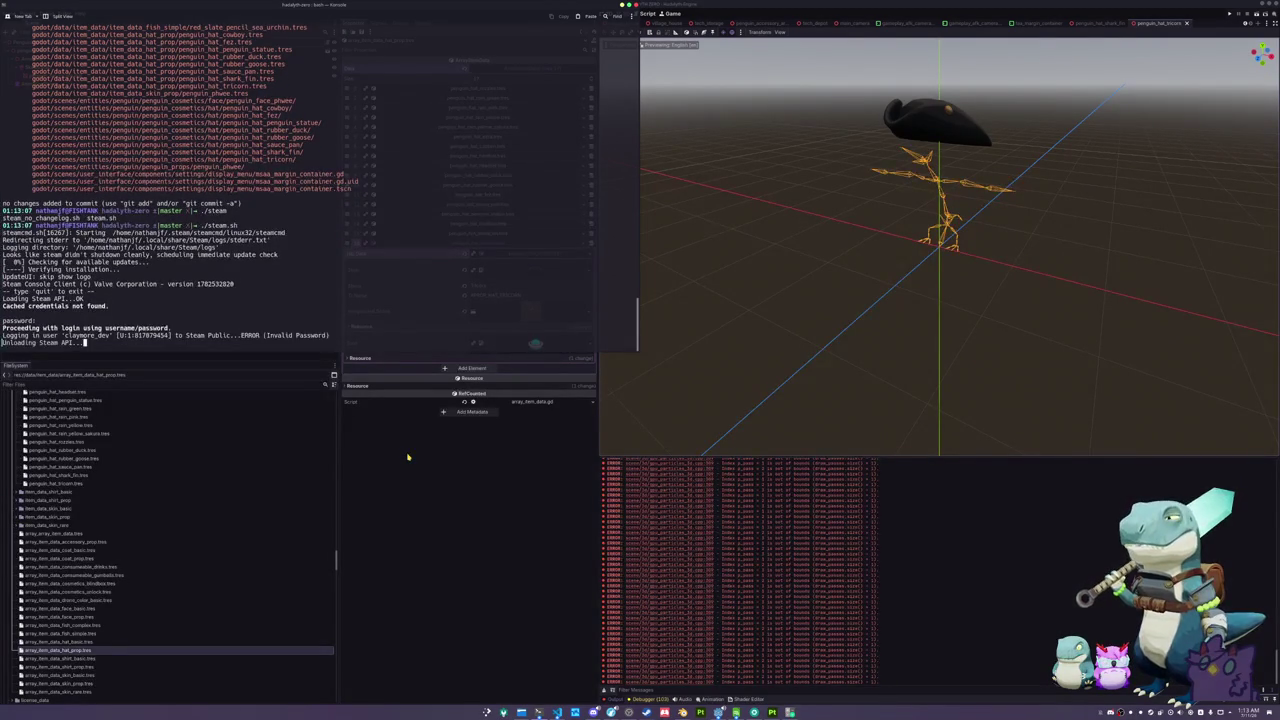
key("Up")
key("Return")
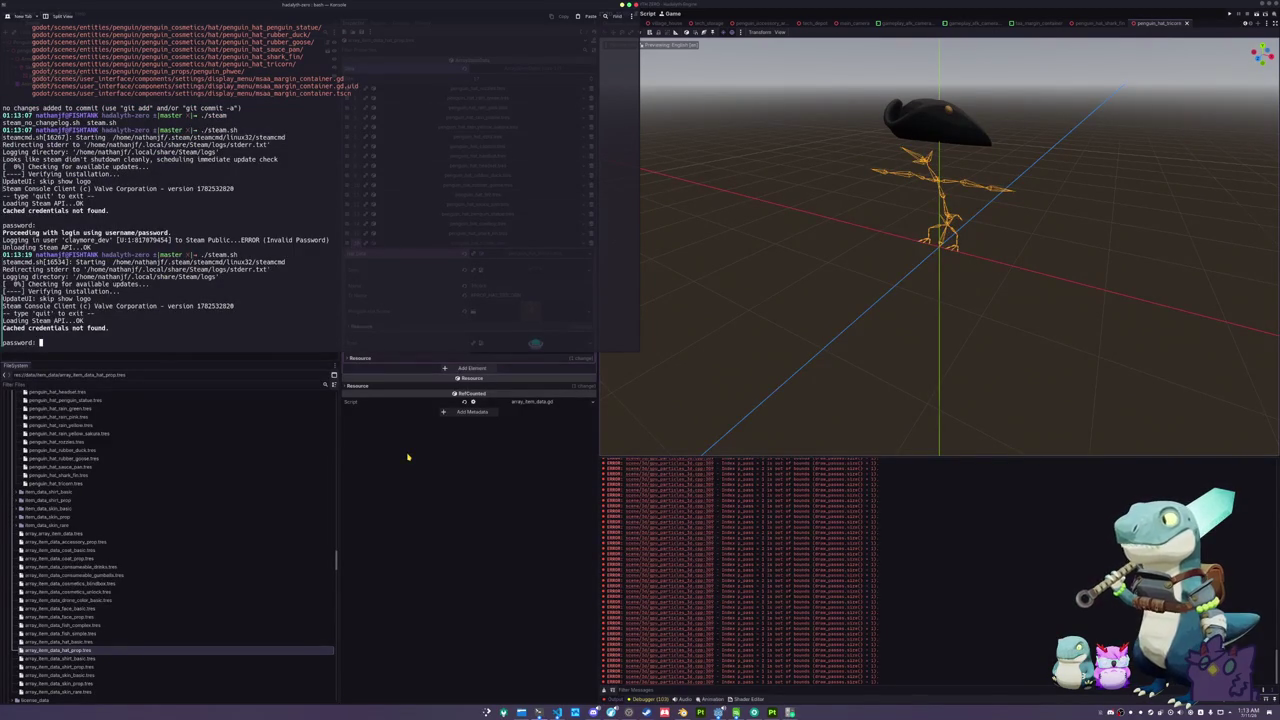
key("Return")
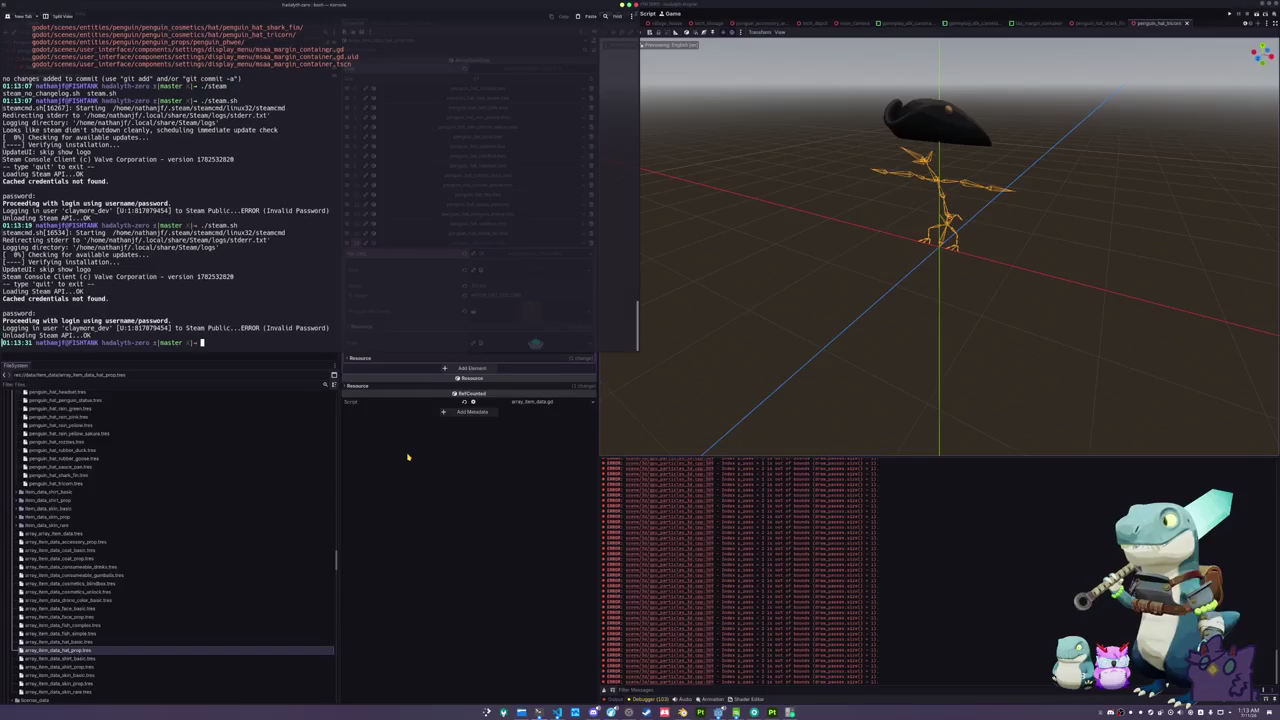
key("Up")
key("Return")
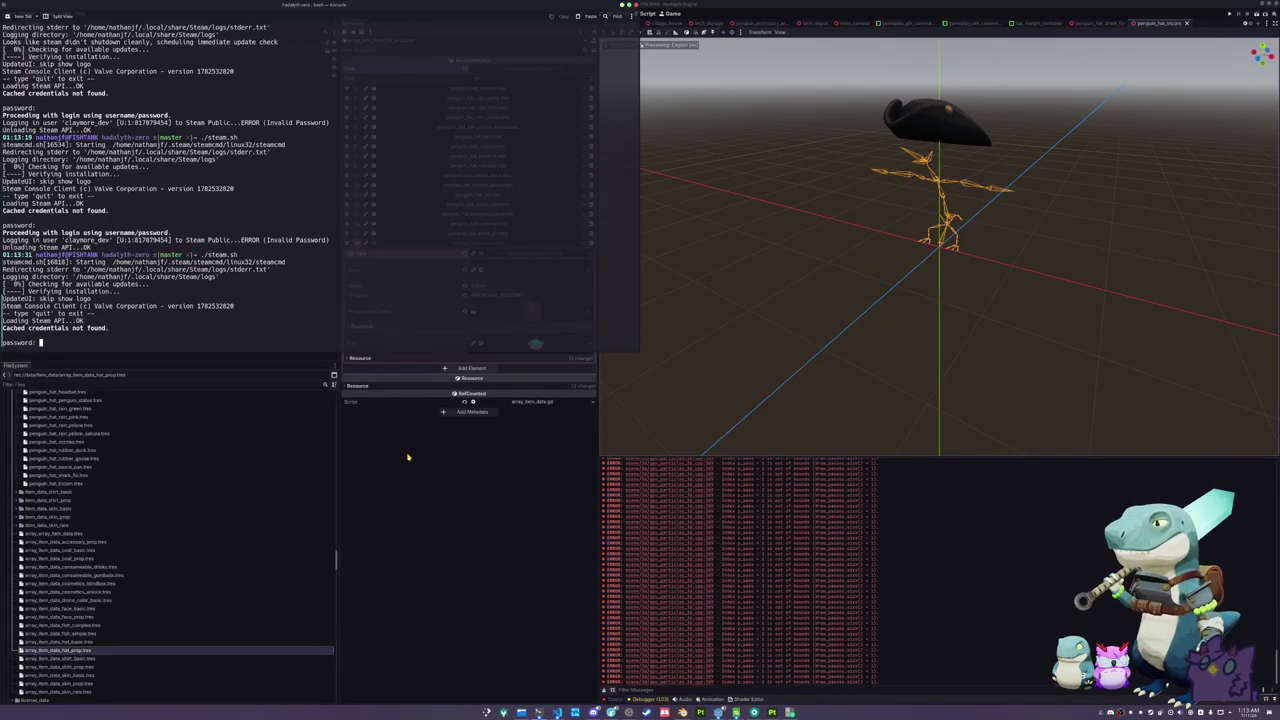
key("Return")
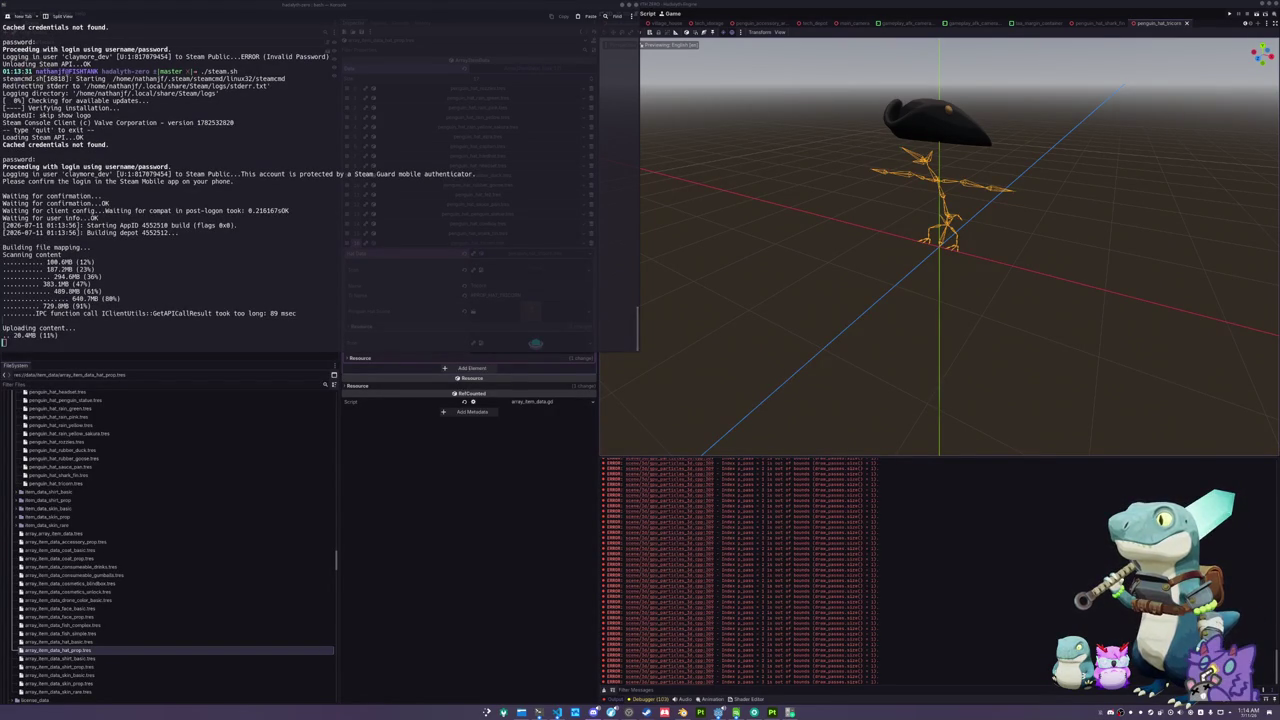
right_click(396, 49)
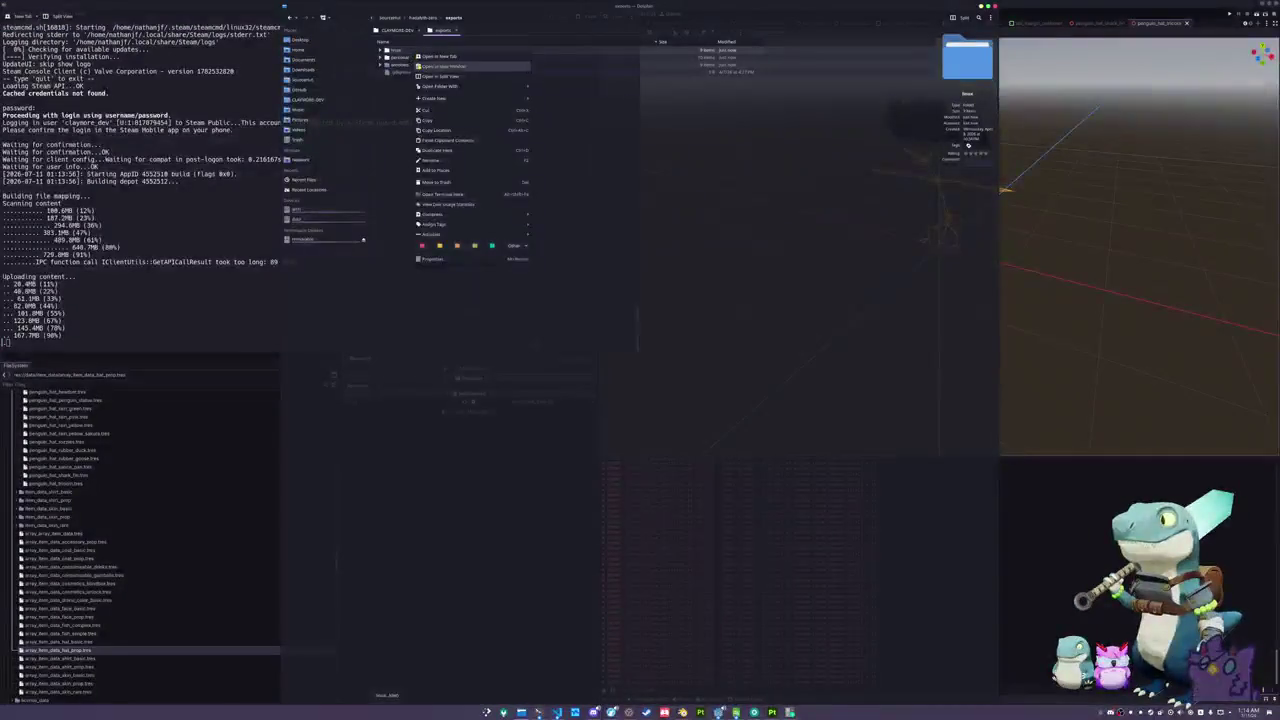
- Inspect the Properties of the linux, personal and windows export folders
left_click(470, 262)
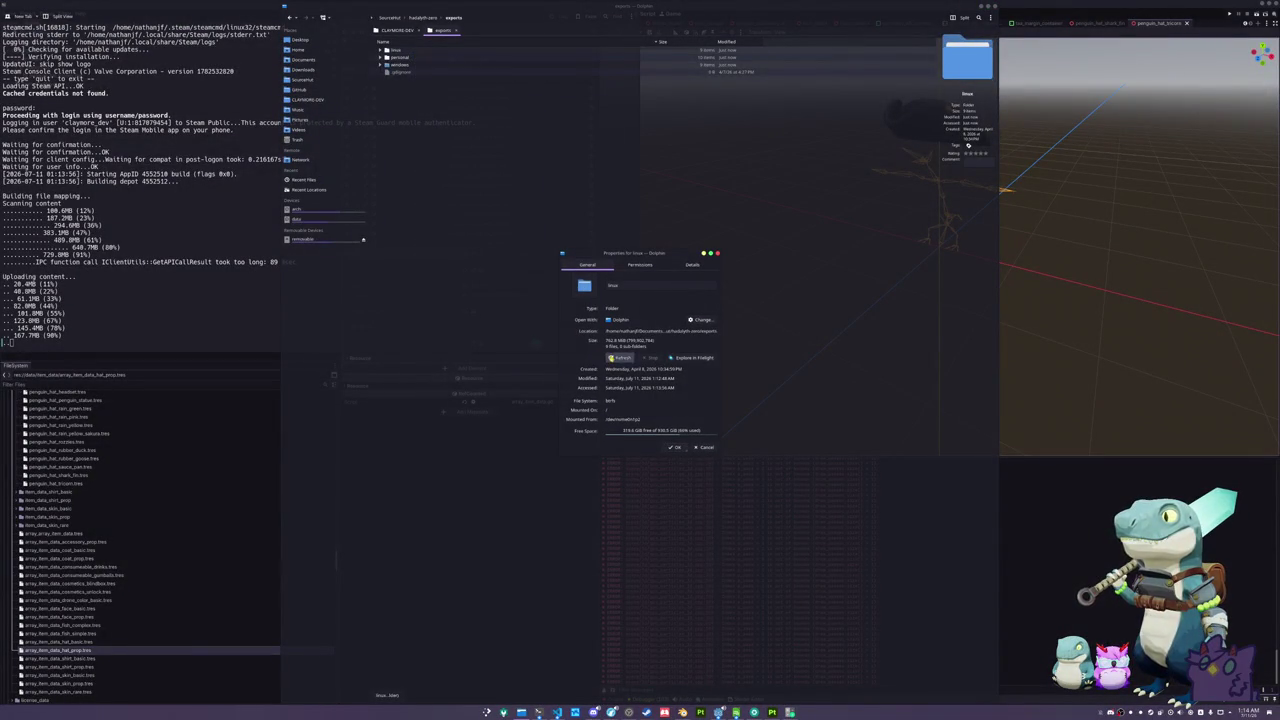
left_click(700, 448)
right_click(442, 59)
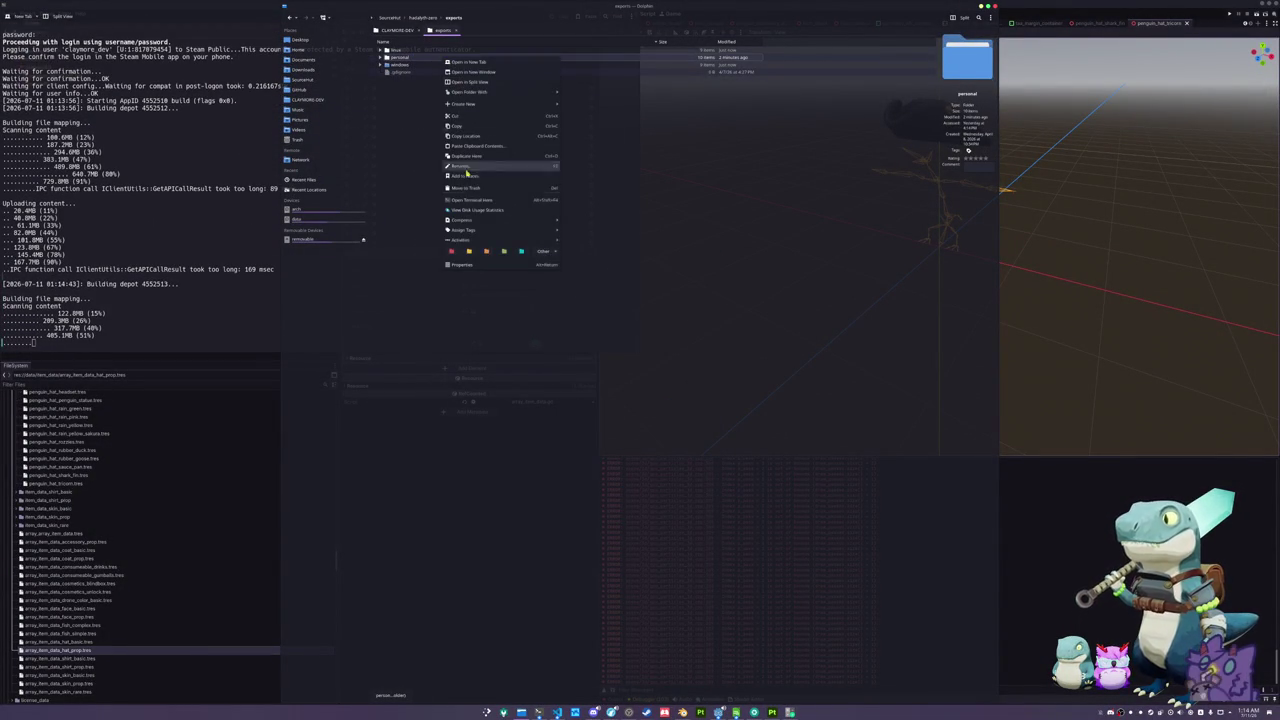
left_click(470, 263)
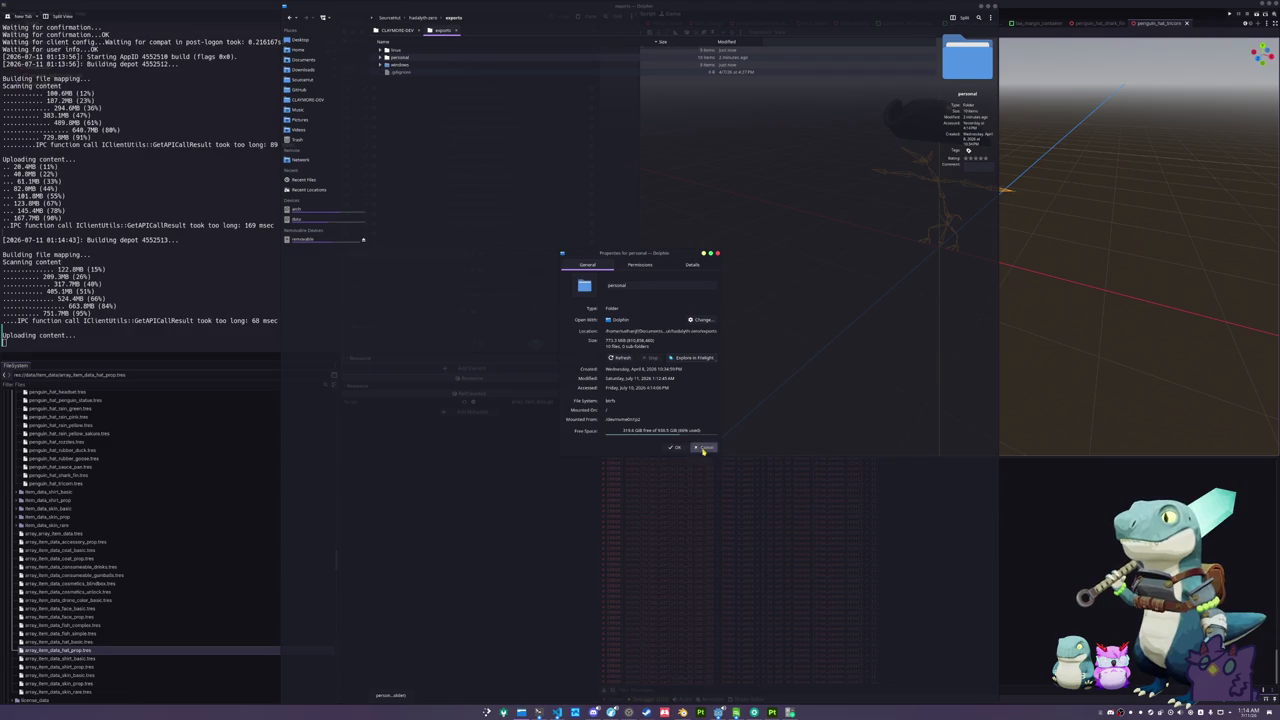
left_click(700, 448)
right_click(412, 65)
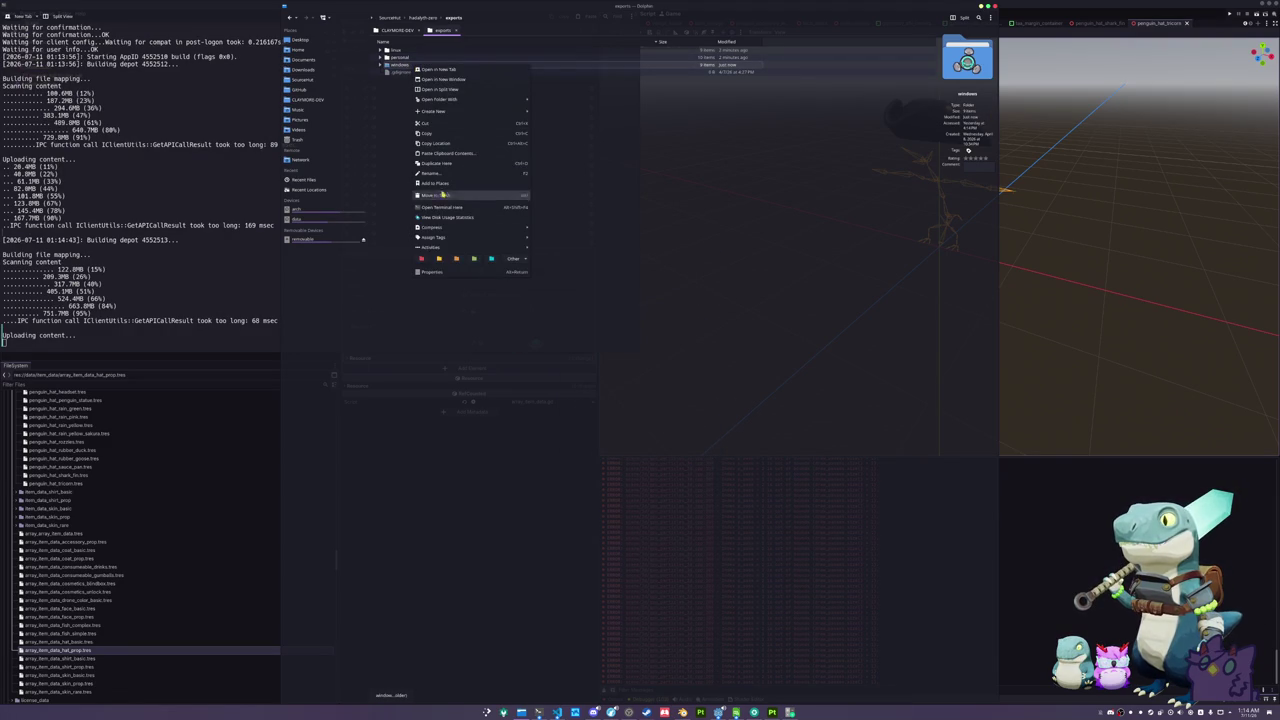
left_click(443, 272)
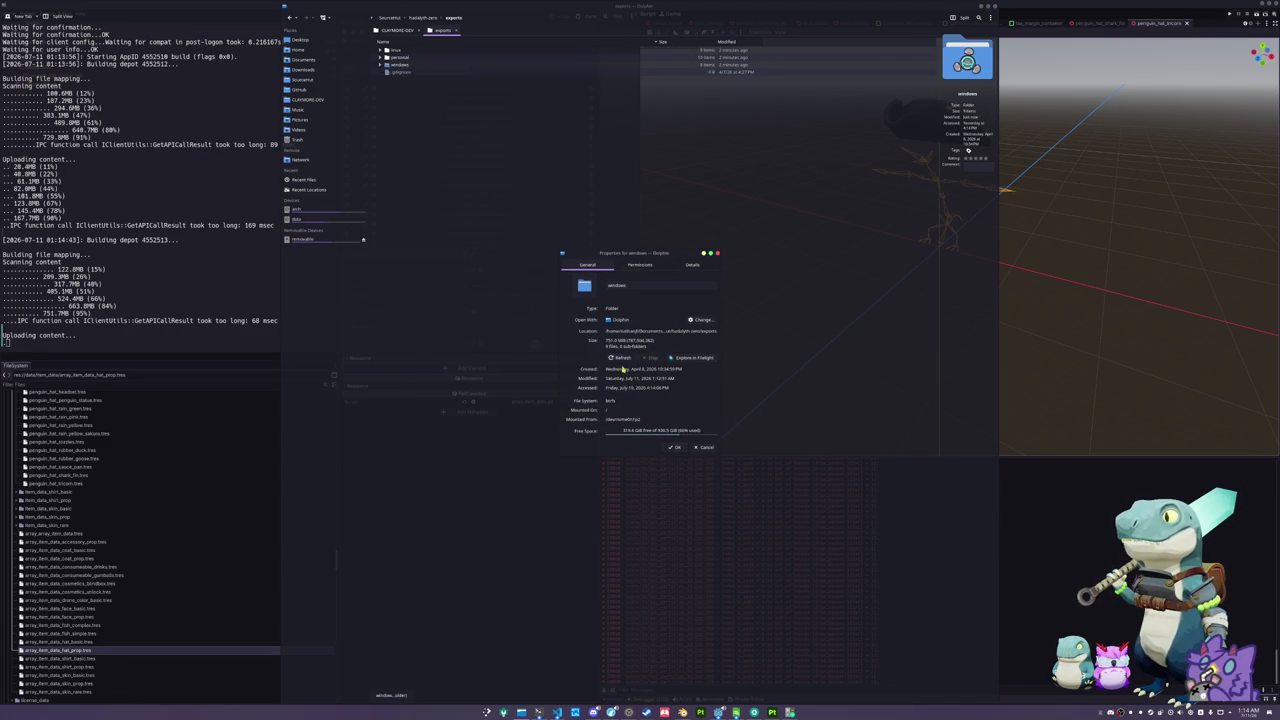
left_click(703, 447)
- Expand the windows, personal and linux export folders to show their files
left_click(380, 64)
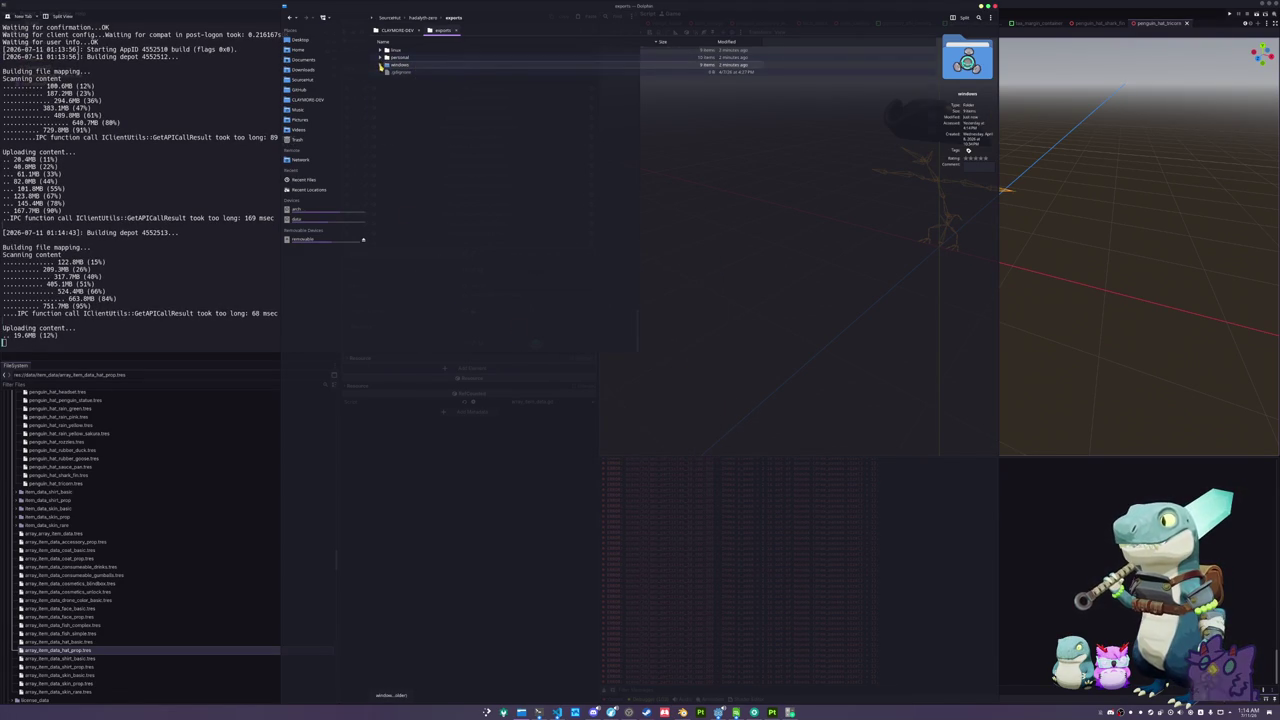
left_click(380, 57)
left_click(380, 49)
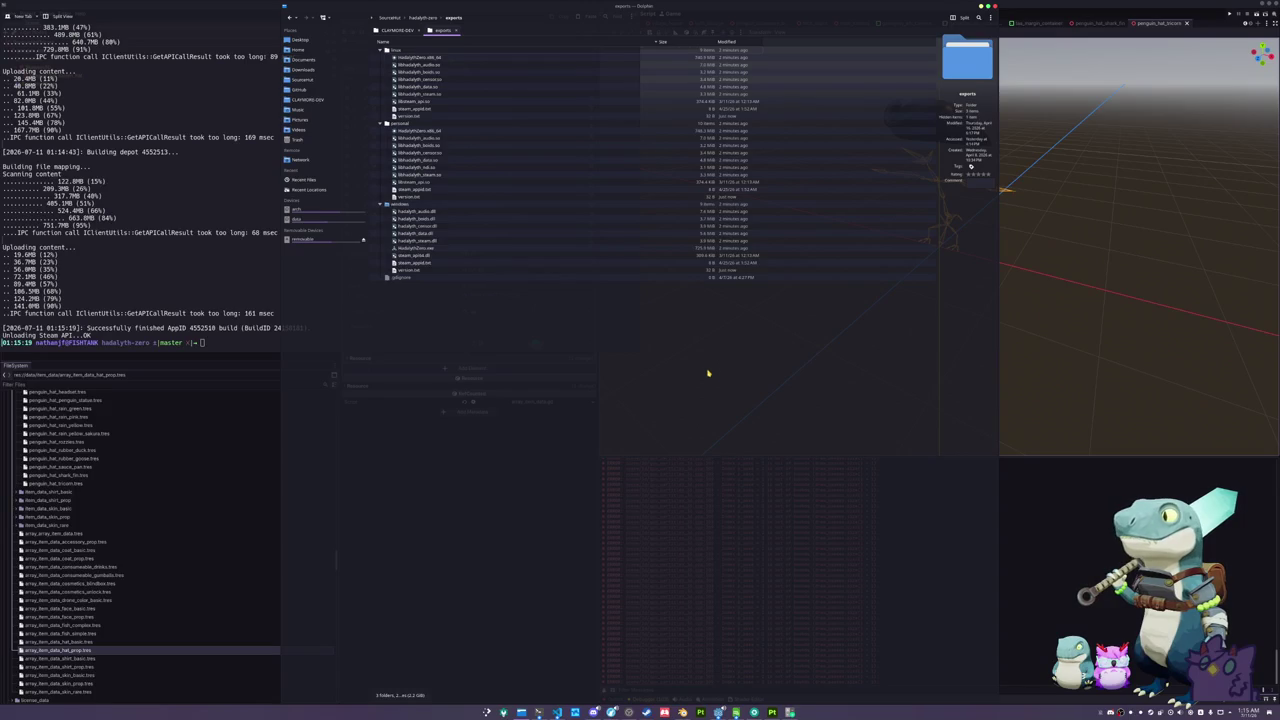
key("alt+Tab")
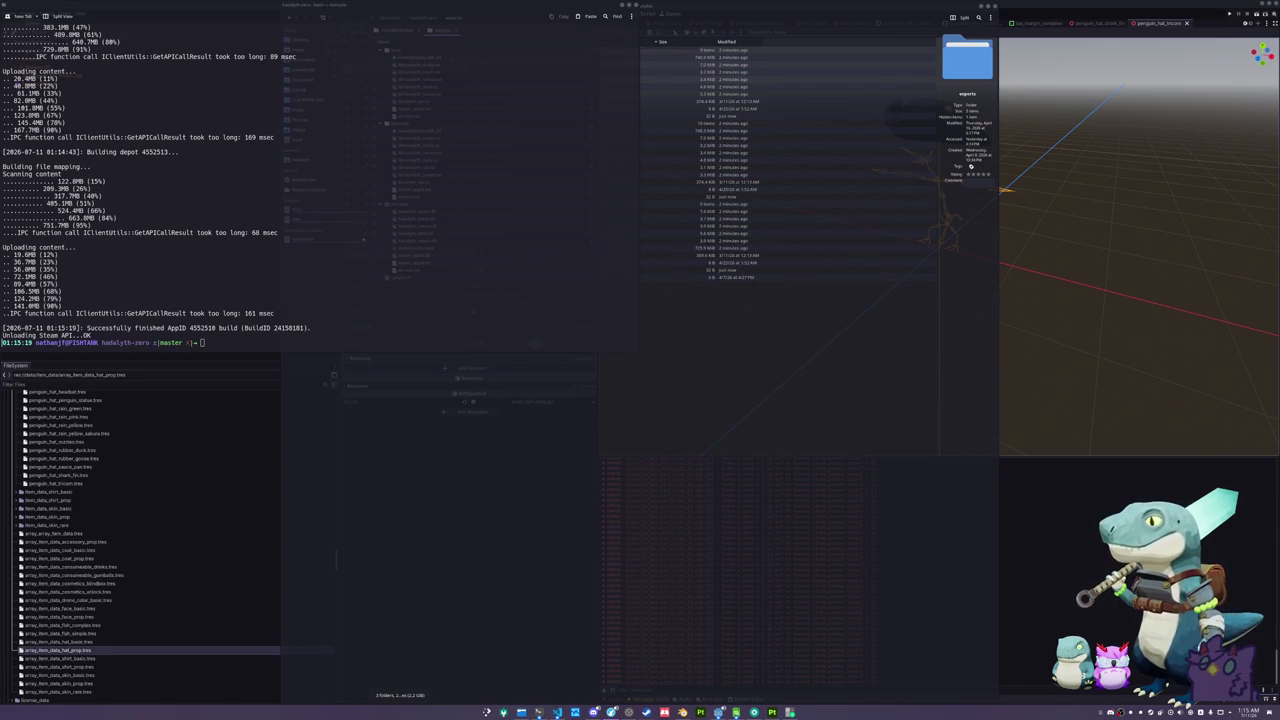
left_click(561, 347)
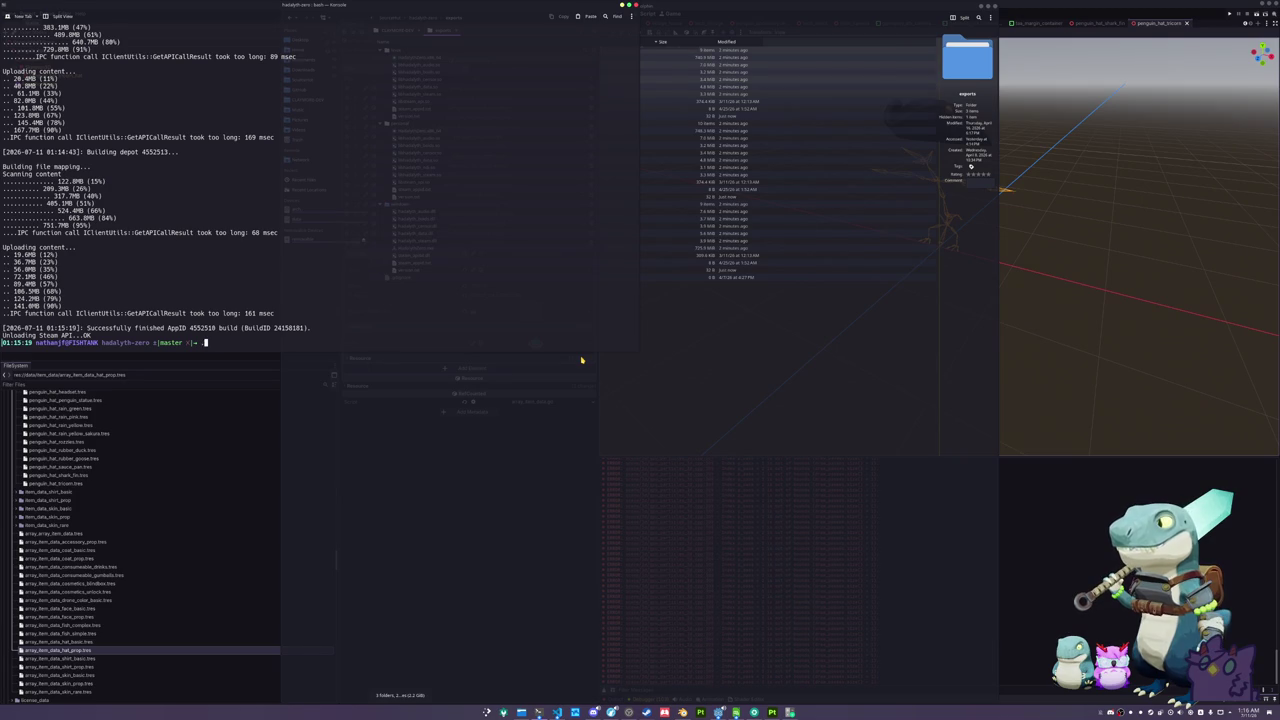
type("cat ch")
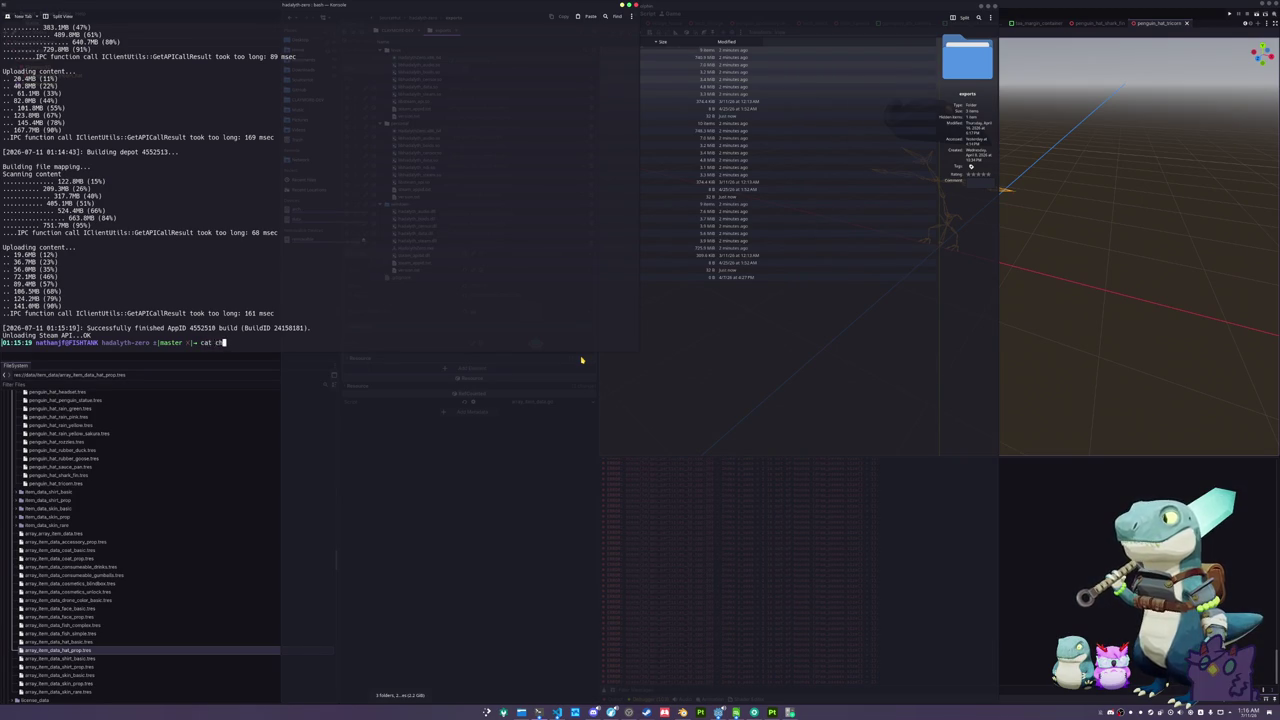
key("Tab")
key("Tab")
type("s")
key("Tab")
key("Tab")
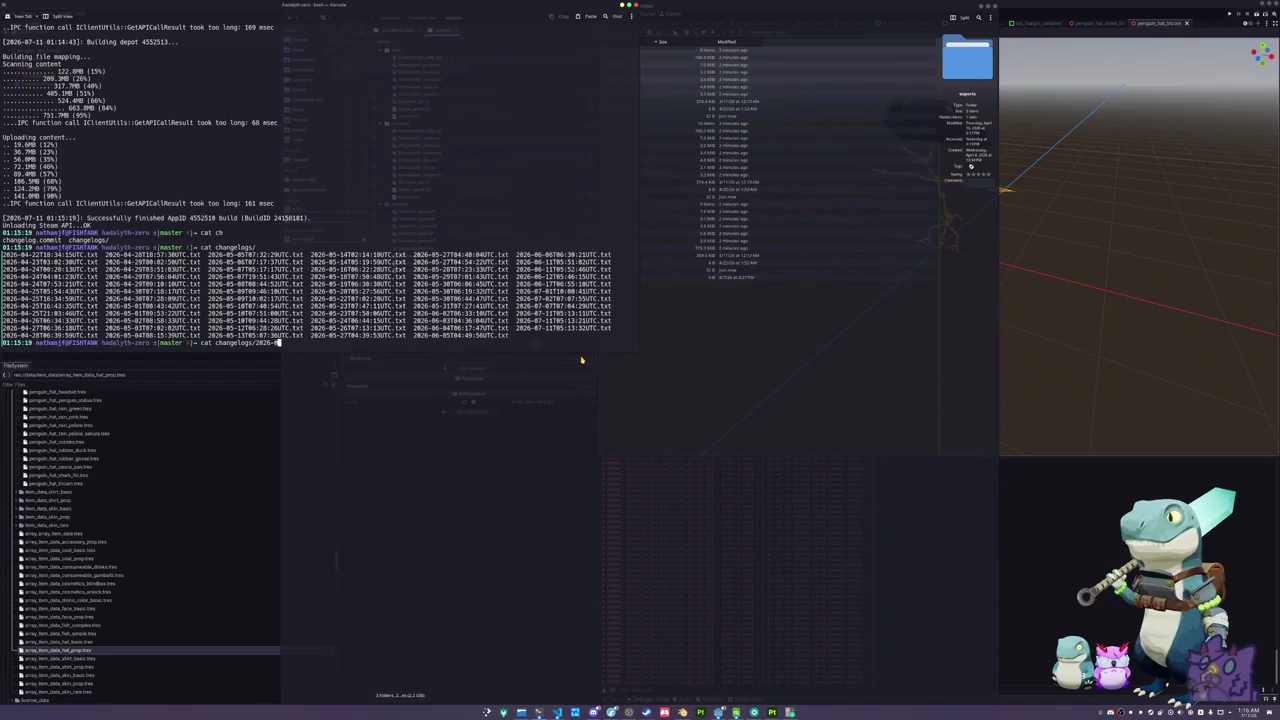
type("7")
key("Tab")
key("Tab")
key("Tab")
key("Tab")
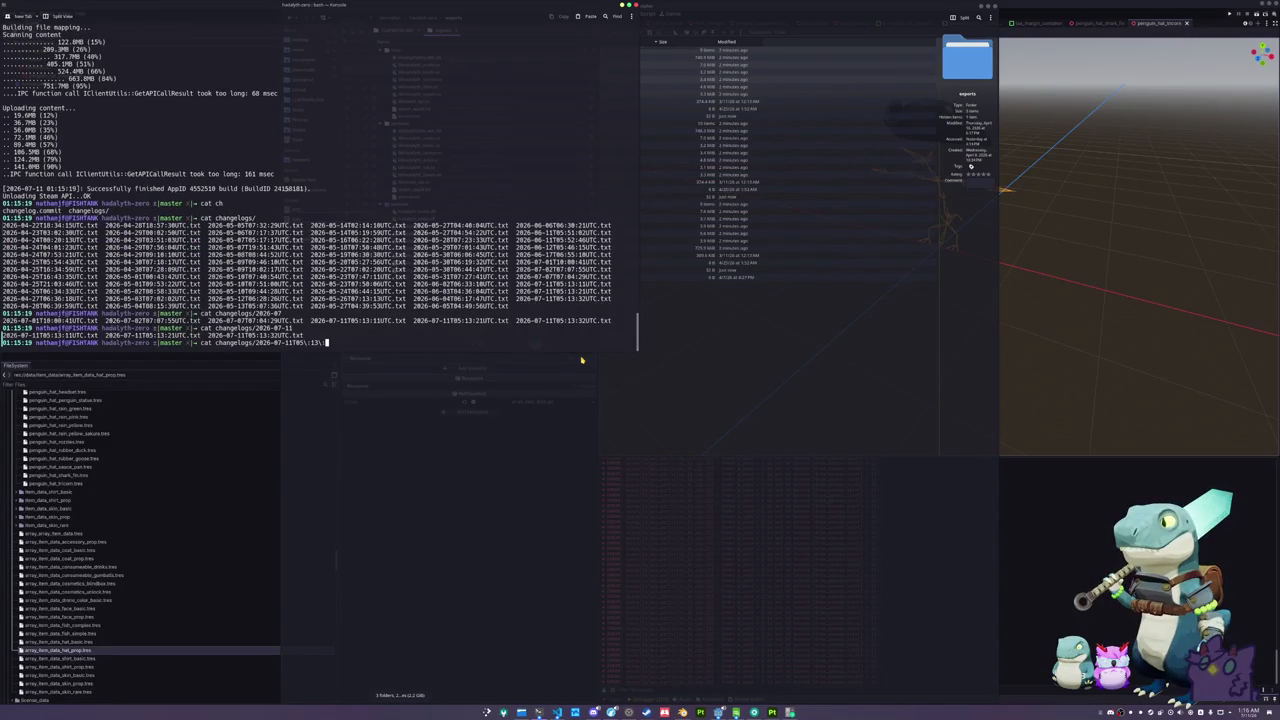
key("Tab")
key("Tab")
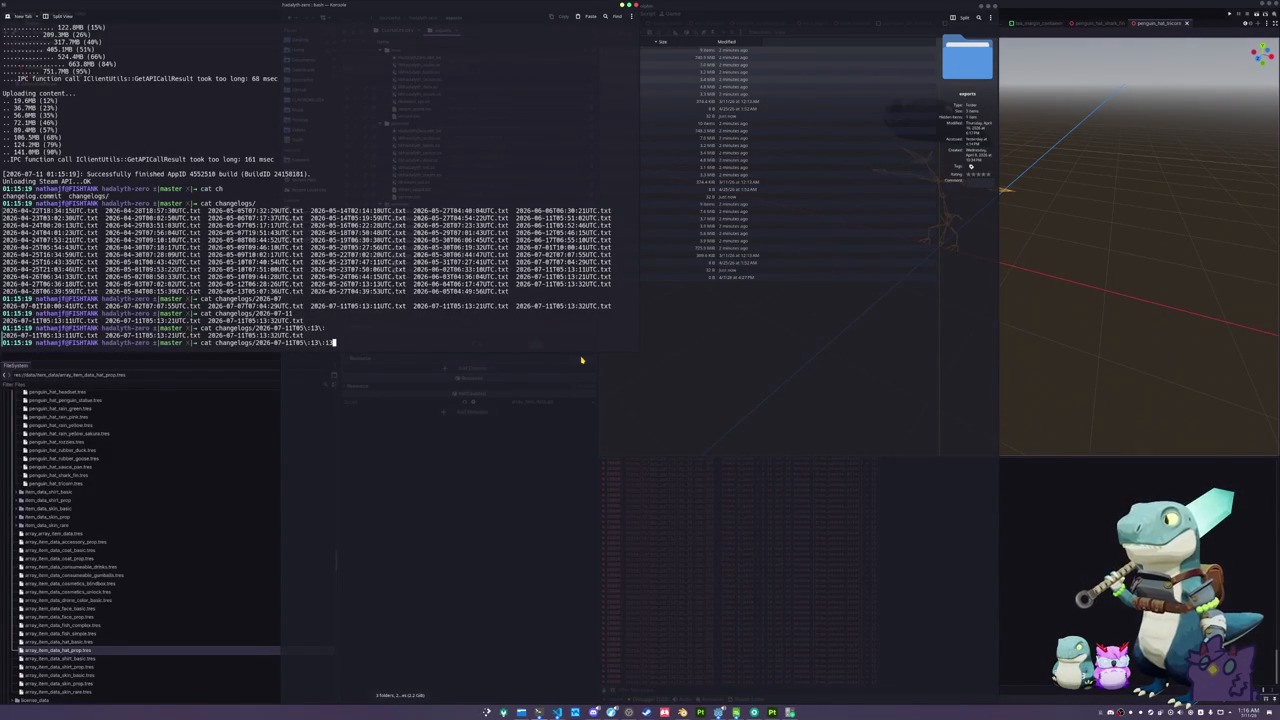
key("BackSpace")
key("Tab")
key("Tab")
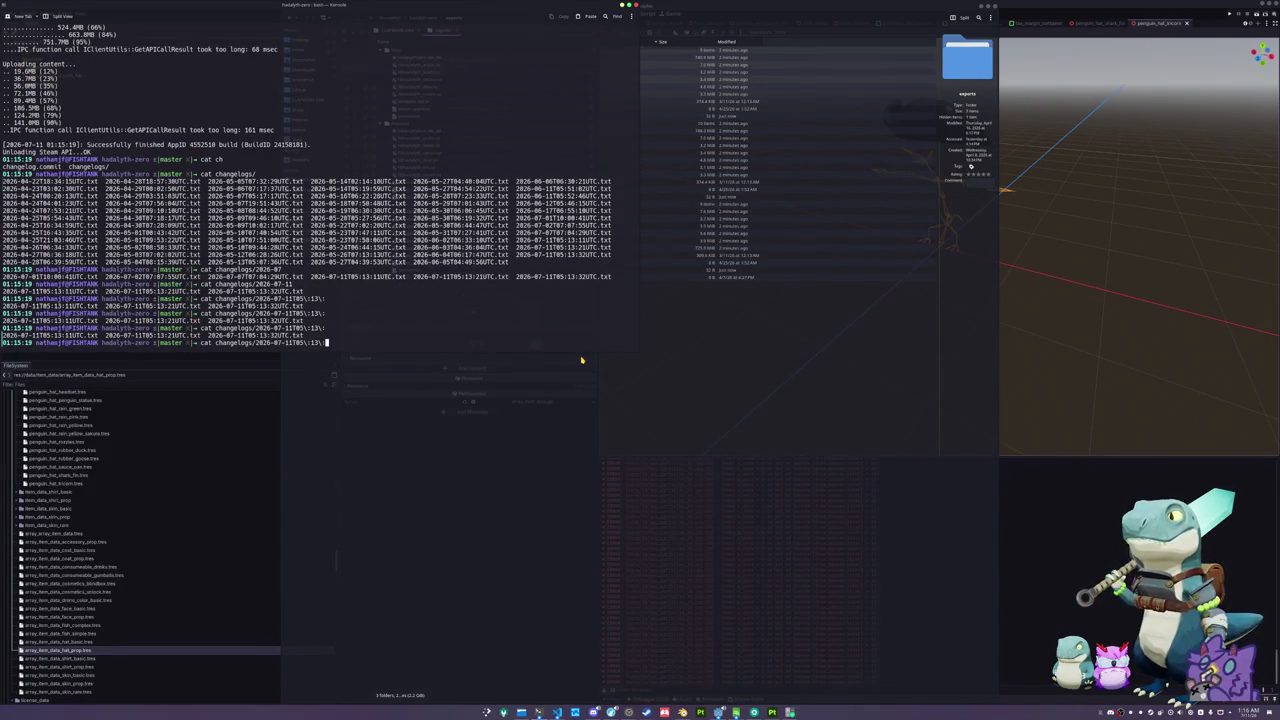
key("Tab")
key("Return")
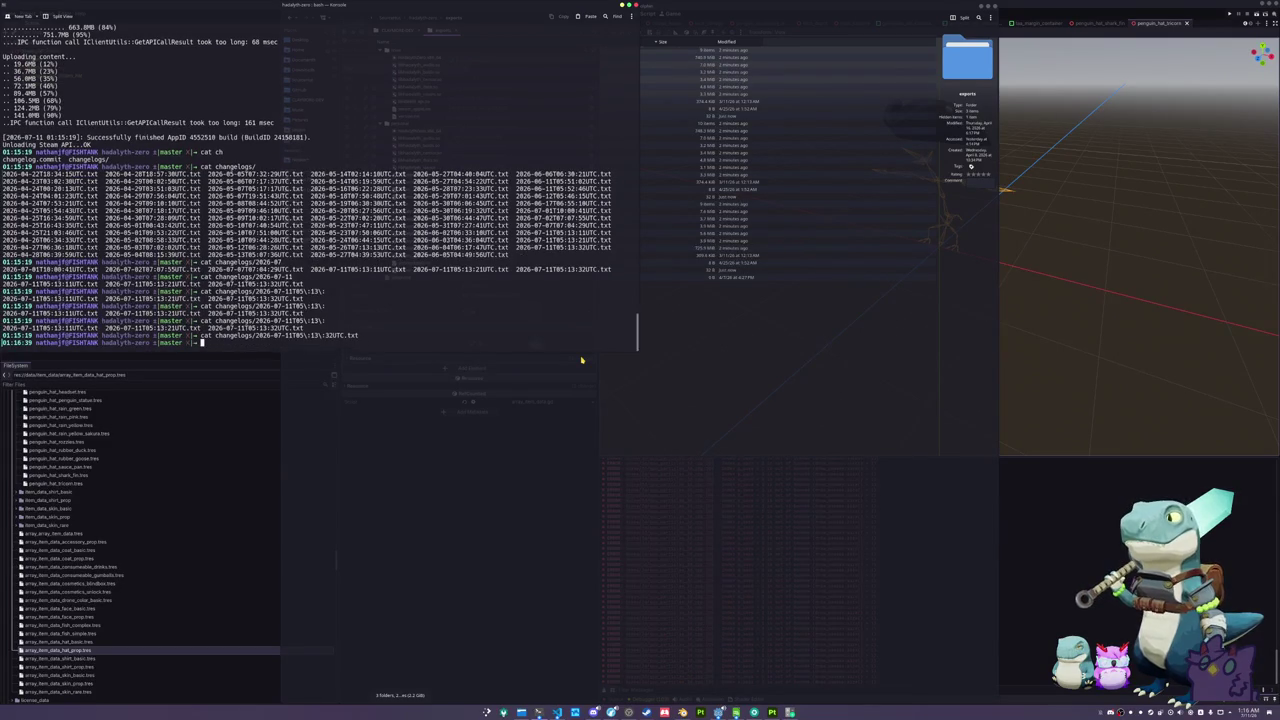
- Print the 13:21 and 13:11 changelog files for 2026-07-11 by editing the recalled command
key("Up")
key("BackSpace")
key("BackSpace")
key("BackSpace")
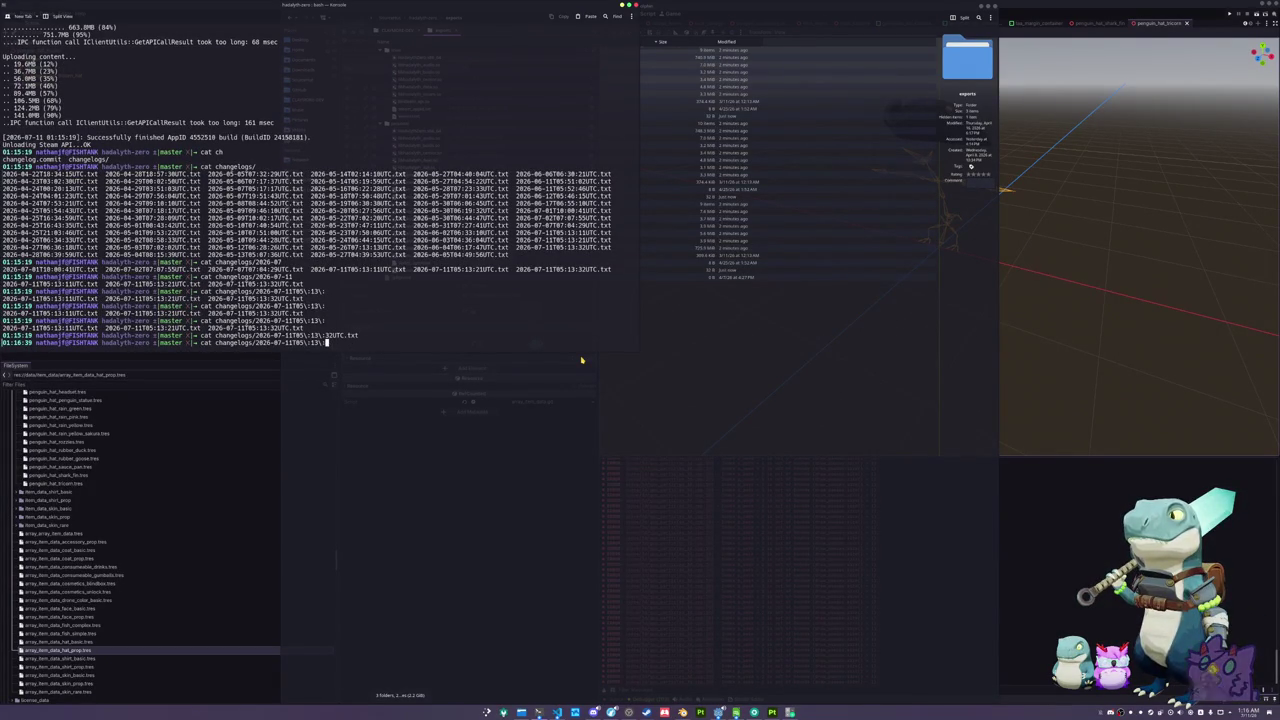
type("2")
key("Tab")
key("Return")
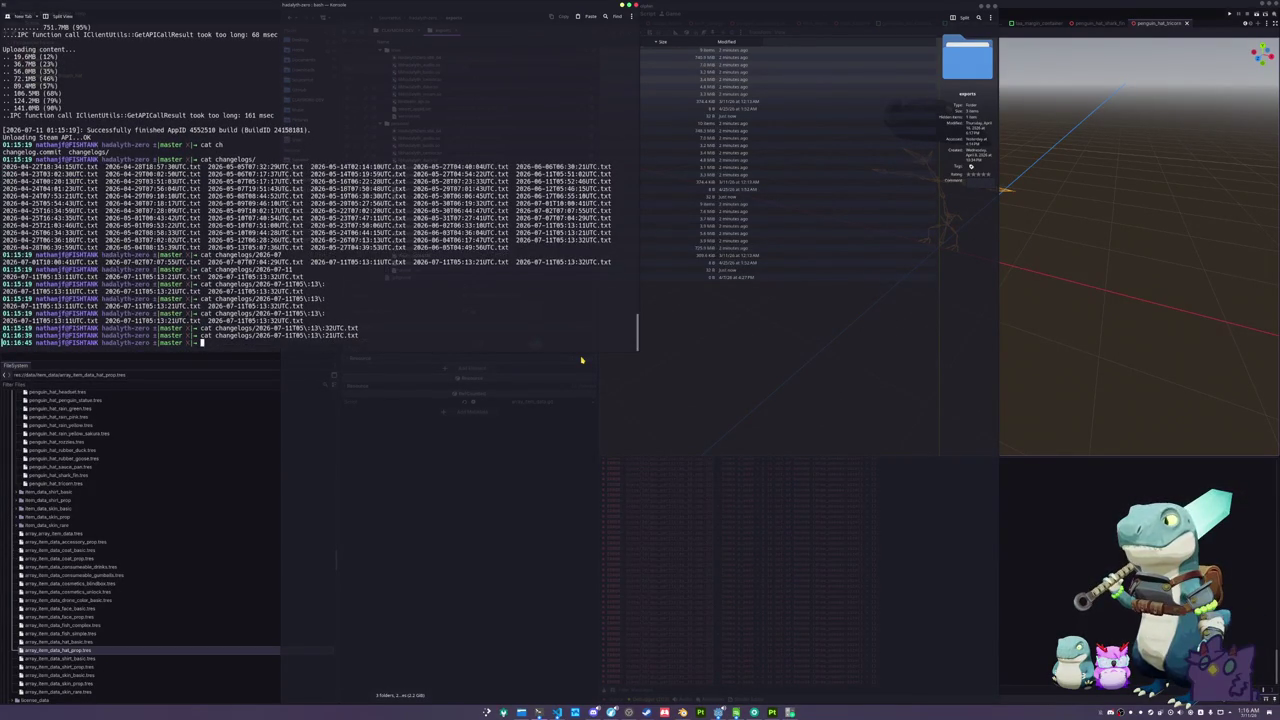
key("Up")
key("BackSpace")
key("BackSpace")
key("BackSpace")
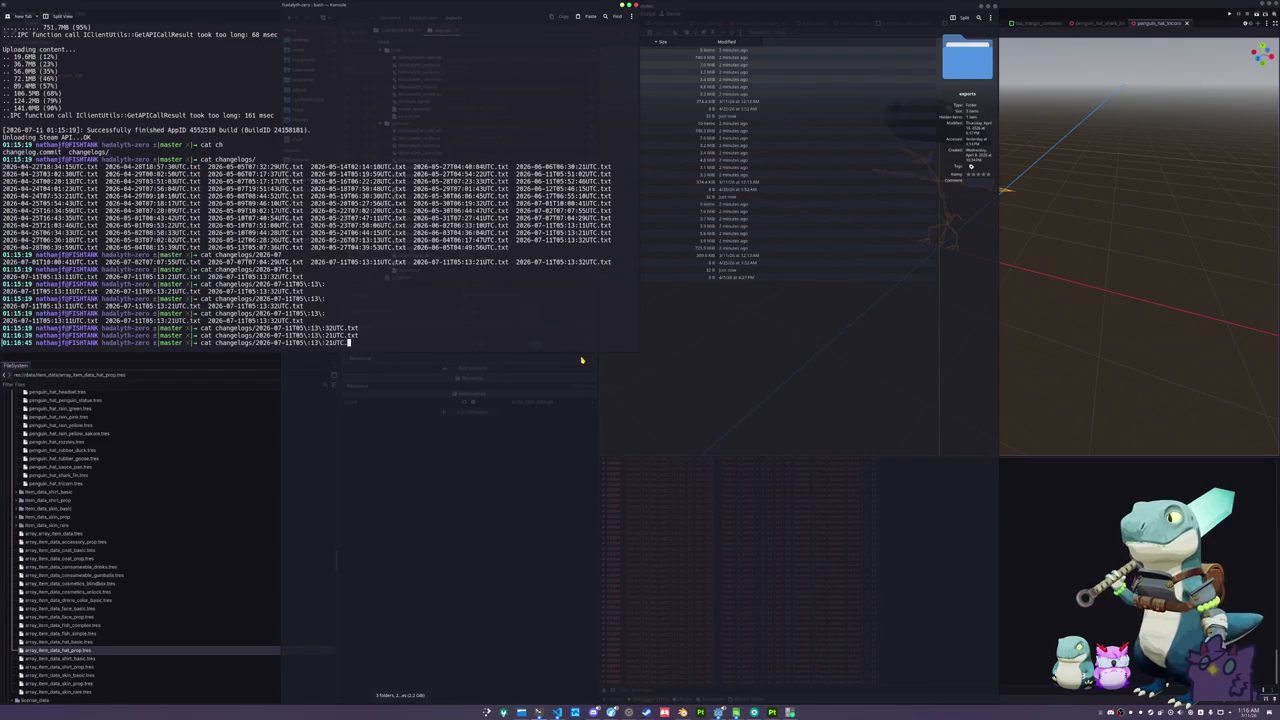
key("Tab")
key("Return")
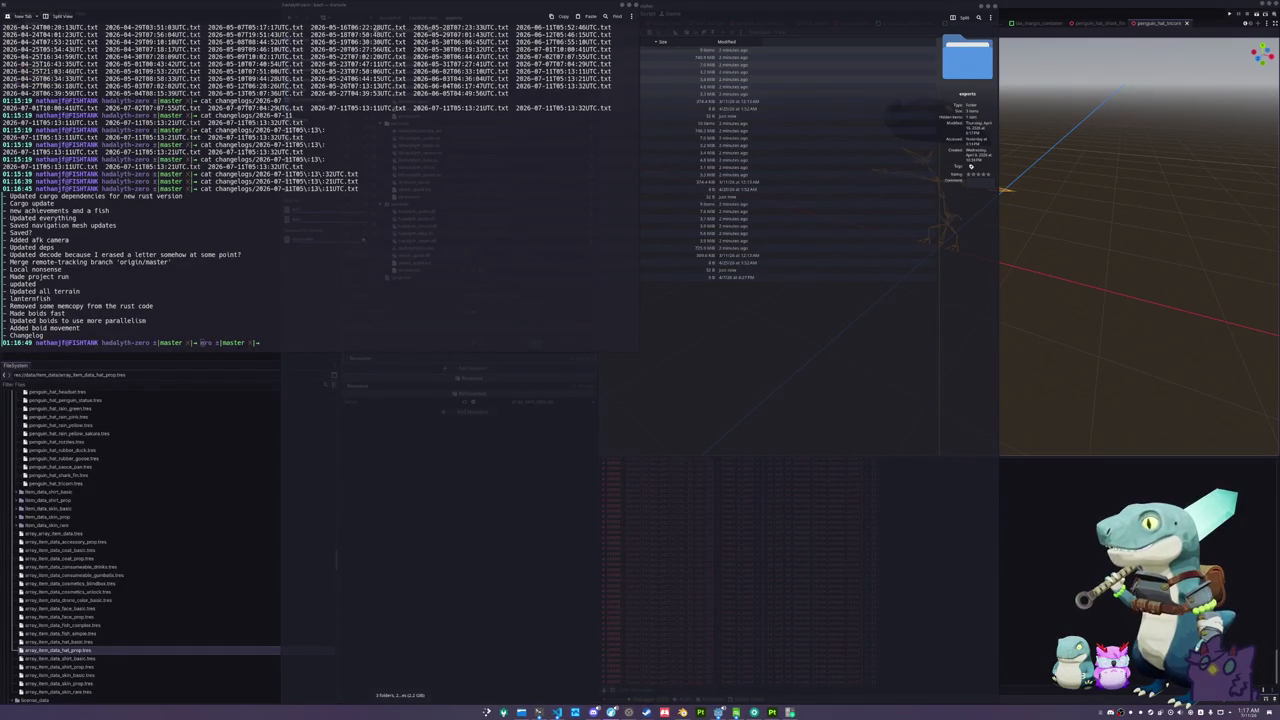
- Bring the Godot editor back to the front from the taskbar
left_click(655, 714)
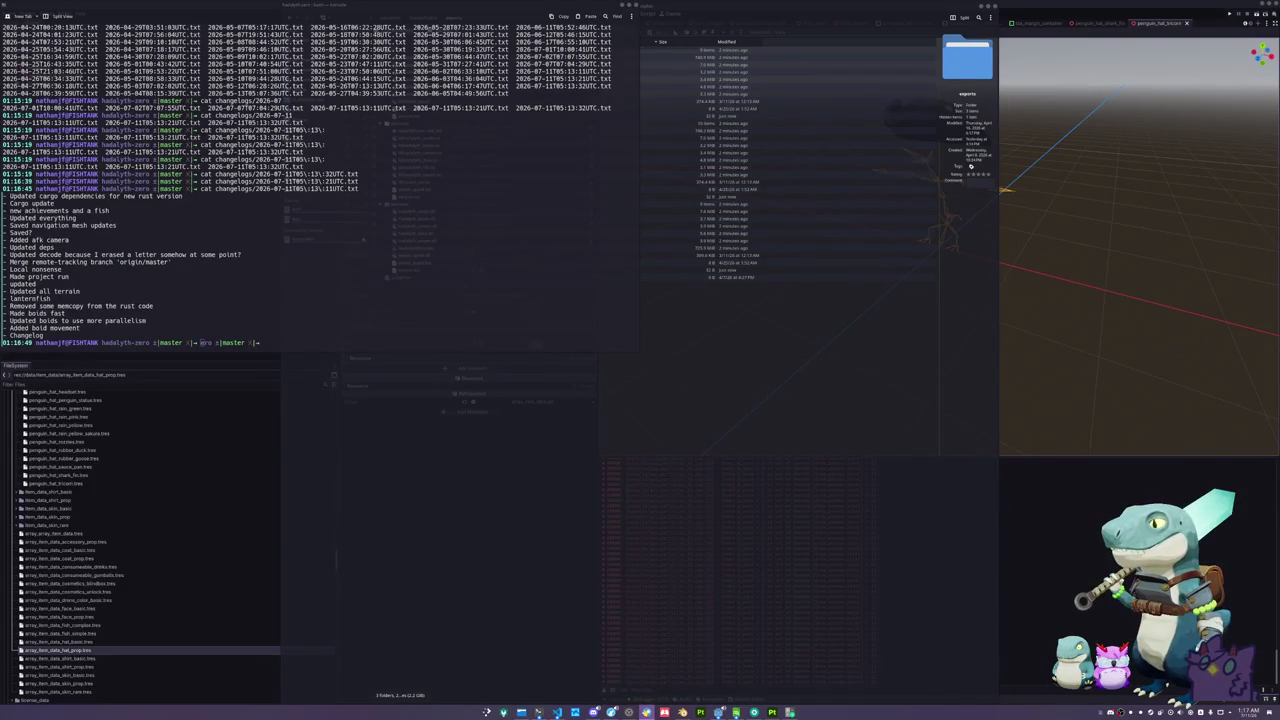
mouse_move(646, 712)
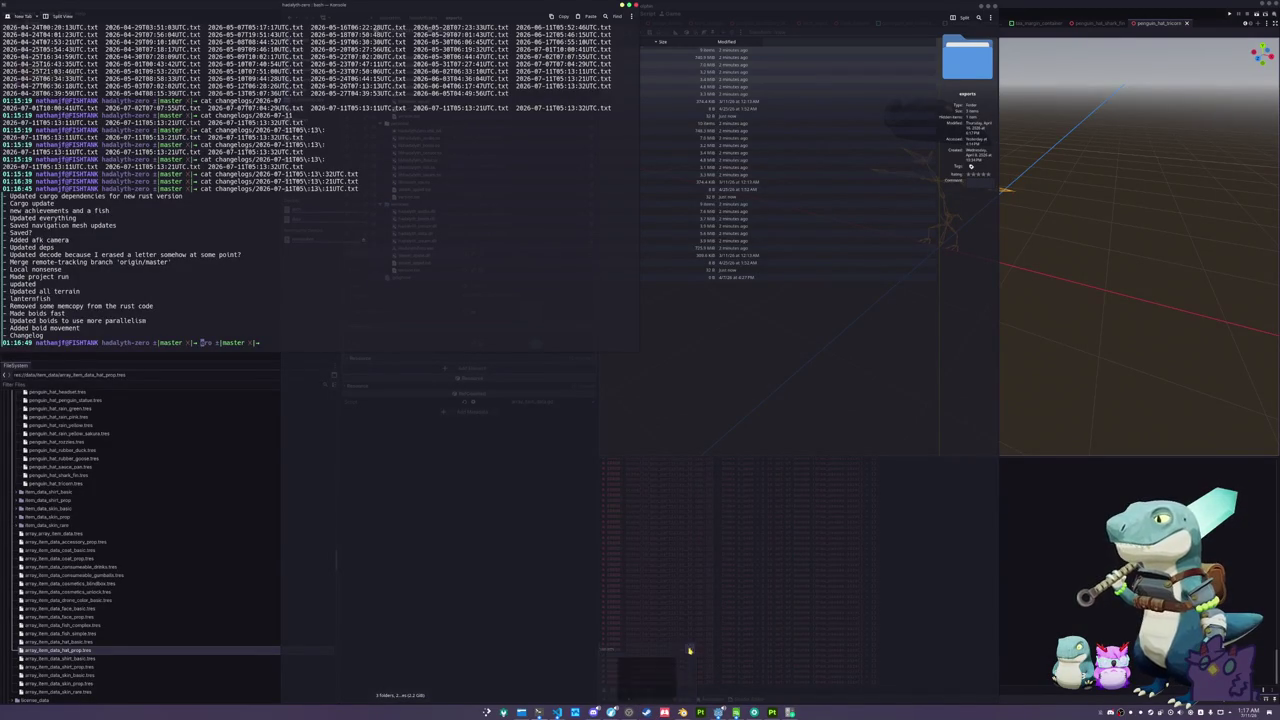
left_click(719, 712)
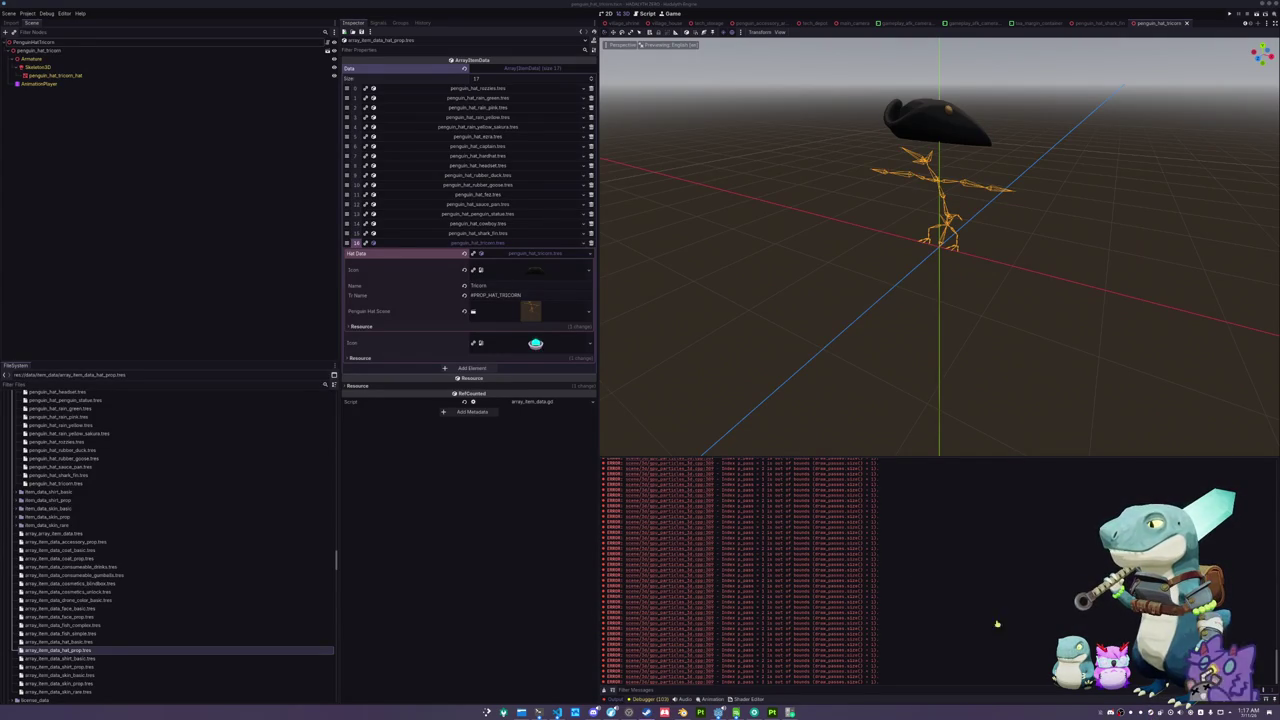
- Clear the error messages from Godot's Output panel and close the editor window
mouse_move(646, 712)
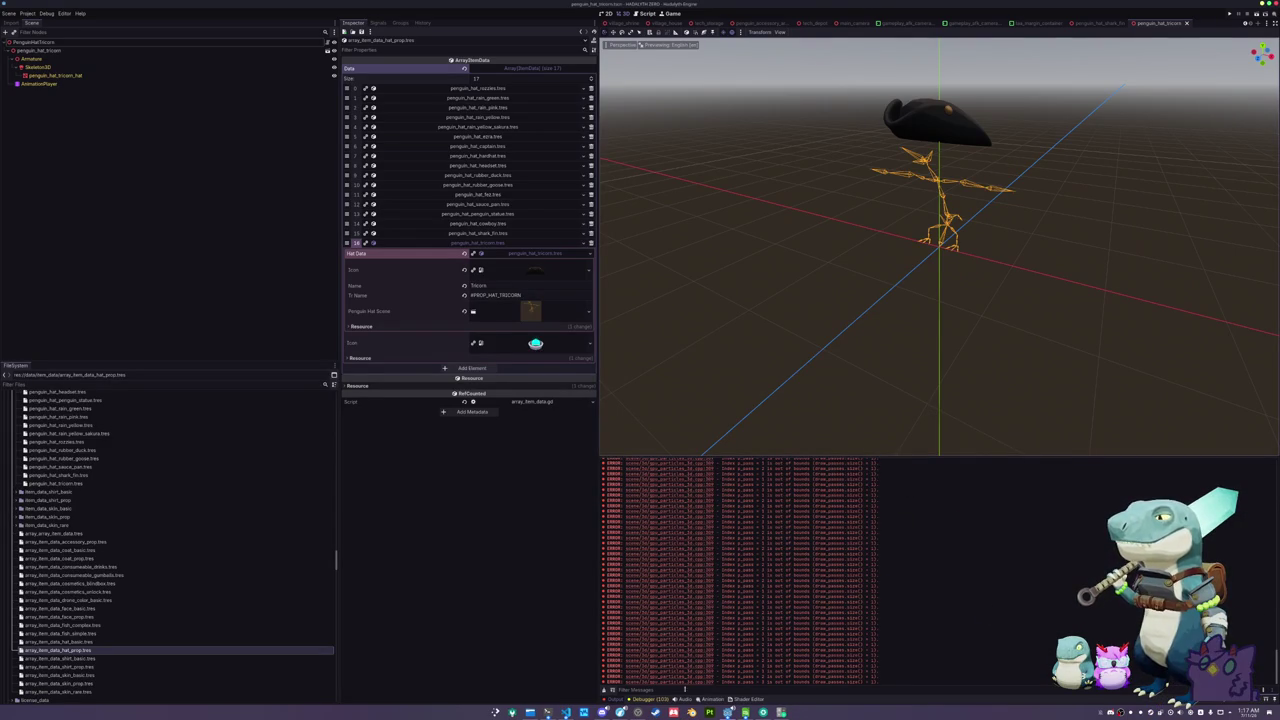
left_click(603, 690)
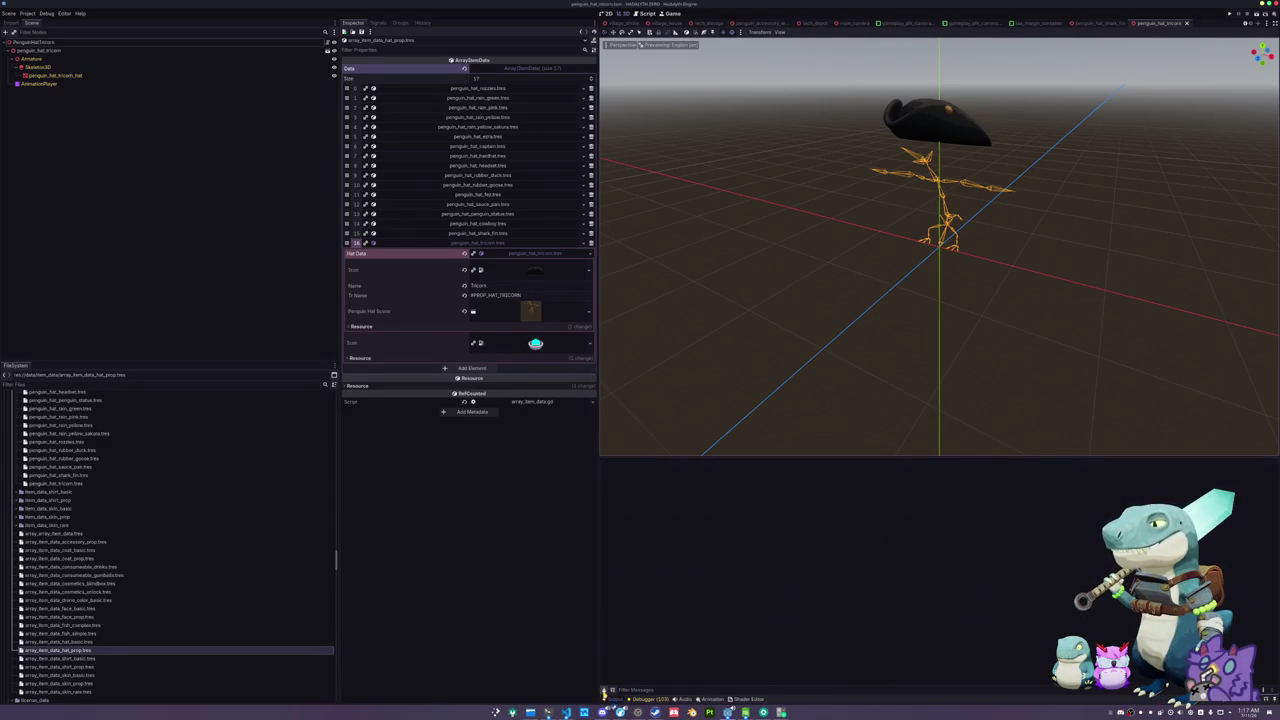
left_click(1276, 5)
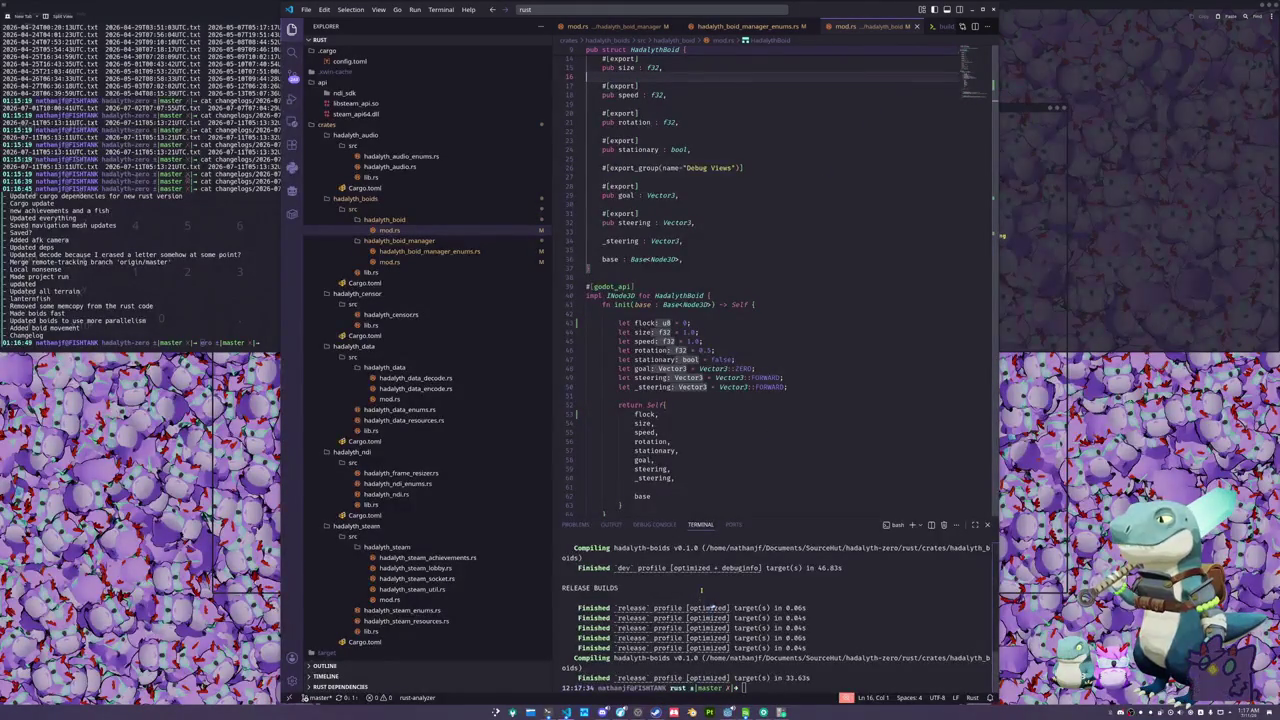
- Start Steam and open the HADALYTH ZERO game page in the Library to launch it
left_click(655, 711)
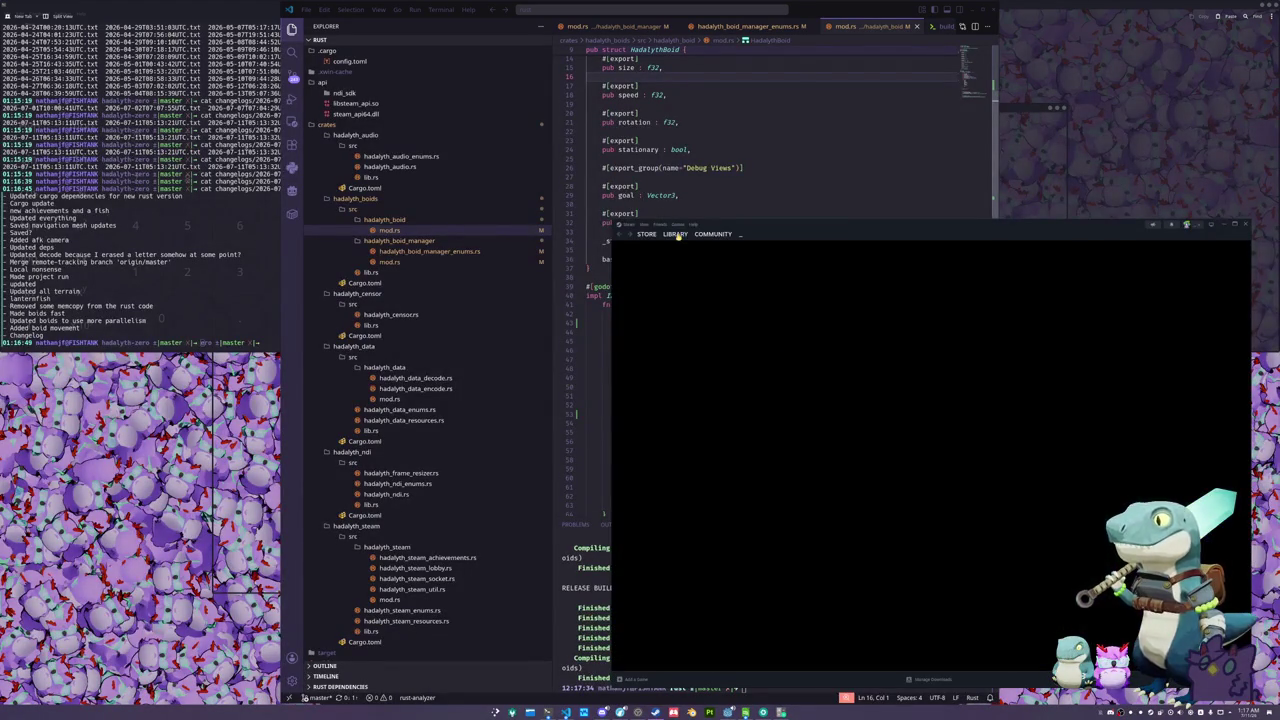
left_click(932, 410)
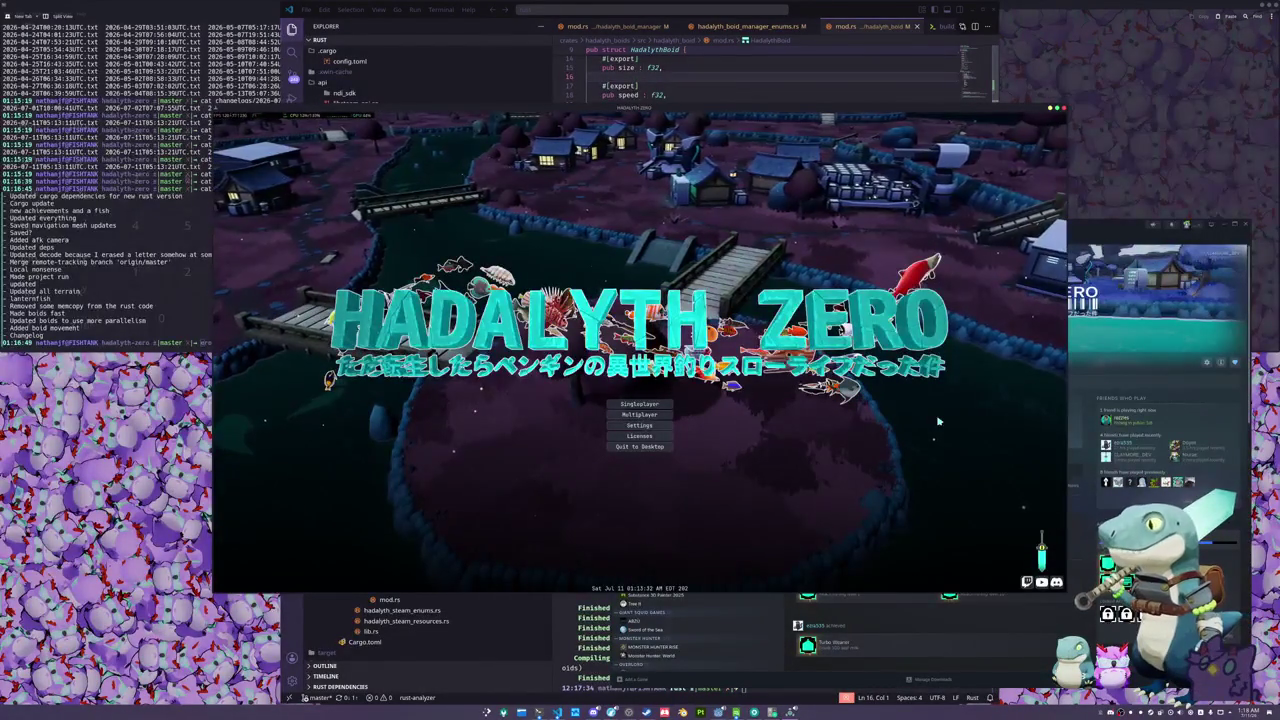
- Join the multiplayer lobby 'butts' and walk through the village past the vending machines
left_click(640, 414)
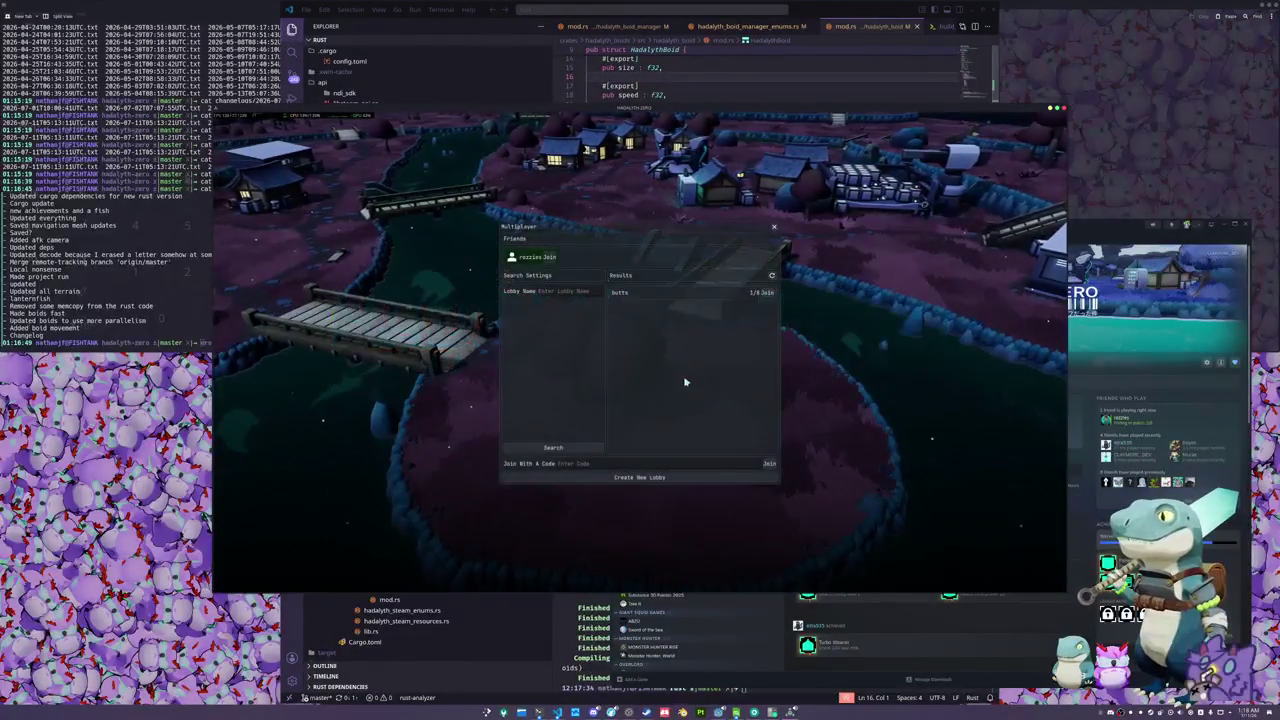
left_click(765, 294)
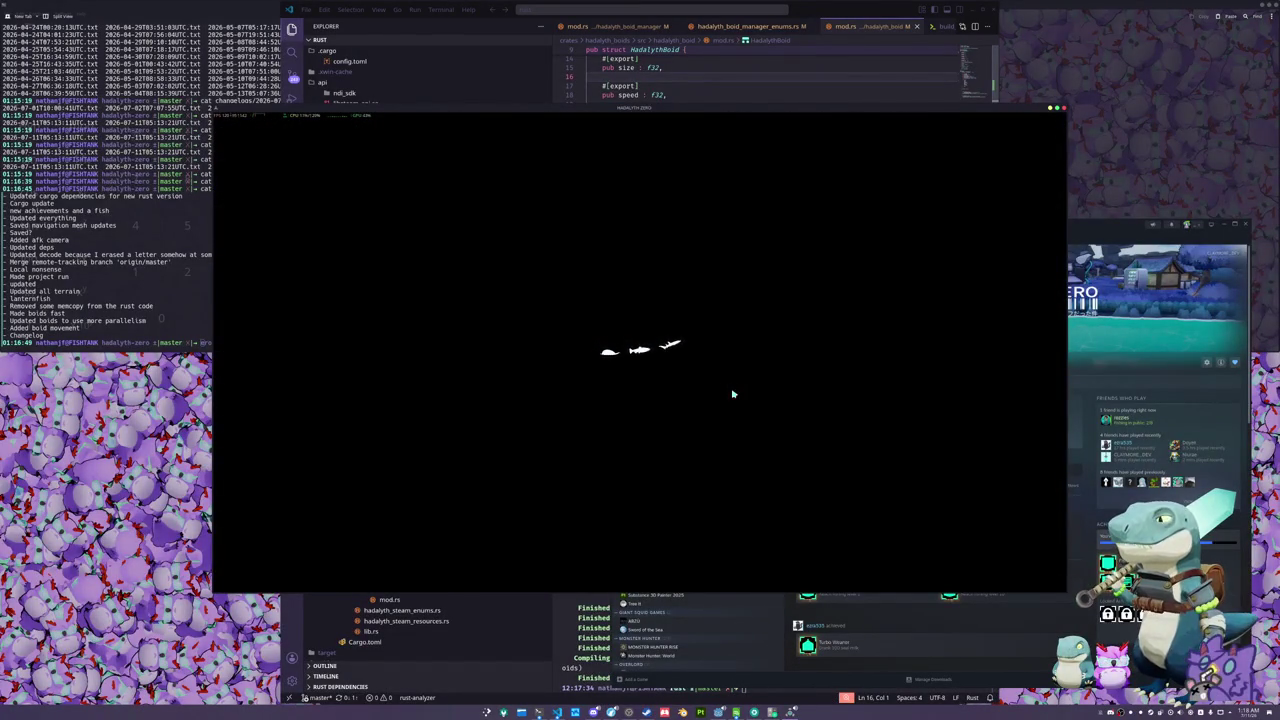
key("w")
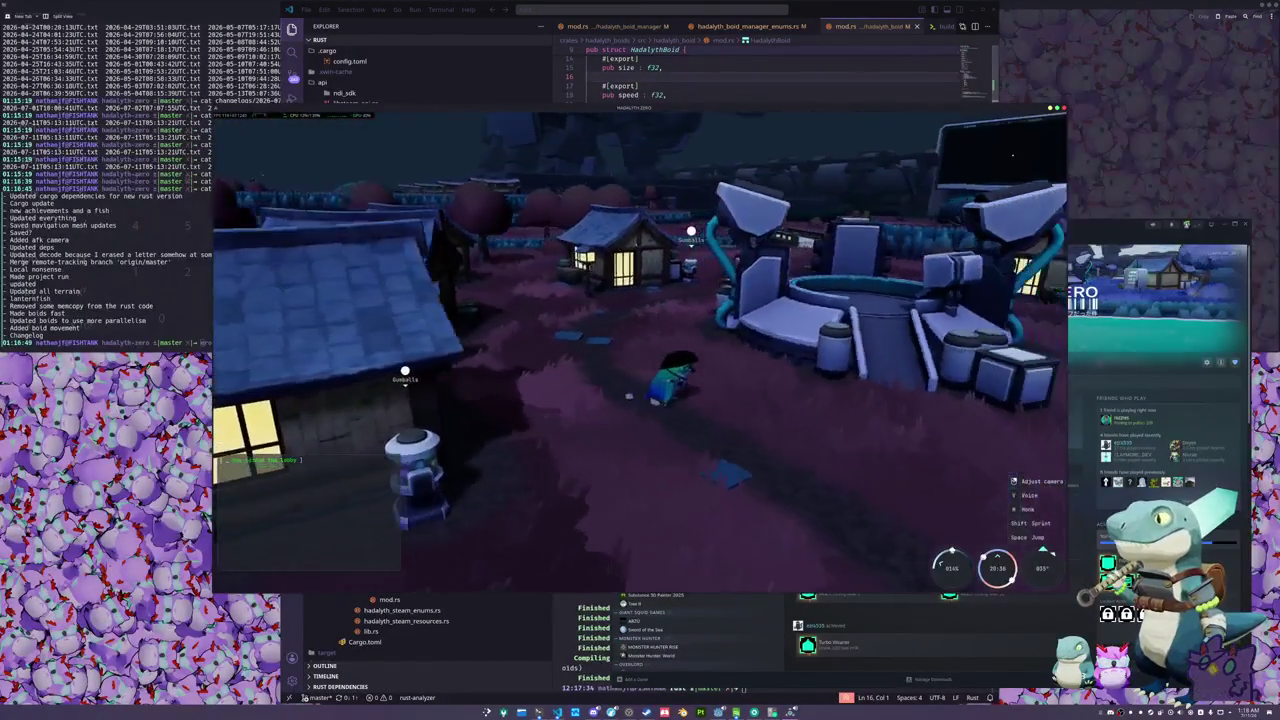
key("w")
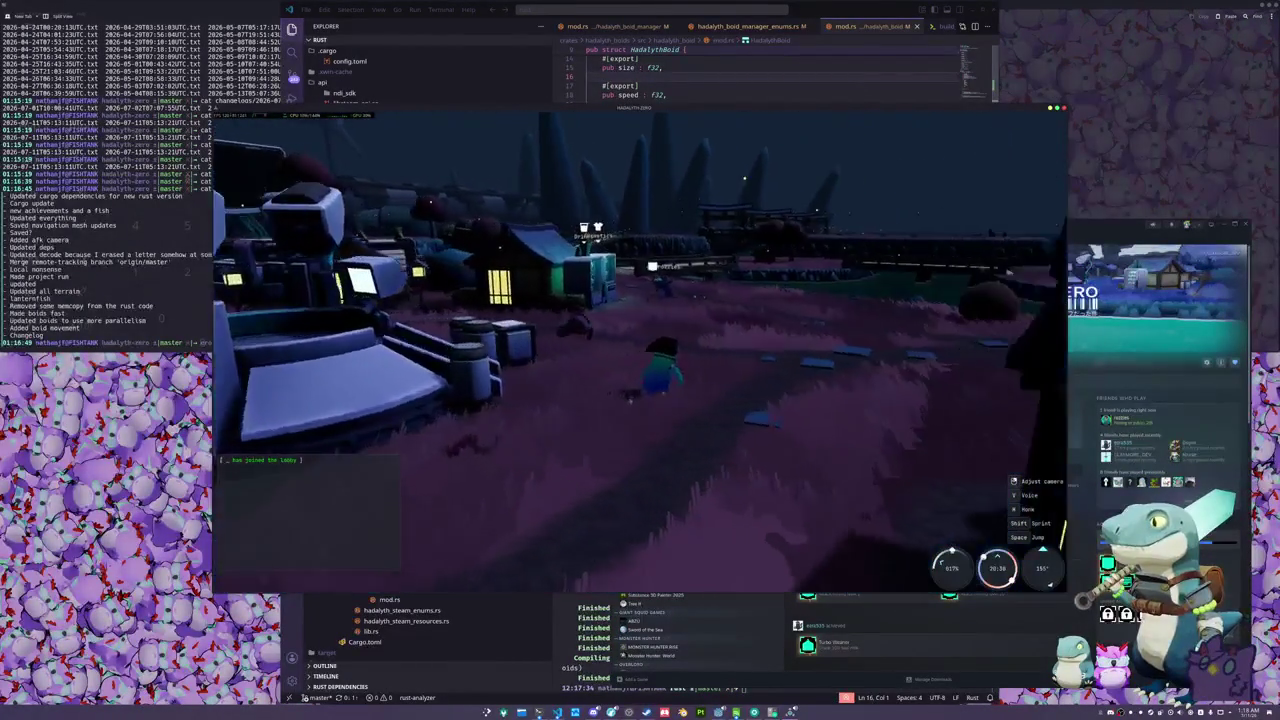
key("w")
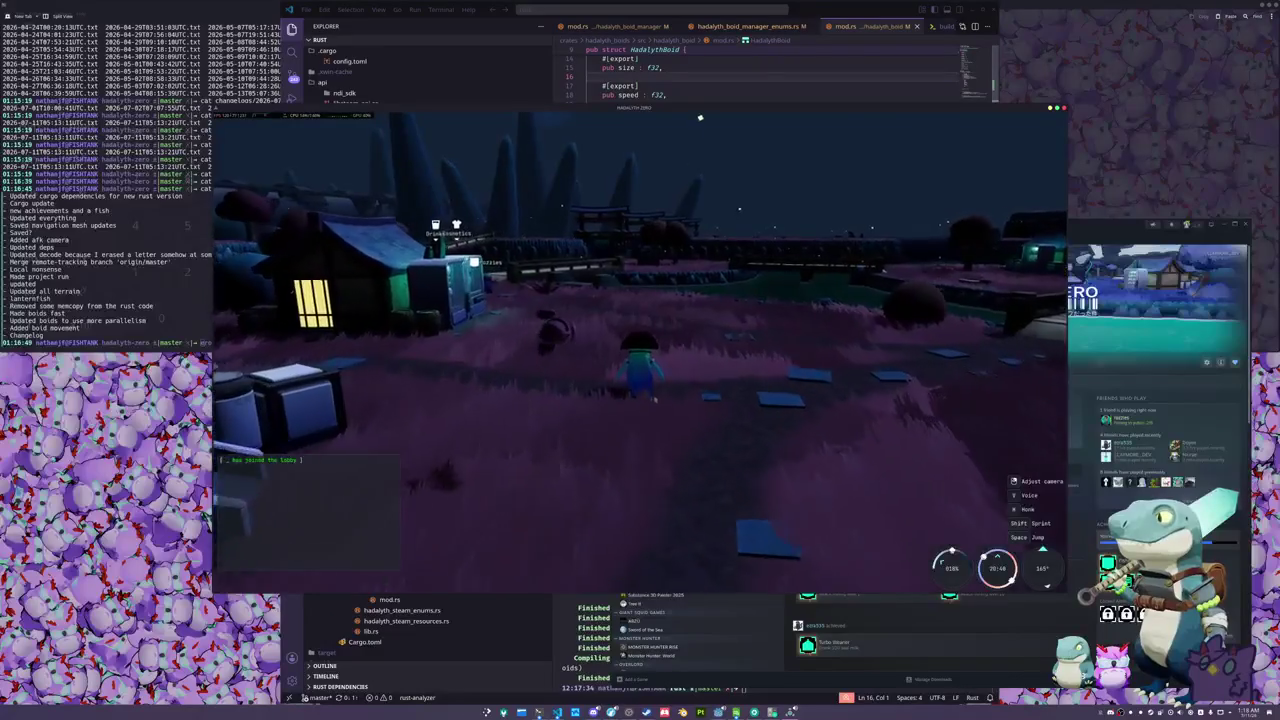
key("w")
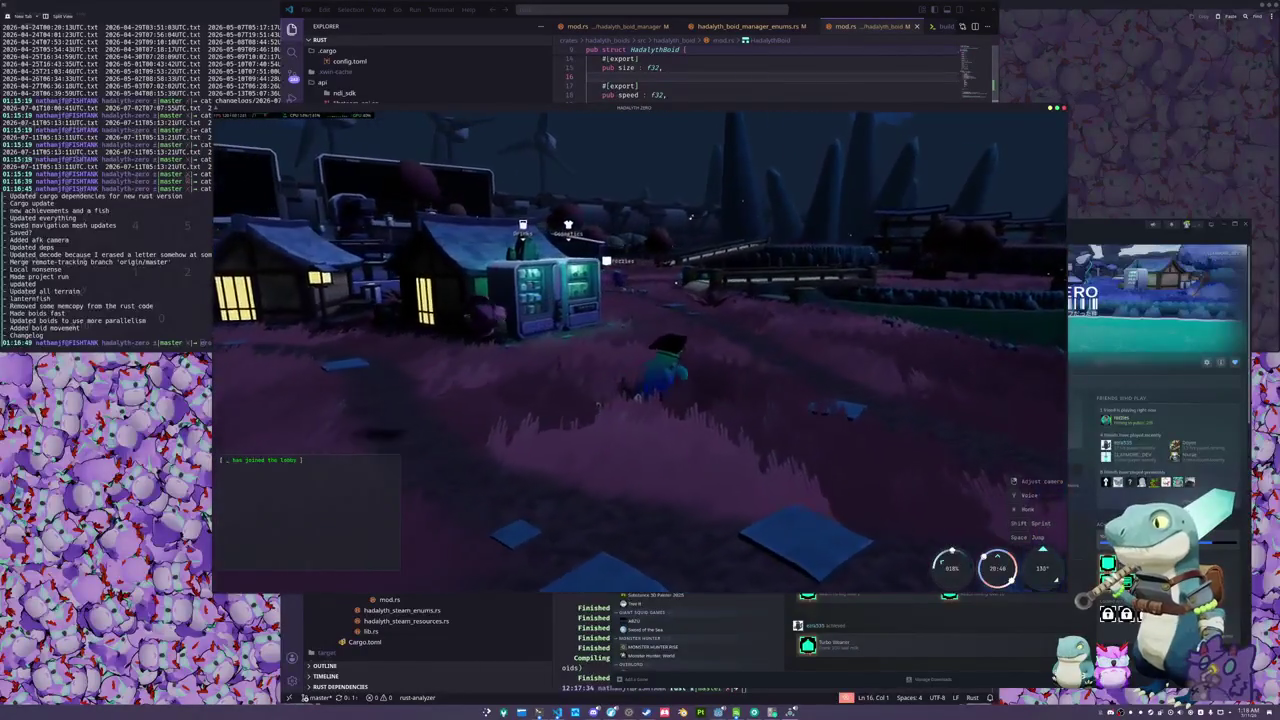
key("w")
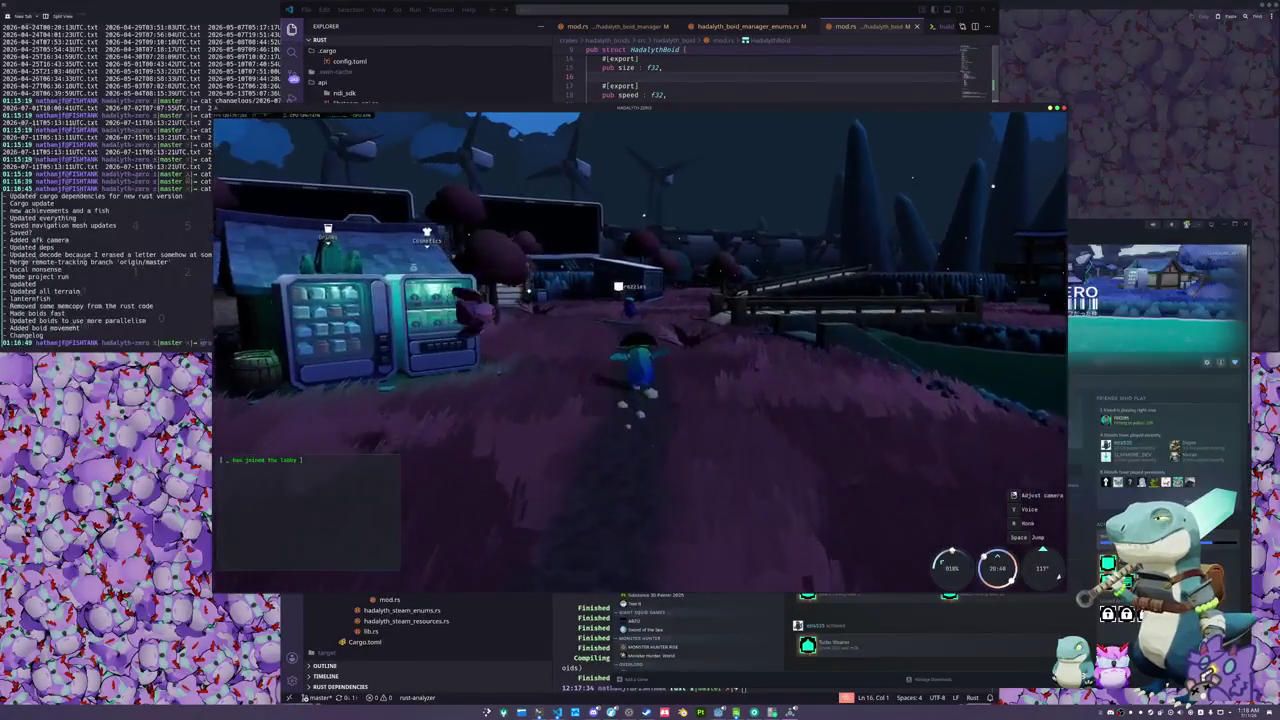
key("w")
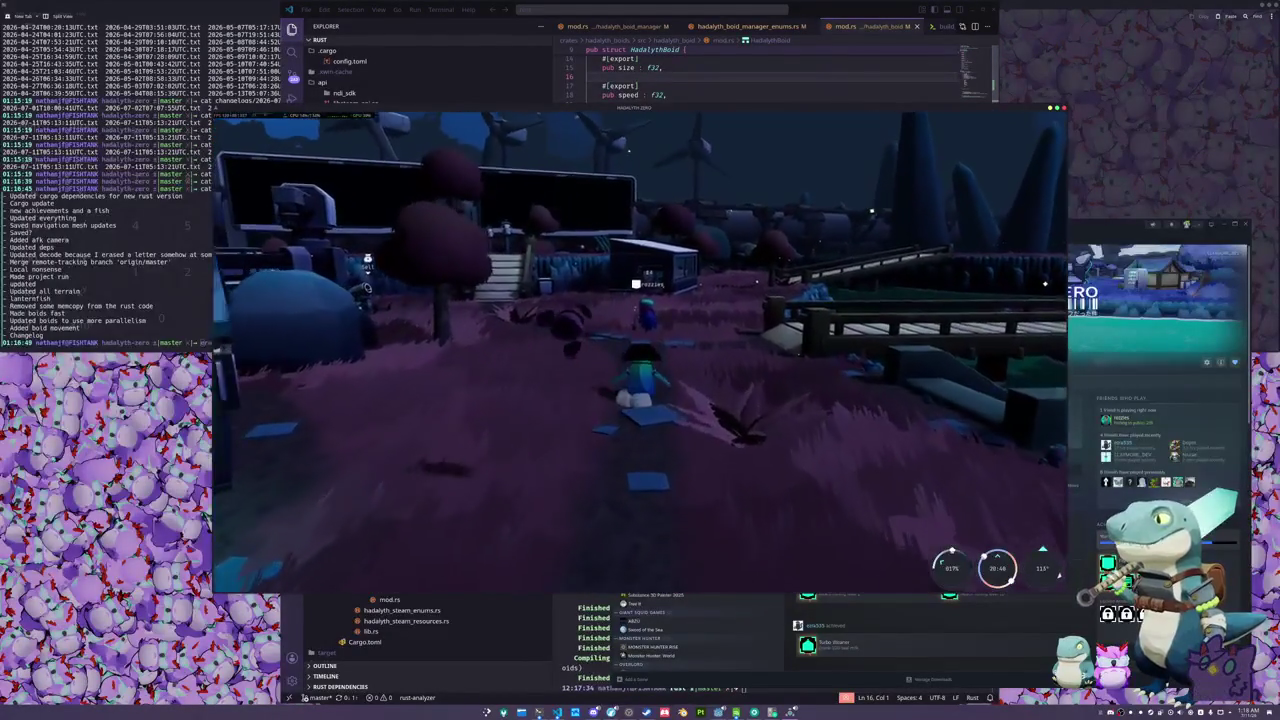
key("w")
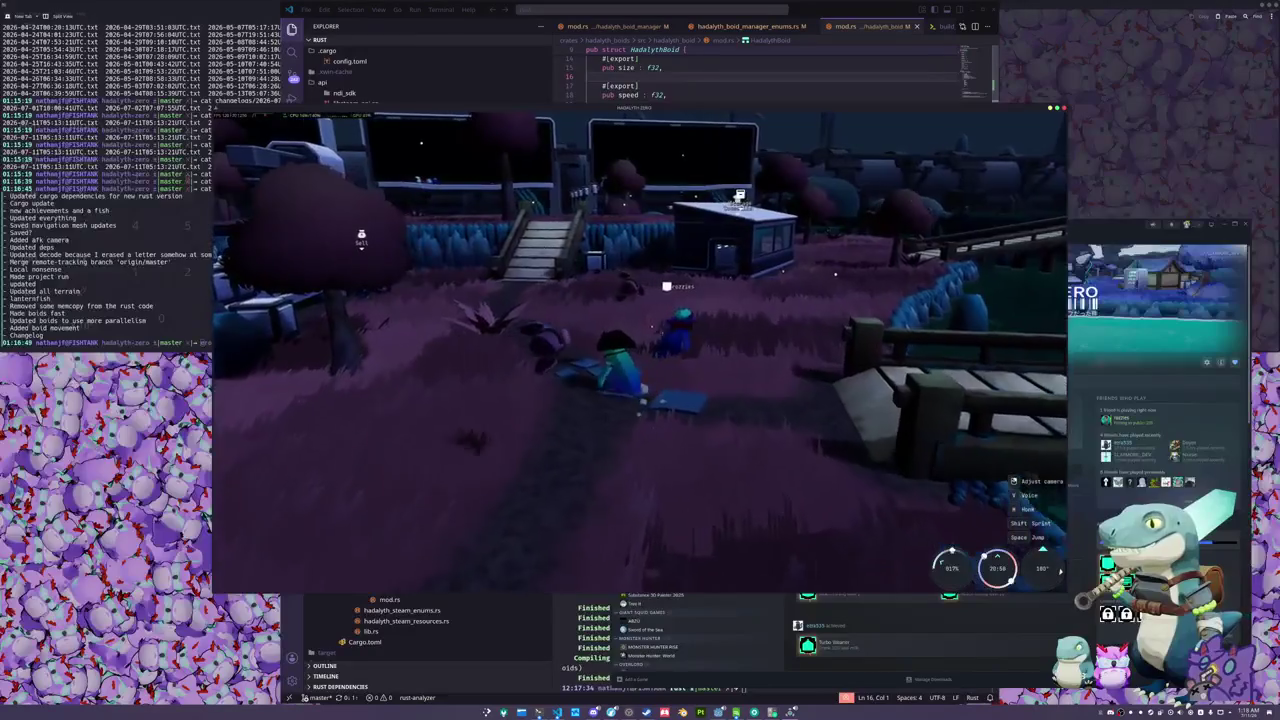
- Glance at the fish journal, then play two emotes beside the other player
key("Tab")
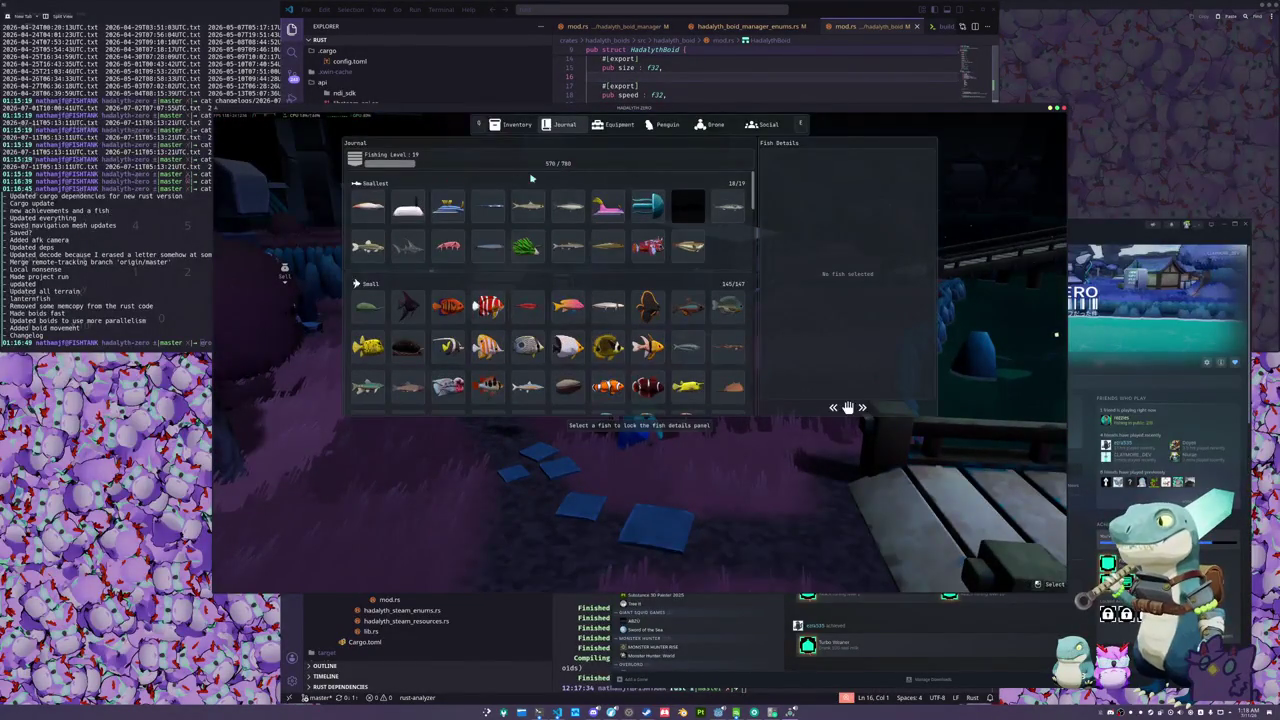
key("Tab")
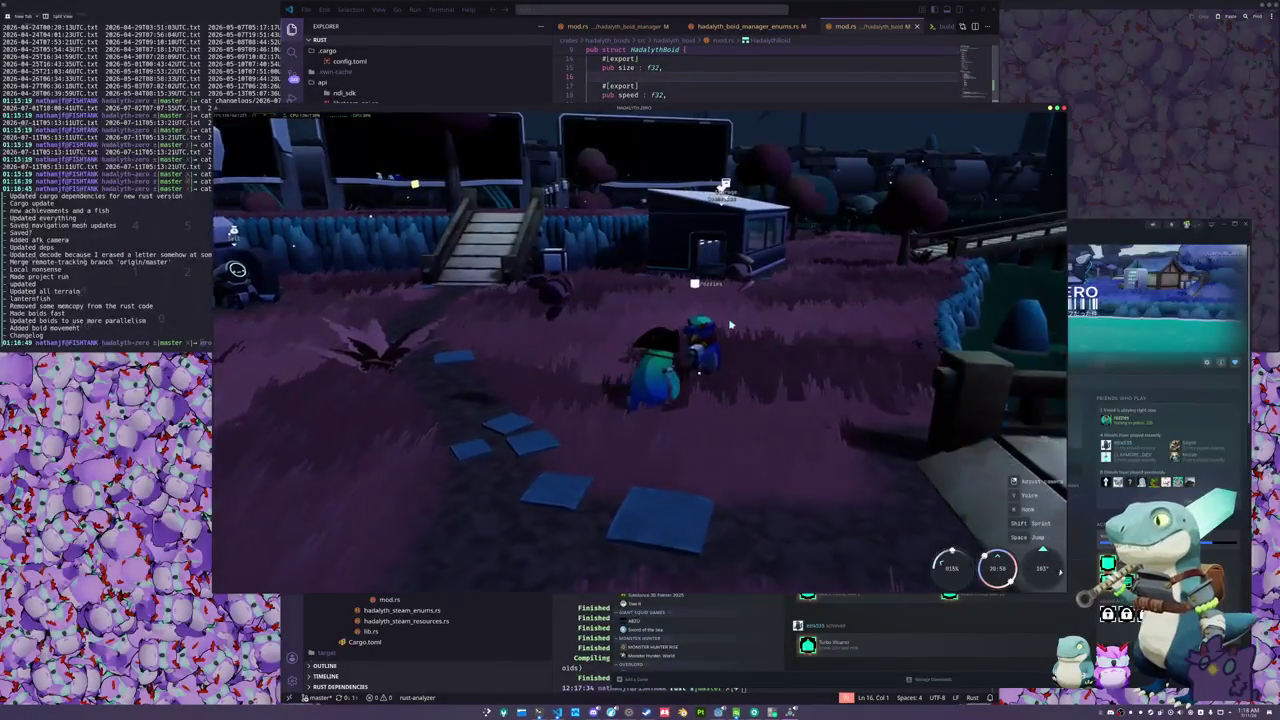
right_click(862, 330)
left_click(797, 418)
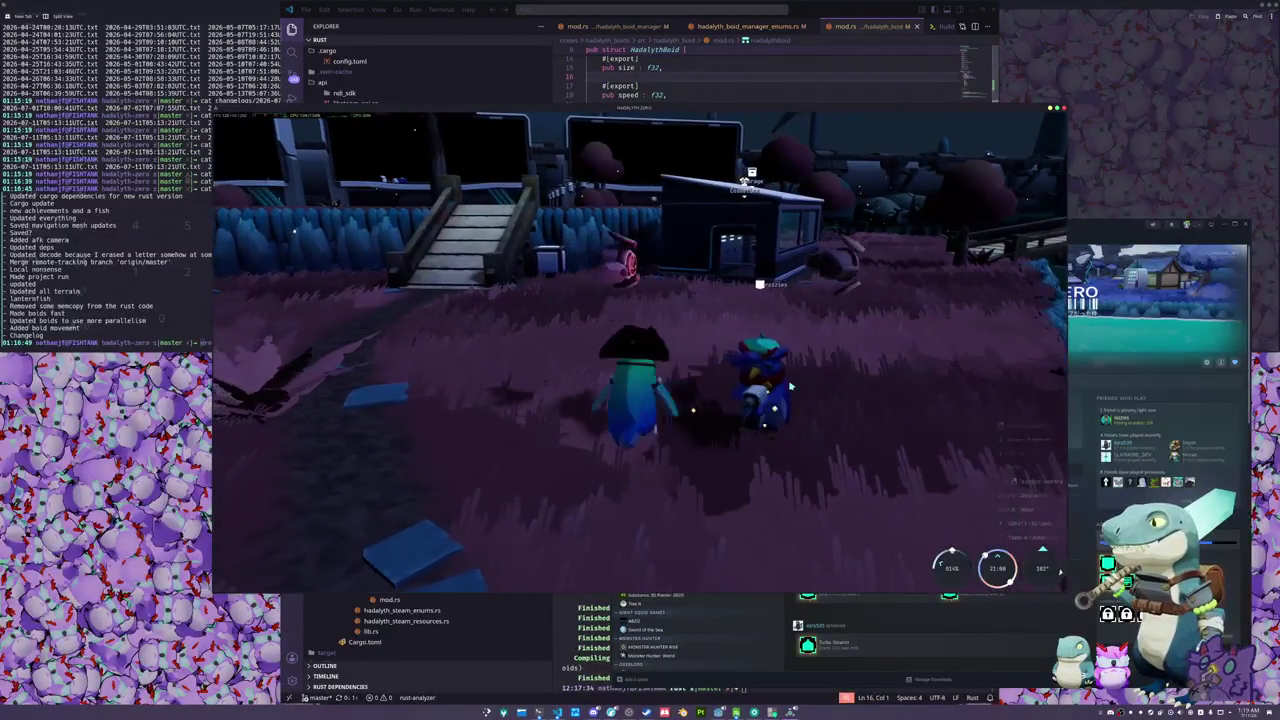
left_click(790, 385)
left_click(826, 445)
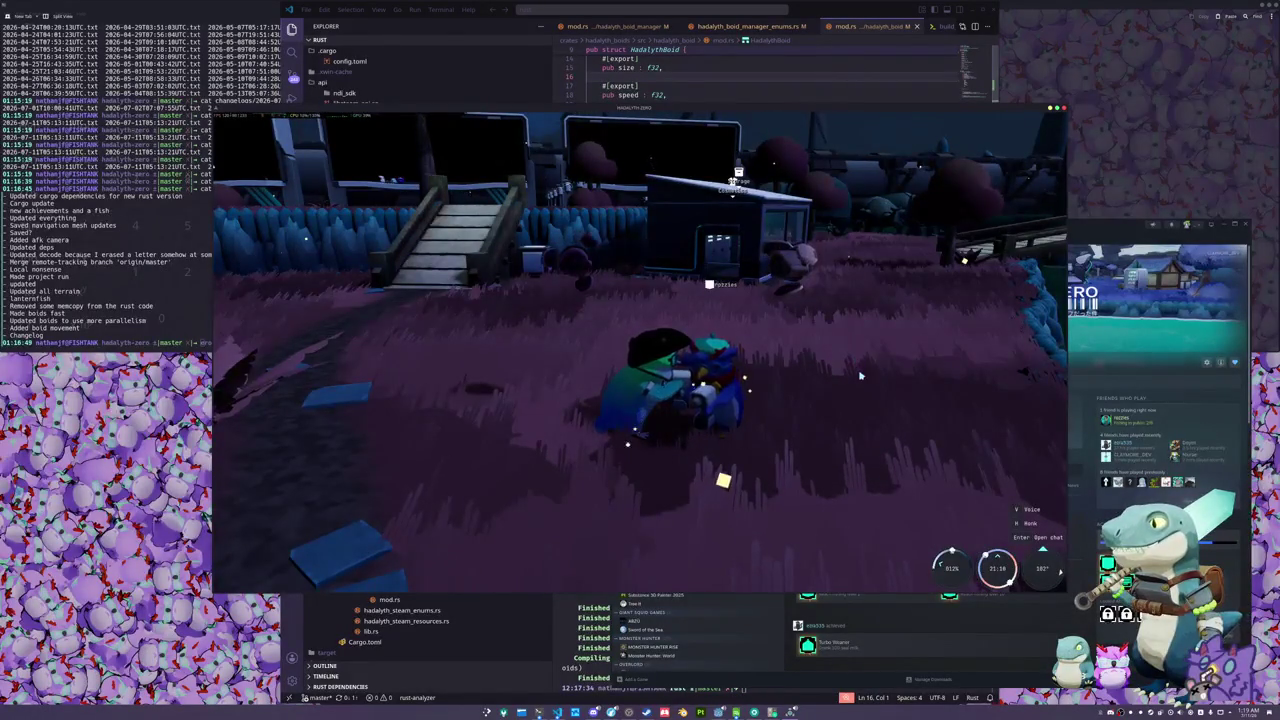
- Walk up to the other player, briefly opening the emotes menu
key("w")
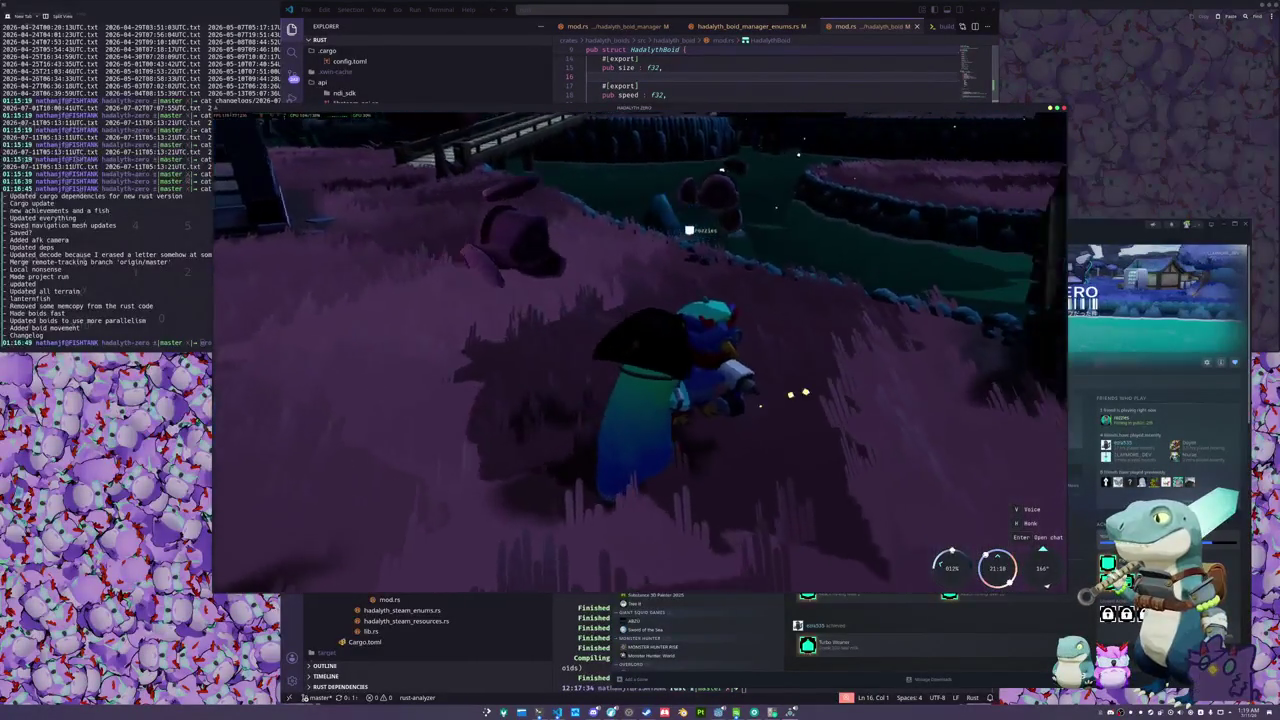
key("w")
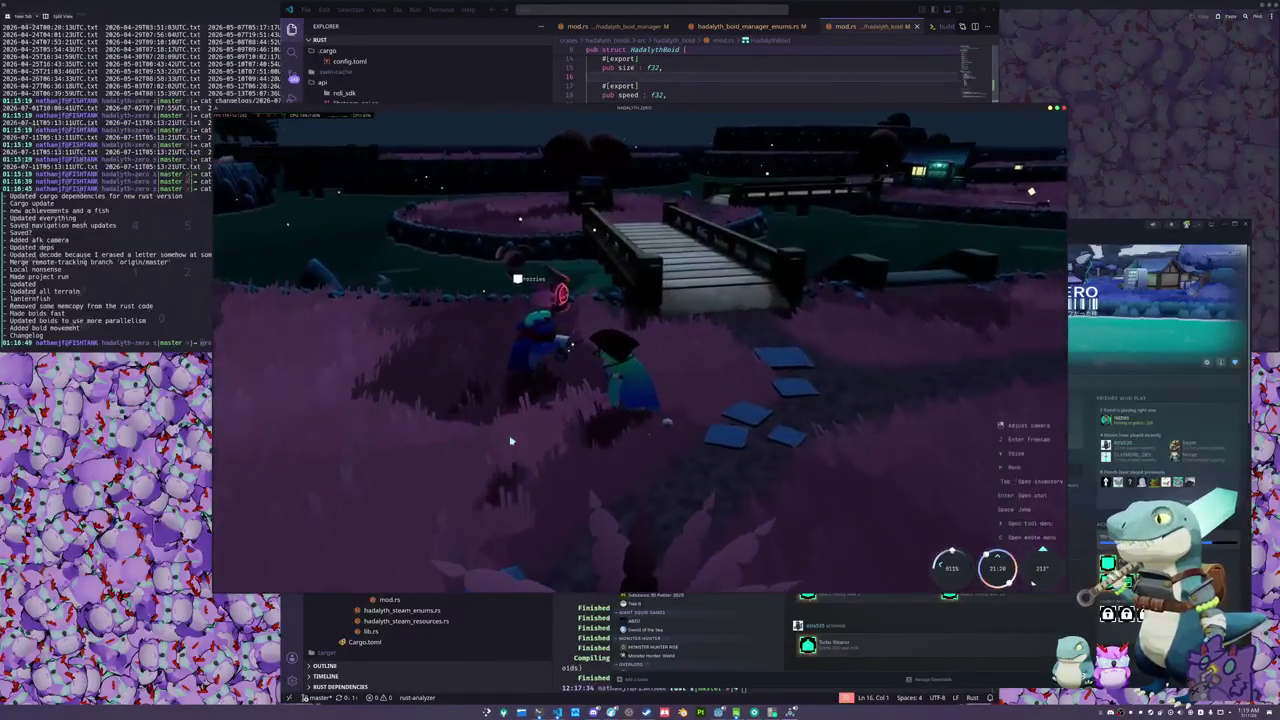
key("c")
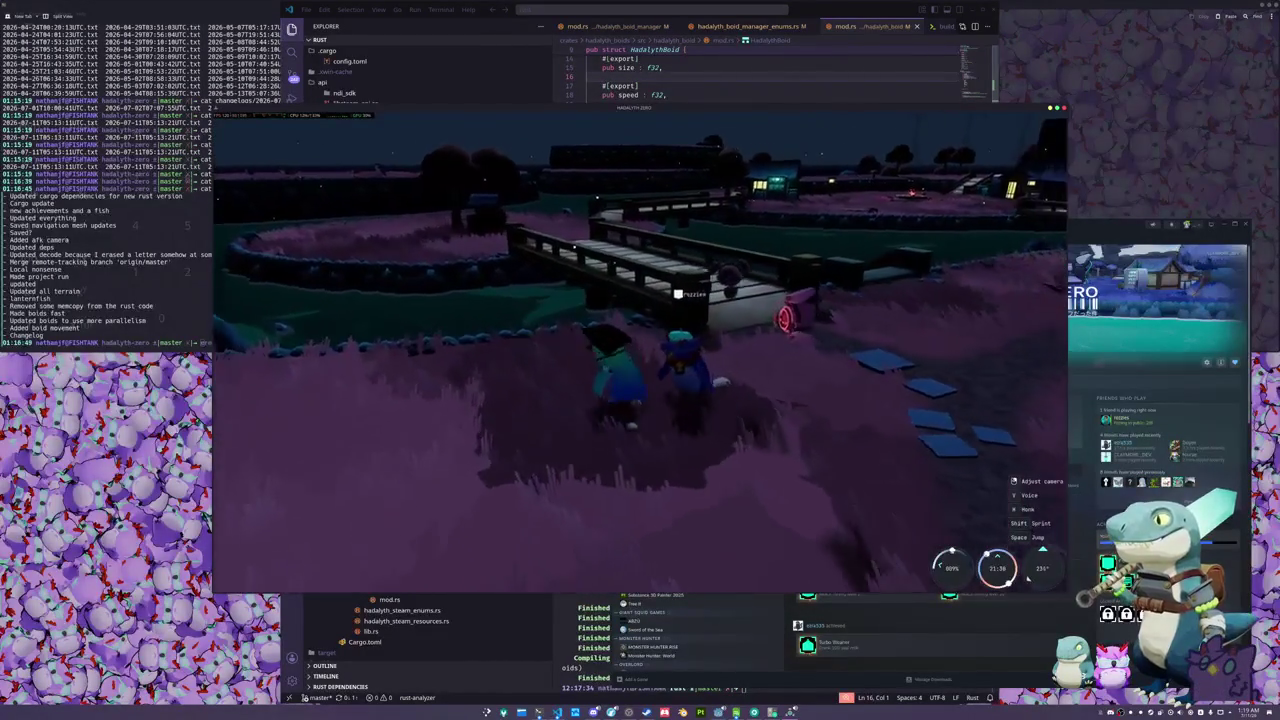
key("q")
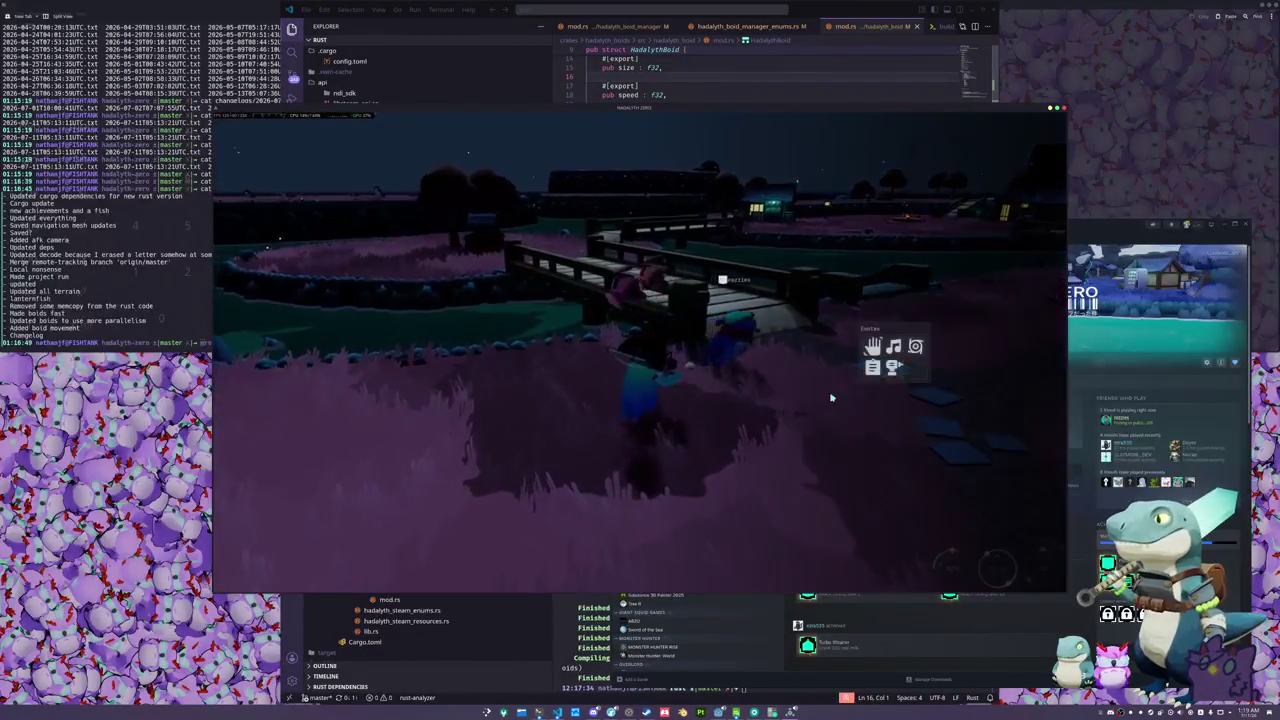
key("w")
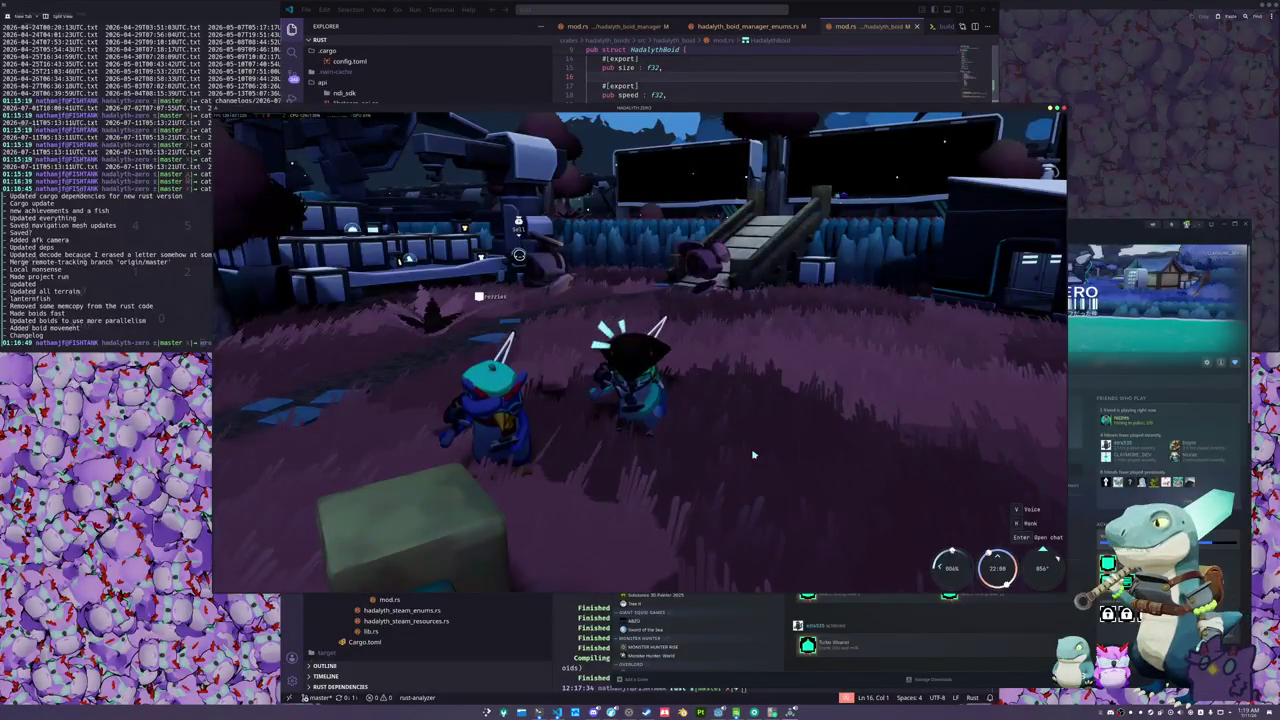
- Do a sparkle emote, equip the fishing rod, and open the inventory of caught fish
key("x")
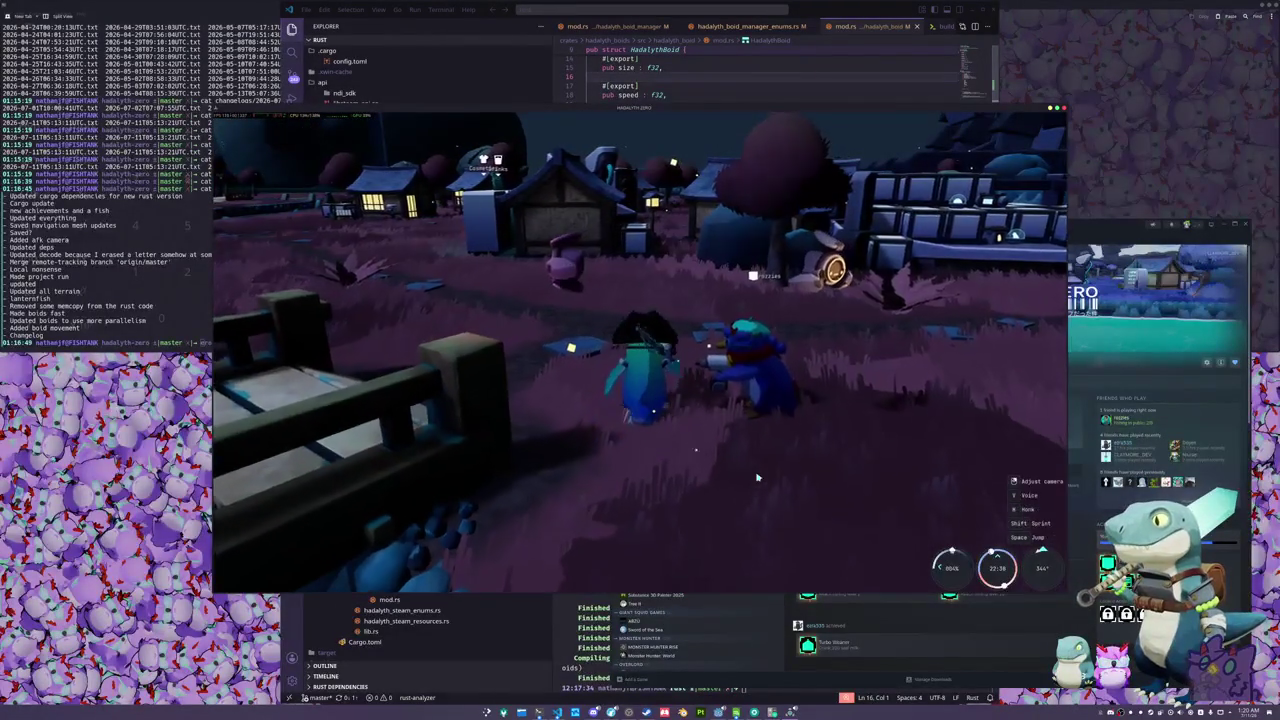
key("Tab")
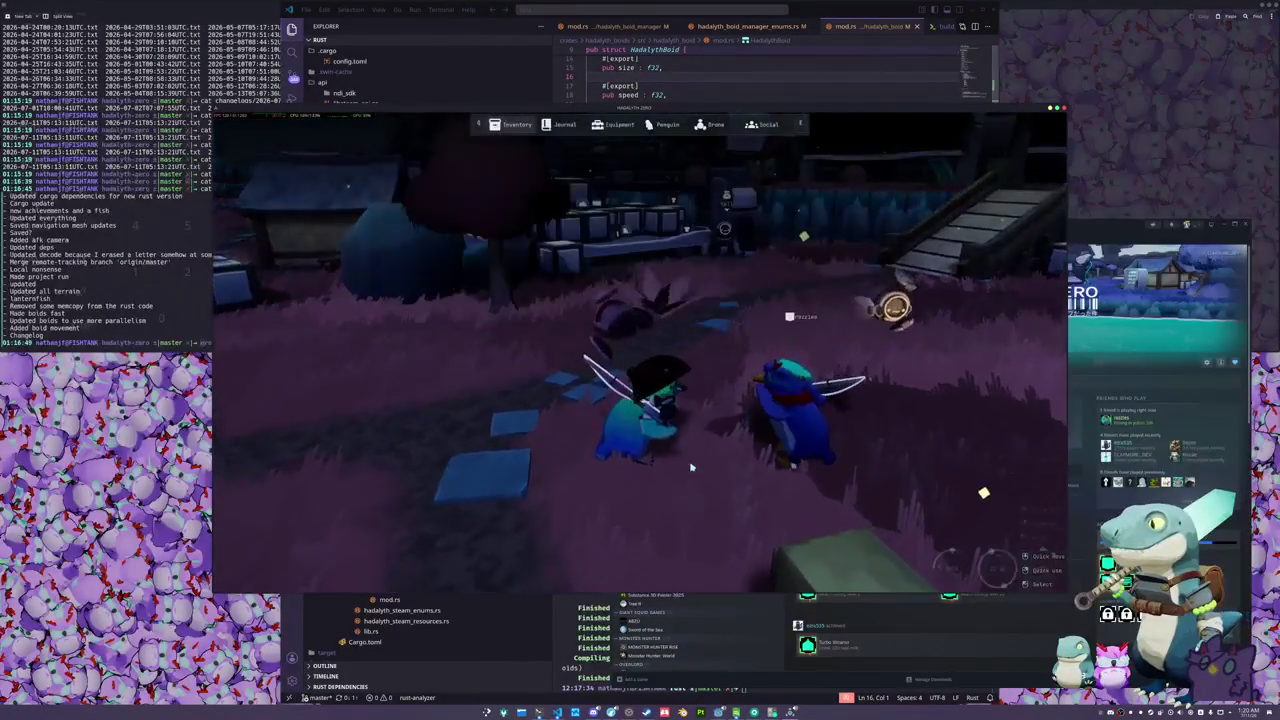
key("Tab")
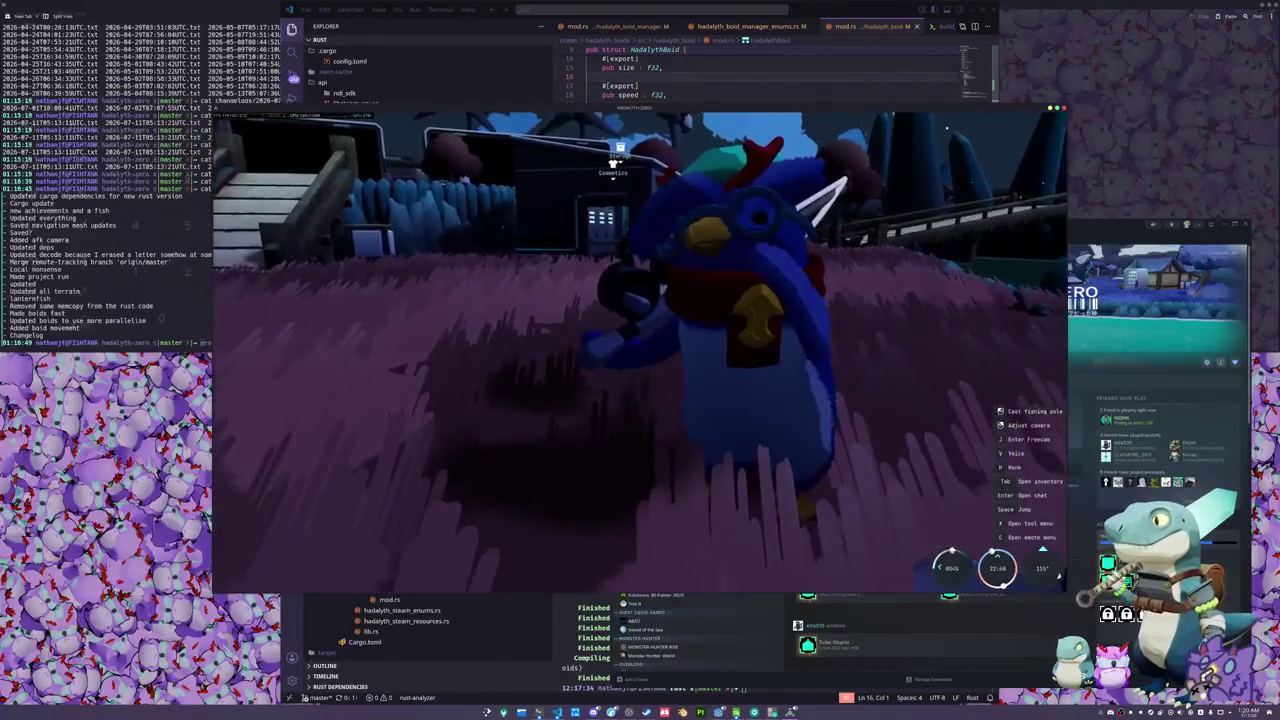
key("Tab")
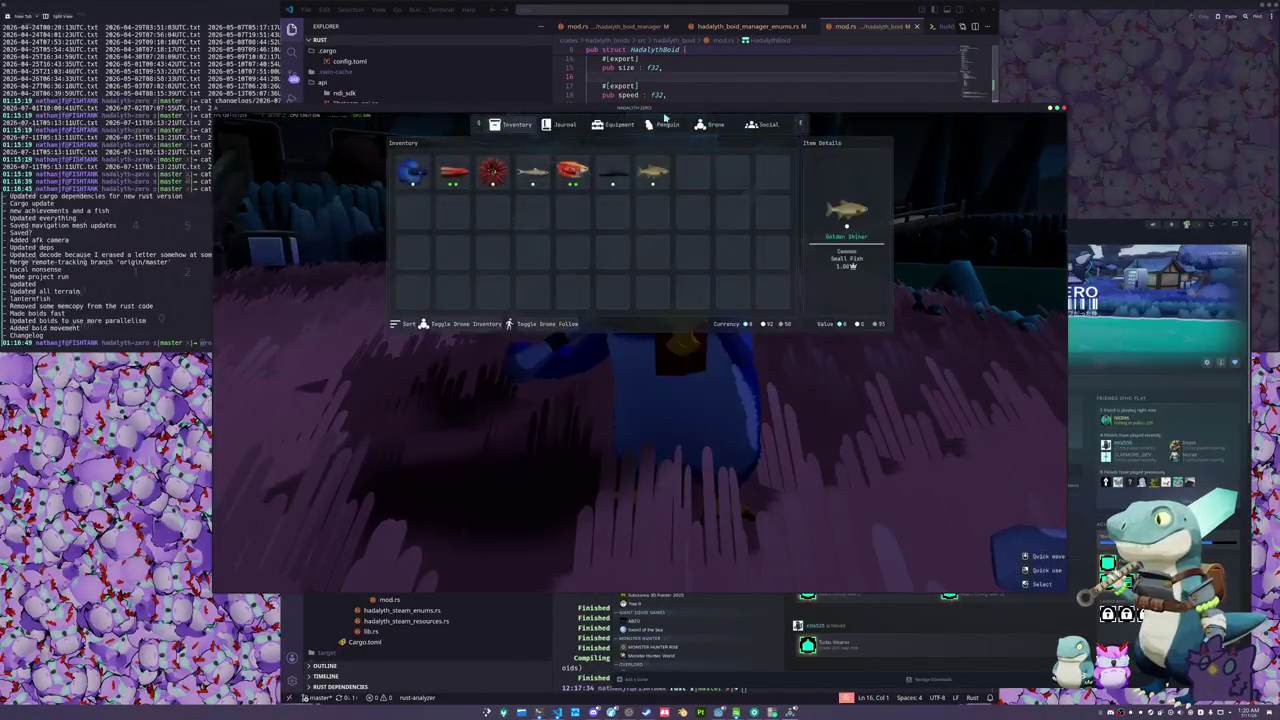
- Toggle the Lanyard accessory on the penguin in the cosmetics menu
left_click(663, 128)
key("Tab")
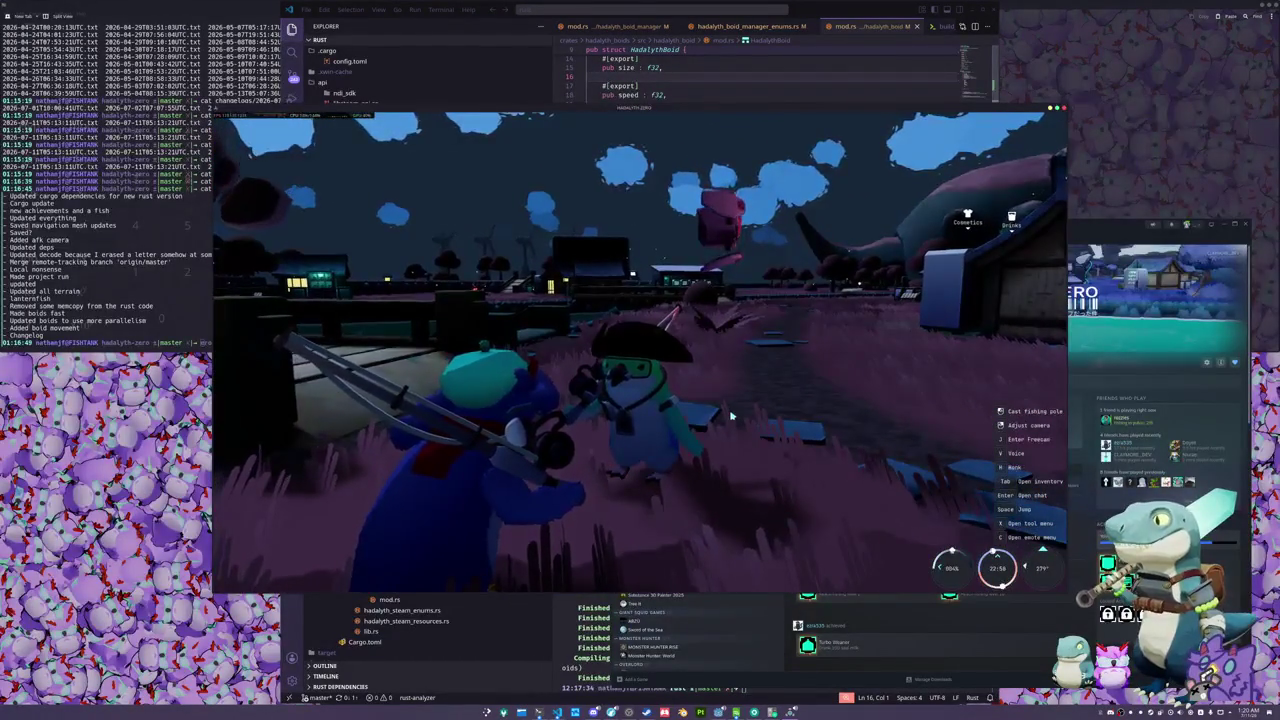
key("Tab")
left_click(660, 124)
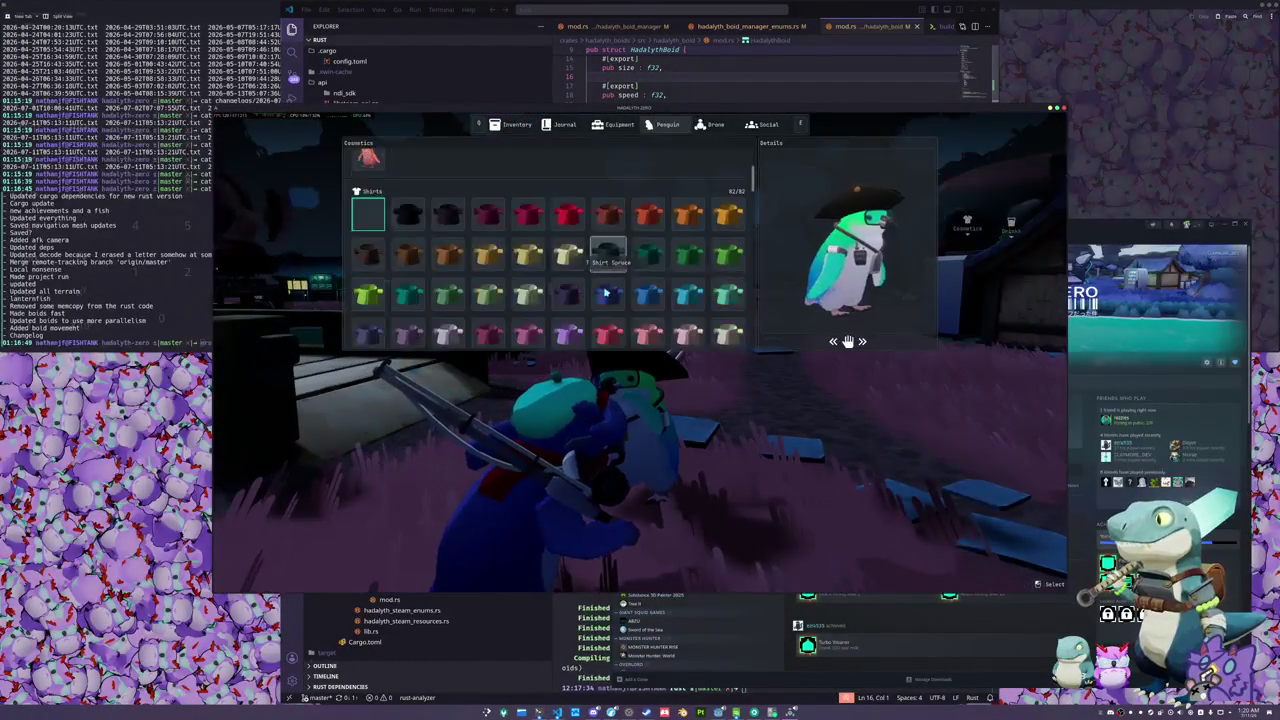
scroll(600, 291, "down", 10)
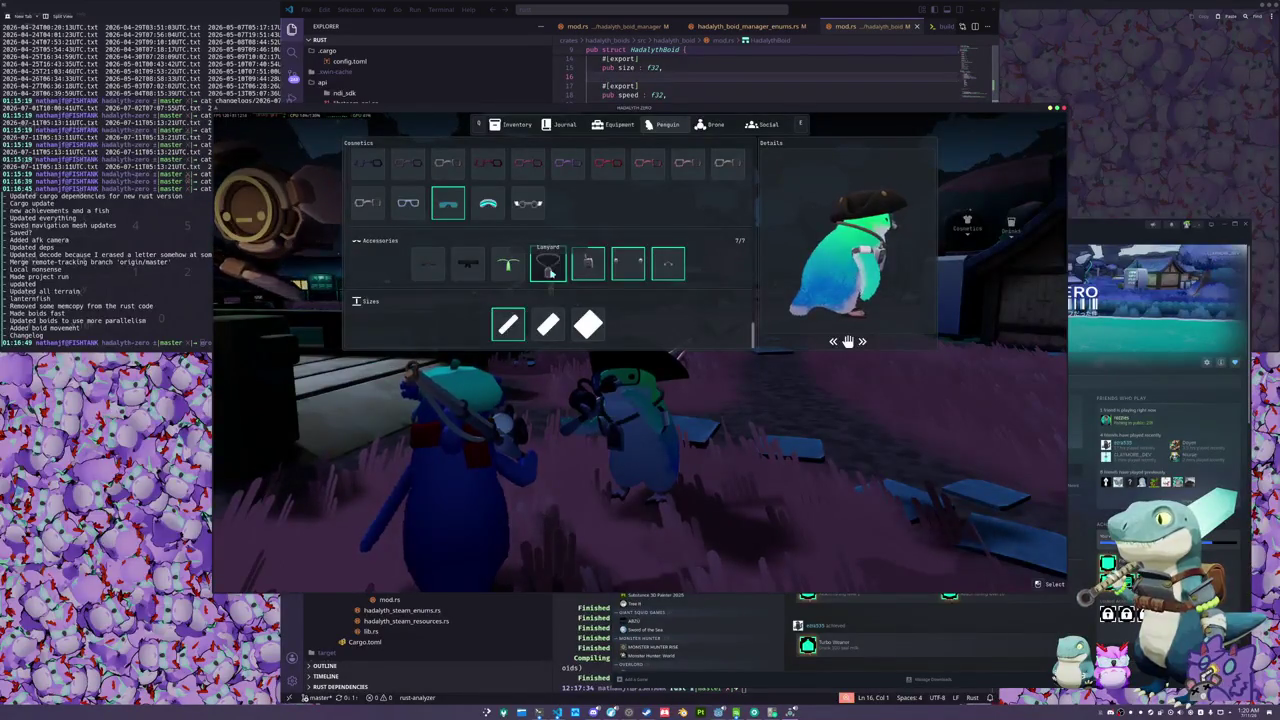
left_click(550, 272)
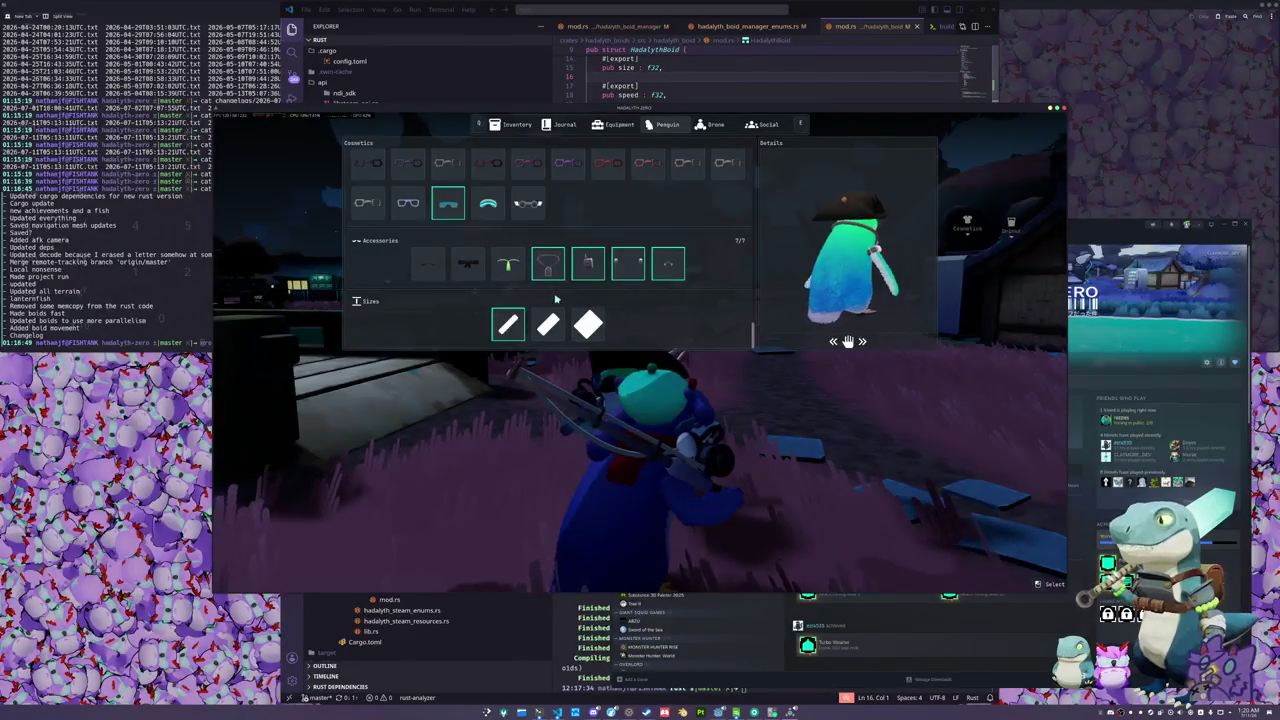
- Equip the red penguin skin and close the cosmetics menu
scroll(540, 258, "up", 1)
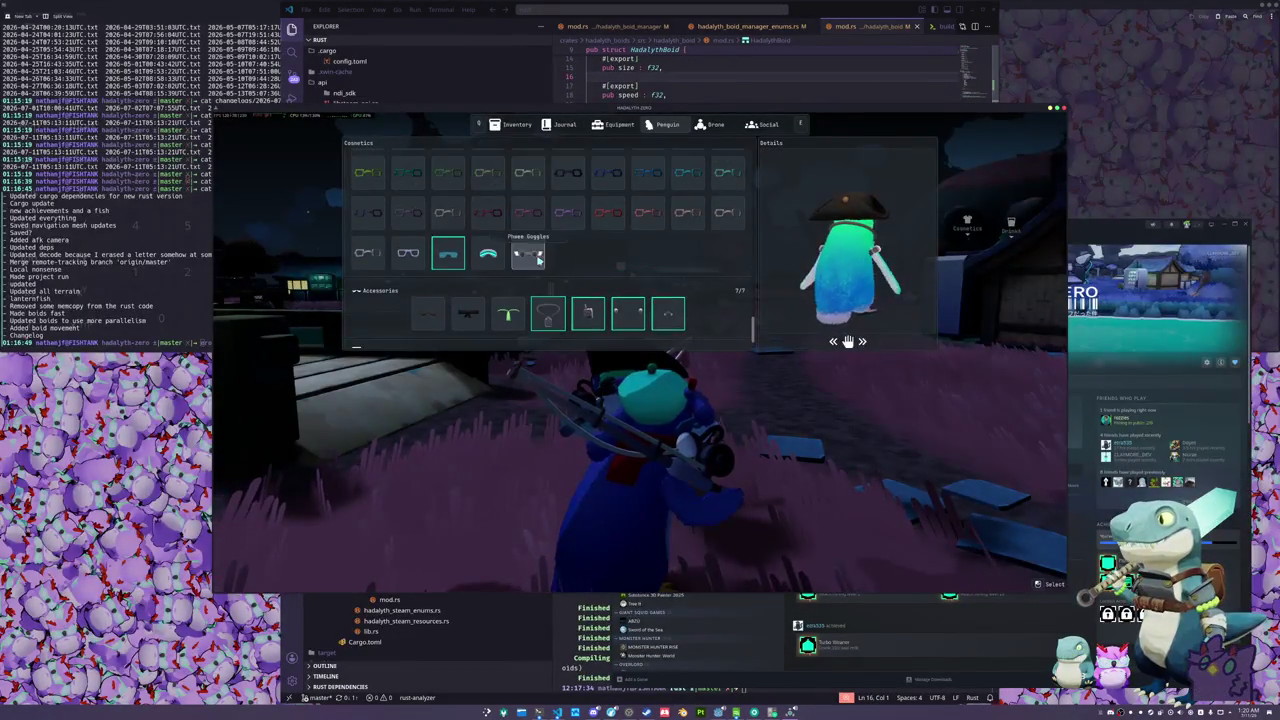
scroll(581, 270, "down", 10)
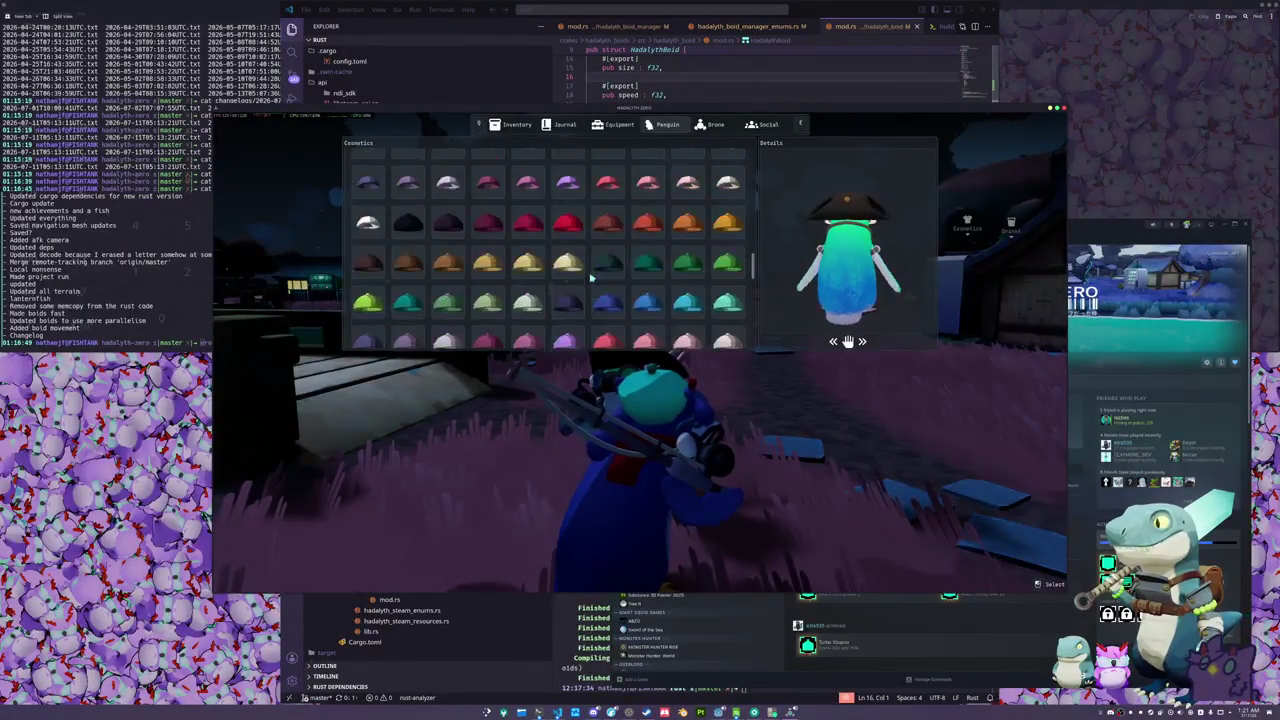
scroll(603, 283, "down", 8)
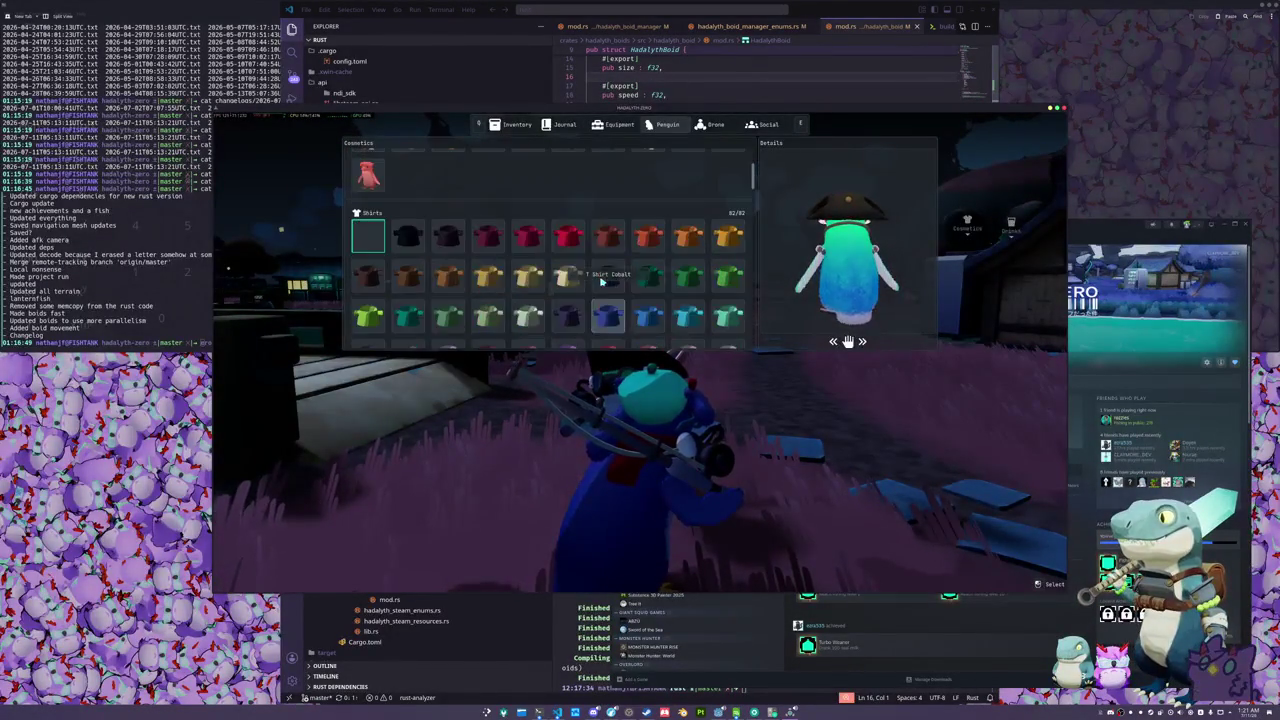
left_click(368, 306)
key("Tab")
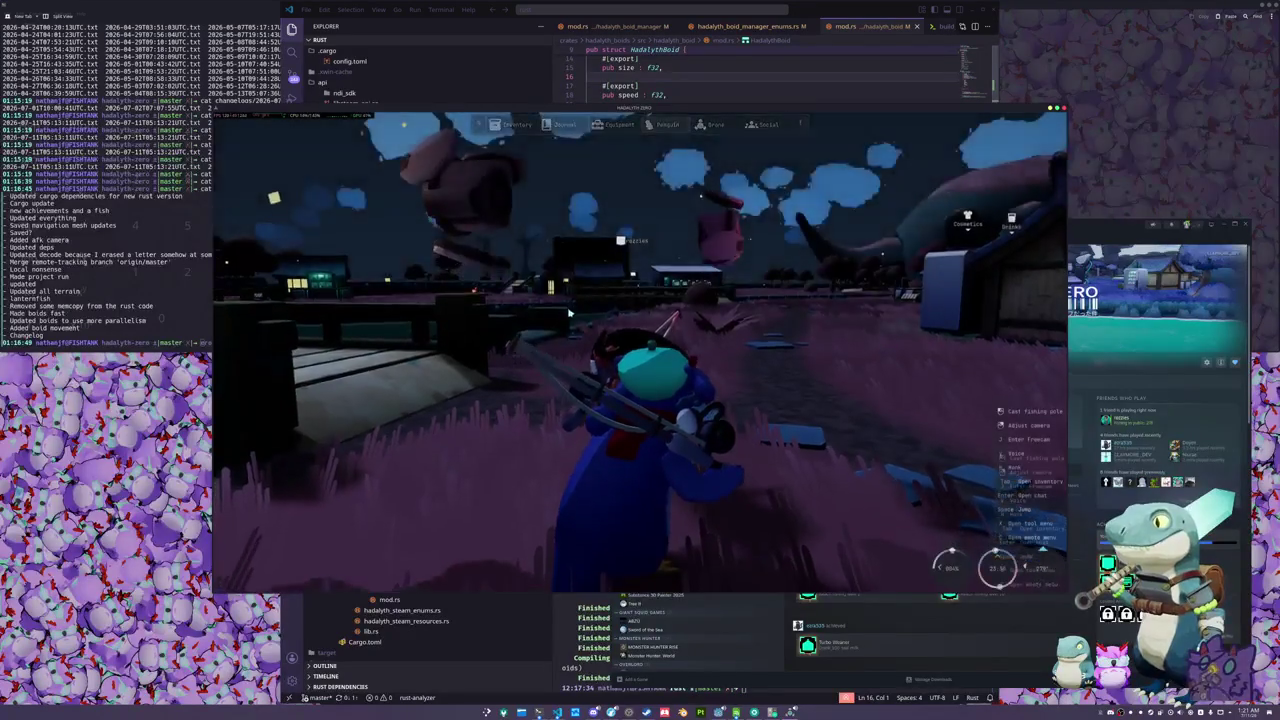
- Put the brown hat on the penguin and return to play
key("Tab")
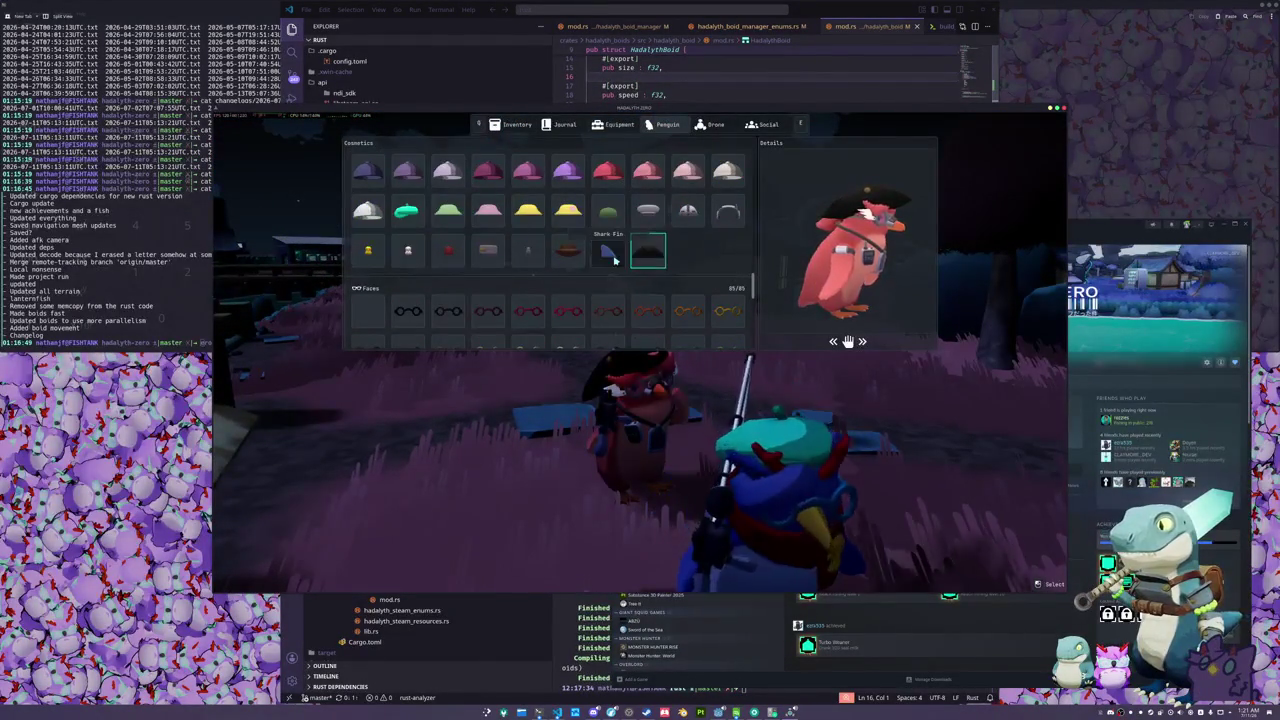
left_click(567, 252)
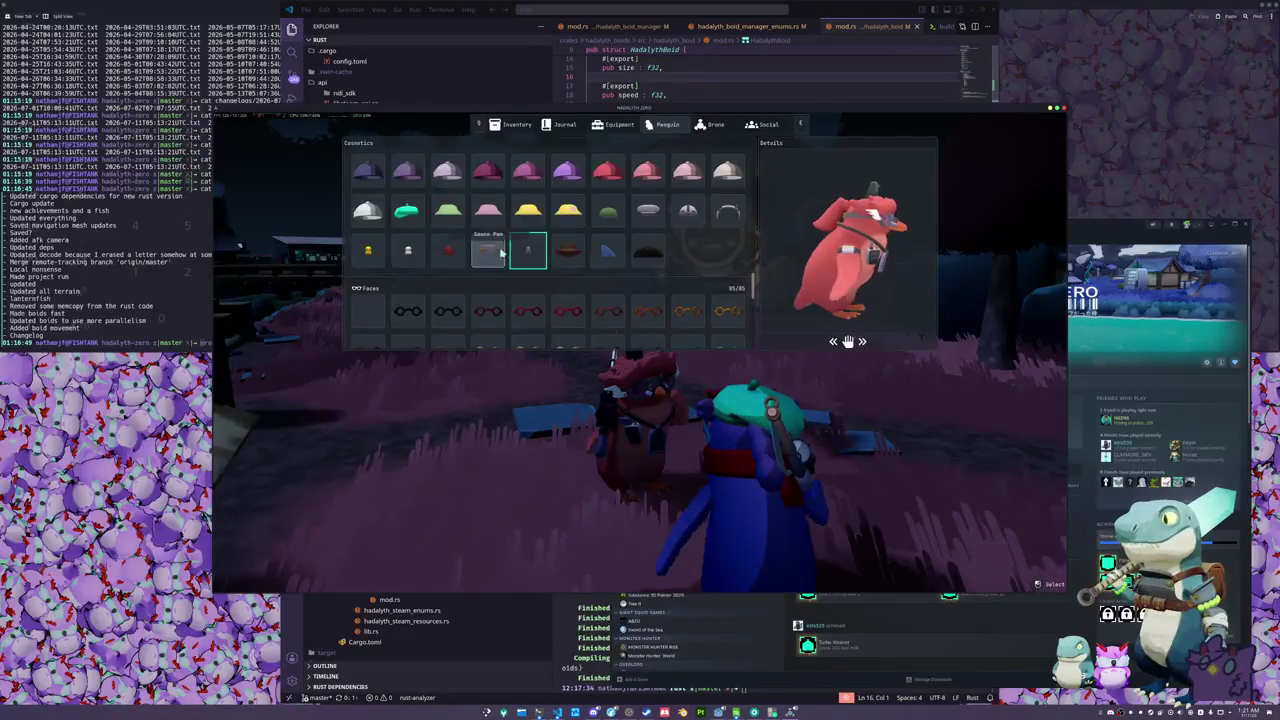
key("Tab")
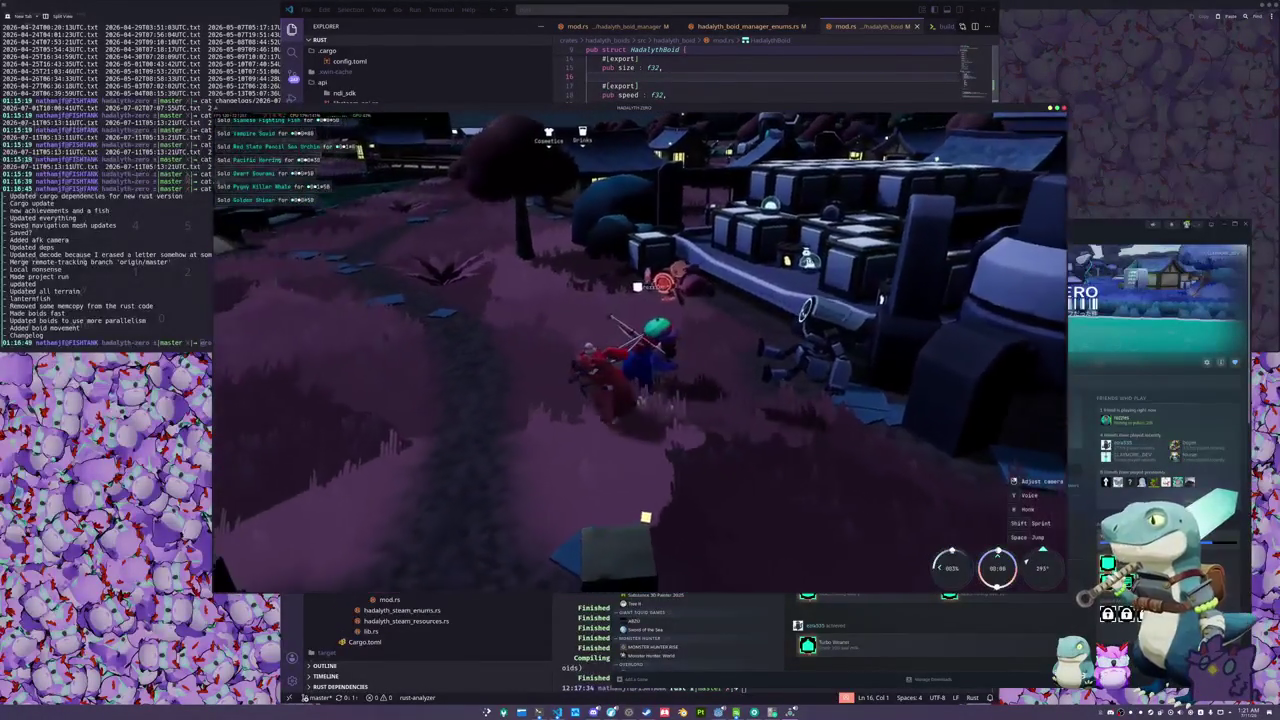
- Run the penguin along the path, then open the inventory's penguin cosmetics
key("w")
key("w")
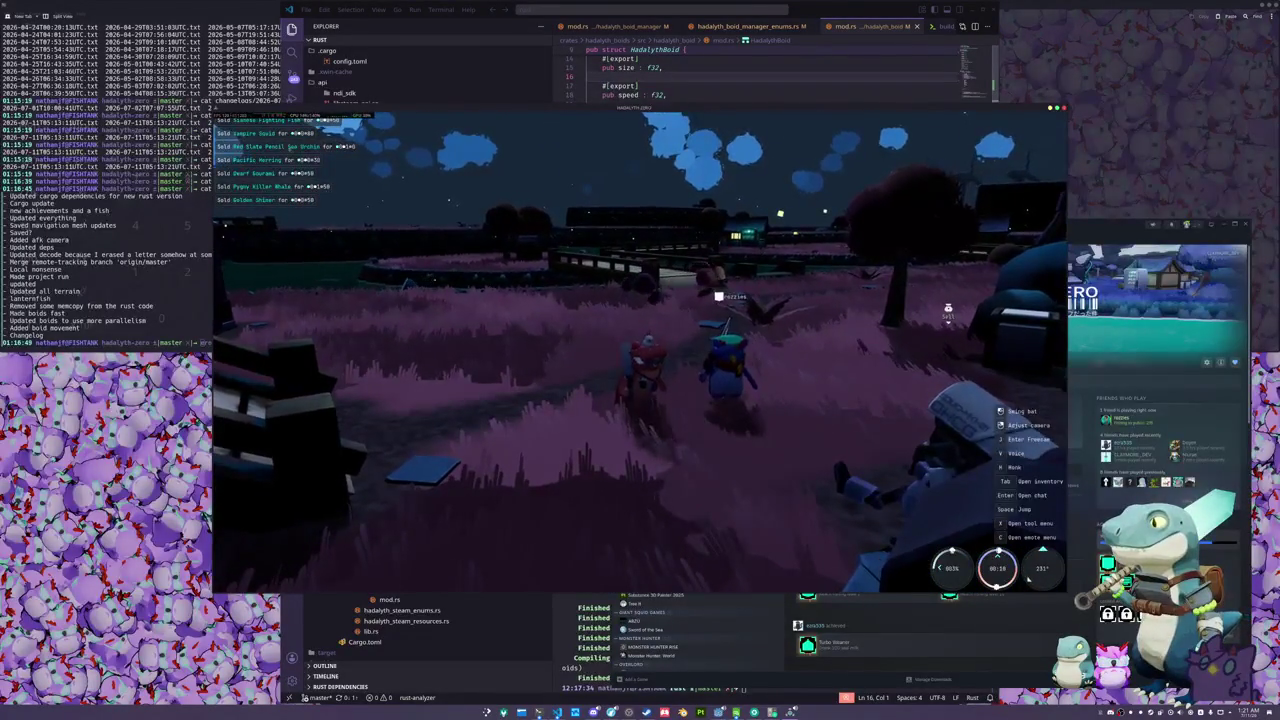
key("w")
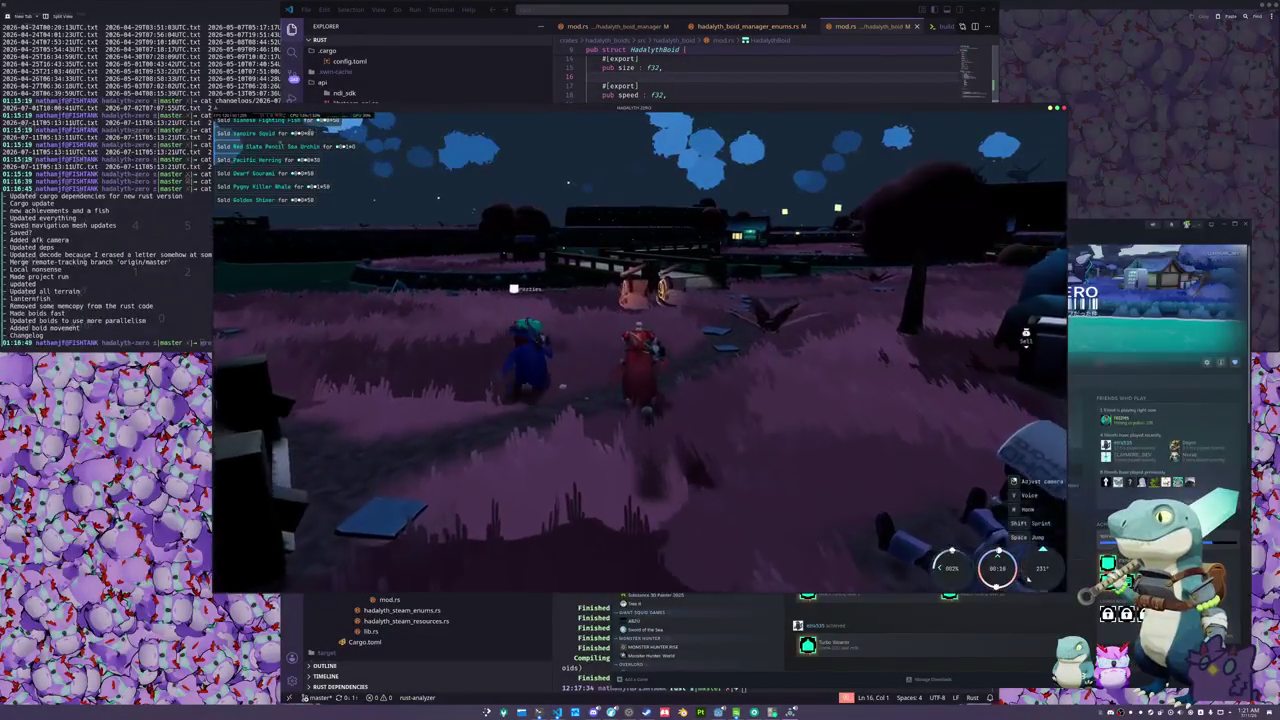
key("w")
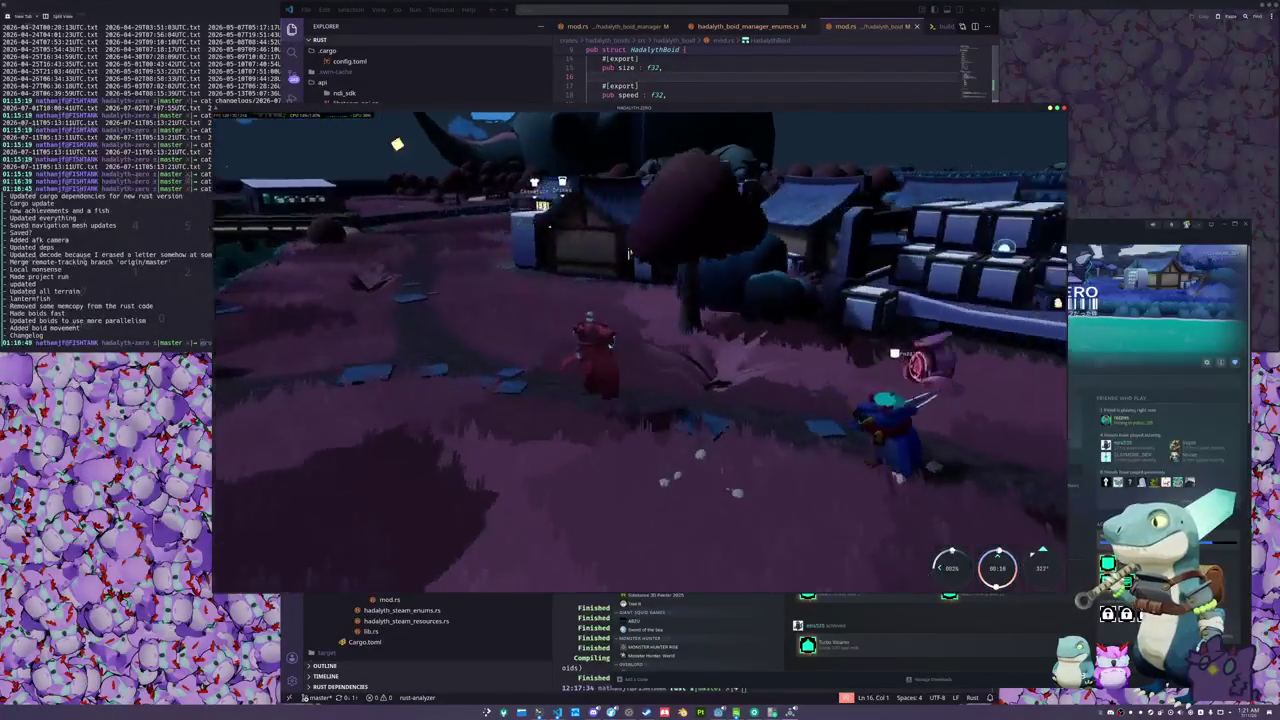
key("i")
left_click(664, 124)
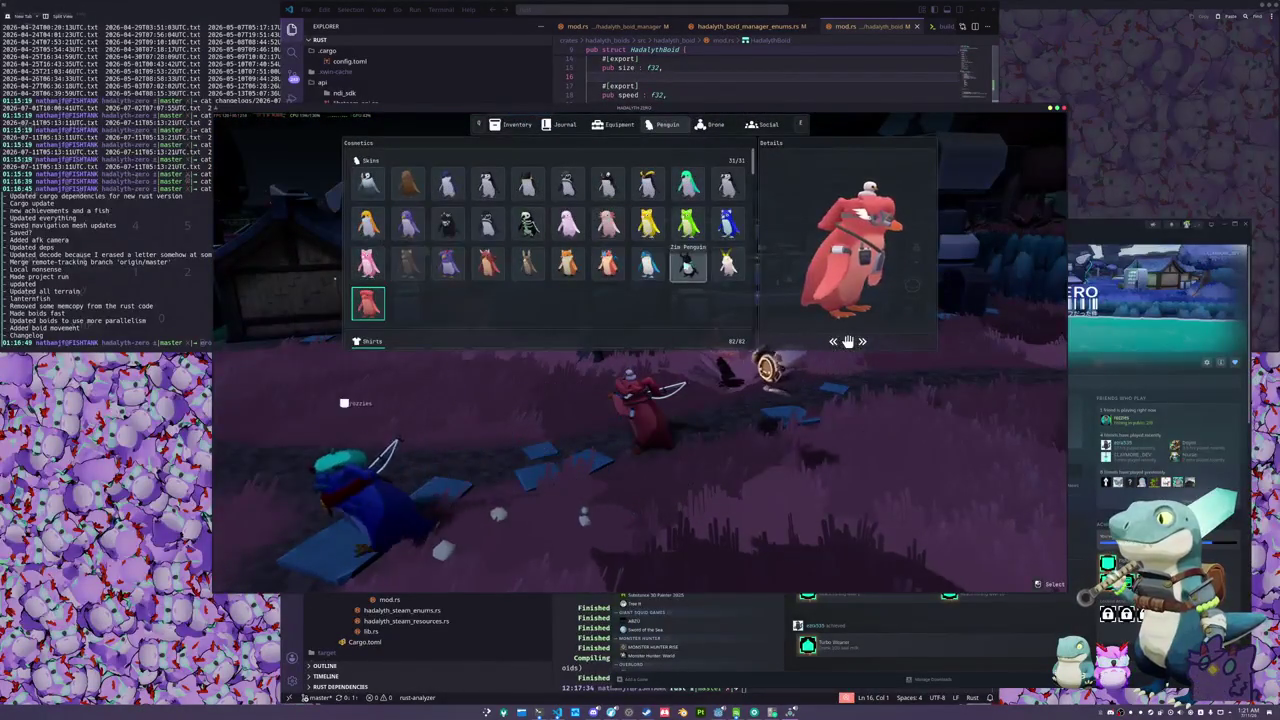
- Try the skeleton, dark, purple, orange and blue skins, then return to red
left_click(518, 225)
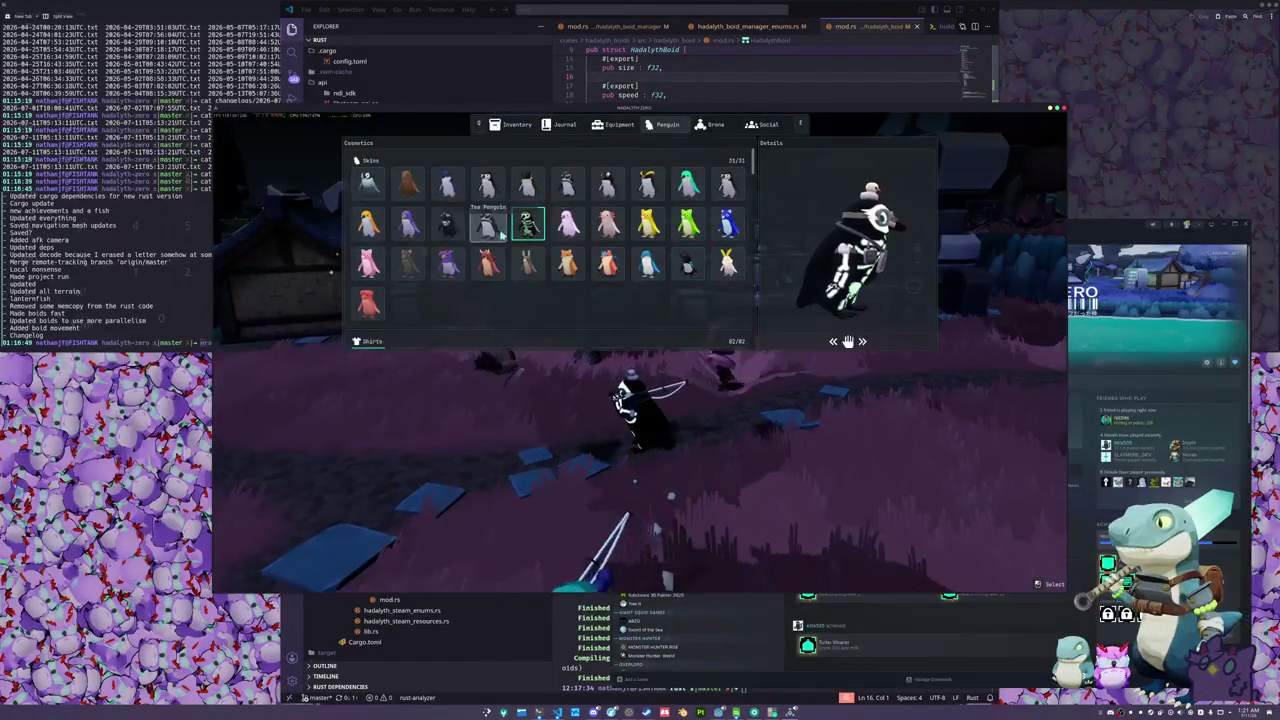
left_click(450, 227)
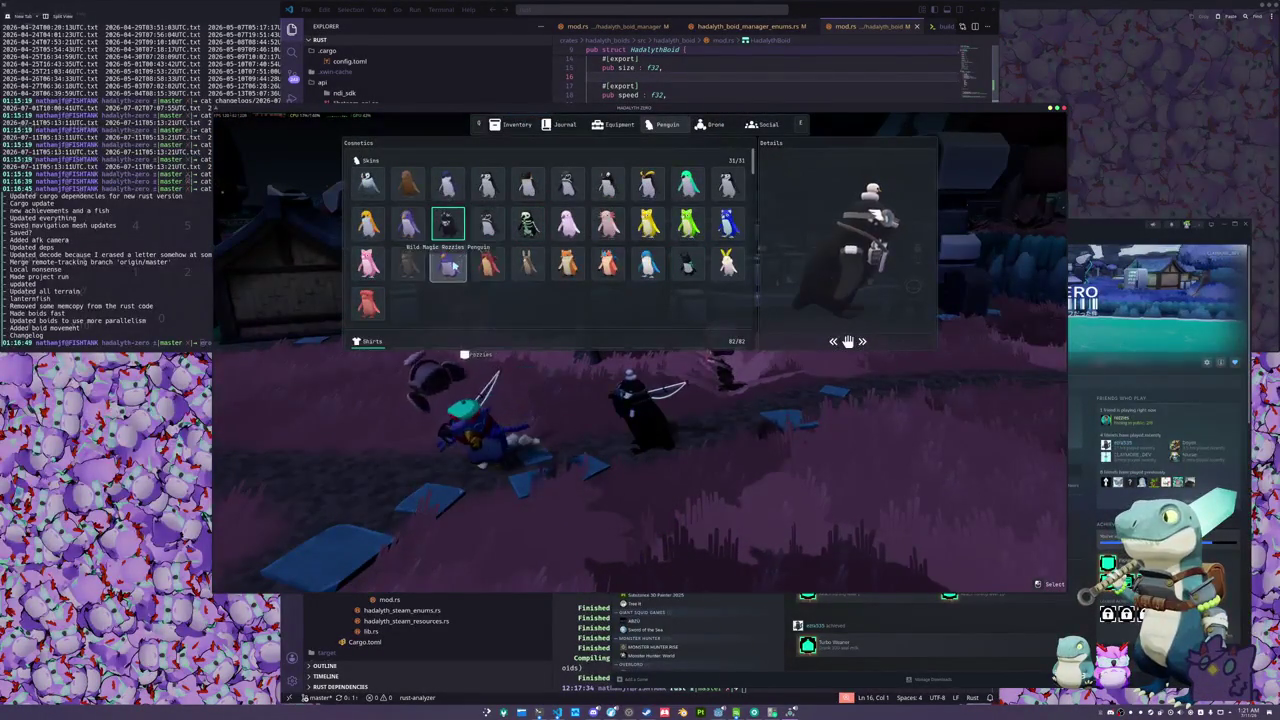
left_click(448, 262)
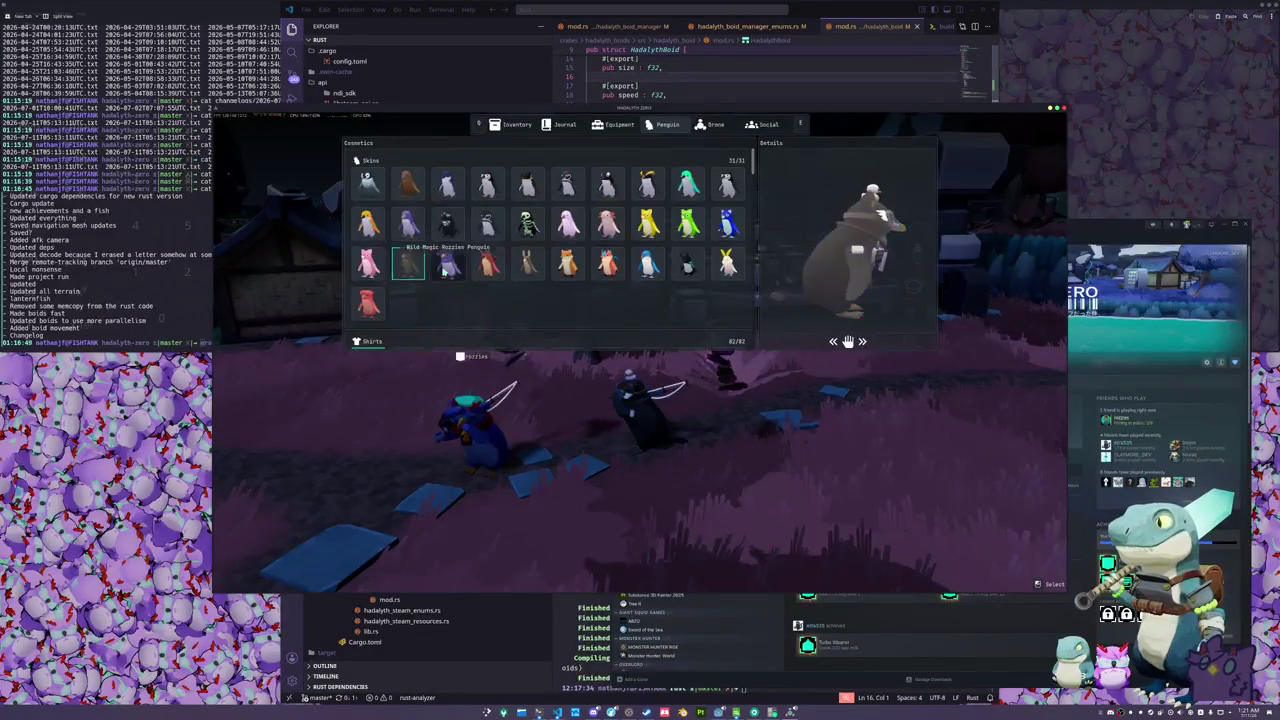
left_click(607, 262)
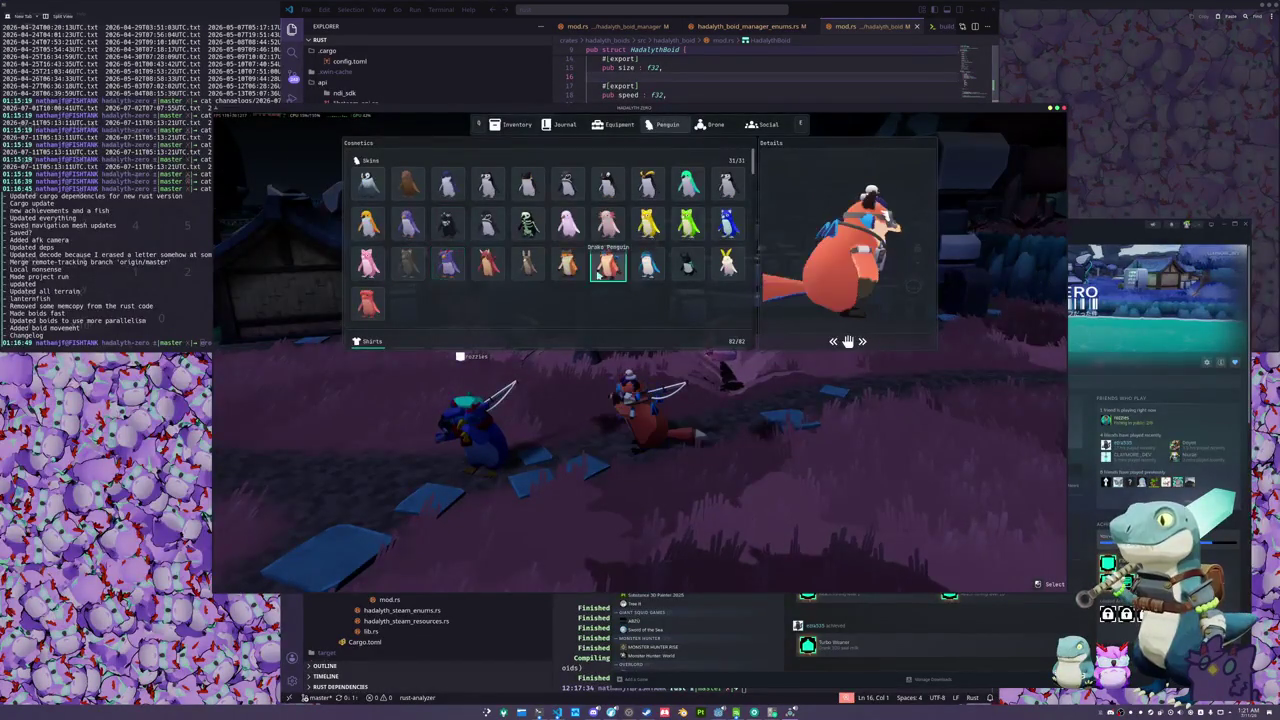
left_click(647, 262)
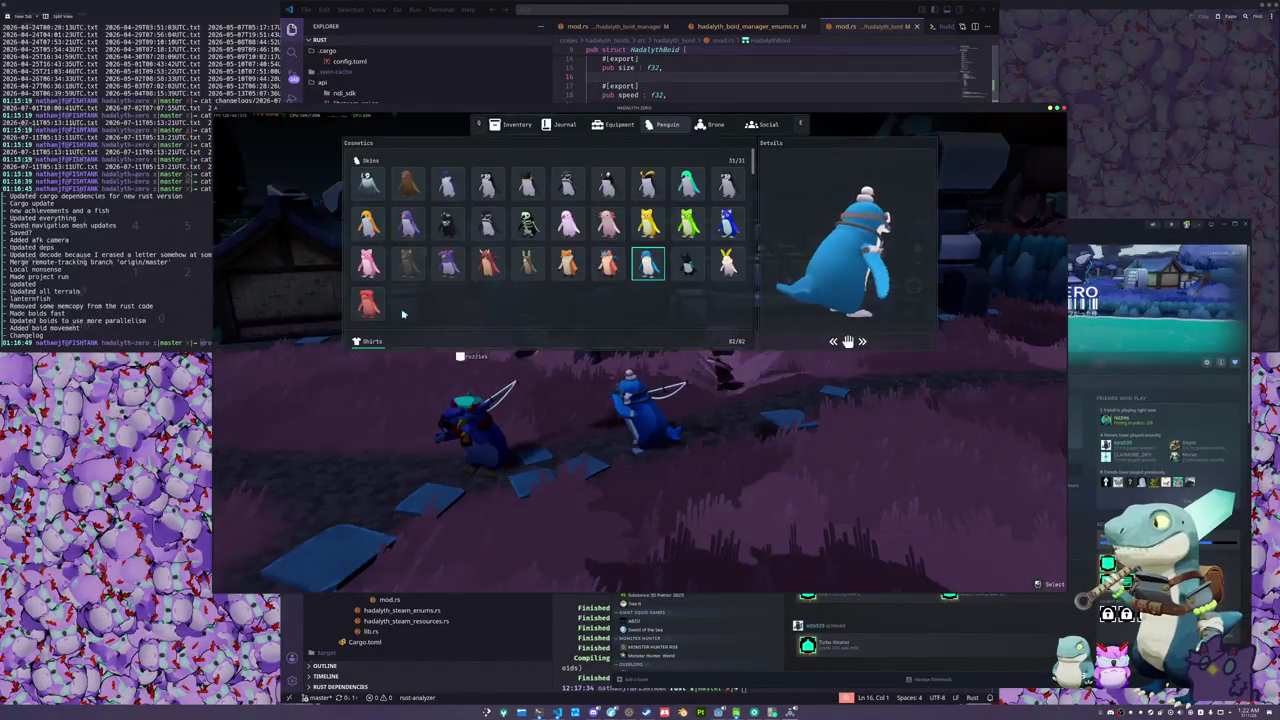
left_click(370, 306)
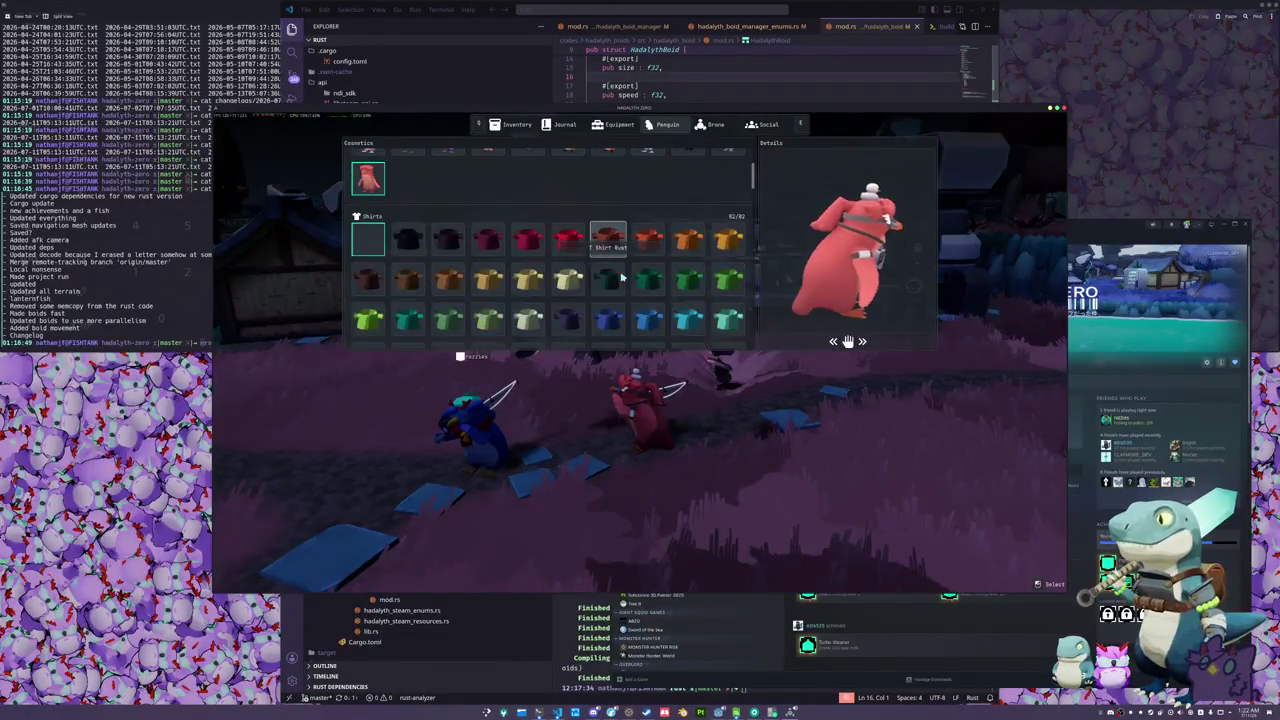
- Try deep blue, red, pink, green and blue skins, settle on teal, and close the menu
left_click(647, 264)
left_click(607, 264)
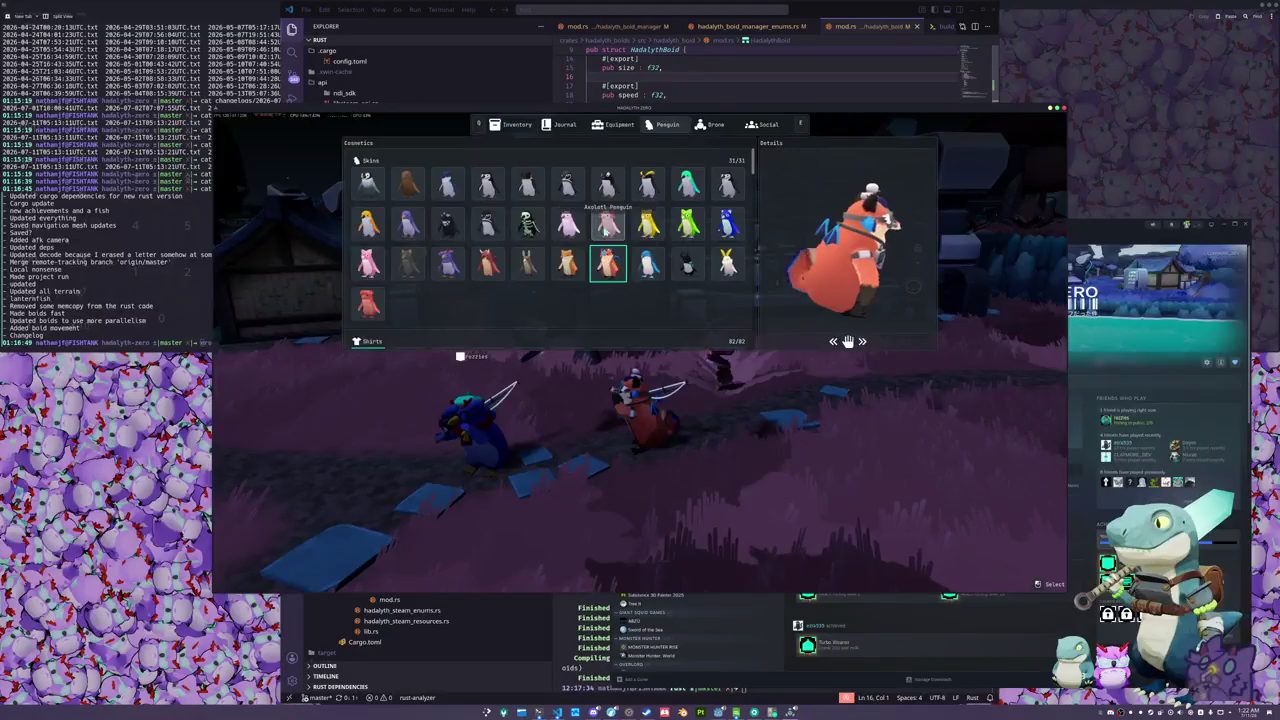
left_click(607, 224)
left_click(687, 224)
left_click(727, 224)
left_click(687, 184)
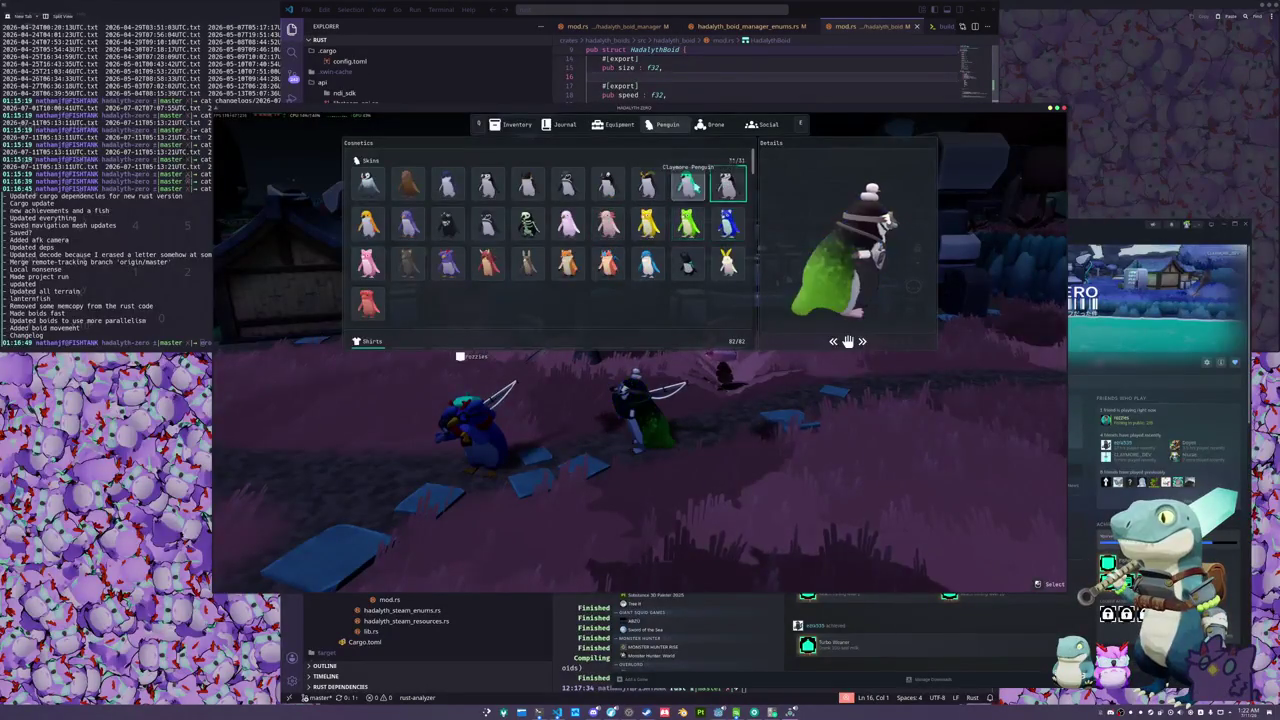
key("Escape")
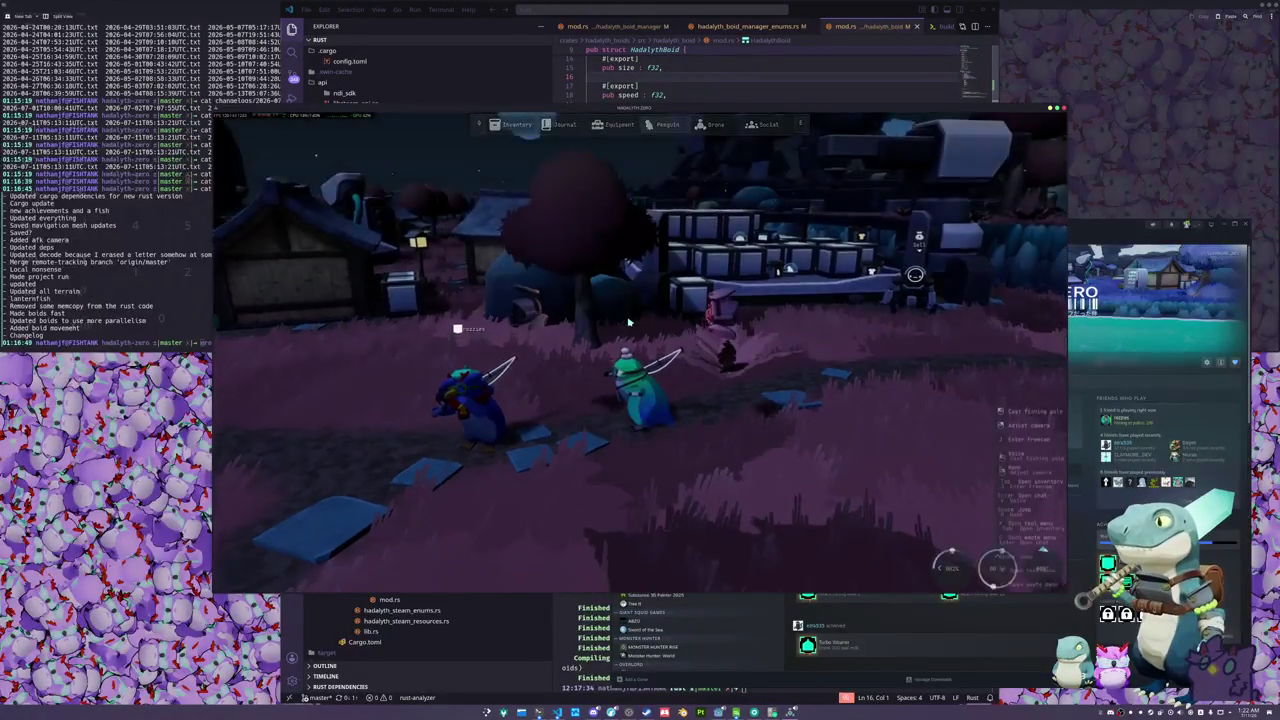
- Scroll the penguin cosmetics through Hats, Faces and Accessories down to Sizes, then close it
key("Tab")
left_click(665, 127)
scroll(618, 249, "down", 10)
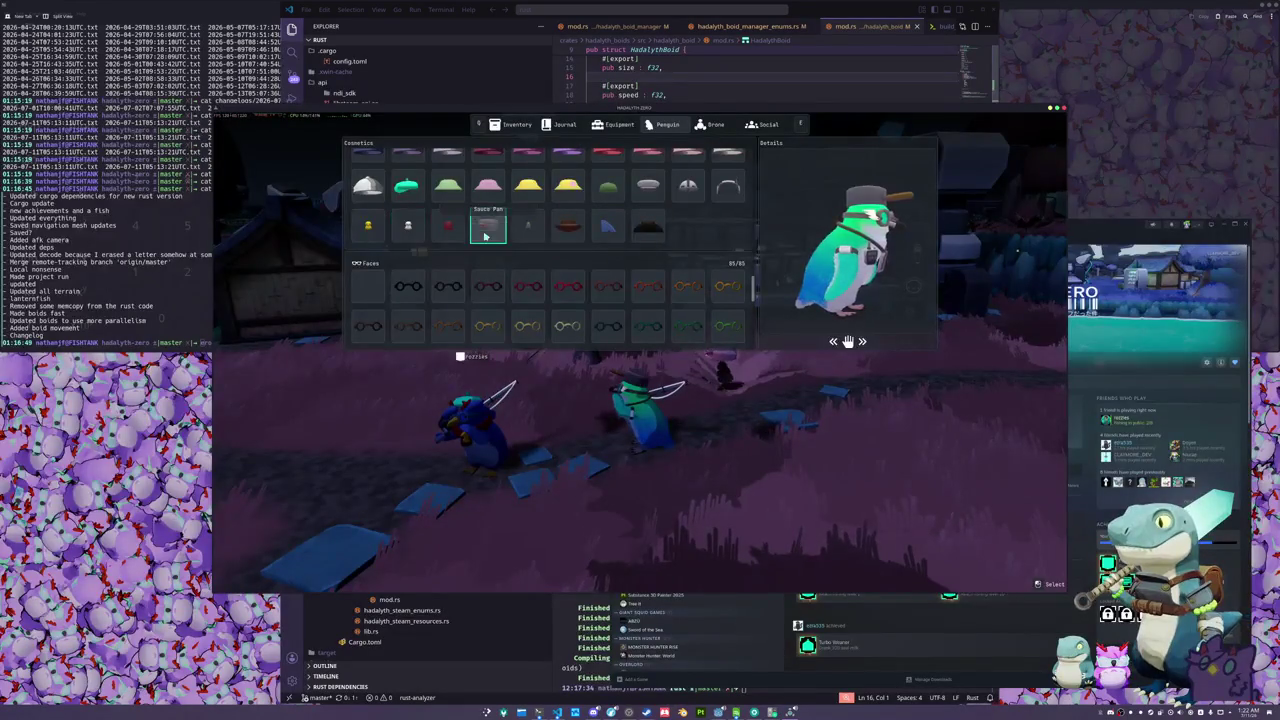
scroll(485, 235, "up", 10)
scroll(590, 250, "down", 3)
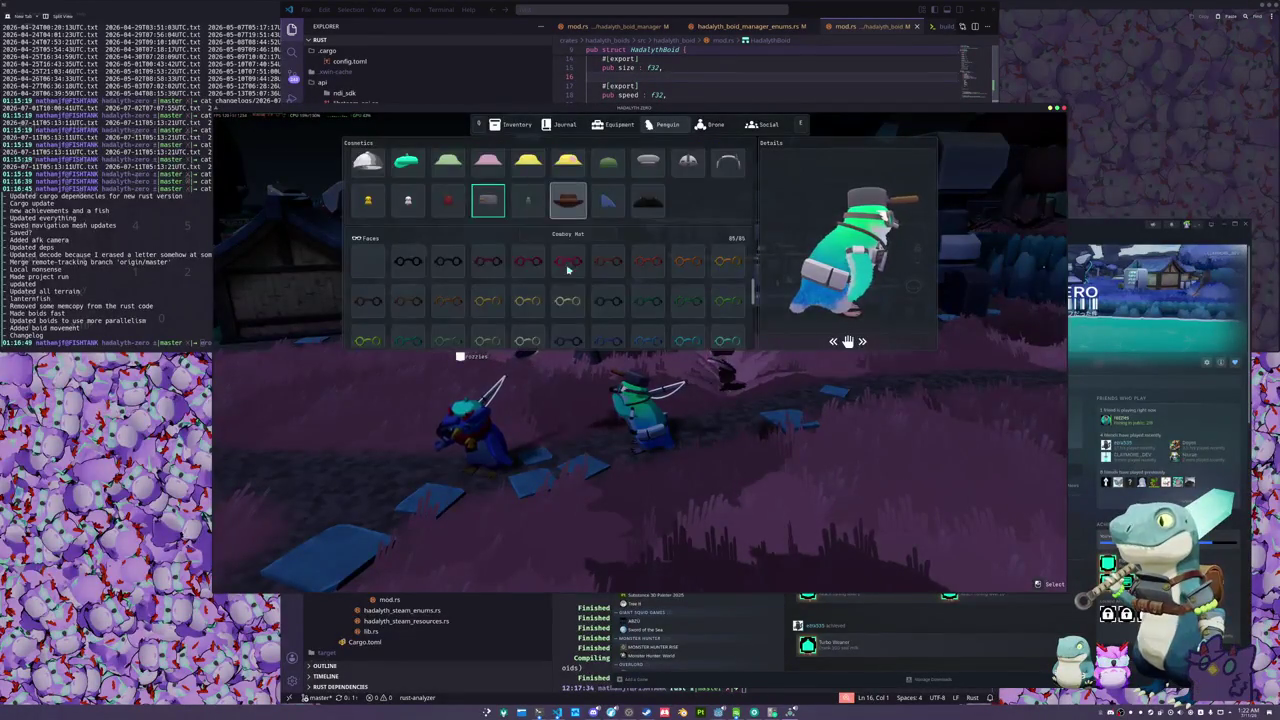
scroll(519, 265, "down", 1)
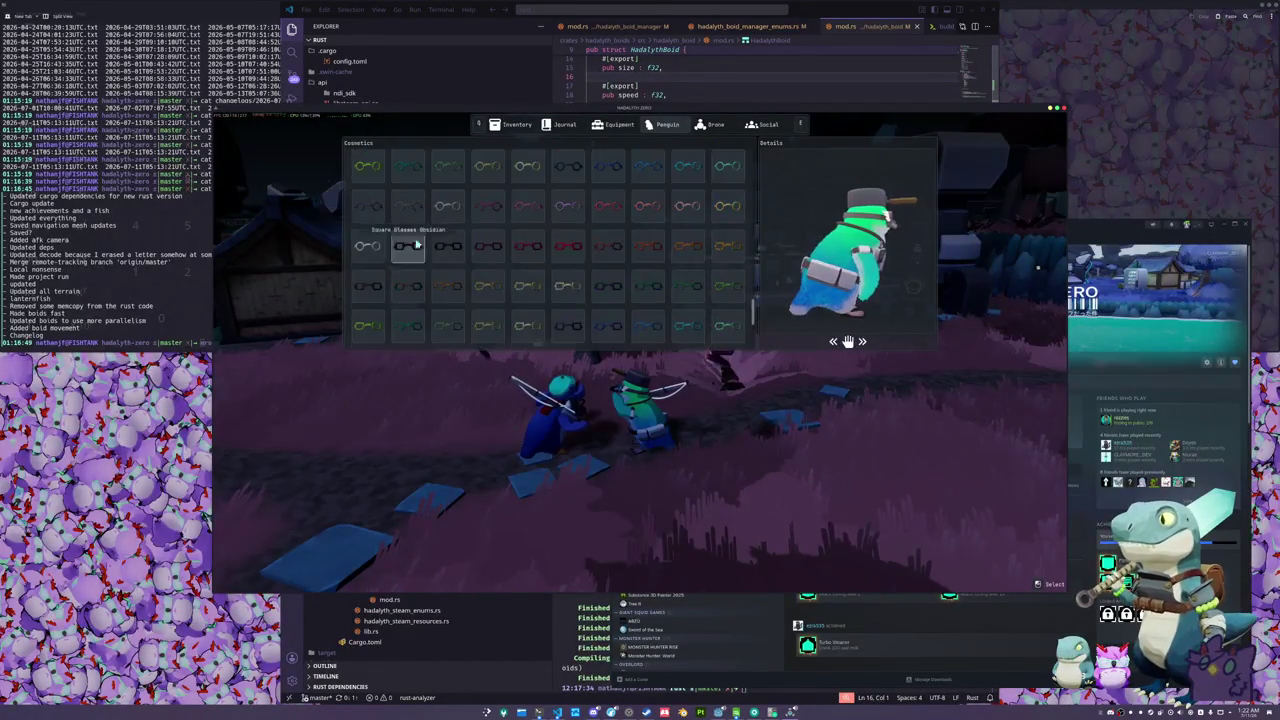
scroll(516, 272, "down", 2)
scroll(490, 285, "down", 2)
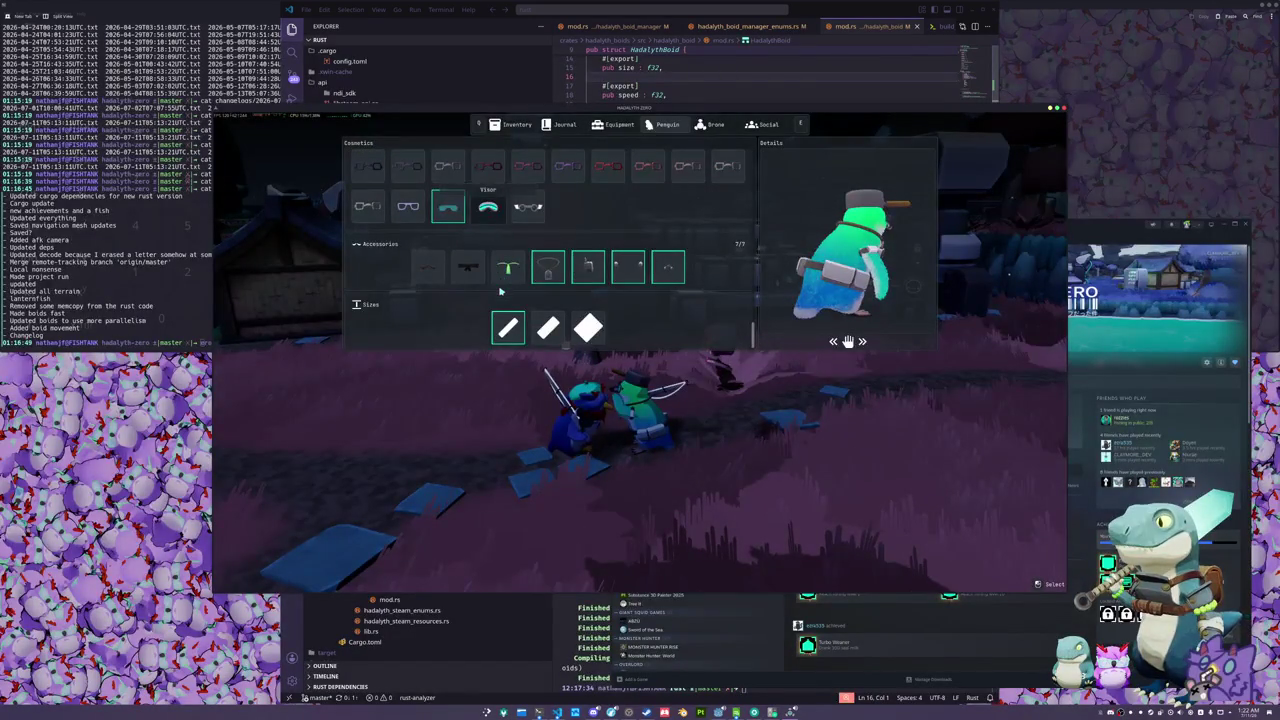
key("Tab")
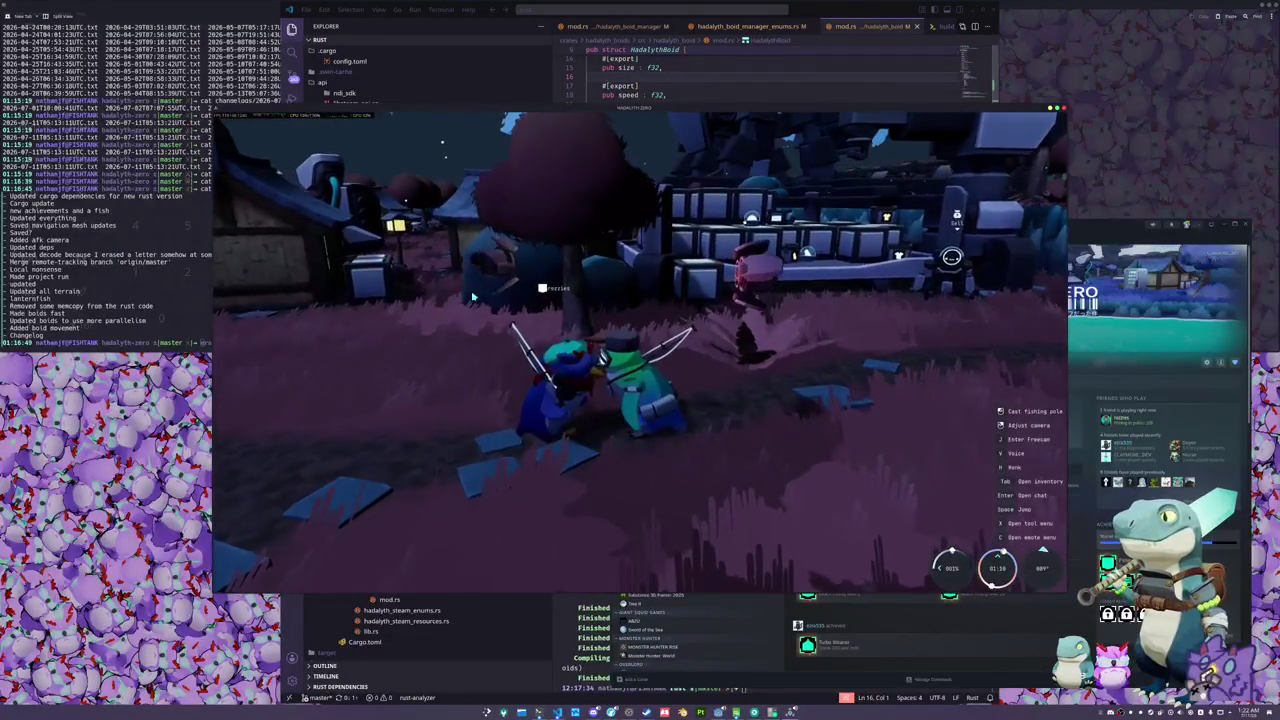
- Walk the penguin toward the wooden bridge, taking out and putting away the fishing pole
key("w")
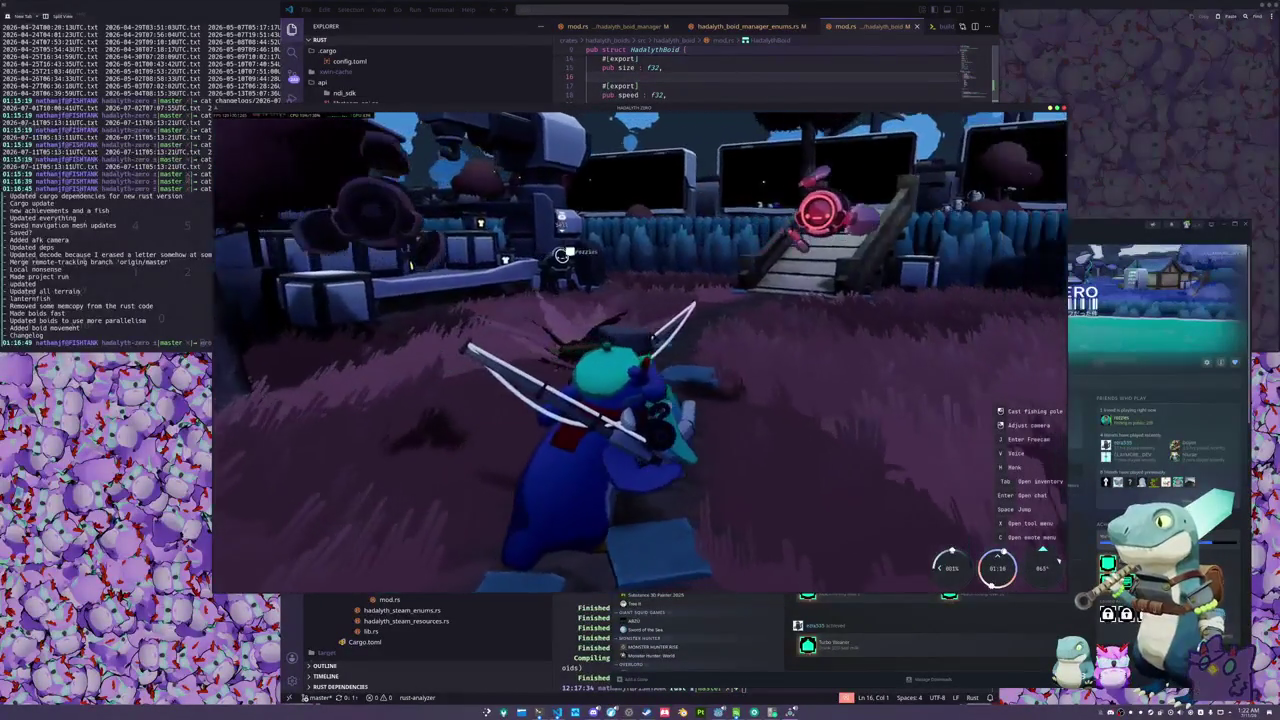
key("w")
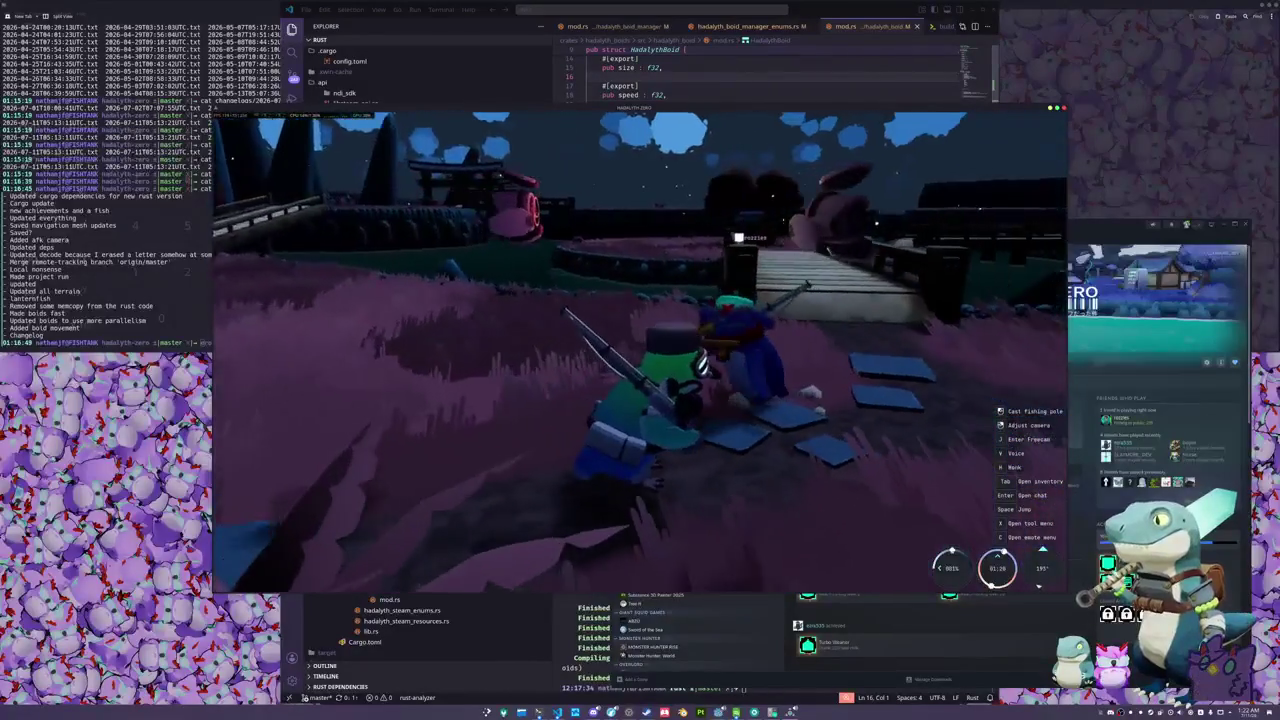
key("w")
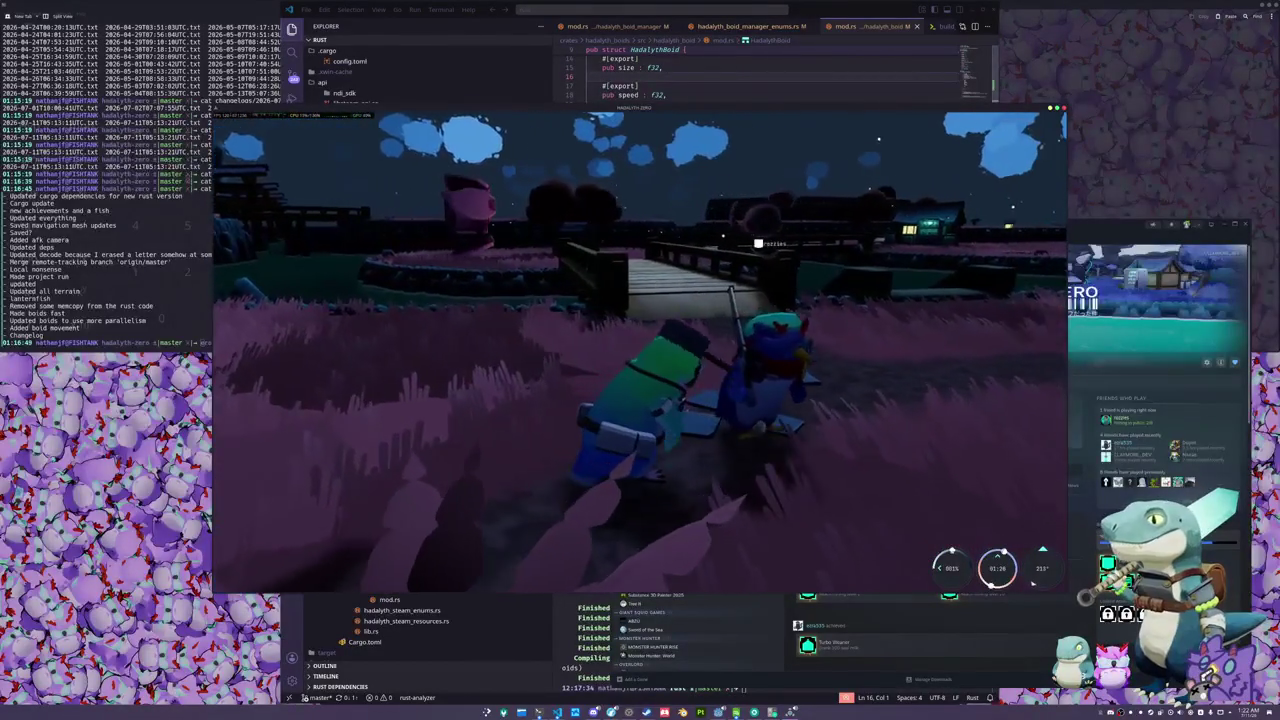
key("w")
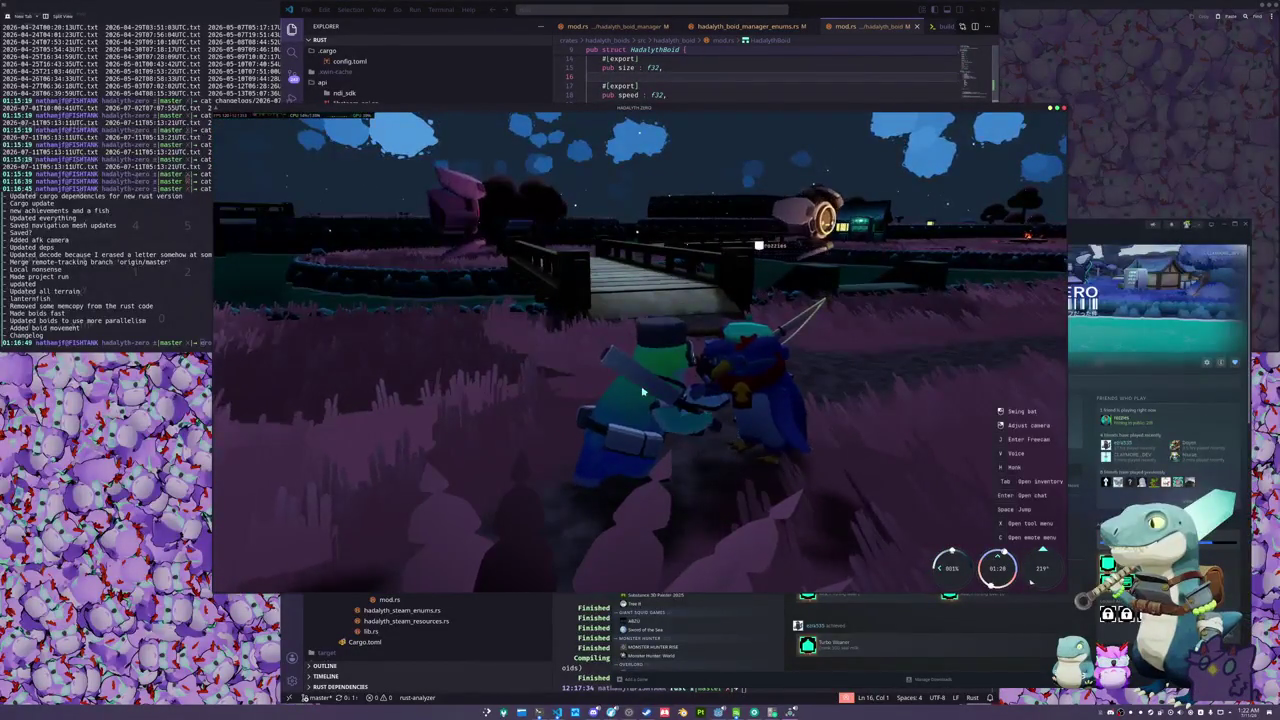
key("a")
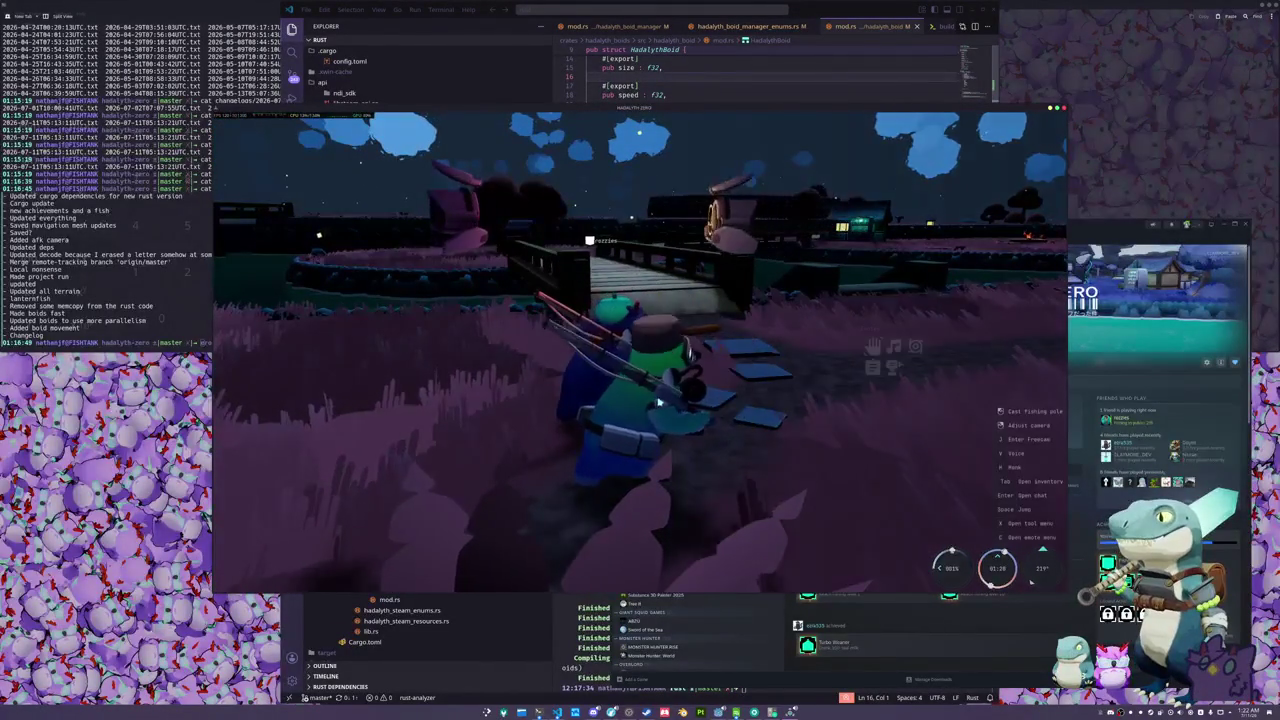
key("x")
left_click(872, 346)
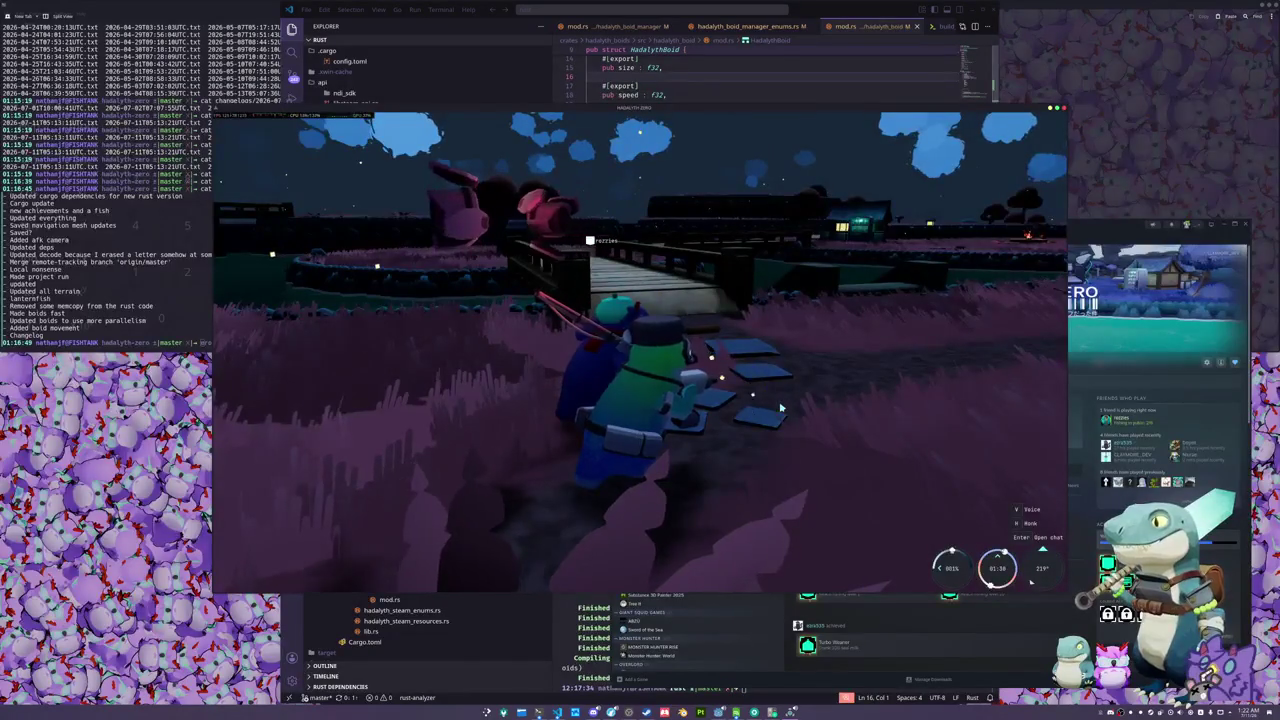
- Swing the camera around the penguin toward the distant houses, then open the pause menu
key("a")
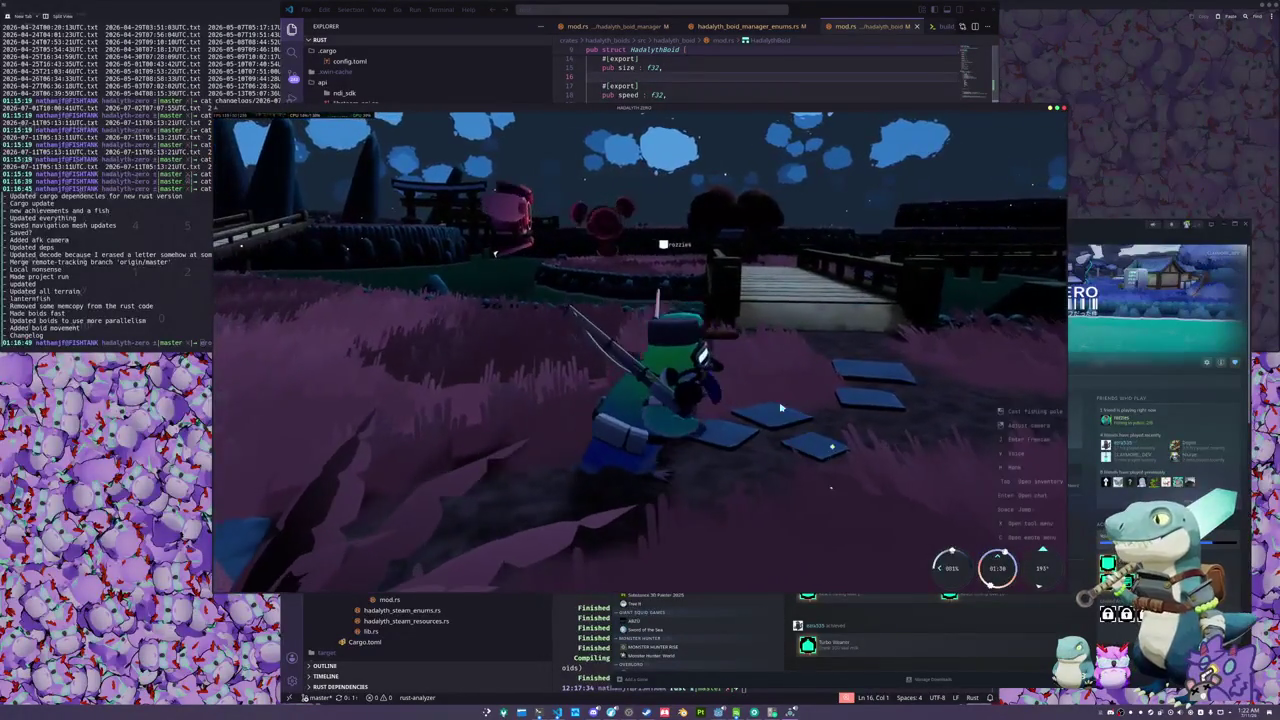
key("d")
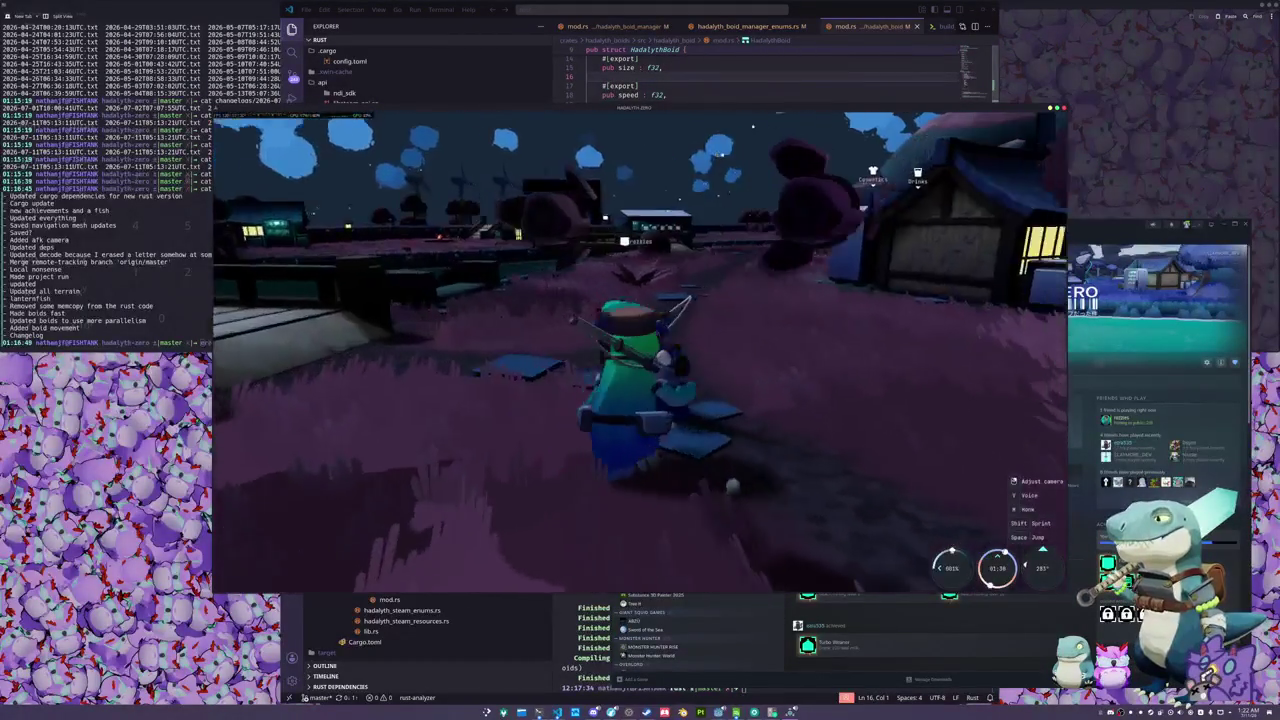
key("a")
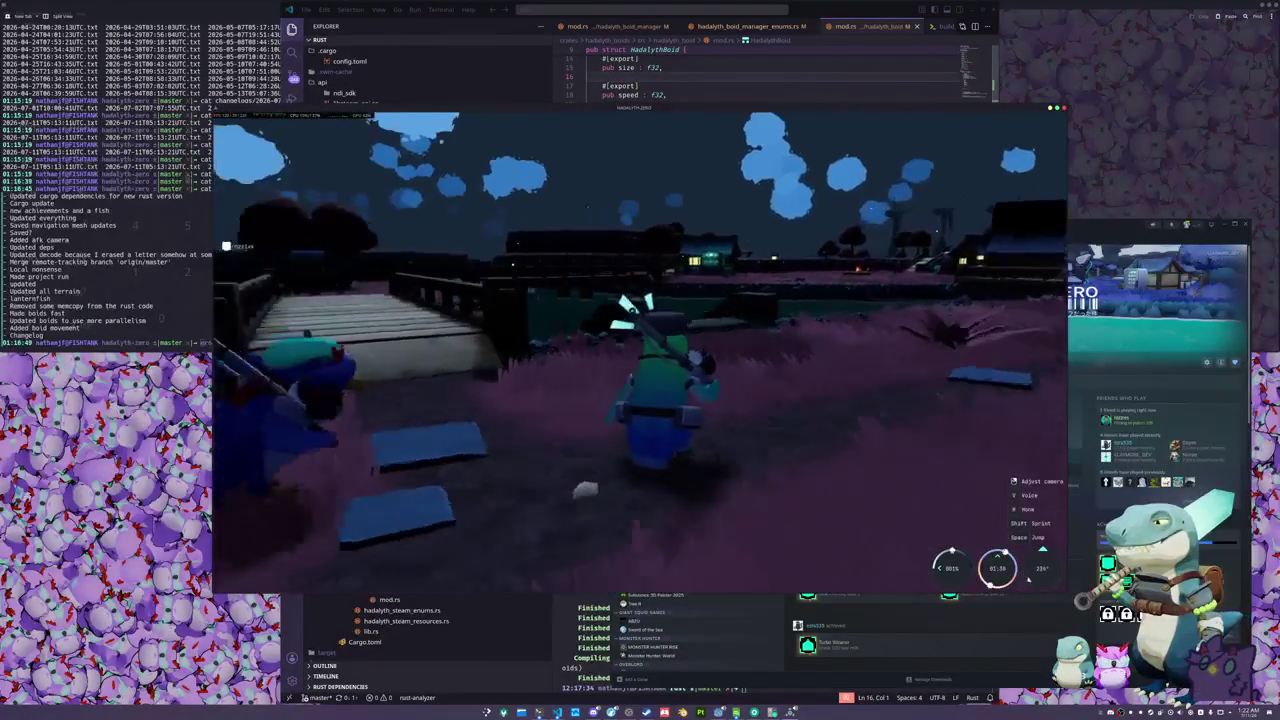
key("d")
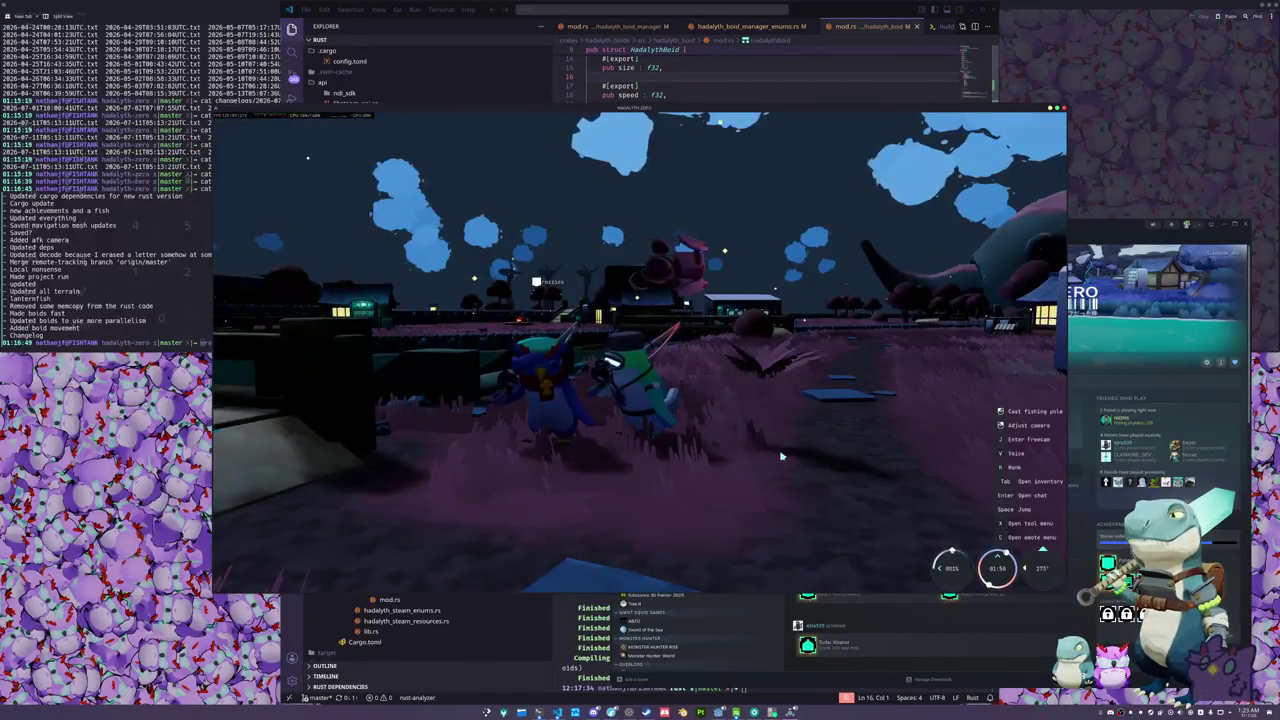
key("Escape")
- Review the Audio settings, close them, and walk the penguin over to the wooden fence
left_click(647, 347)
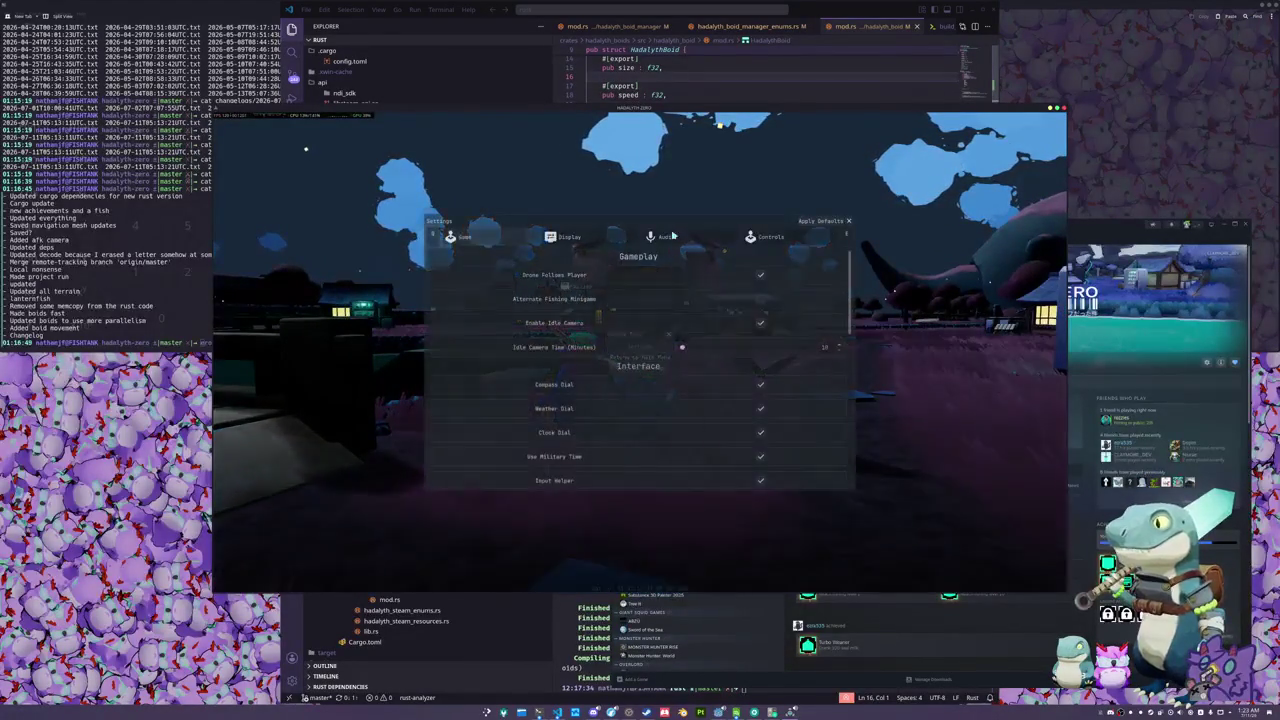
scroll(645, 376, "down", 1)
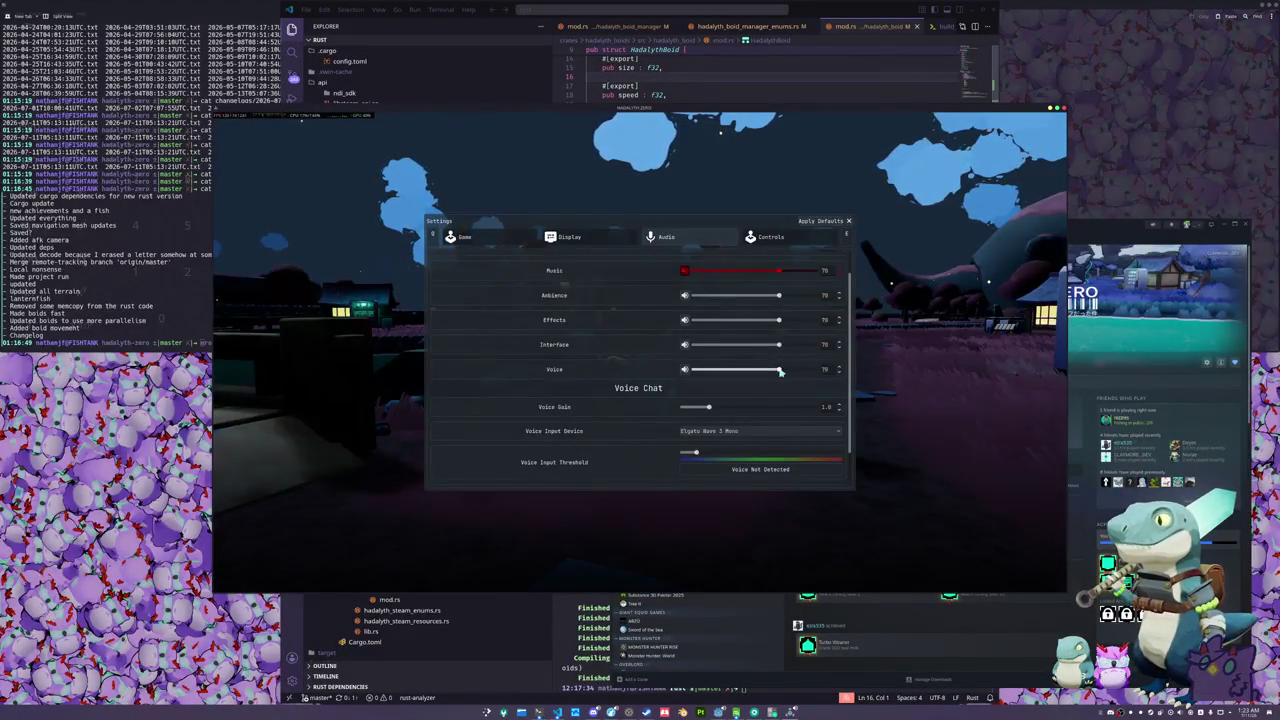
scroll(646, 406, "down", 2)
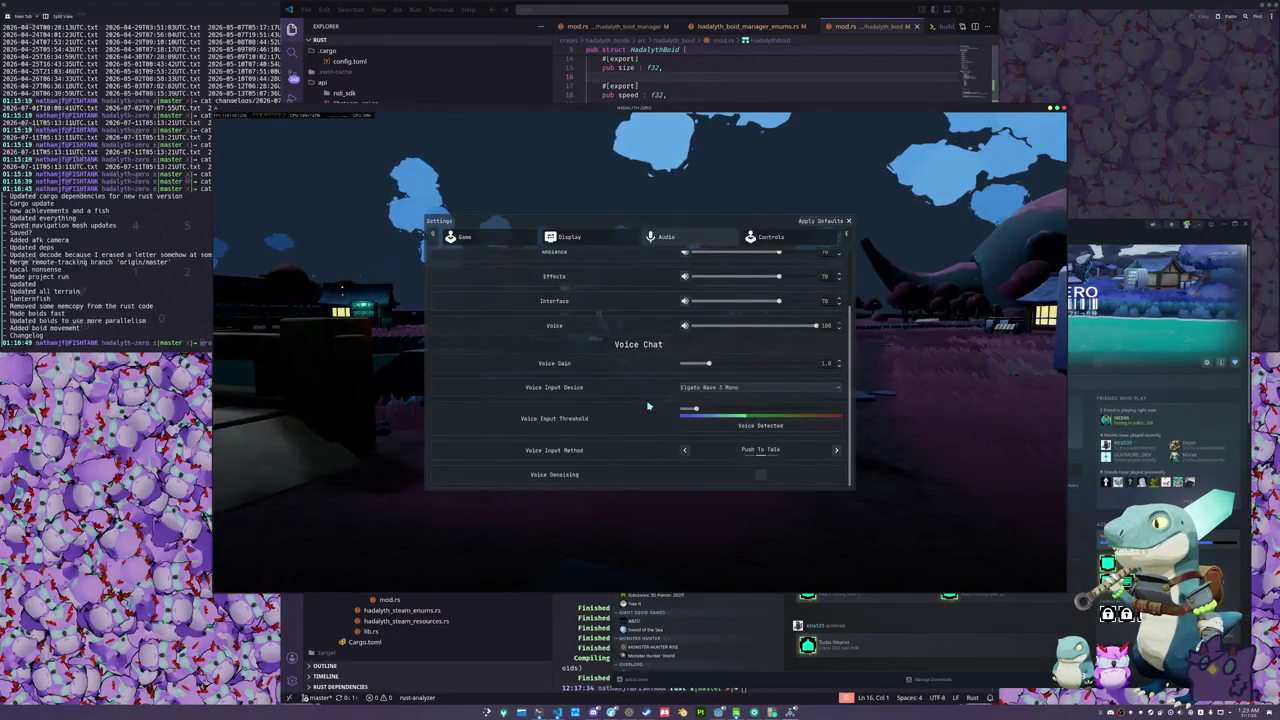
left_click(849, 221)
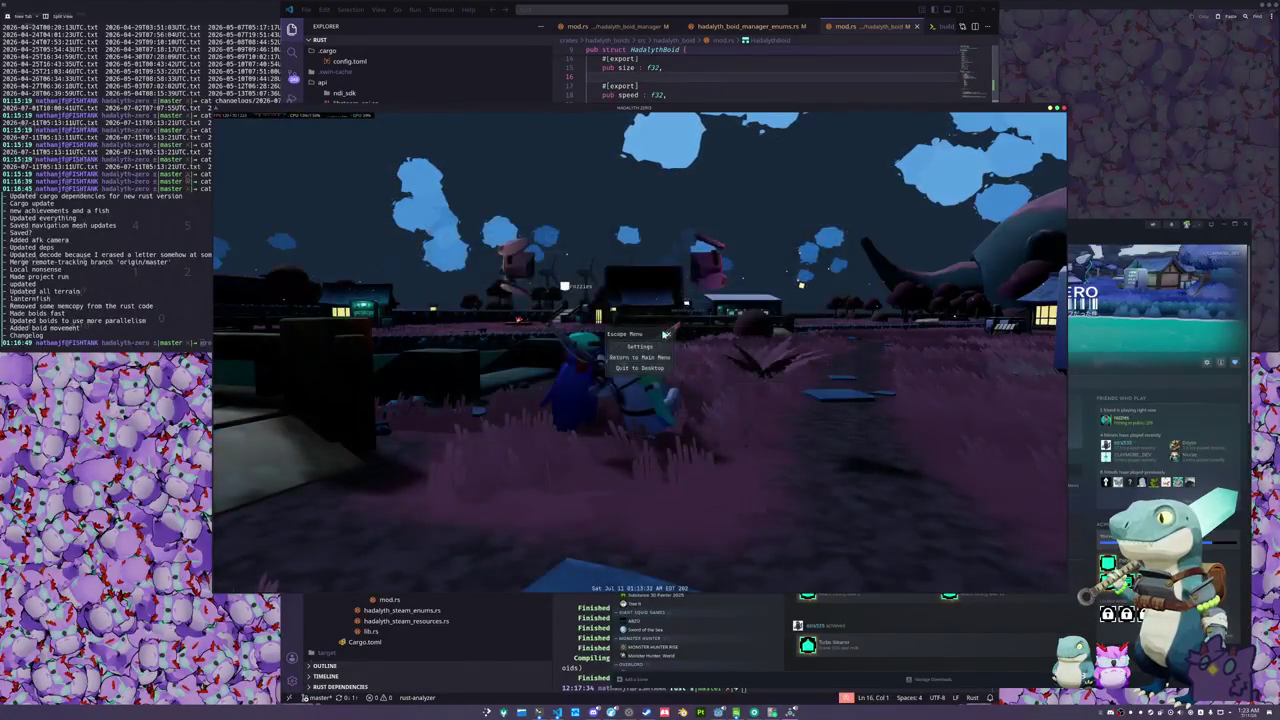
left_click(697, 333)
key("w")
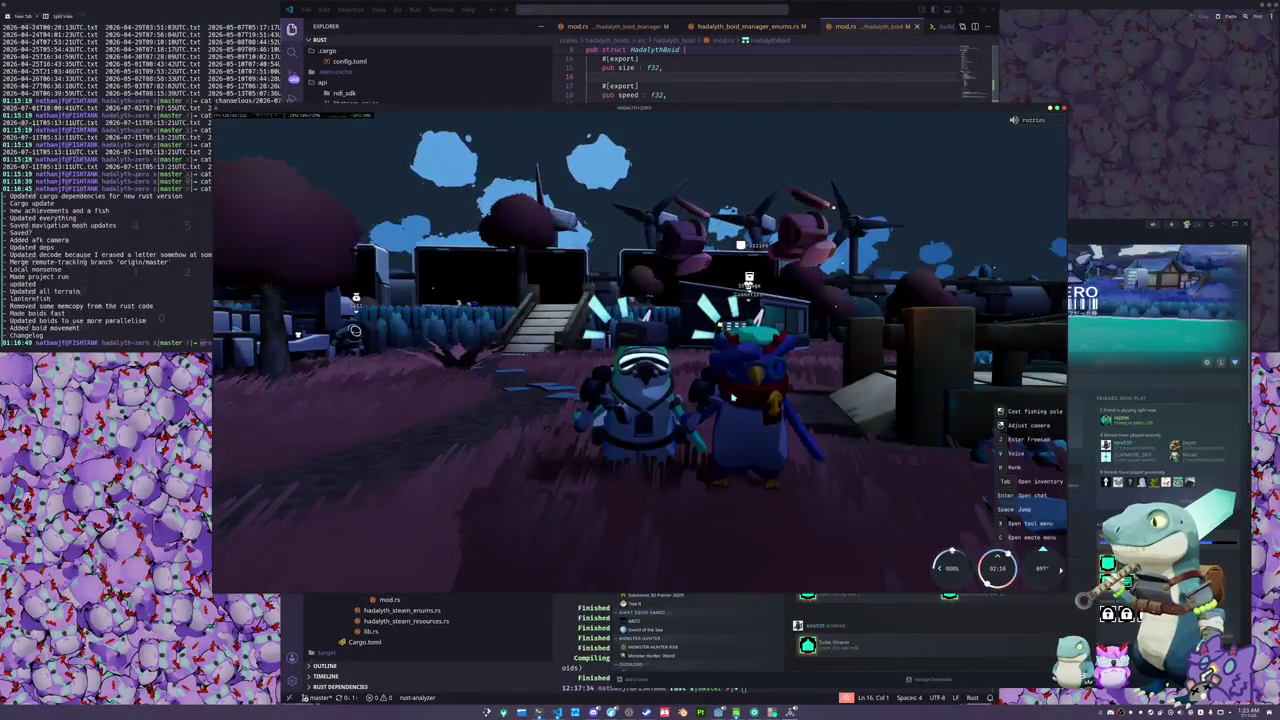
- Apply the default settings so Voice volume returns to 70, check the Display page, and close Settings
key("Escape")
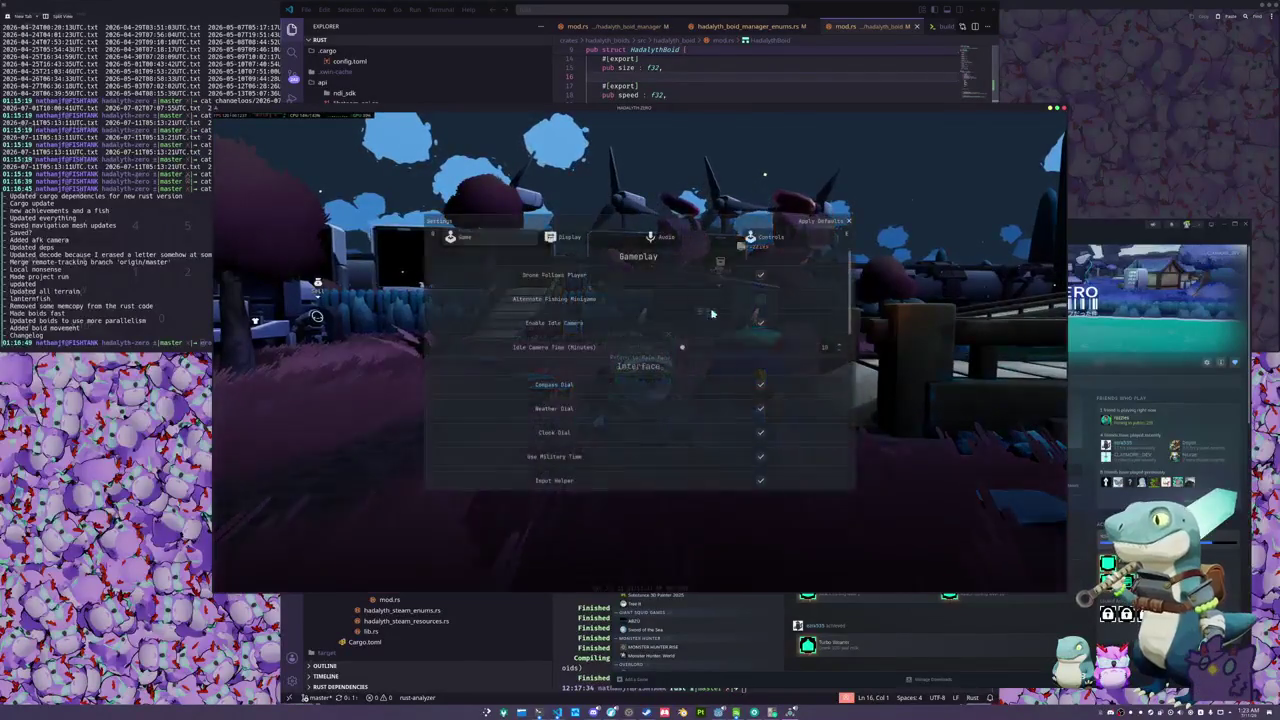
left_click(820, 222)
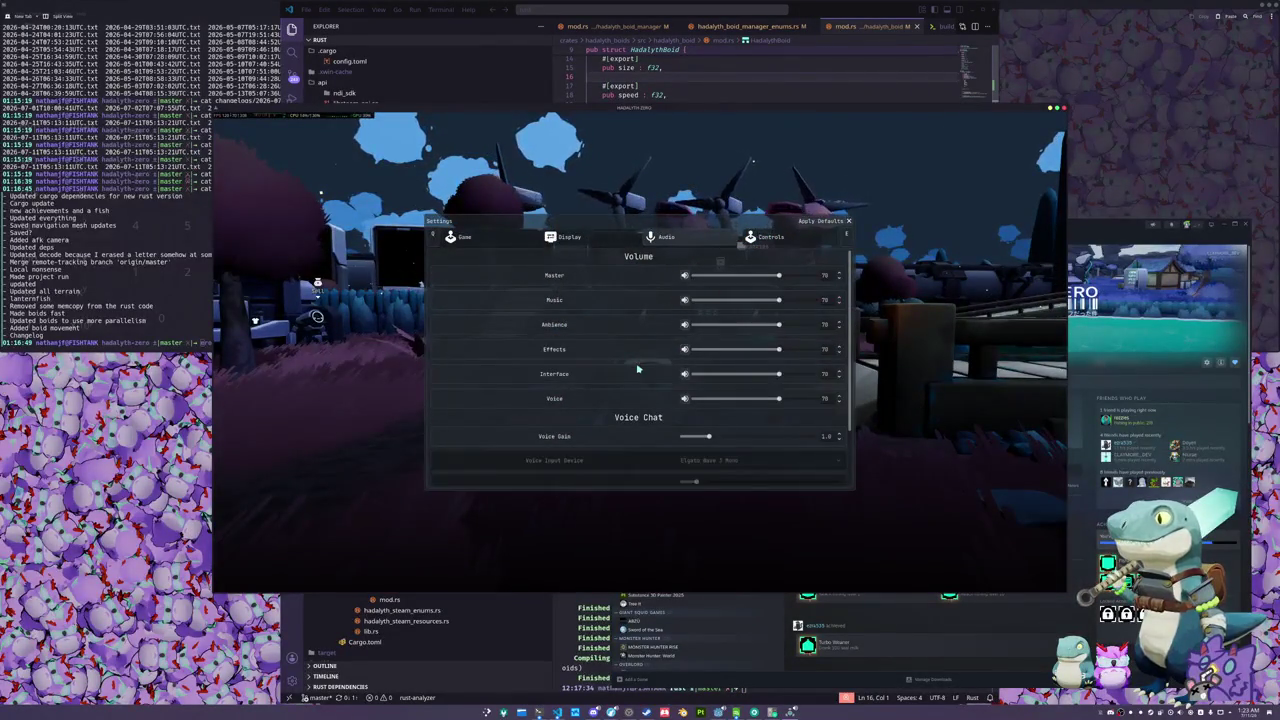
scroll(614, 371, "down", 5)
scroll(617, 380, "up", 5)
key("q")
scroll(642, 425, "down", 3)
scroll(642, 425, "up", 3)
key("Escape")
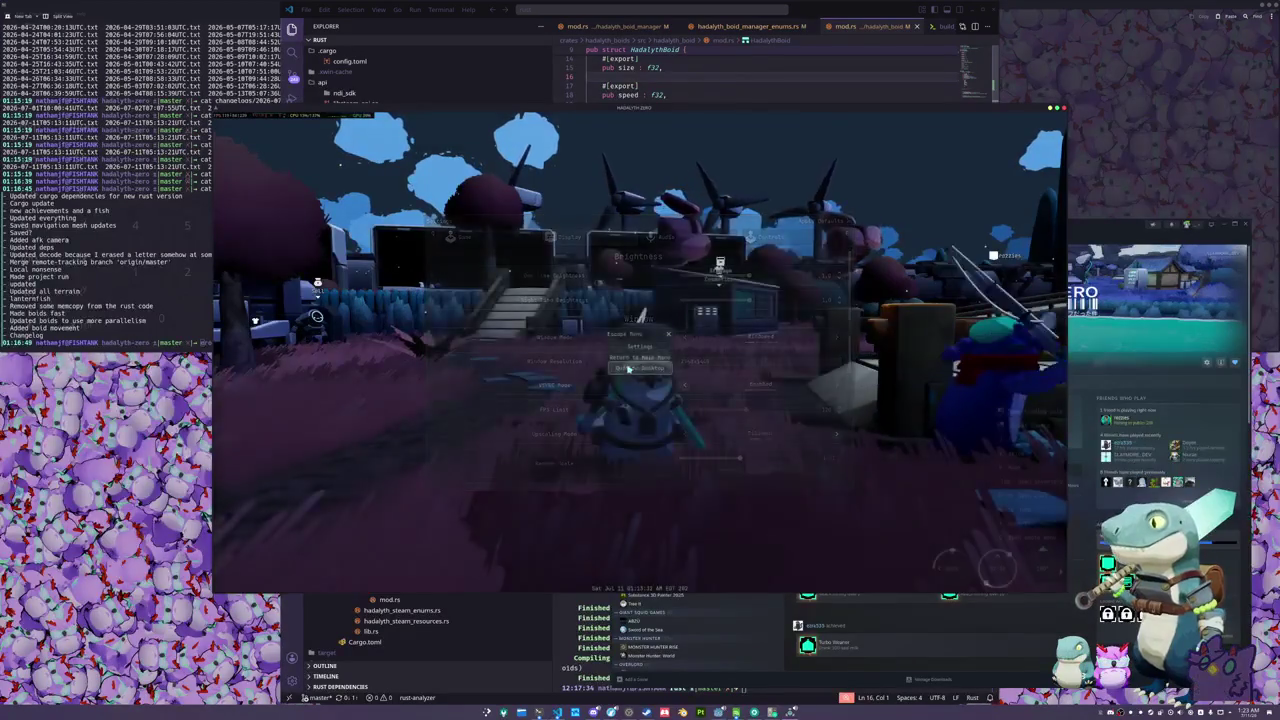
- Walk to the players at the bridge, swing the bat at one, and bring up the penguin cosmetics
key("w")
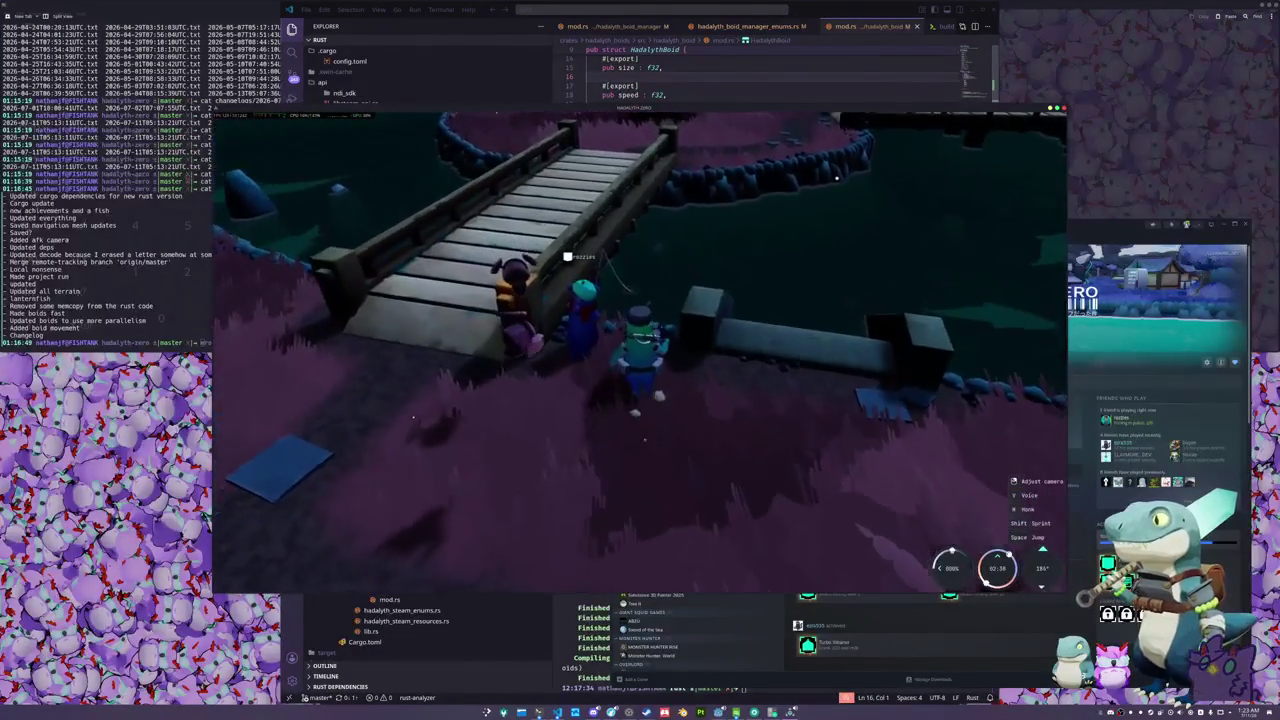
left_click_drag(343, 569, 643, 380)
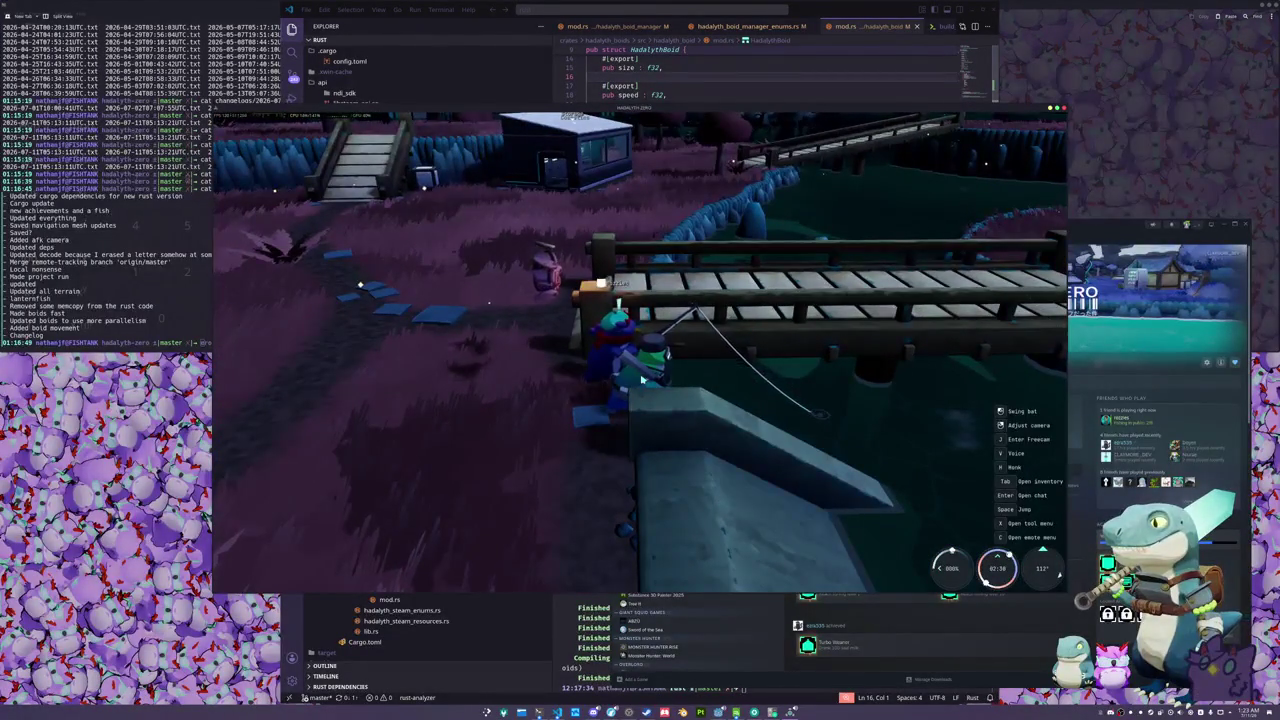
left_click(451, 396)
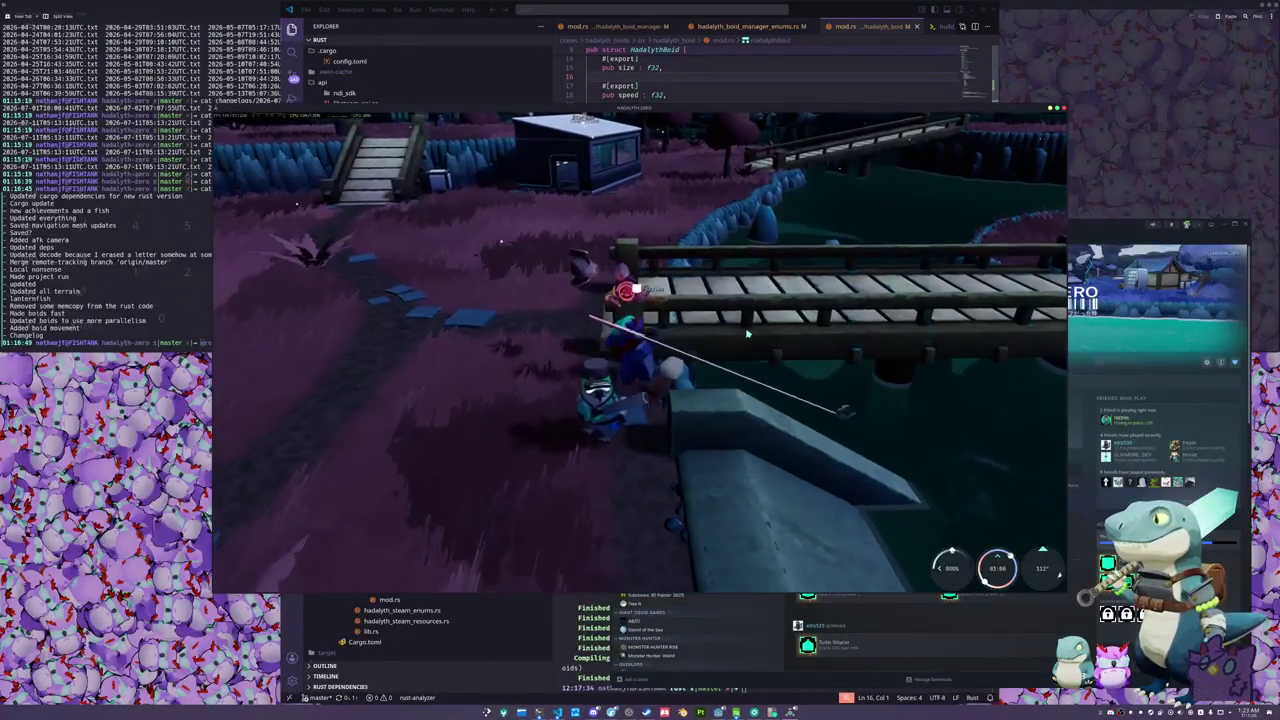
key("Tab")
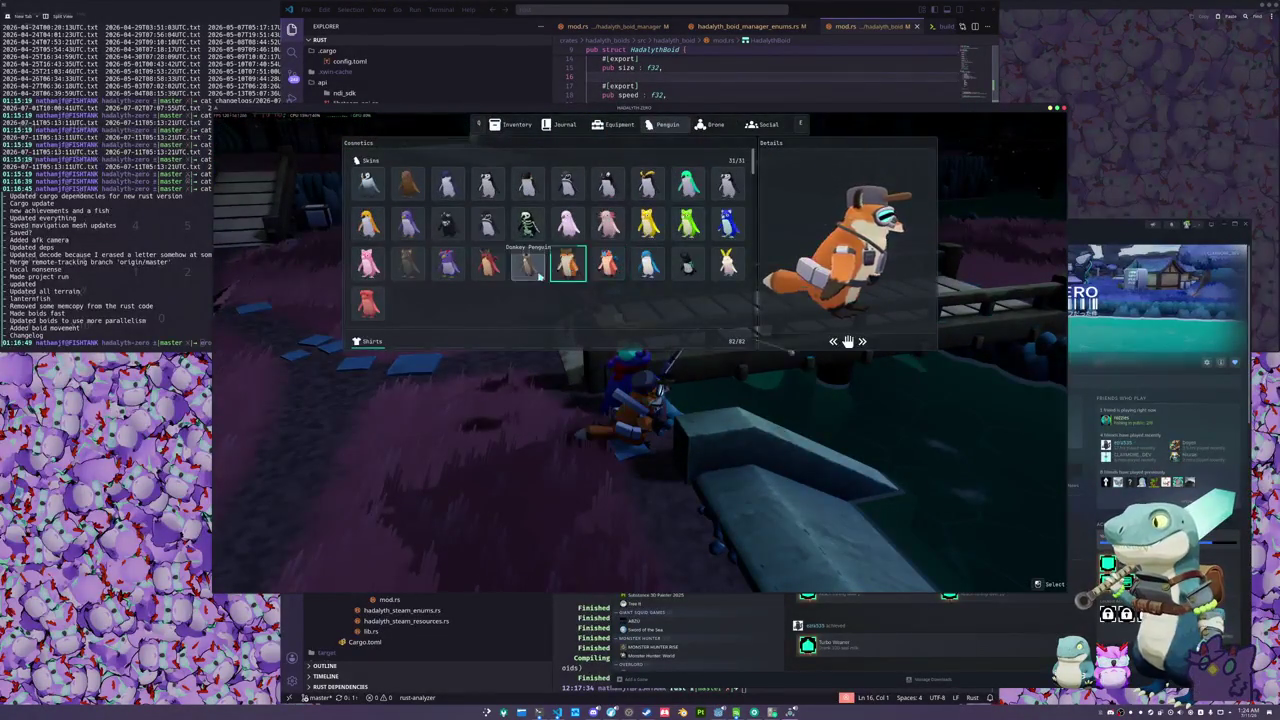
- Browse the penguin's Hats, Faces and Accessories, then close the cosmetics collection
scroll(597, 267, "down", 10)
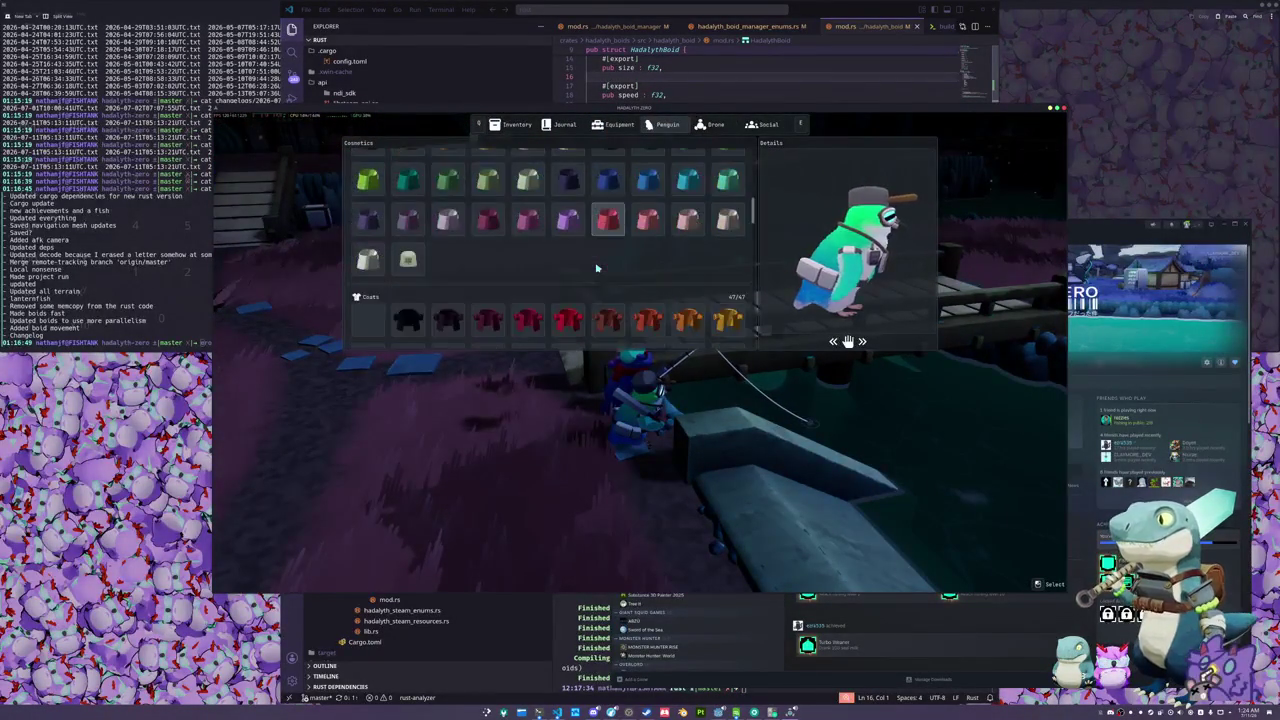
scroll(597, 267, "down", 2)
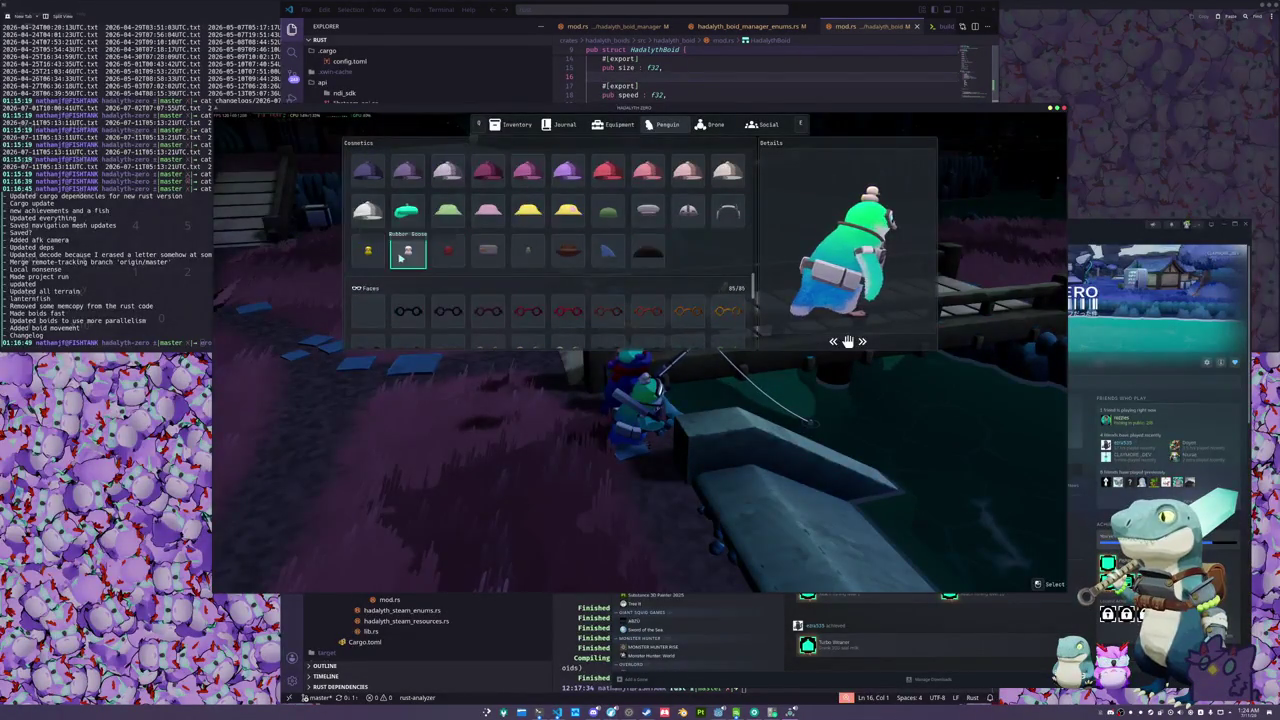
scroll(528, 277, "down", 5)
scroll(537, 293, "down", 1)
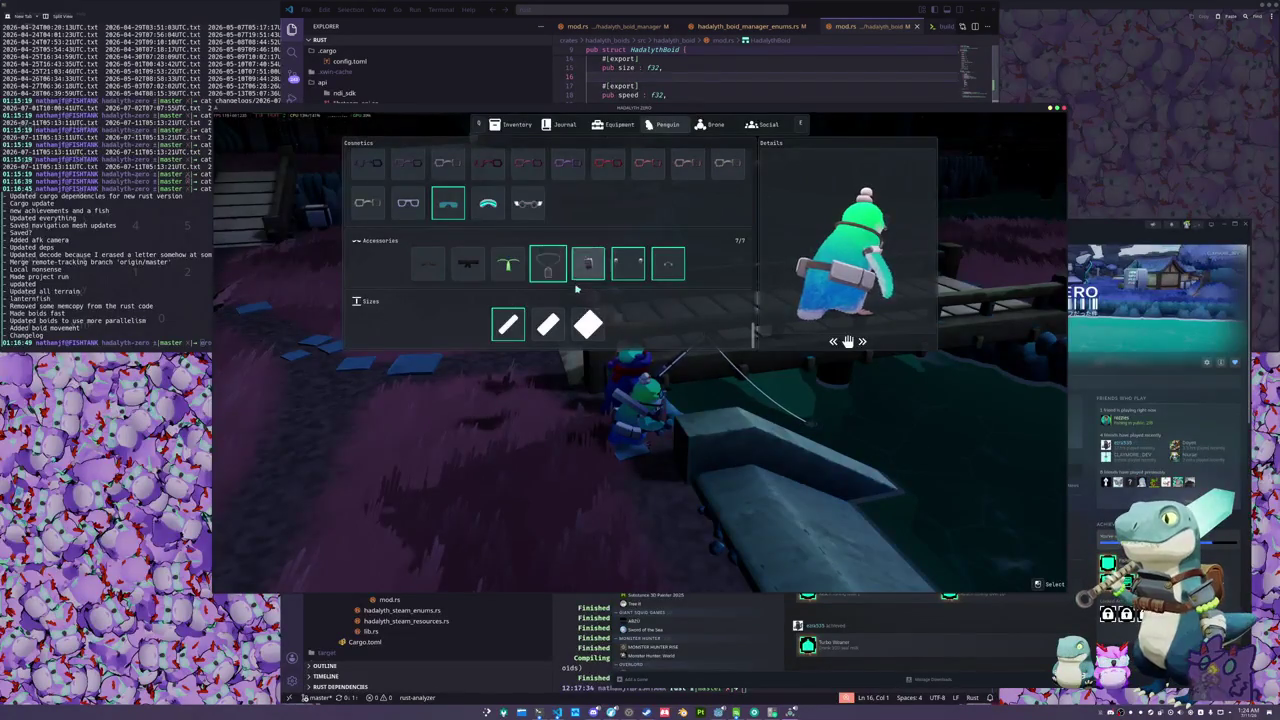
key("Tab")
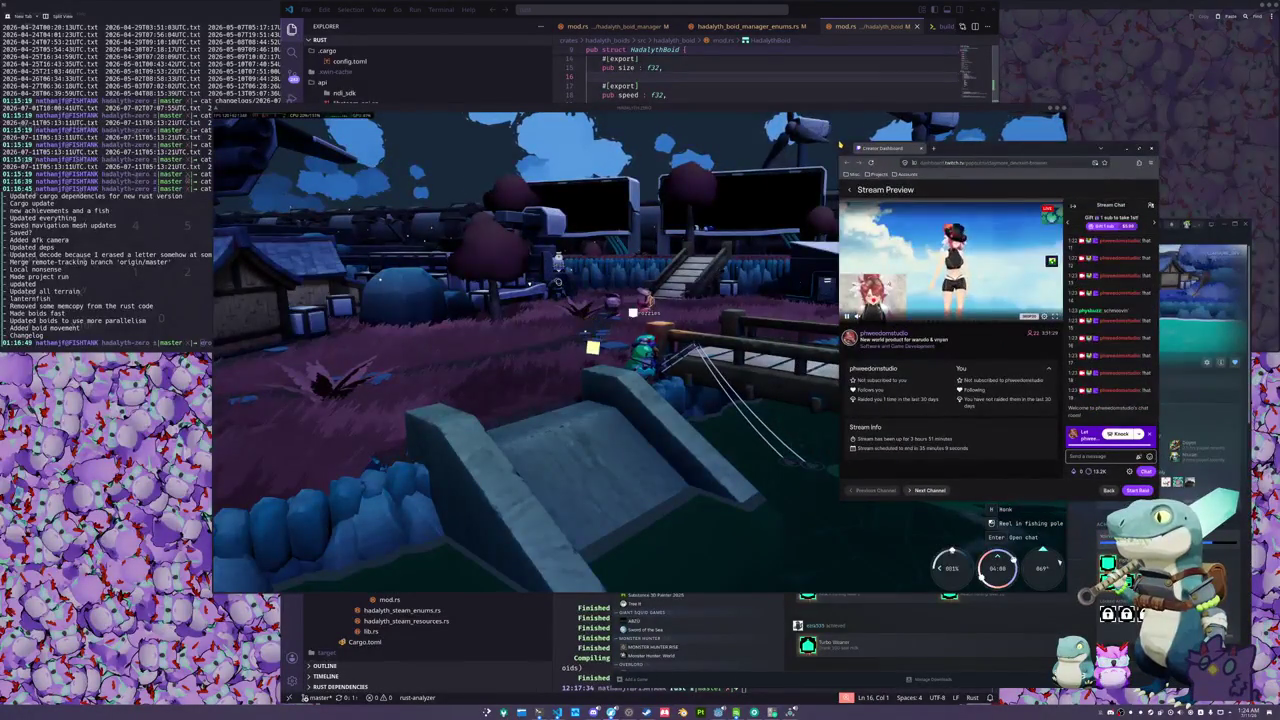
- Raid the first channel in the Raid Channel list using Raid Now
mouse_move(655, 95)
left_mouse_down()
mouse_move(628, 104)
mouse_move(648, 42)
left_mouse_up()
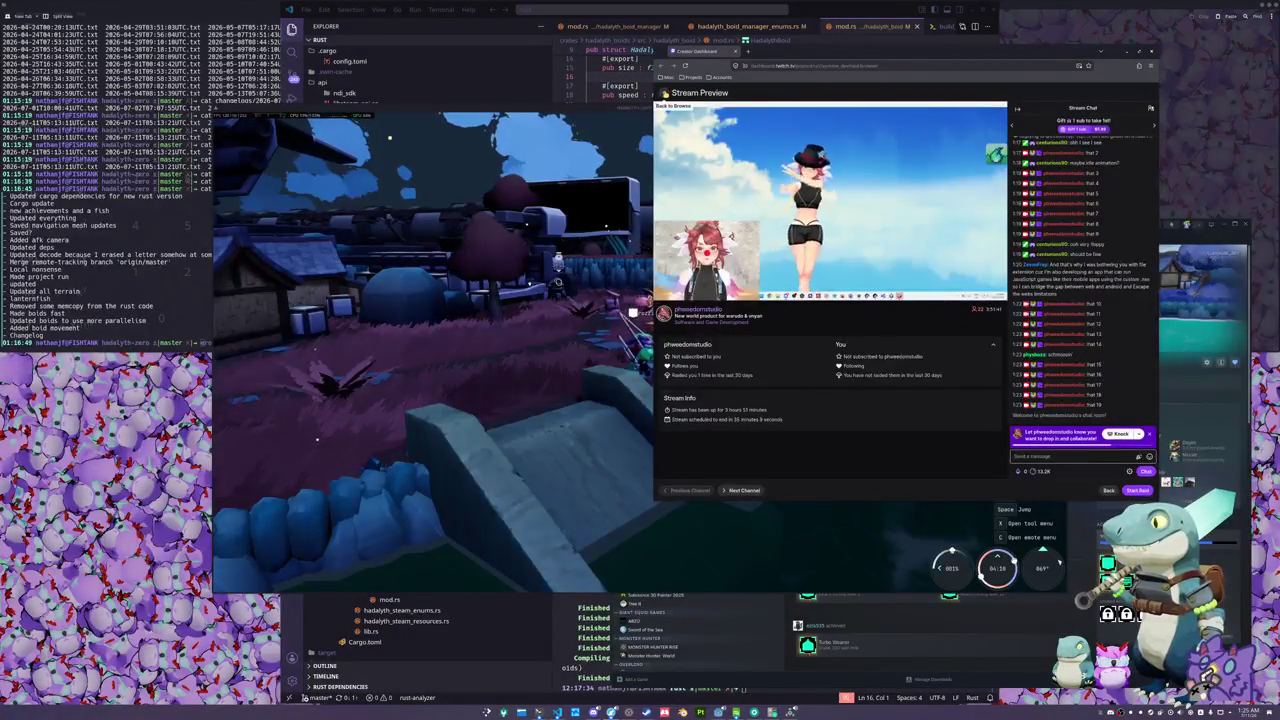
left_click(664, 92)
scroll(898, 216, "down", 3)
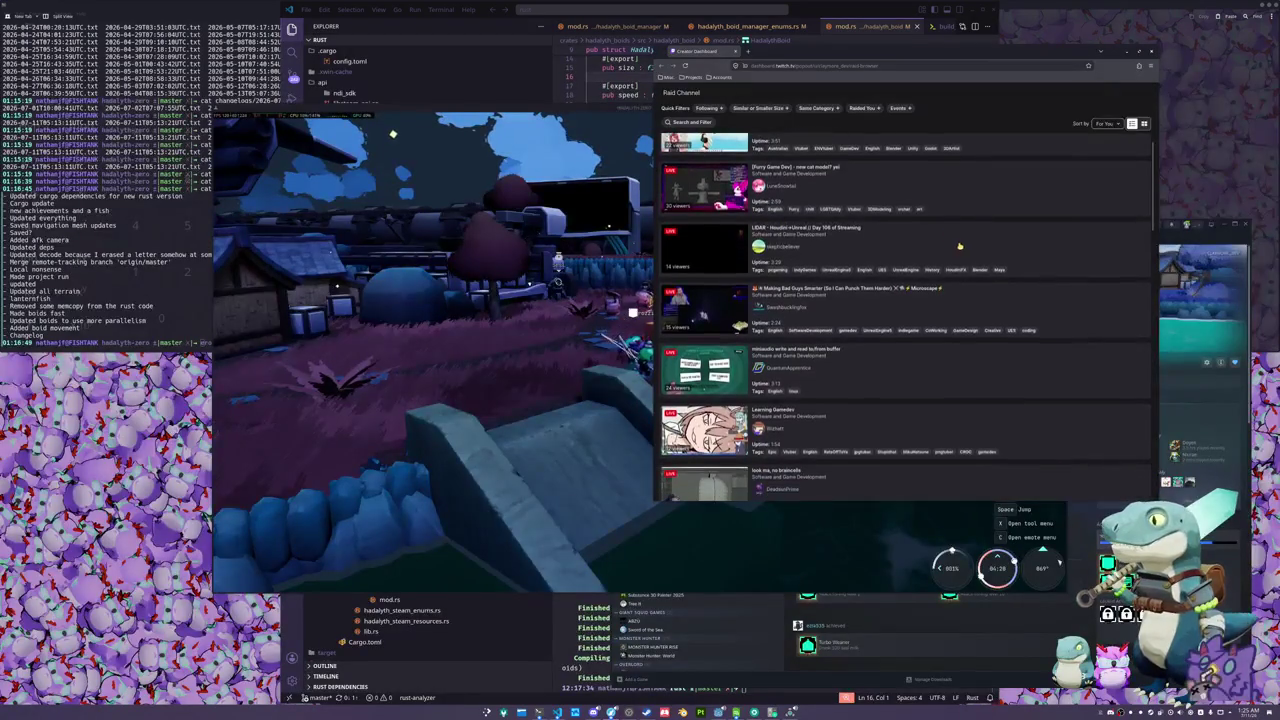
scroll(959, 246, "down", 4)
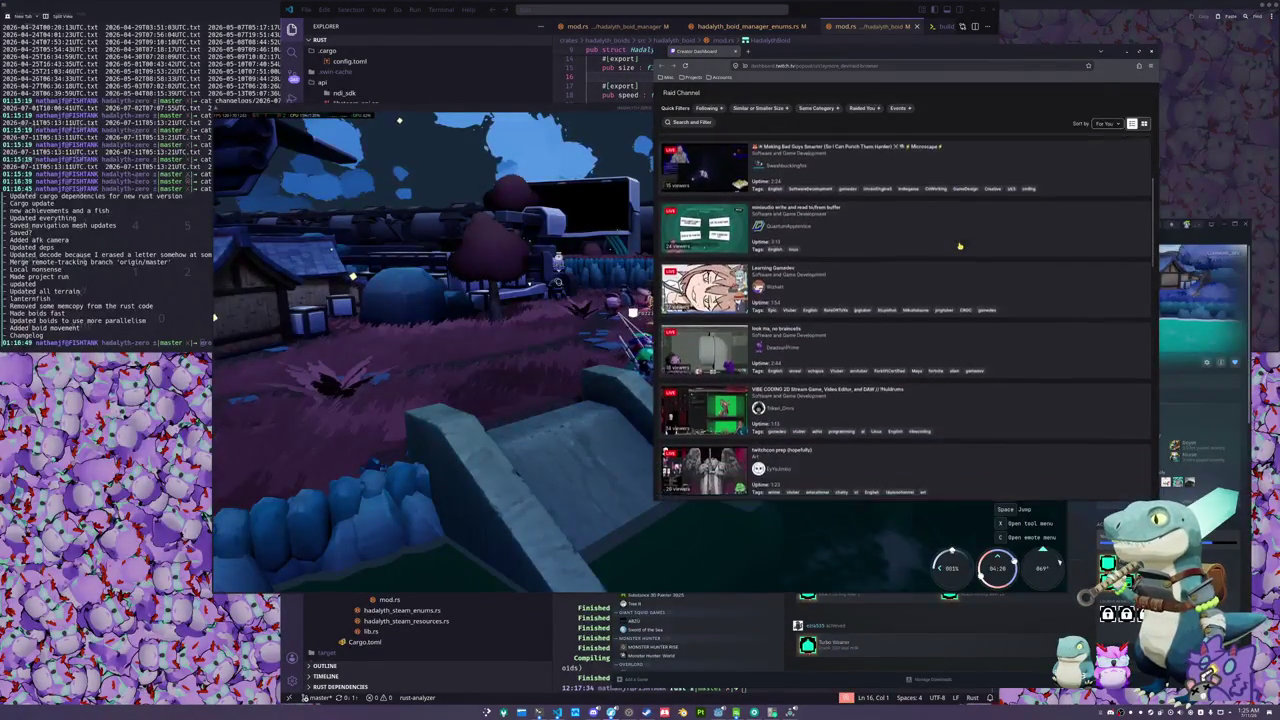
scroll(959, 246, "up", 7)
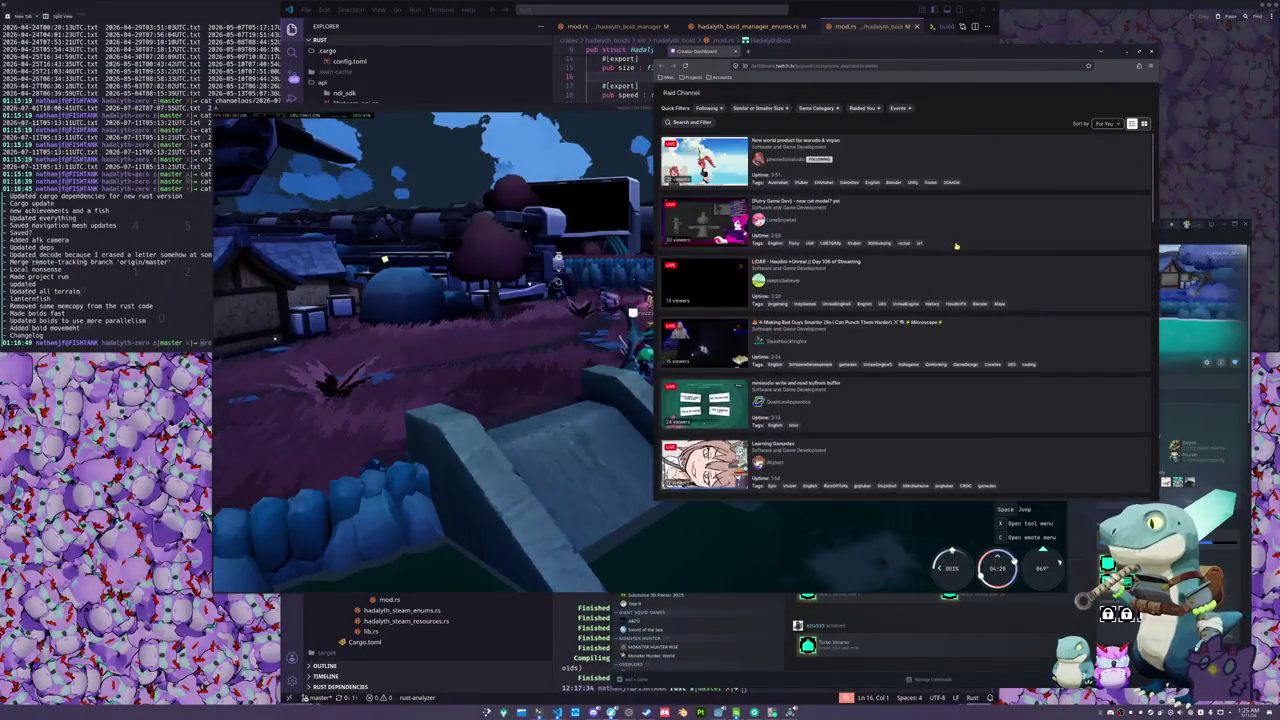
left_click(905, 166)
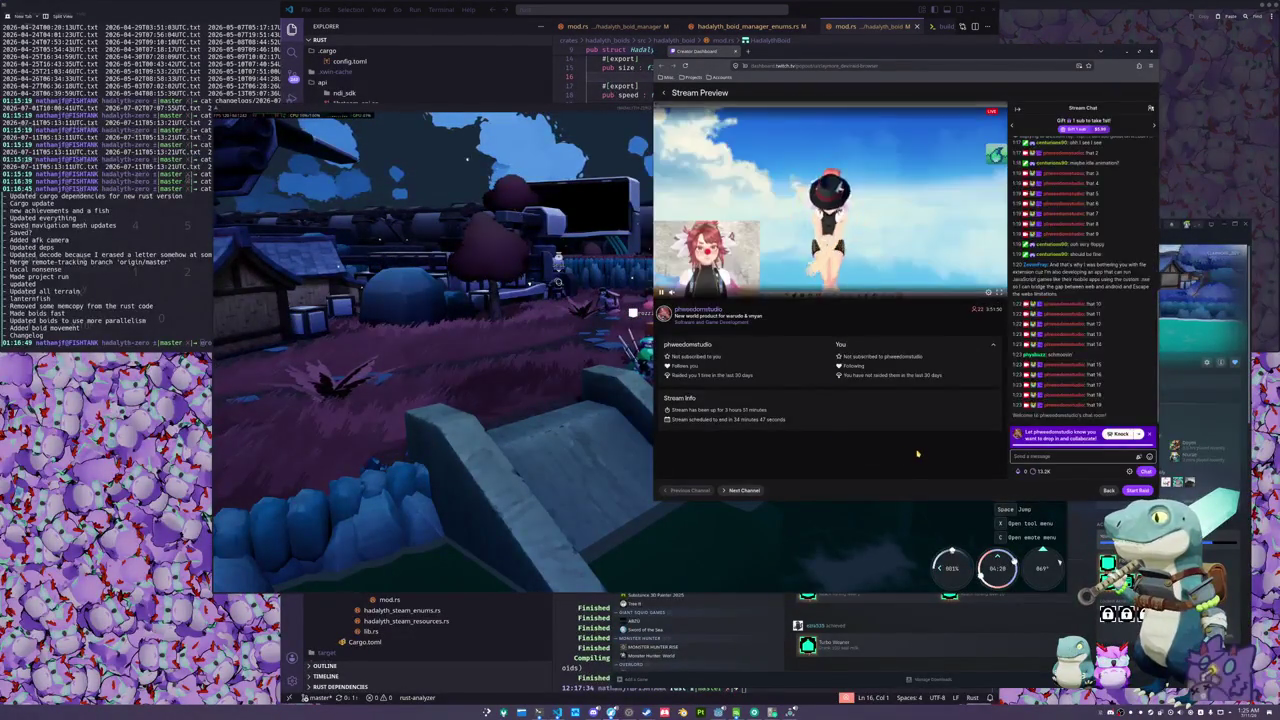
left_click(1136, 490)
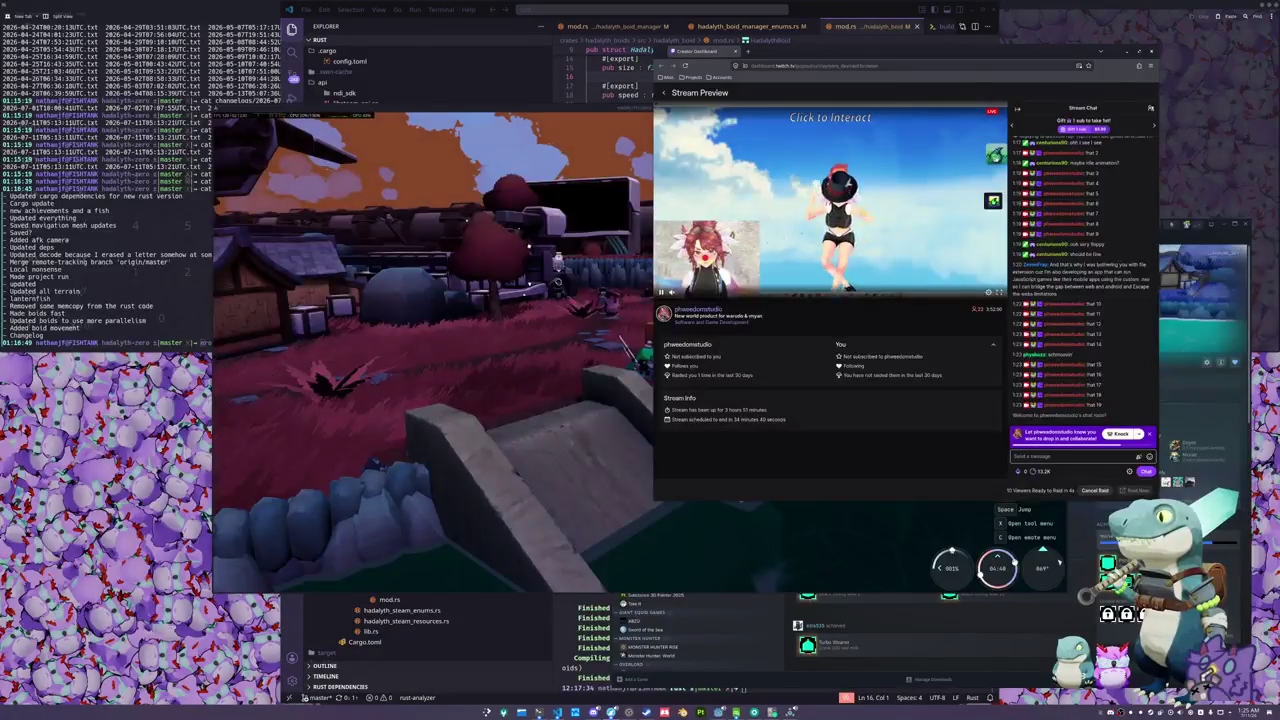
mouse_move(597, 110)
left_mouse_down()
mouse_move(540, 186)
mouse_move(570, 251)
mouse_move(532, 90)
left_mouse_up()
- Cast the fishing line into the water by the bridge and hook the biting fish
left_click_drag(645, 89, 601, 95)
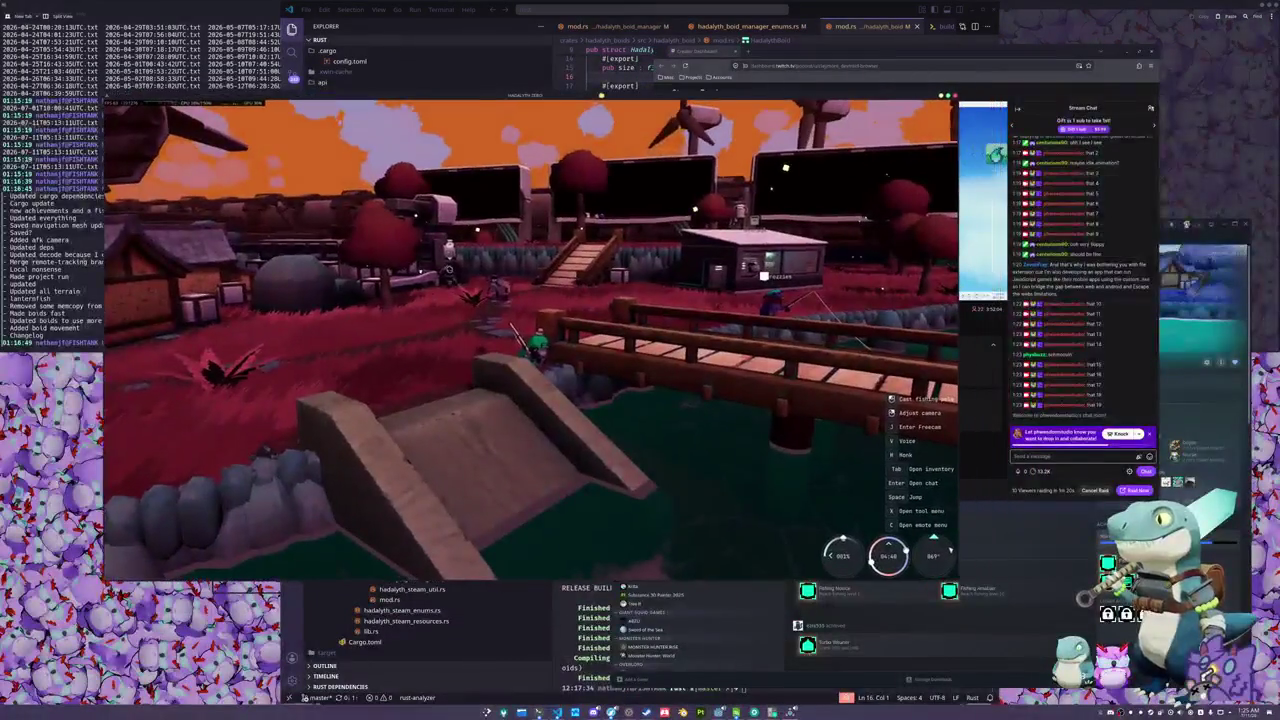
mouse_move(621, 292)
left_mouse_down()
mouse_move(205, 325)
mouse_move(637, 334)
mouse_move(620, 330)
mouse_move(637, 318)
mouse_move(551, 275)
left_mouse_up()
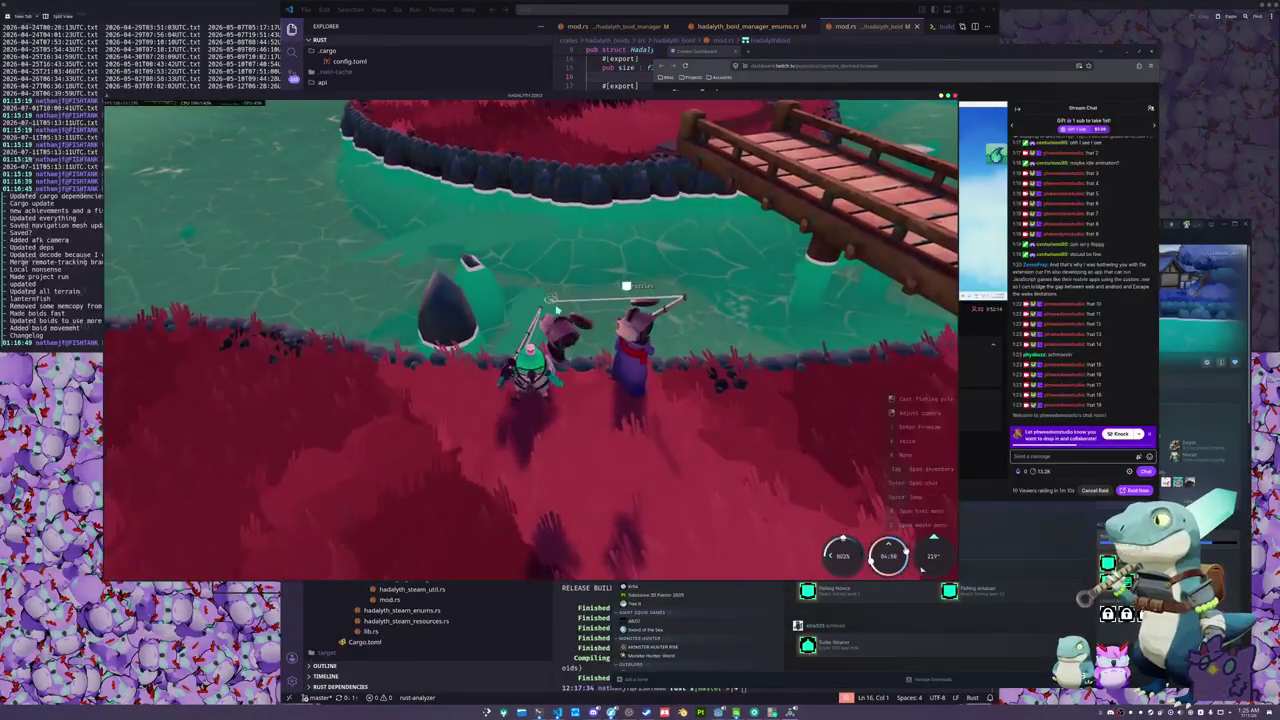
left_click(595, 294)
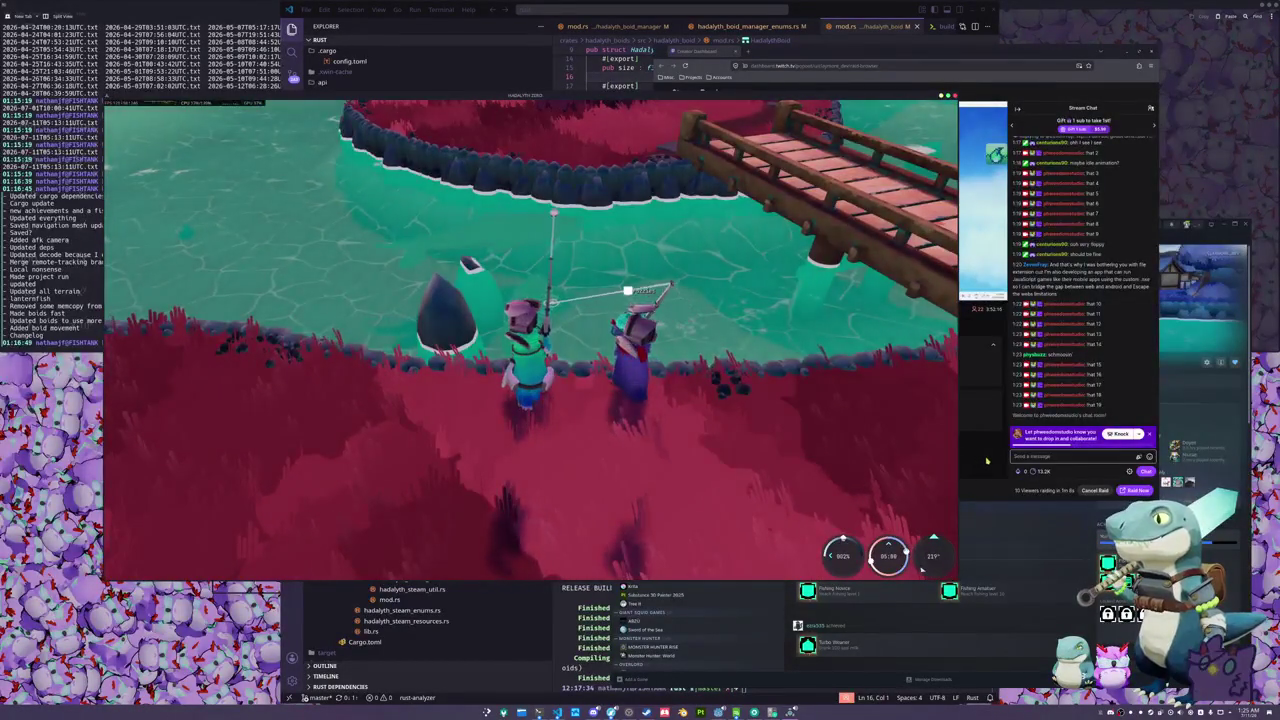
left_click(986, 460)
left_click(591, 152)
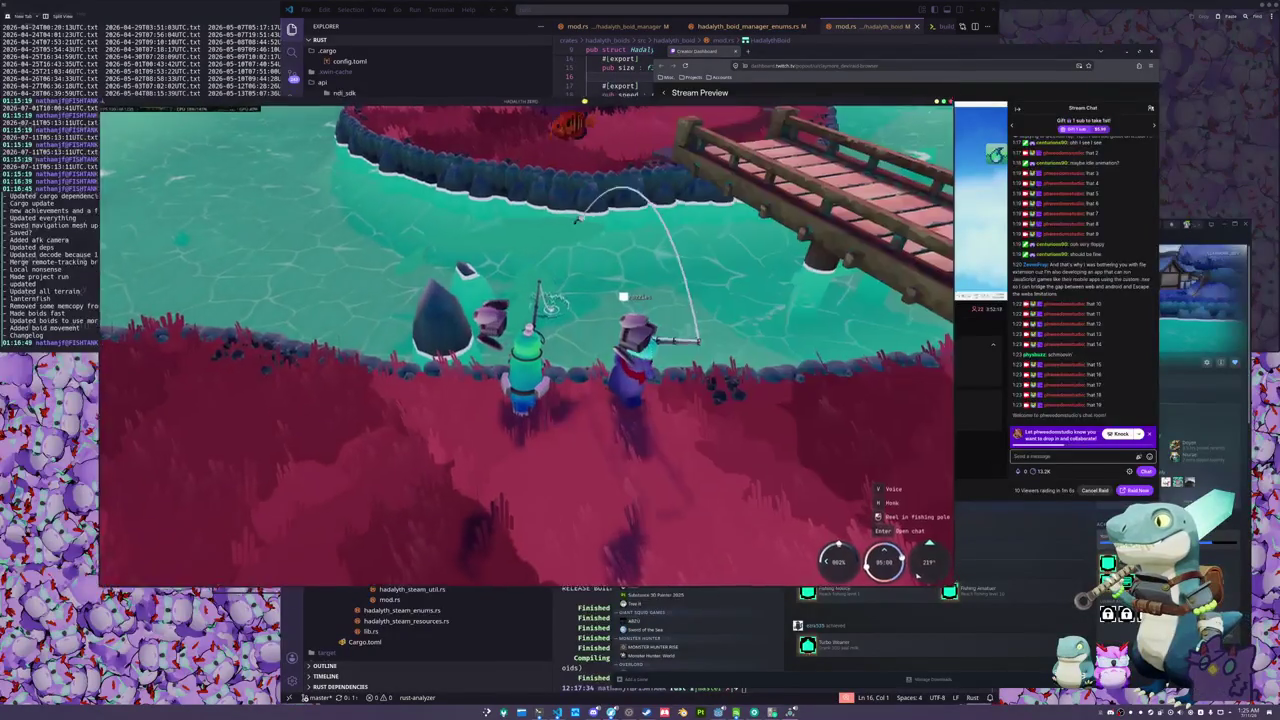
left_click(547, 335)
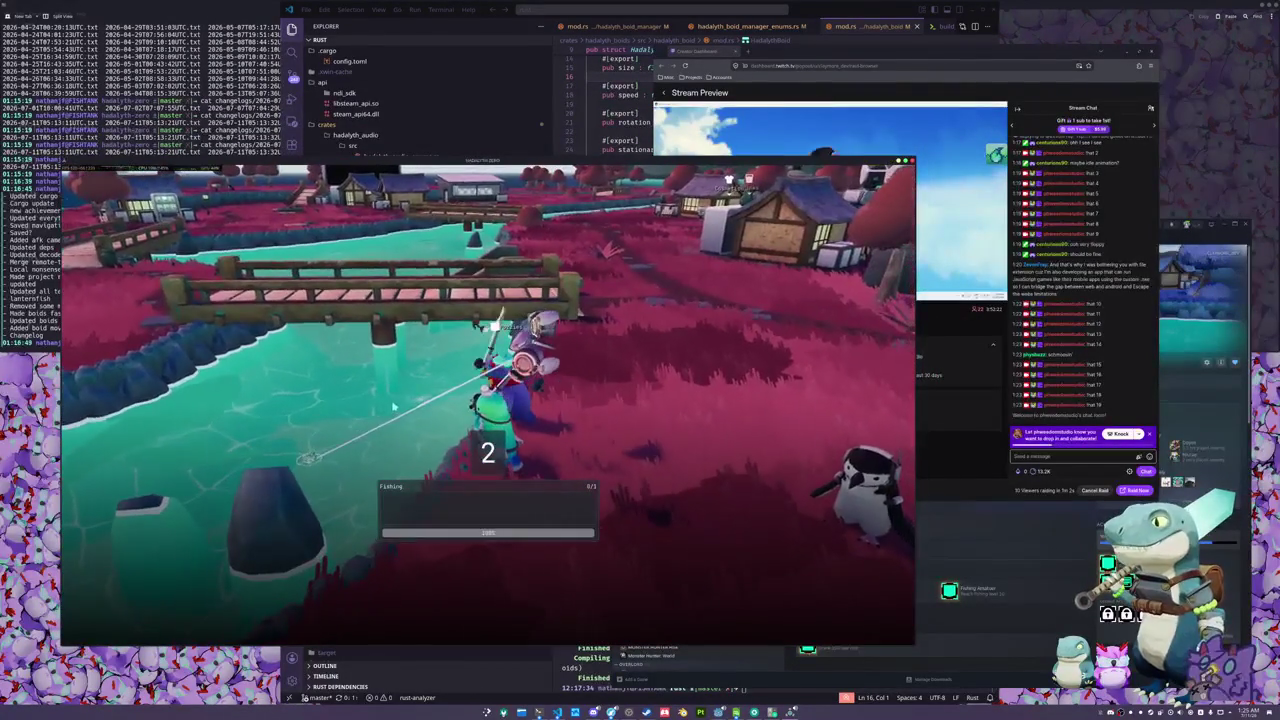